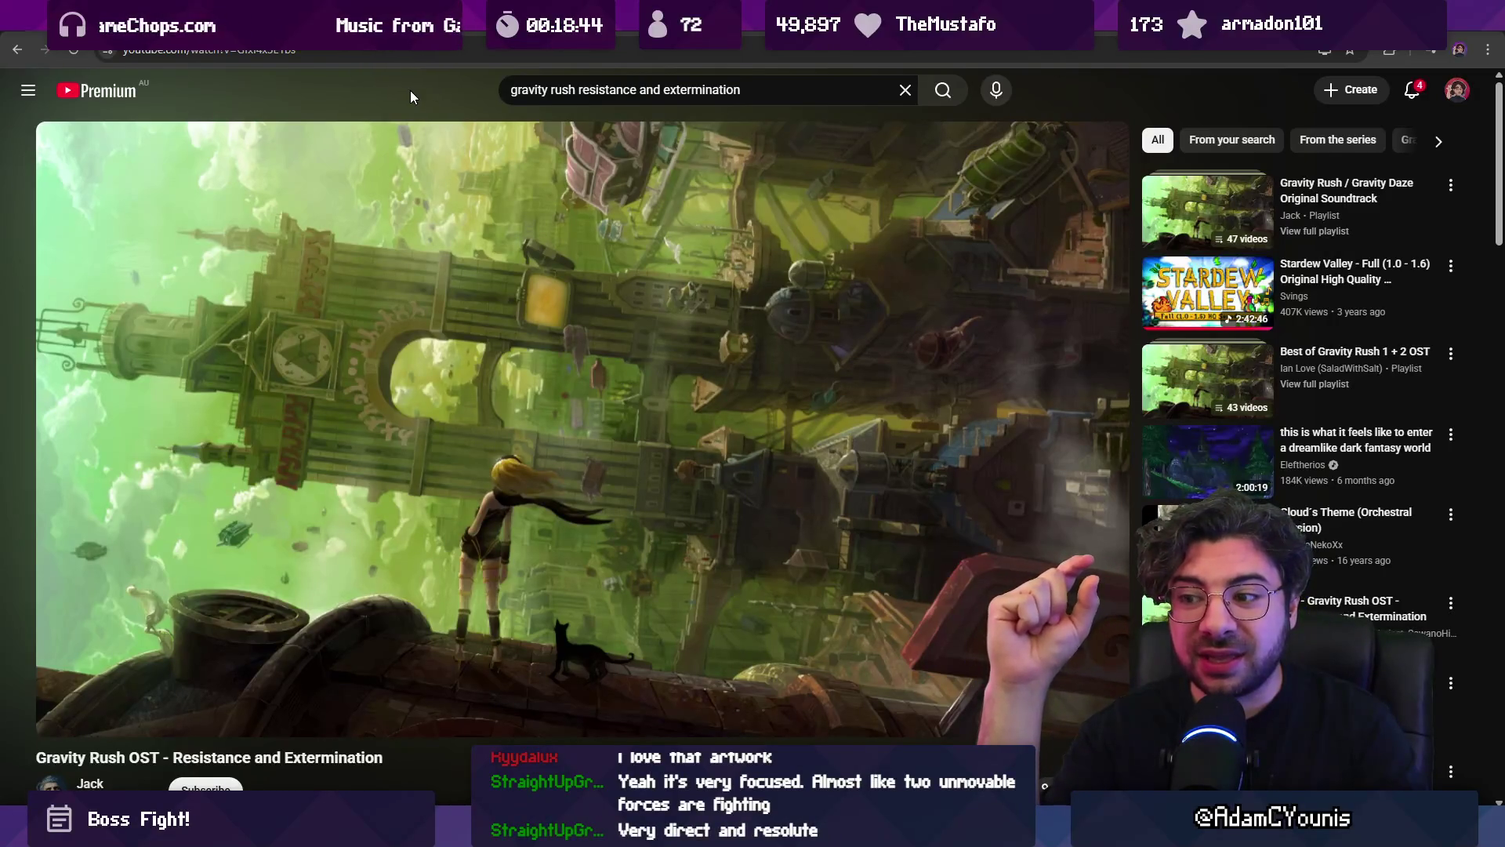
# Step: Search YouTube for 'the mummy ost' and browse the results
pyautogui.click(594, 82)
pyautogui.write('he mummy ost')
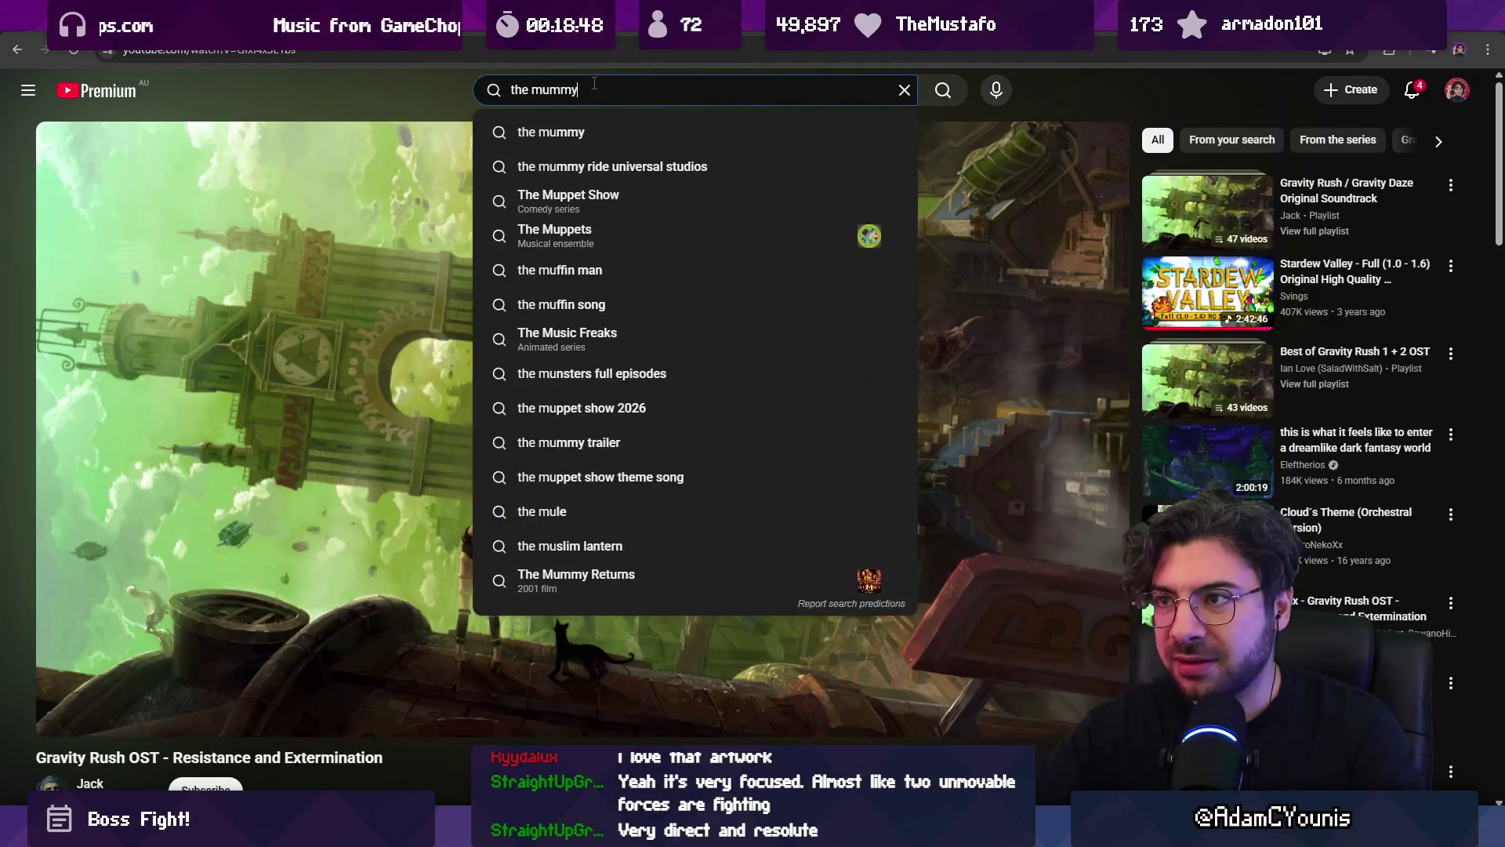
pyautogui.press('Return')
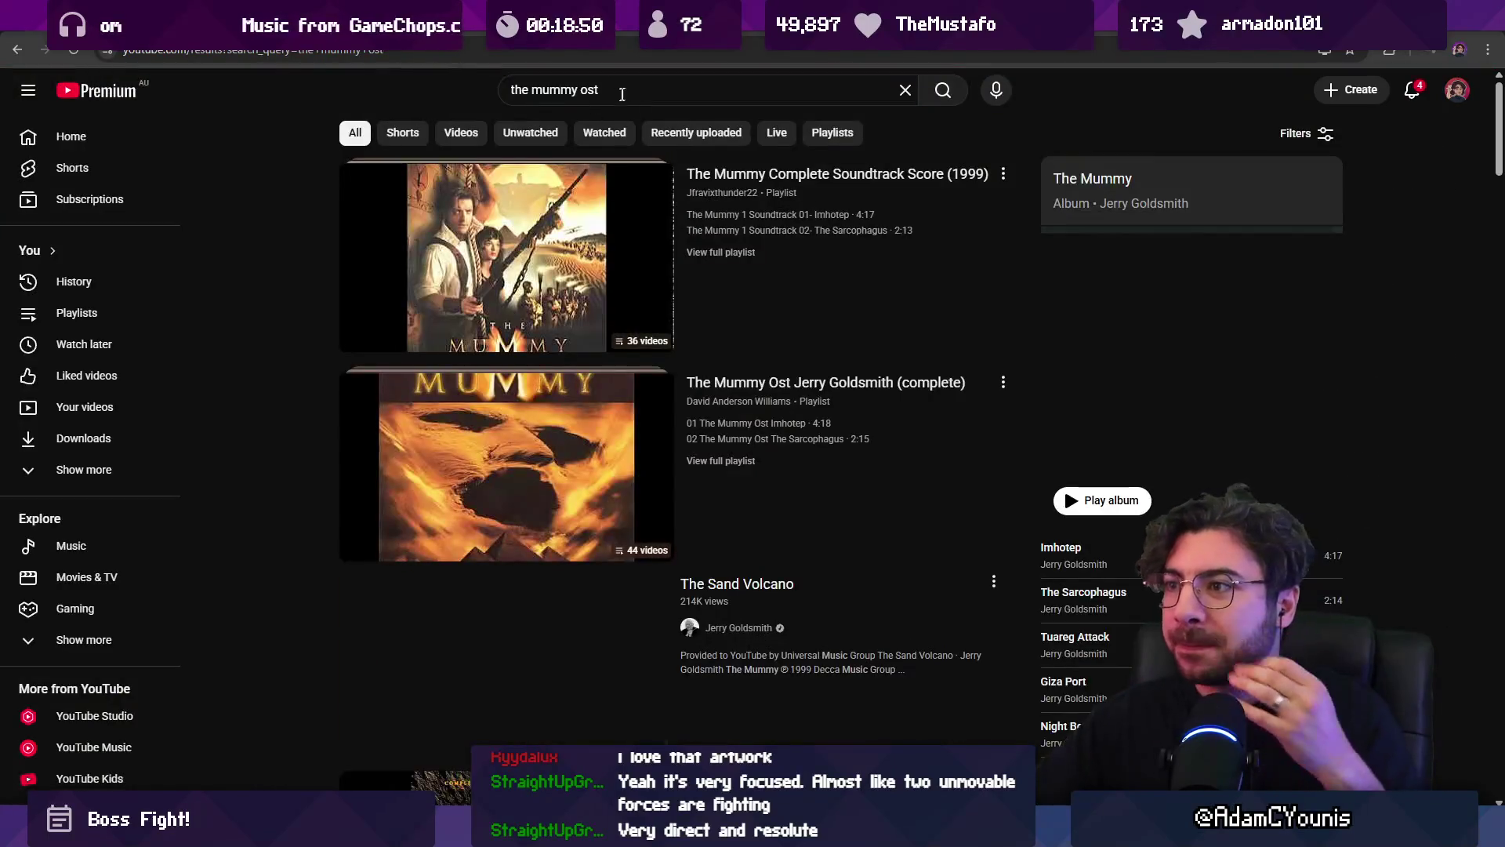
pyautogui.scroll(-3, 321, 285)
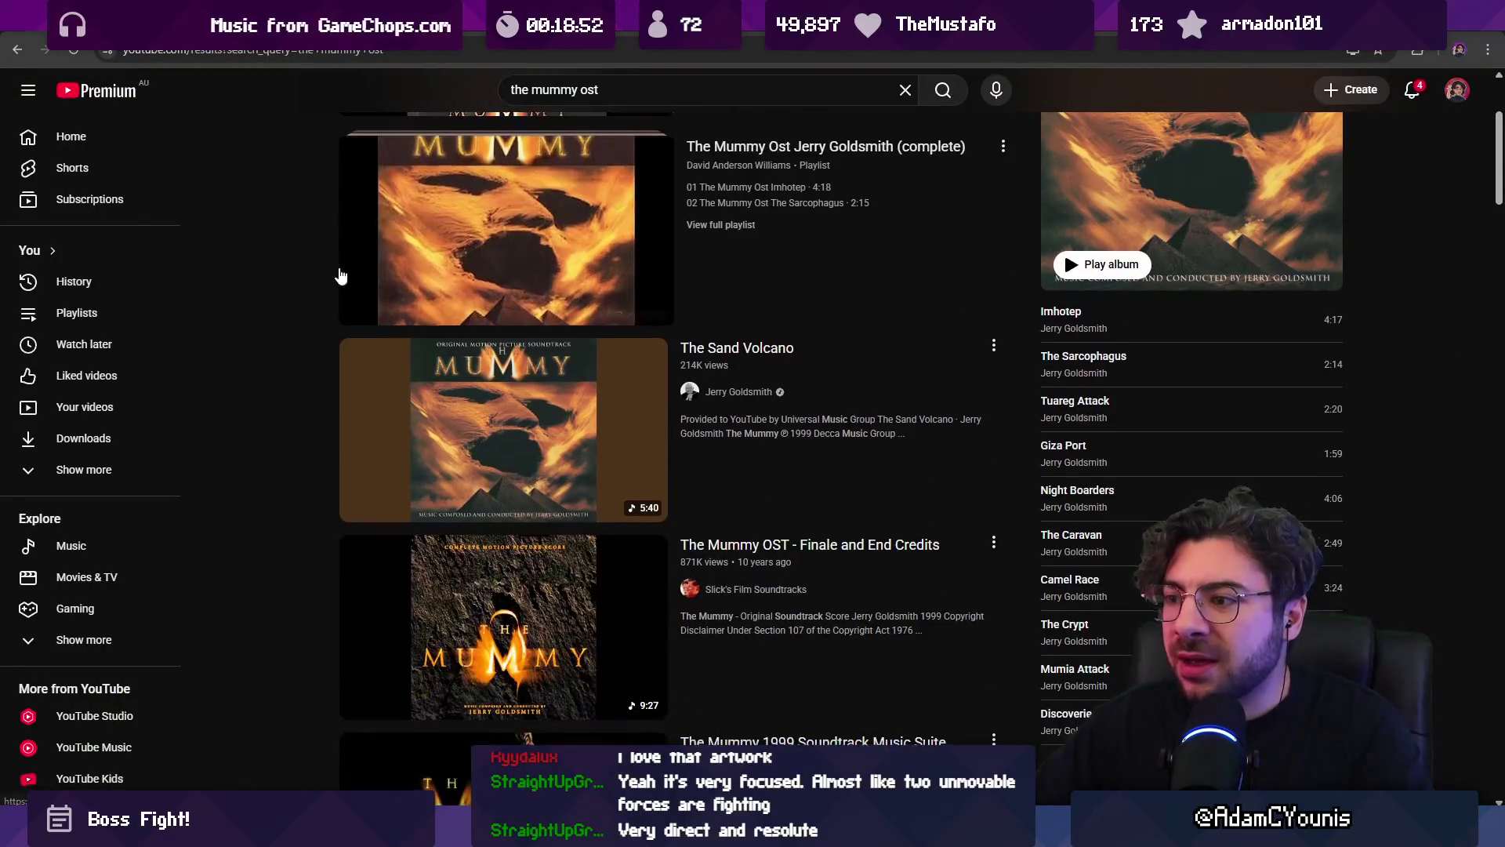
pyautogui.scroll(-8, 337, 270)
pyautogui.scroll(10, 330, 265)
# Step: Refine the query to 'the mummy ost fight scene in the hotel' and rerun it
pyautogui.click(622, 88)
pyautogui.write('fight scene')
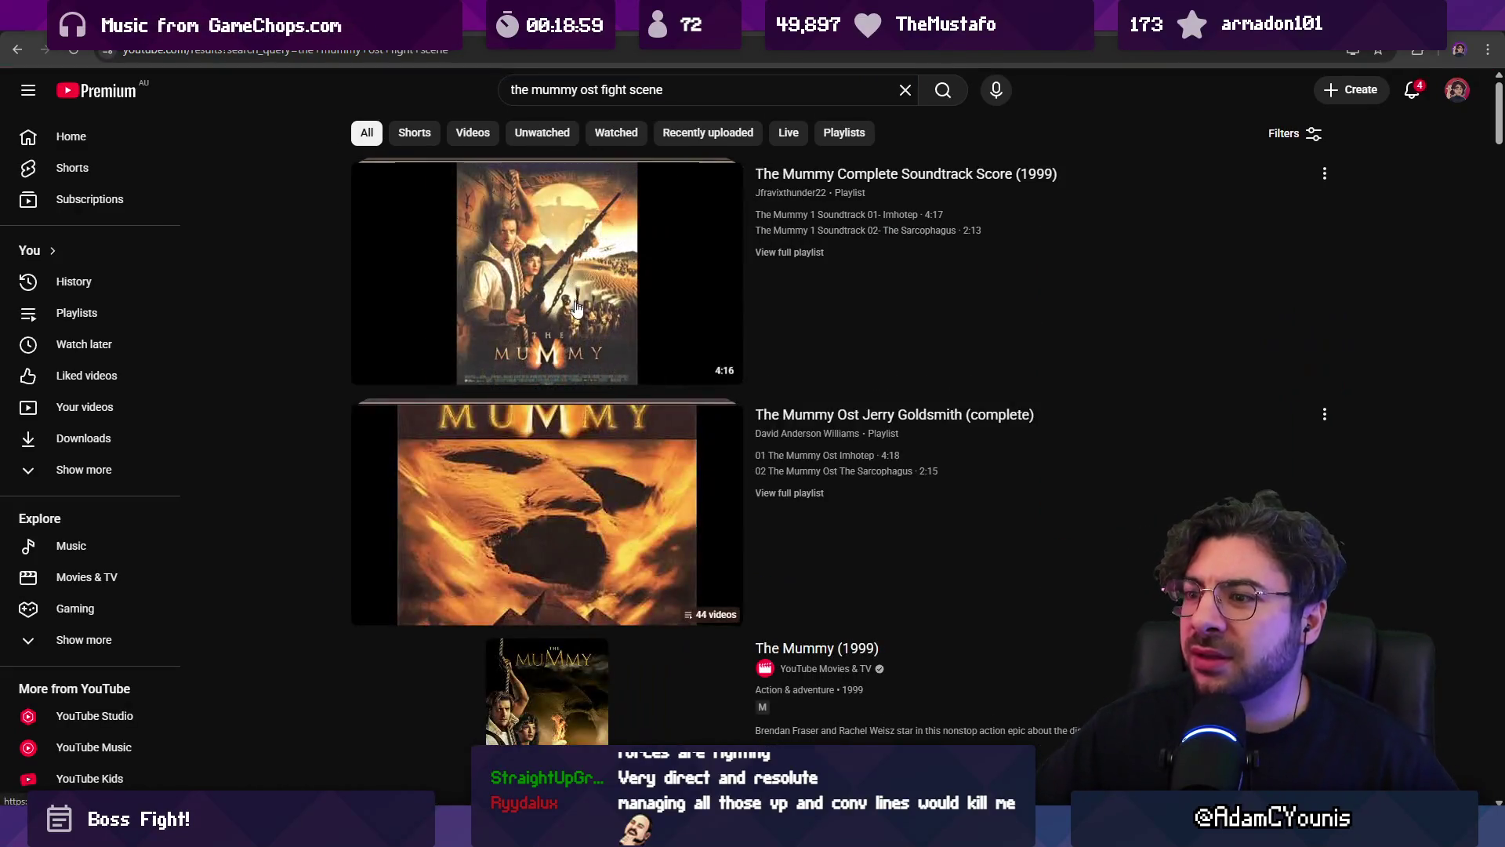
pyautogui.scroll(-5, 551, 341)
pyautogui.scroll(-5, 551, 341)
pyautogui.moveTo(553, 357)
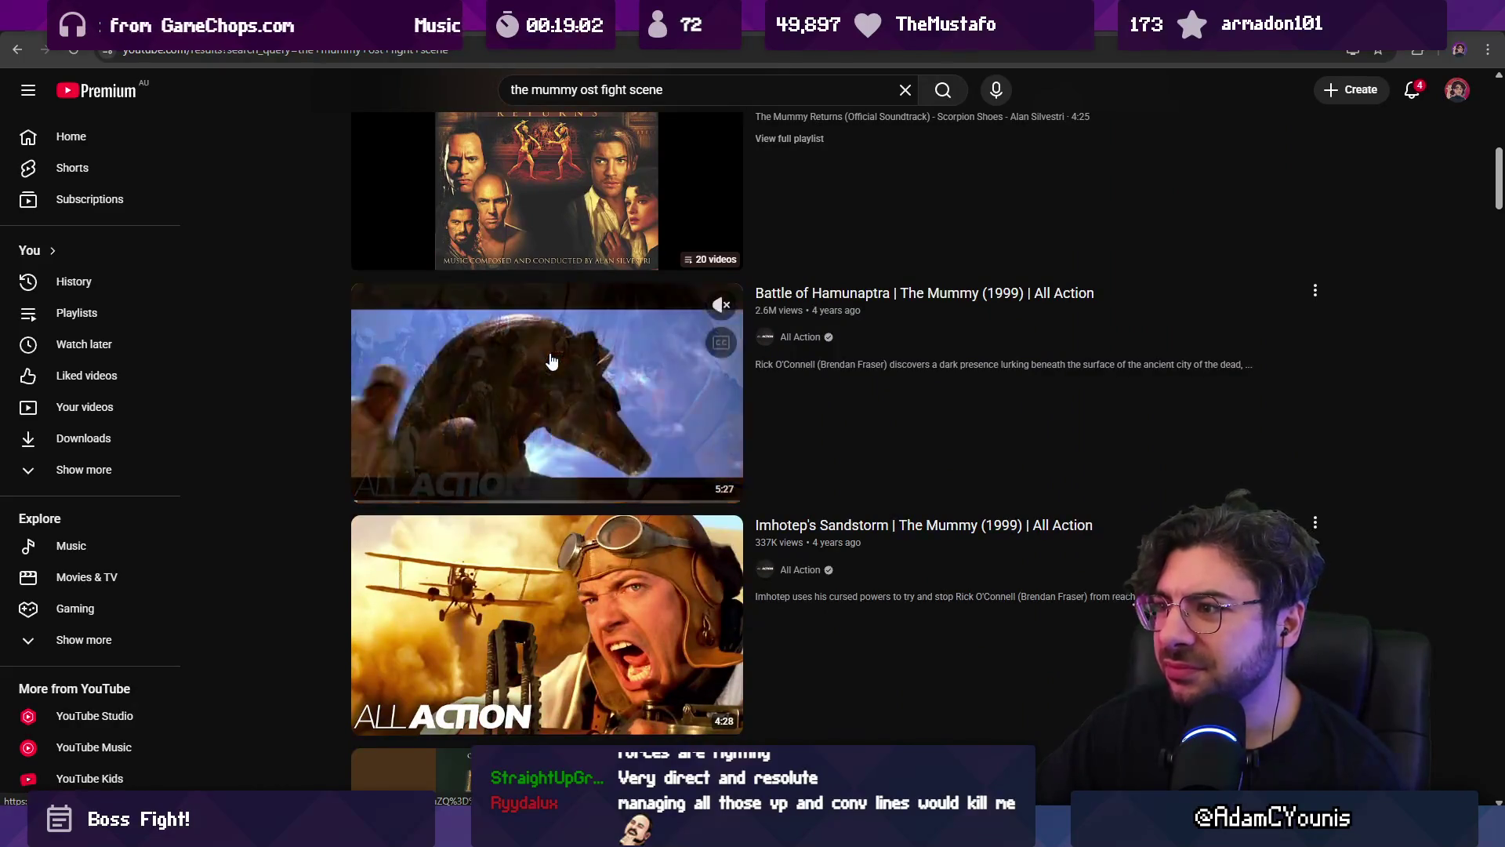
pyautogui.scroll(-2, 572, 420)
pyautogui.scroll(-15, 574, 424)
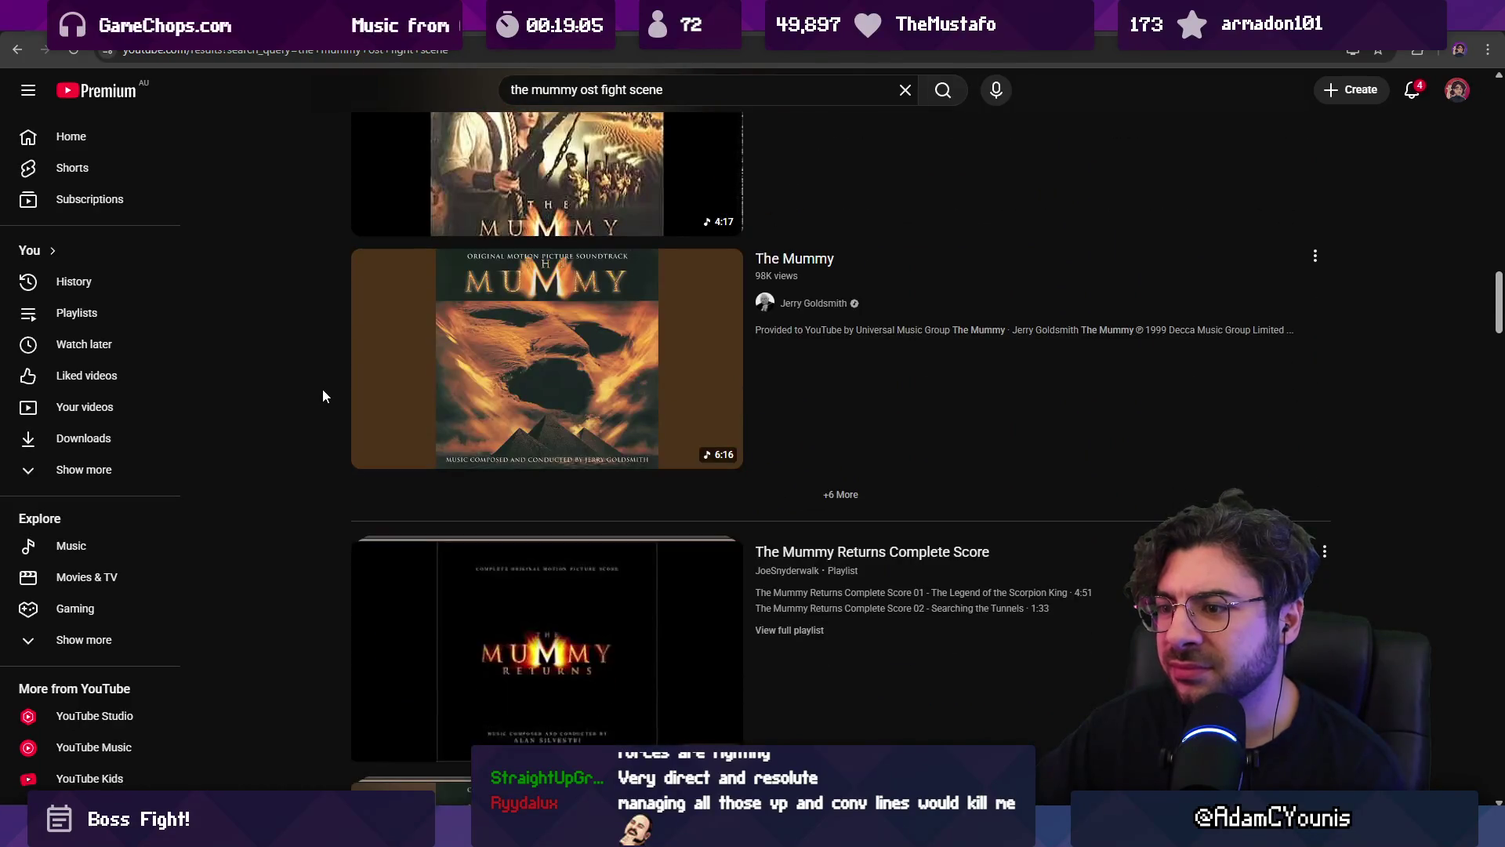
pyautogui.scroll(20, 321, 392)
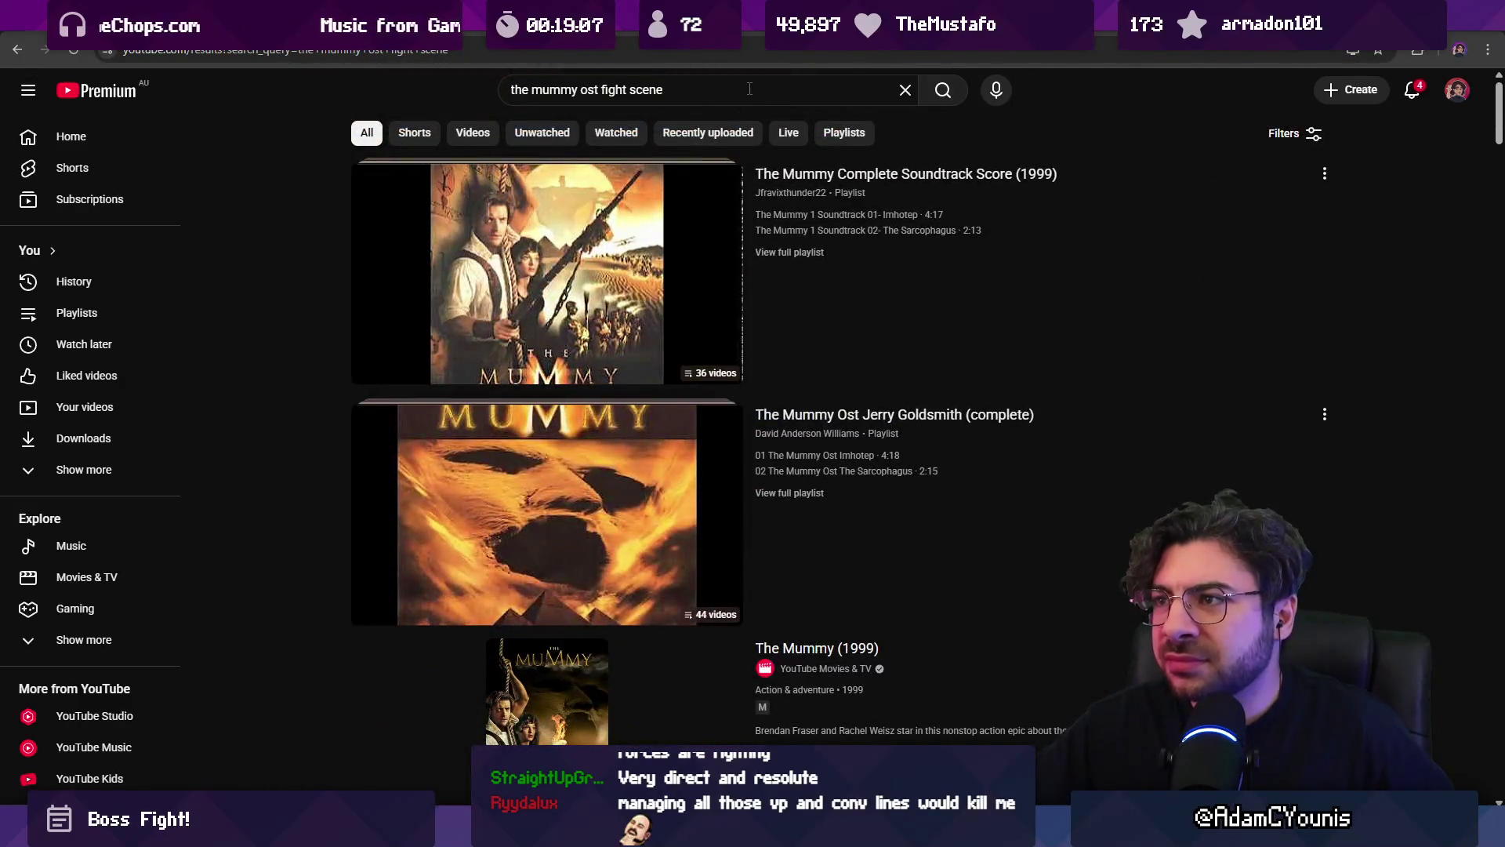
pyautogui.click(749, 89)
pyautogui.write('in the hotel')
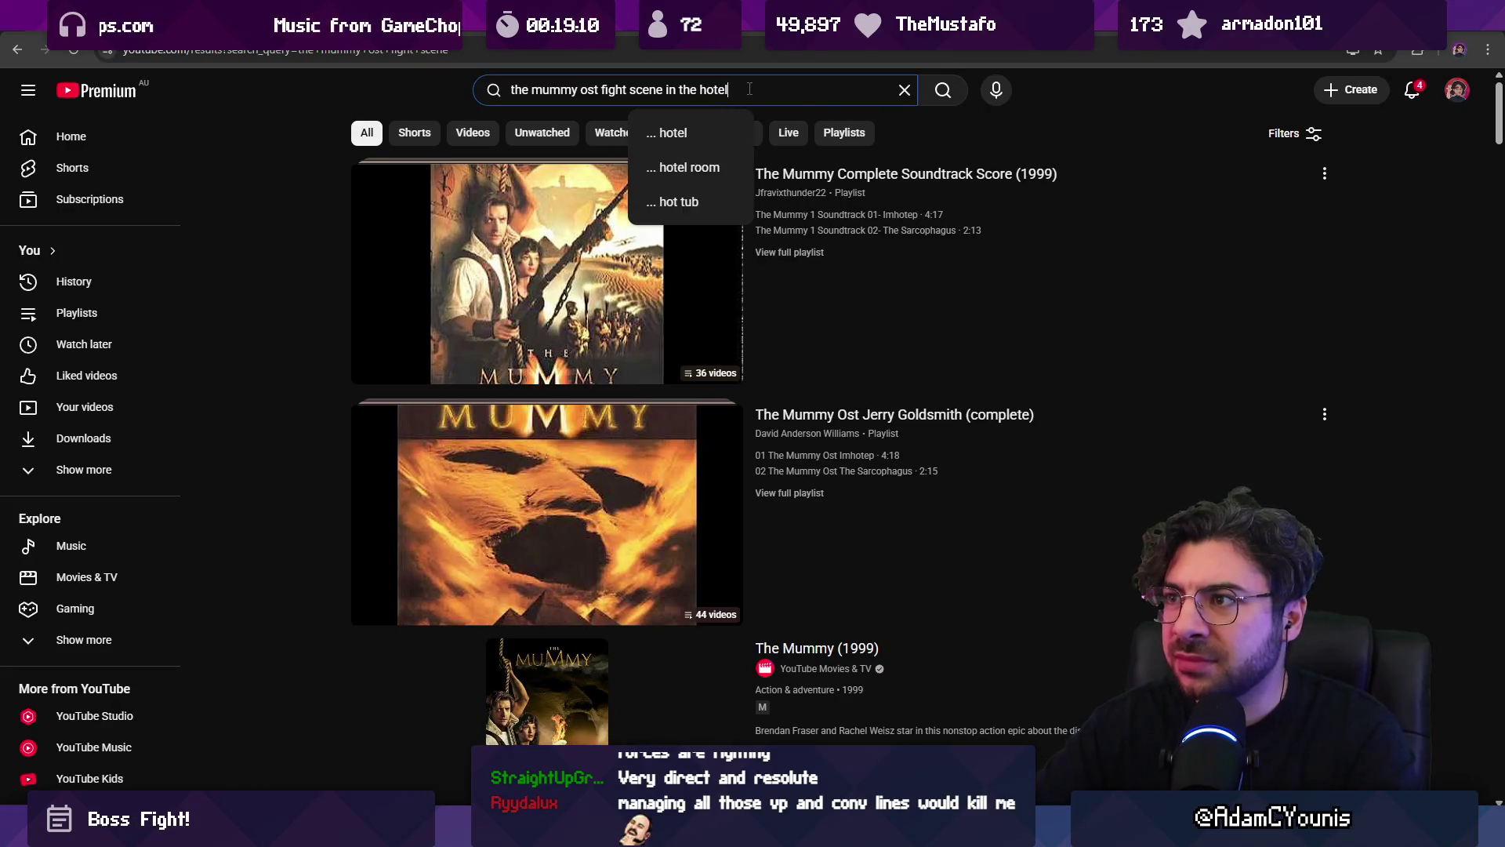
pyautogui.press('Return')
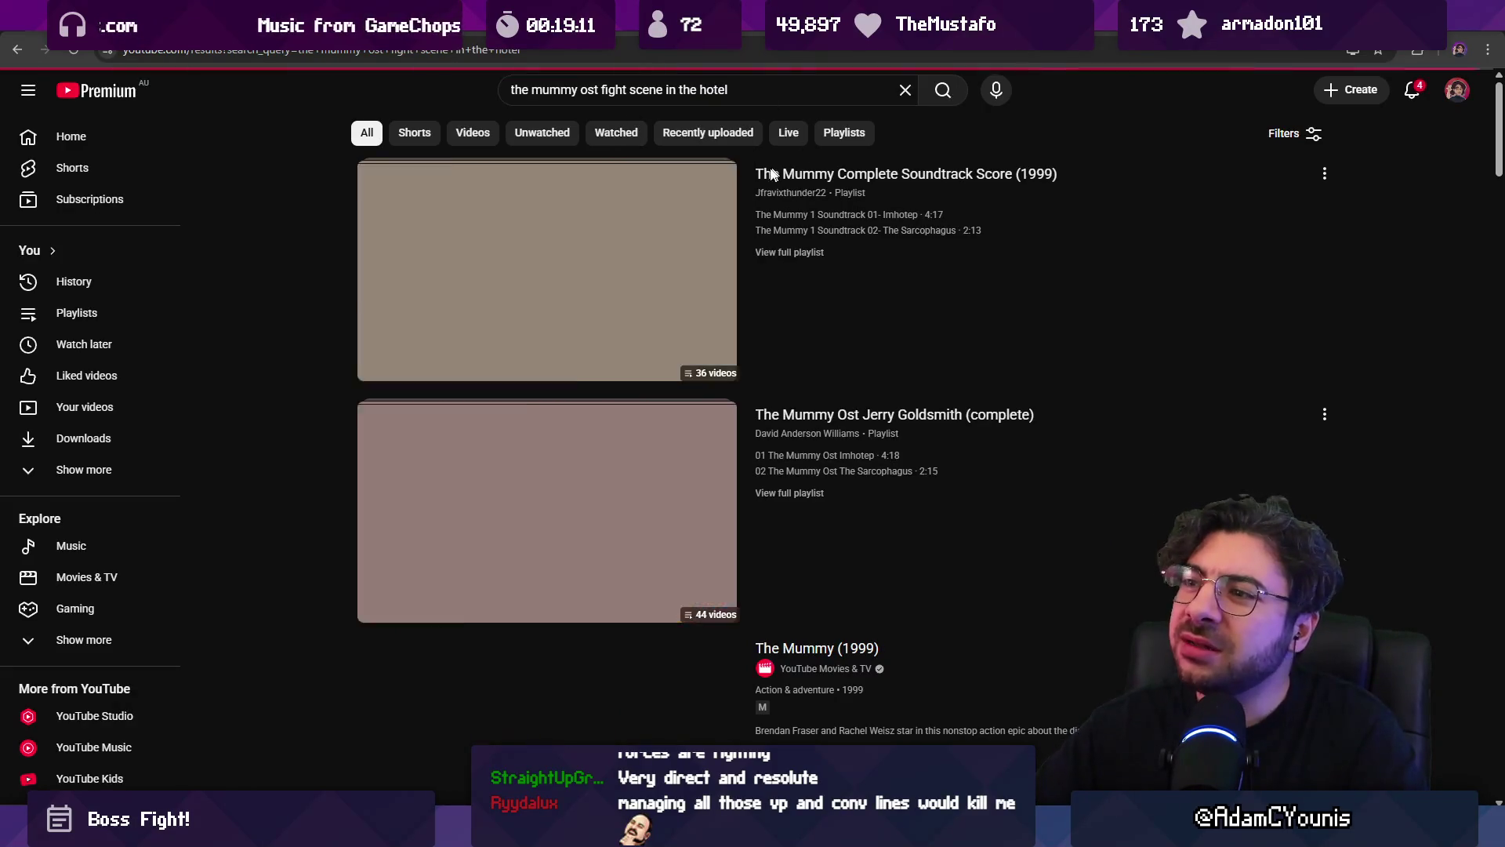
# Step: Drop 'ost' from the query, rerun the search, and open the Medjai Boat Attack video
pyautogui.scroll(-5, 608, 239)
pyautogui.scroll(-4, 607, 243)
pyautogui.doubleClick(588, 90)
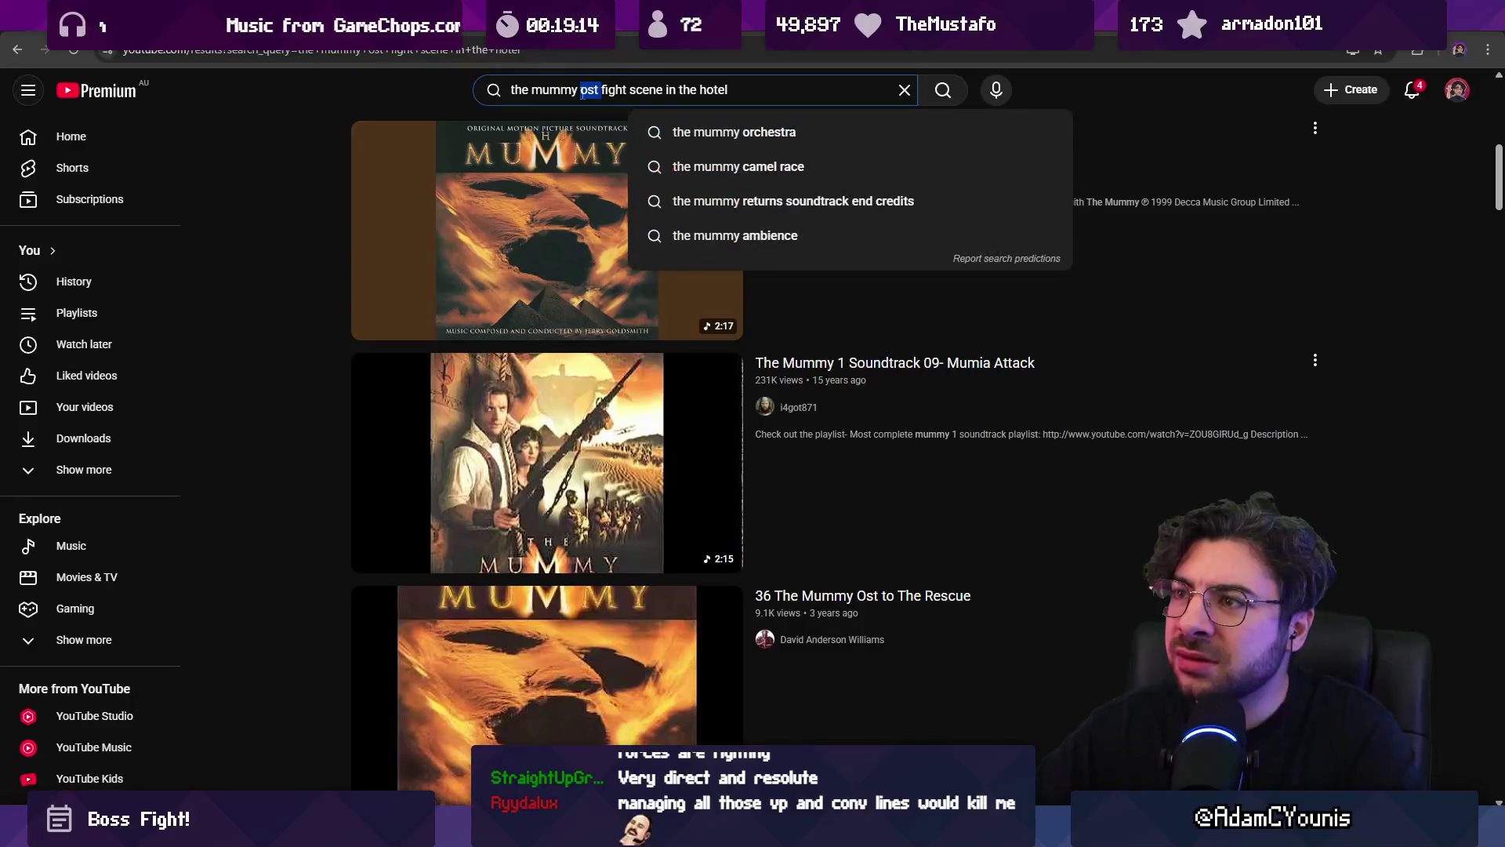
pyautogui.press('Return')
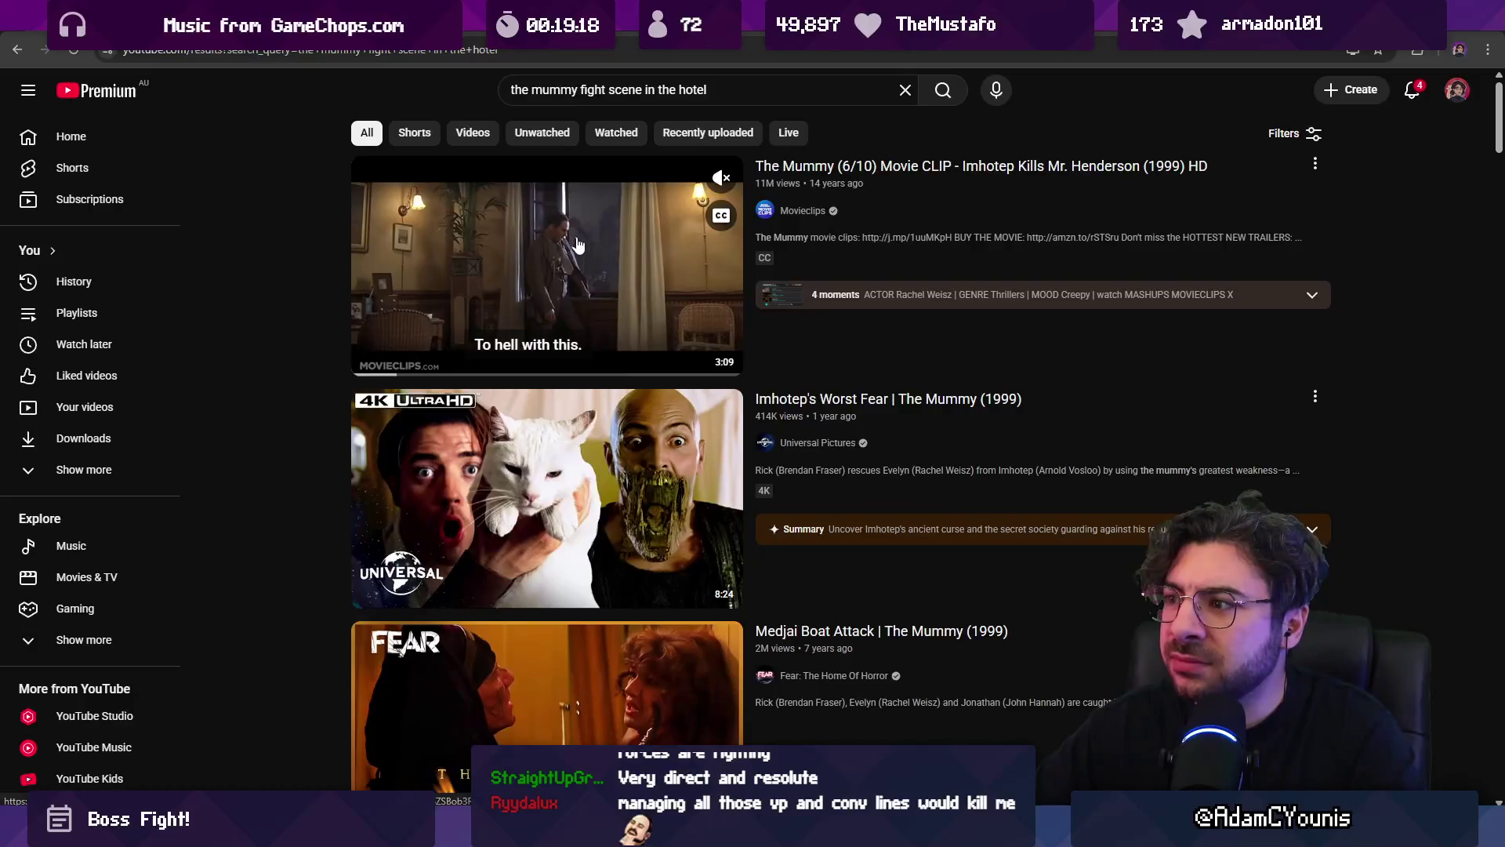
pyautogui.scroll(-4, 603, 311)
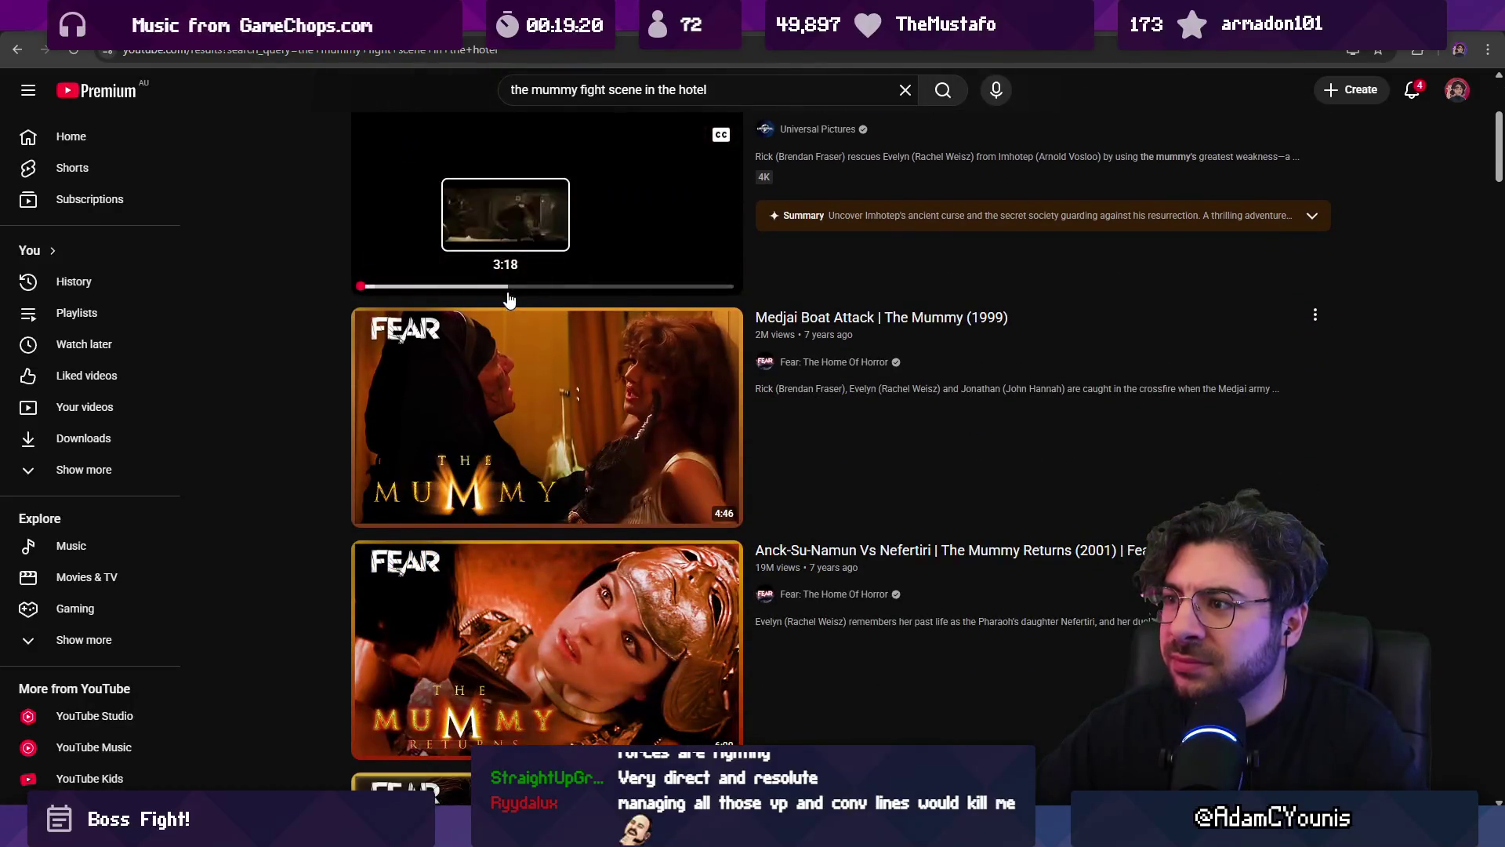
pyautogui.scroll(-4, 313, 323)
pyautogui.scroll(-6, 309, 321)
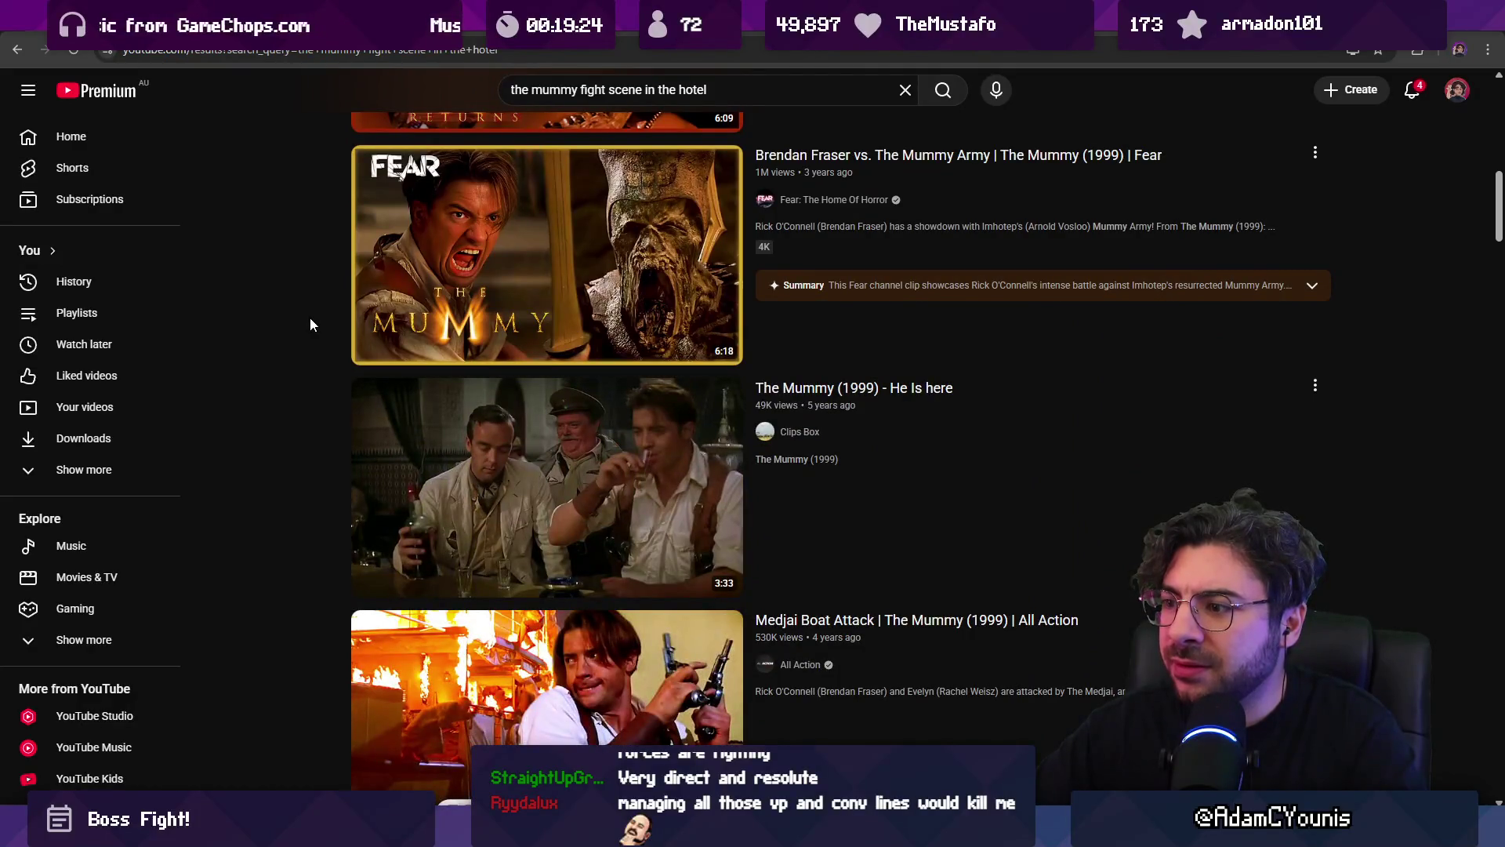
pyautogui.scroll(-4, 309, 318)
pyautogui.click(483, 360)
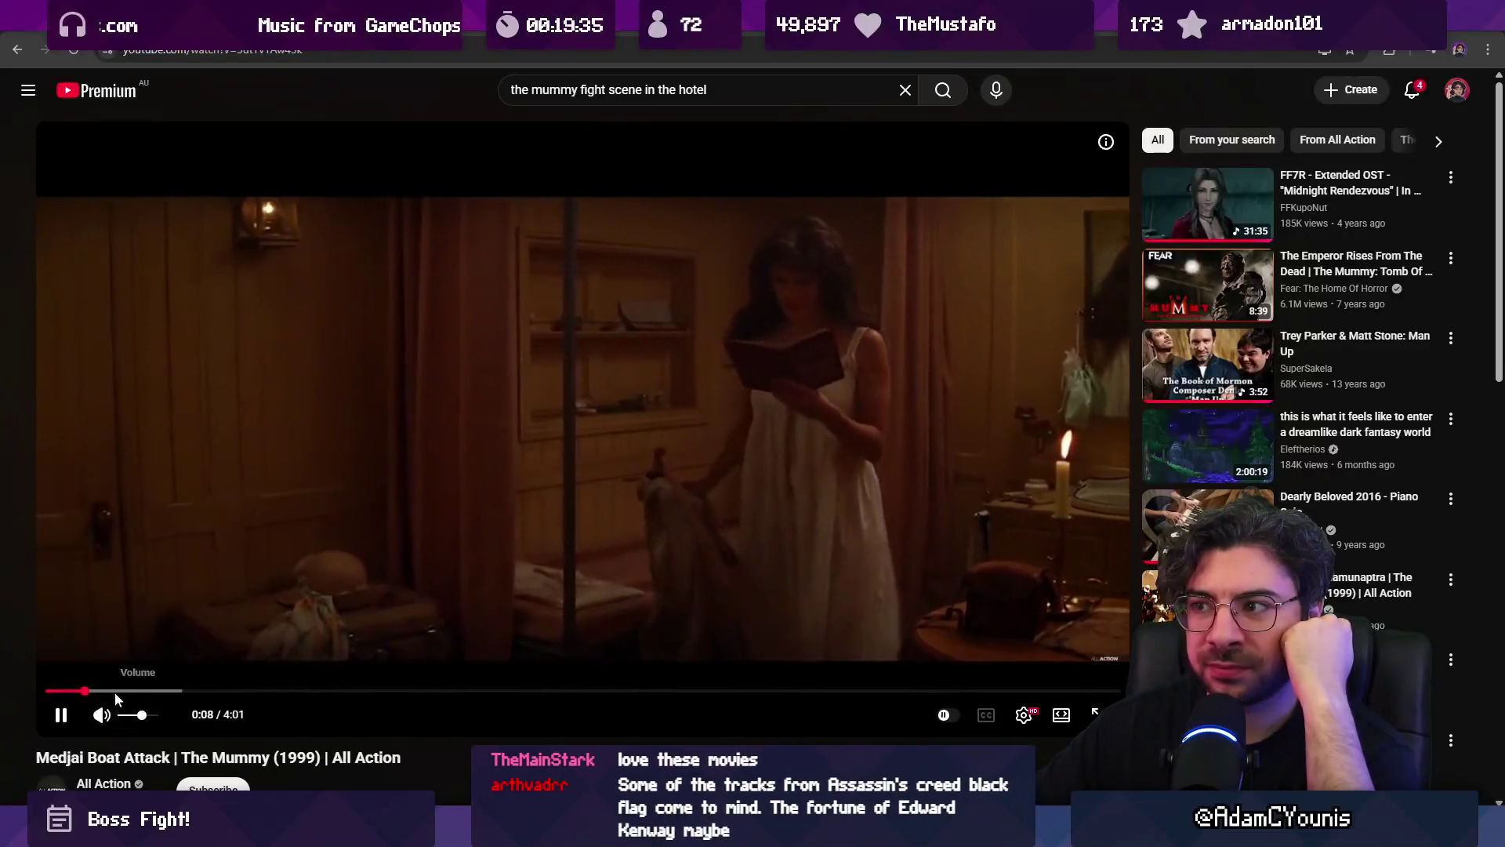
# Step: Skip through the Medjai Boat Attack clip, pausing and resuming, to about 1:35
pyautogui.moveTo(115, 692)
pyautogui.mouseDown()
pyautogui.moveTo(121, 712)
pyautogui.moveTo(205, 697)
pyautogui.mouseUp()
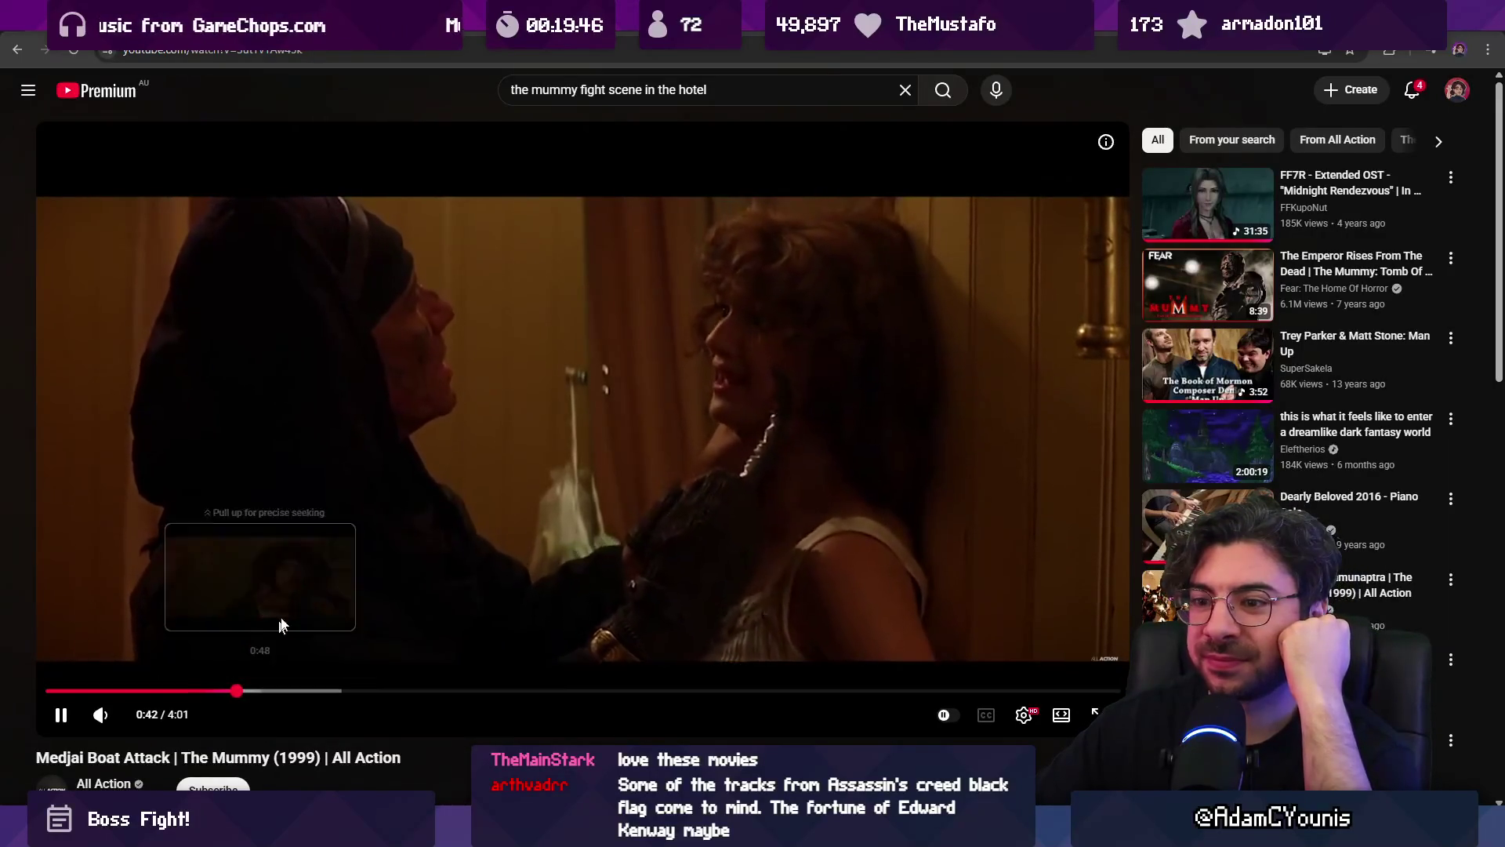
pyautogui.click(305, 597)
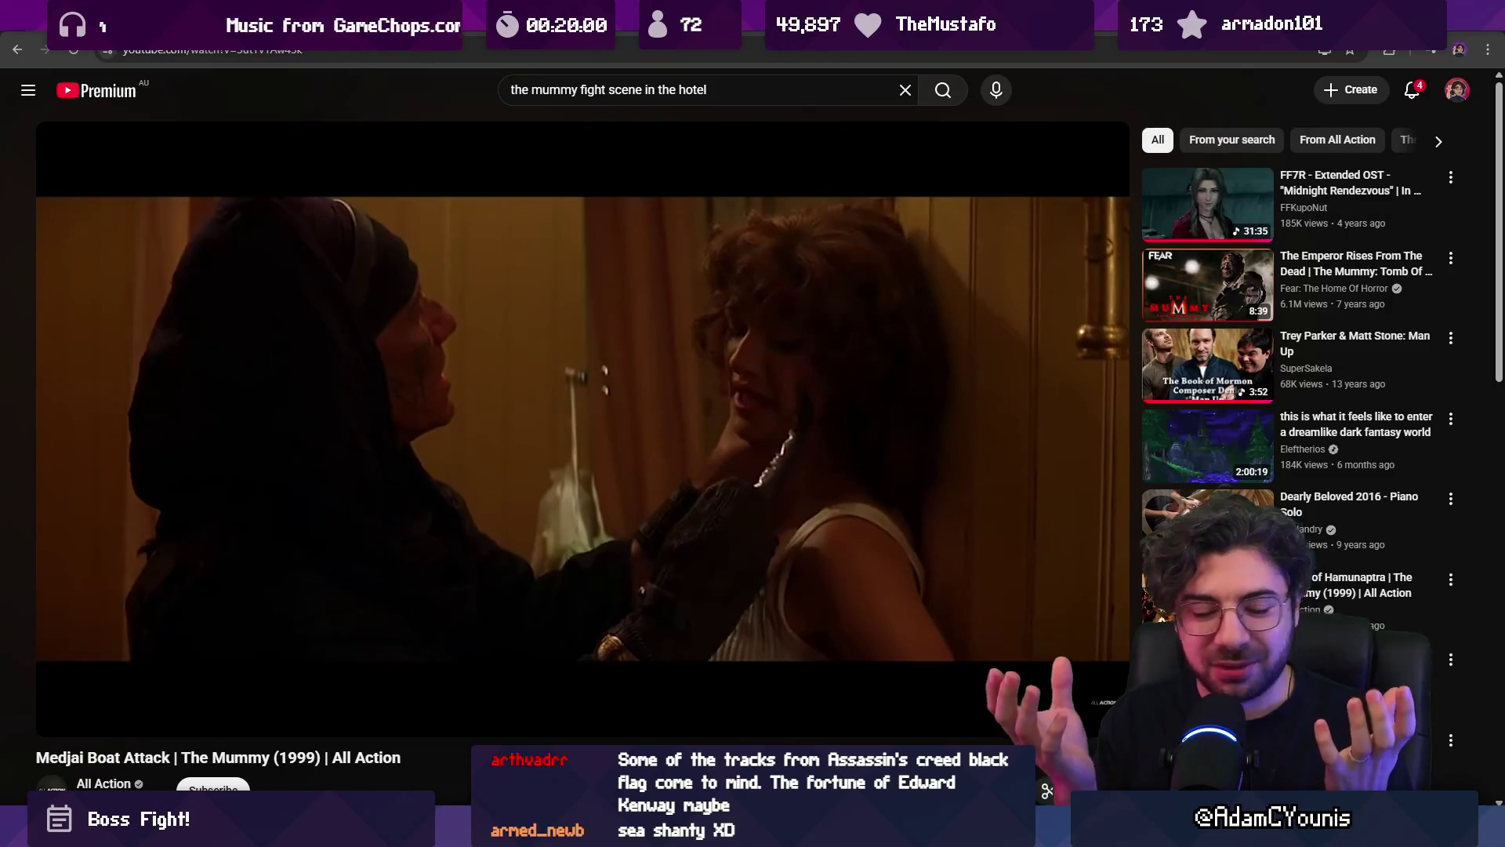
pyautogui.click(319, 582)
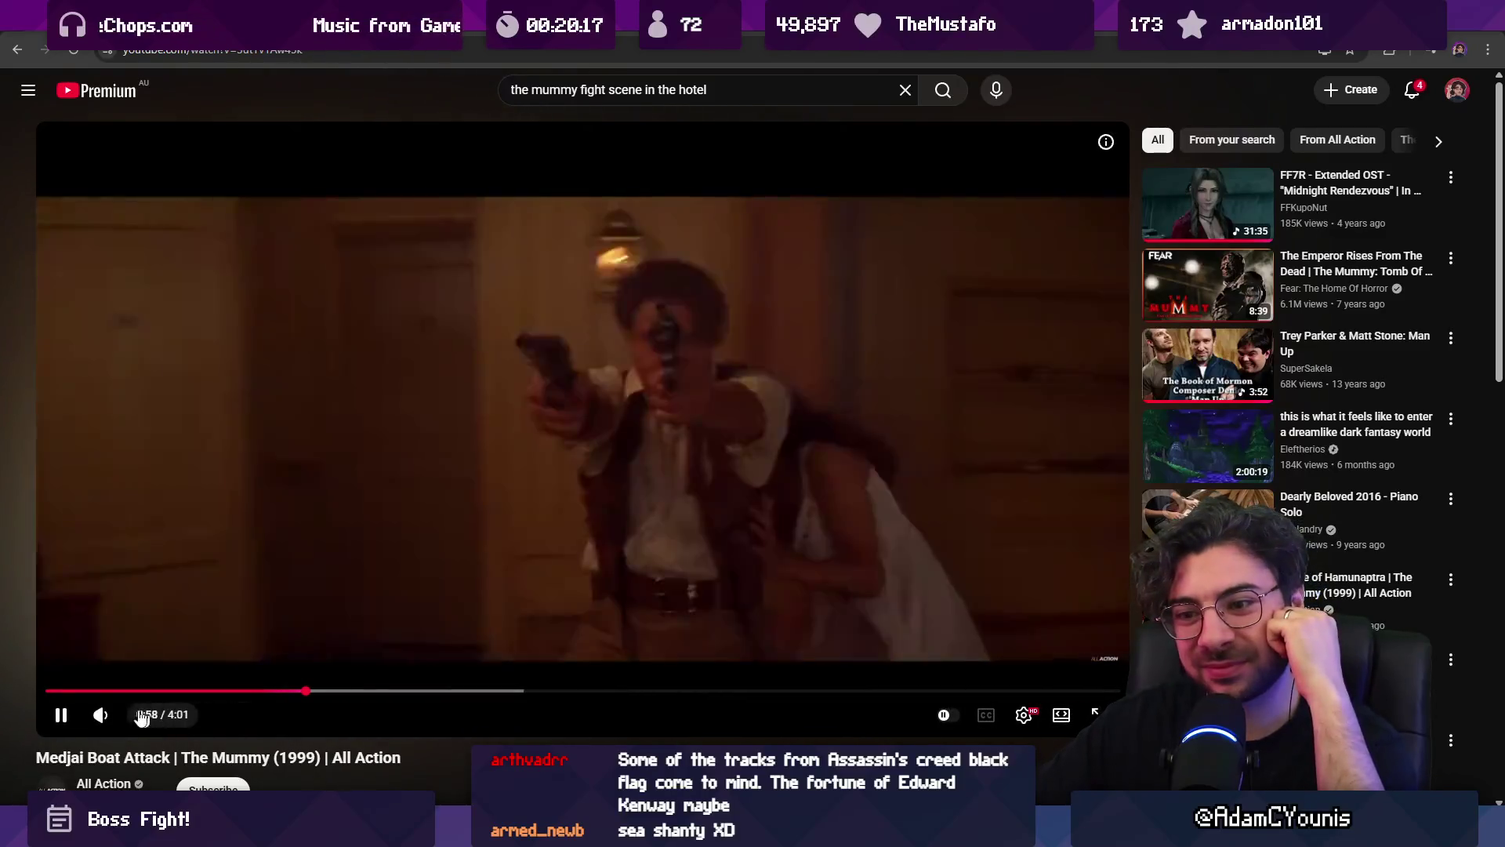
pyautogui.moveTo(128, 716)
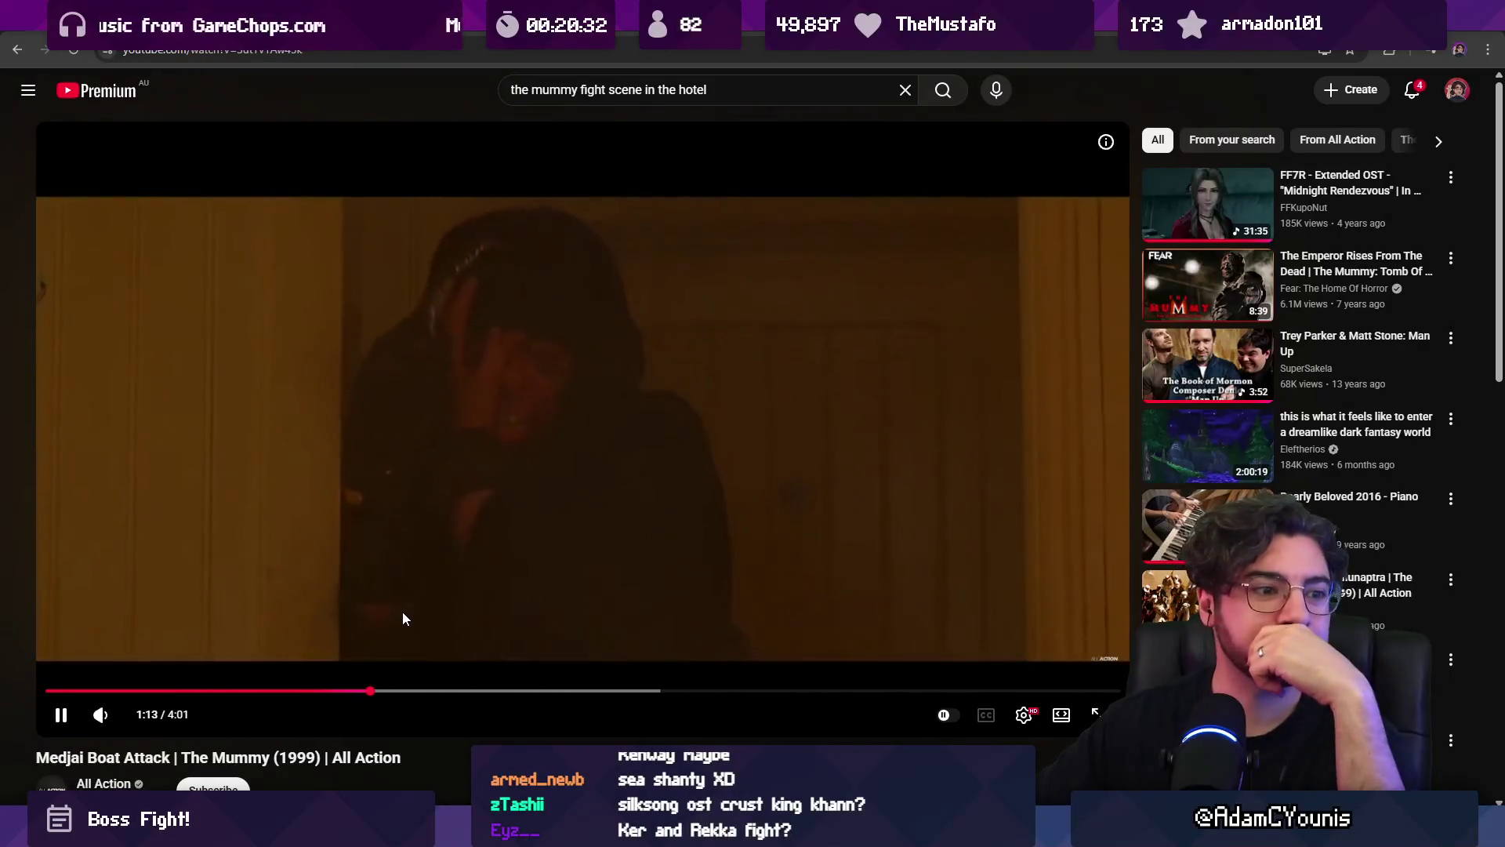
pyautogui.click(408, 689)
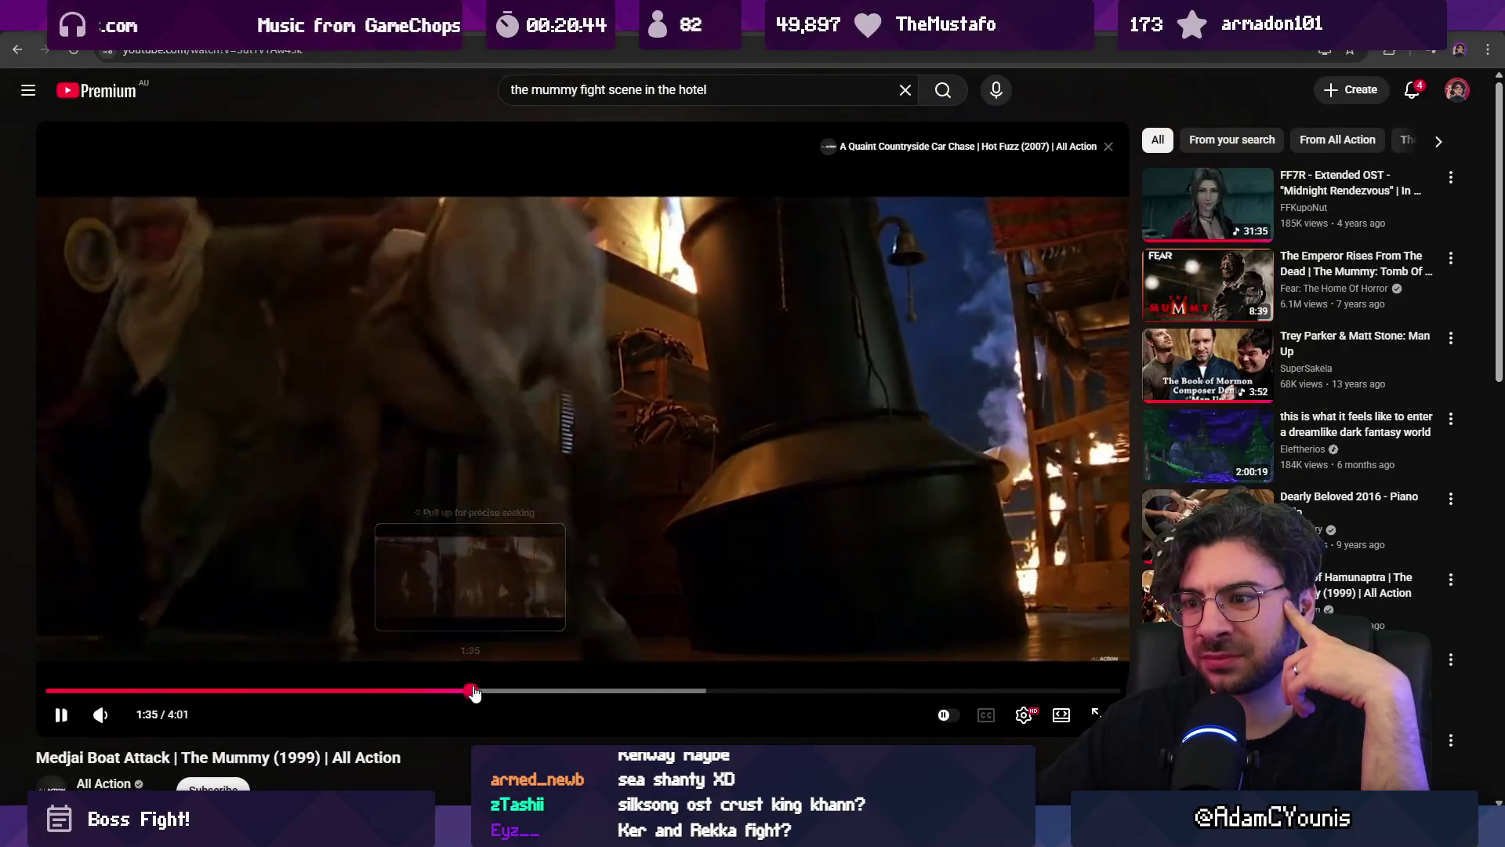
# Step: Review the boat attack clip from 1:48, seeking forward to the 3:00 mark
pyautogui.click(470, 690)
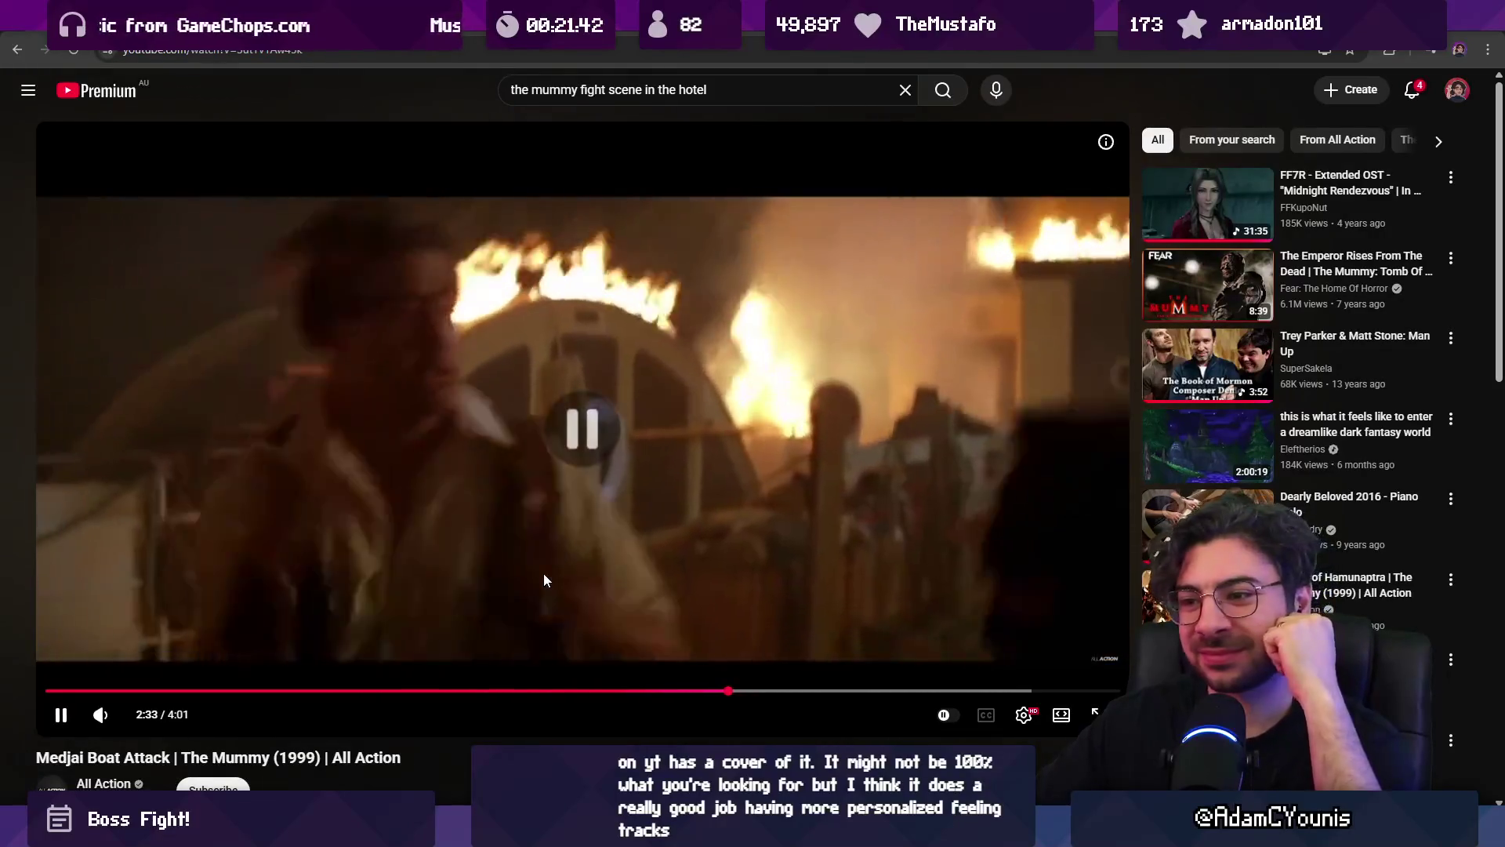
pyautogui.click(289, 53)
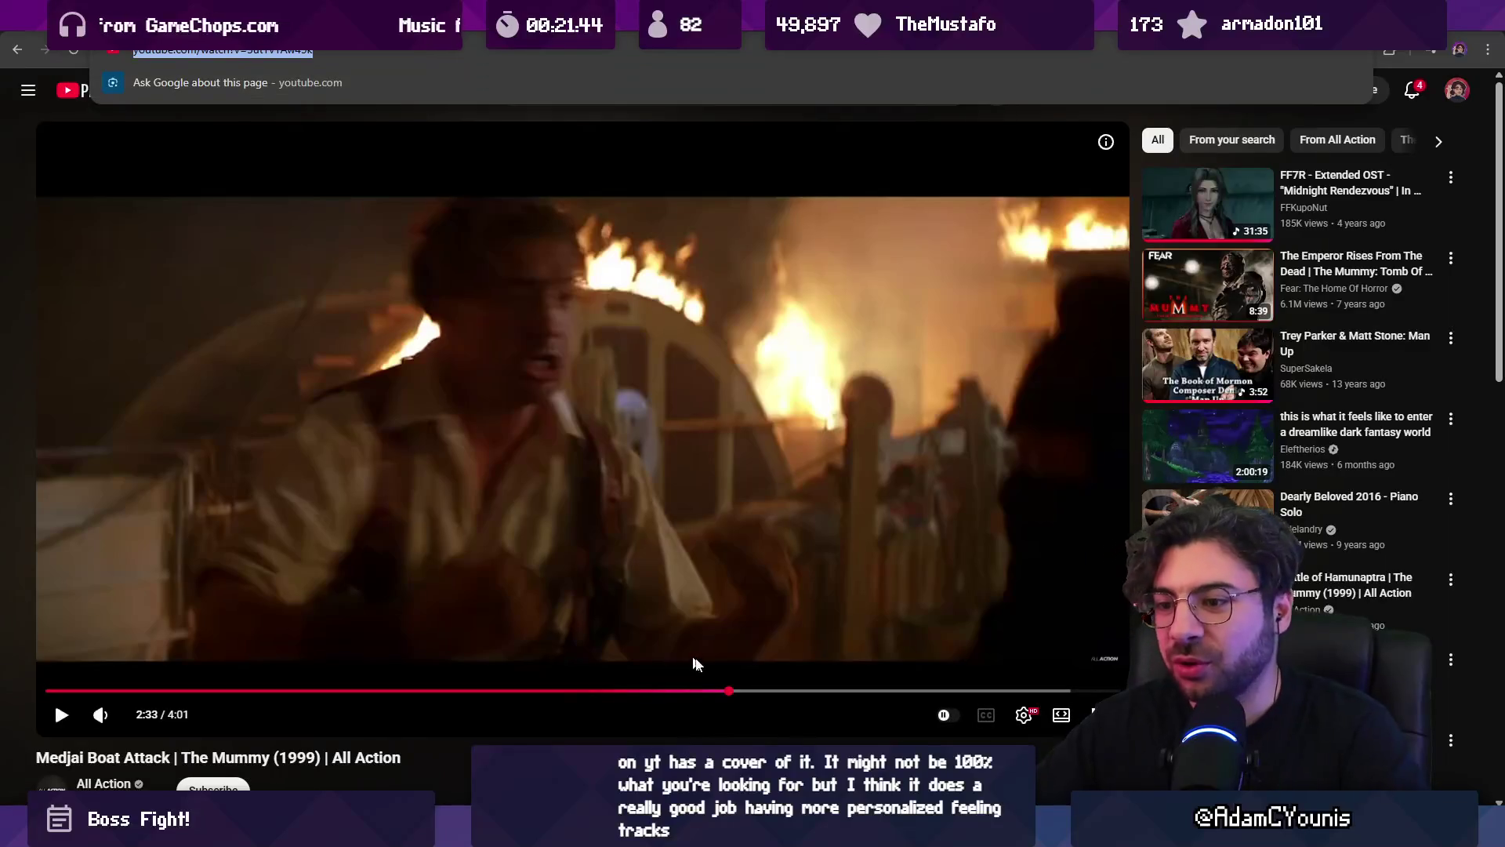
pyautogui.moveTo(554, 689); pyautogui.dragTo(526, 690)
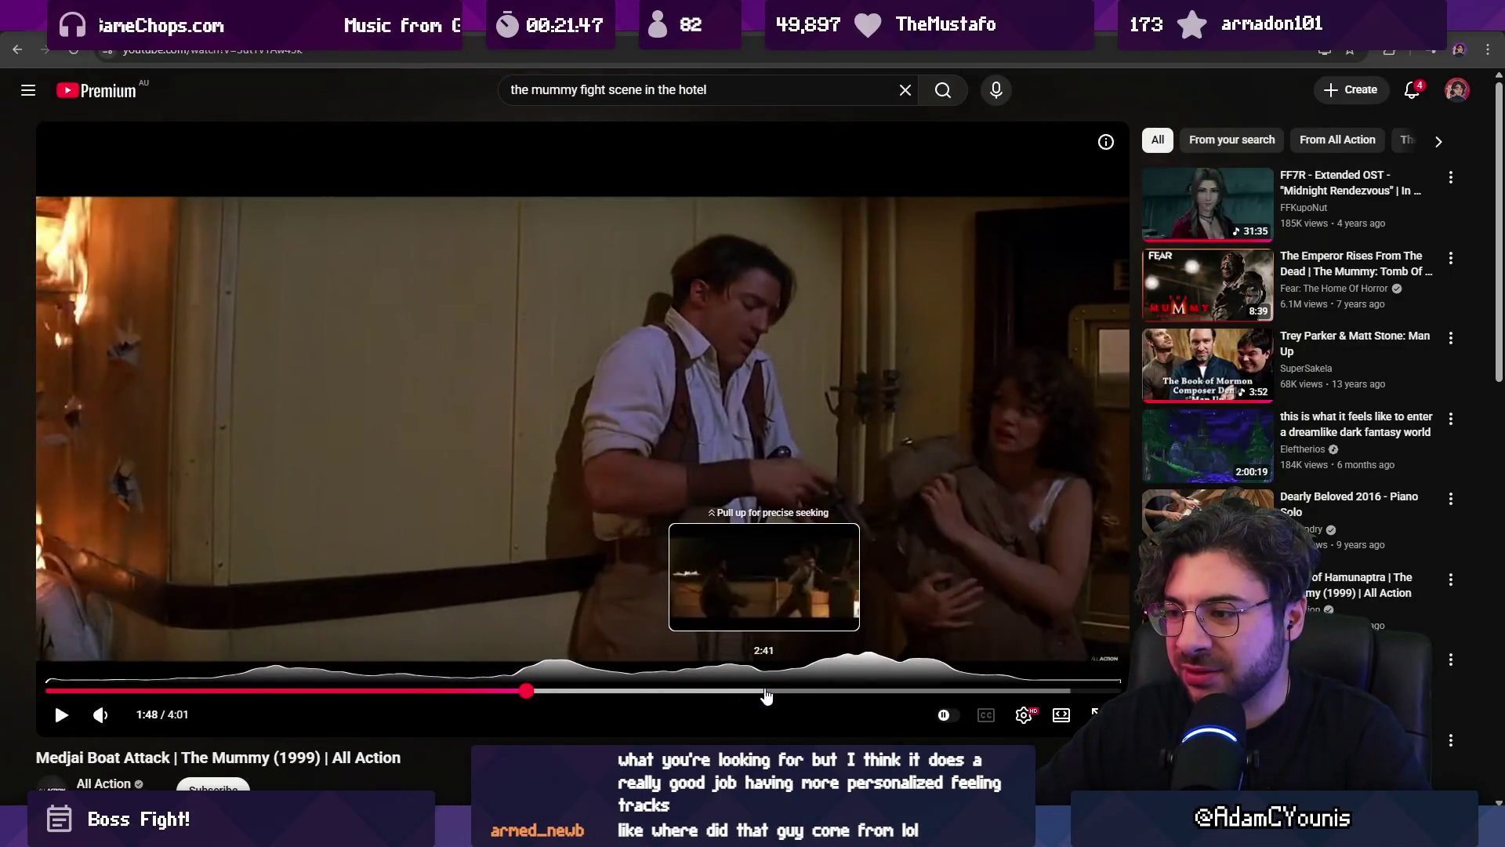
pyautogui.click(765, 691)
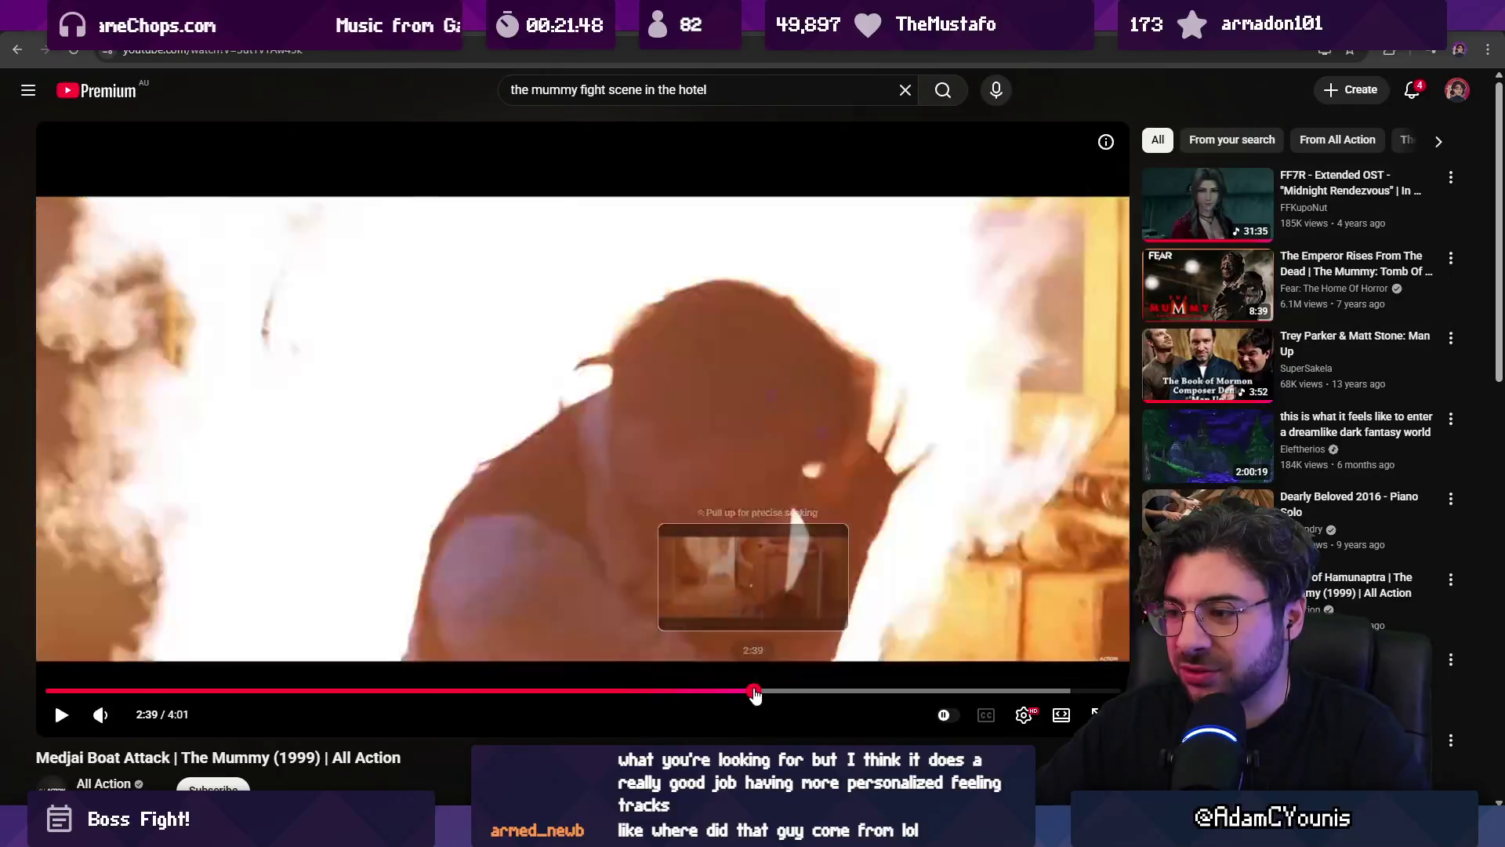
pyautogui.click(719, 665)
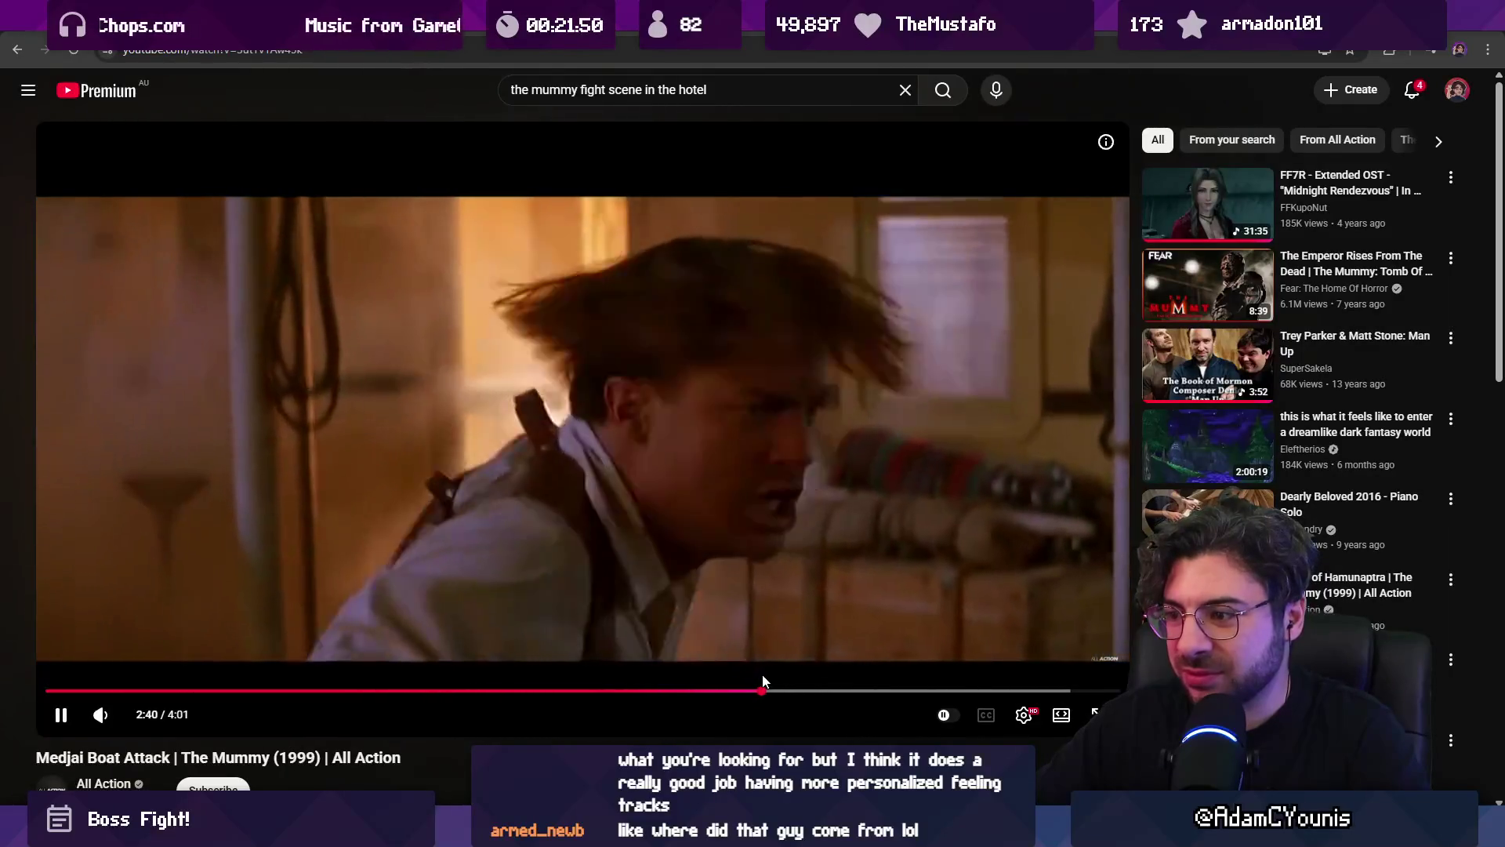
pyautogui.moveTo(763, 690); pyautogui.dragTo(849, 693)
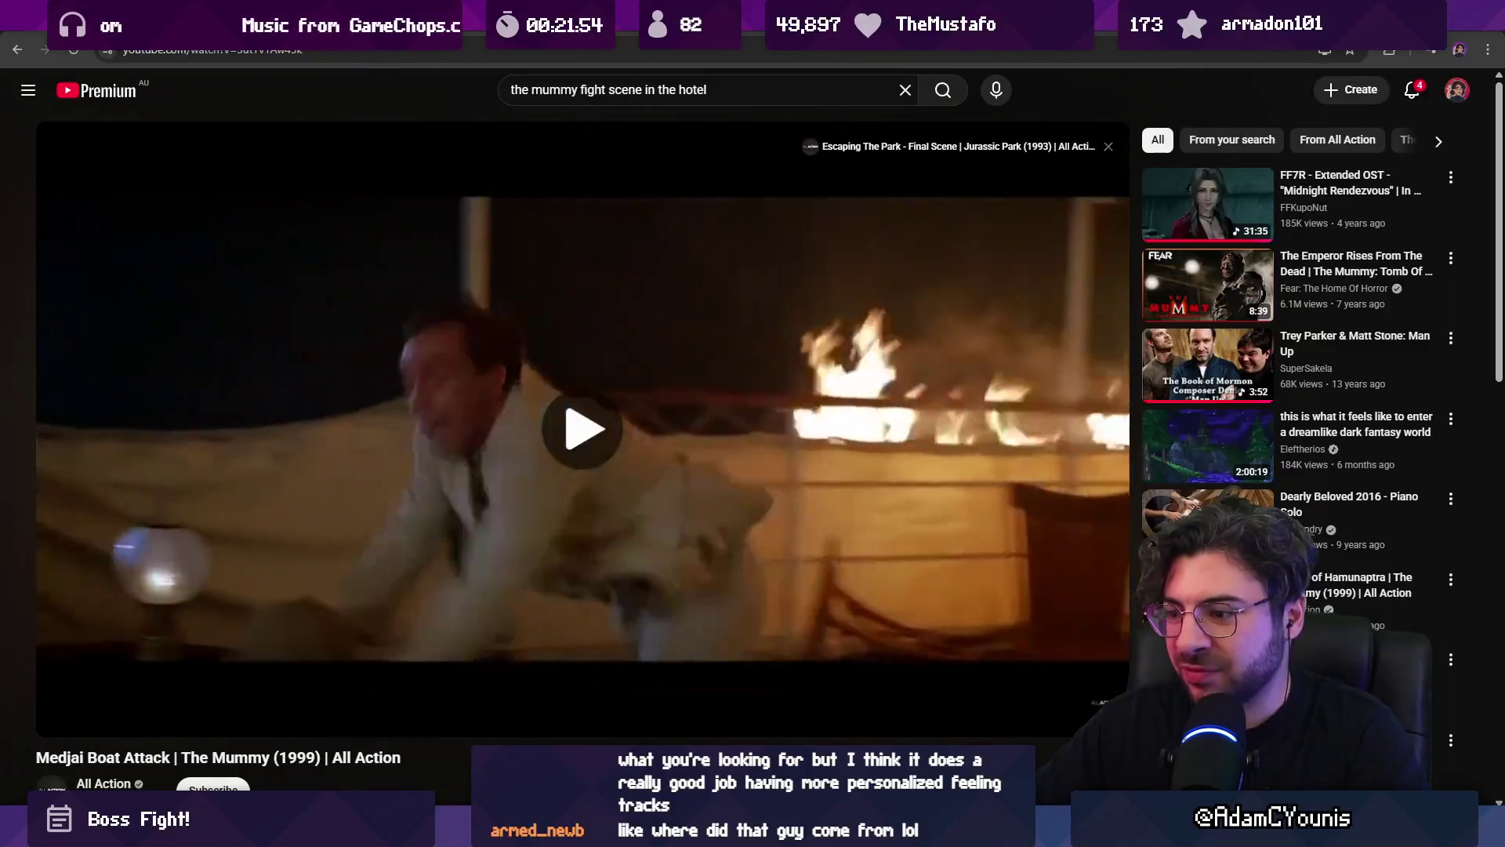
# Step: Return to the Milanote music board and select the Pirates of the Caribbean video card
pyautogui.hotkey('alt', 'Tab')
pyautogui.scroll(-3, 637, 602)
pyautogui.scroll(5, 604, 666)
pyautogui.click(657, 486)
# Step: Paste the Medjai Boat Attack video onto the board and copy the energy note beside it as a caption
pyautogui.moveTo(657, 487); pyautogui.dragTo(439, 495)
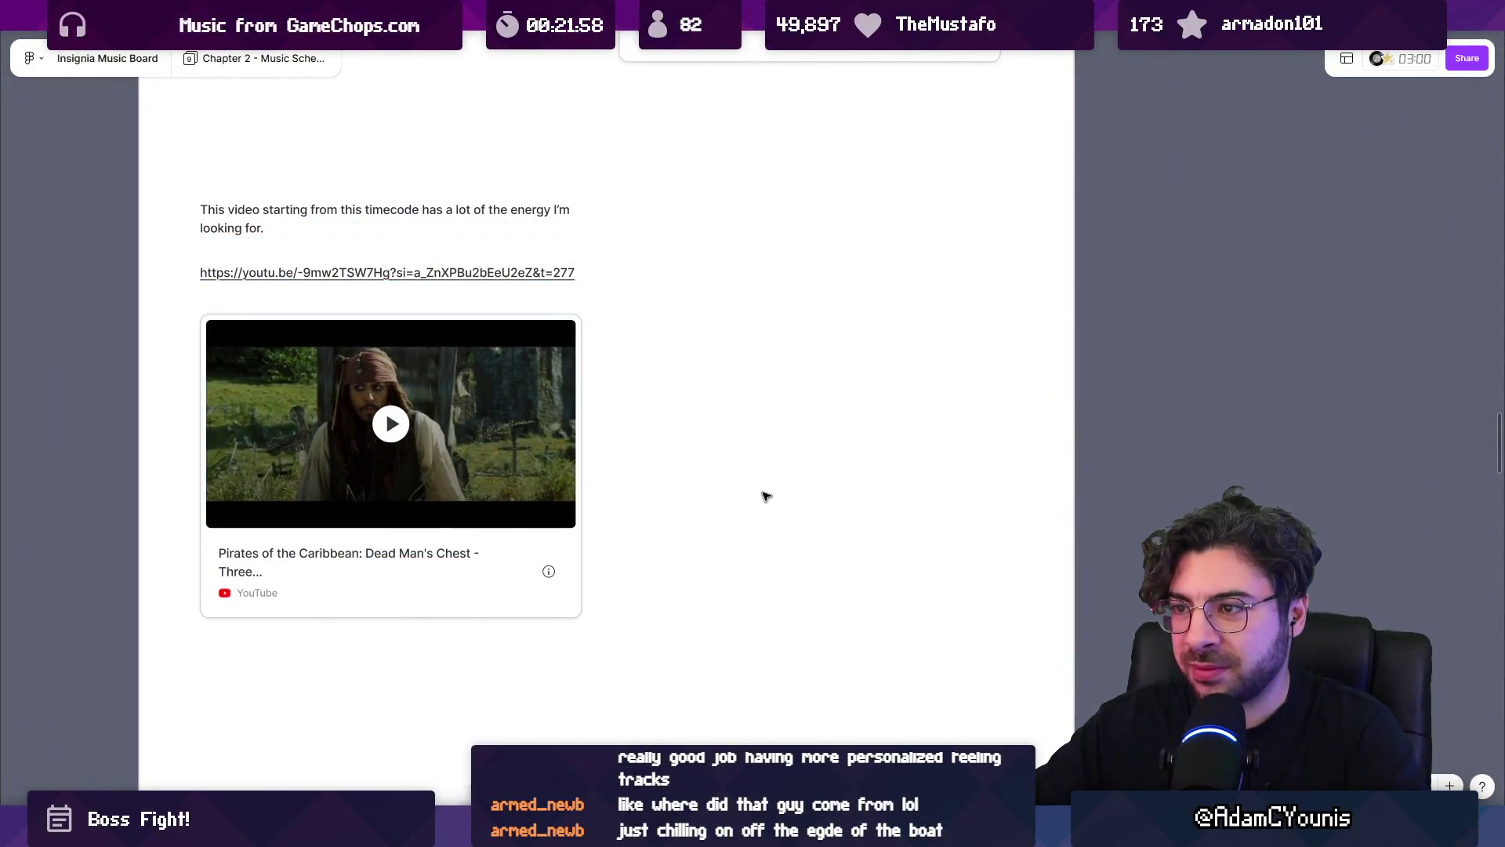
pyautogui.hotkey('ctrl', 'v')
pyautogui.moveTo(477, 225); pyautogui.dragTo(905, 224)
pyautogui.doubleClick(905, 220)
pyautogui.hotkey('ctrl', 'a')
pyautogui.write('This')
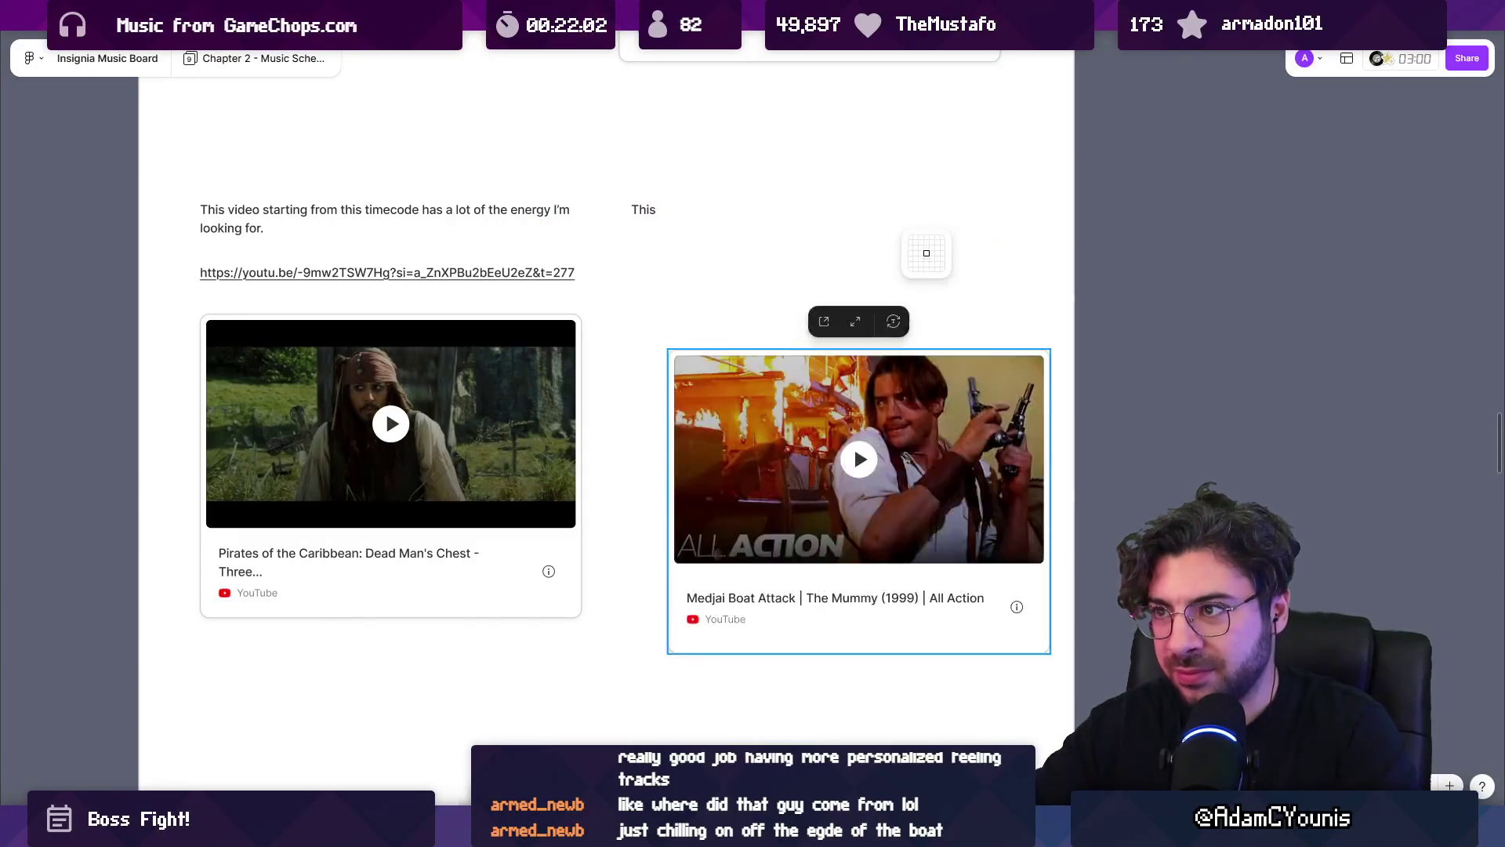
pyautogui.doubleClick(638, 206)
pyautogui.write('vide from 1:')
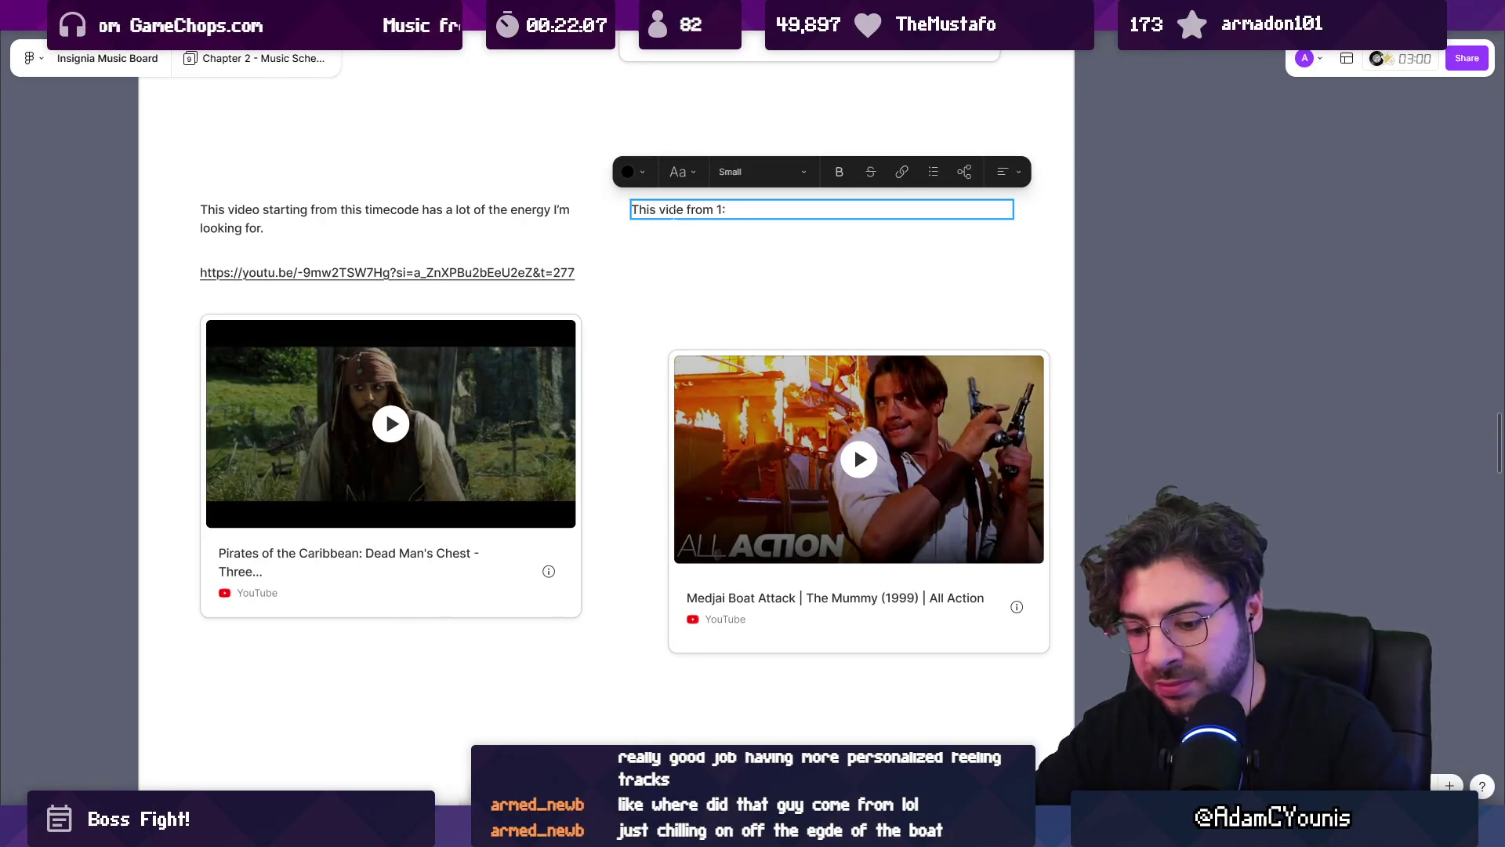
pyautogui.write('48')
pyautogui.press('Escape')
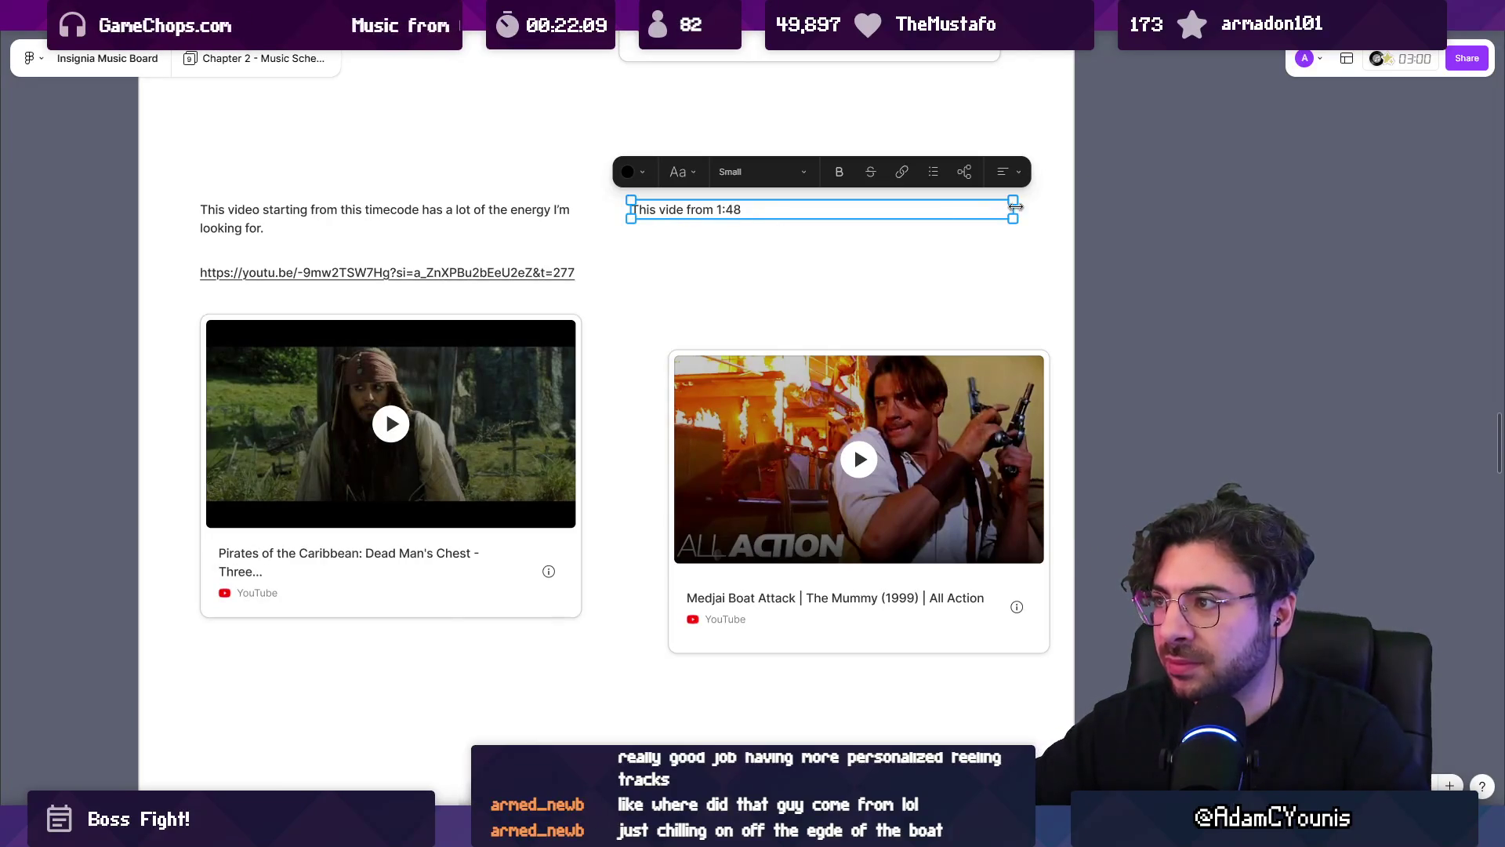
# Step: Narrow the caption, position it by the link, and correct it to 'This video from 1:48'
pyautogui.moveTo(1016, 206); pyautogui.dragTo(882, 208)
pyautogui.moveTo(780, 208); pyautogui.dragTo(837, 268)
pyautogui.click(739, 273)
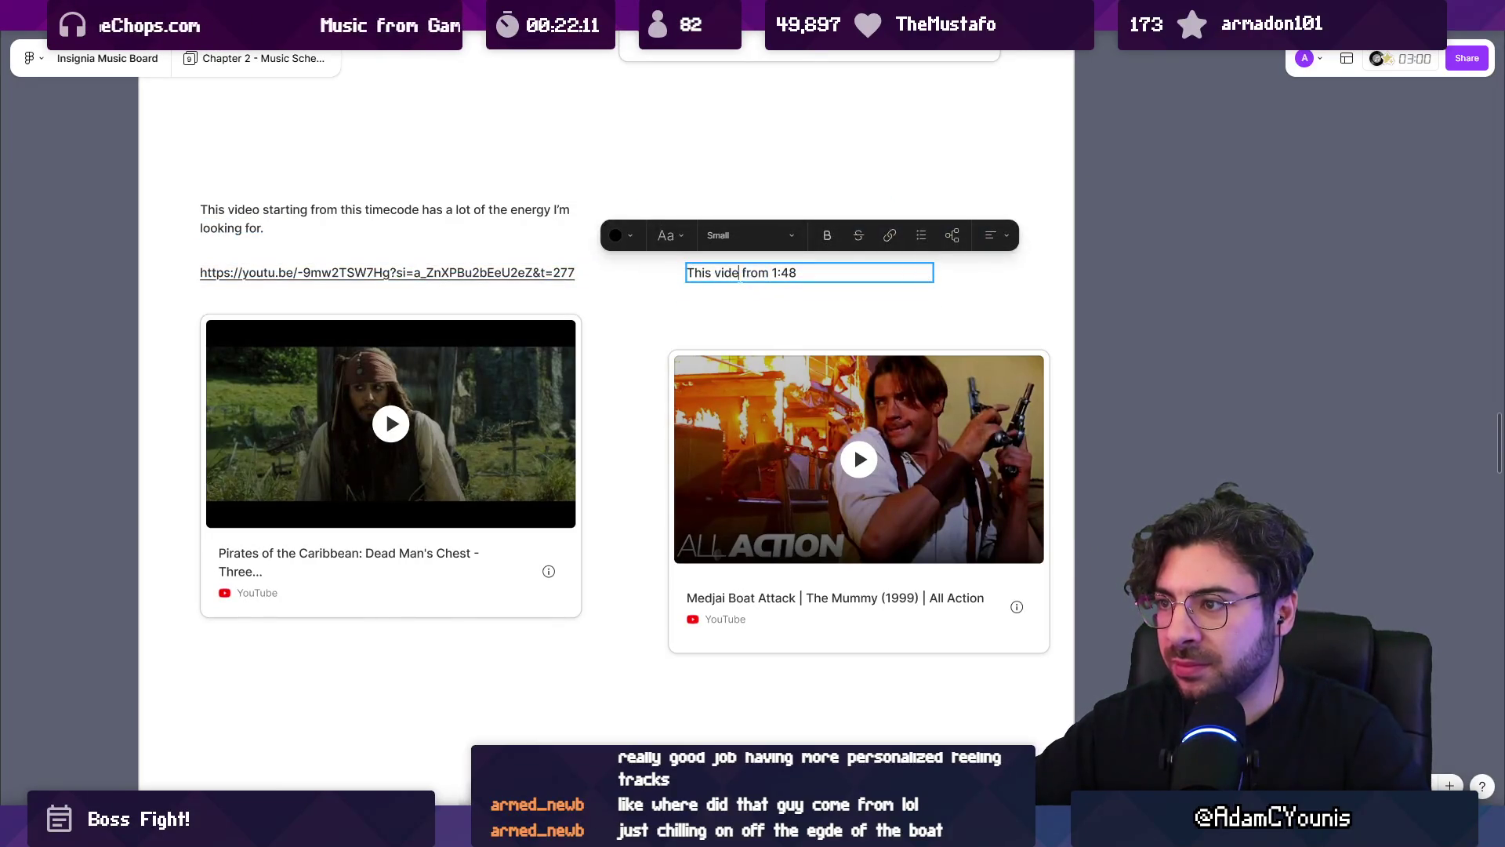
pyautogui.write('o')
pyautogui.click(672, 186)
# Step: Select the 1:48 caption together with the Mummy card and reposition them
pyautogui.scroll(1, 593, 253)
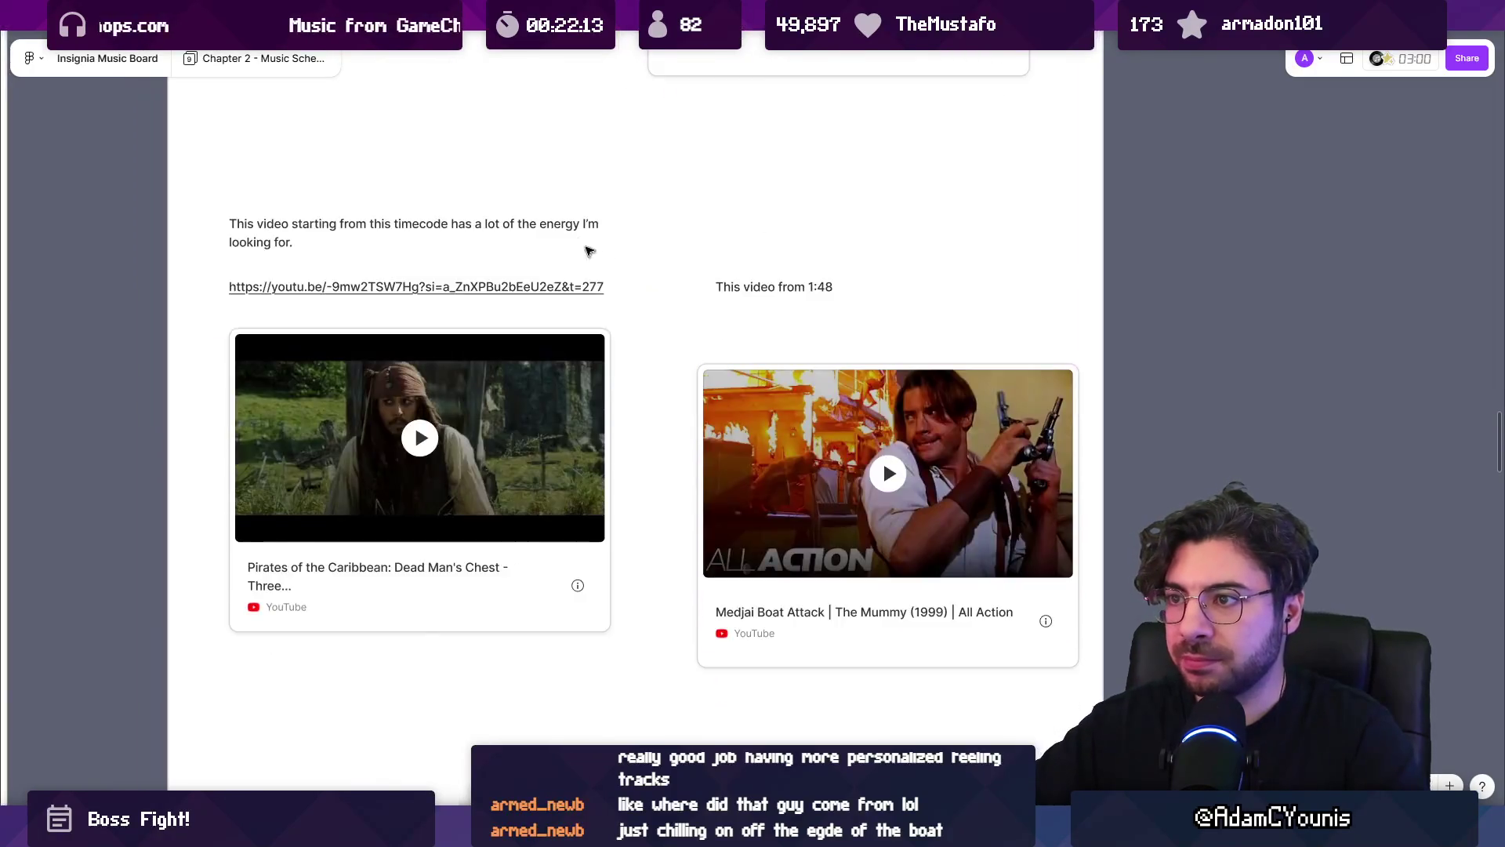
pyautogui.scroll(-2, 593, 253)
pyautogui.click(719, 259)
pyautogui.keyDown('shift'); pyautogui.click(800, 432); pyautogui.keyUp('shift')
pyautogui.moveTo(800, 432); pyautogui.dragTo(783, 415)
pyautogui.scroll(-1, 580, 299)
pyautogui.moveTo(487, 228); pyautogui.dragTo(755, 402)
pyautogui.scroll(5, 549, 330)
# Step: Alt-drag a copy of the References heading down above the Pirates/Mummy cards
pyautogui.scroll(-2, 516, 358)
pyautogui.click(459, 88)
pyautogui.moveTo(459, 88); pyautogui.dragTo(473, 647)
pyautogui.scroll(3, 474, 647)
pyautogui.click(400, 616)
# Step: Retitle the heading '“Energy” References. Not necessarily for the theme itself but the dramatic context'
pyautogui.write('"energy')
pyautogui.press('BackSpace')
pyautogui.write('"')
pyautogui.press('BackSpace')
pyautogui.write('Energy” References')
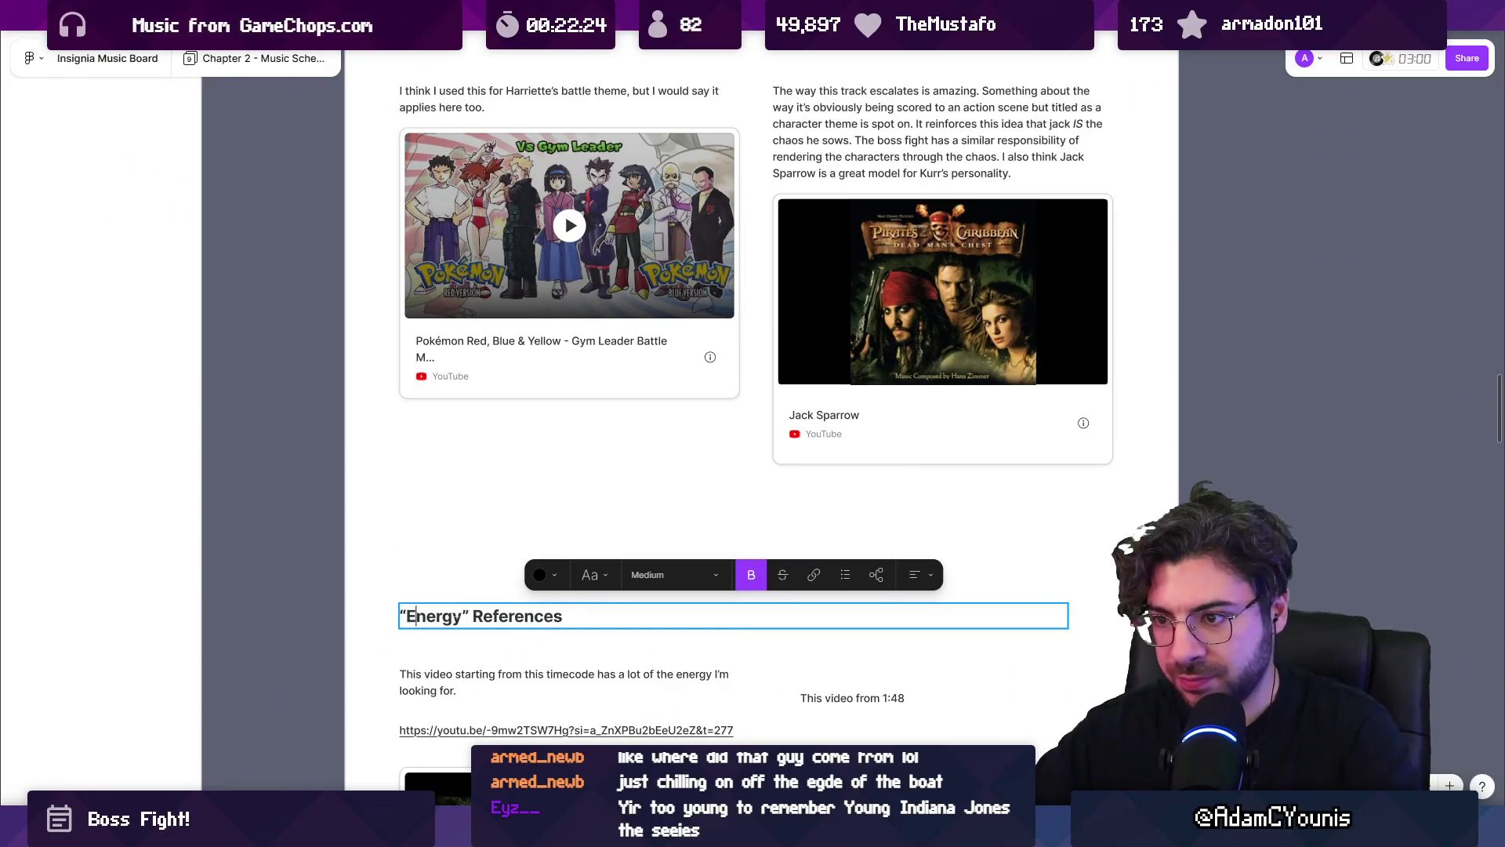
pyautogui.write('ot ne')
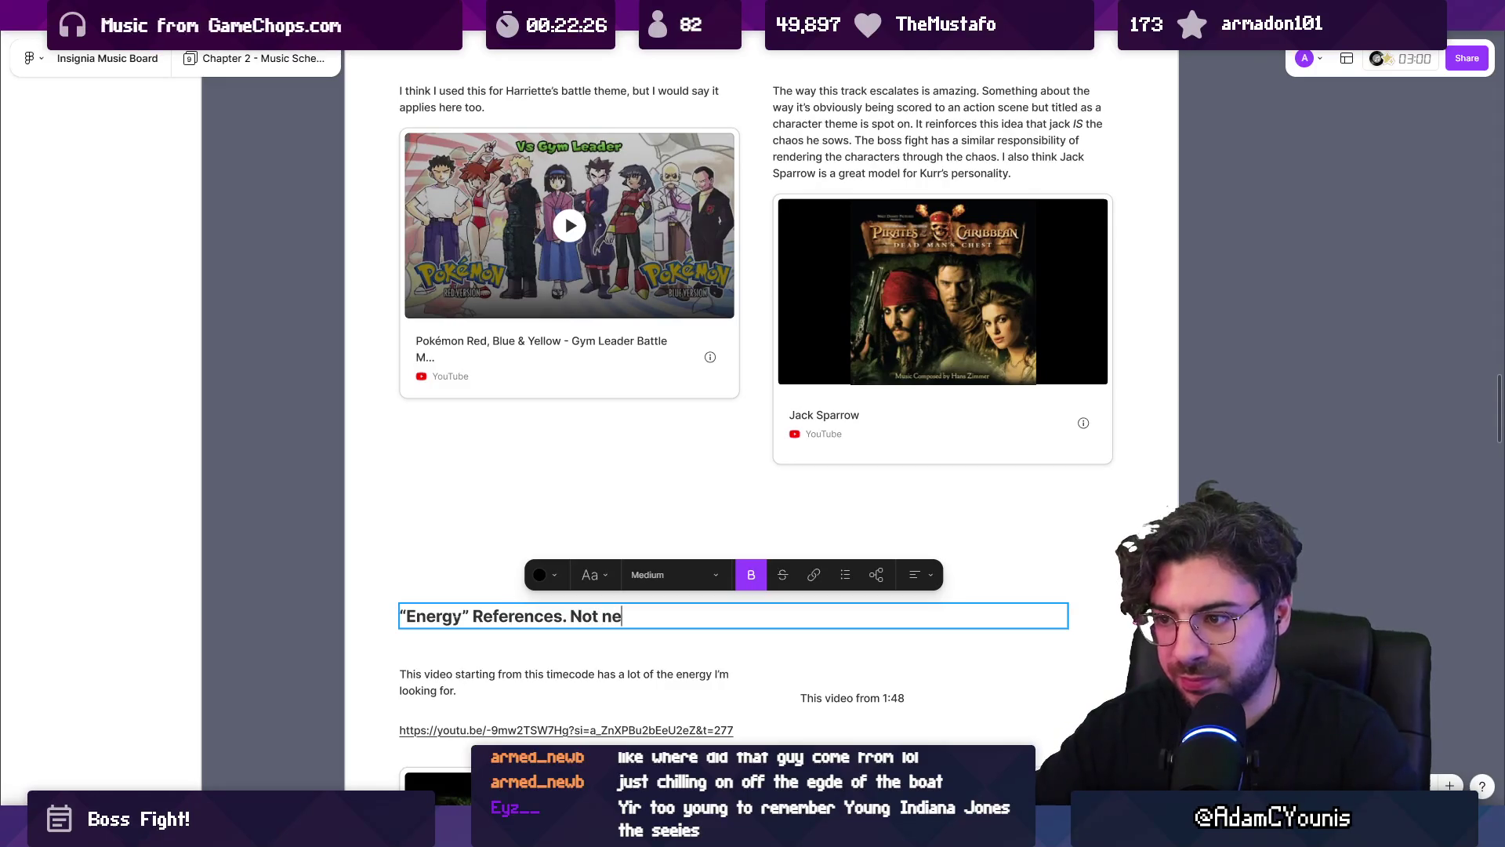
pyautogui.write('cessarithe stheme itself but the ')
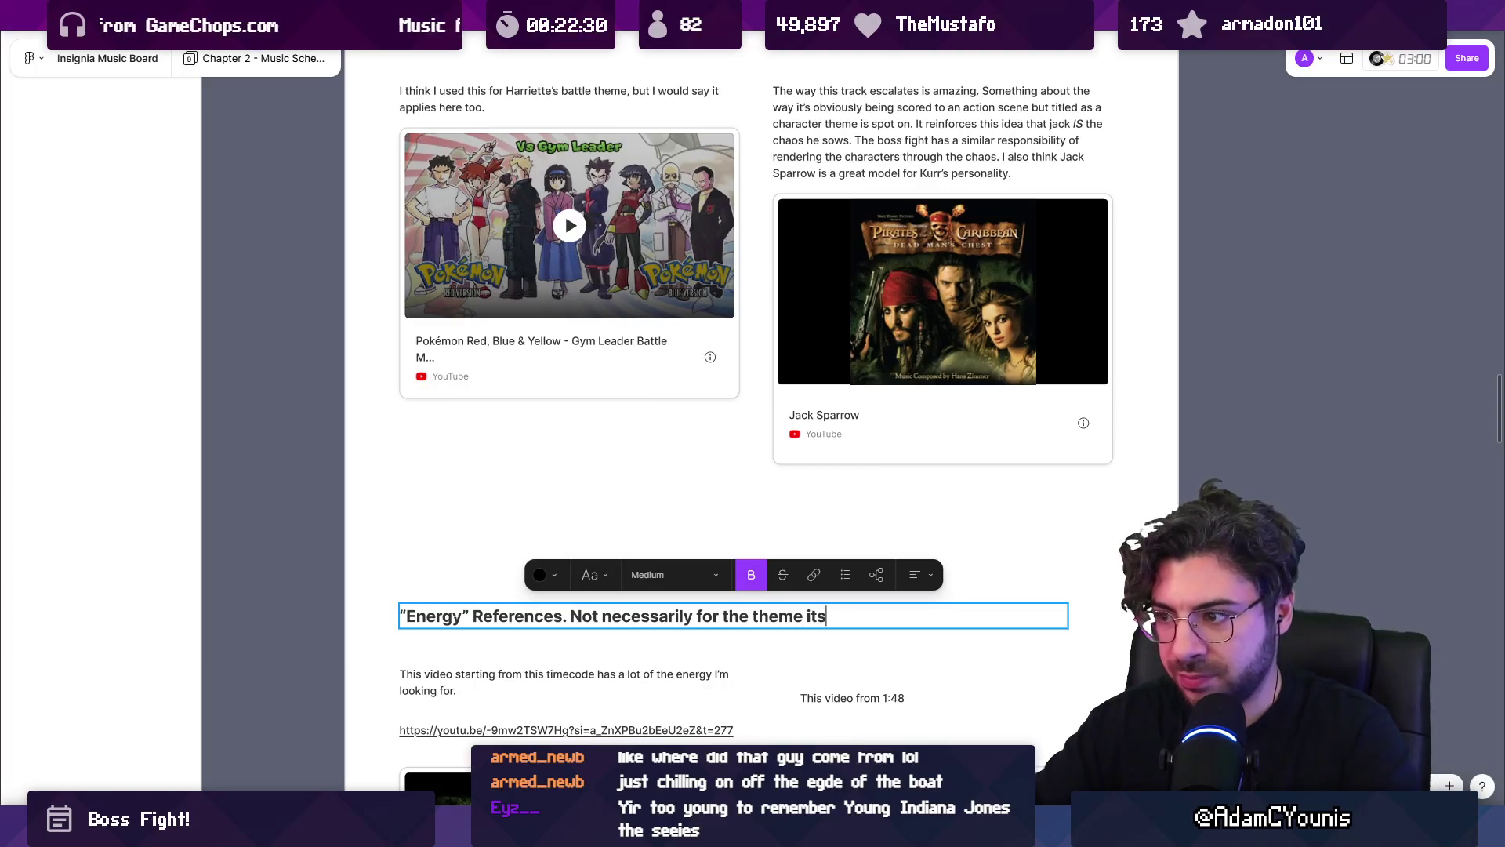
pyautogui.write('cont')
pyautogui.press('BackSpace')
pyautogui.press('BackSpace')
pyautogui.press('BackSpace')
pyautogui.write('d')
pyautogui.press('BackSpace')
pyautogui.write('matic conte')
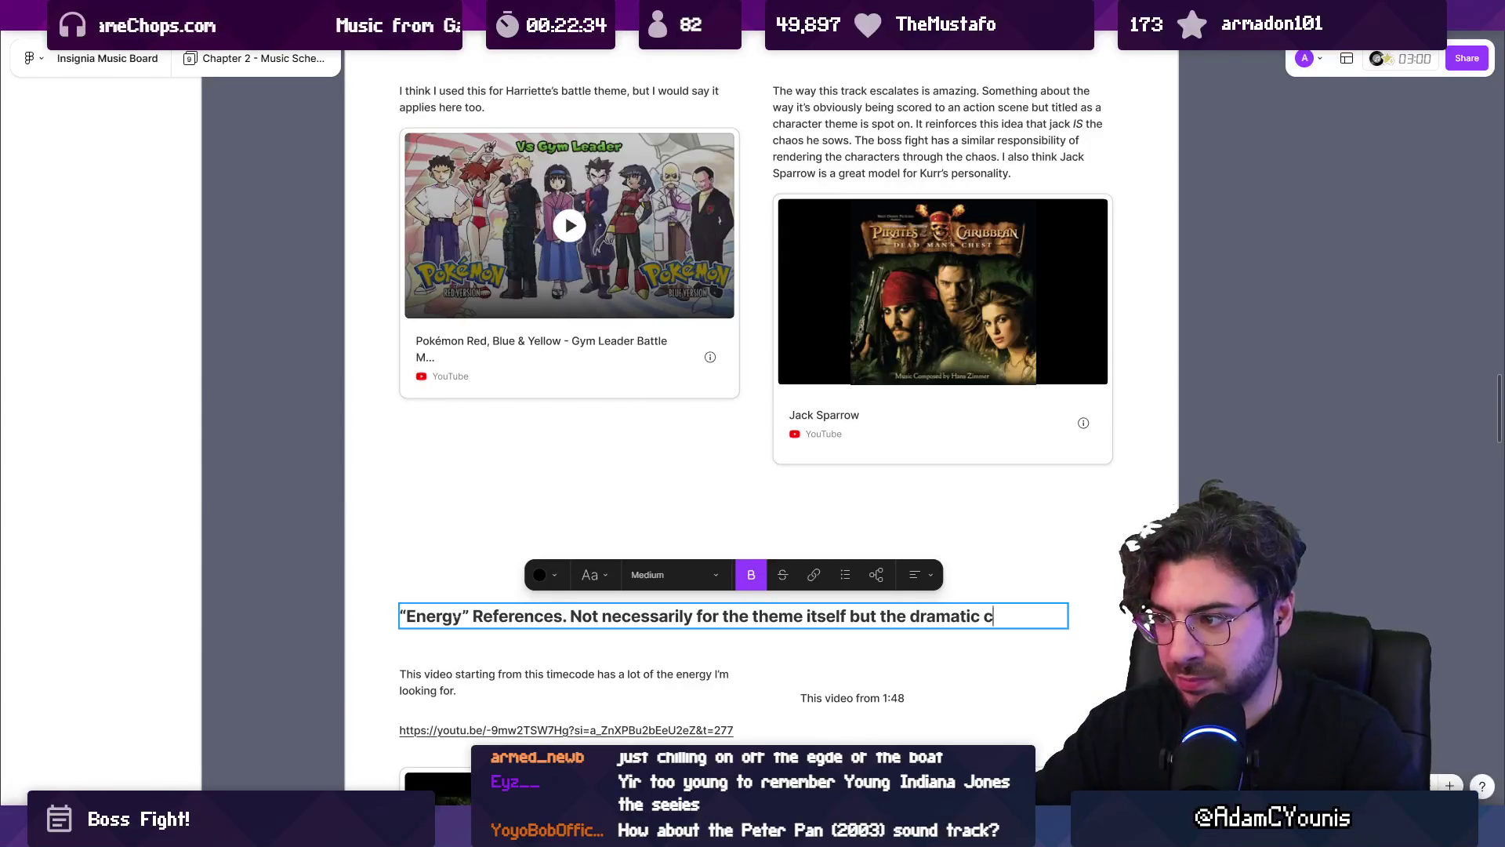
pyautogui.press('BackSpace')
pyautogui.press('BackSpace')
pyautogui.write('xt')
pyautogui.press('Escape')
# Step: Duplicate the paragraph note beneath the Energy heading and begin editing it
pyautogui.scroll(-2, 474, 647)
pyautogui.hotkey('shift', 'Up')
pyautogui.hotkey('shift', 'Up')
pyautogui.hotkey('shift', 'Up')
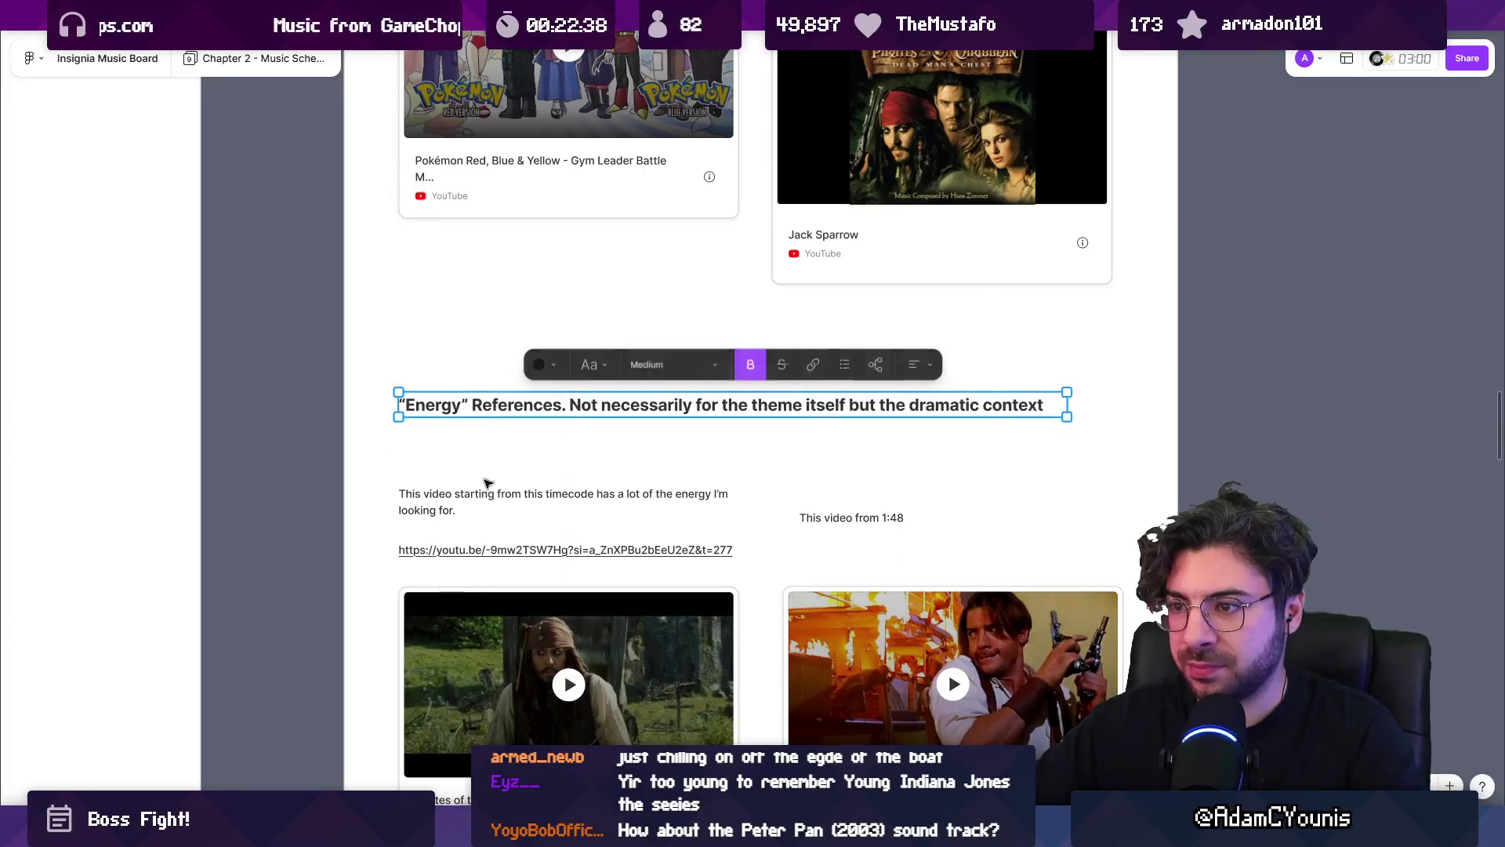
pyautogui.moveTo(491, 487); pyautogui.dragTo(487, 417)
pyautogui.doubleClick(486, 417)
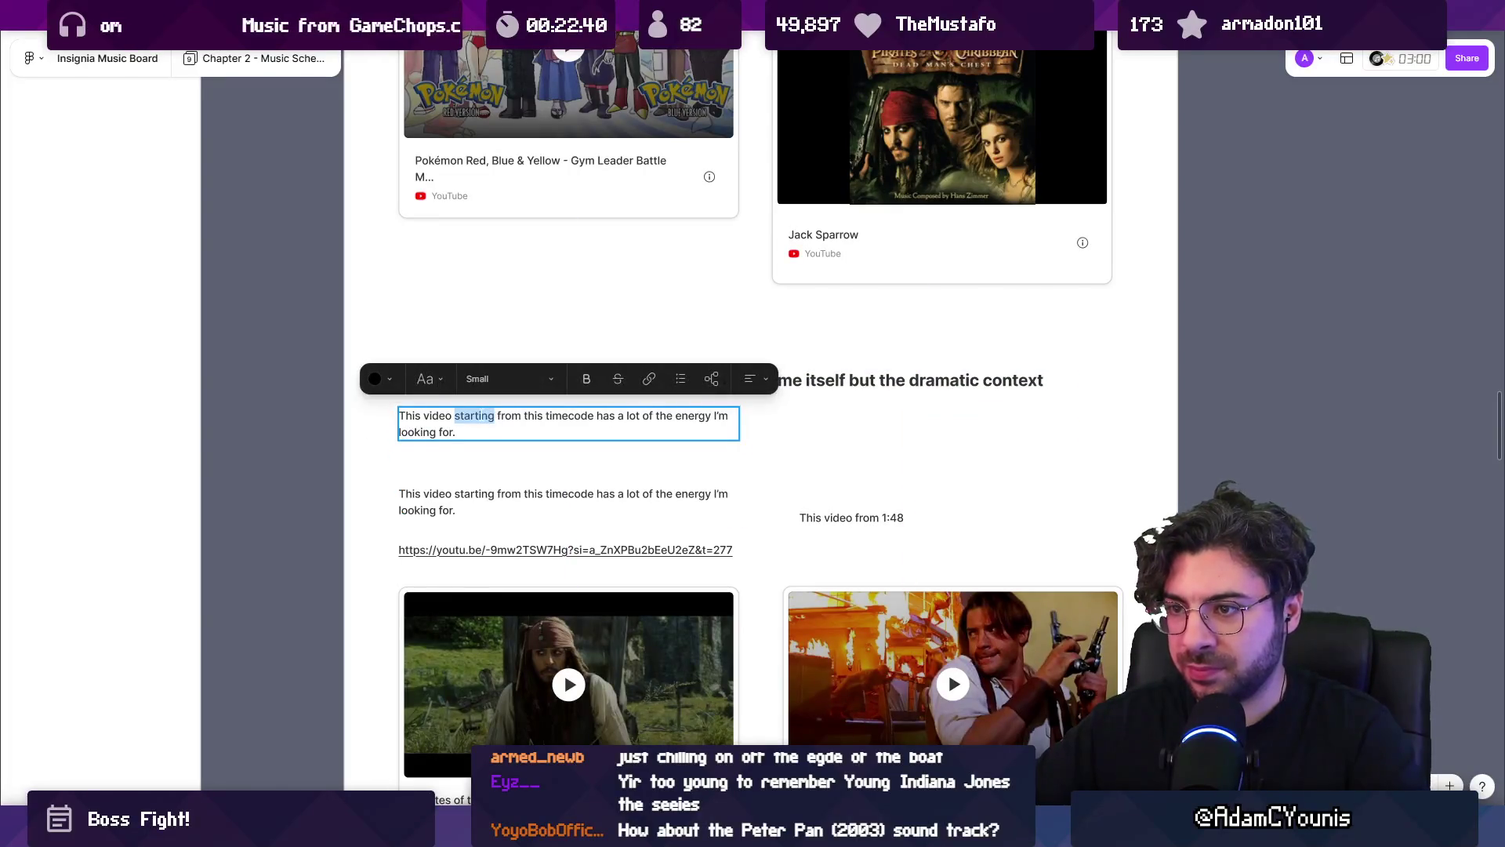
# Step: Replace the note's text: in swashbuckler / action adventure films, two forces are preoccupied with possessing the McGuffin
pyautogui.hotkey('ctrl', 'a')
pyautogui.write('Essentially,  th')
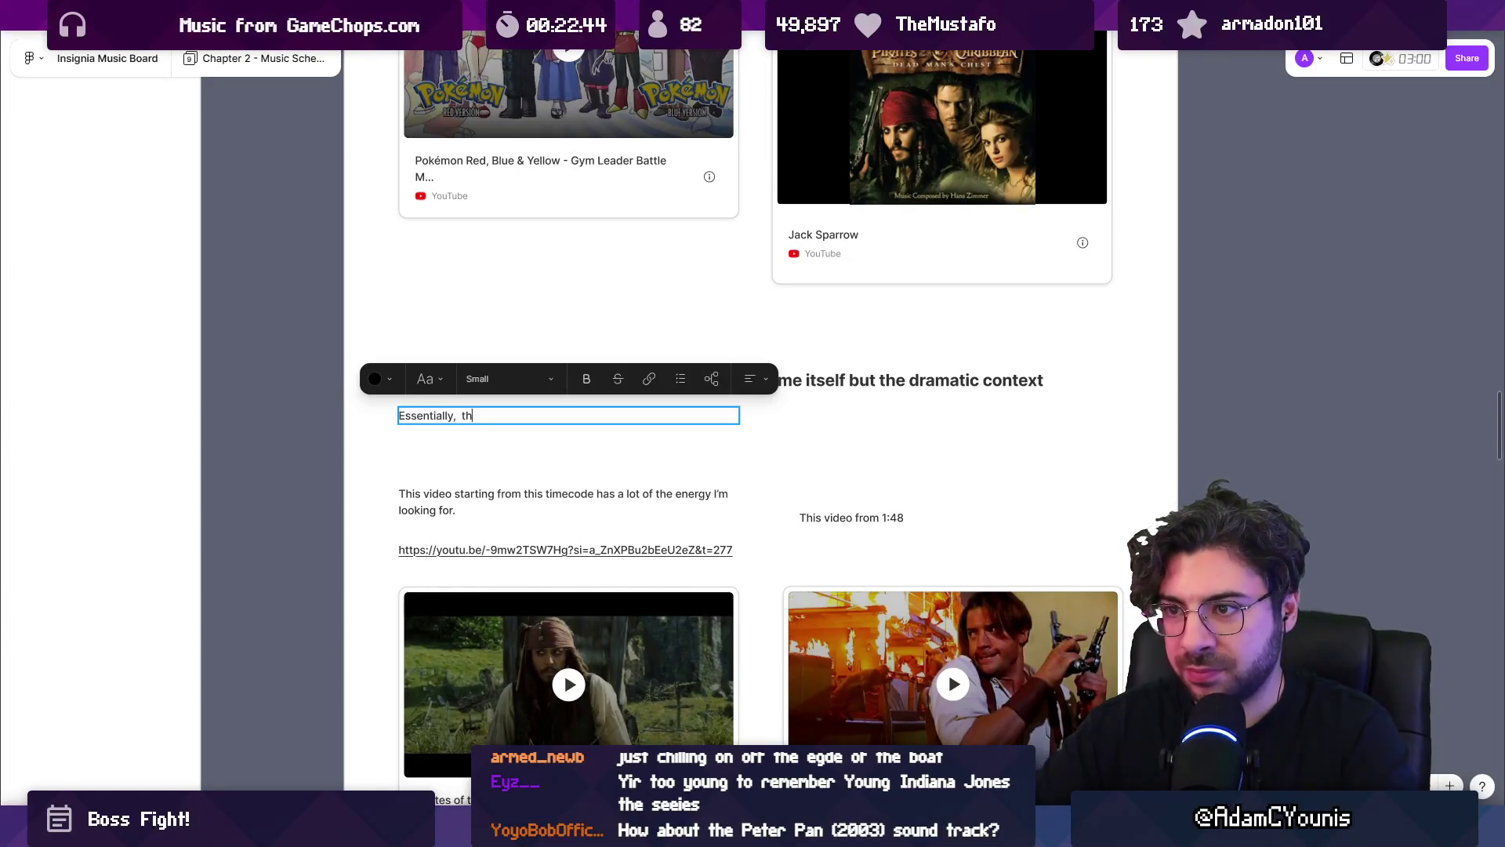
pyautogui.press('BackSpace')
pyautogui.press('BackSpace')
pyautogui.press('BackSpace')
pyautogui.write('in swa')
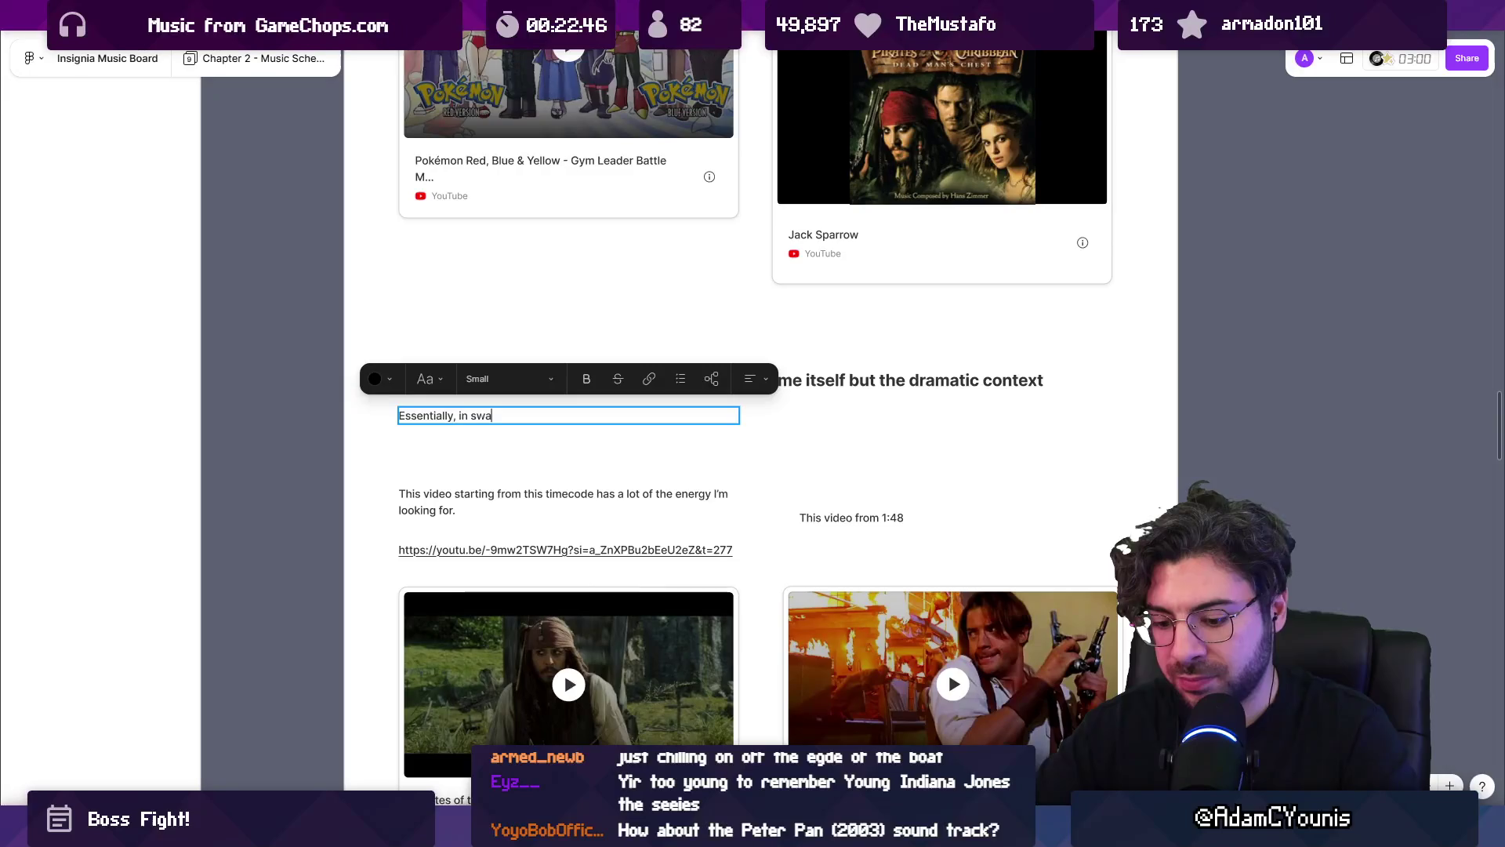
pyautogui.write('shbuckler / act')
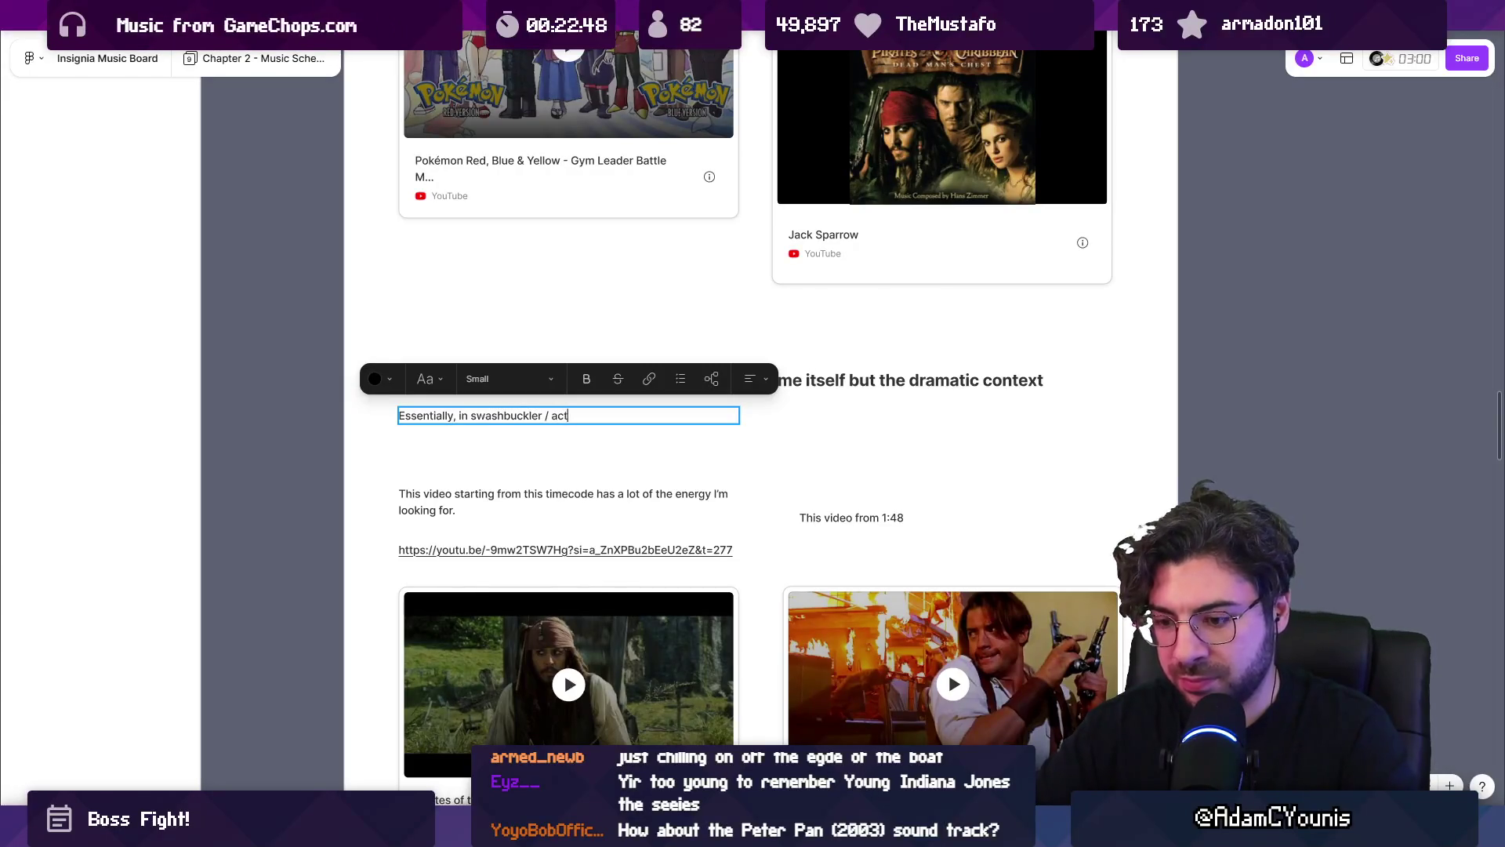
pyautogui.write('ion adventure filmes')
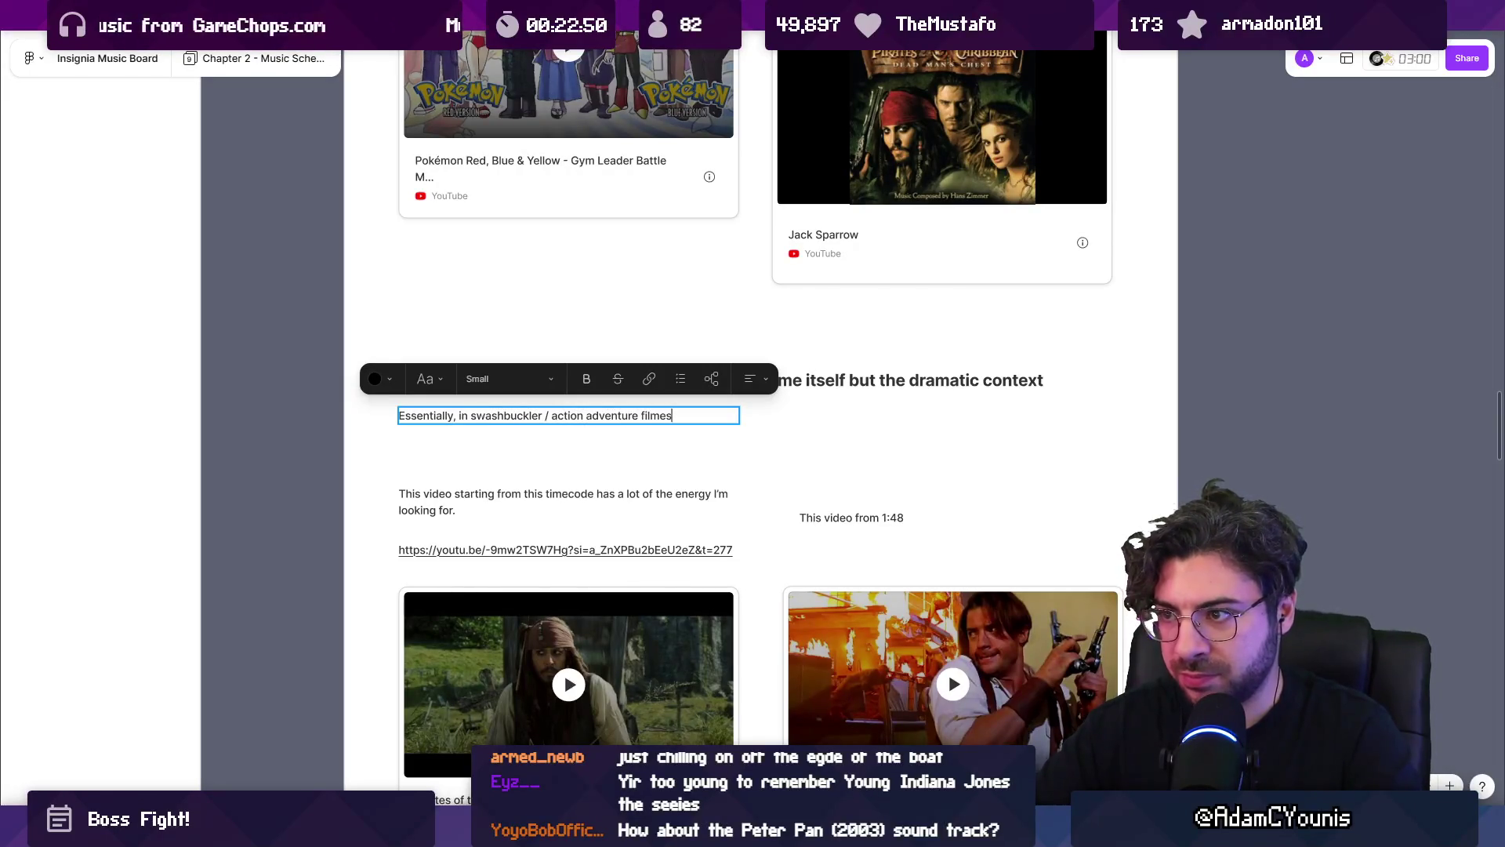
pyautogui.press('Escape')
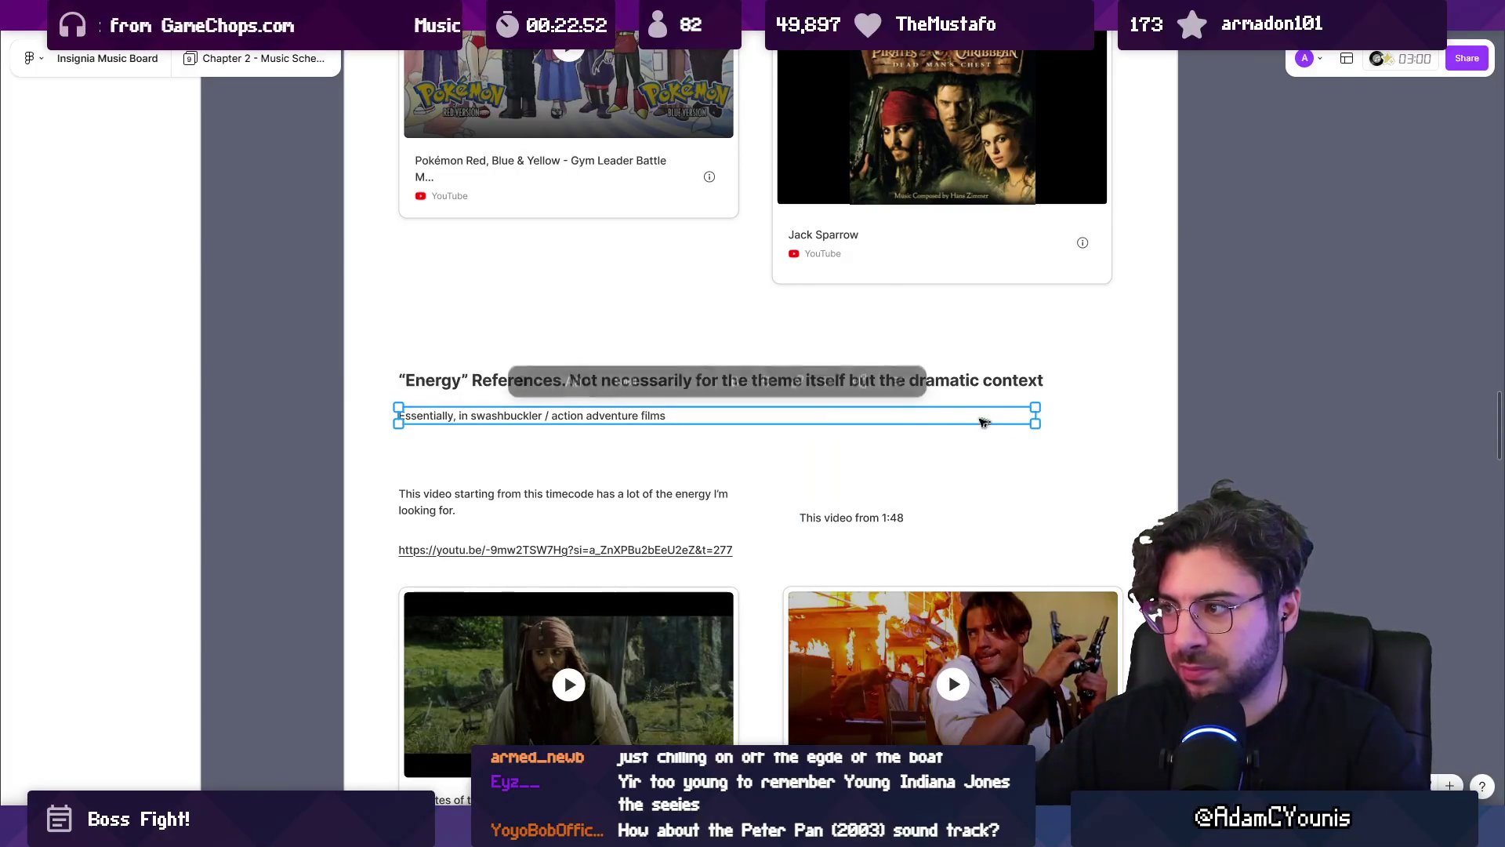
pyautogui.doubleClick(672, 423)
pyautogui.write(', this is the moment where the t')
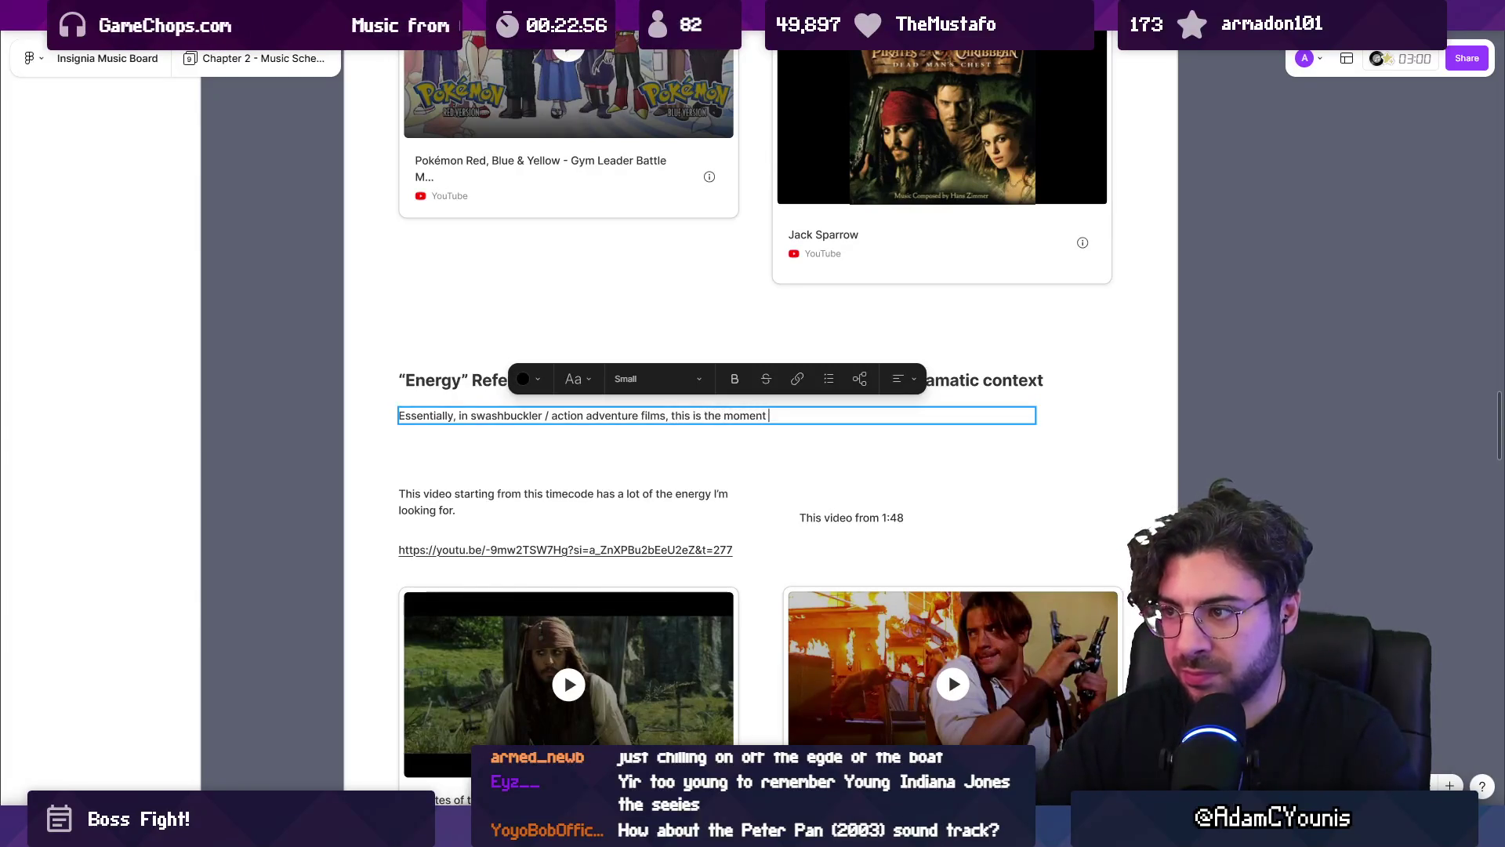
pyautogui.write('wo forces are so')
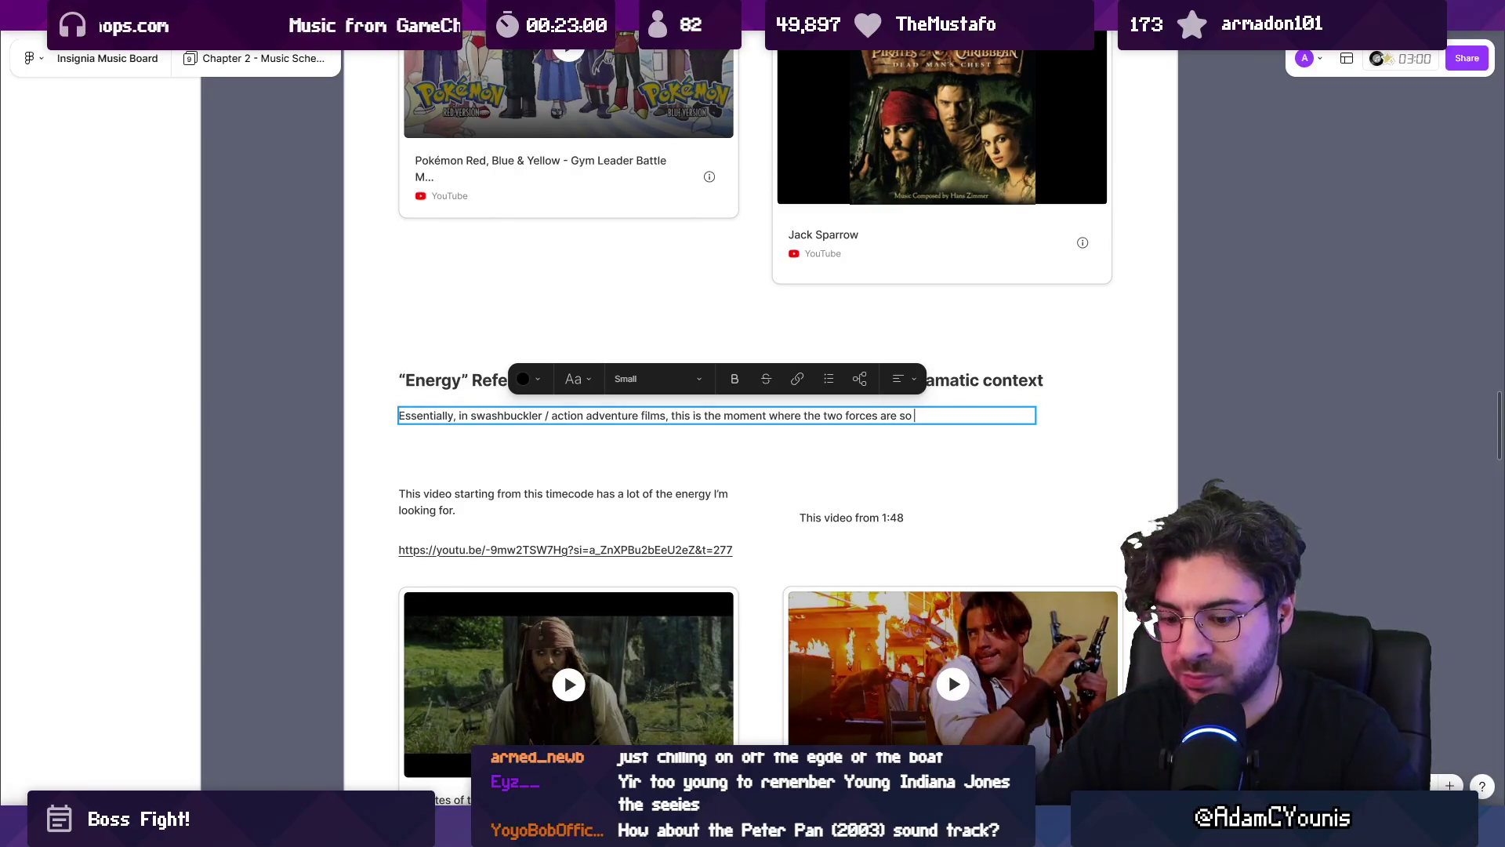
pyautogui.write(' preoccupied with')
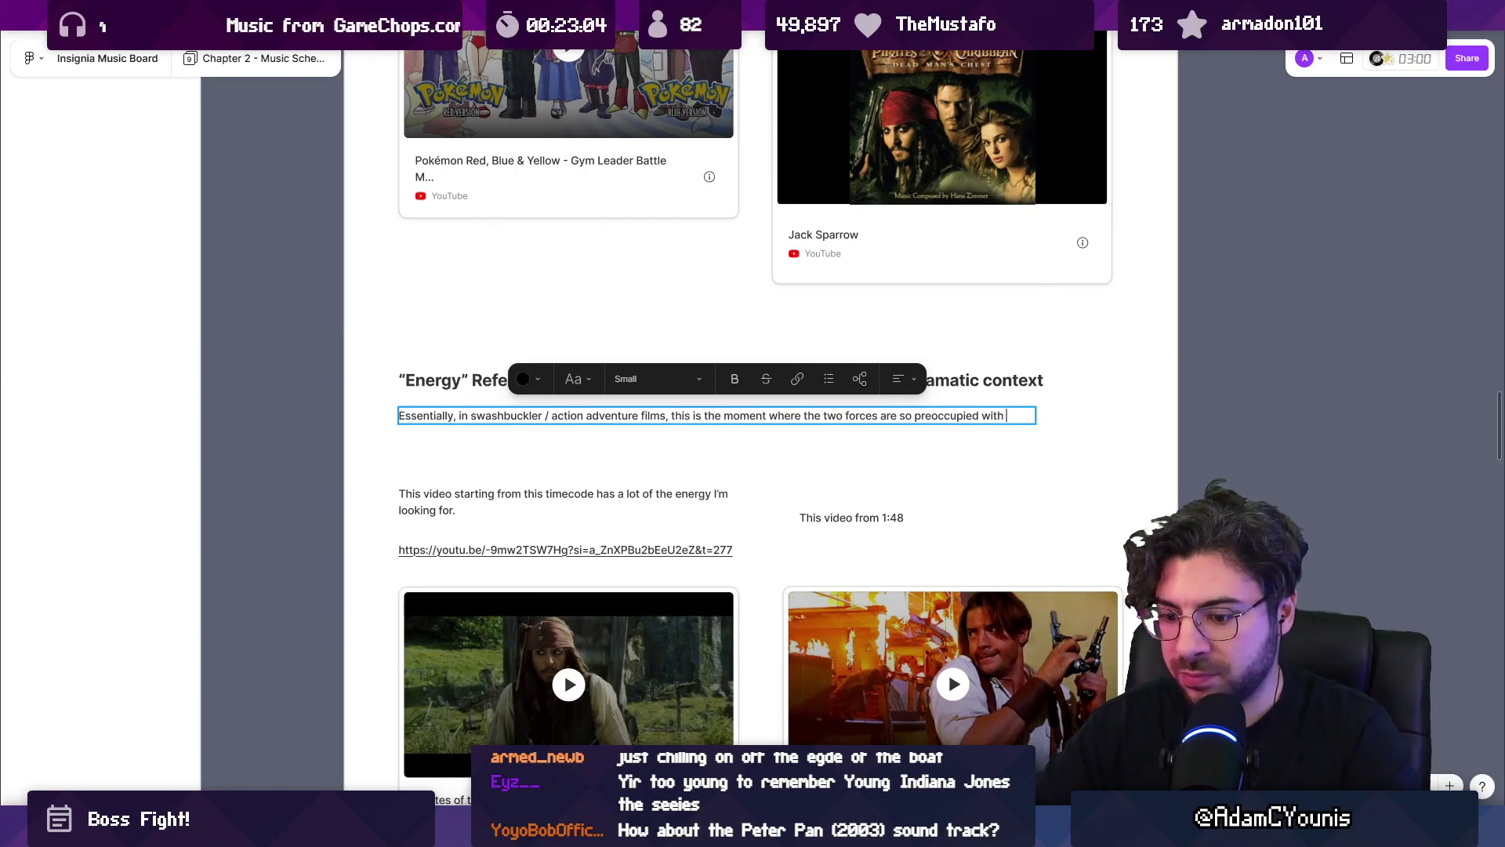
pyautogui.press('BackSpace')
pyautogui.press('BackSpace')
pyautogui.press('BackSpace')
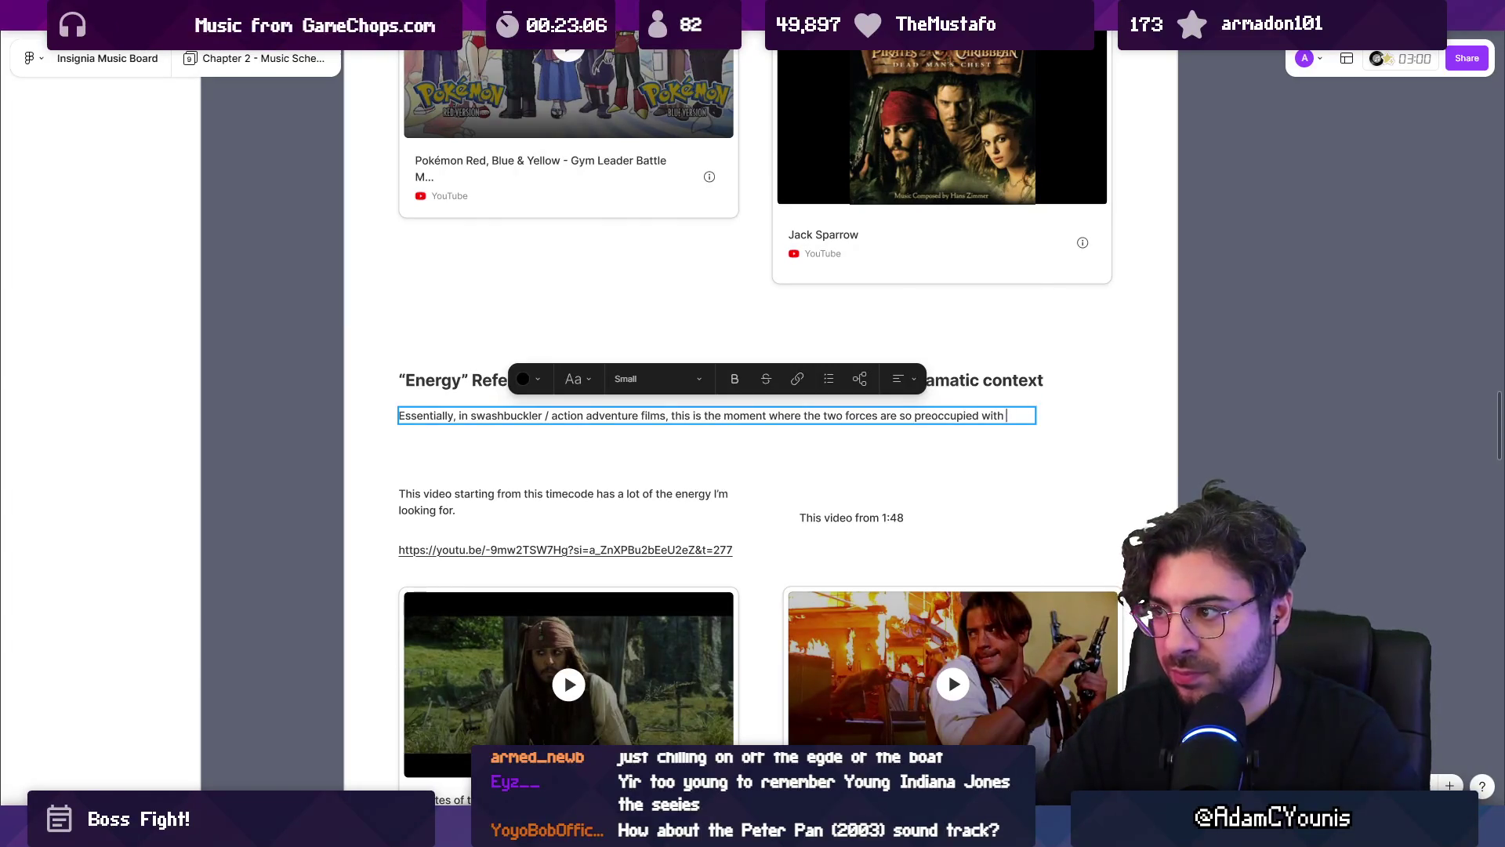
pyautogui.write('poses')
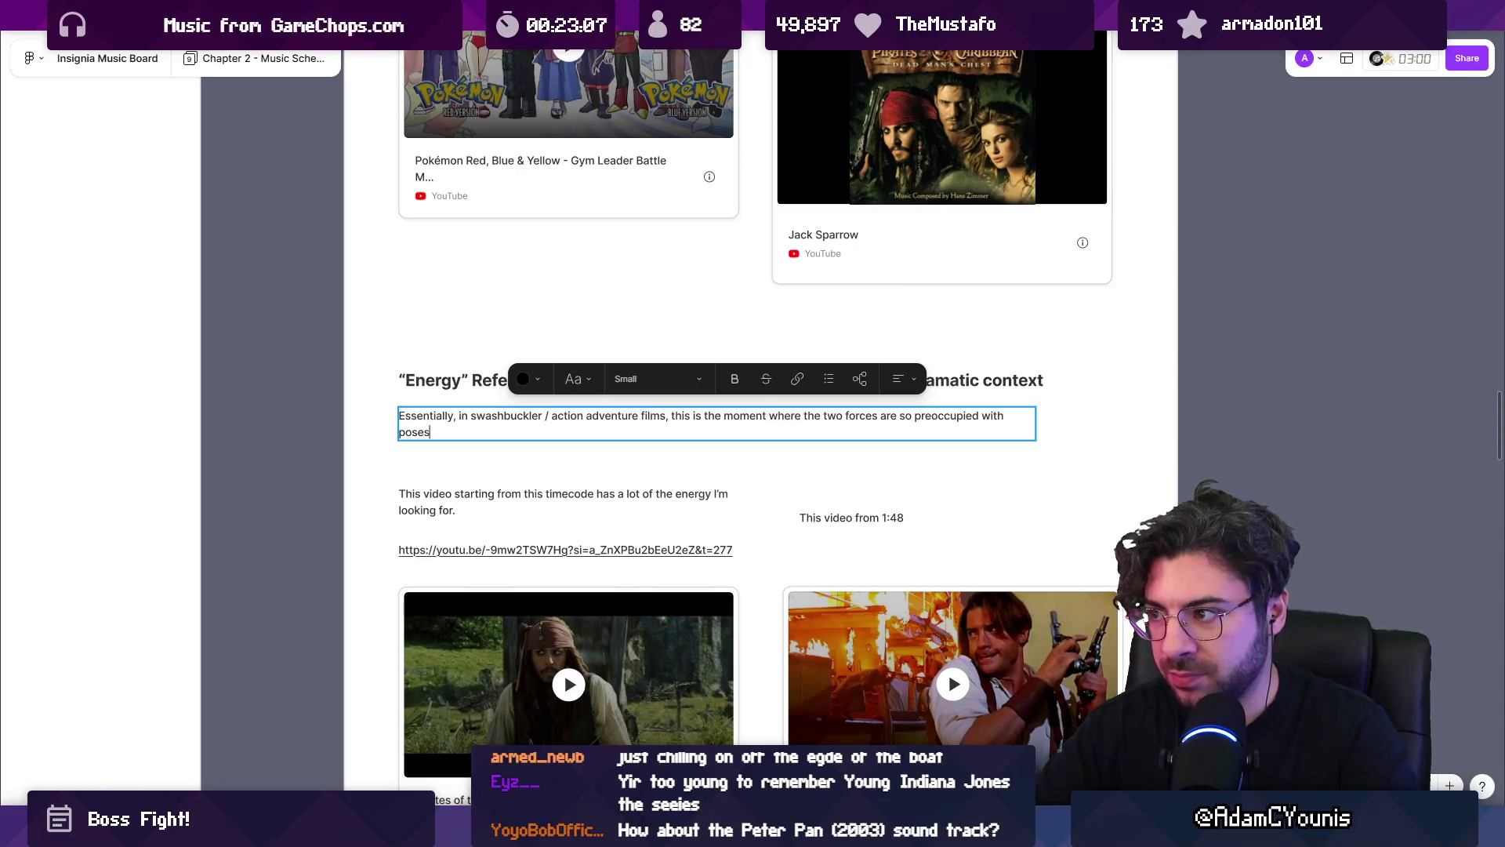
pyautogui.press('BackSpace')
pyautogui.press('BackSpace')
pyautogui.write('session')
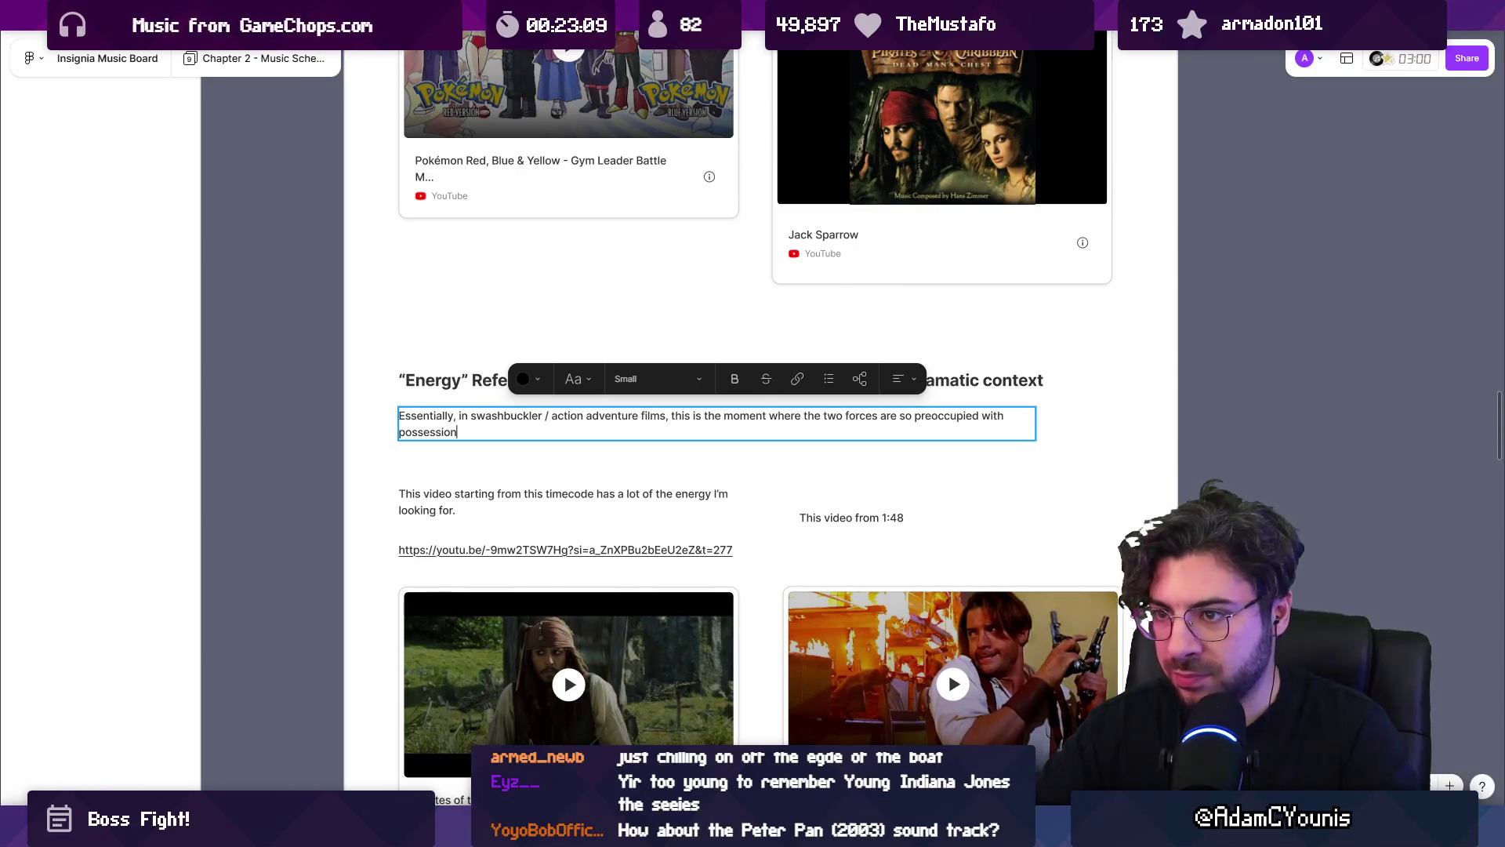
pyautogui.write(' oe macguffin that')
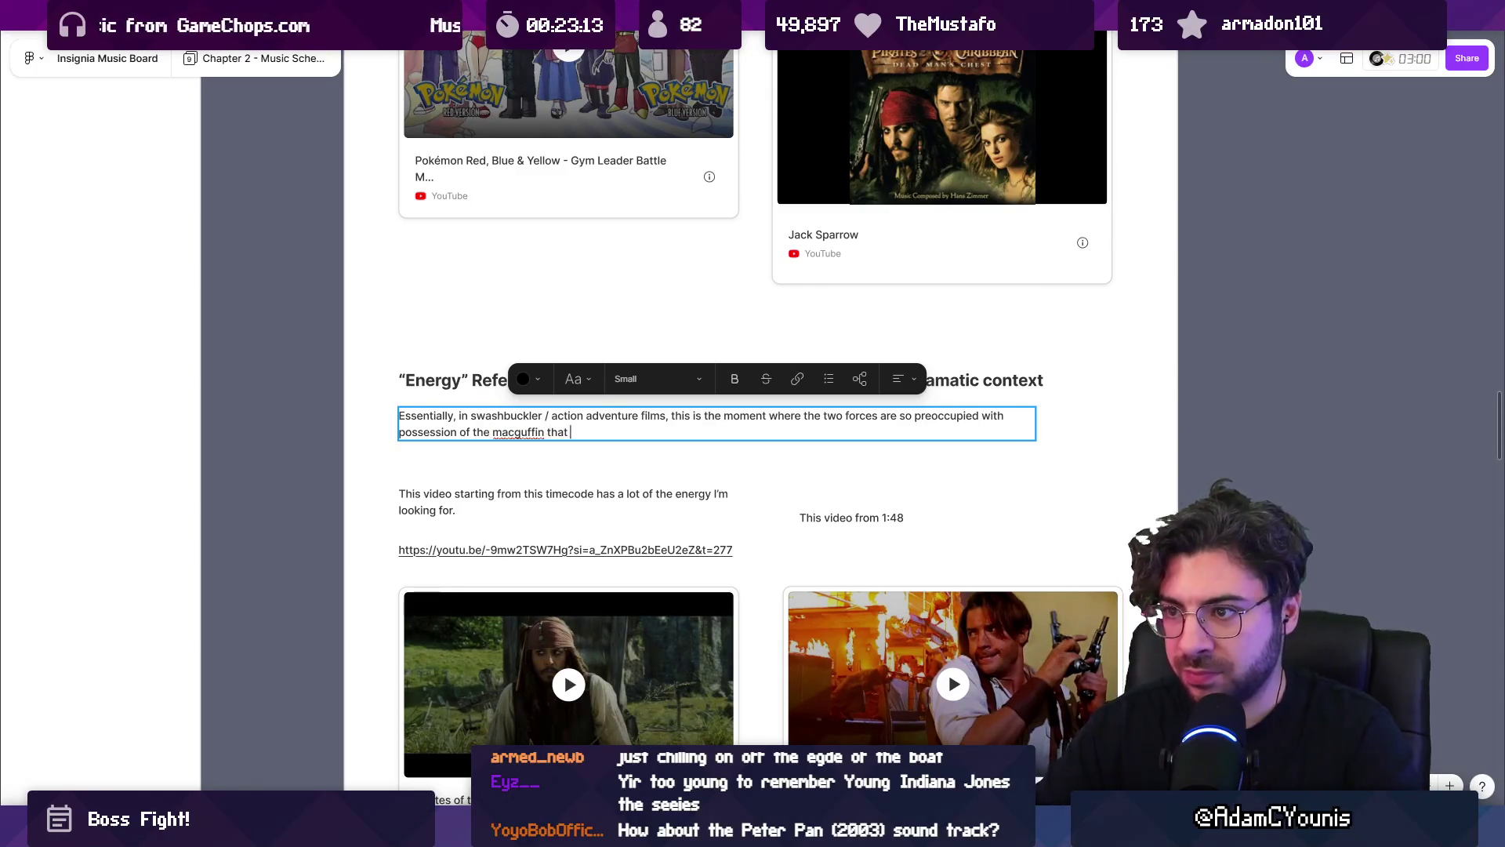
pyautogui.rightClick(519, 432)
pyautogui.click(564, 441)
pyautogui.press('End')
pyautogui.write('t')
pyautogui.write('wo for')
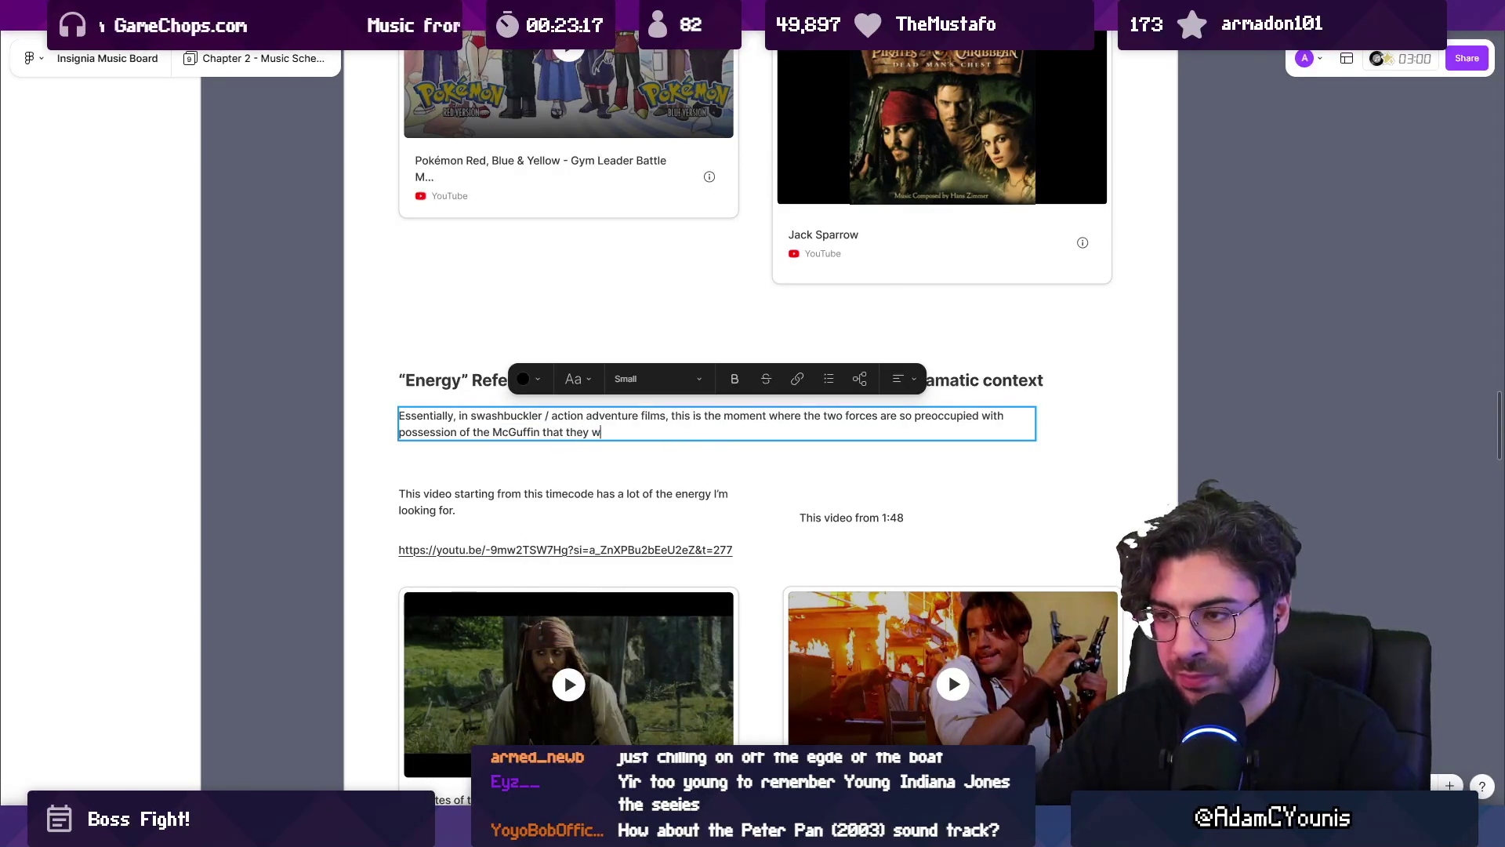
pyautogui.press('BackSpace')
pyautogui.press('BackSpace')
pyautogui.press('BackSpace')
pyautogui.press('BackSpace')
pyautogui.press('BackSpace')
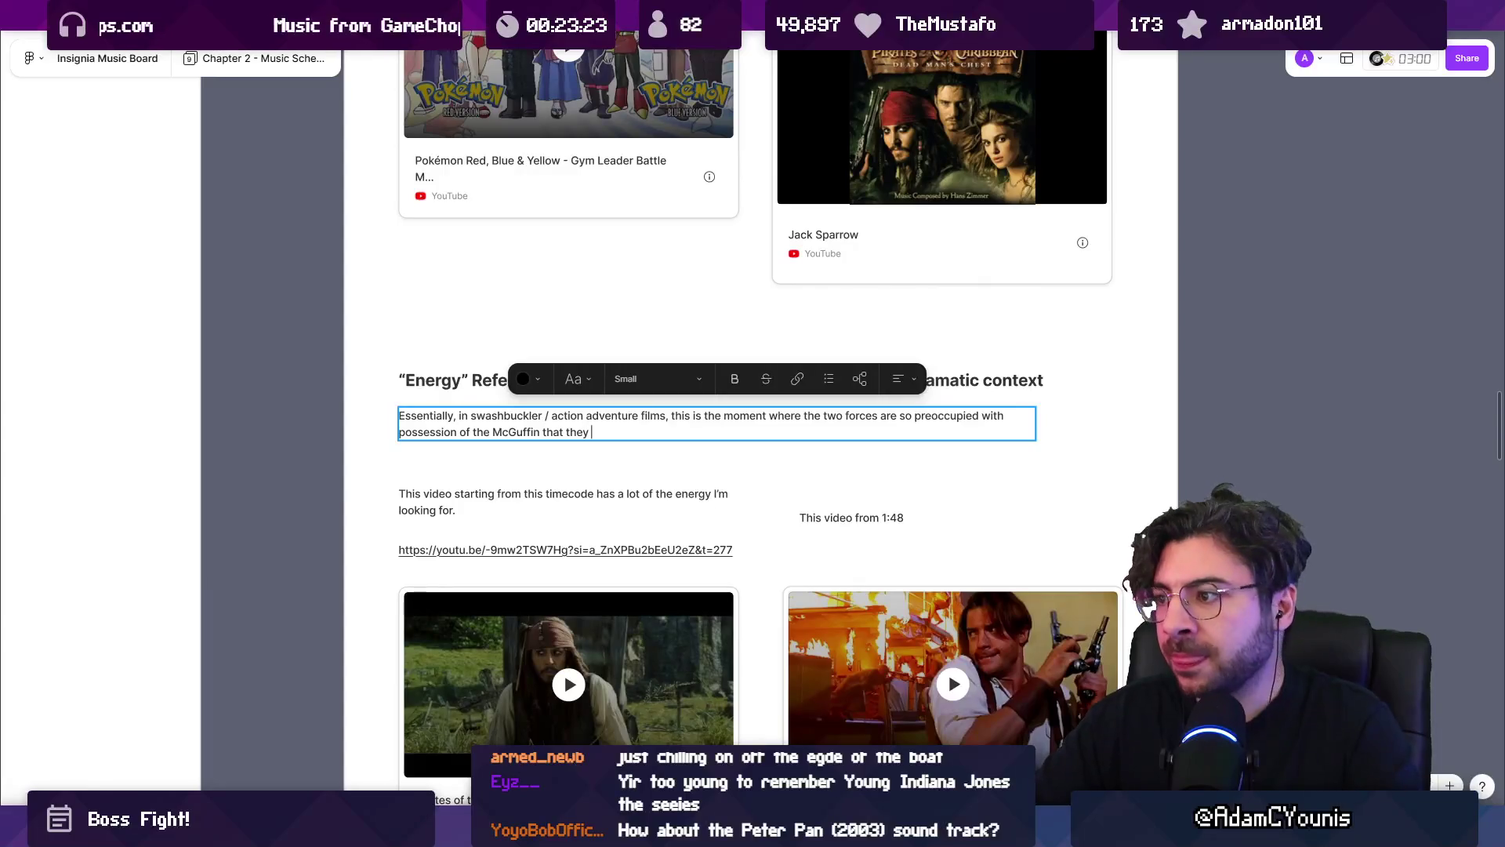
# Step: Add that the scene is destroyed in the process, so focus shifts to simply escaping alive
pyautogui.scroll(3, 748, 478)
pyautogui.write('cau')
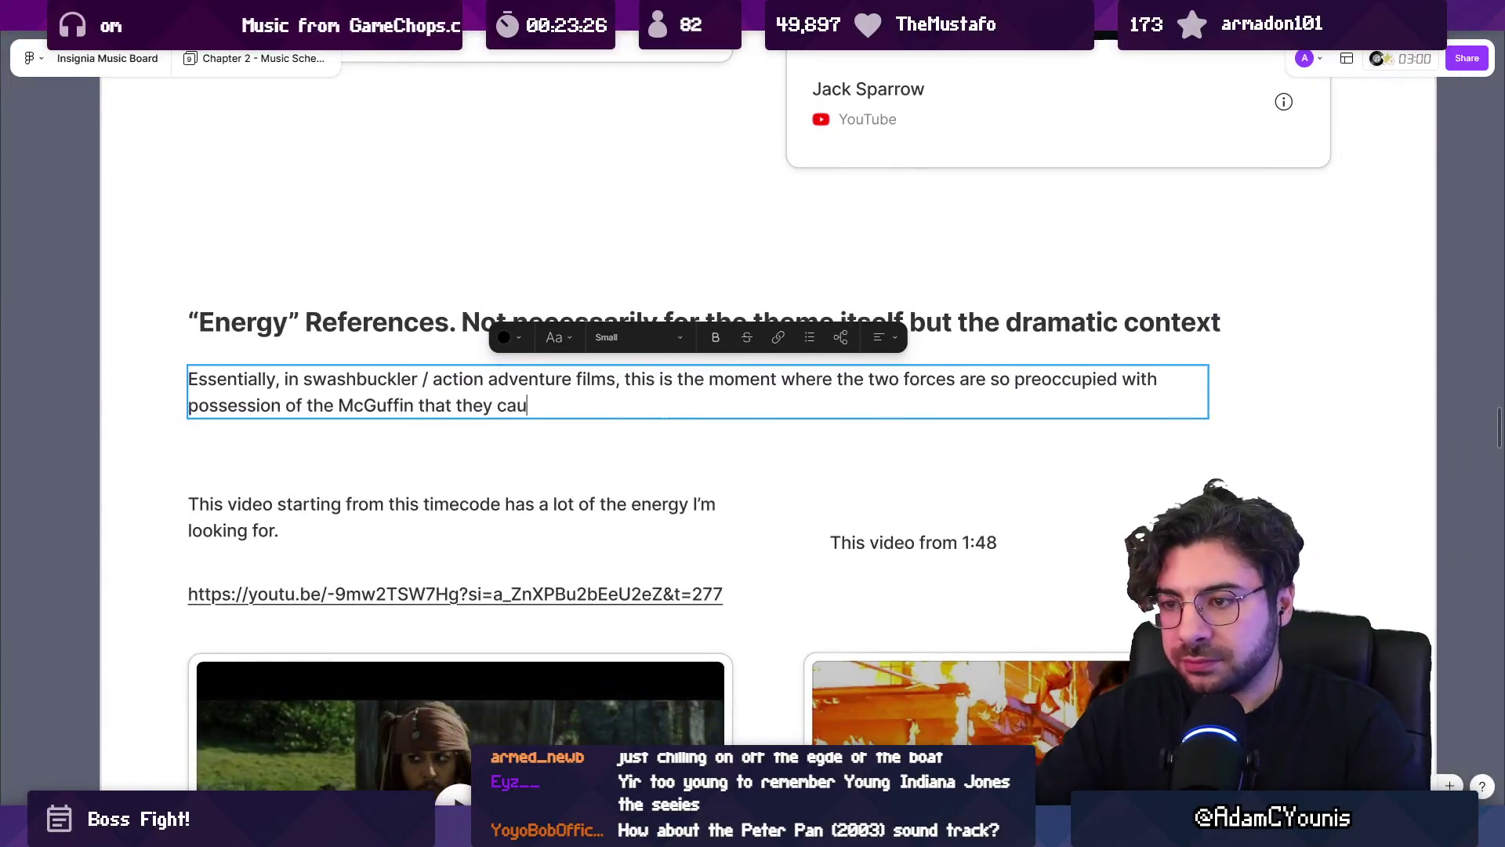
pyautogui.write('se the scene th')
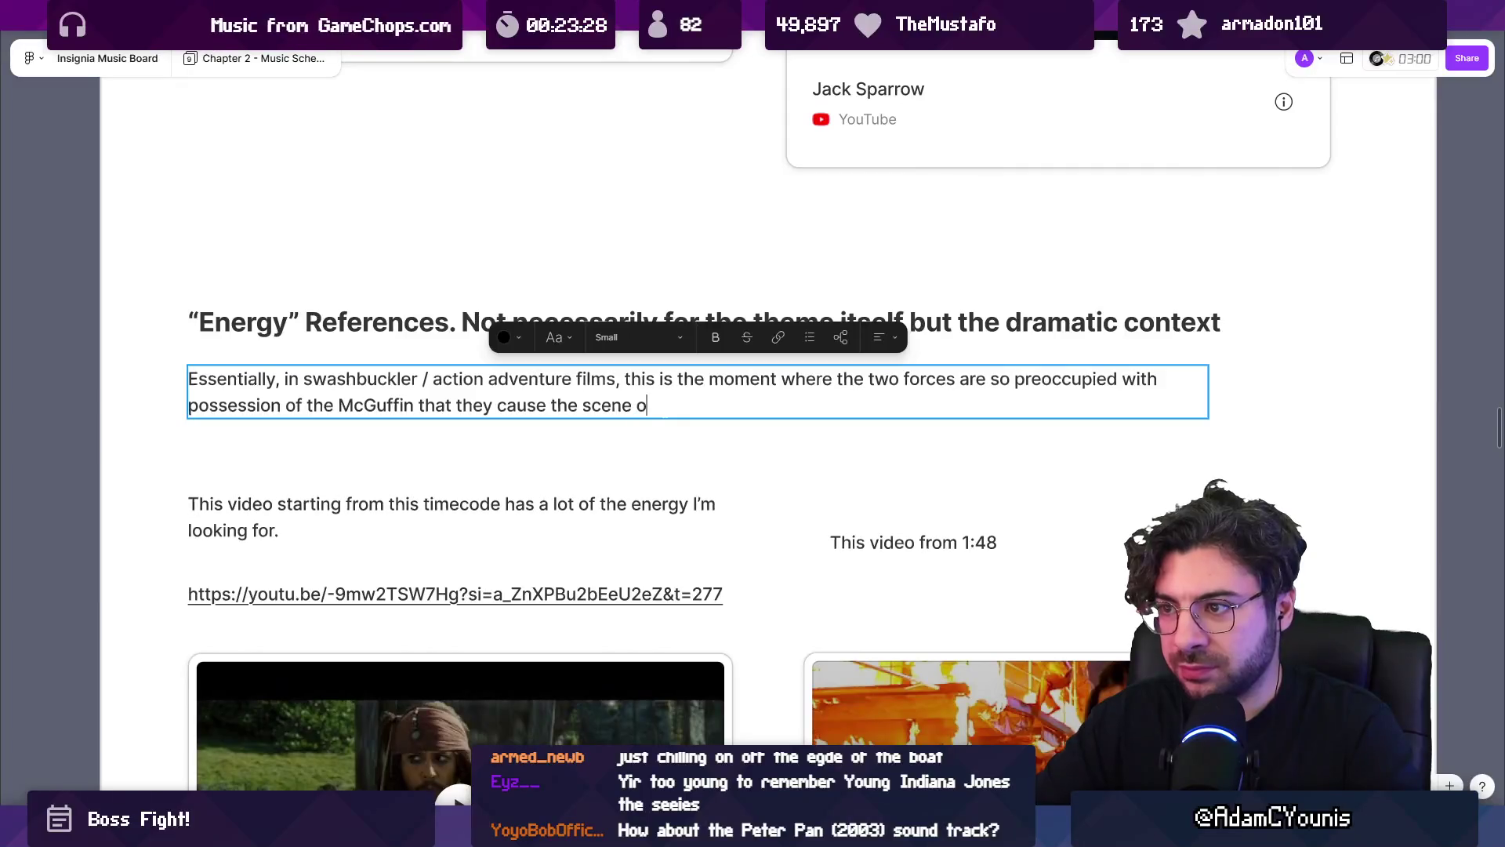
pyautogui.write('to')
pyautogui.write(' be destroyed')
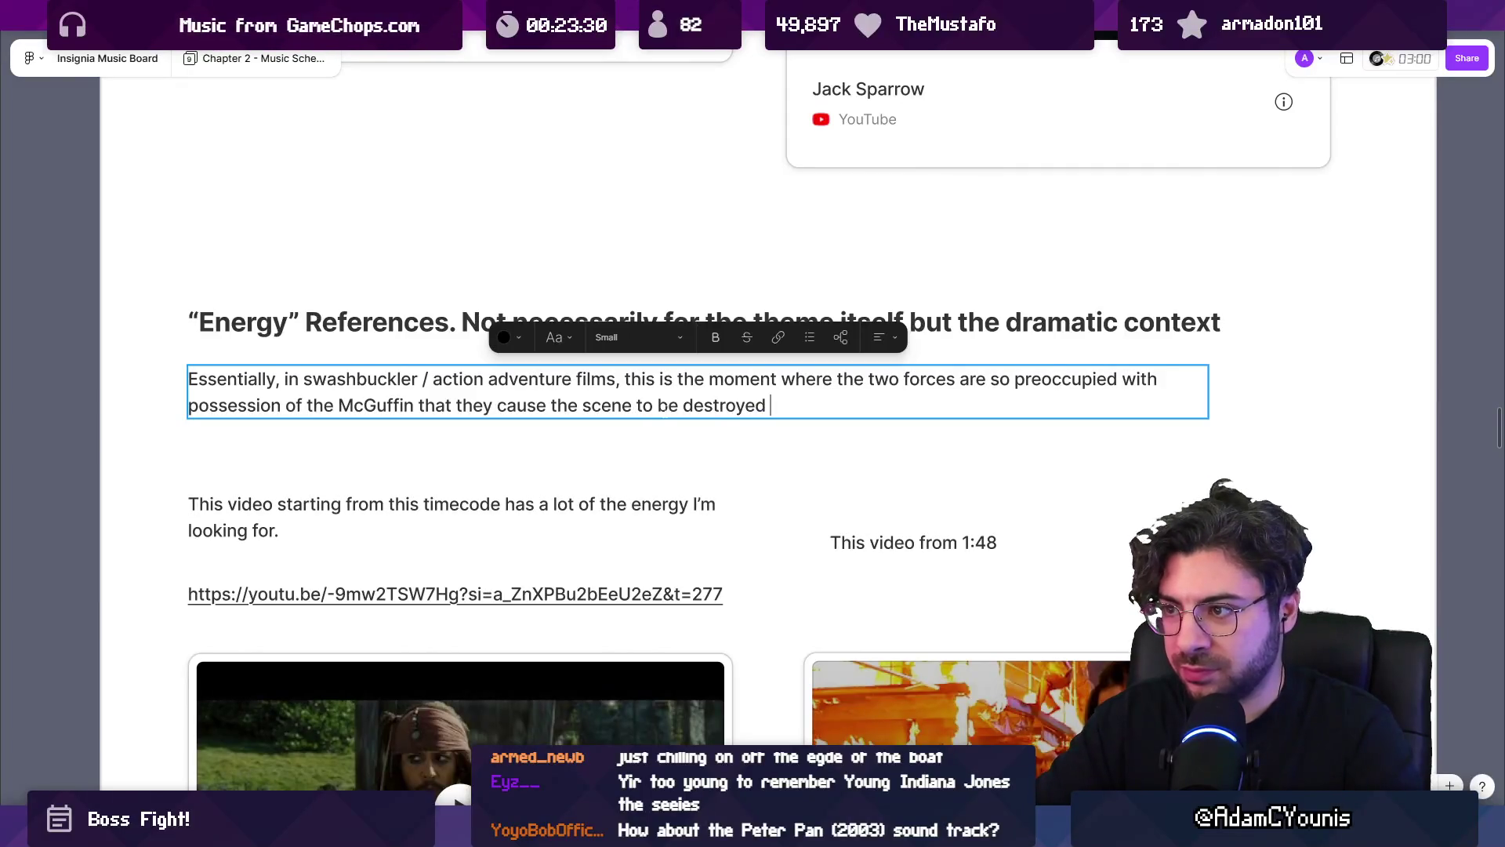
pyautogui.hotkey('ctrl', 'shift', 'Left')
pyautogui.hotkey('ctrl', 'shift', 'Left')
pyautogui.hotkey('ctrl', 'shift', 'Left')
pyautogui.press('Left')
pyautogui.hotkey('ctrl', 'Left')
pyautogui.hotkey('ctrl', 'shift', 'Right')
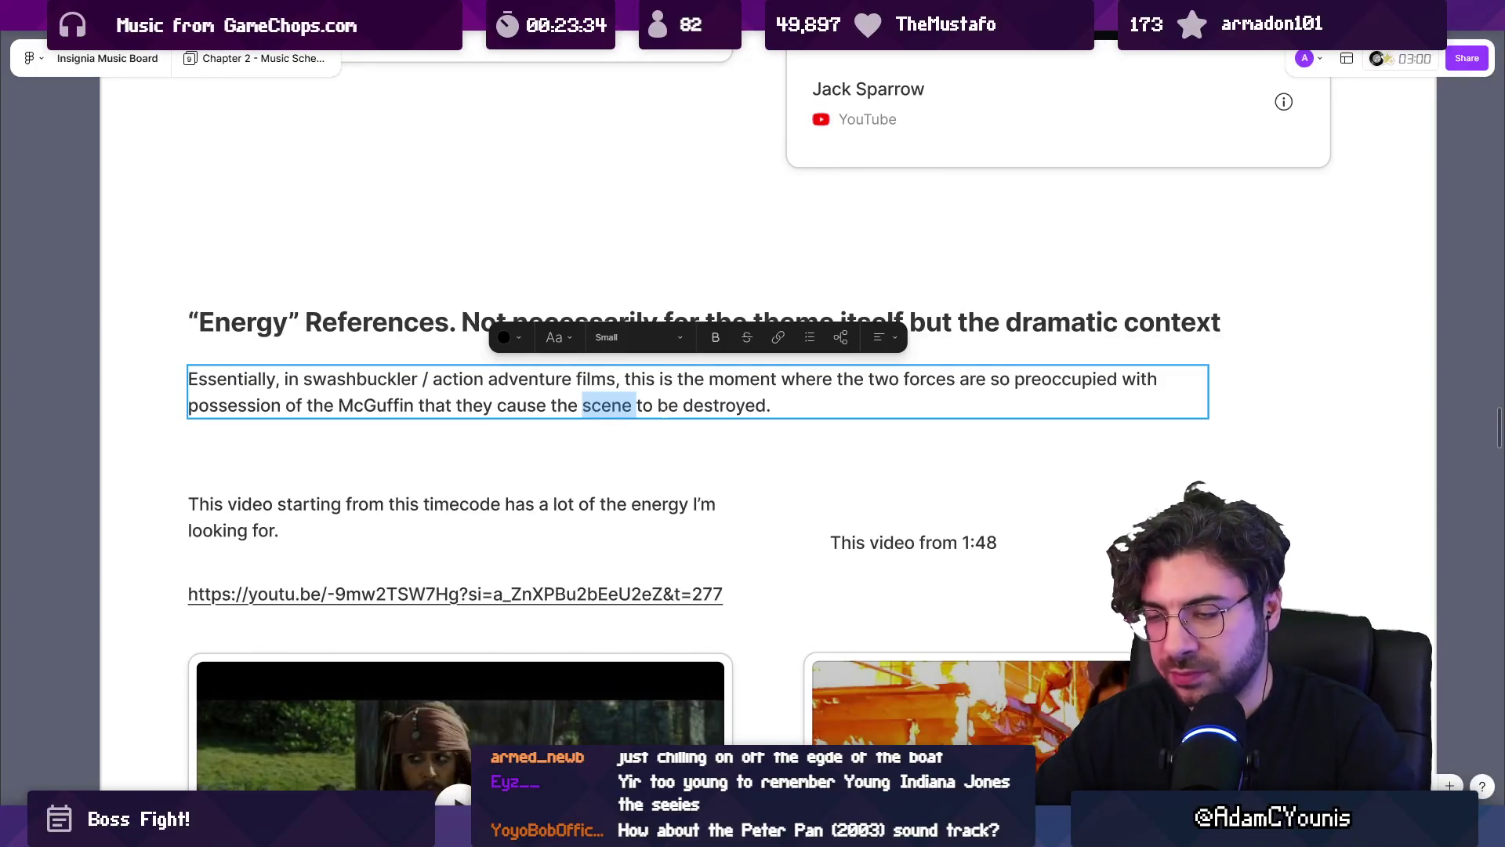
pyautogui.press('Right')
pyautogui.hotkey('ctrl', 'shift', 'Right')
pyautogui.hotkey('ctrl', 'shift', 'Right')
pyautogui.hotkey('ctrl', 'shift', 'Right')
pyautogui.press('Right')
pyautogui.write('in the process,')
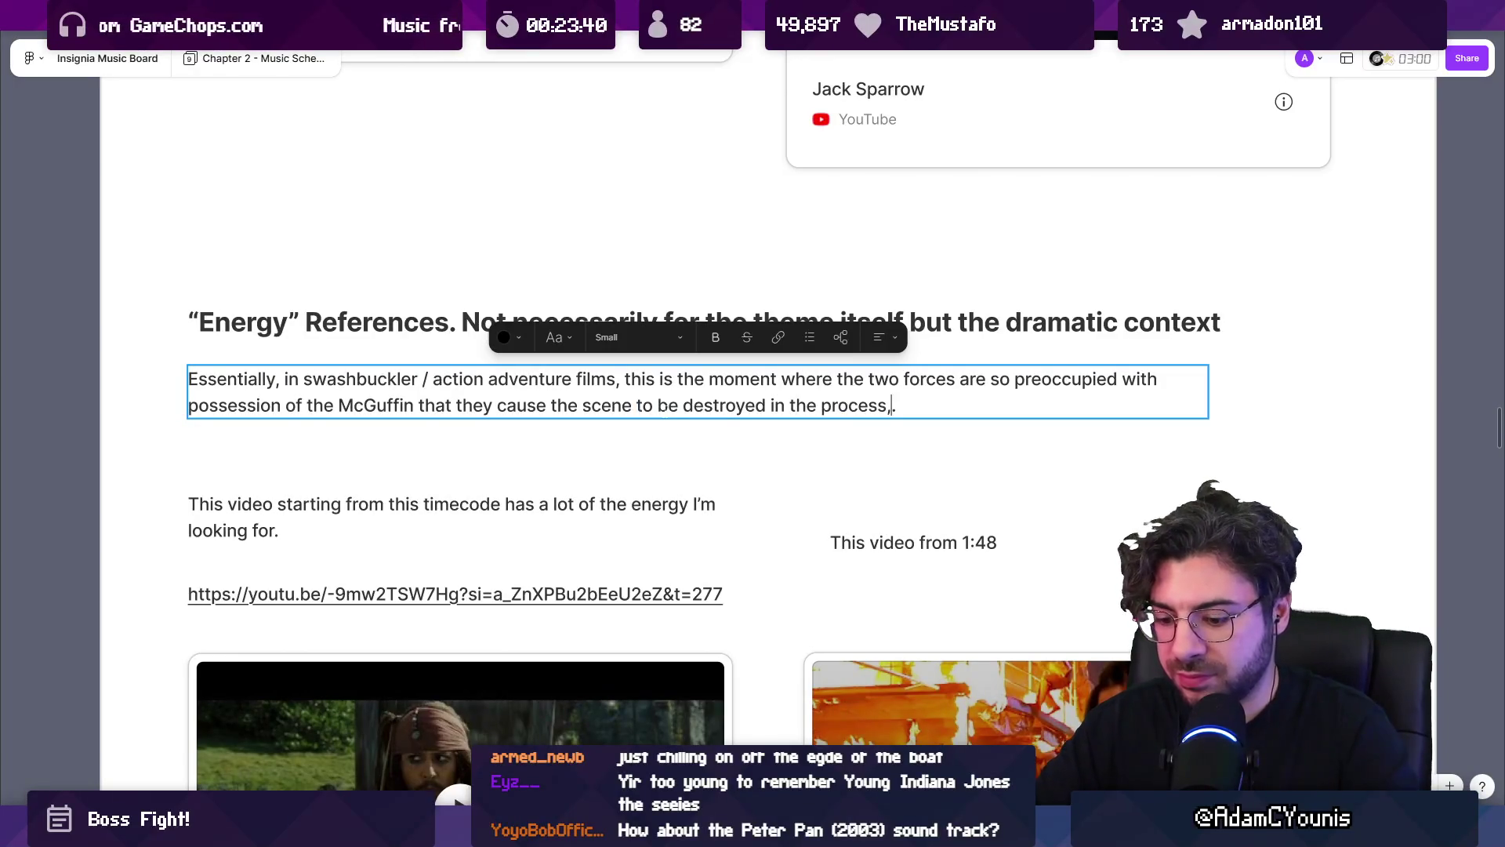
pyautogui.write(' such that the ')
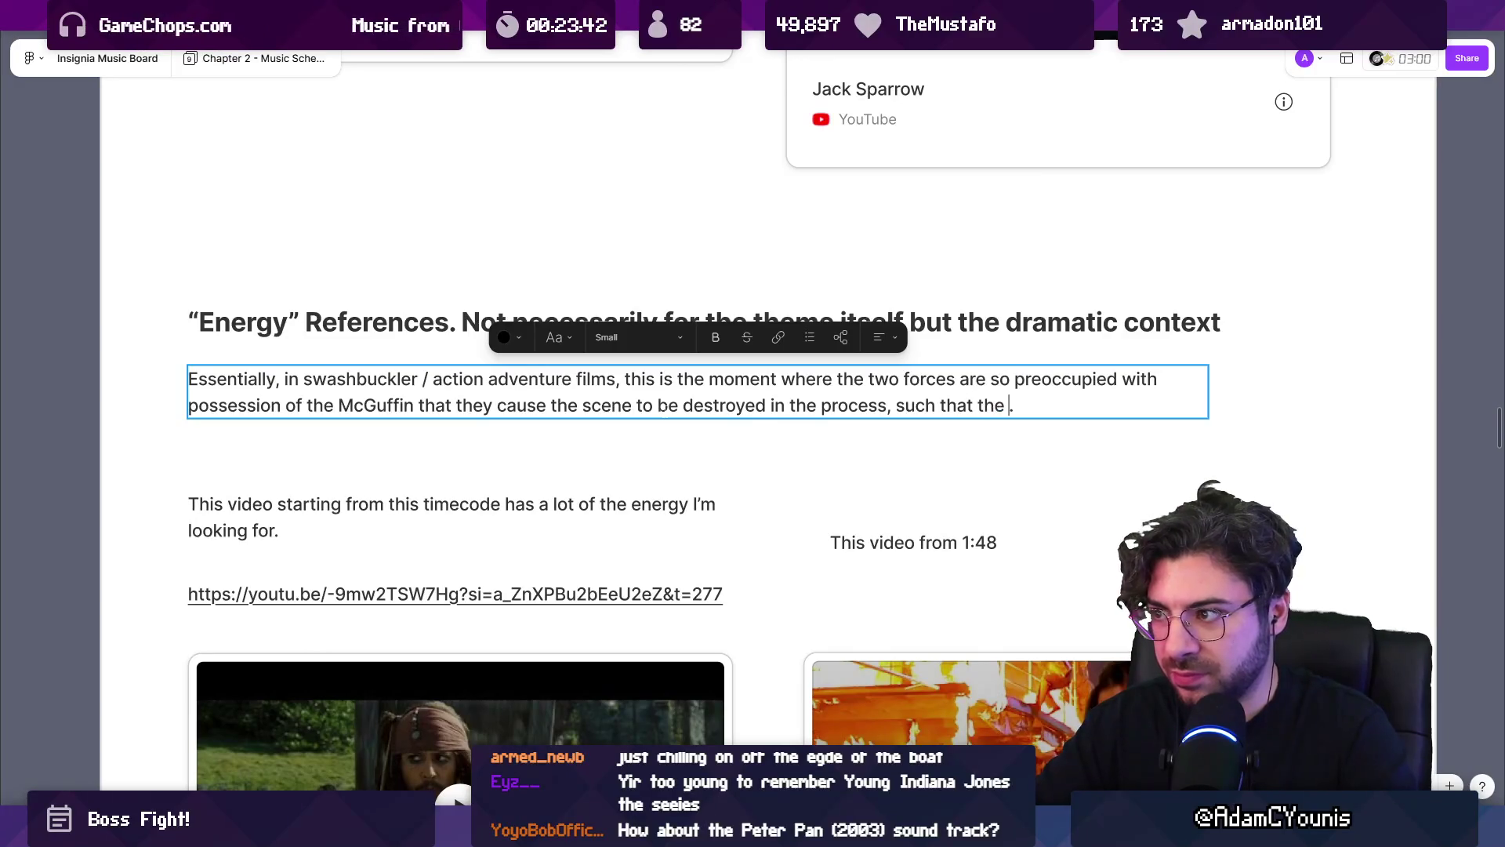
pyautogui.write('danger i')
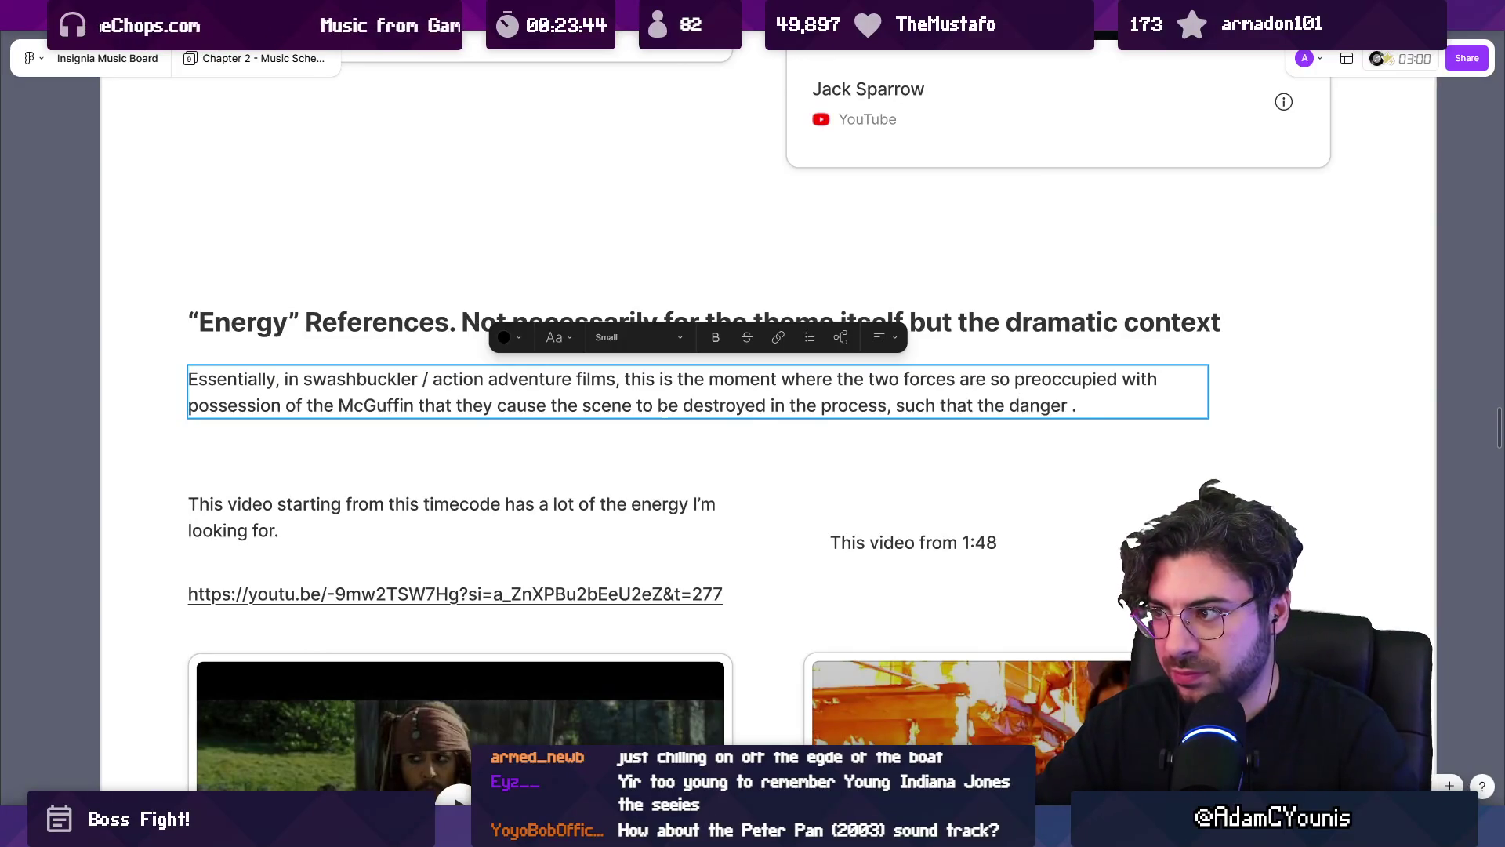
pyautogui.write('s less about ')
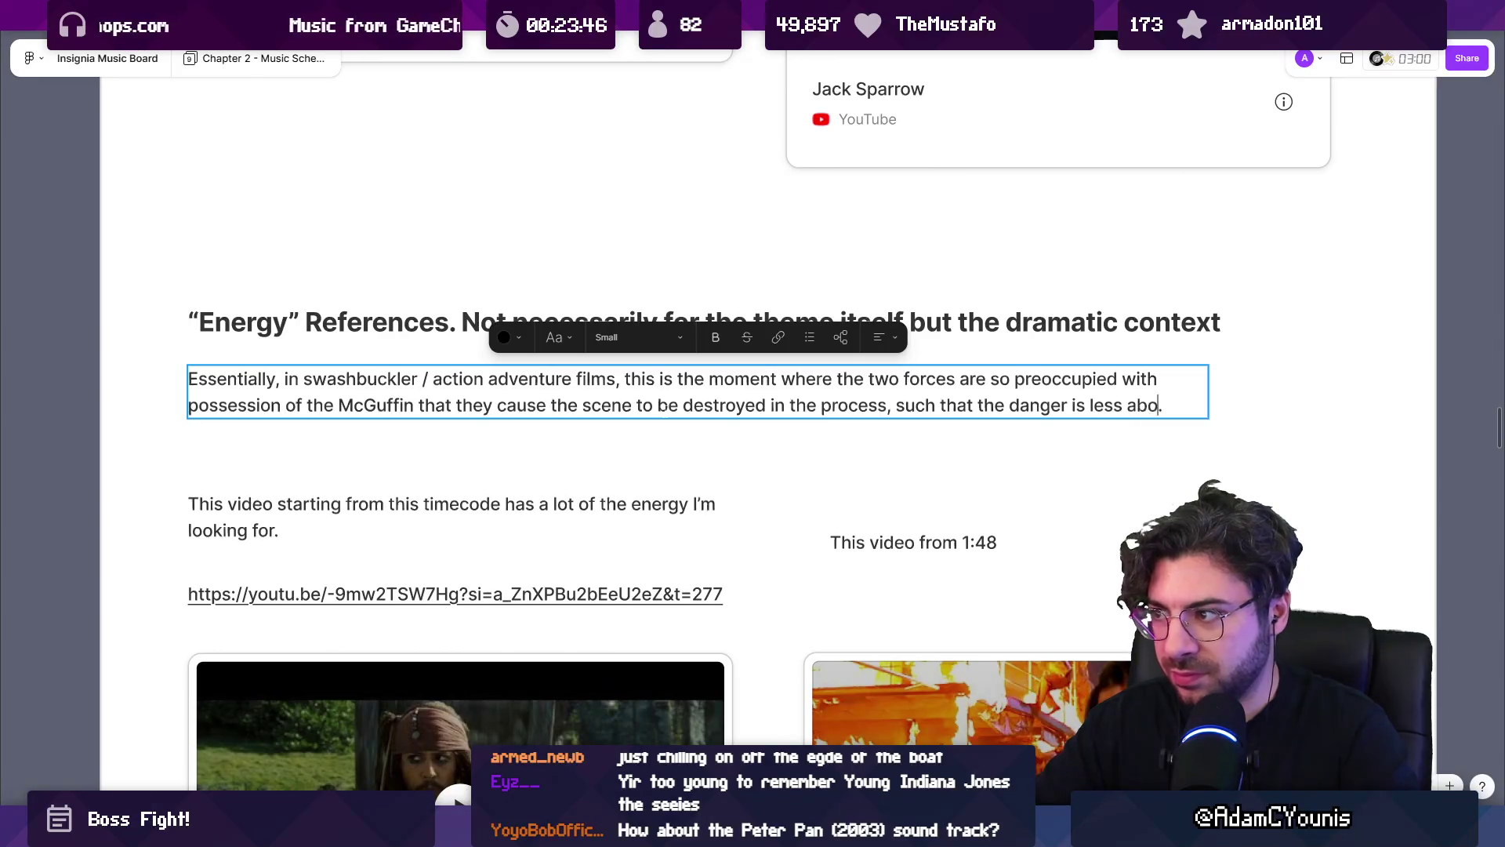
pyautogui.write('ki')
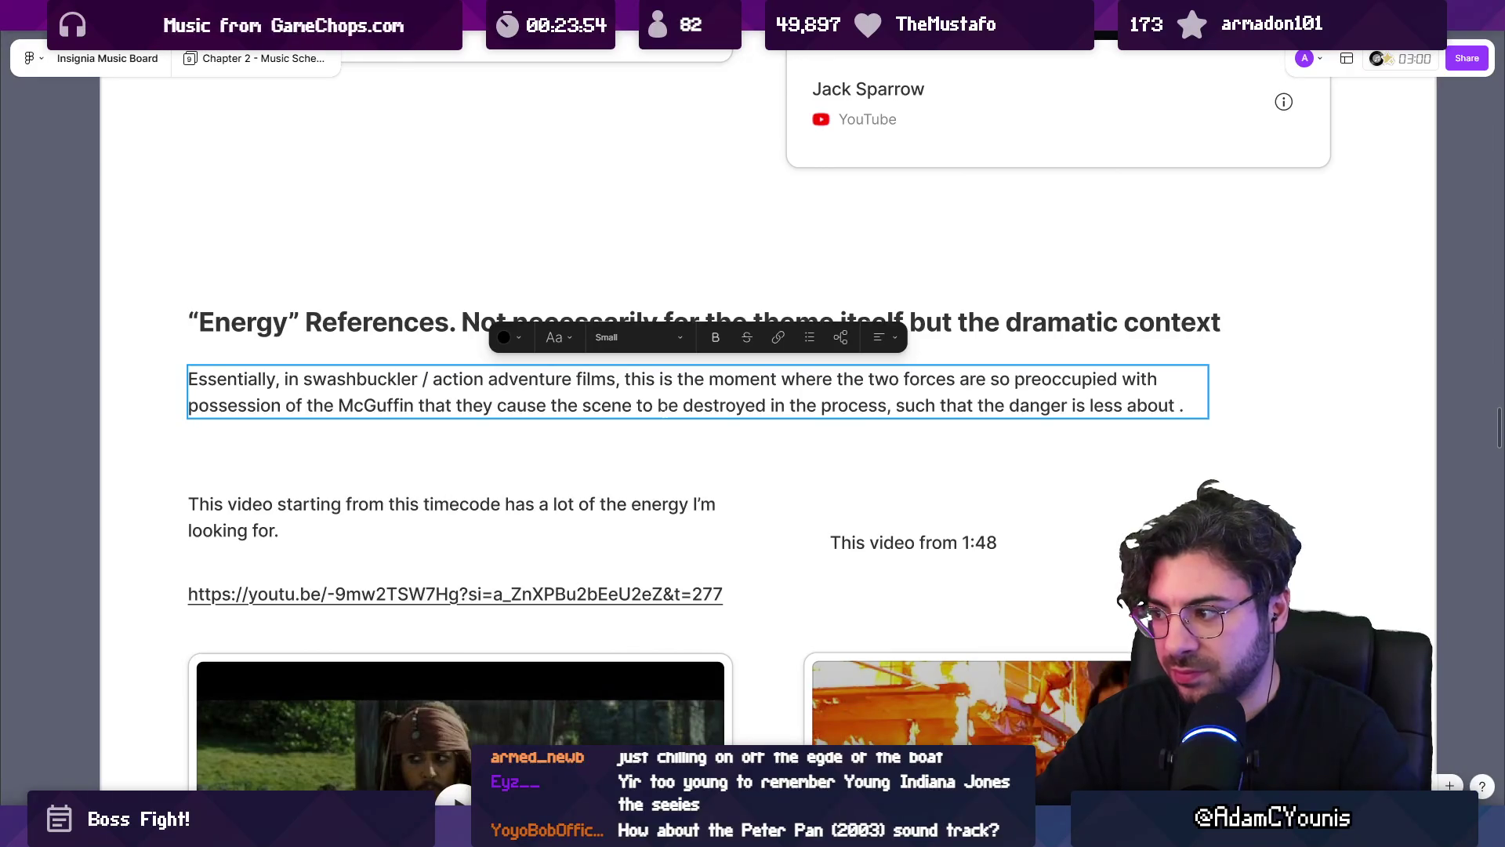
pyautogui.hotkey('ctrl', 'shift', 'Left')
pyautogui.hotkey('ctrl', 'shift', 'Left')
pyautogui.hotkey('ctrl', 'shift', 'Left')
pyautogui.write('focus')
pyautogui.press('BackSpace')
pyautogui.press('BackSpace')
pyautogui.press('BackSpace')
pyautogui.write('ocus ')
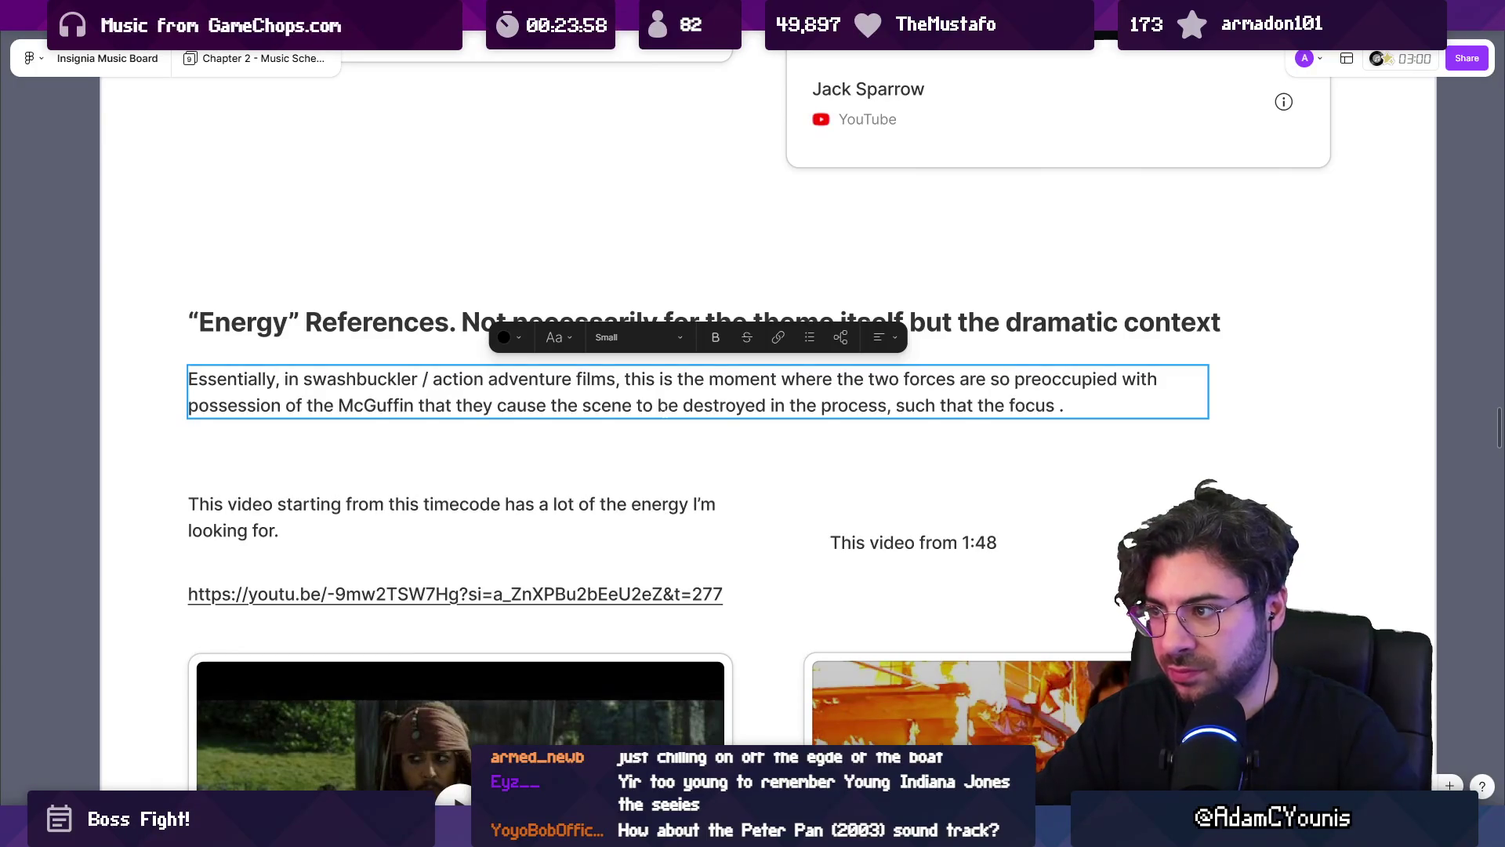
pyautogui.write('has to shift ')
pyautogui.write('at')
pyautogui.press('BackSpace')
pyautogui.press('BackSpace')
pyautogui.press('BackSpace')
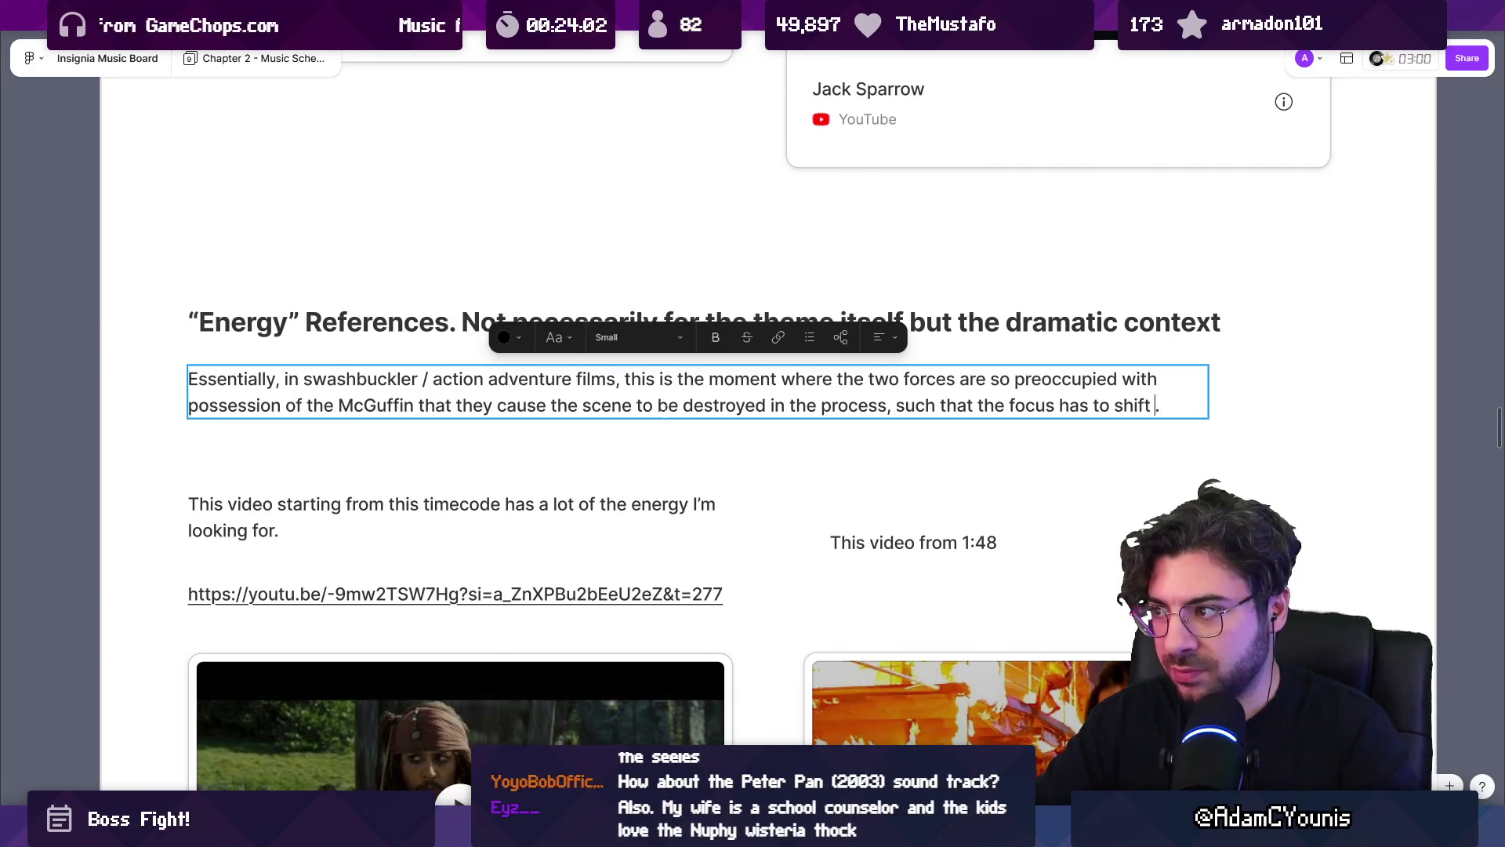
pyautogui.write('from ')
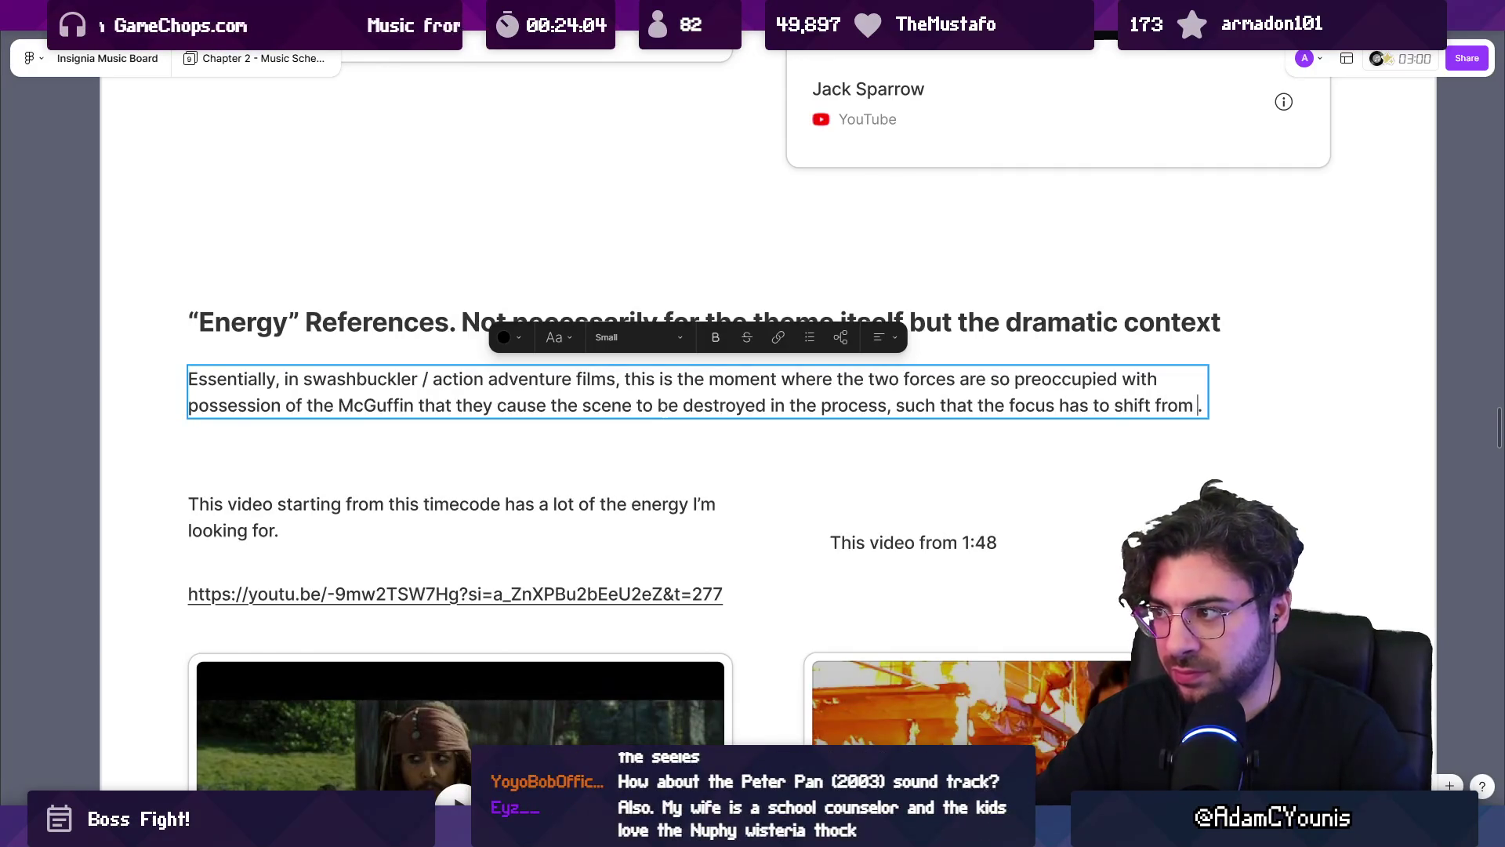
pyautogui.write('the fight to ')
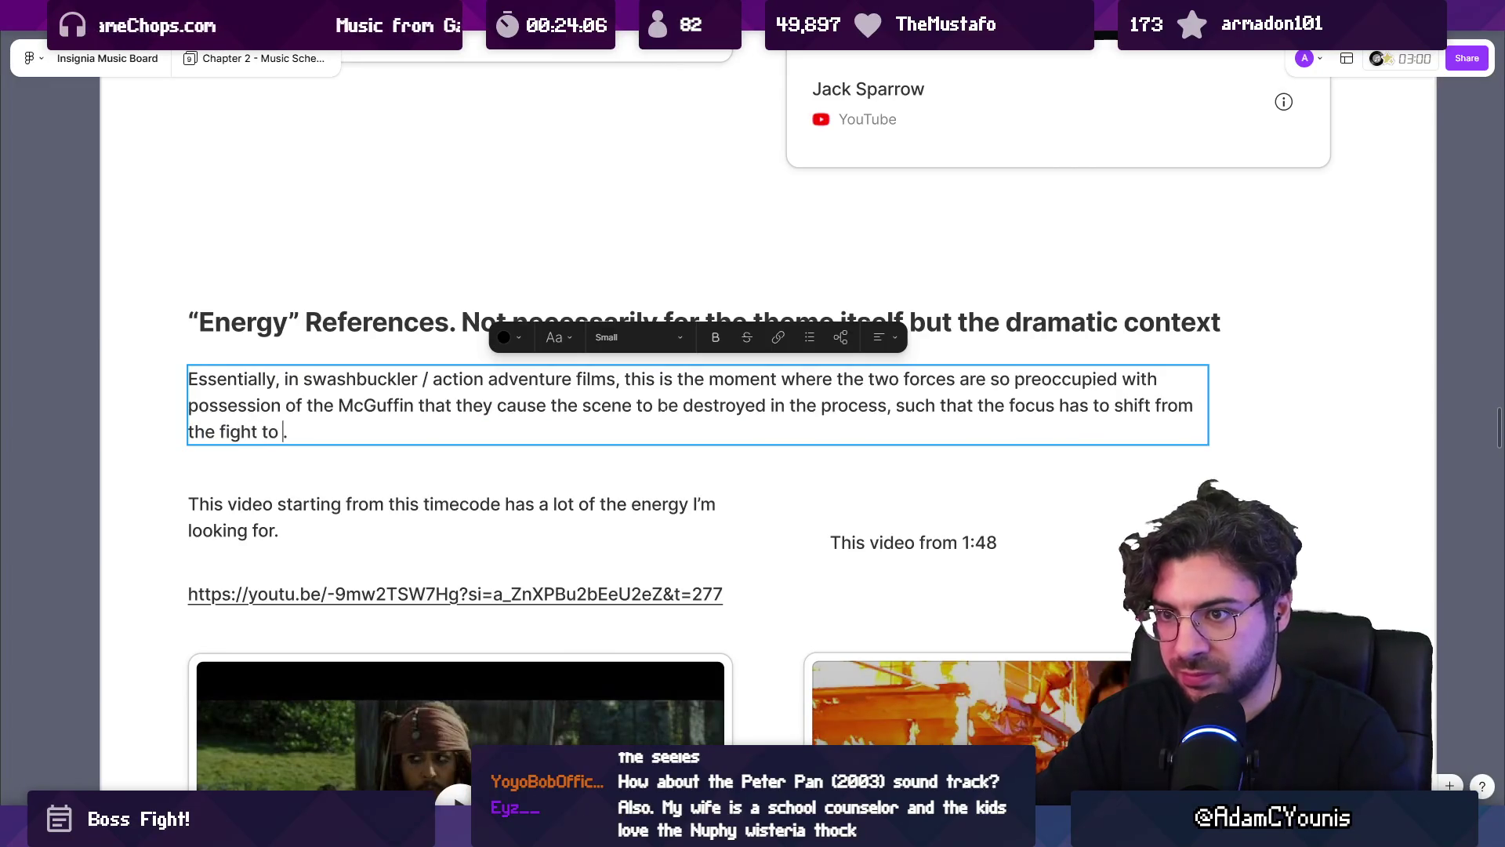
pyautogui.write('simplyh  escaping alive (')
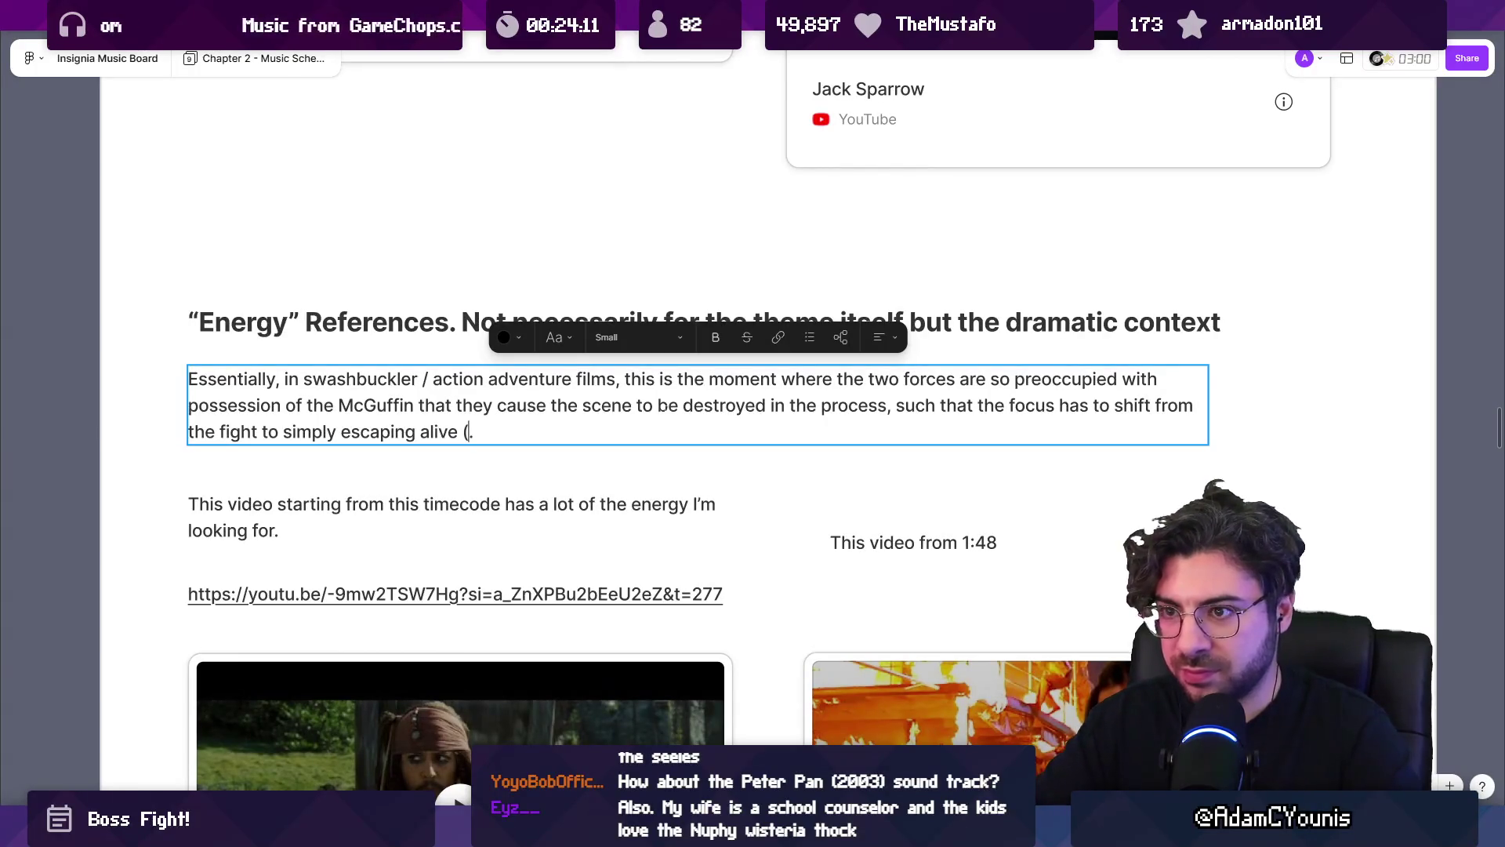
# Step: Finish: protagonist and antagonist never lose sight of the objective, ending 'until the dust has settled).'
pyautogui.press('BackSpace')
pyautogui.write('esc')
pyautogui.press('BackSpace')
pyautogui.press('BackSpace')
pyautogui.write('xce')
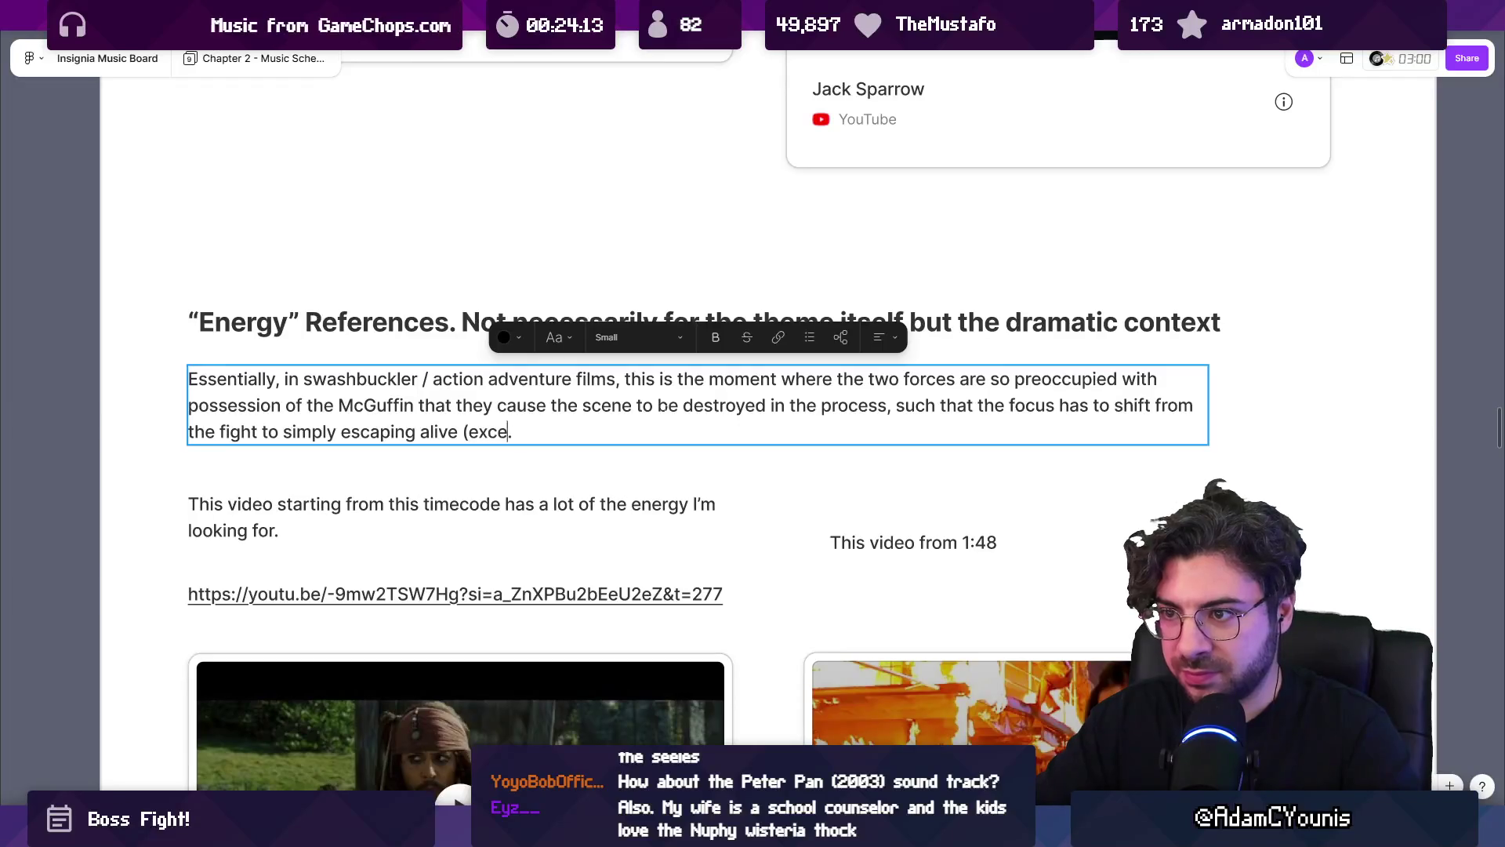
pyautogui.write('pt the ')
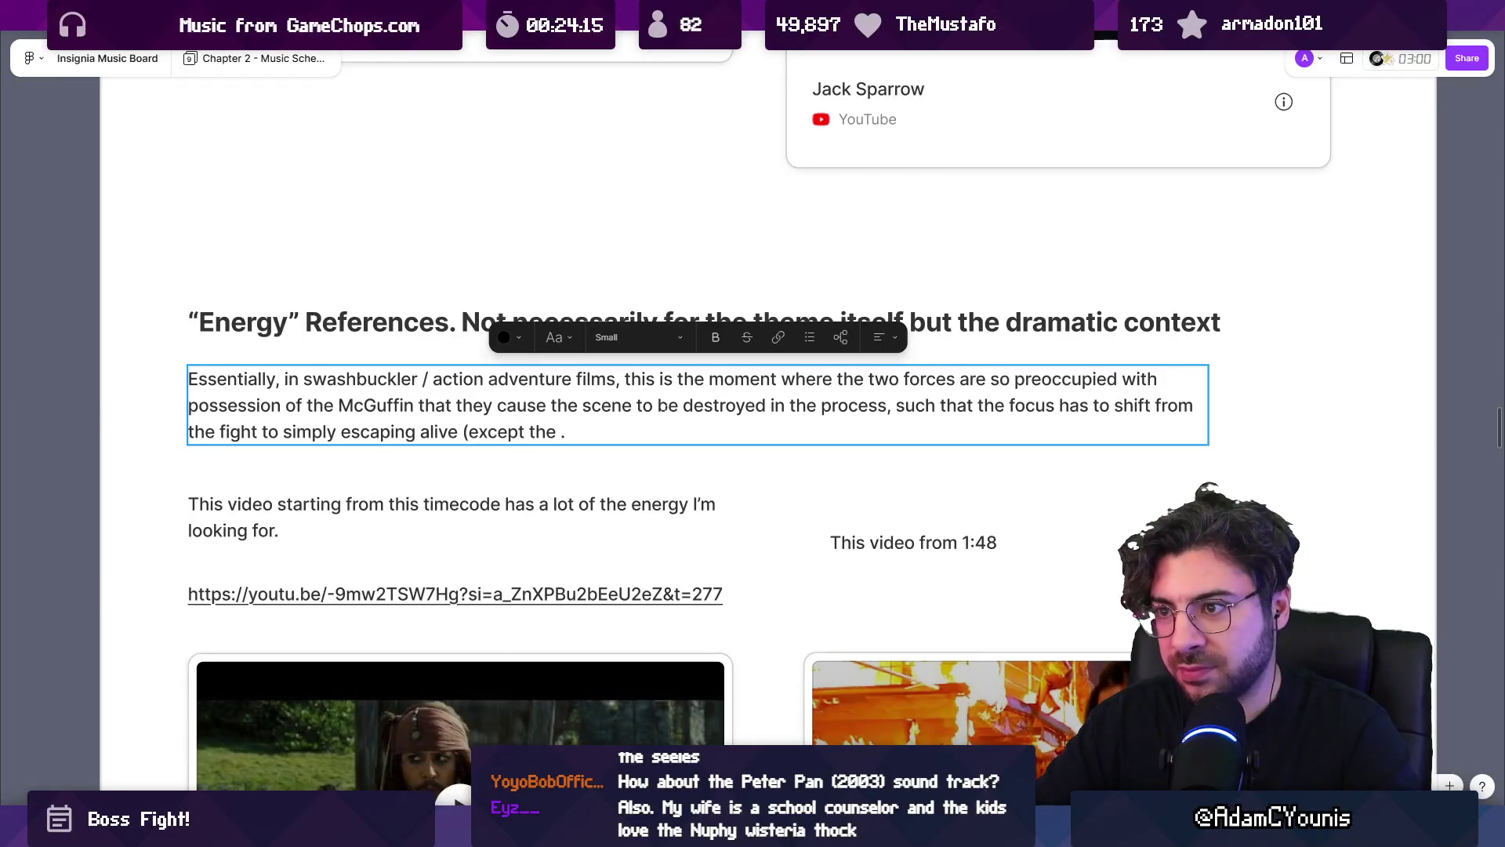
pyautogui.write(' protagonist and an')
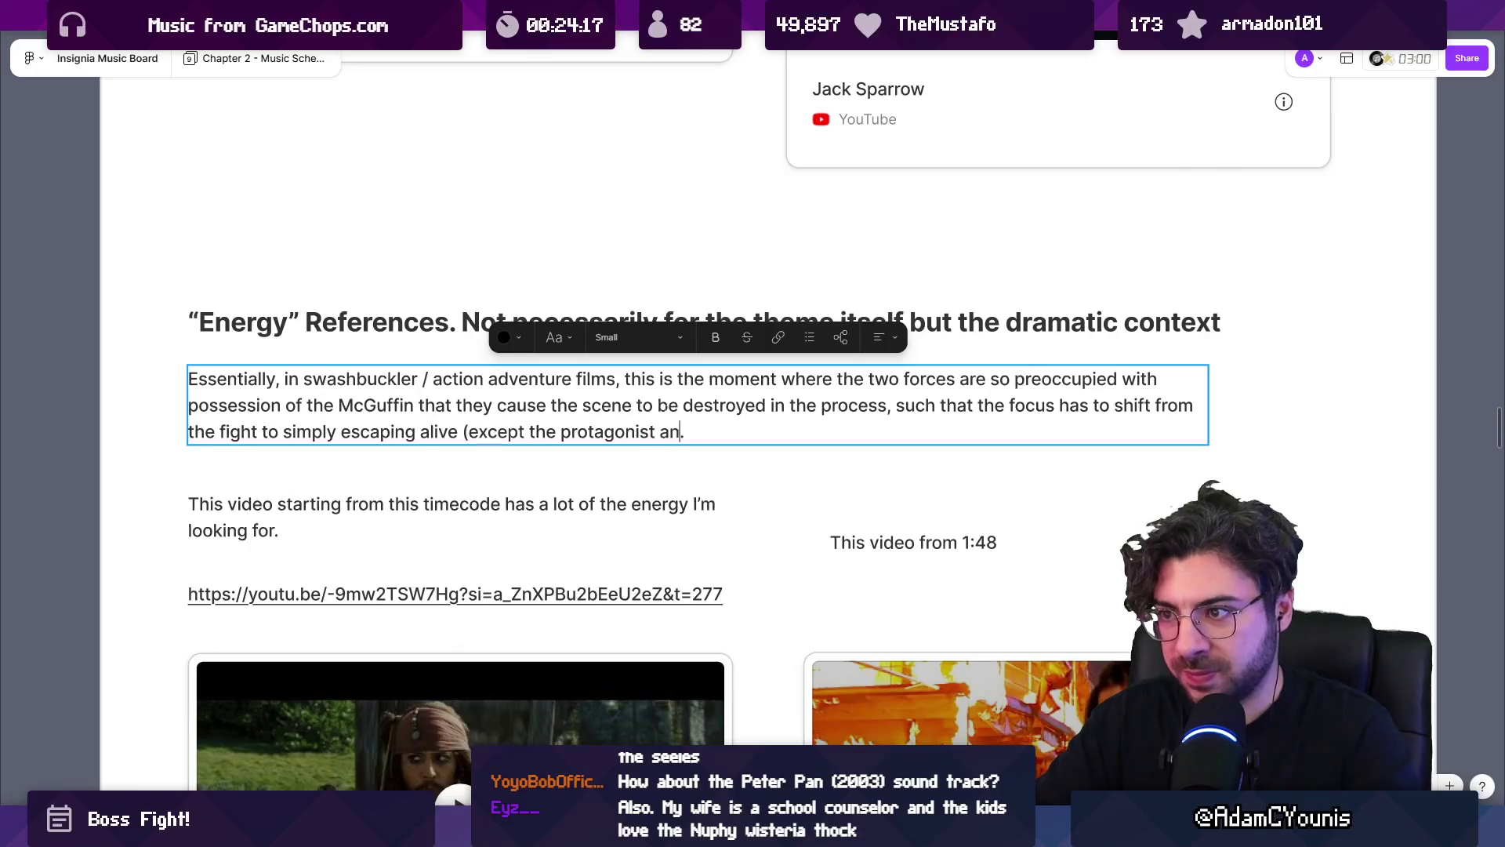
pyautogui.write('gonisnver')
pyautogui.press('BackSpace')
pyautogui.press('BackSpace')
pyautogui.press('BackSpace')
pyautogui.write('ever lose')
pyautogui.write(' e')
pyautogui.write('ght')
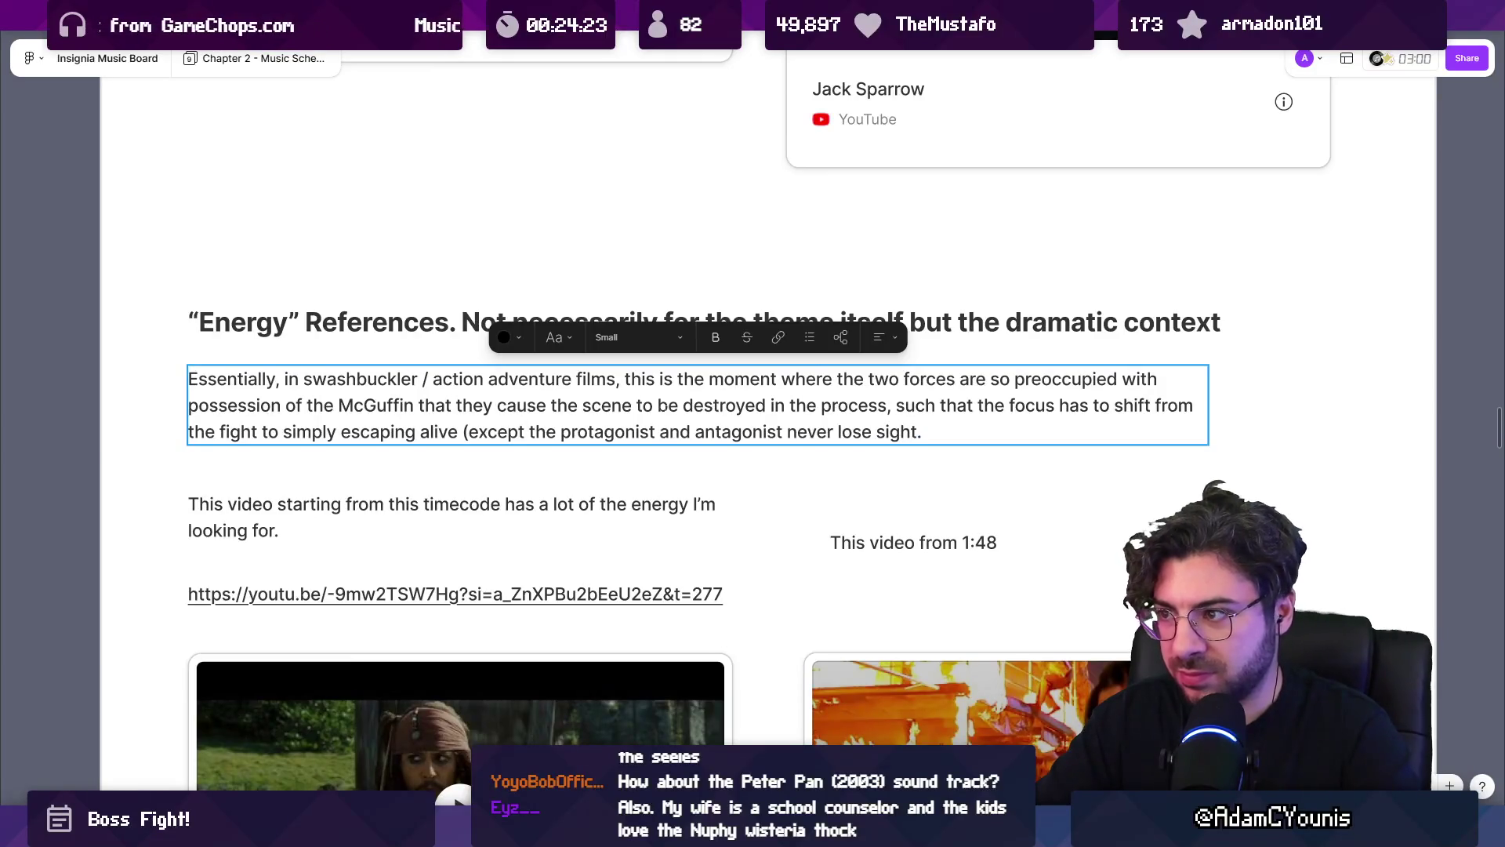
pyautogui.press('BackSpace')
pyautogui.press('BackSpace')
pyautogui.write('of the objective, and we do')
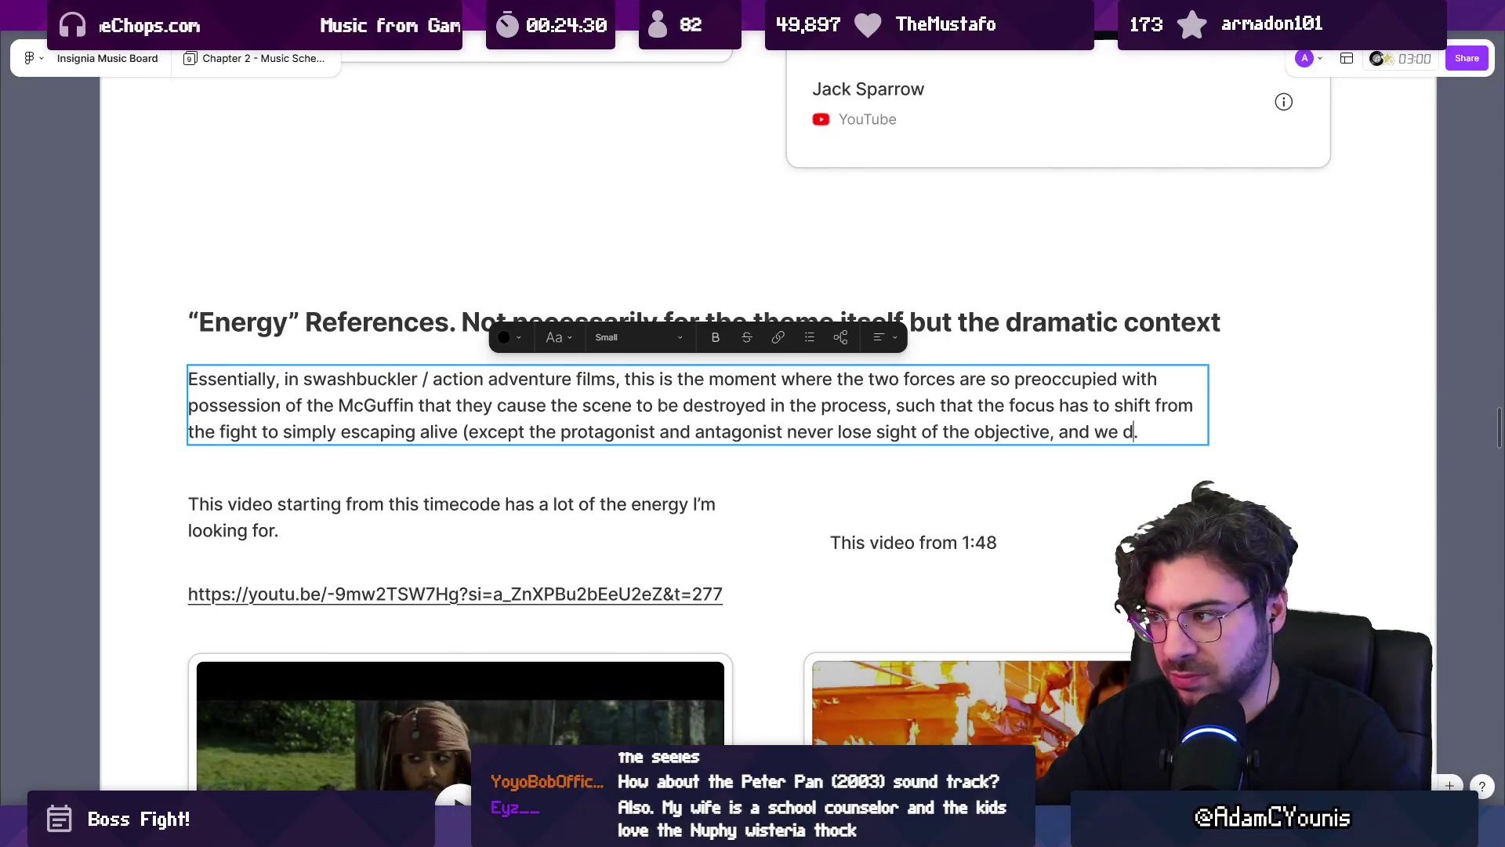
pyautogui.write('n’t find out who ')
pyautogui.write('won until')
pyautogui.press('BackSpace')
pyautogui.write('the fallout .')
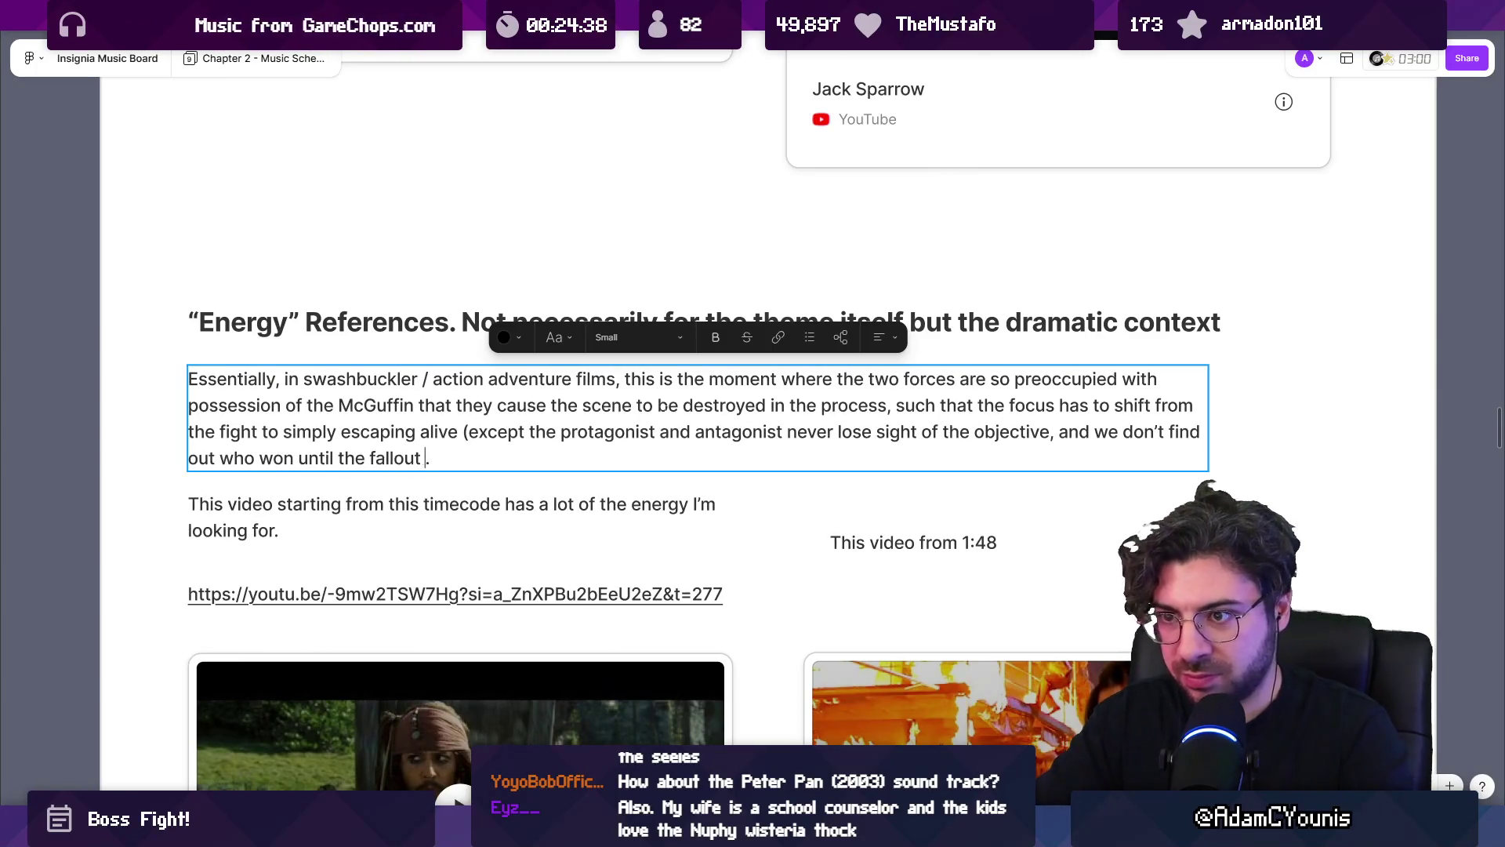
pyautogui.write('has')
pyautogui.hotkey('ctrl', 'shift', 'Left')
pyautogui.hotkey('ctrl', 'shift', 'Left')
pyautogui.write('dust has se')
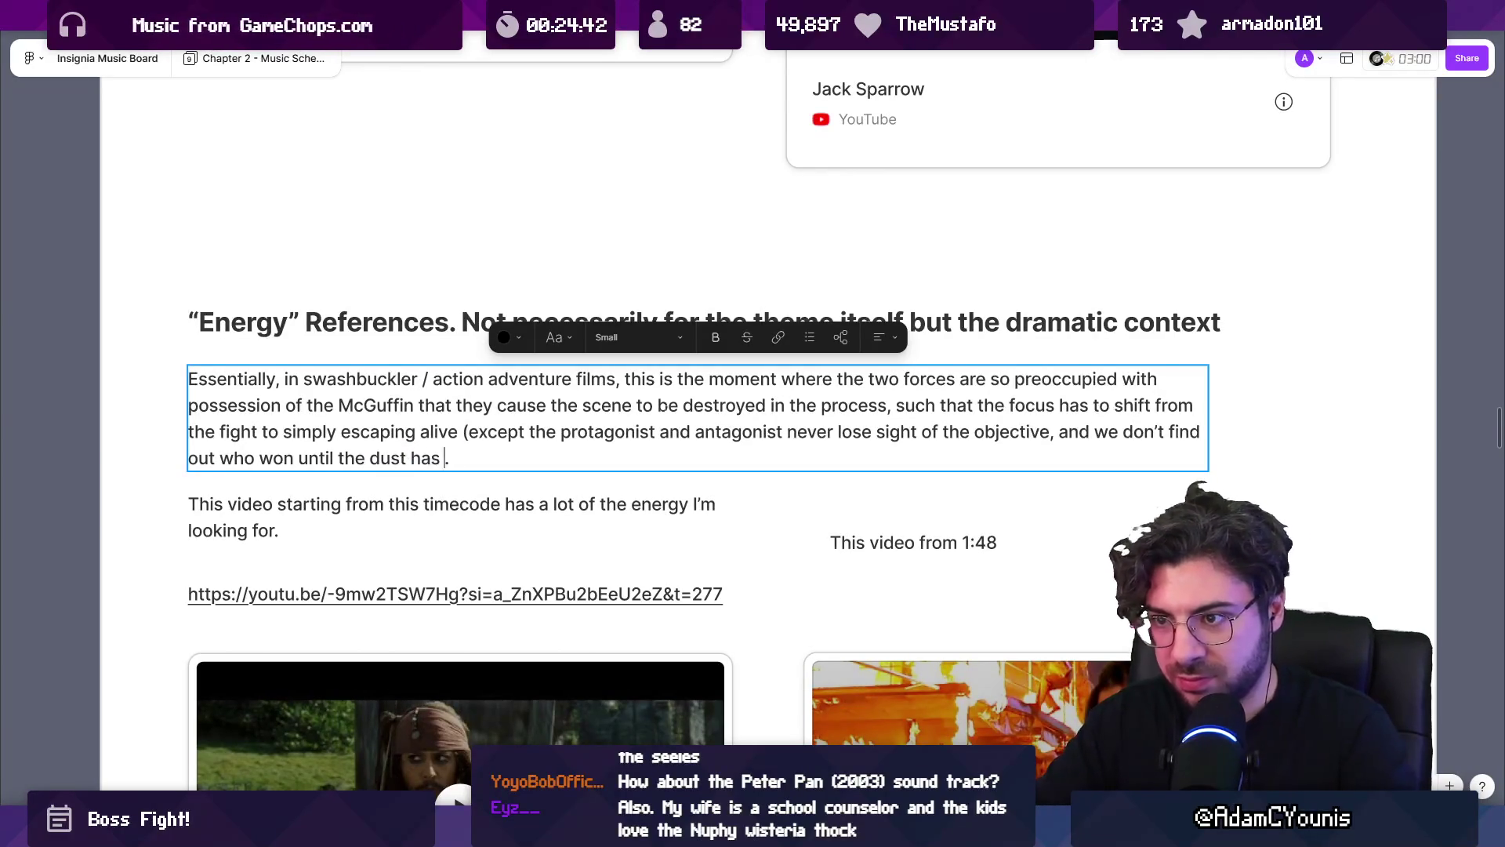
pyautogui.write('ttled)')
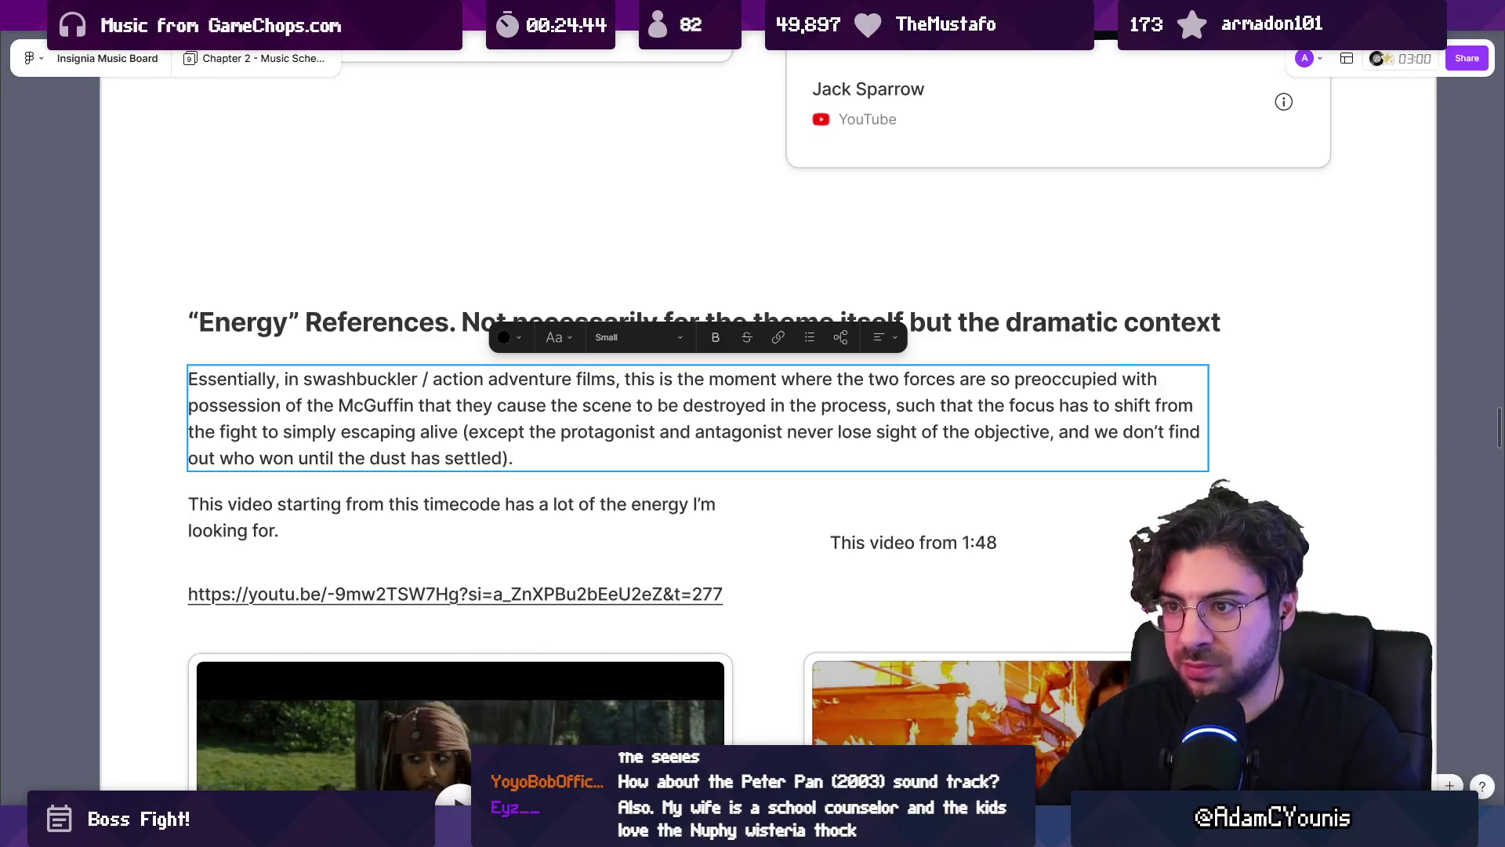
pyautogui.press('Escape')
pyautogui.scroll(-2, 593, 406)
# Step: Shift the link text and video cards below the Energy paragraph slightly down, then return to YouTube
pyautogui.click(594, 395)
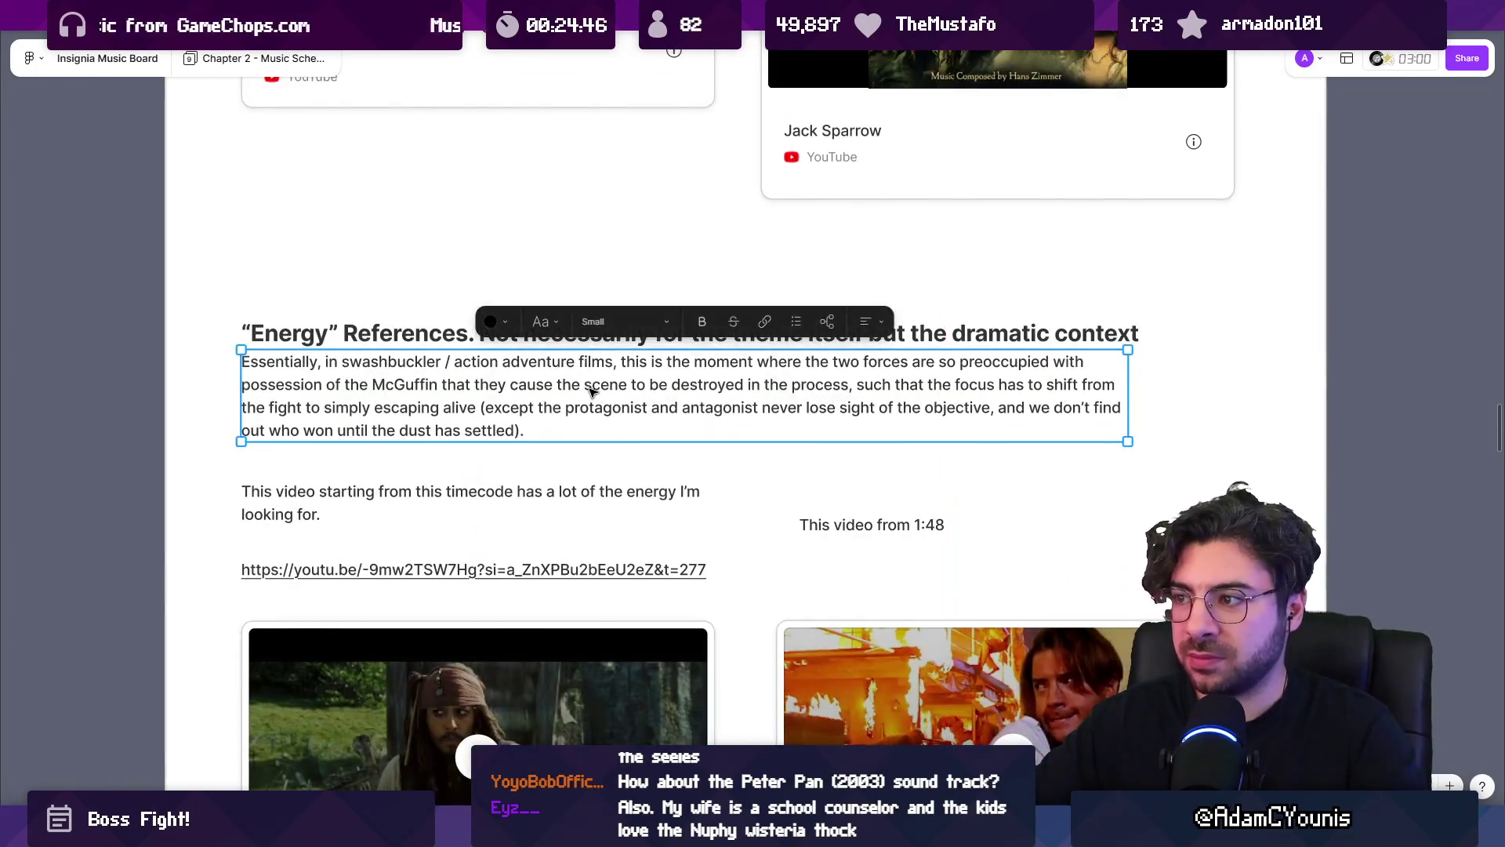
pyautogui.scroll(-3, 592, 391)
pyautogui.moveTo(306, 453)
pyautogui.mouseDown()
pyautogui.moveTo(980, 756)
pyautogui.moveTo(948, 746)
pyautogui.mouseUp()
pyautogui.moveTo(894, 593); pyautogui.dragTo(893, 612)
pyautogui.click(1019, 471)
pyautogui.scroll(2, 704, 415)
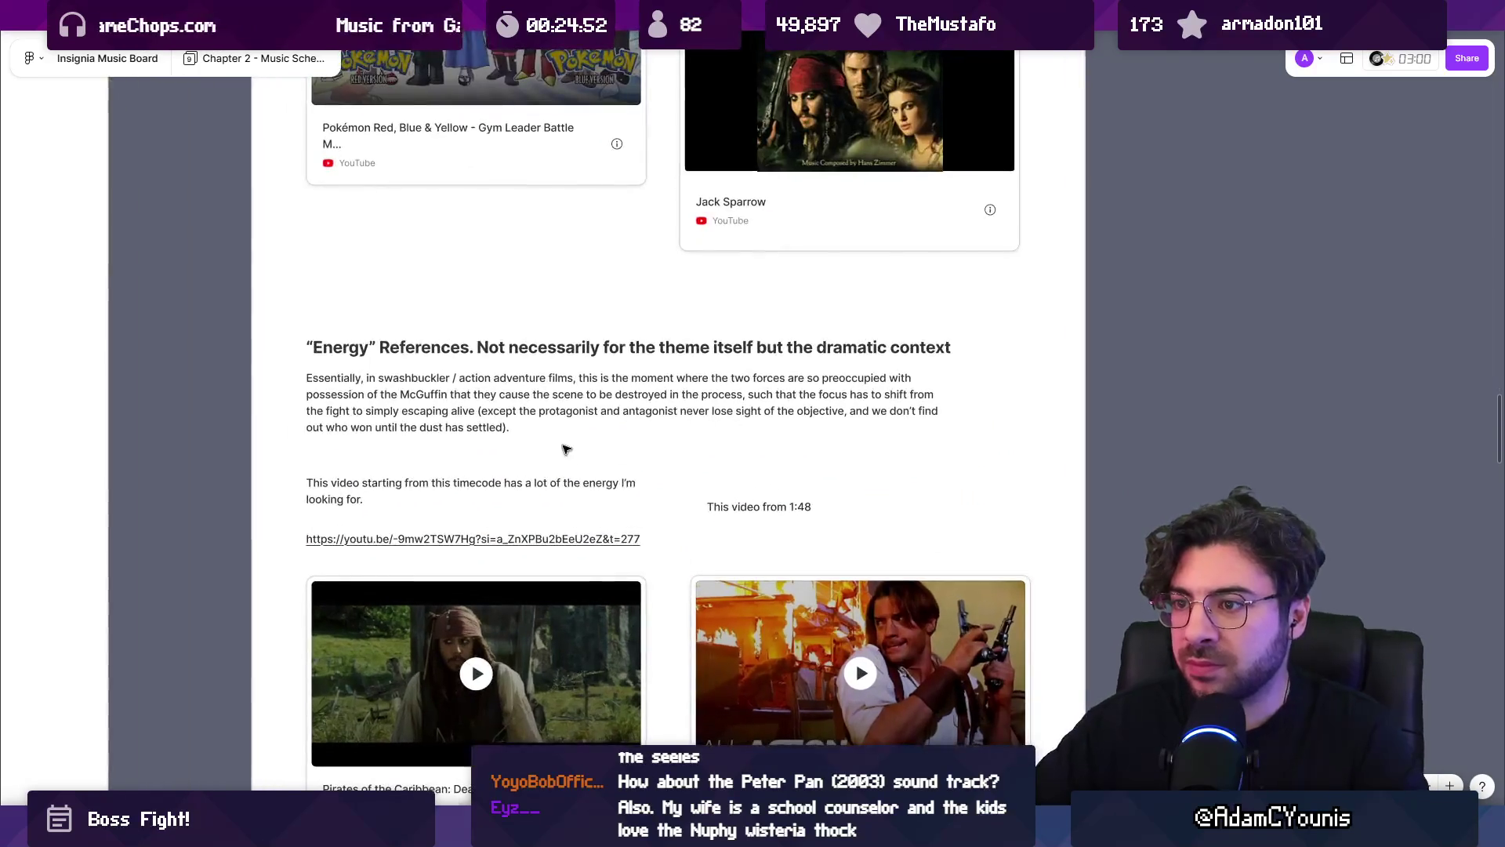
pyautogui.scroll(2, 554, 436)
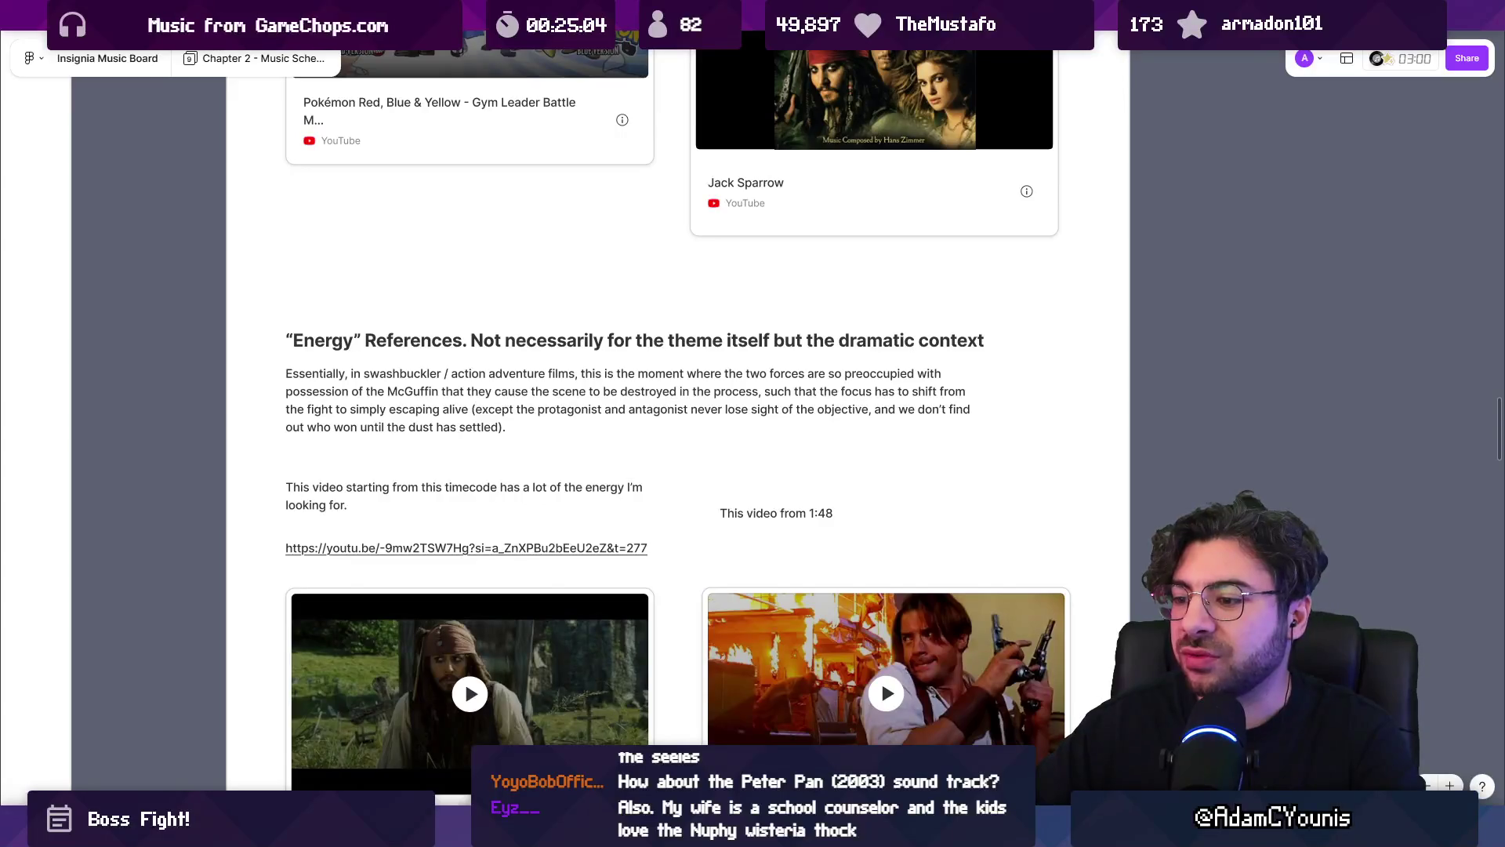
pyautogui.click(725, 714)
# Step: Search YouTube for 'knight of the seven kingdoms dance scene' and open the Dance of the Knights 2026 video
pyautogui.click(661, 89)
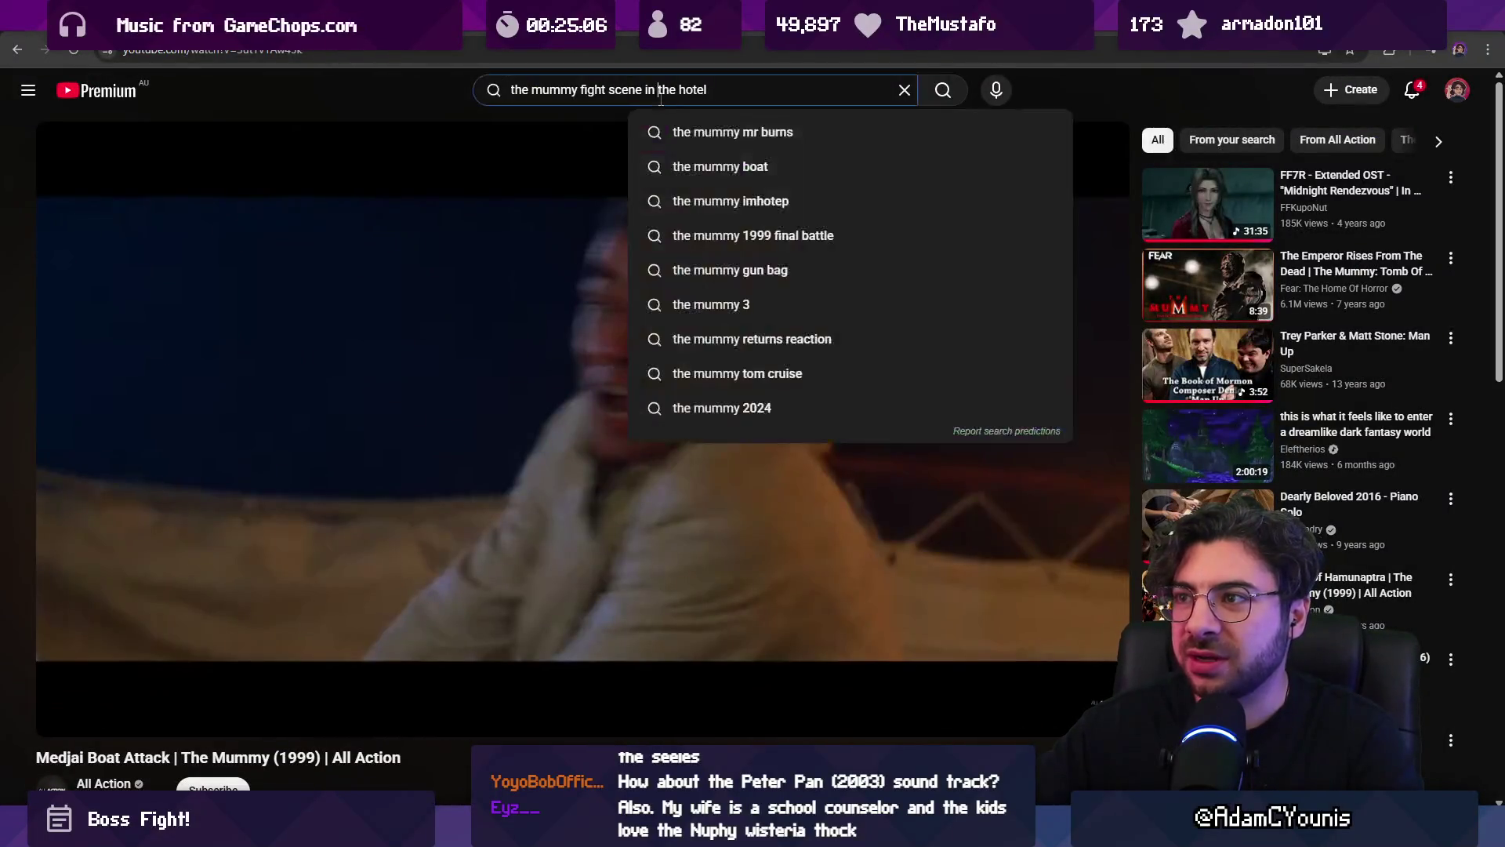
pyautogui.press('BackSpace')
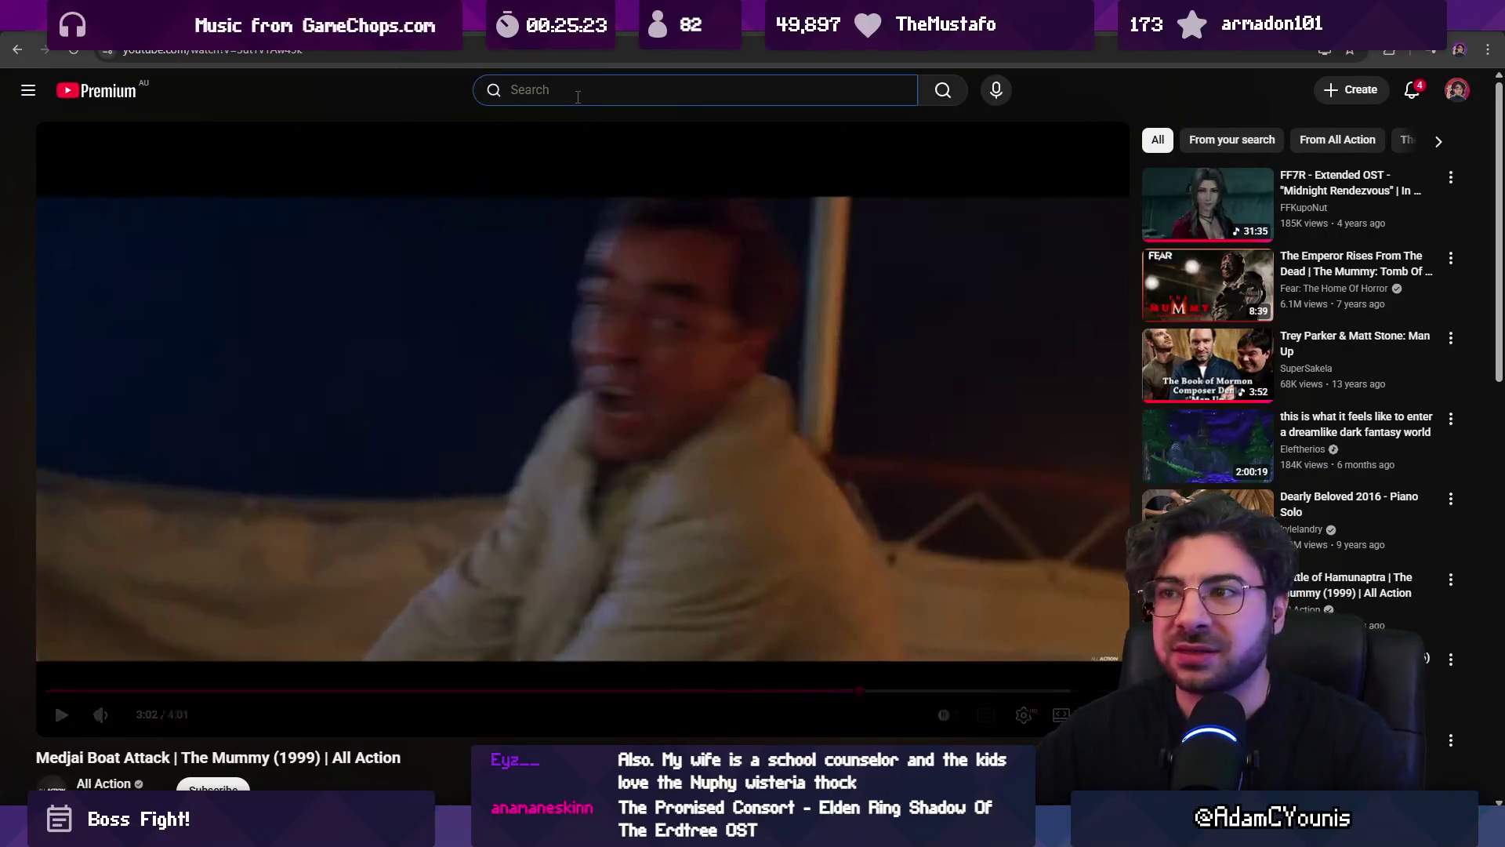
pyautogui.write('knight of the se')
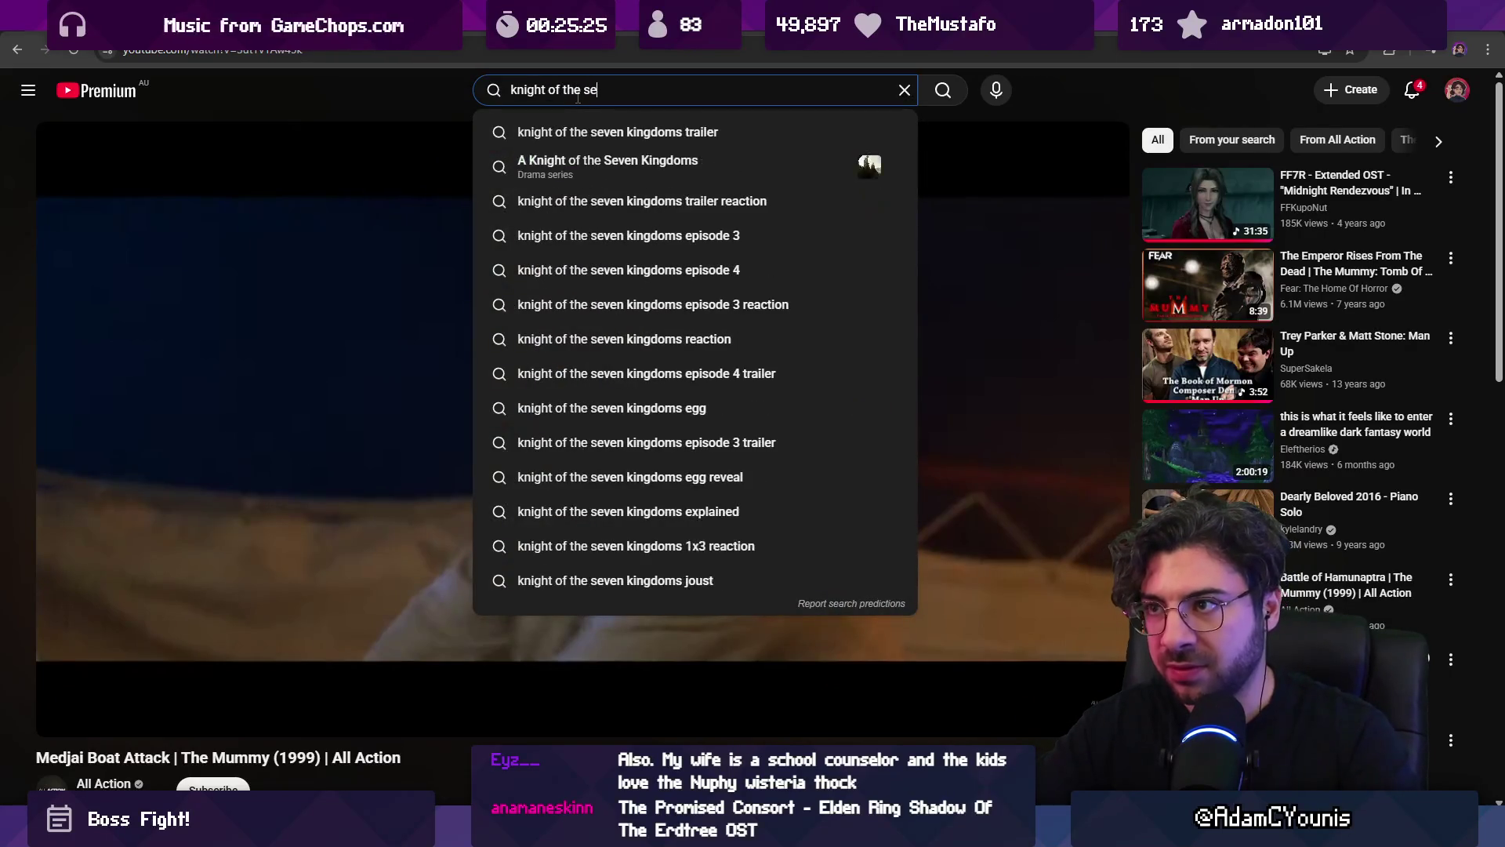
pyautogui.write('ven kingdoms dance scene')
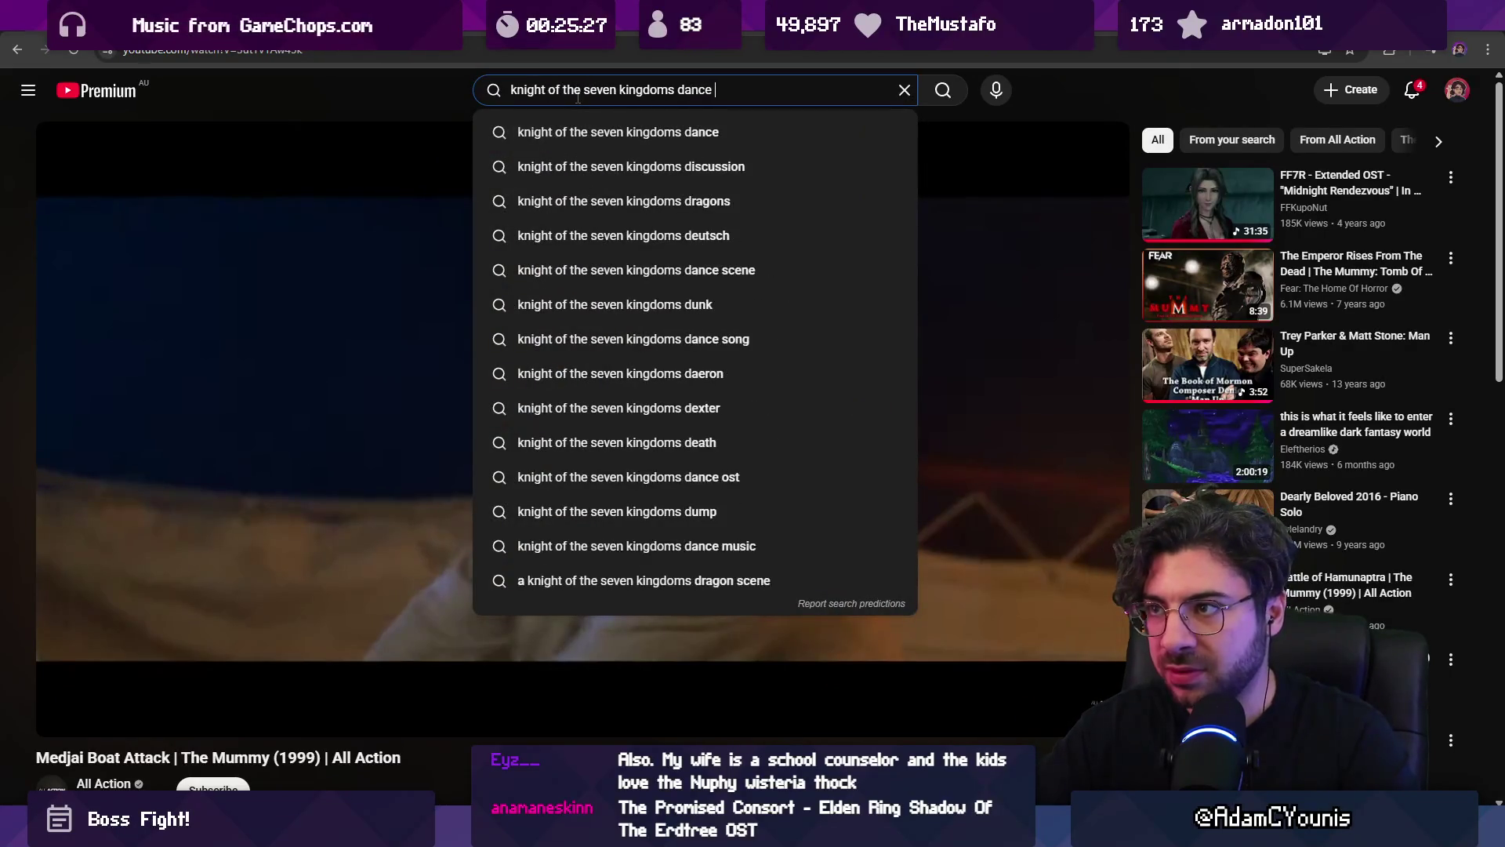
pyautogui.press('Return')
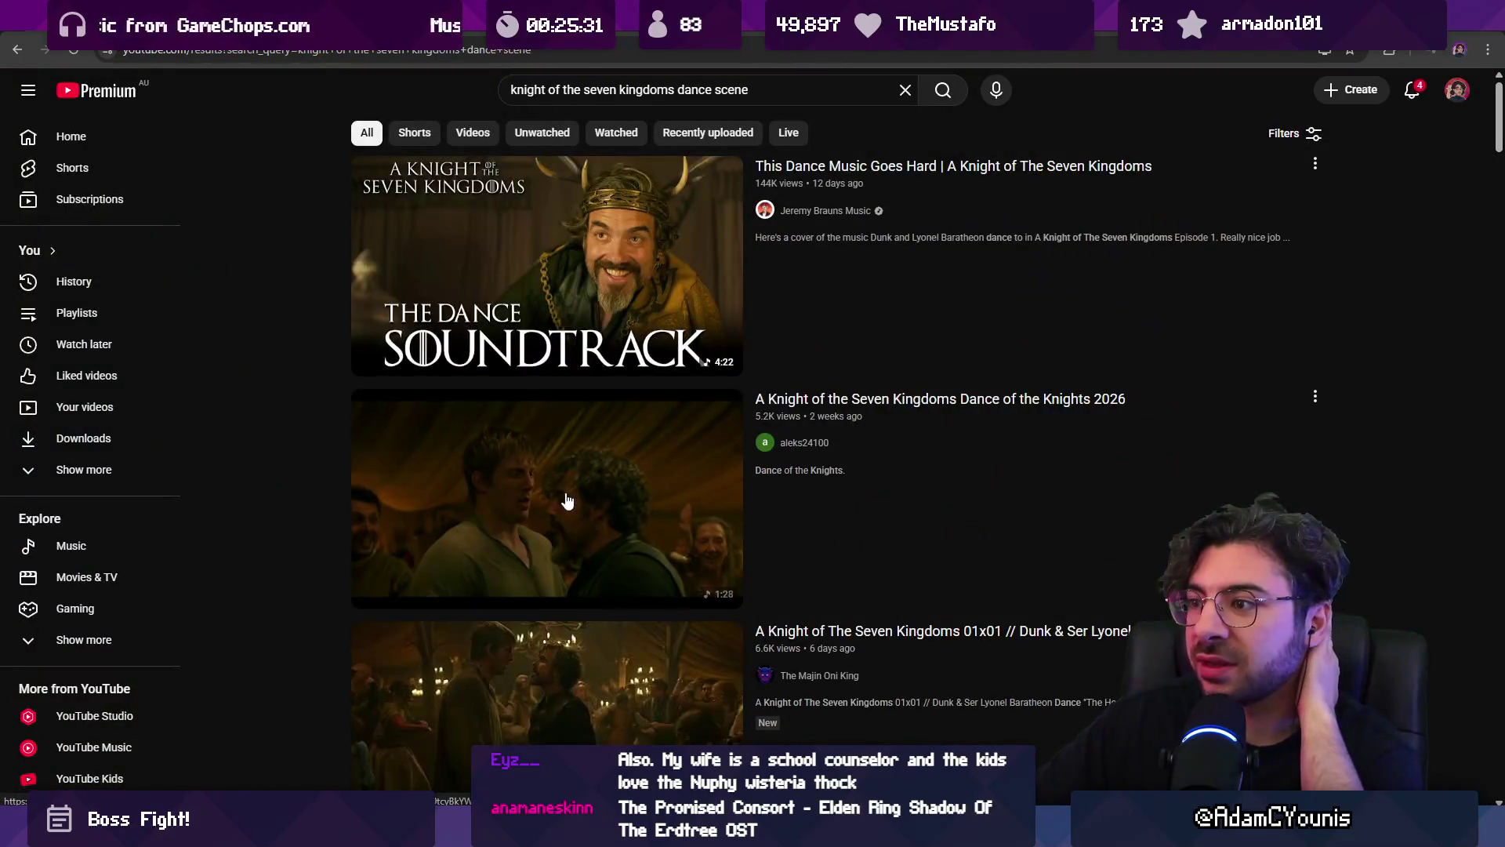
pyautogui.click(567, 498)
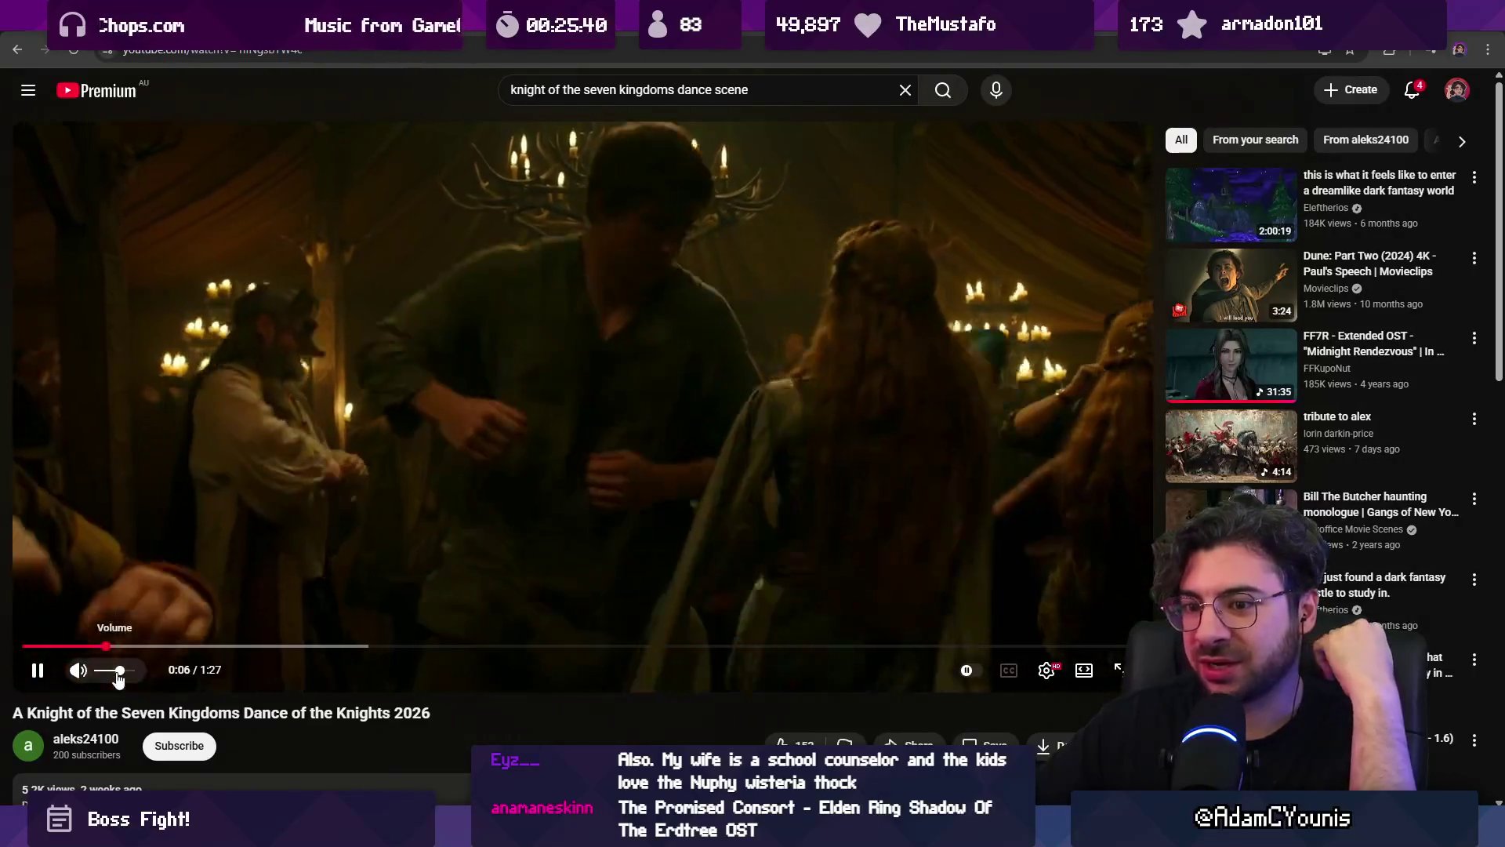
pyautogui.click(169, 646)
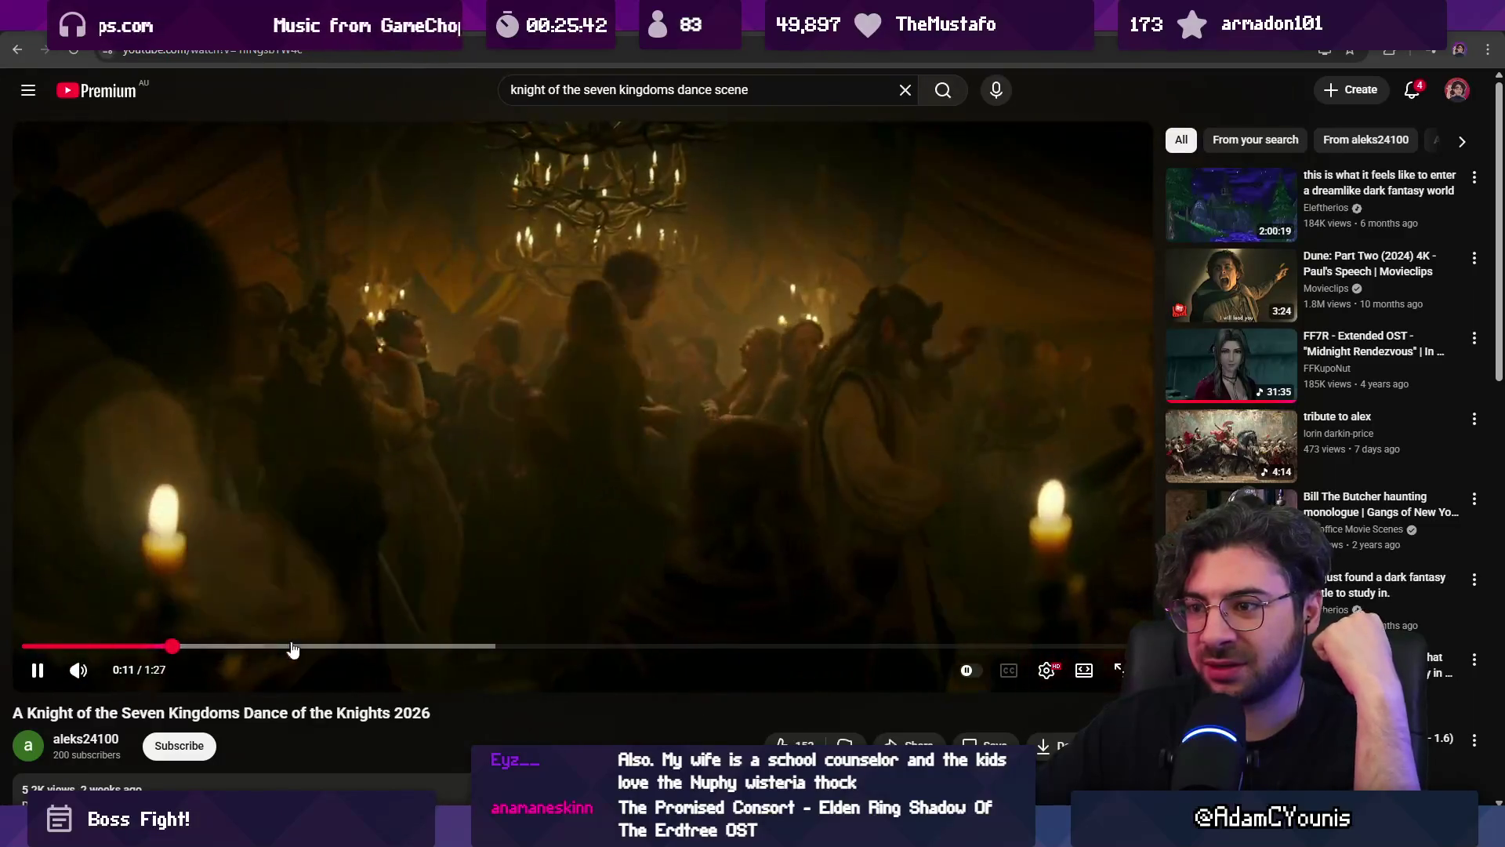
pyautogui.click(301, 647)
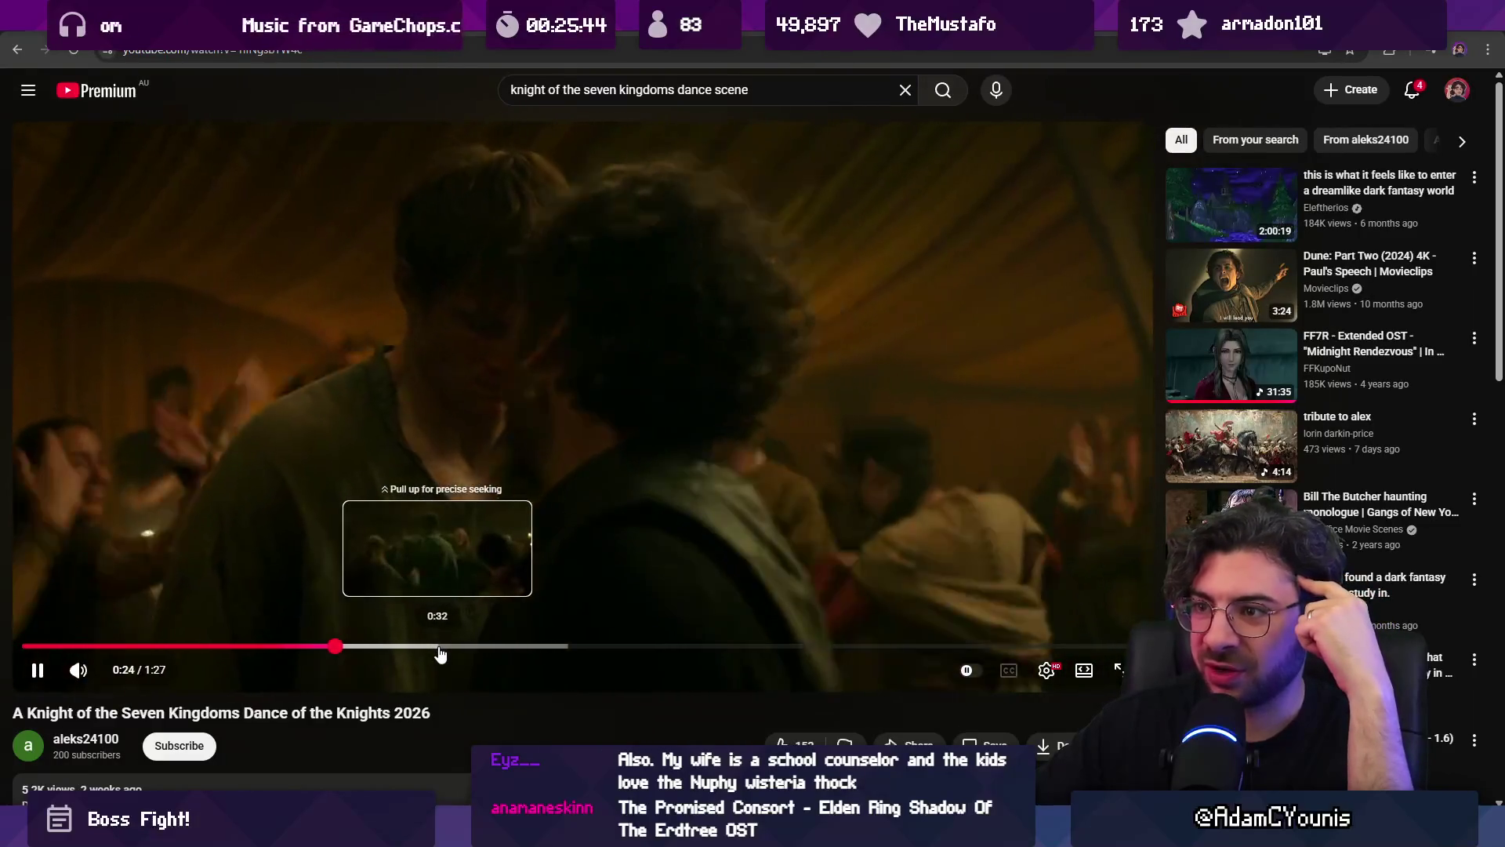
pyautogui.click(440, 648)
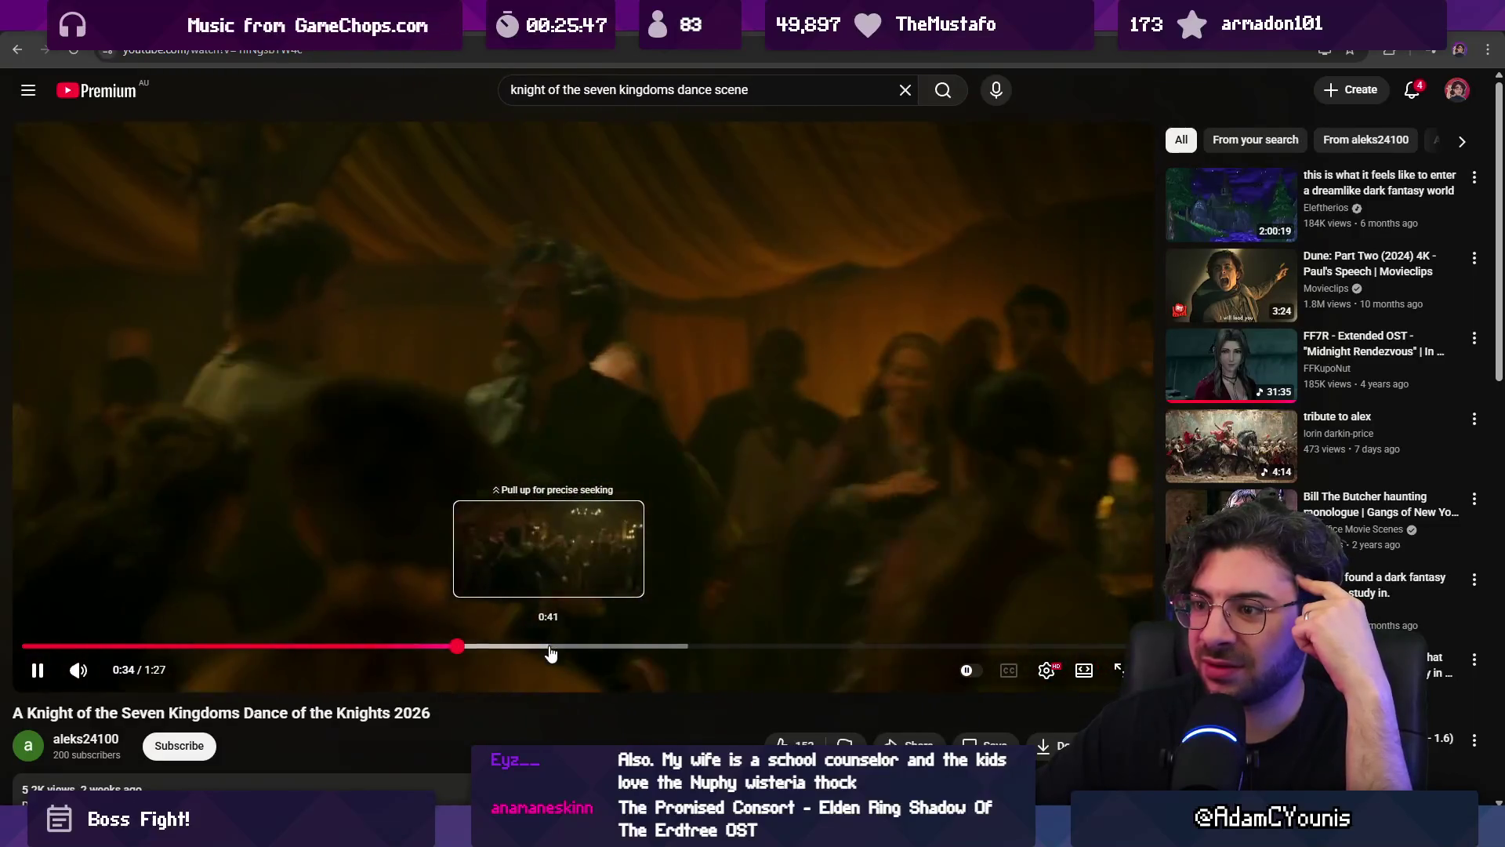
pyautogui.click(550, 647)
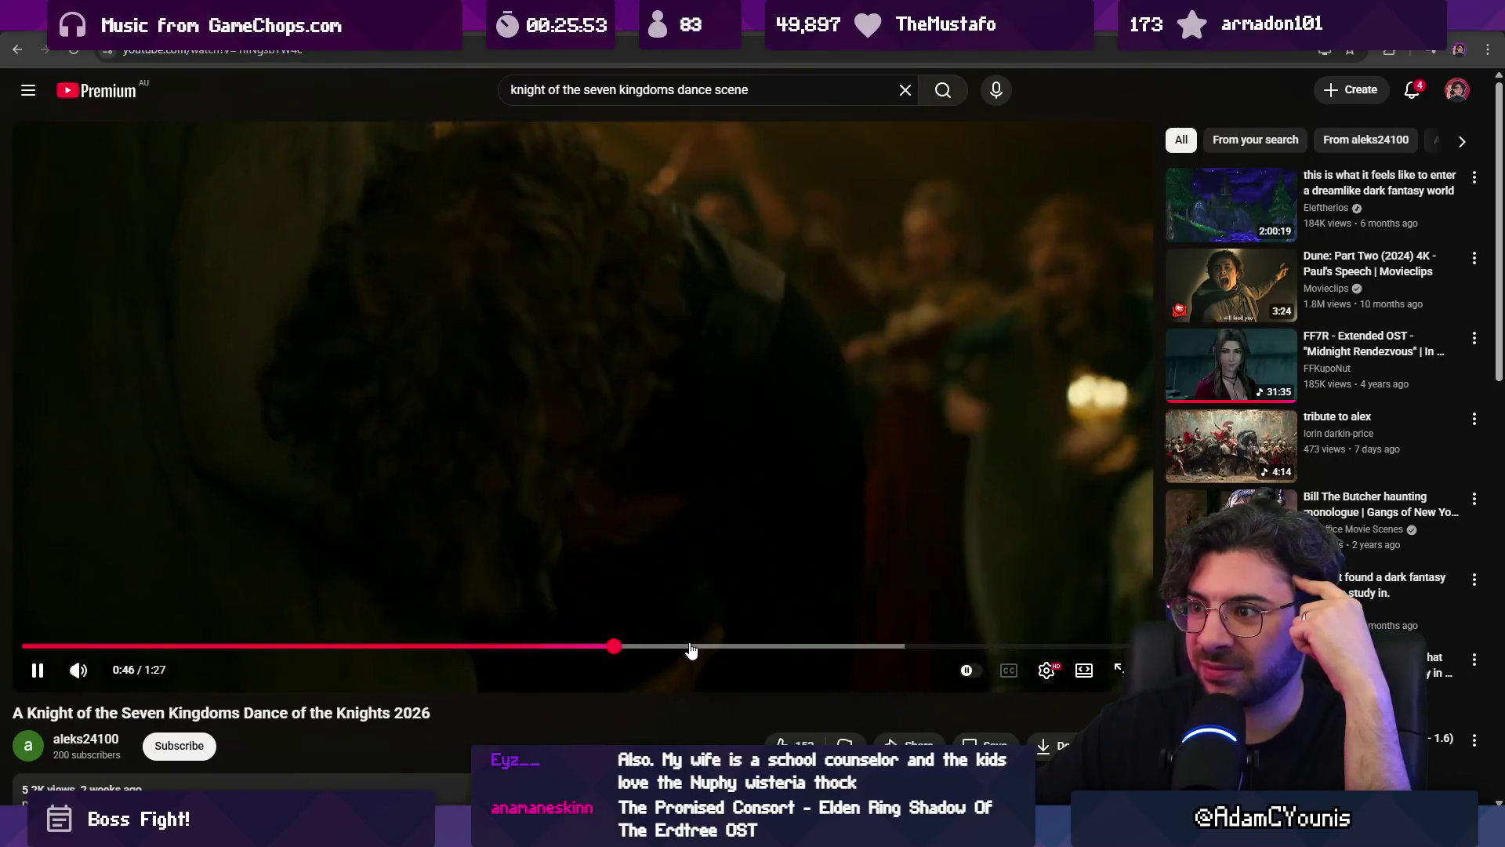
pyautogui.click(695, 648)
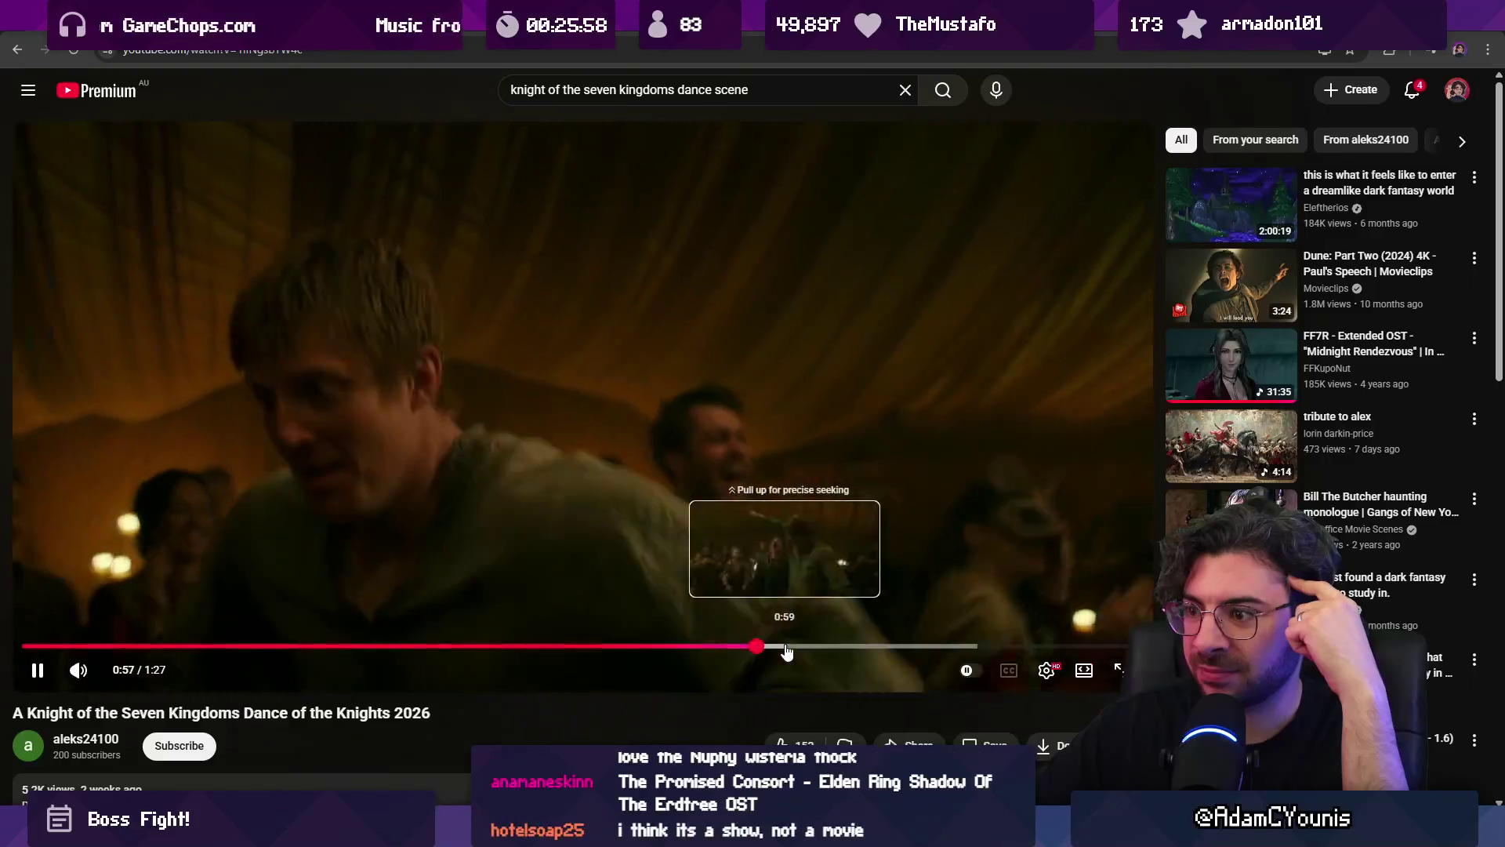
pyautogui.press('Right')
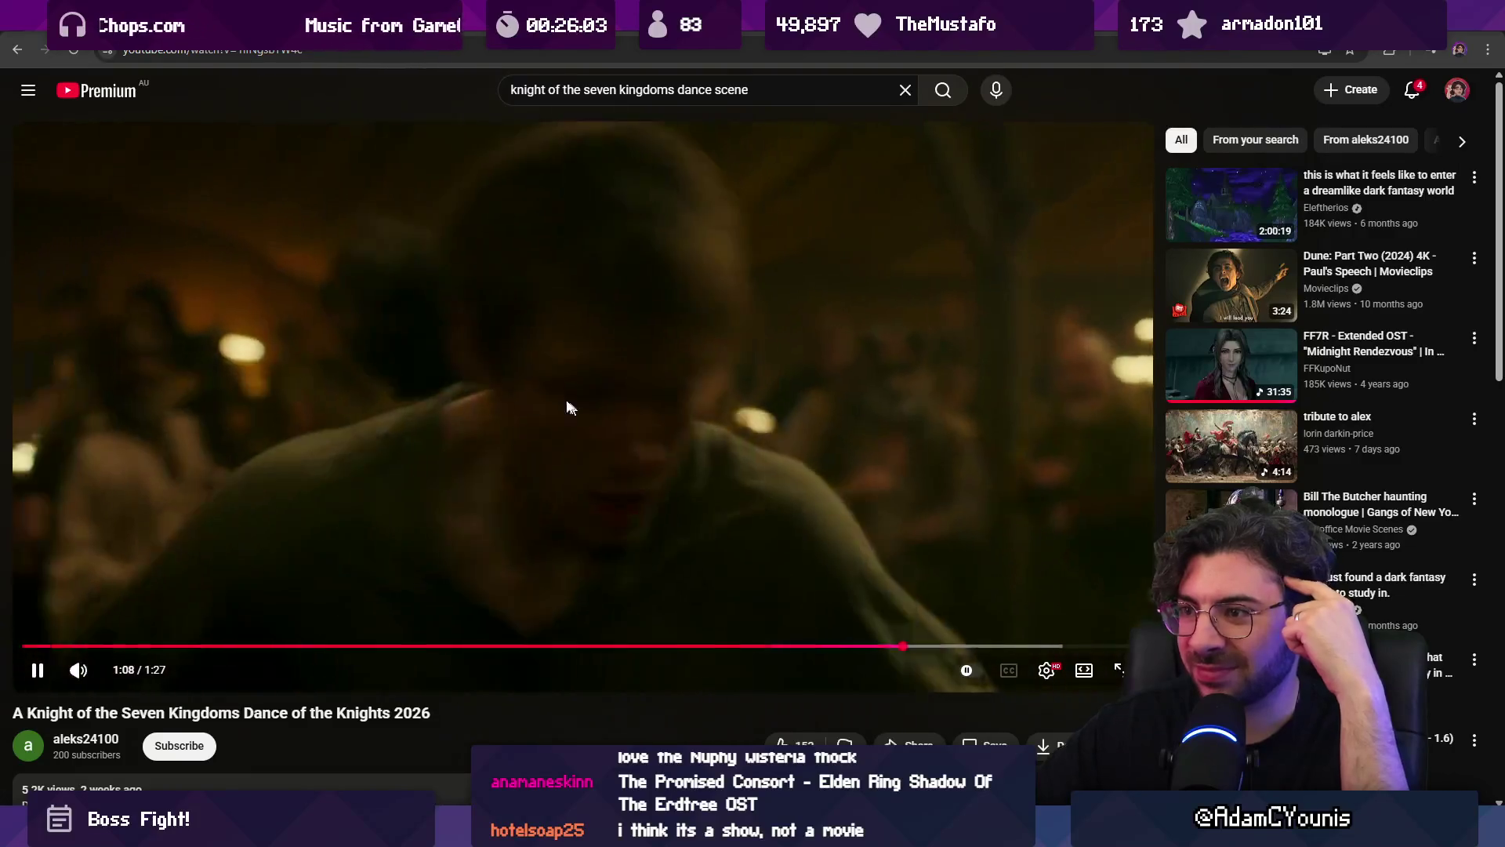
pyautogui.click(378, 250)
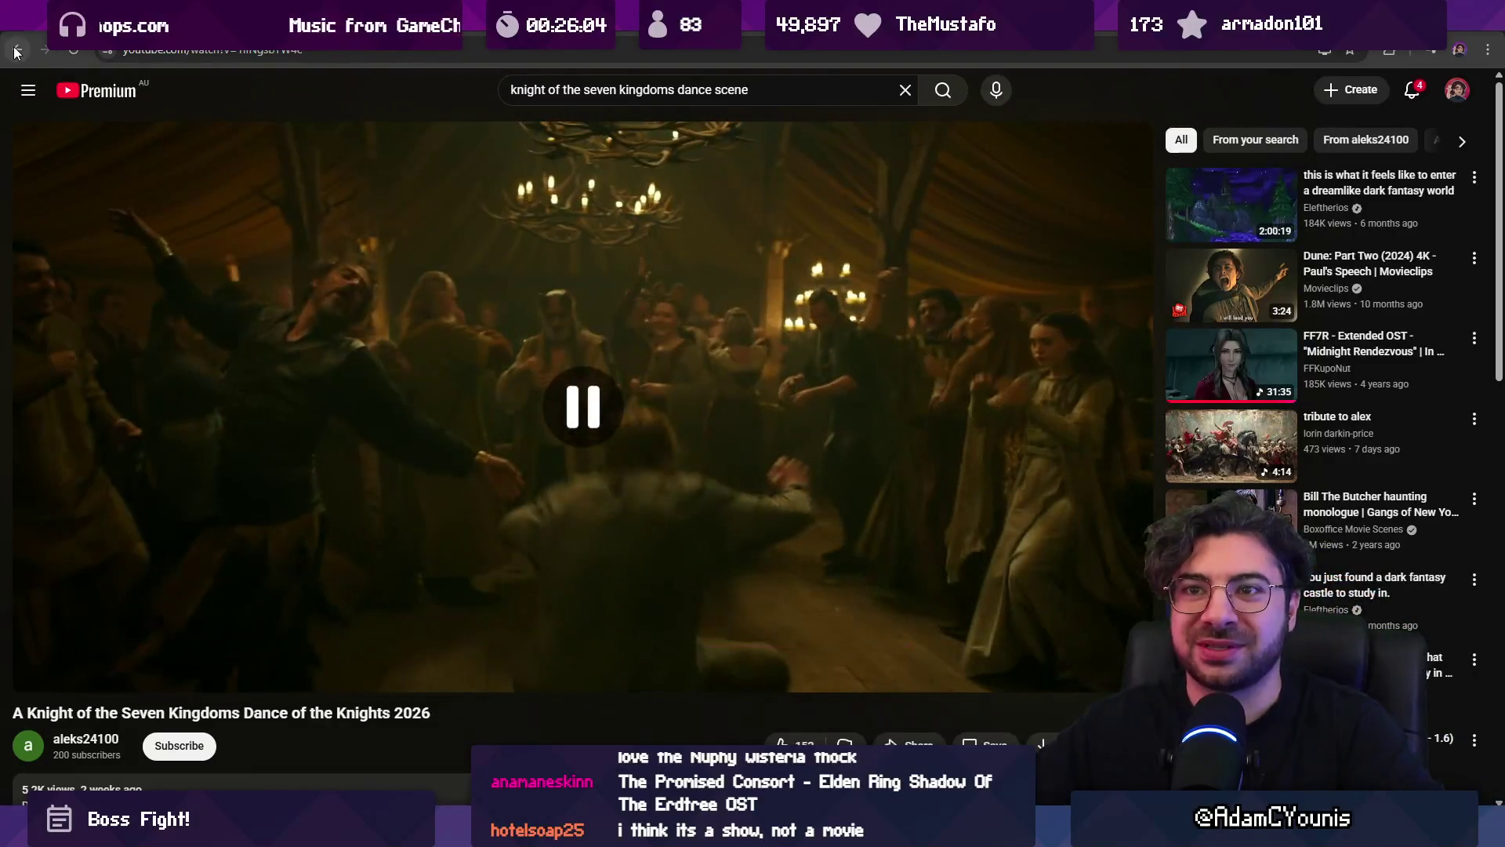
pyautogui.click(15, 50)
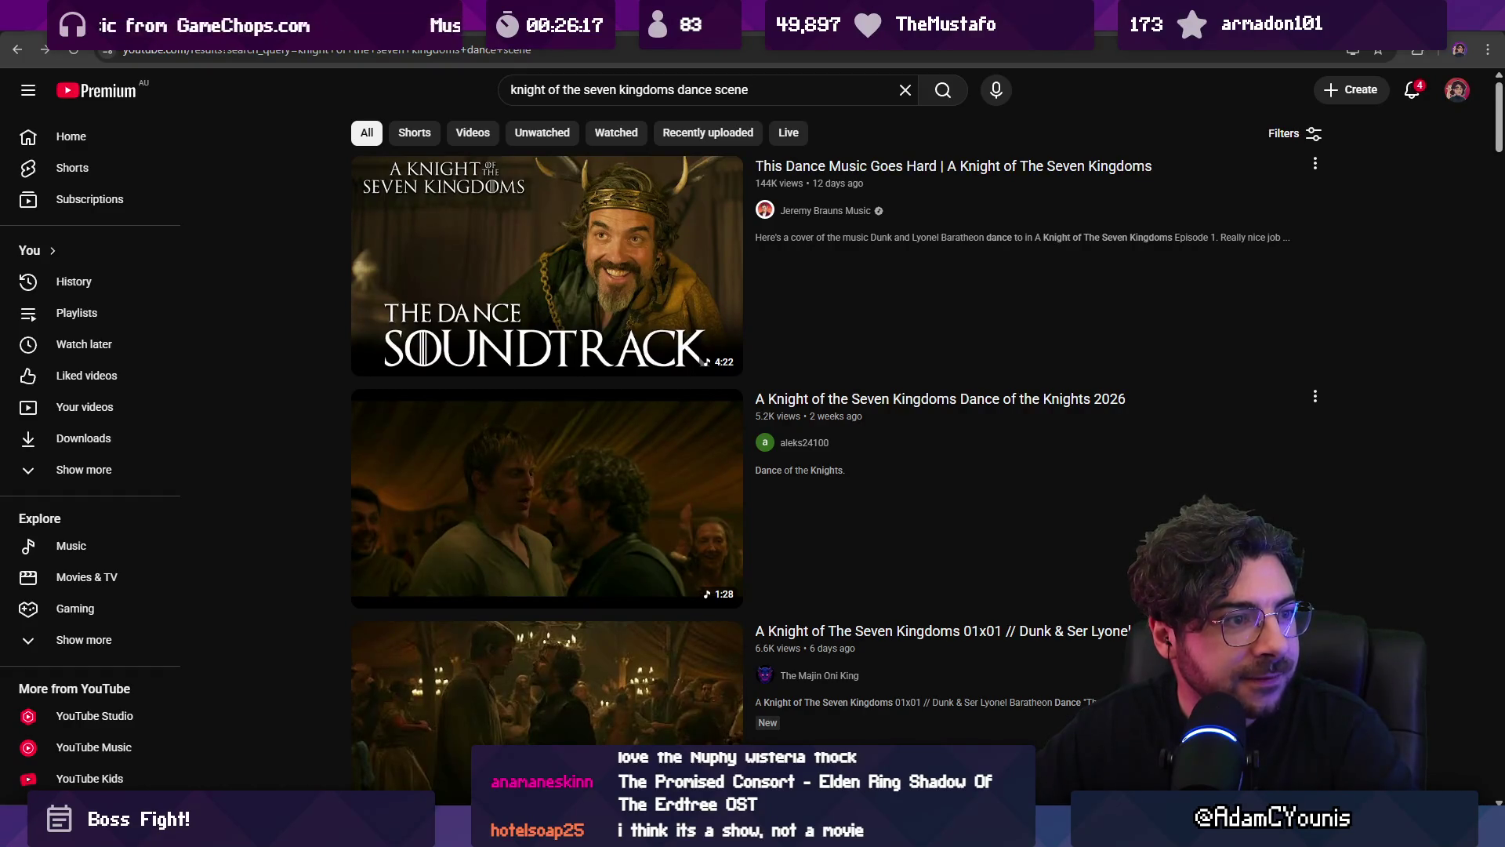
# Step: Search for 'assassins creed black flag james kenway theme' and scroll through the results
pyautogui.doubleClick(596, 88)
pyautogui.write('sassins creed ke')
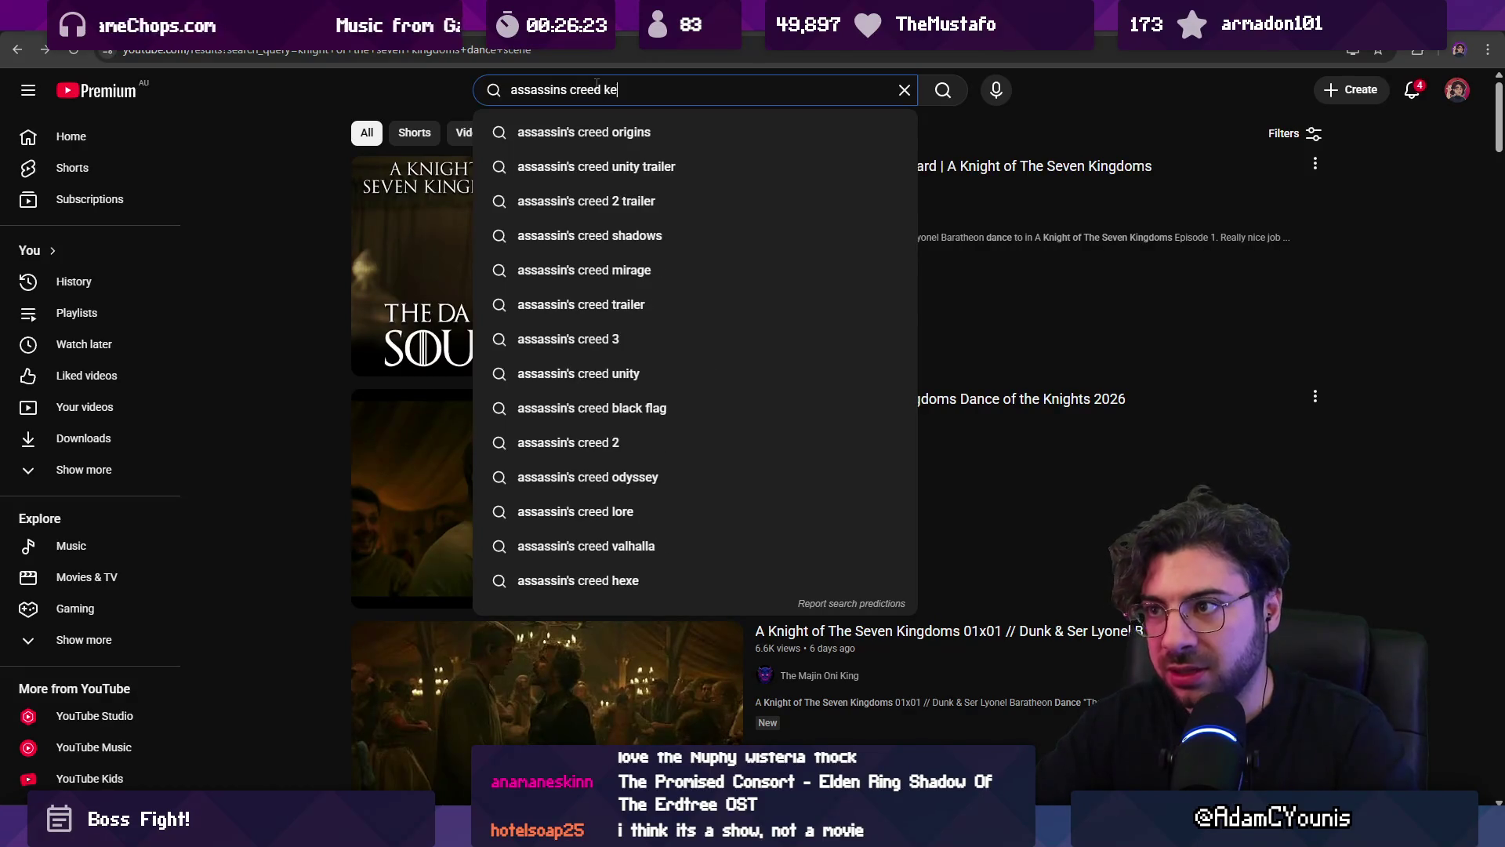
pyautogui.write('nway theme')
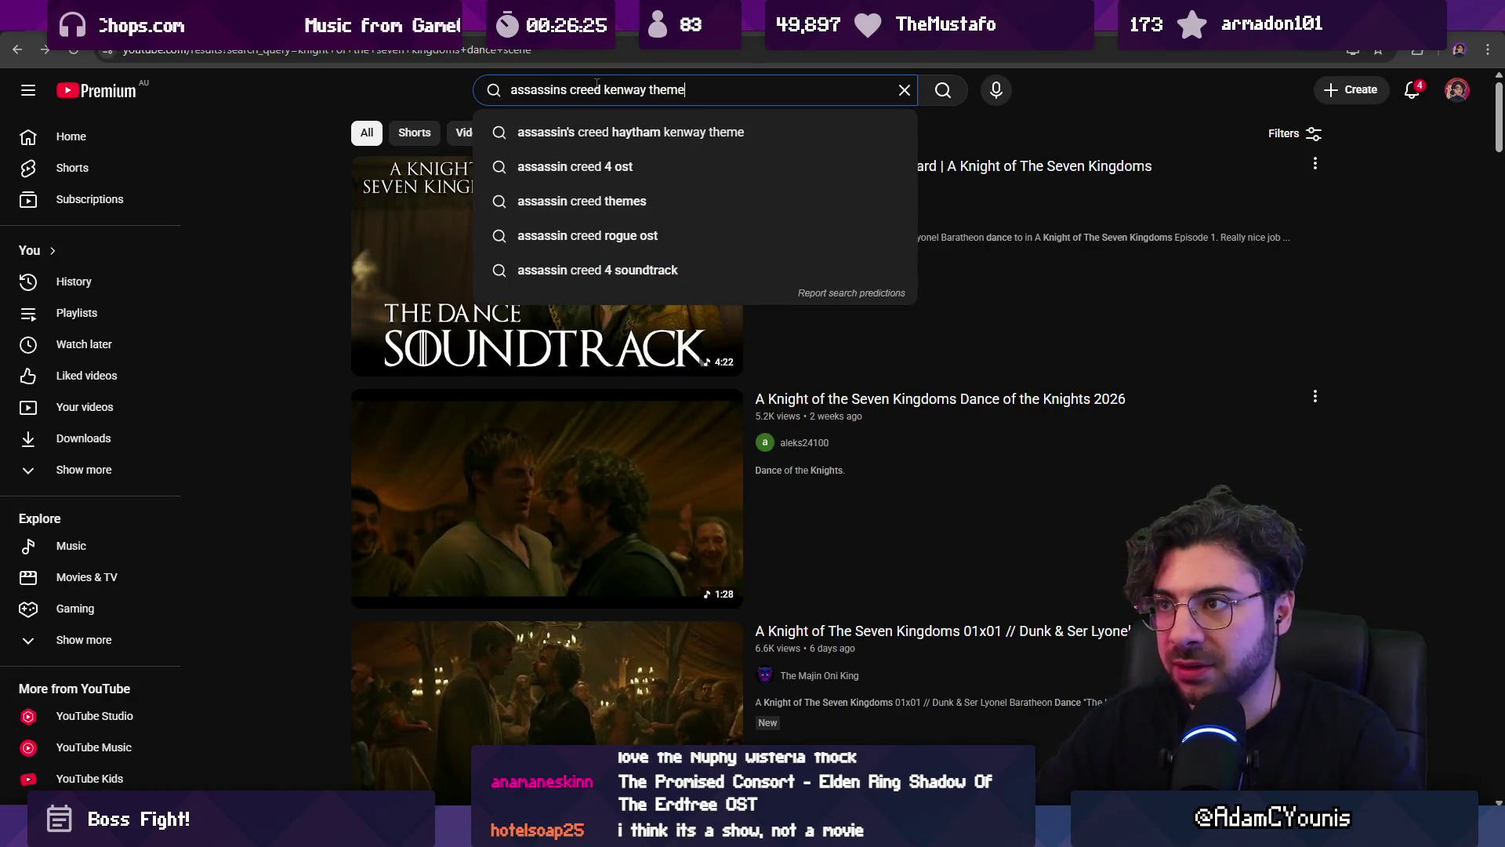
pyautogui.write('black flag ')
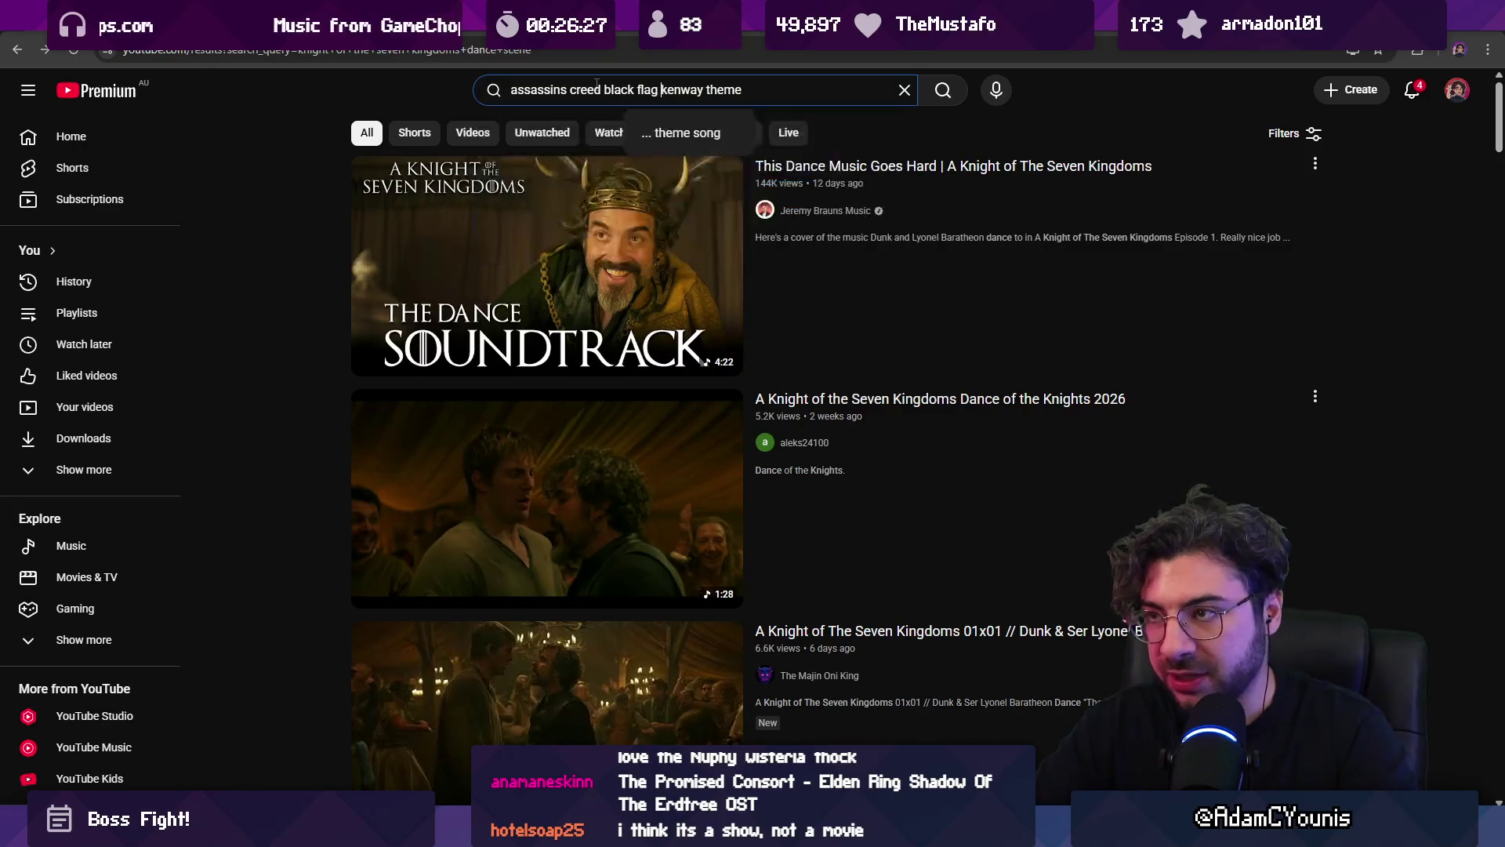
pyautogui.write('es')
pyautogui.press('Return')
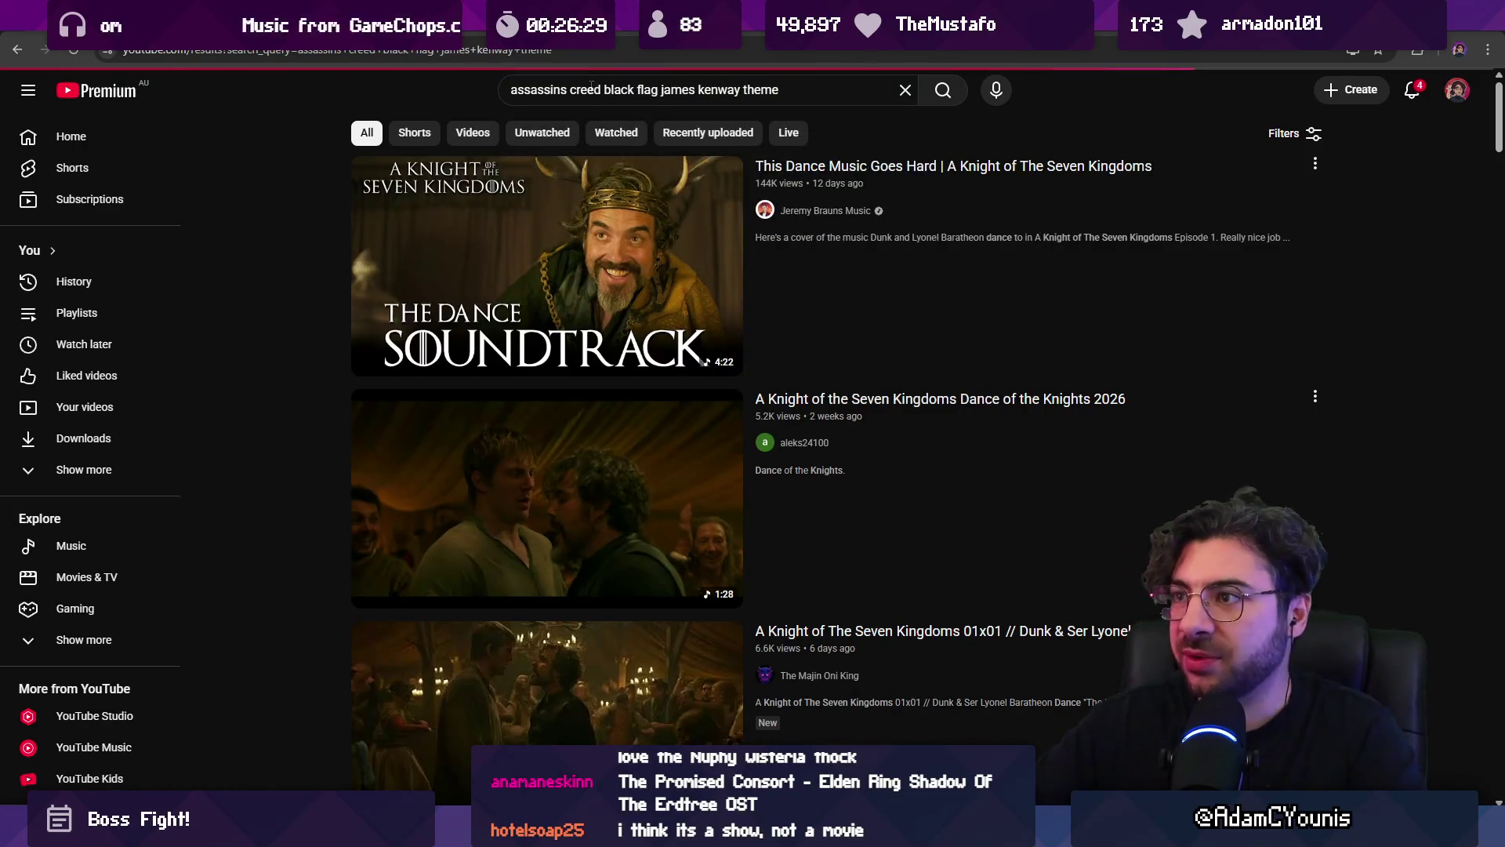
pyautogui.scroll(-2, 547, 309)
pyautogui.scroll(-6, 546, 310)
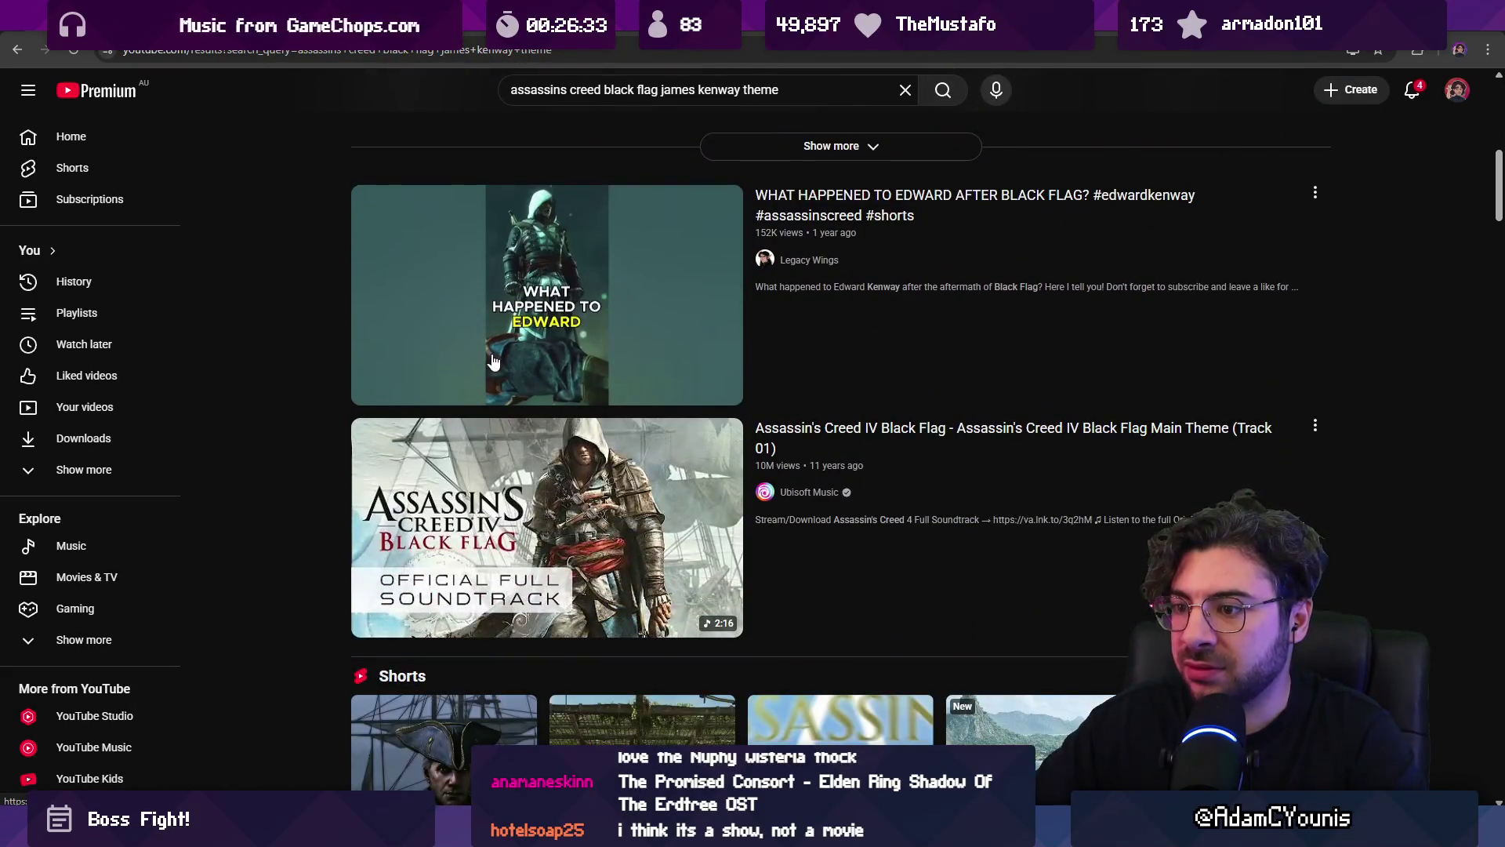
pyautogui.scroll(-5, 492, 360)
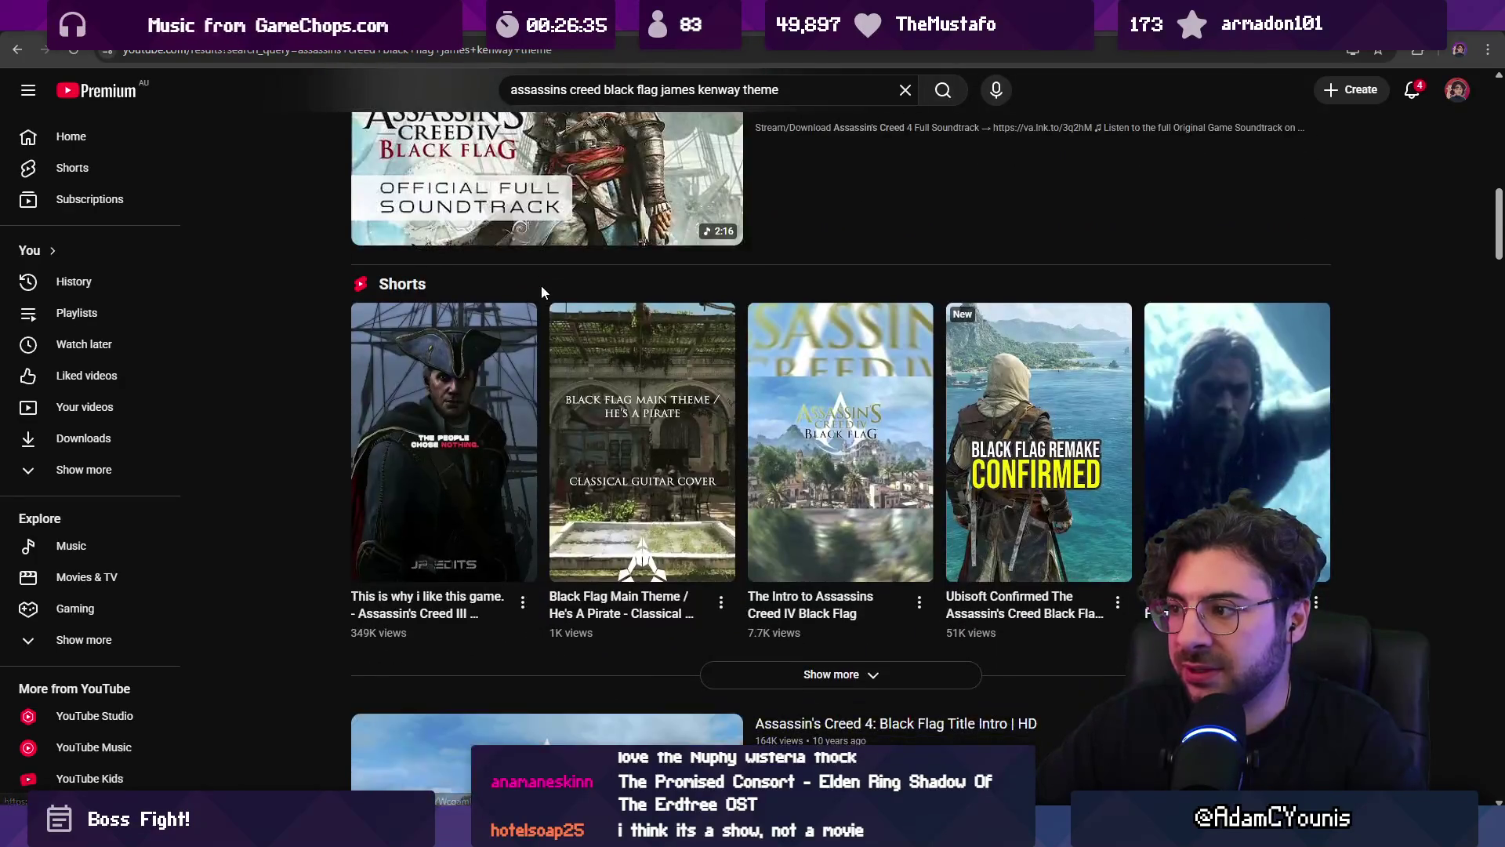
pyautogui.scroll(-4, 541, 314)
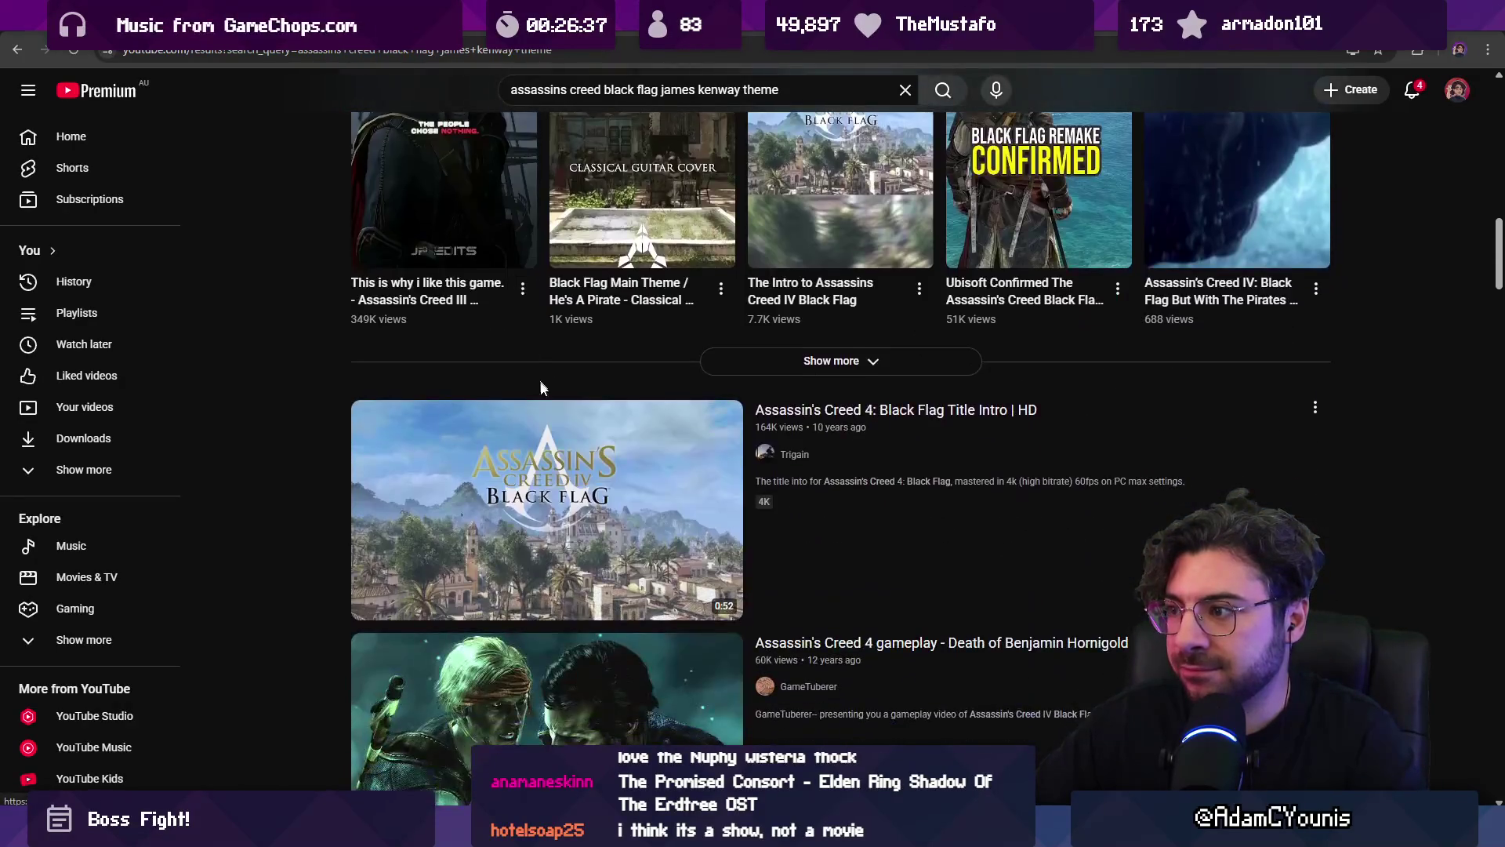
pyautogui.scroll(-3, 540, 465)
pyautogui.scroll(-2, 535, 342)
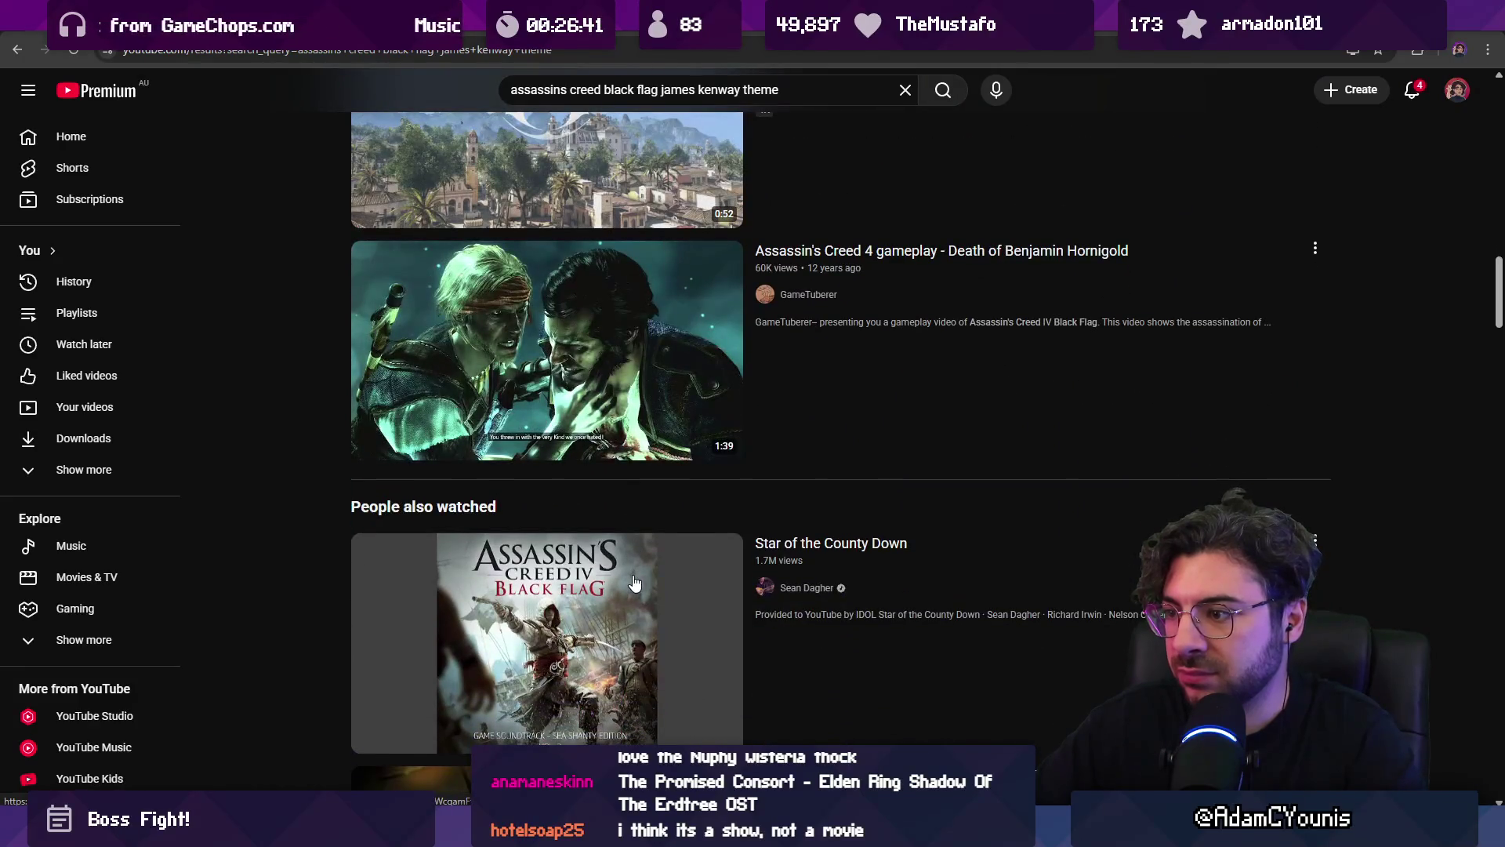
pyautogui.scroll(-2, 635, 582)
# Step: Sample and pause the Star of the County Down video, then trim the query's ending
pyautogui.click(578, 413)
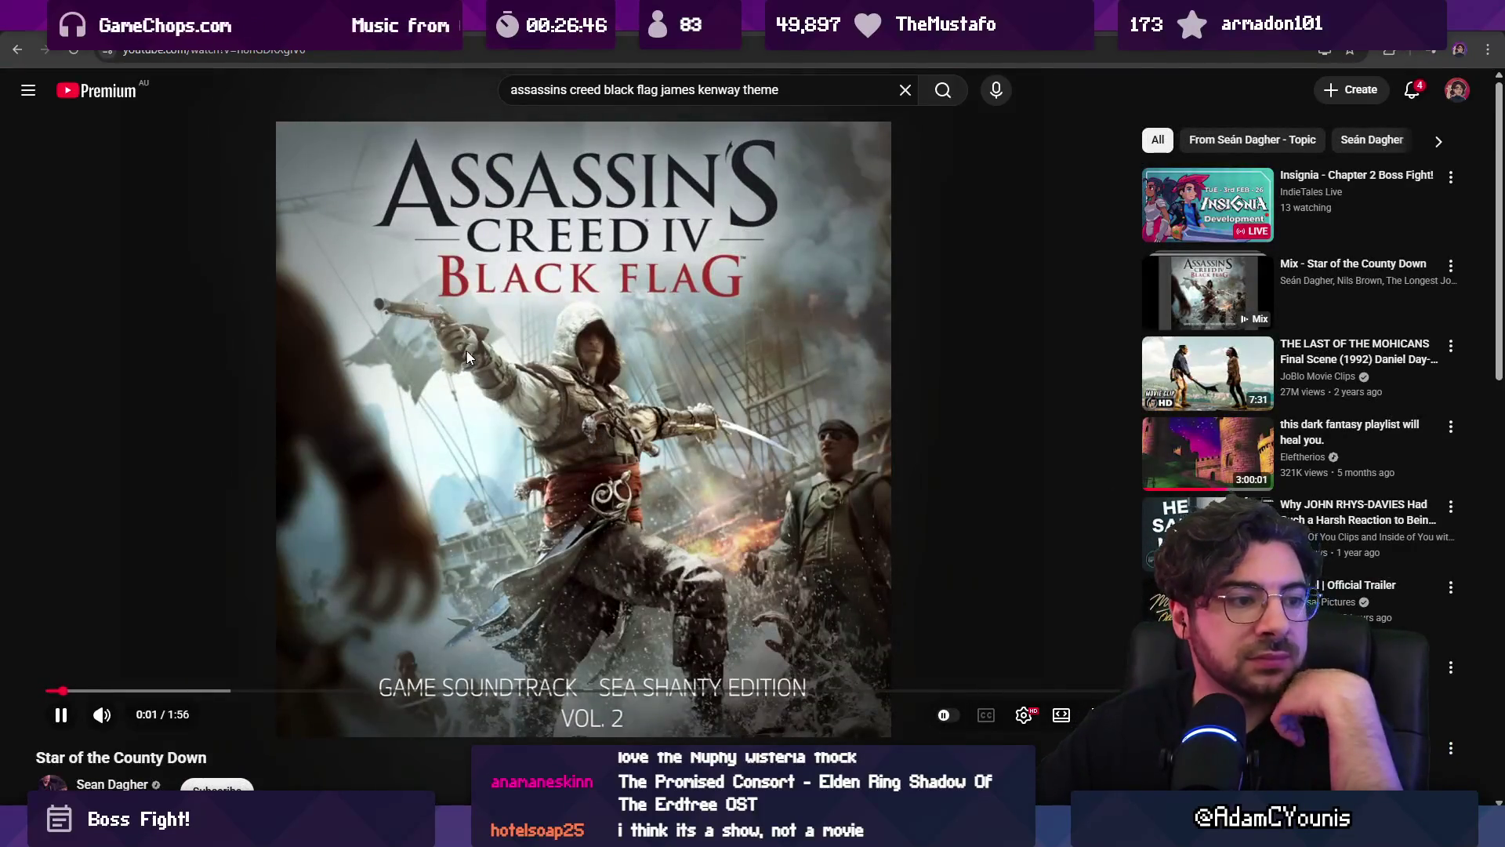
pyautogui.click(829, 262)
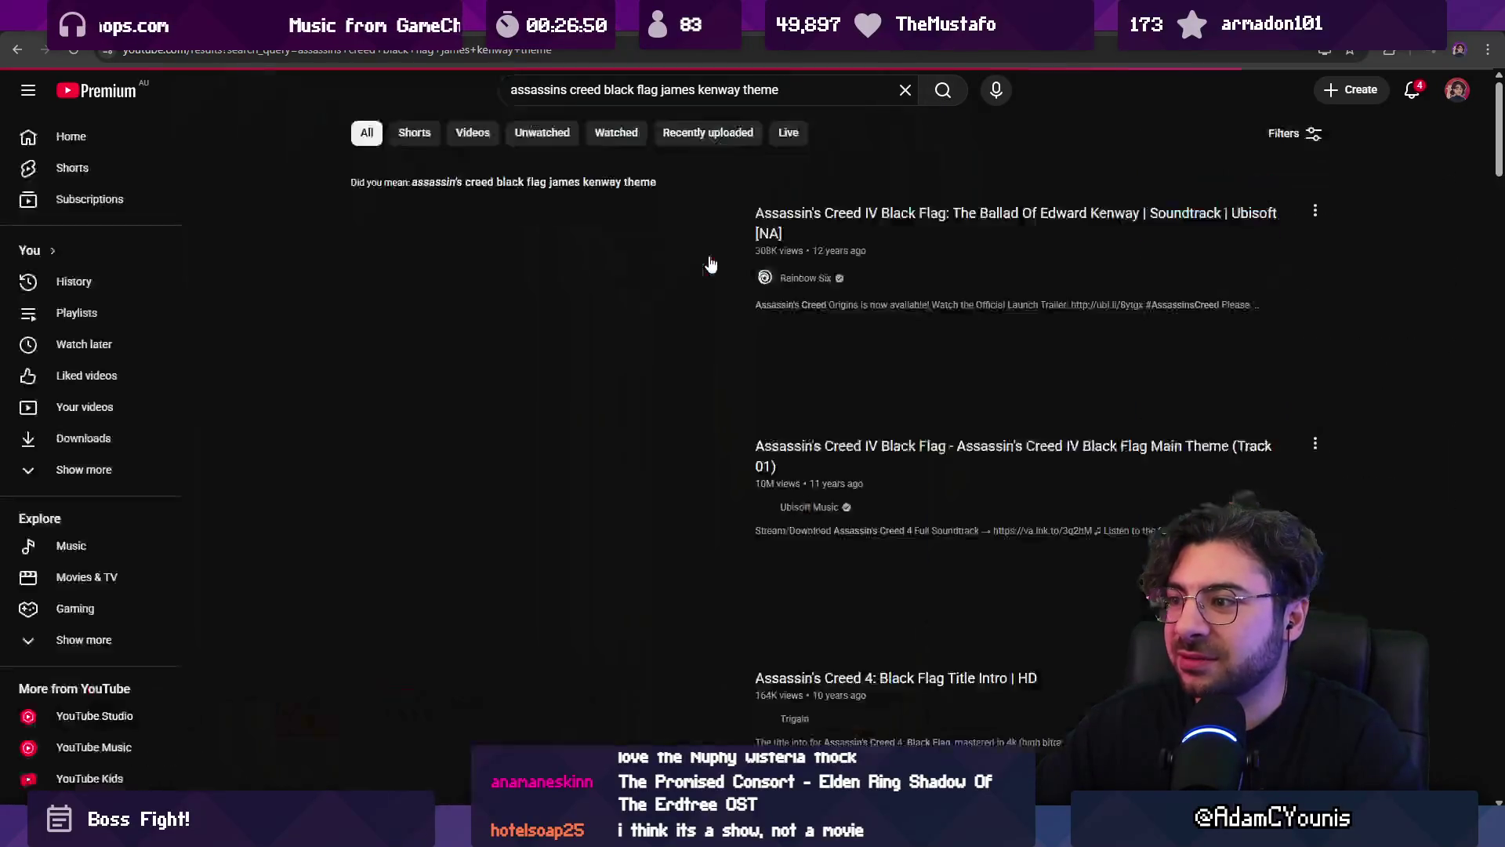
pyautogui.scroll(-7, 298, 298)
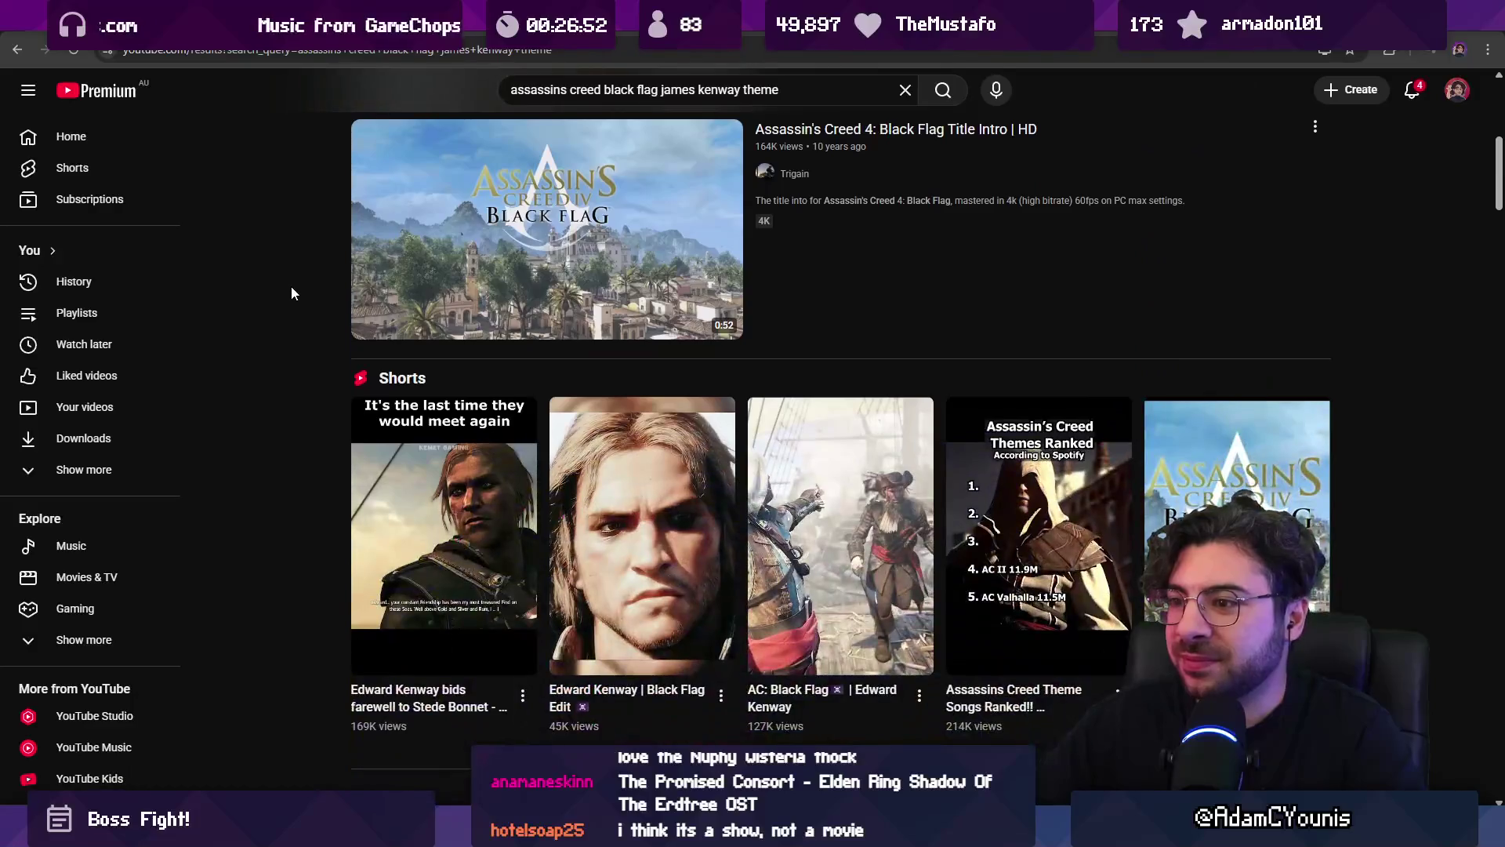
pyautogui.scroll(2, 343, 332)
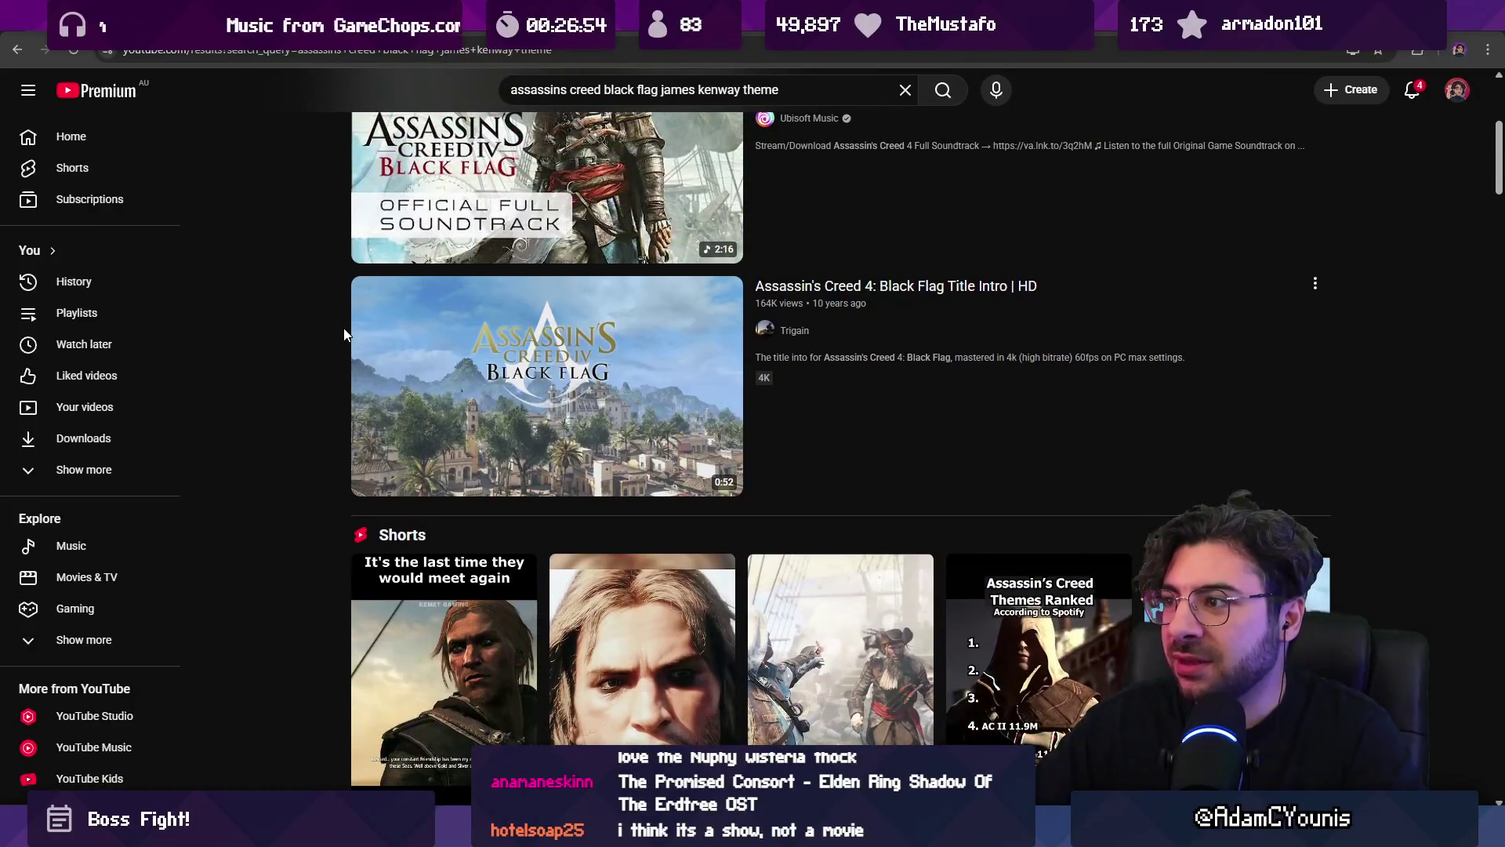
pyautogui.moveTo(368, 342)
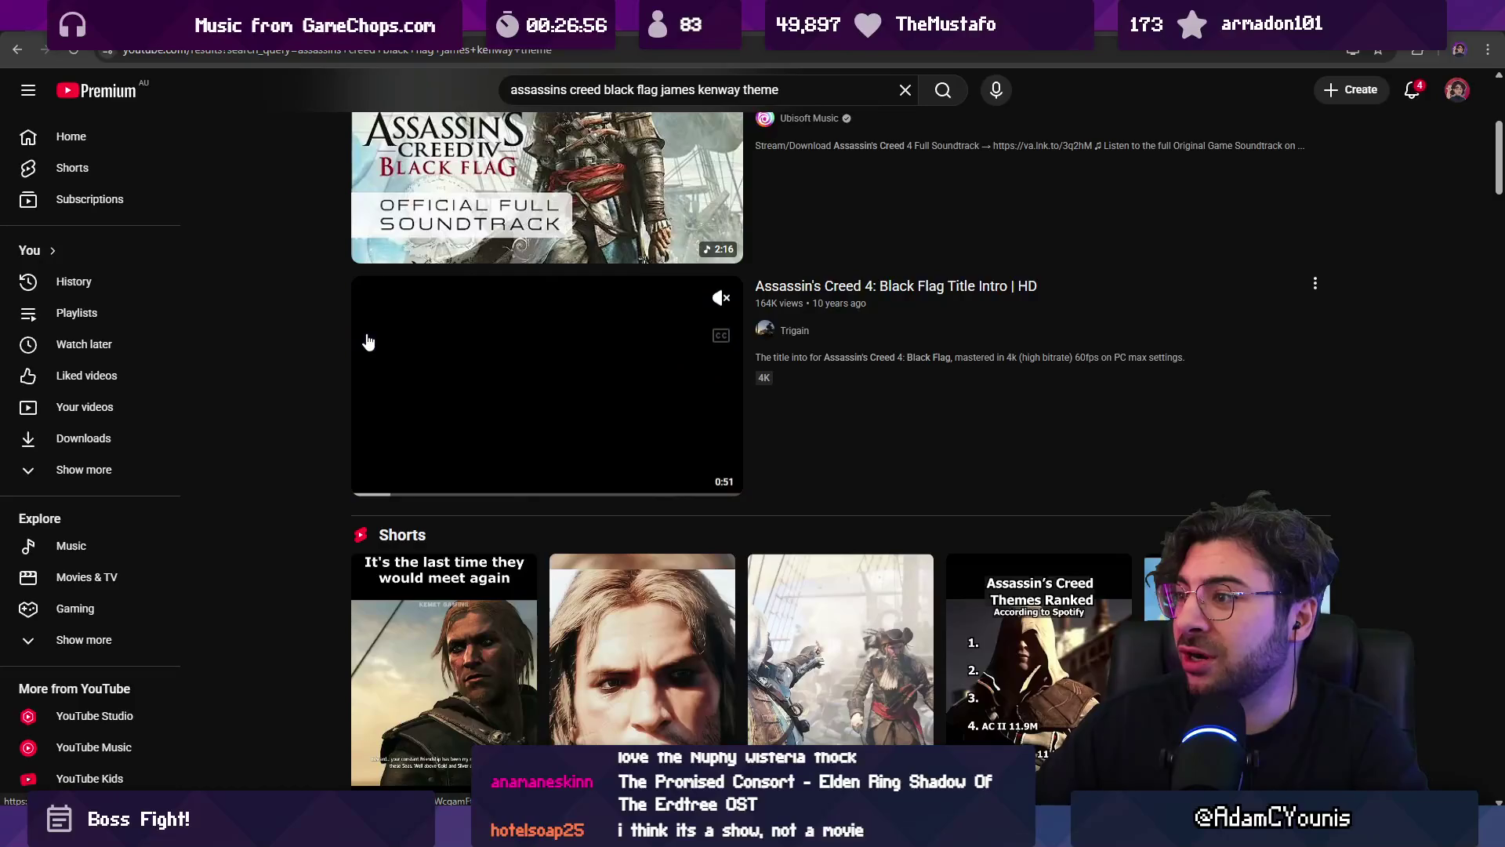
pyautogui.scroll(-12, 368, 342)
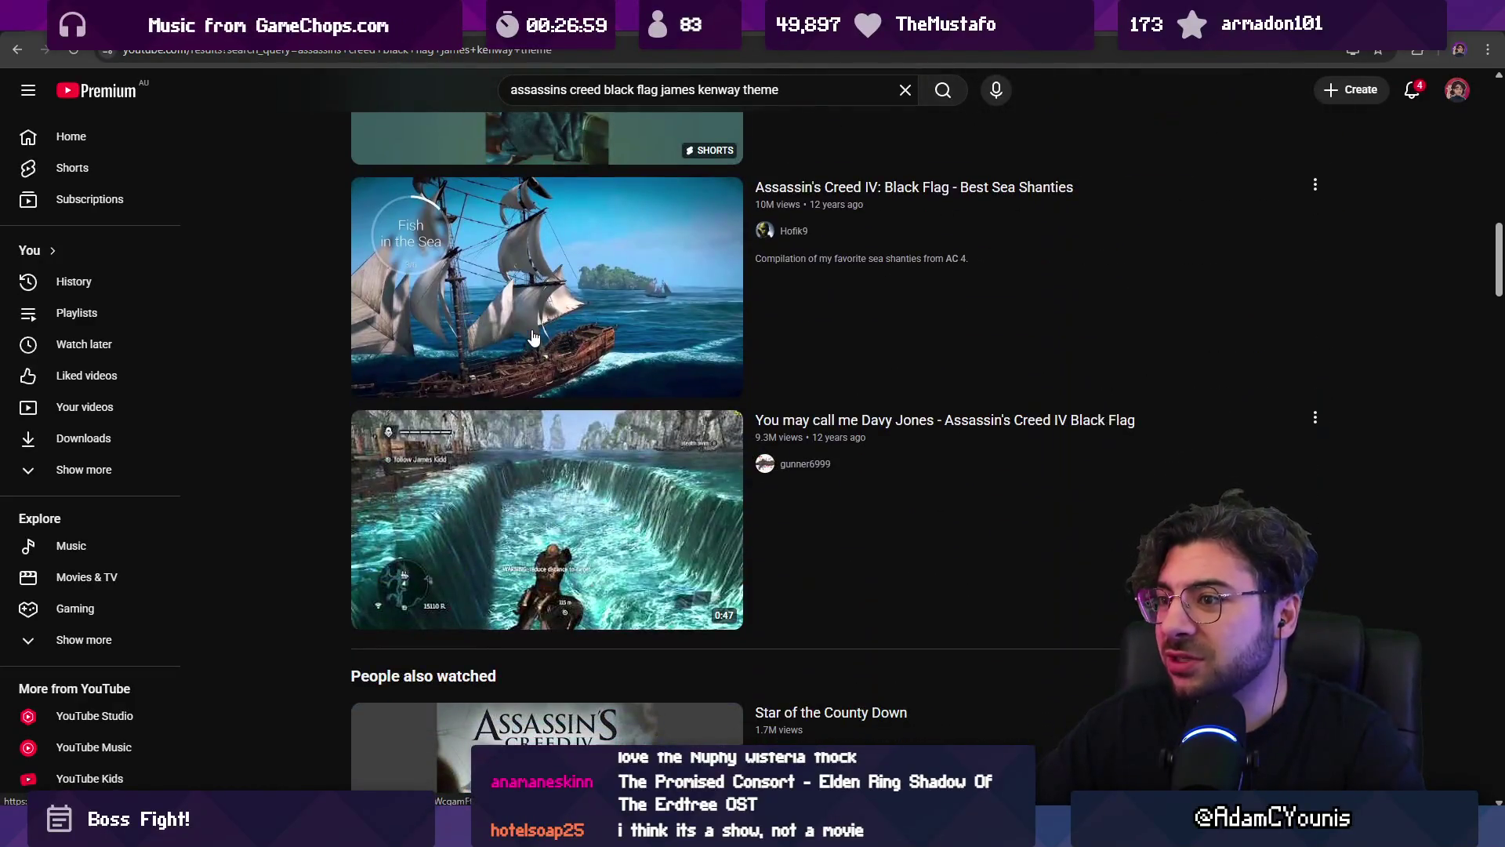
pyautogui.moveTo(532, 337)
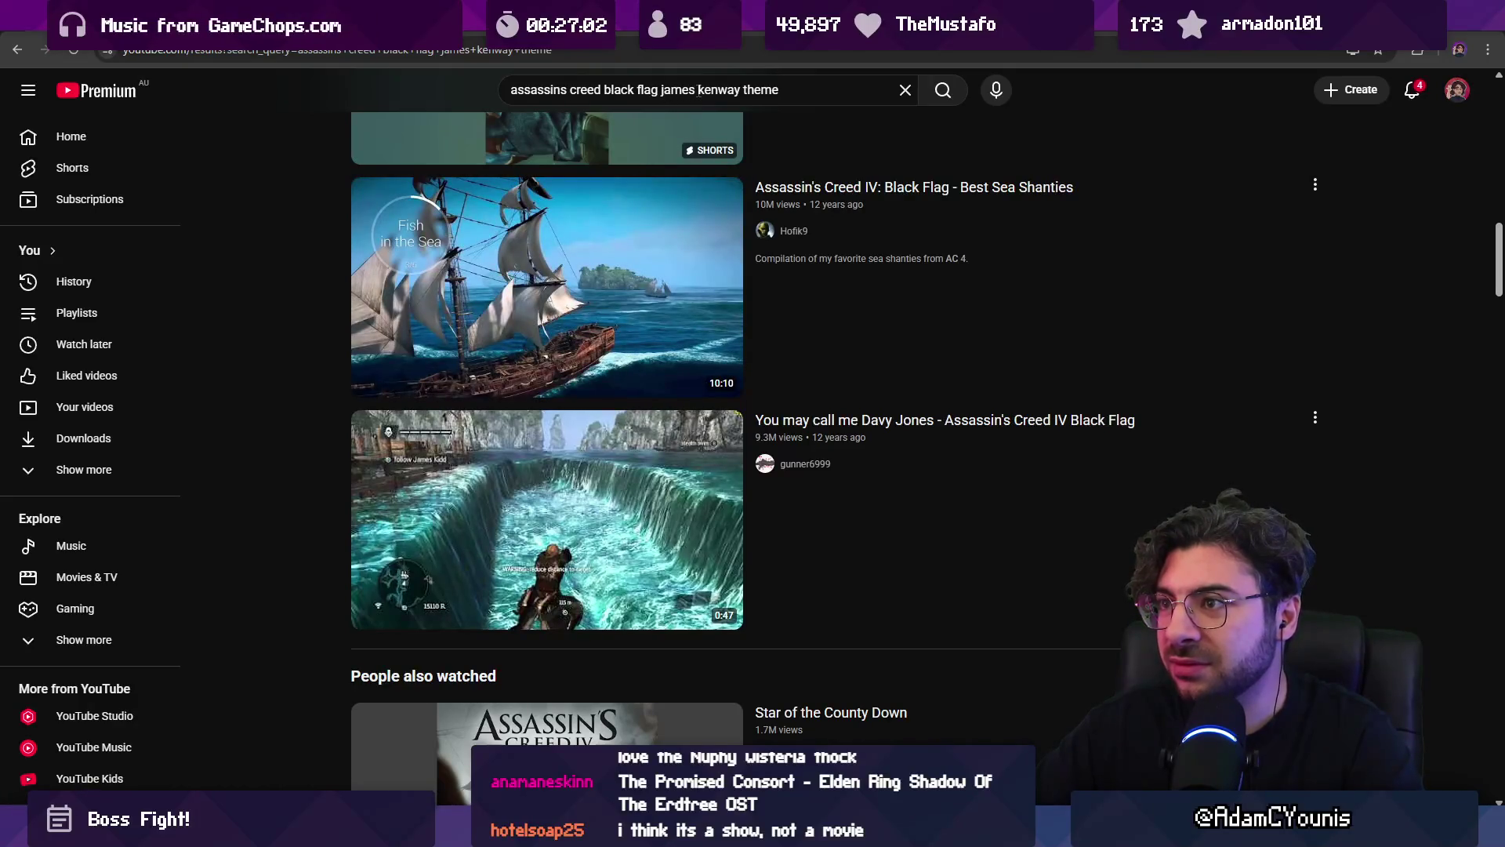
pyautogui.moveTo(698, 91); pyautogui.dragTo(926, 101)
pyautogui.press('BackSpace')
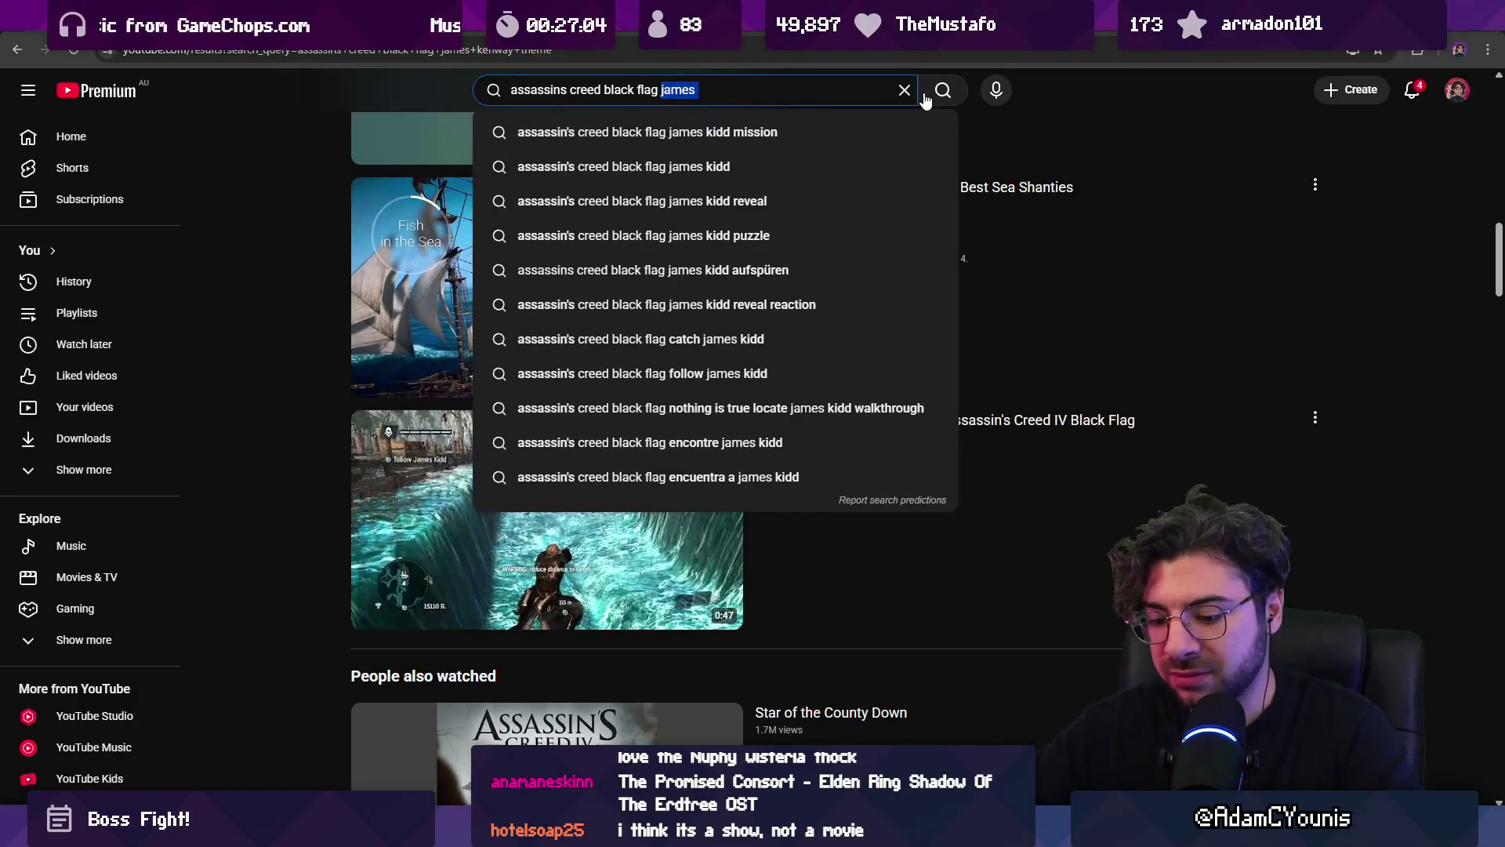
# Step: Search 'kenway fight scene', open Edward Kenway vs Man O' War, skip ahead and pause
pyautogui.write('keyscene')
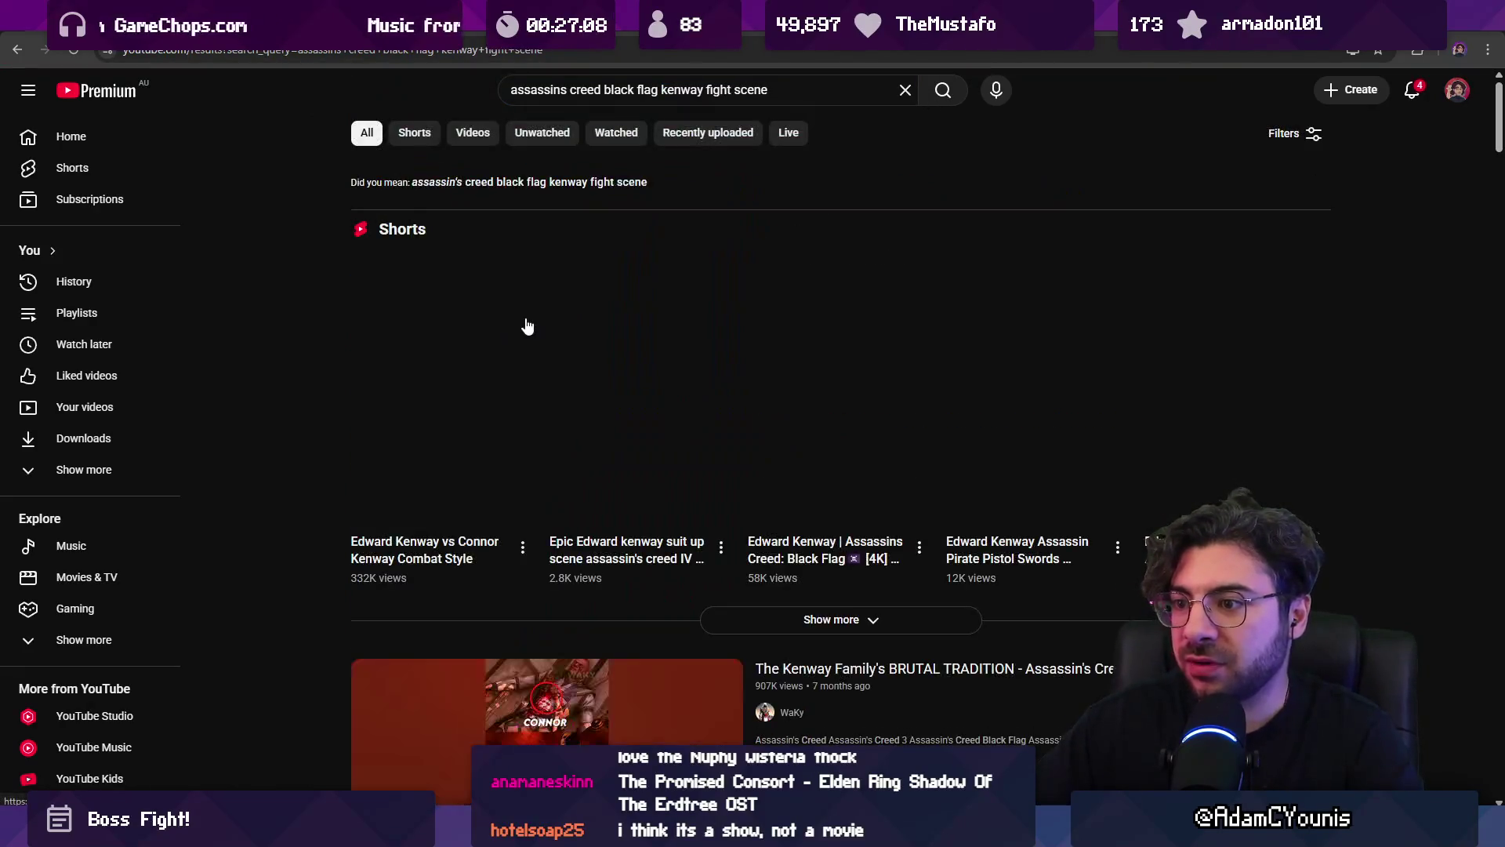
pyautogui.scroll(-10, 305, 277)
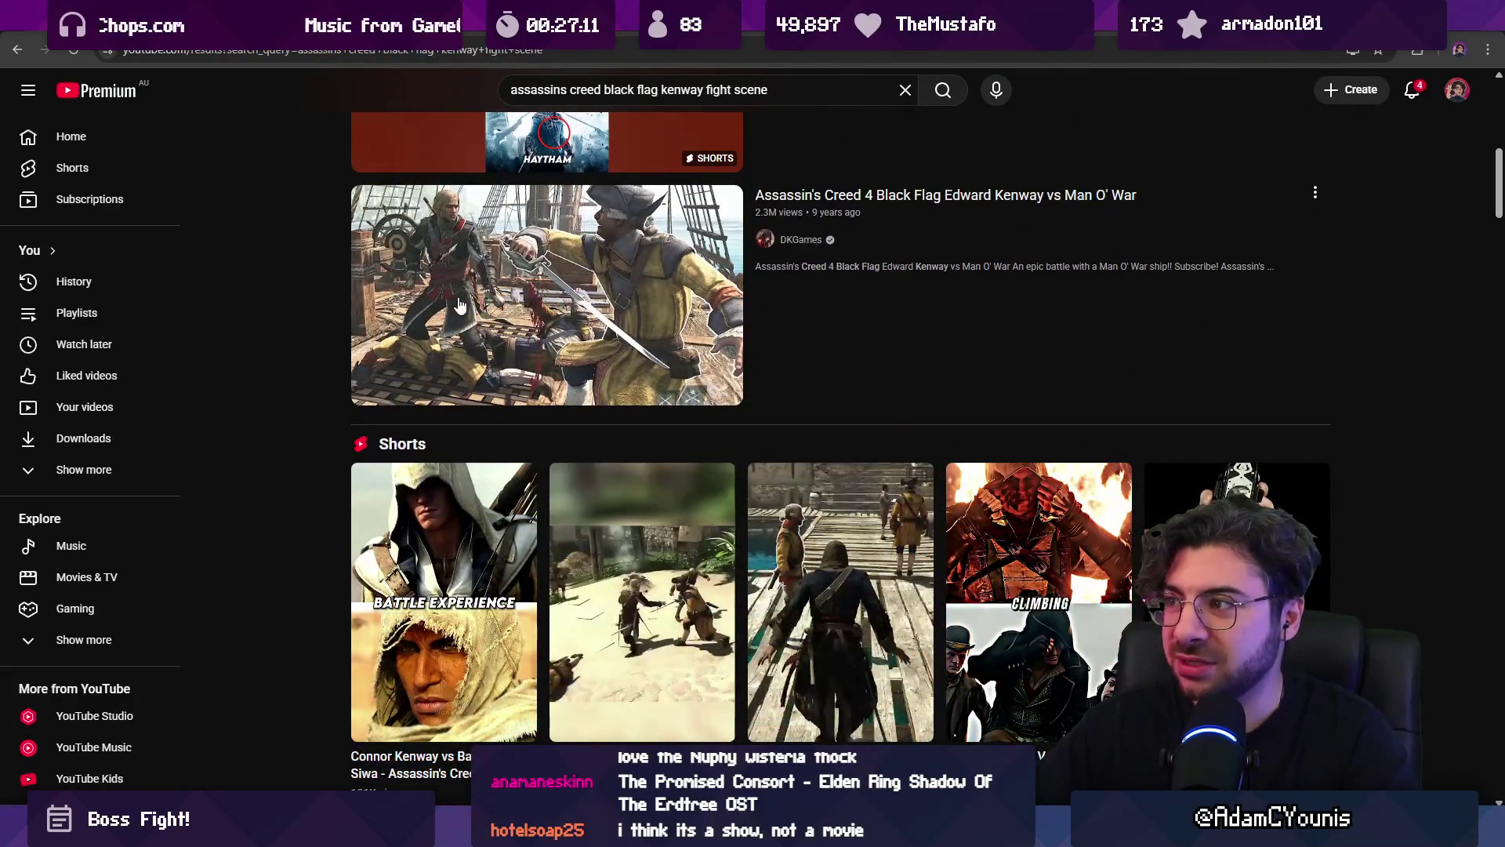
pyautogui.click(480, 292)
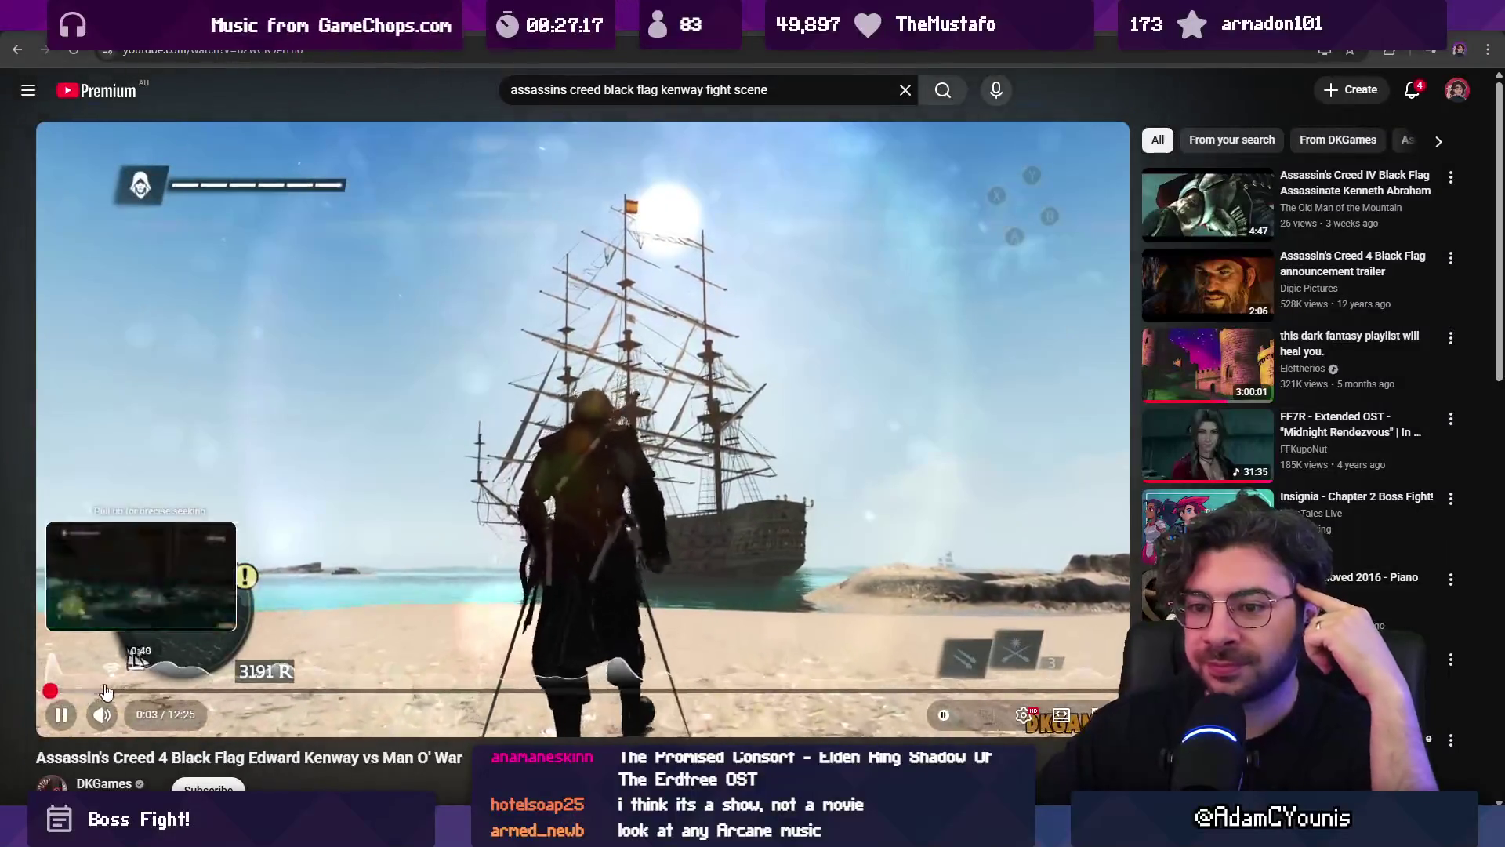
pyautogui.click(106, 690)
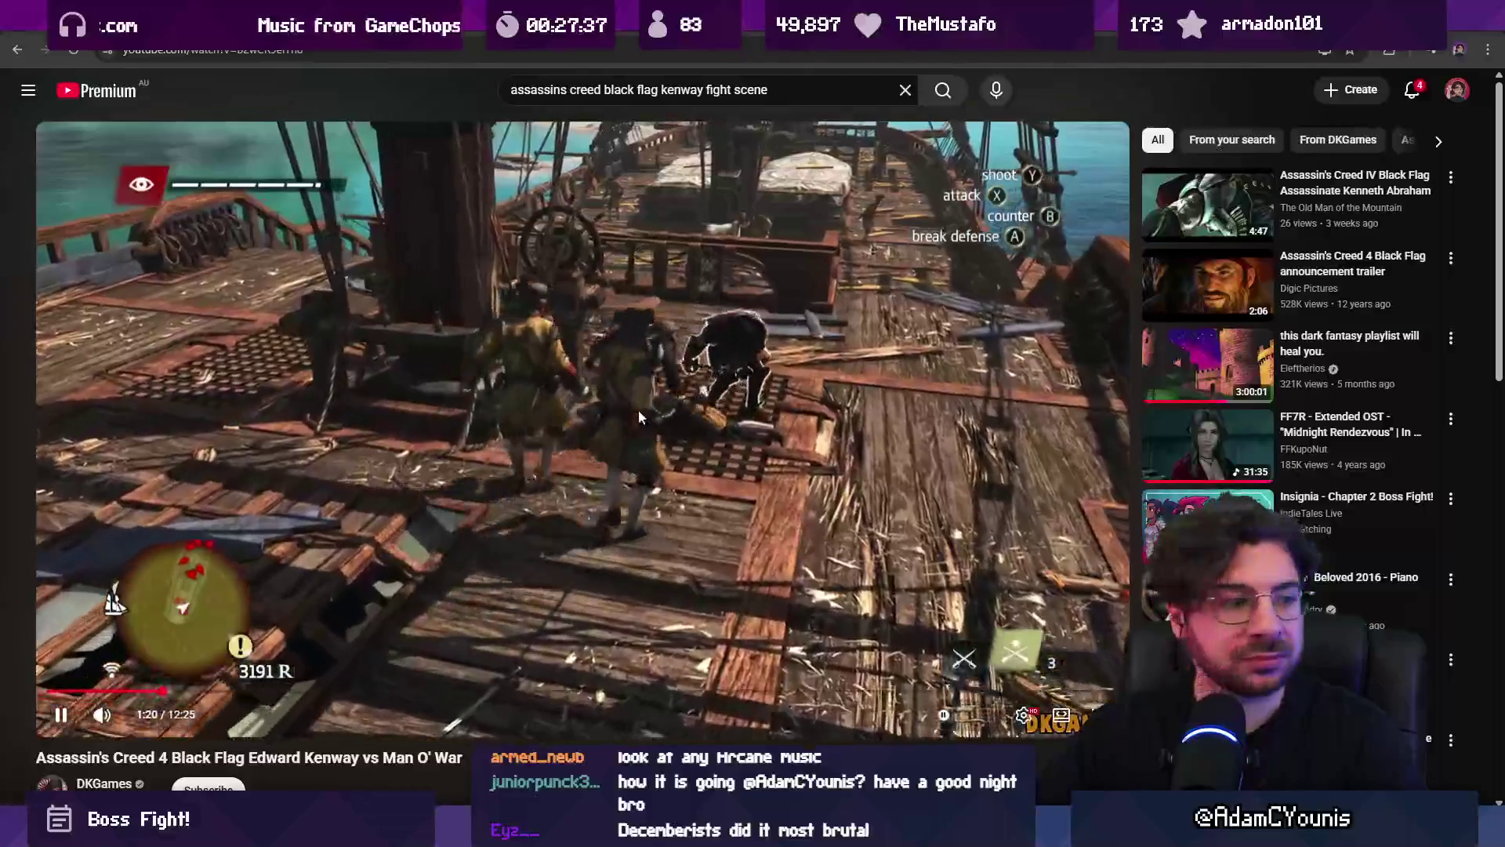
pyautogui.click(638, 417)
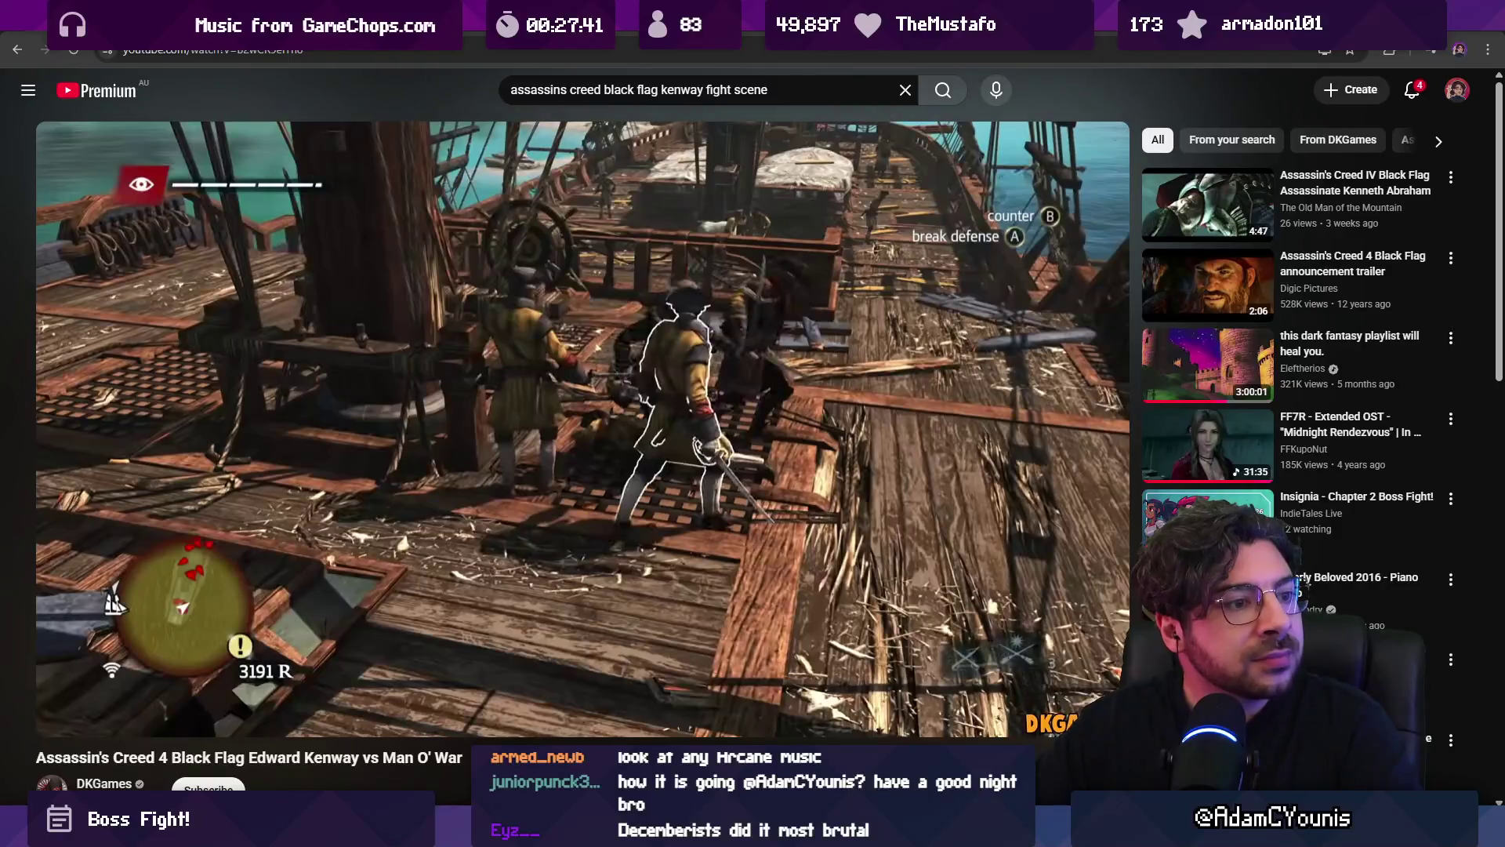
pyautogui.doubleClick(588, 90)
# Step: Search for 'arcane ost', then refine the search to 'arcane fight scene'
pyautogui.write('r')
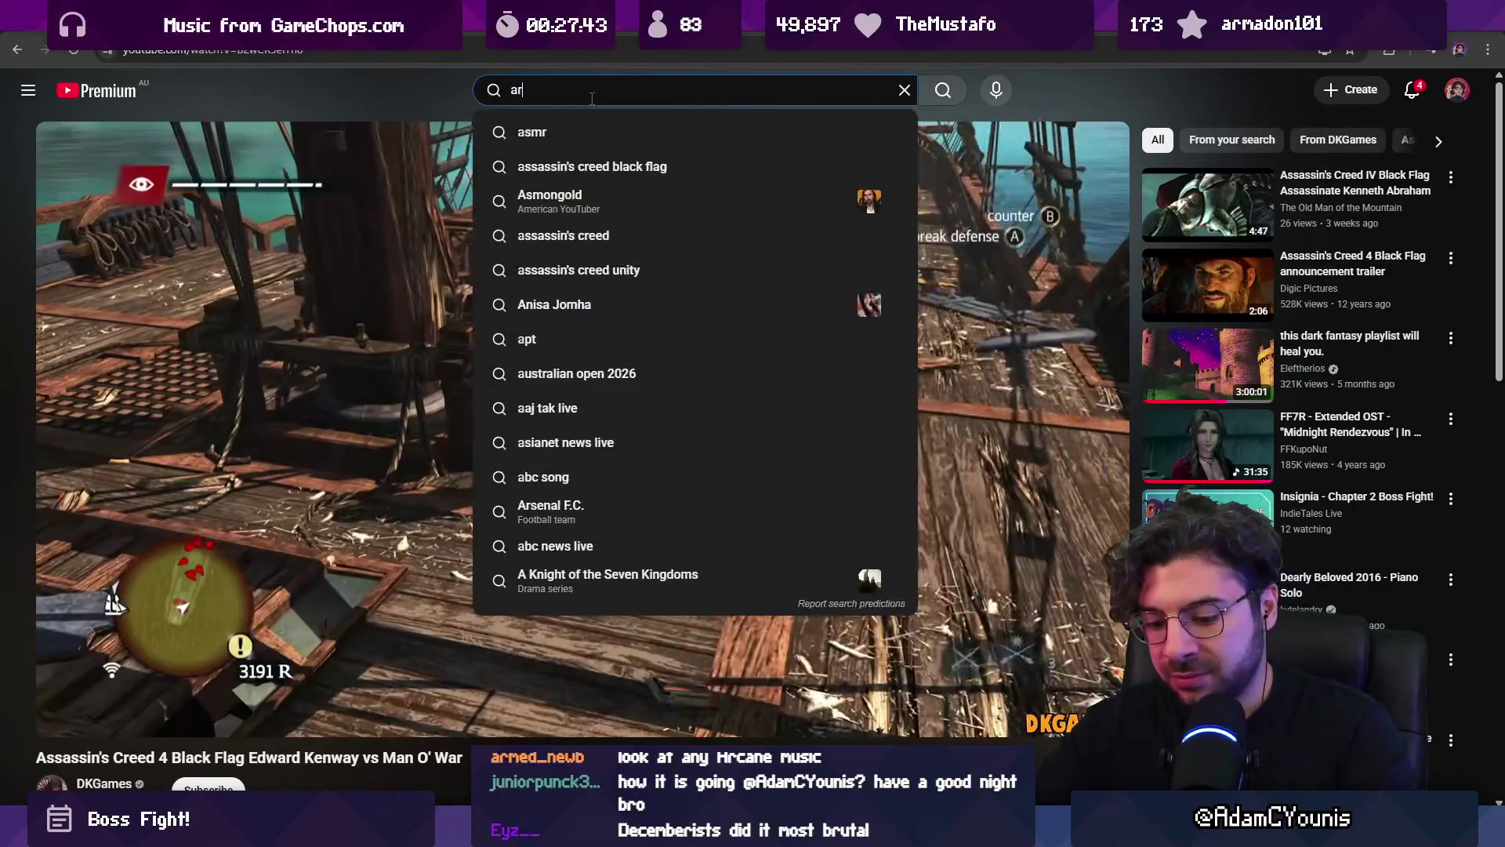
pyautogui.write('t')
pyautogui.press('Return')
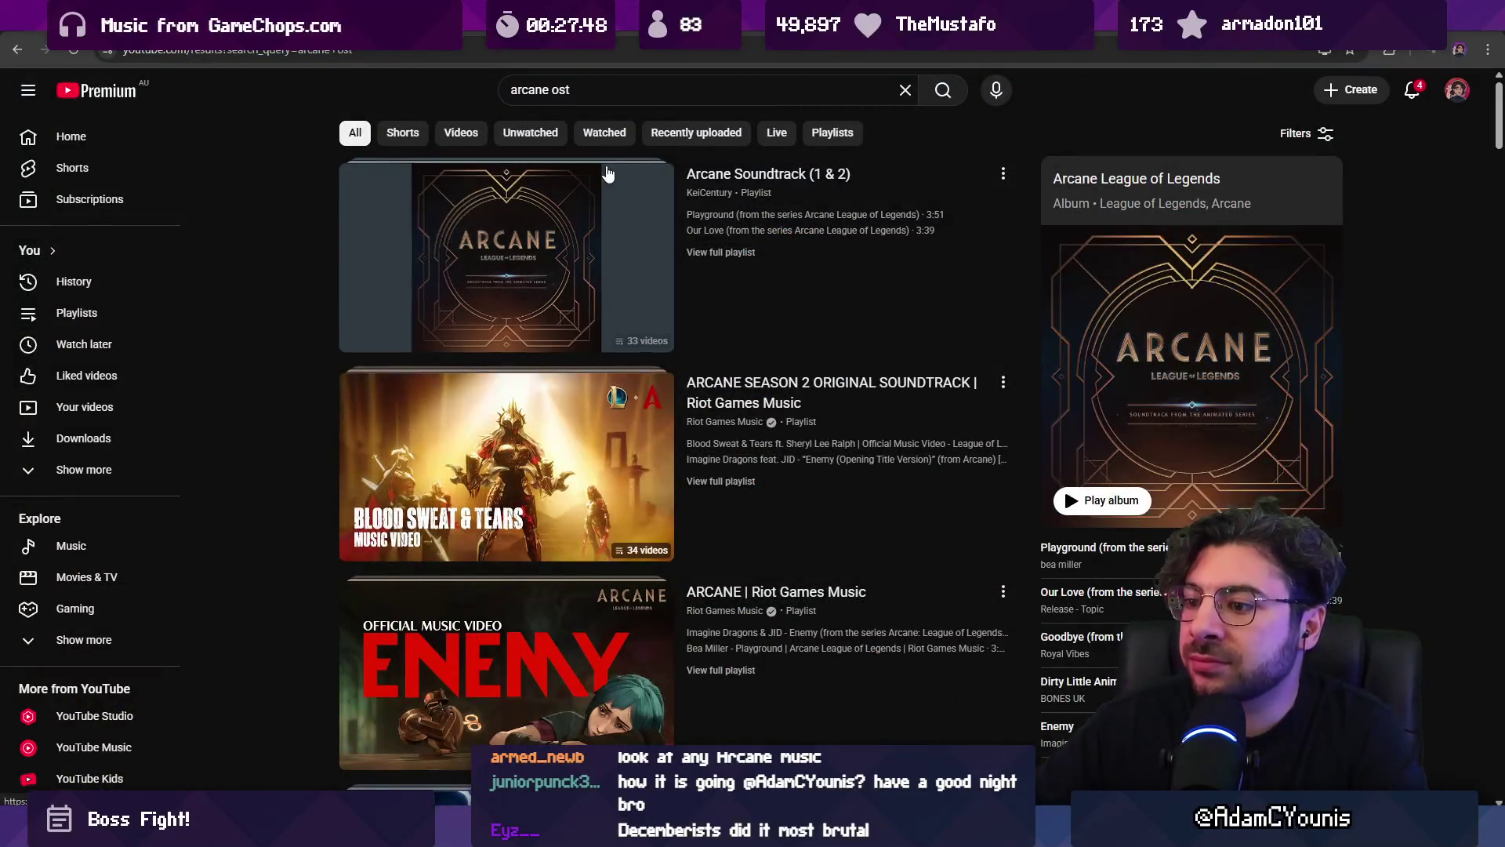
pyautogui.doubleClick(557, 93)
pyautogui.write('fight')
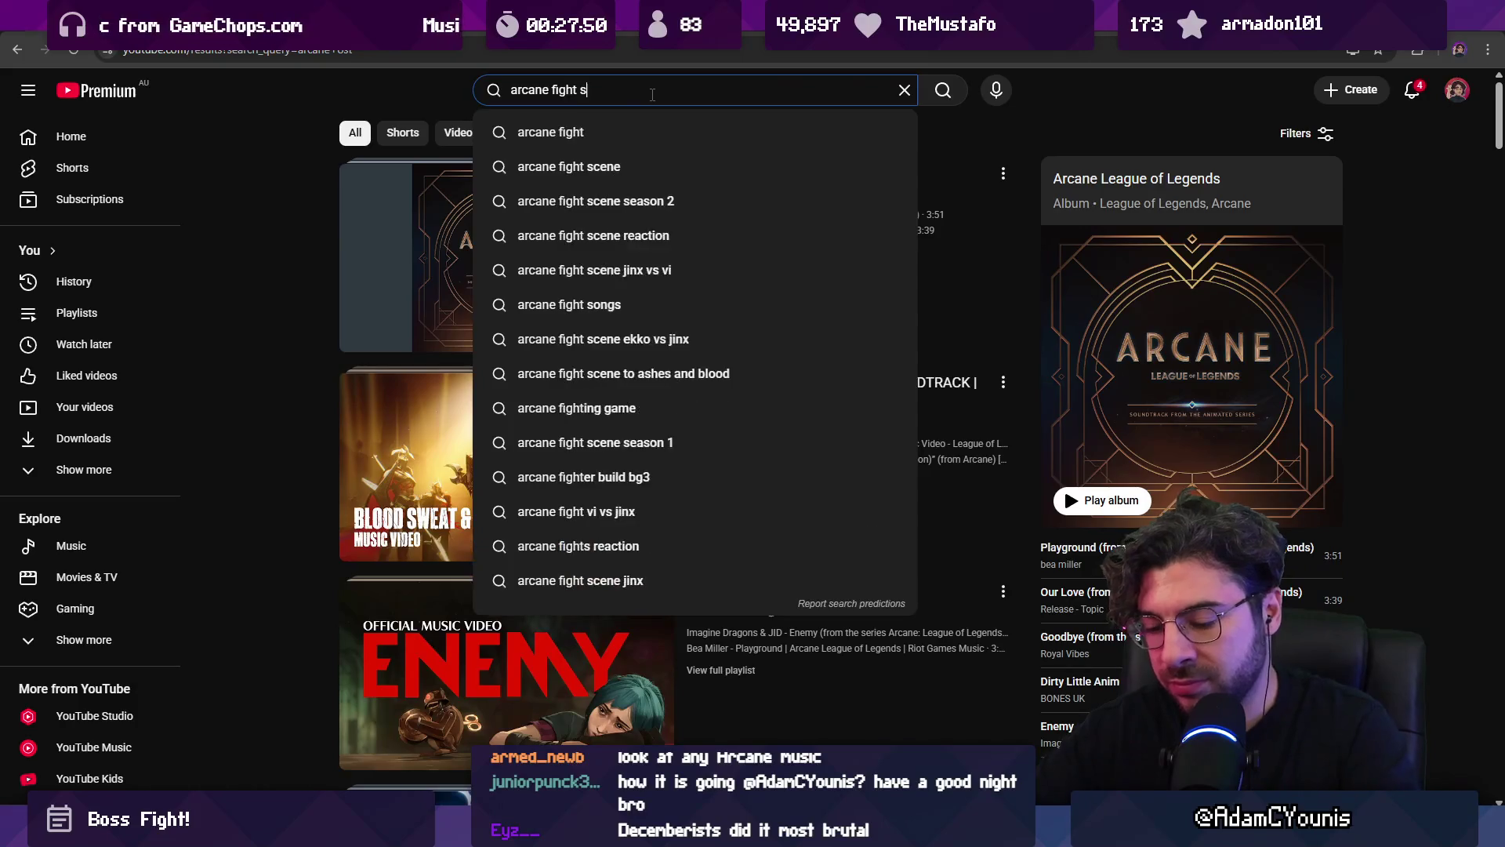
pyautogui.write('cene')
pyautogui.press('Return')
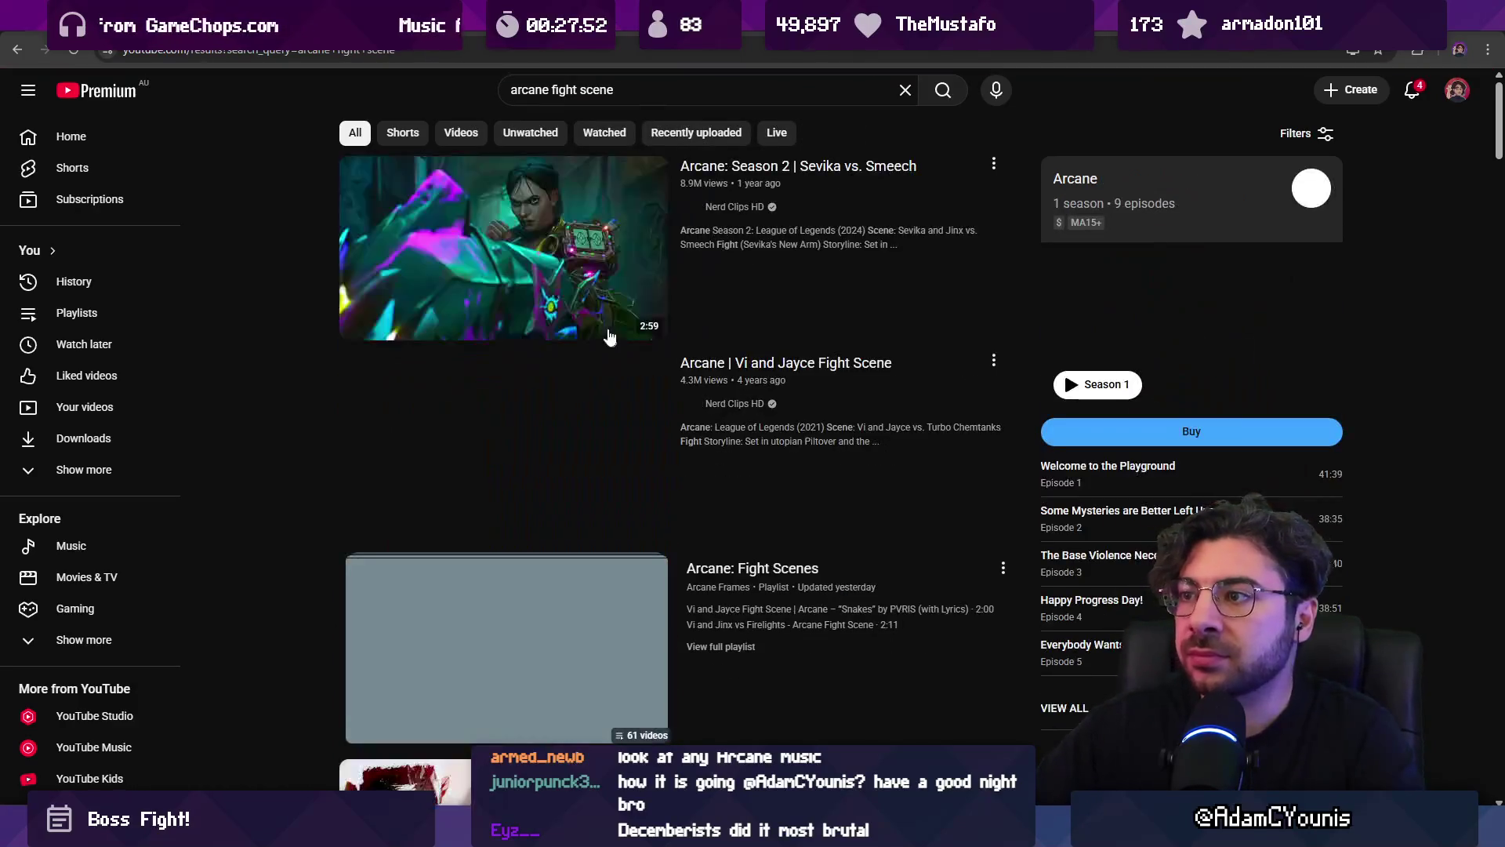
# Step: Watch part of Sevika vs. Smeech with the volume lowered, then return to the results
pyautogui.click(575, 298)
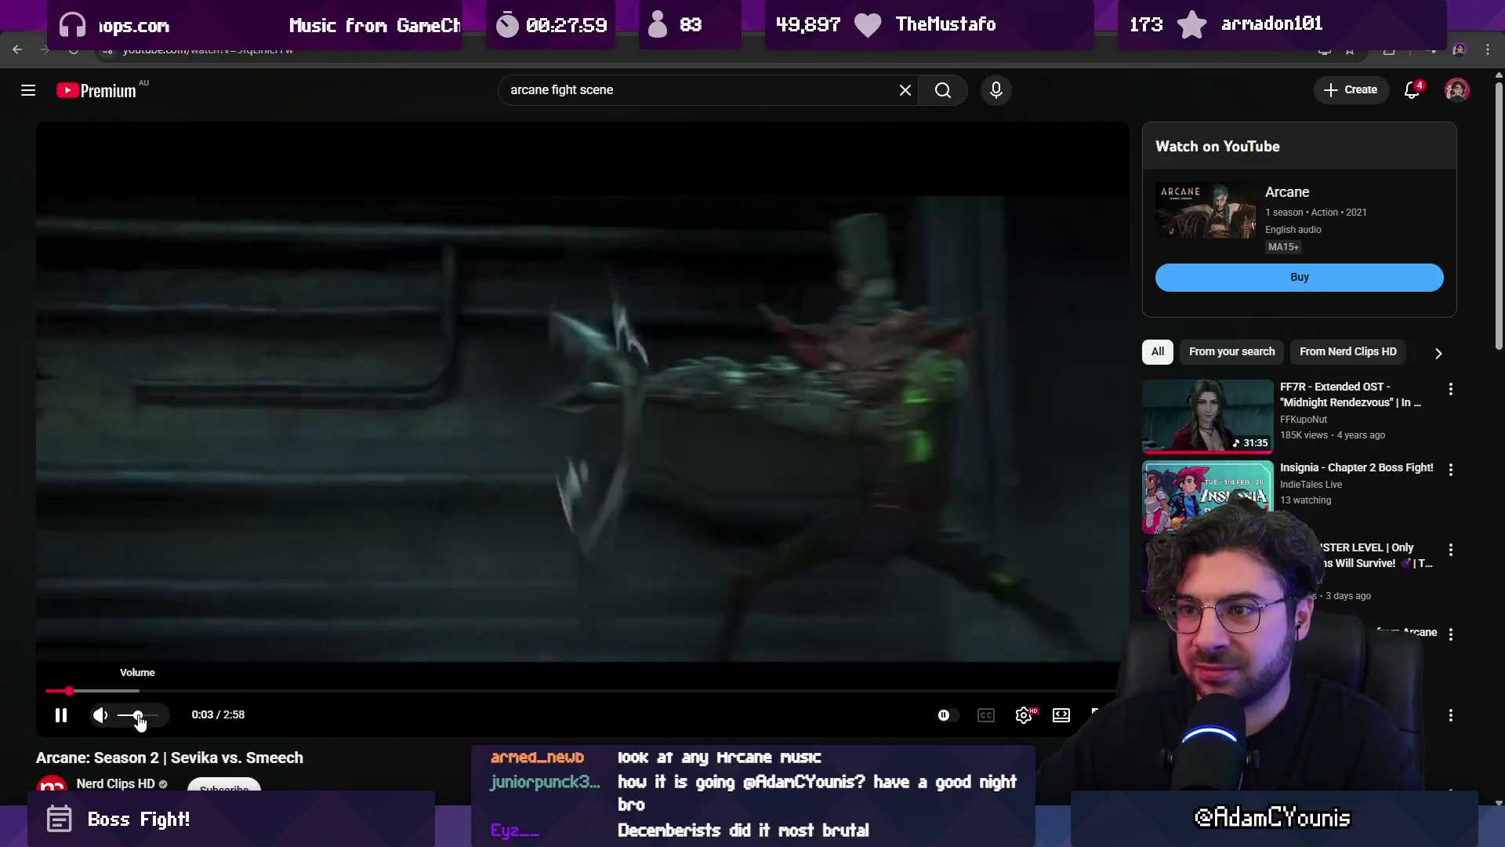
pyautogui.click(138, 715)
pyautogui.click(142, 714)
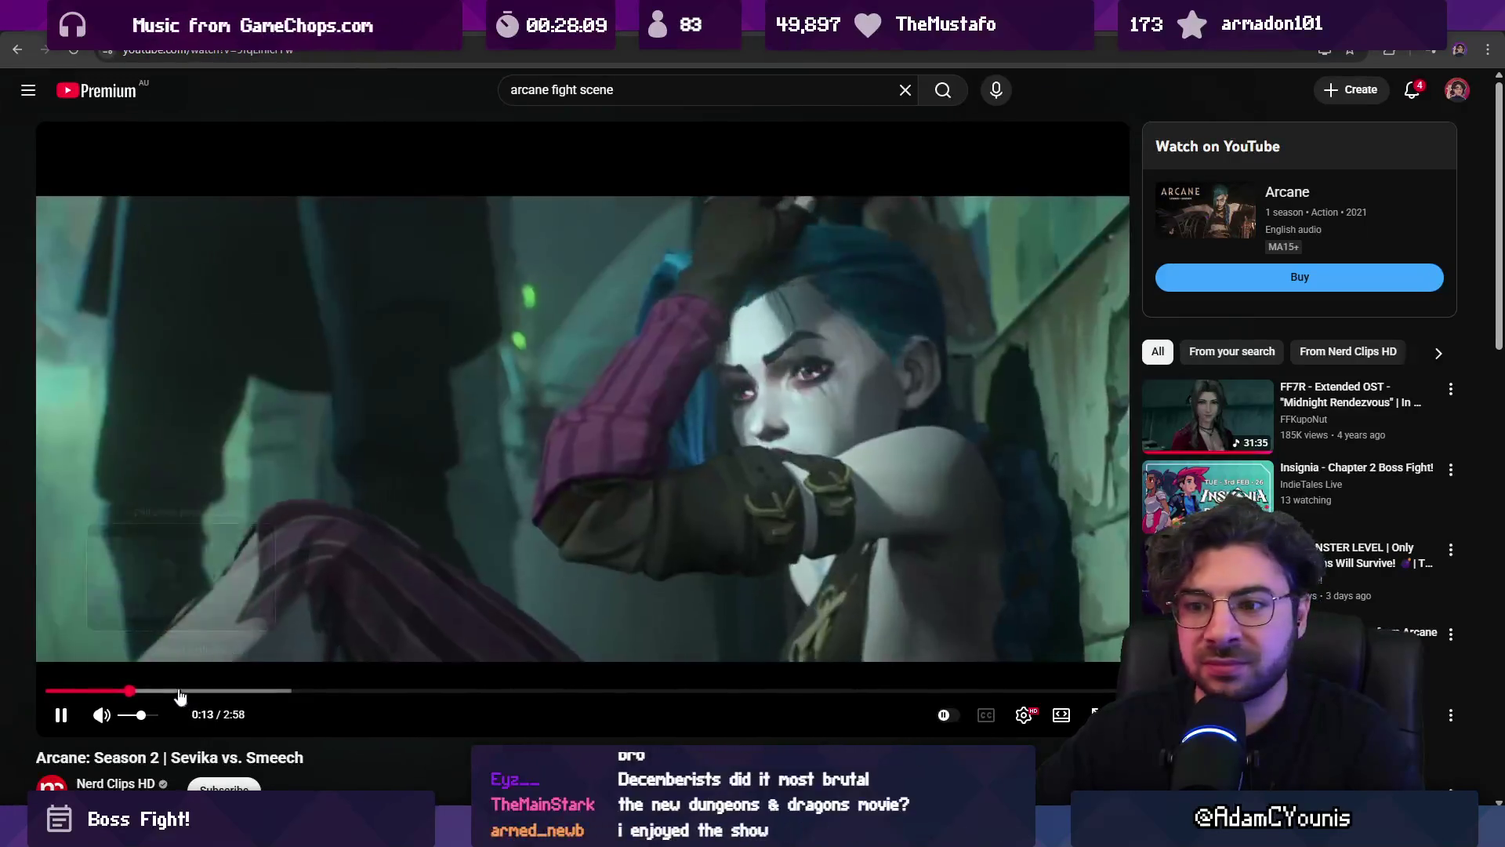
pyautogui.click(135, 716)
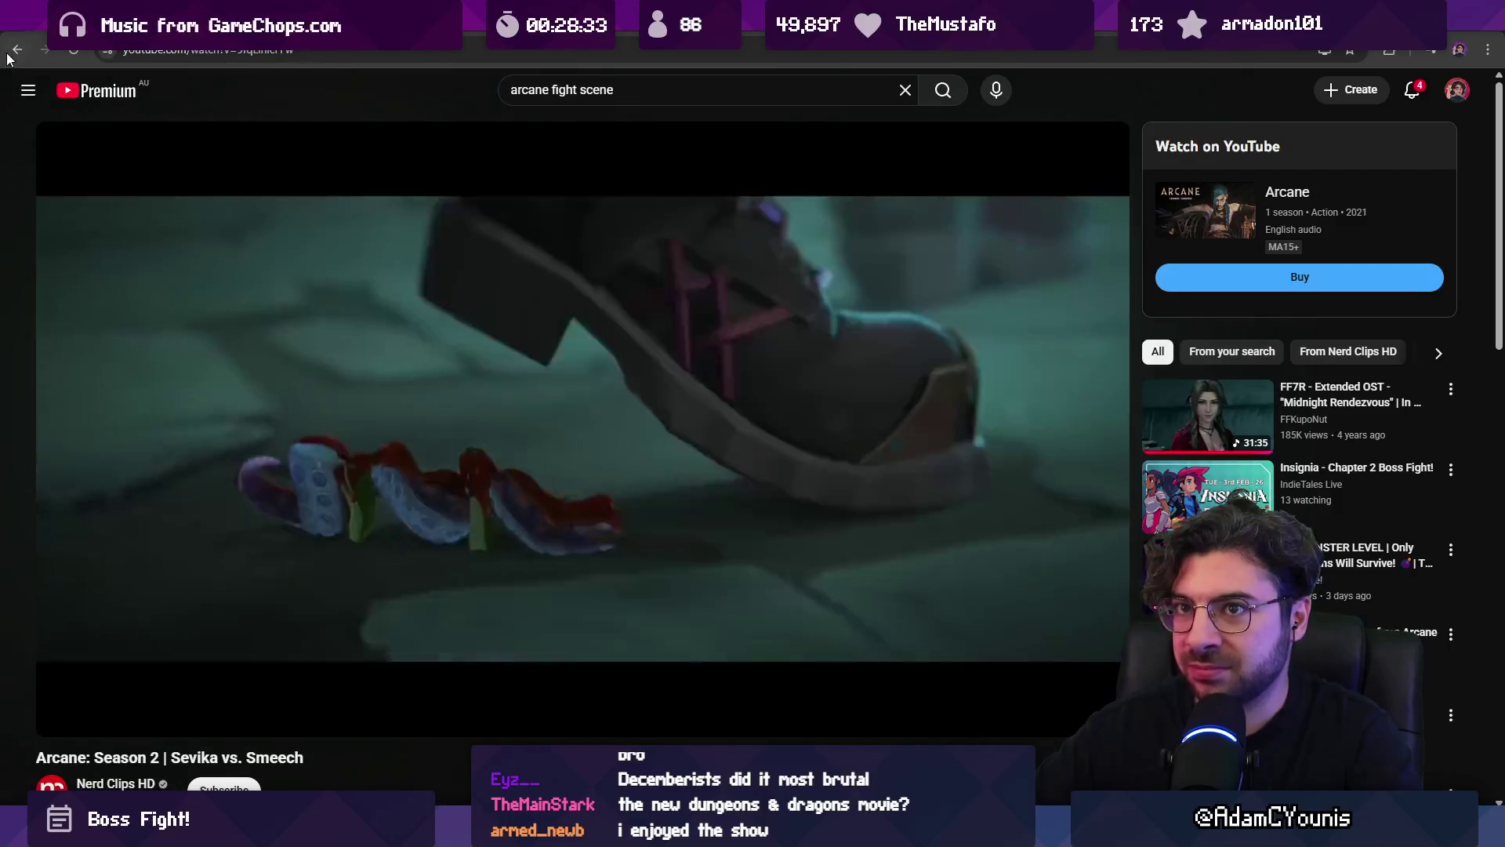
pyautogui.hotkey('alt', 'Left')
pyautogui.scroll(-8, 283, 360)
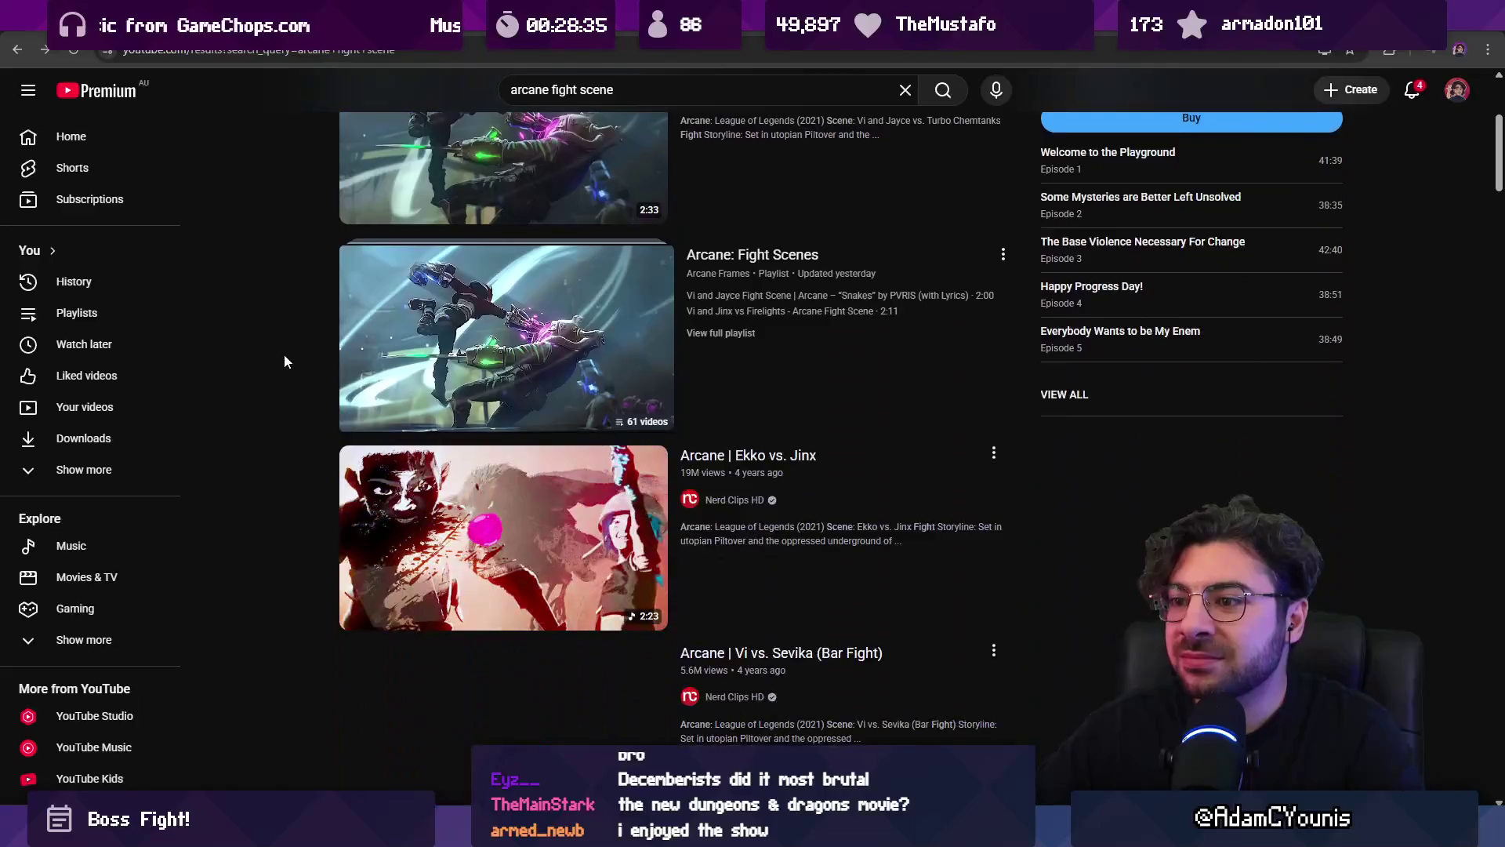
# Step: Open the Vi vs. Sevika (Bar Fight) clip, jump through it, and pause at 2:18
pyautogui.click(401, 394)
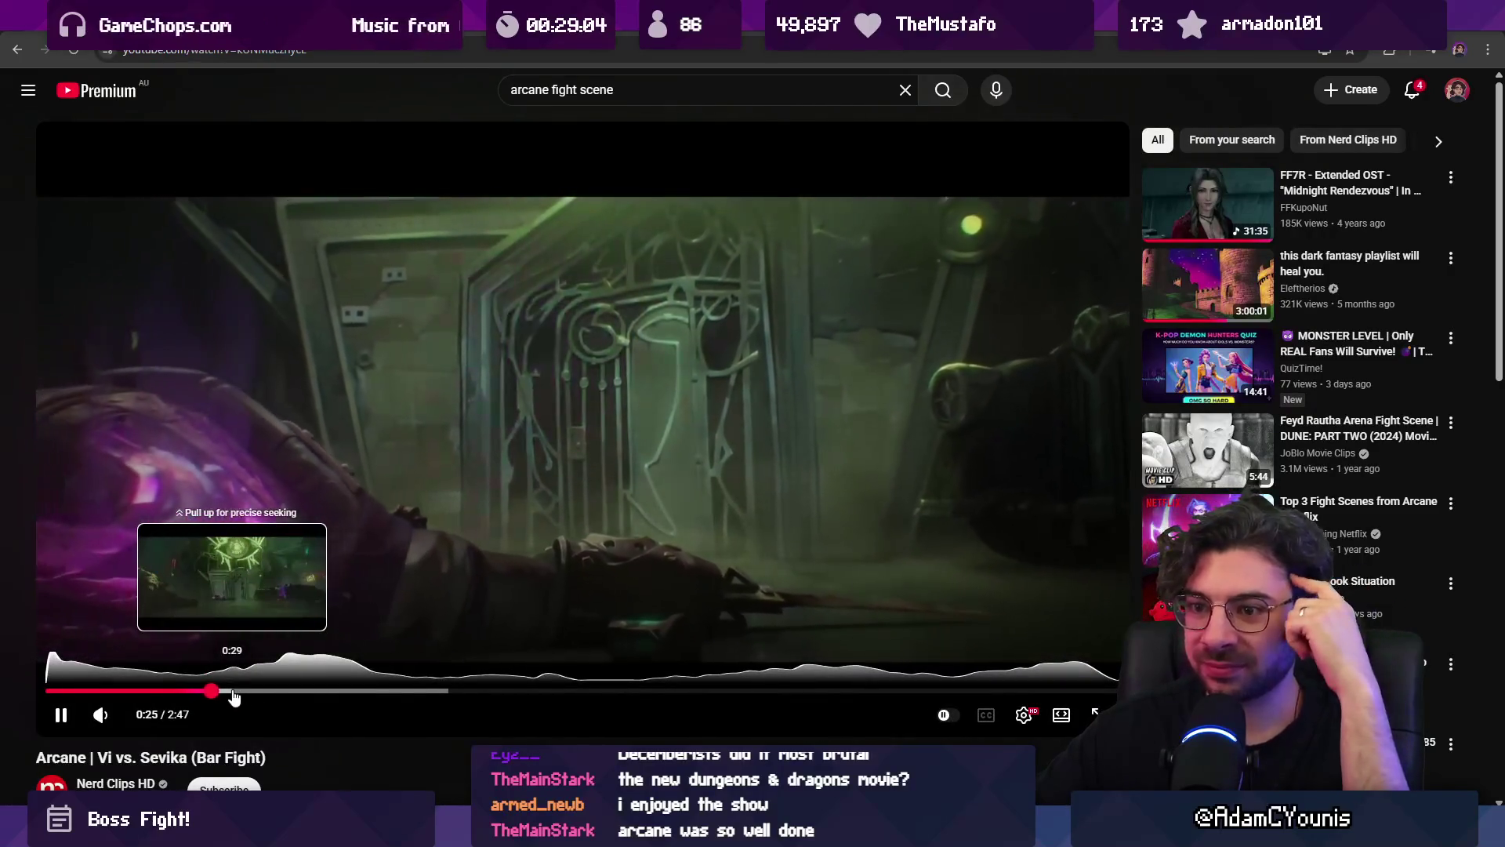
pyautogui.click(233, 693)
pyautogui.click(302, 693)
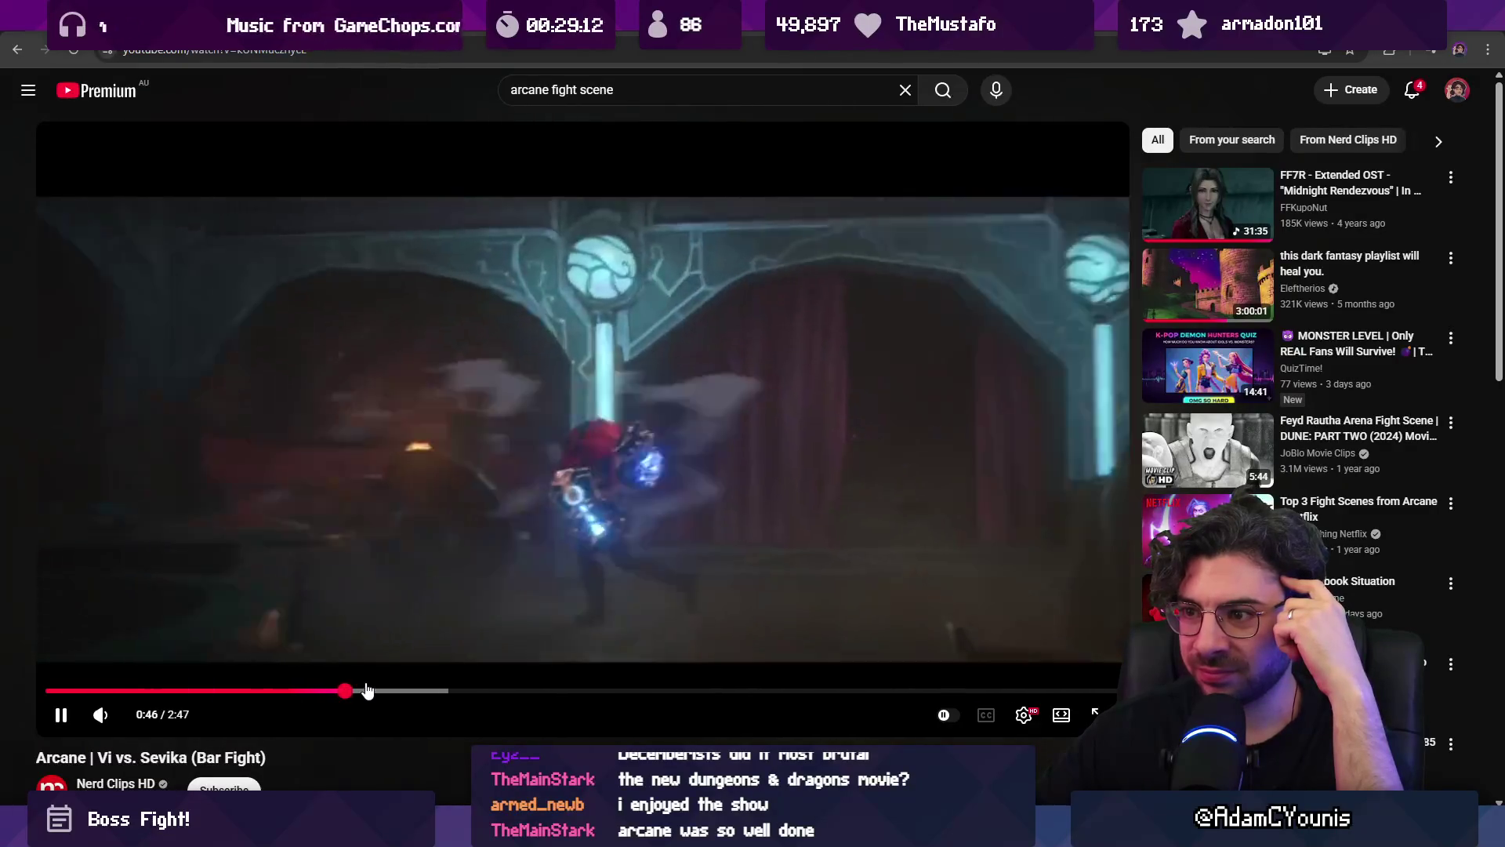
pyautogui.moveTo(368, 690)
pyautogui.mouseDown()
pyautogui.moveTo(365, 661)
pyautogui.moveTo(368, 674)
pyautogui.mouseUp()
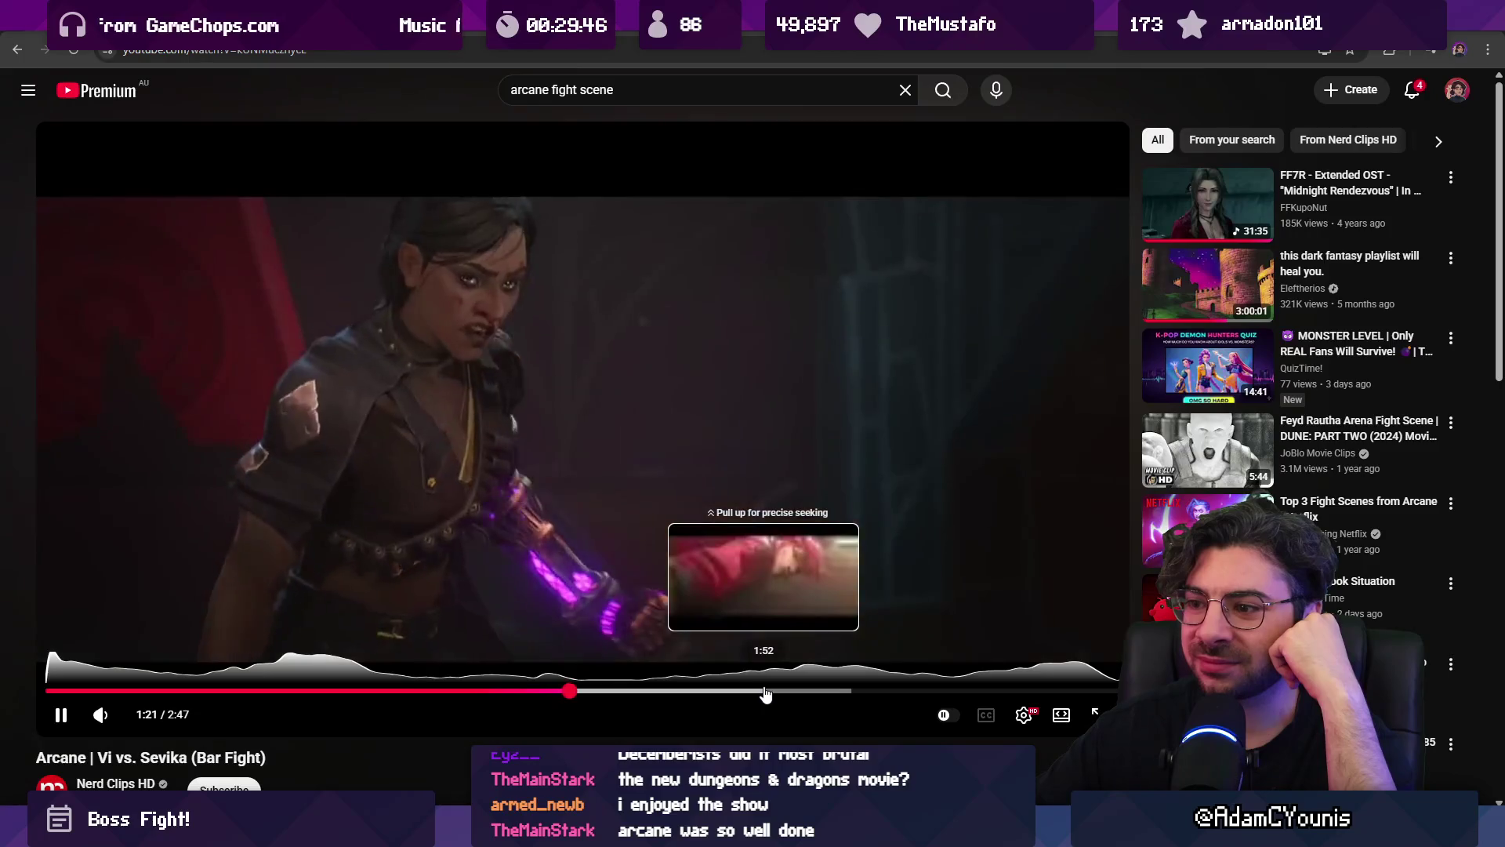
pyautogui.click(764, 691)
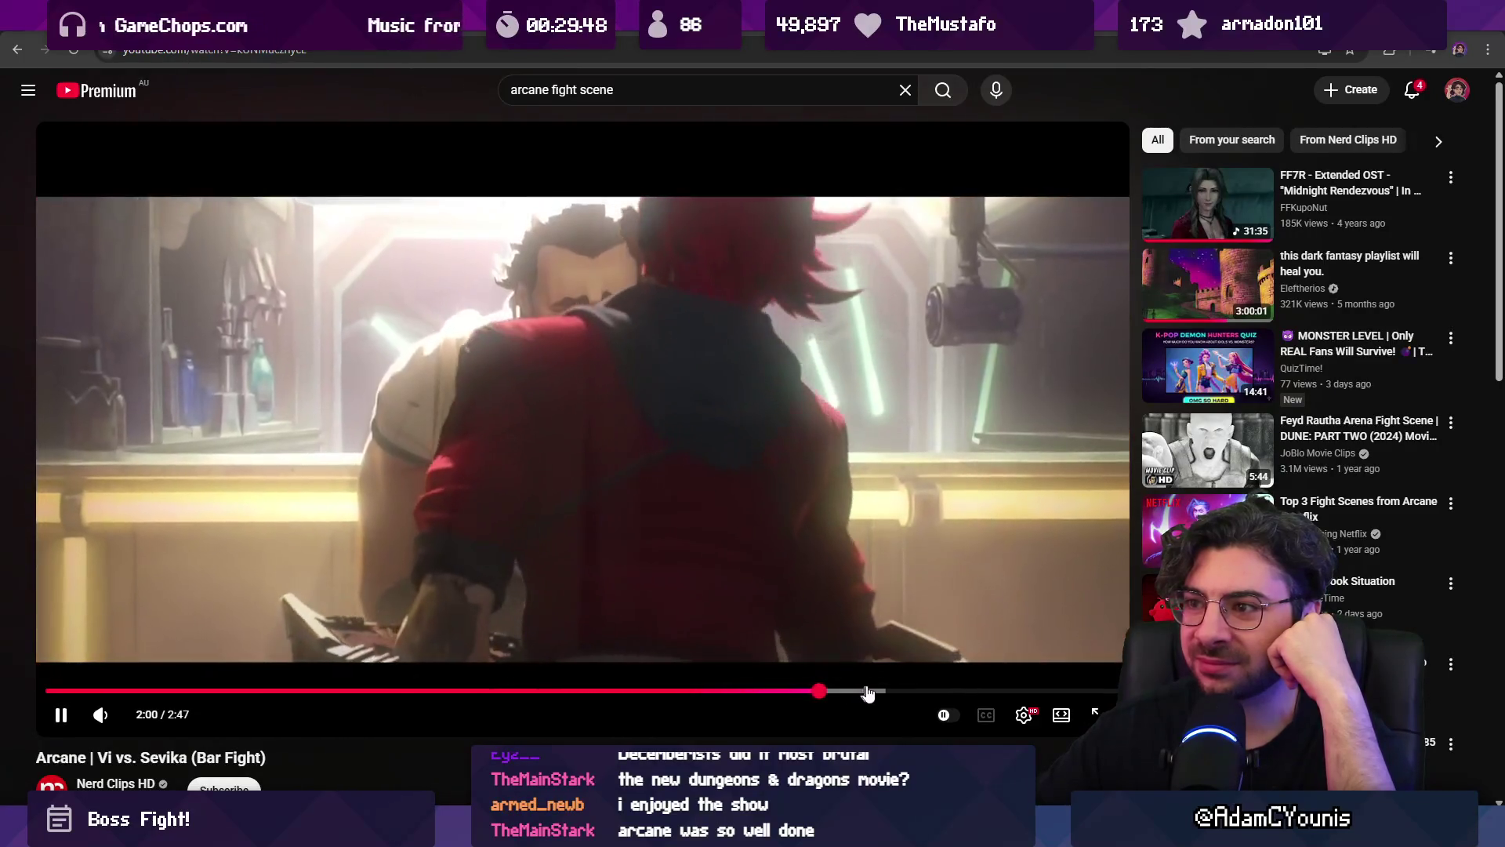
pyautogui.click(882, 692)
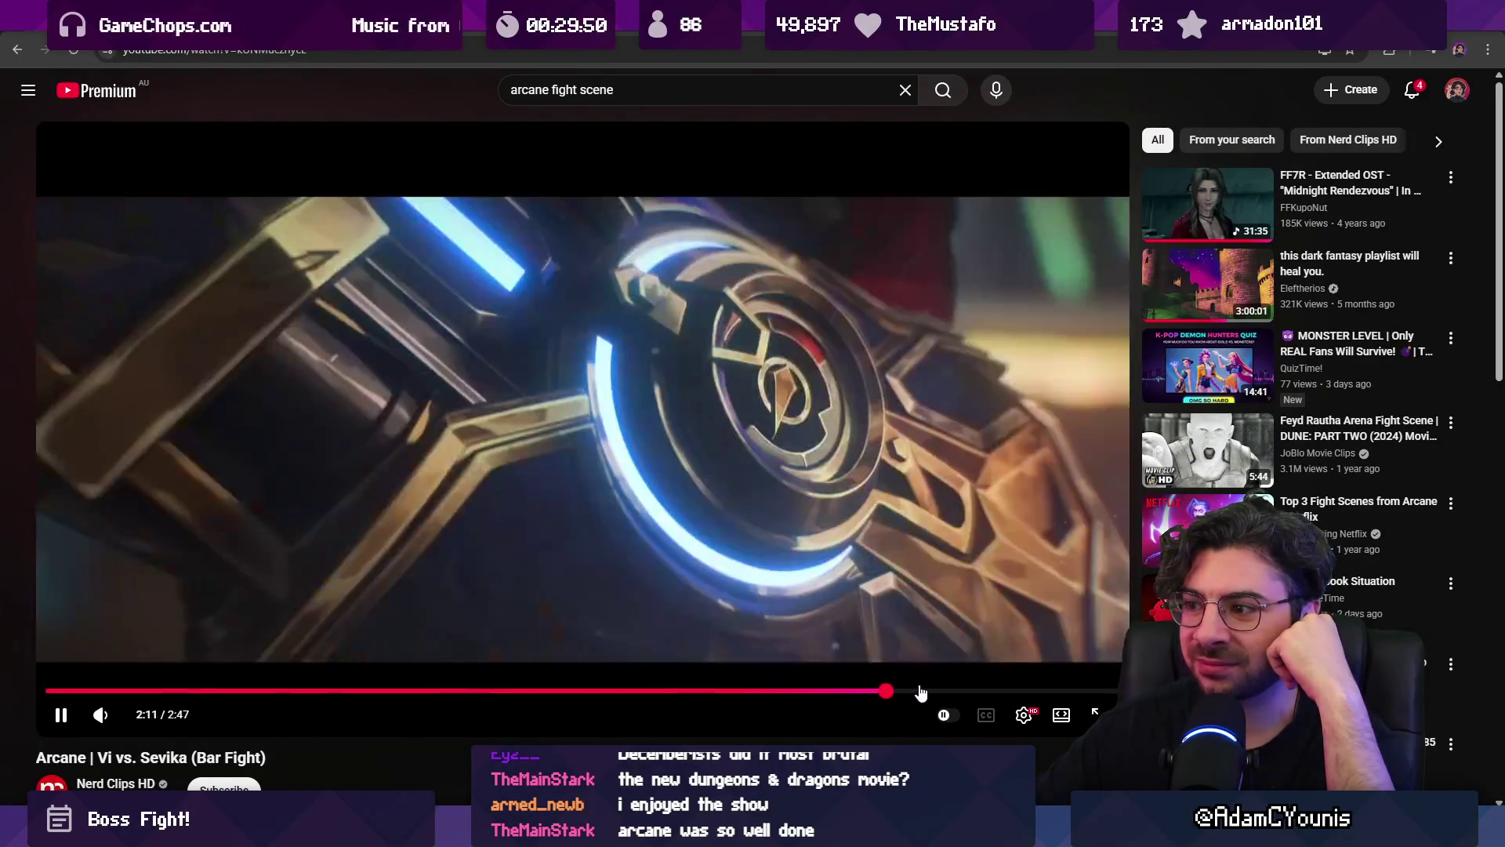
pyautogui.click(538, 492)
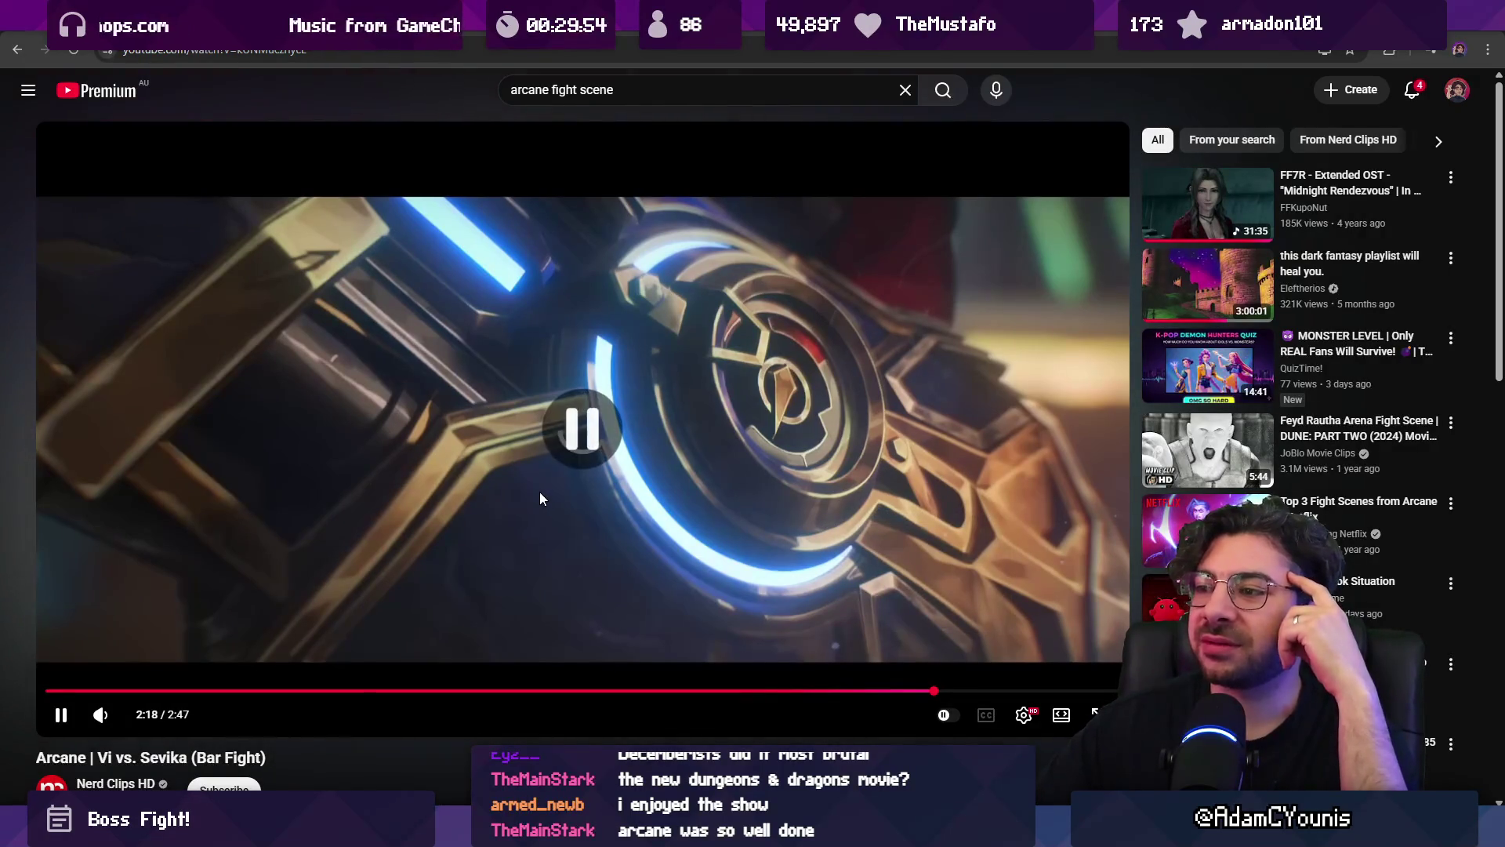
pyautogui.click(578, 91)
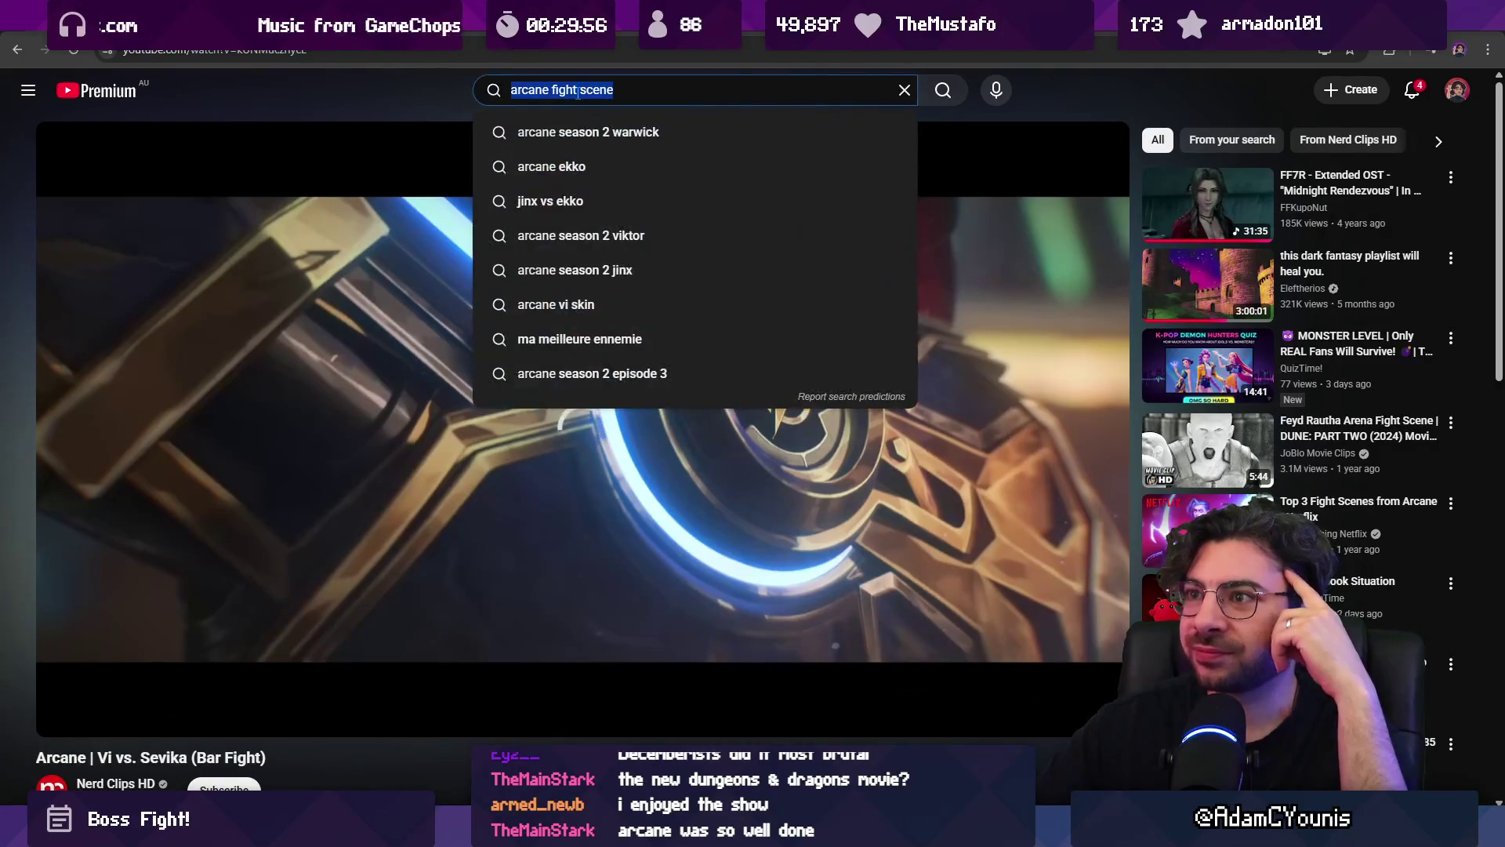
# Step: Search 'junker queen overwatch trailer' and open the Junker Queen cinematic trailer
pyautogui.write('kunje')
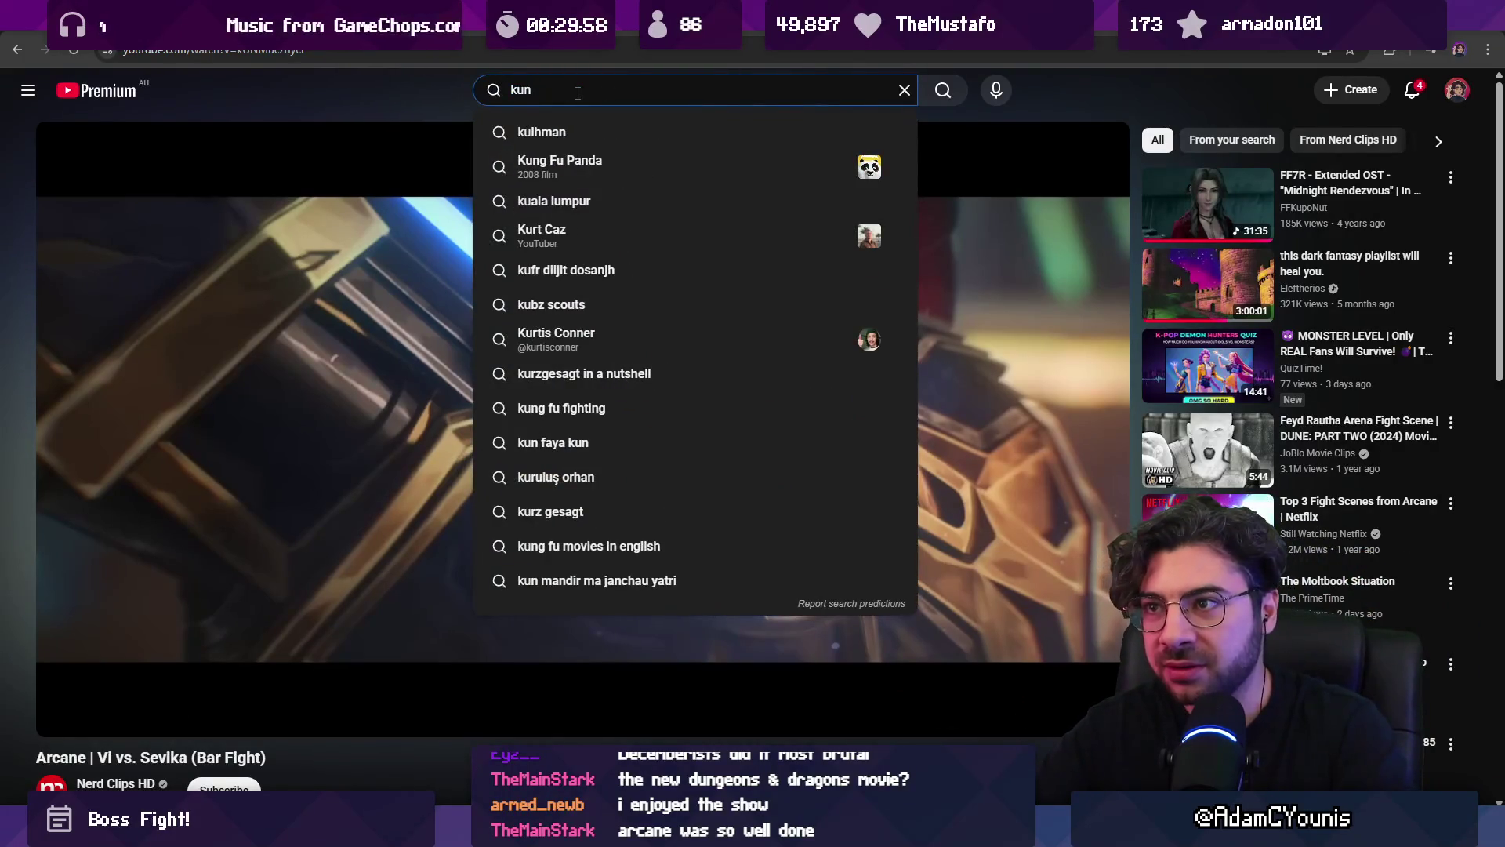
pyautogui.press('BackSpace')
pyautogui.press('BackSpace')
pyautogui.press('BackSpace')
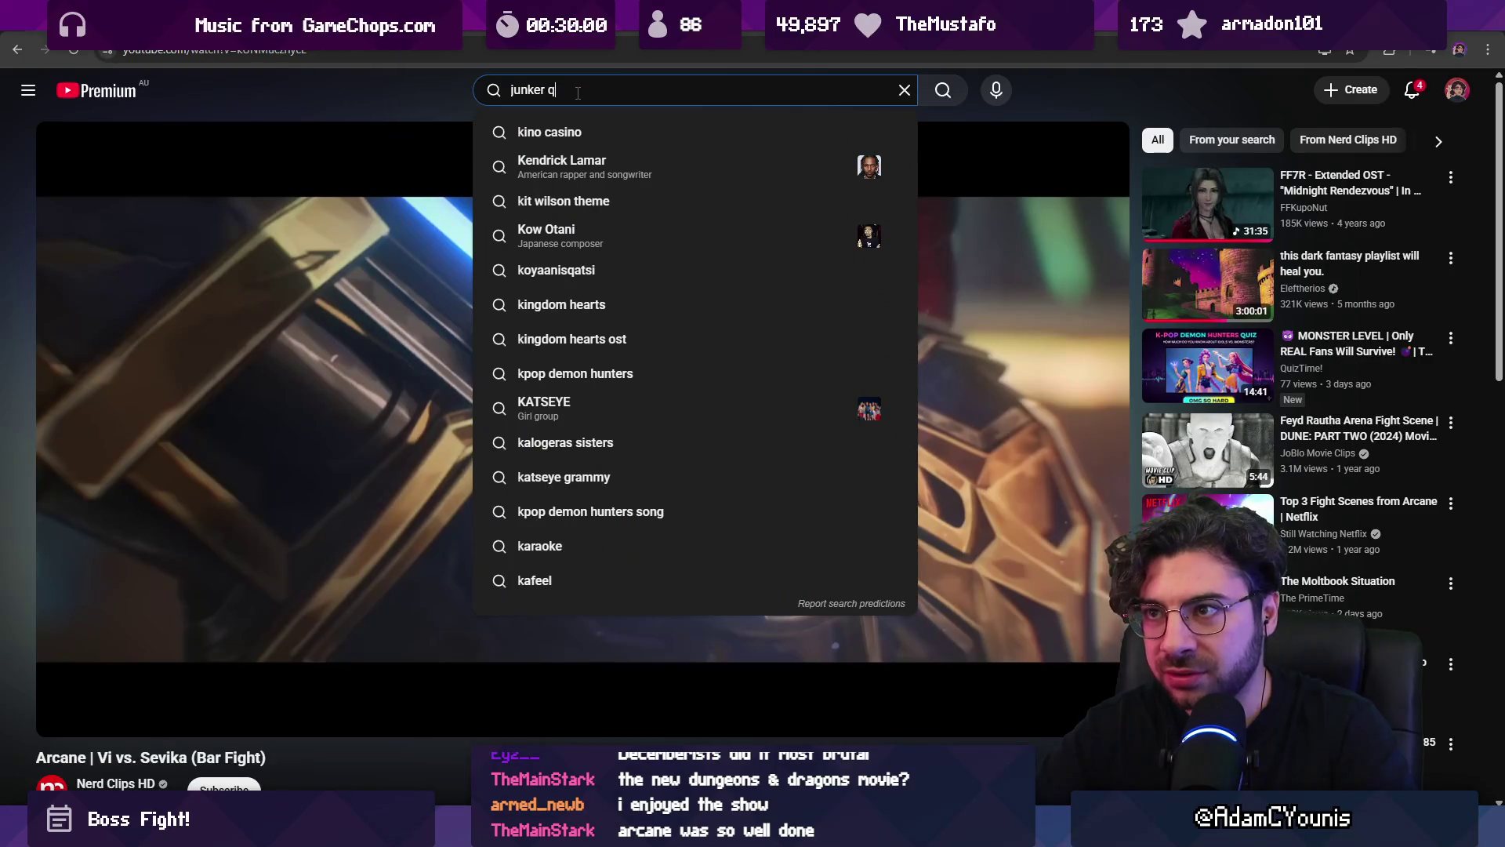
pyautogui.write('ueen overwatch tr')
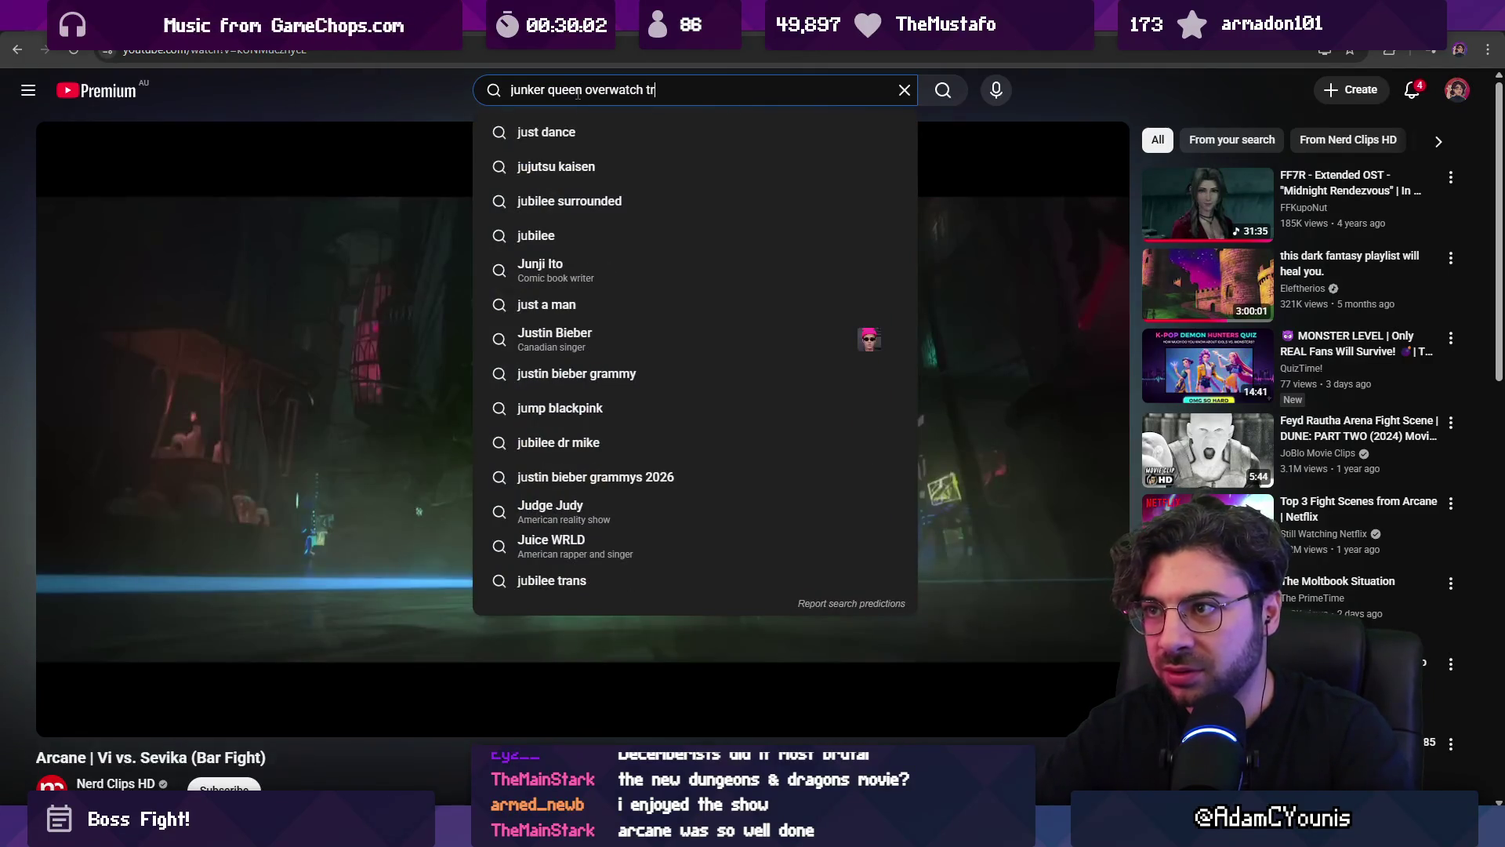
pyautogui.write('er')
pyautogui.press('Return')
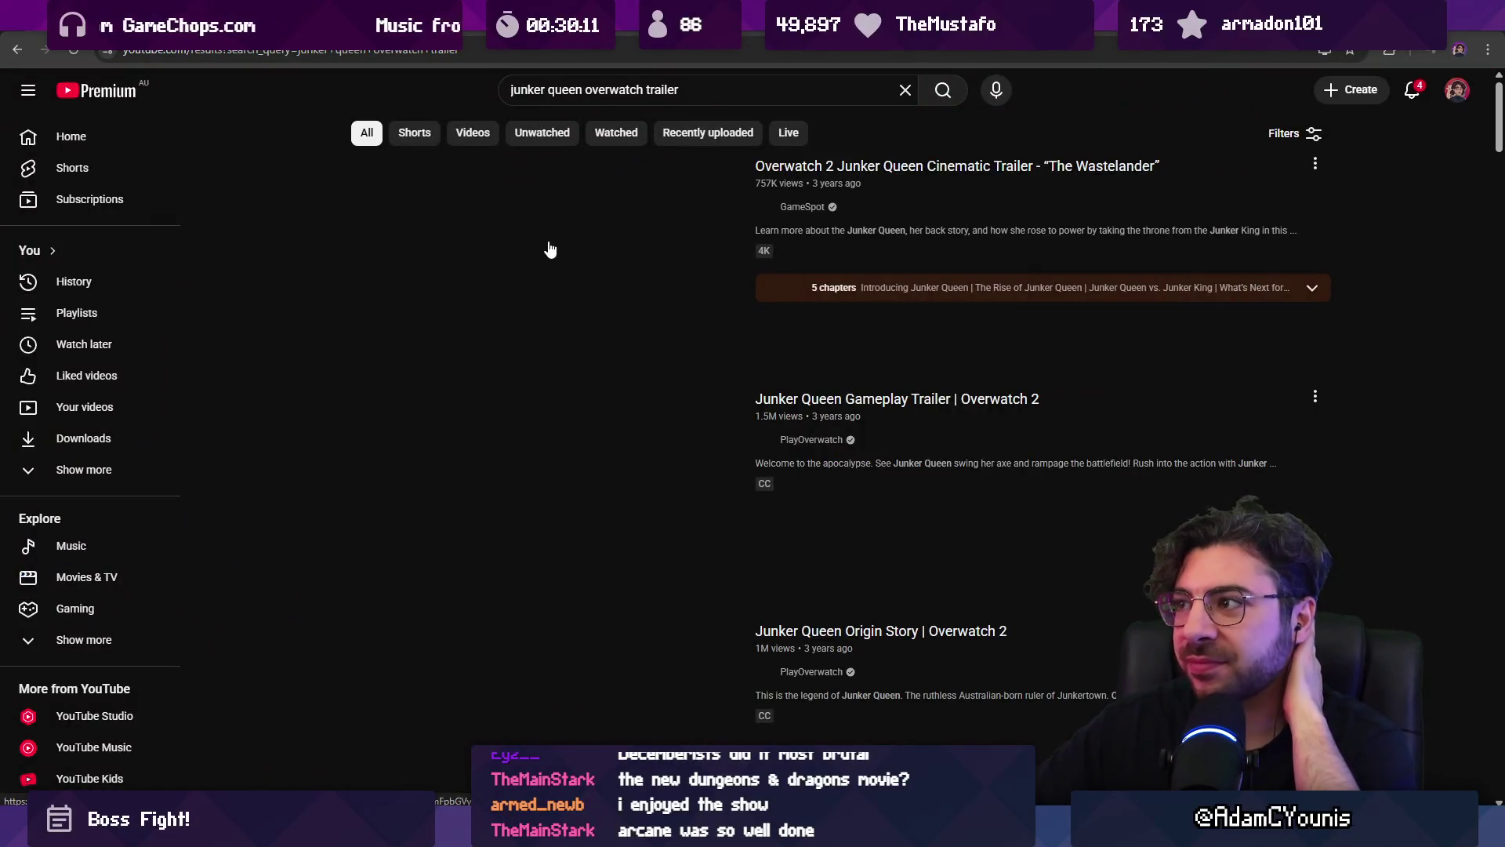
pyautogui.click(550, 245)
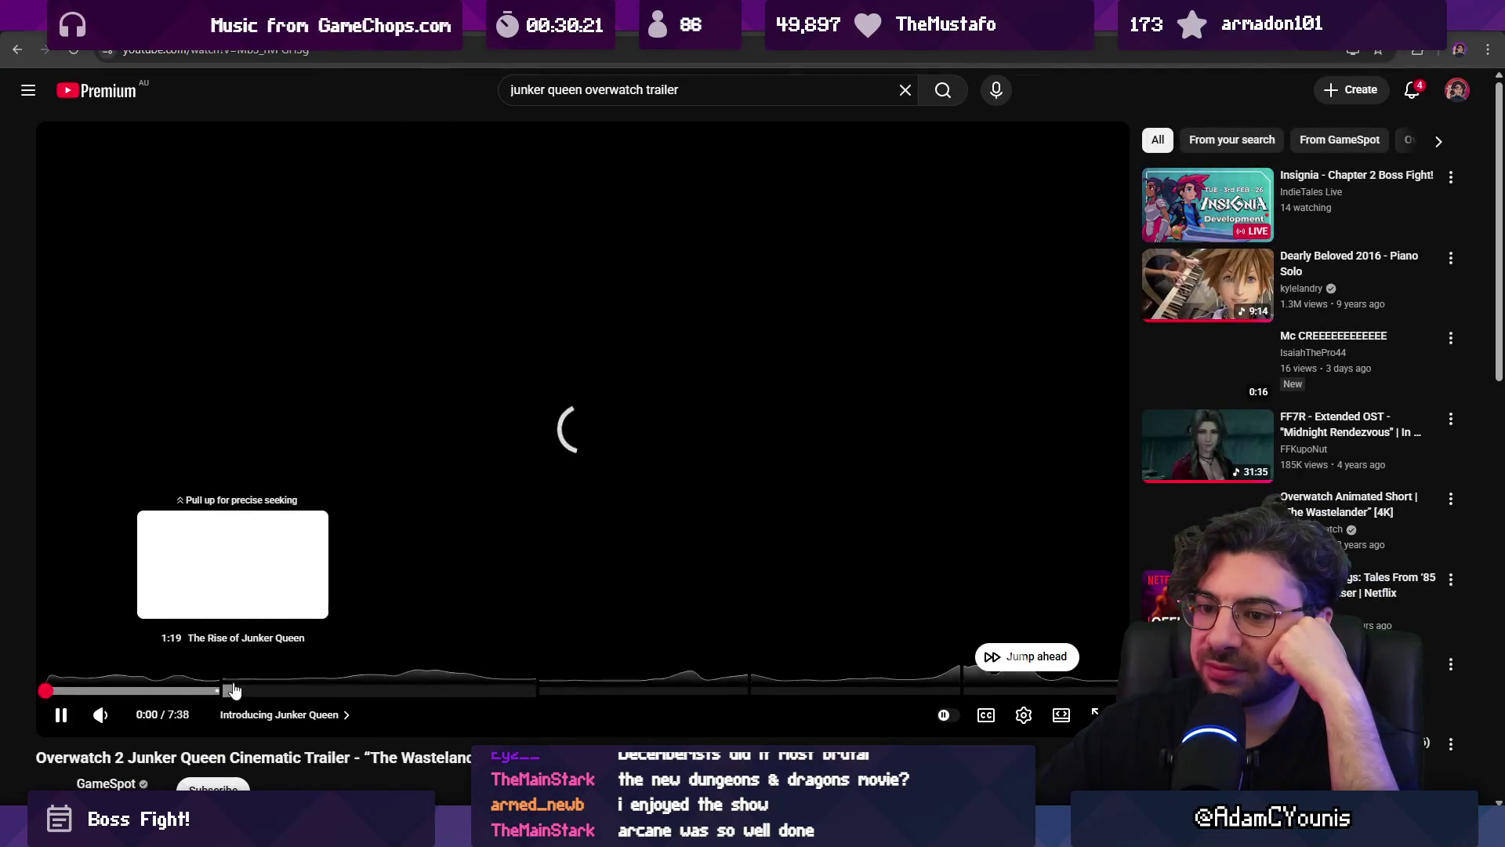
# Step: Skip the trailer ahead to 2:39, then settle back and pause it at 2:27
pyautogui.moveTo(237, 690); pyautogui.dragTo(421, 696)
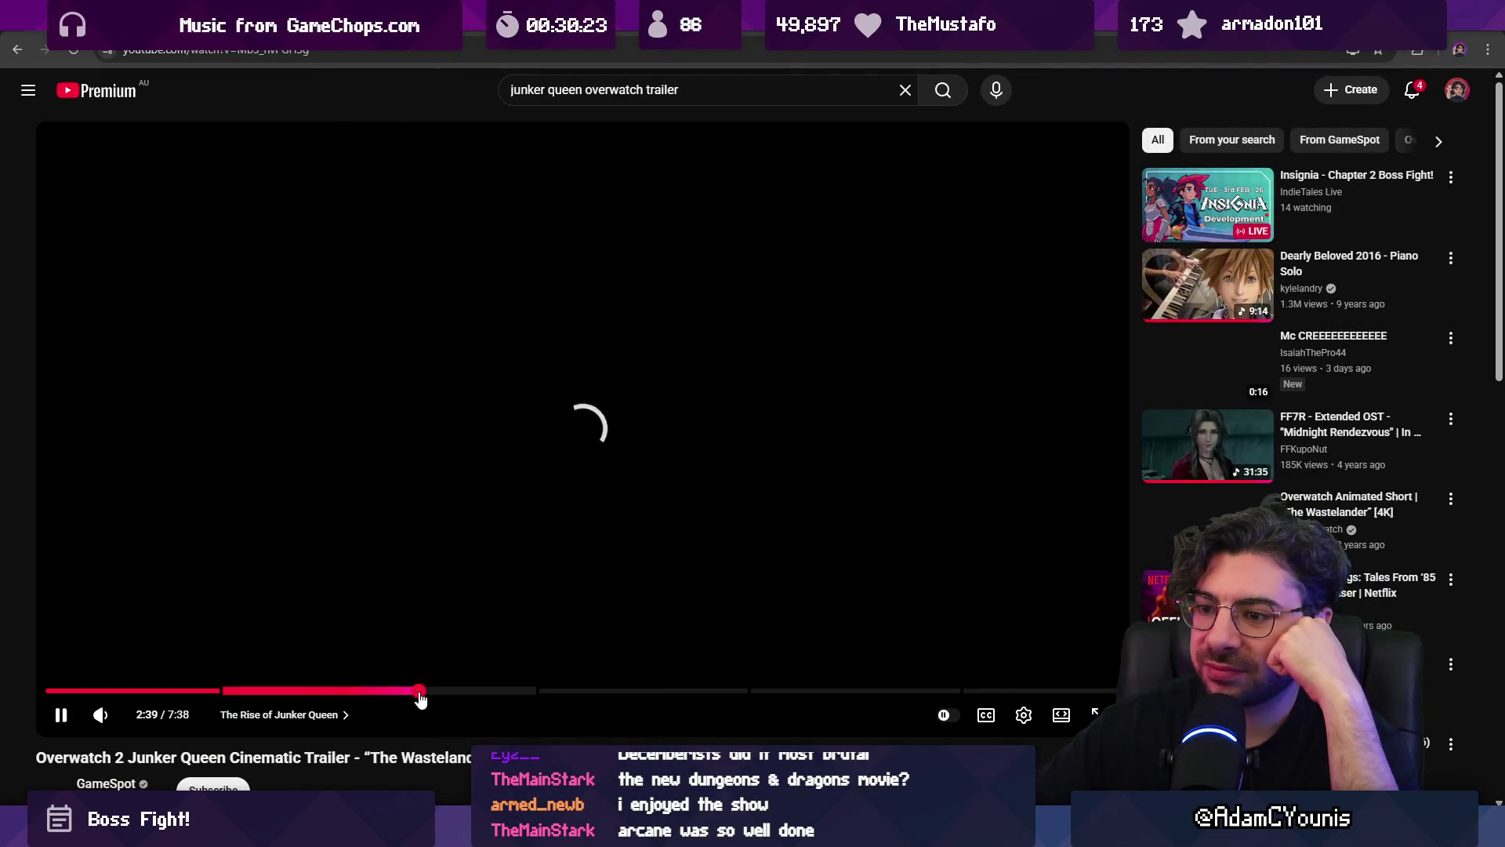
pyautogui.click(396, 448)
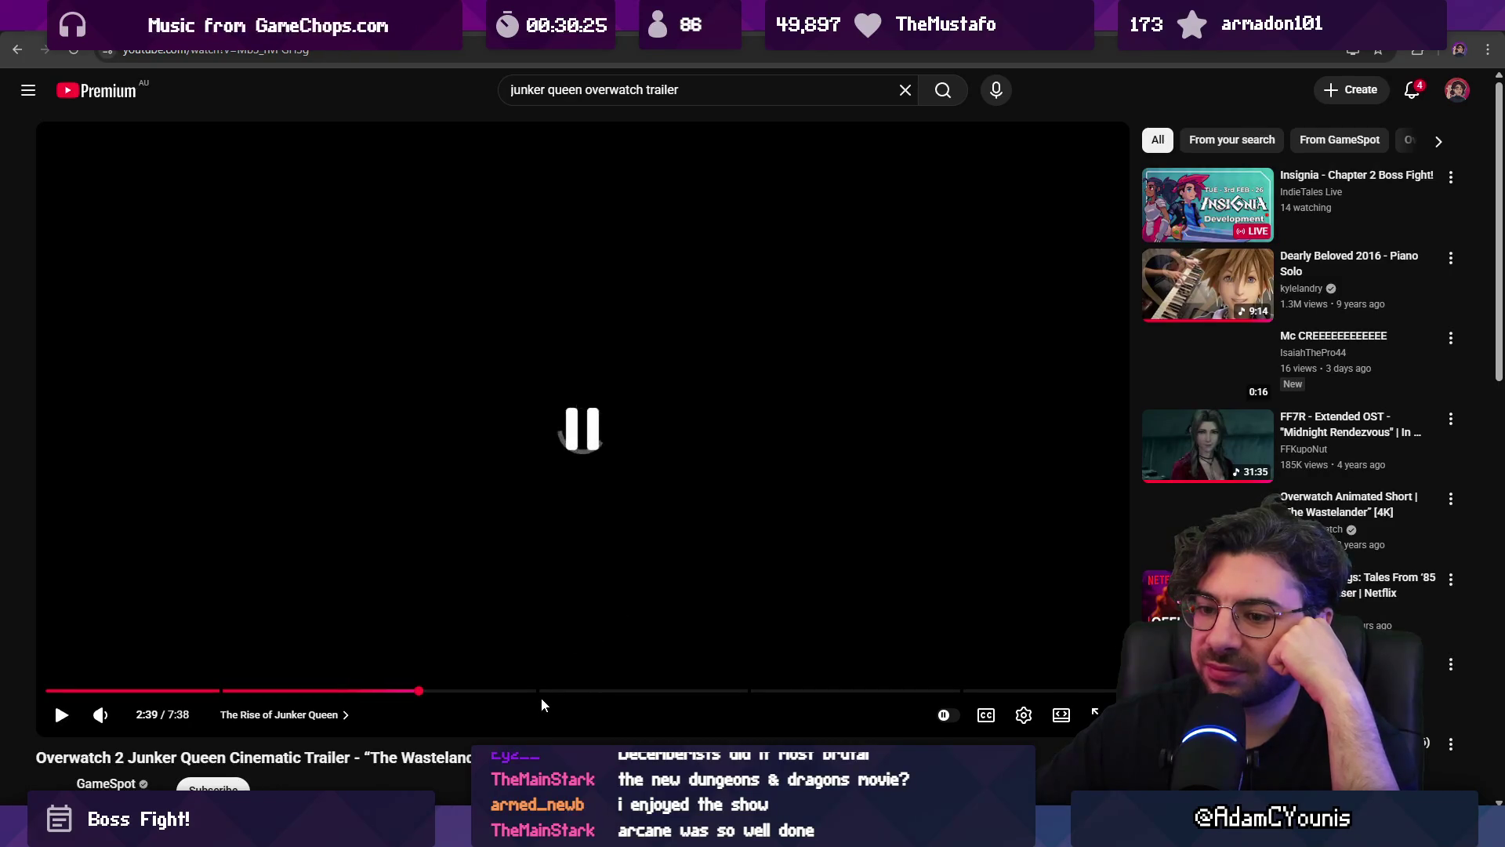
pyautogui.click(406, 541)
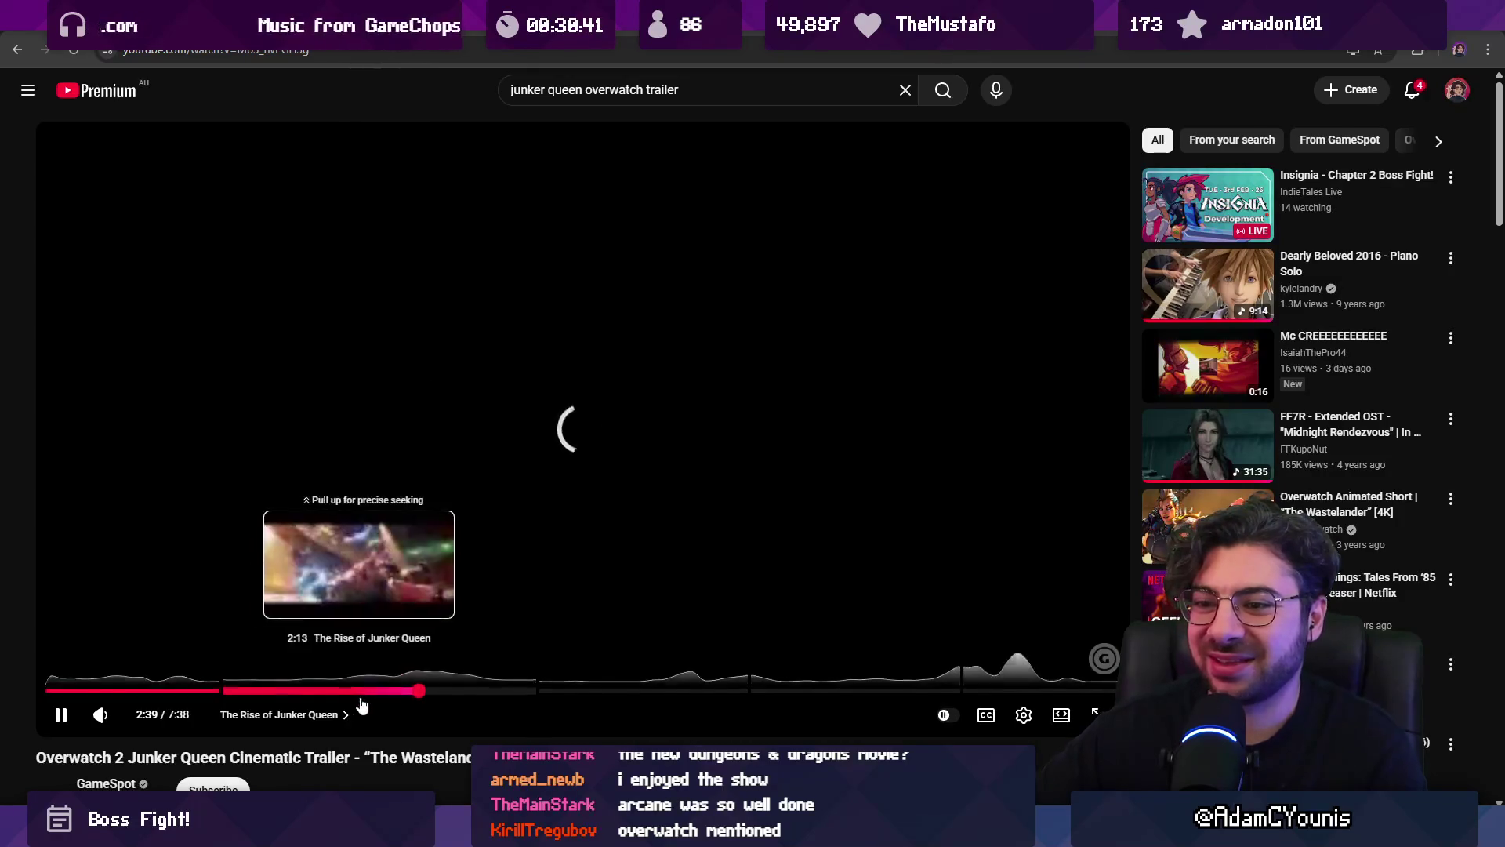
pyautogui.click(391, 694)
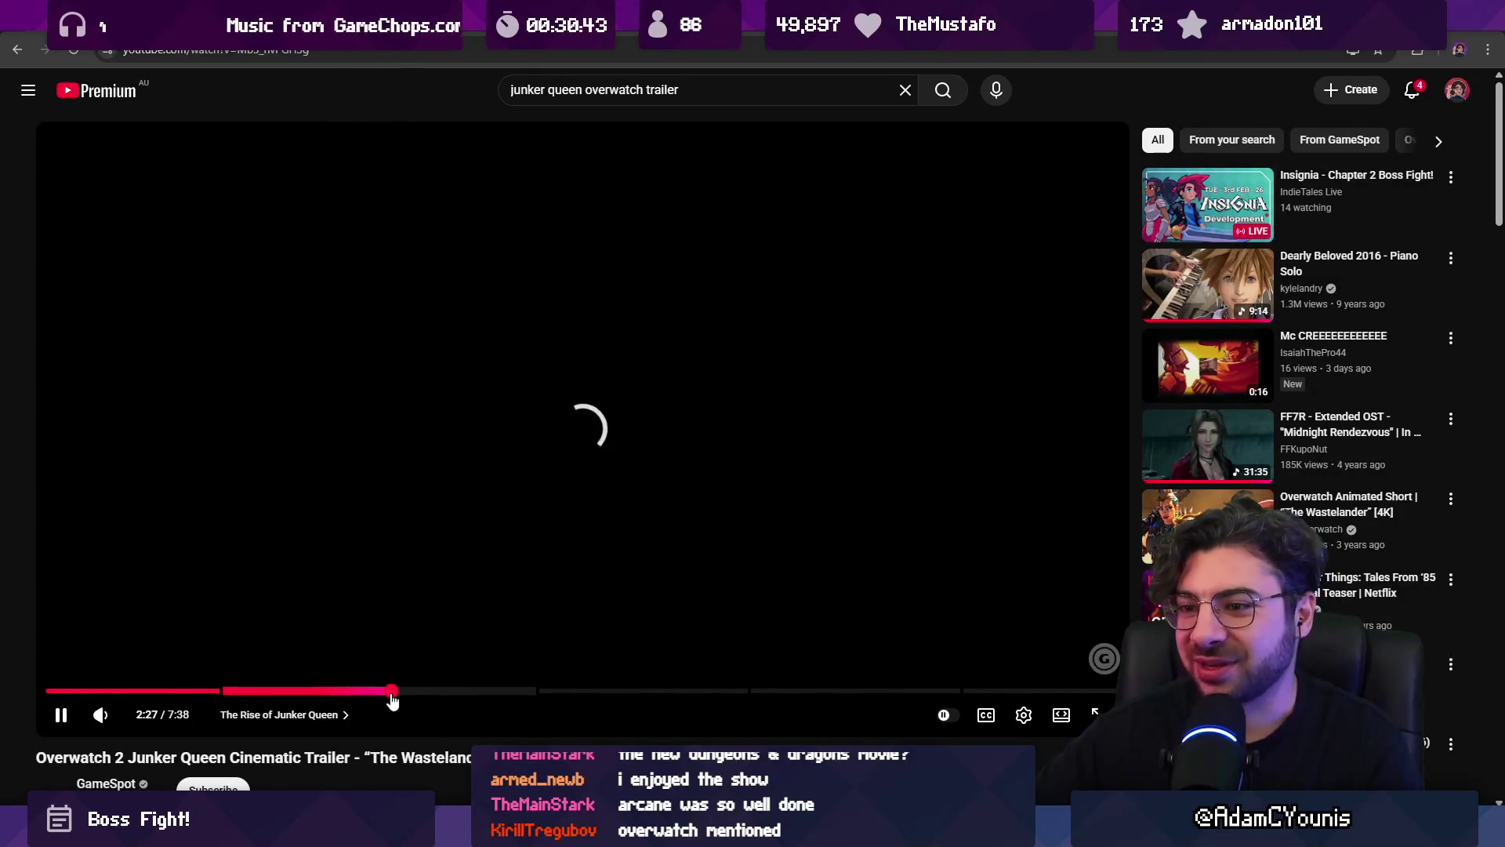
pyautogui.click(61, 715)
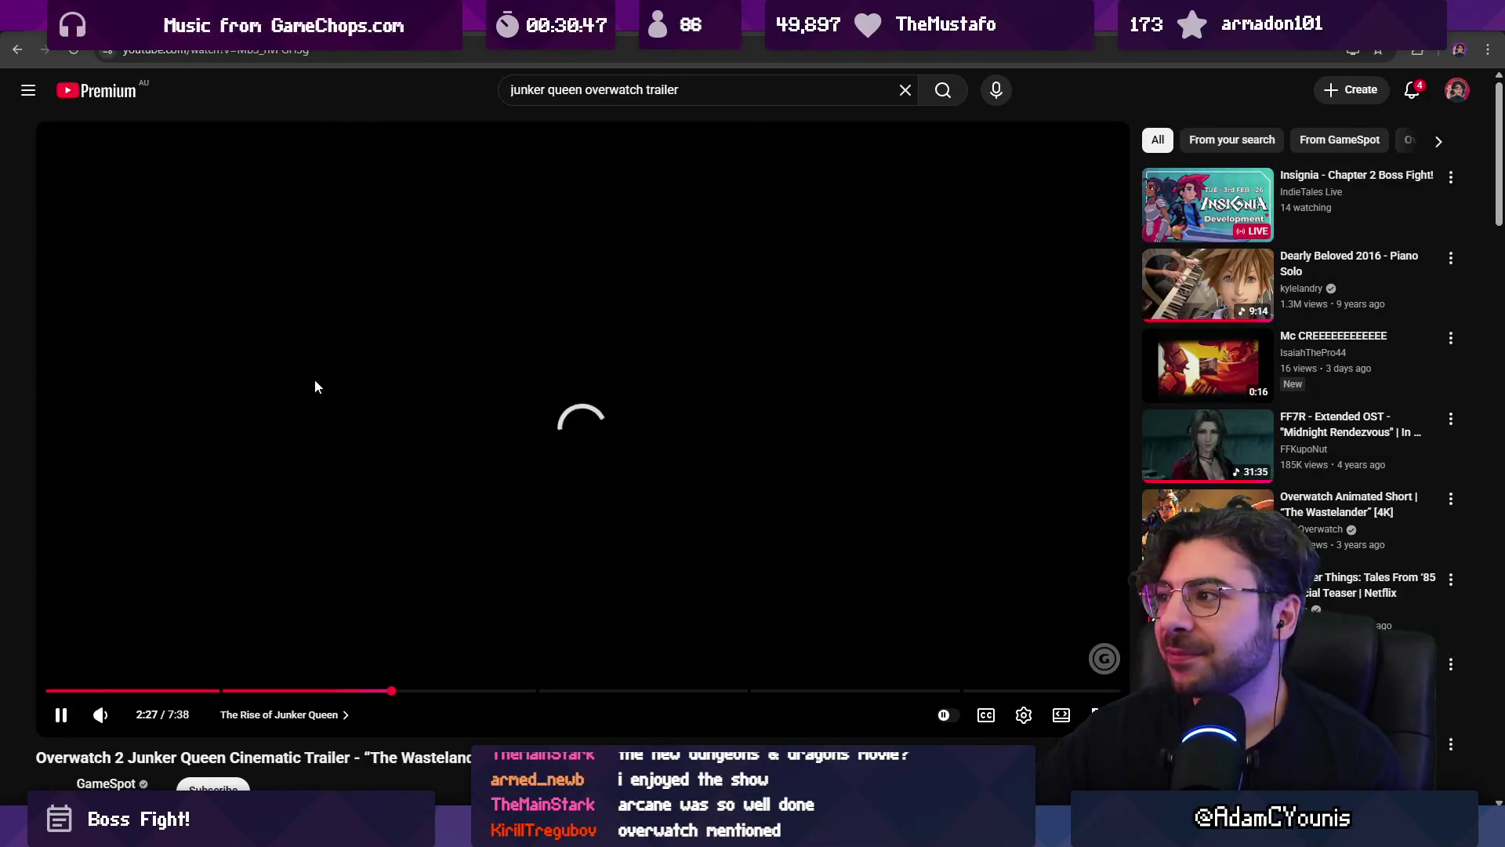
# Step: Watch the Junker Queen trailer full screen, exit and pause, then start typing 'sahara movie fight sce'
pyautogui.scroll(-5, 317, 381)
pyautogui.scroll(5, 360, 407)
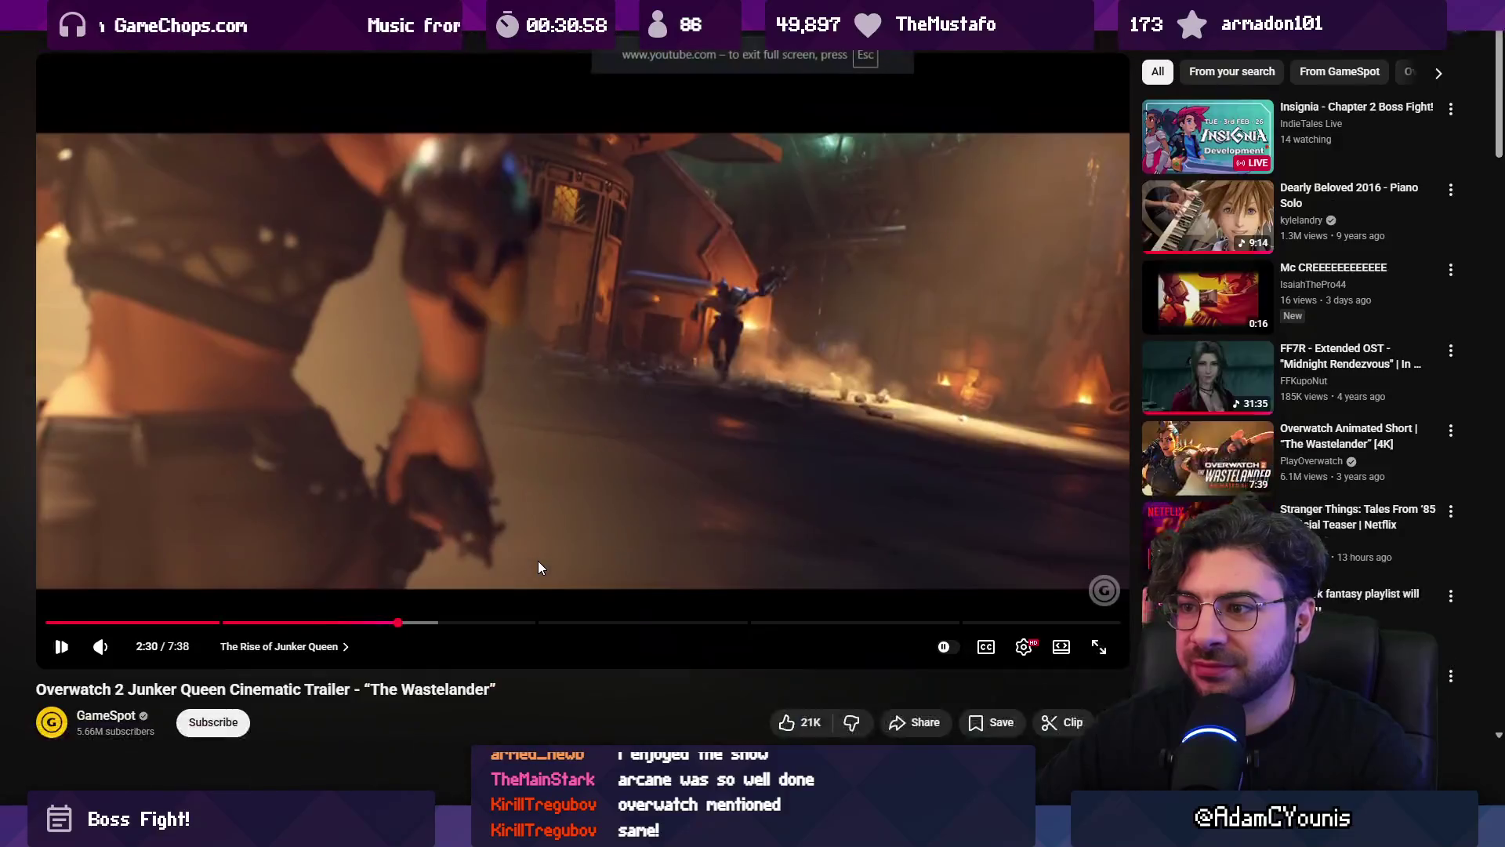
pyautogui.doubleClick(537, 560)
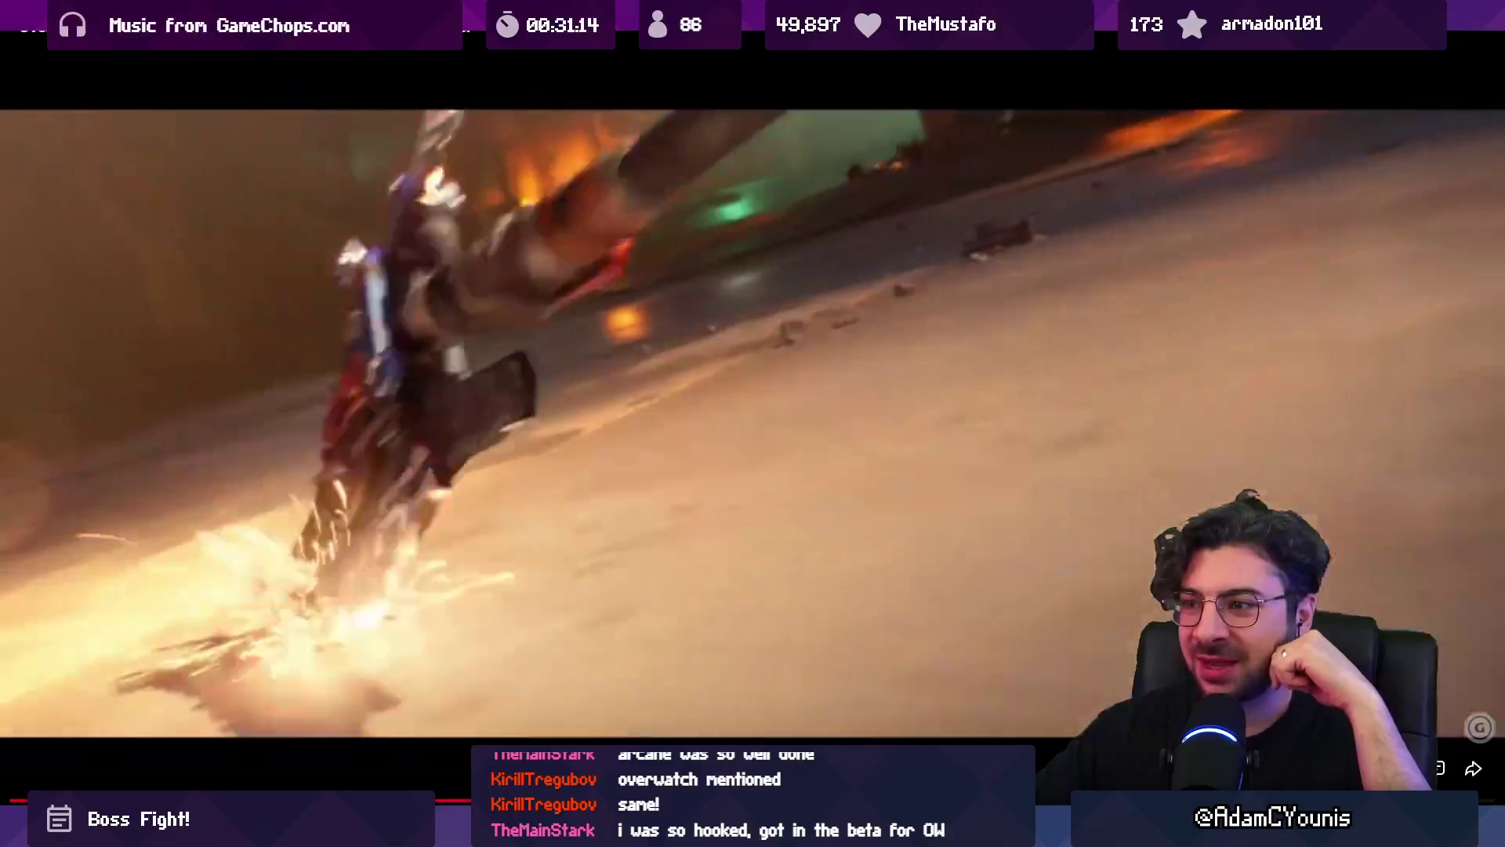
pyautogui.moveTo(605, 788); pyautogui.dragTo(600, 788)
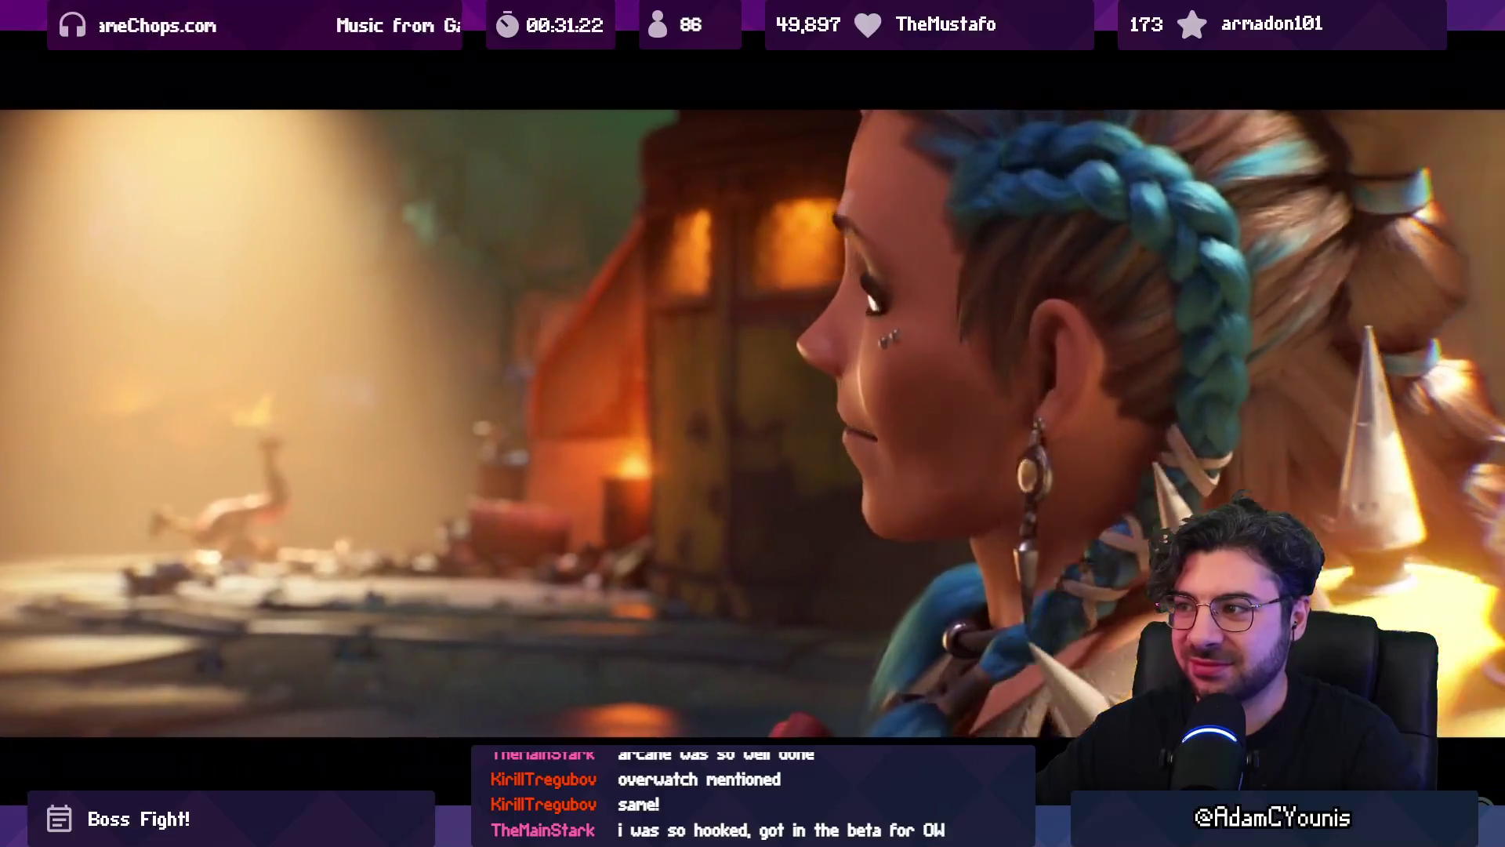
pyautogui.doubleClick(491, 540)
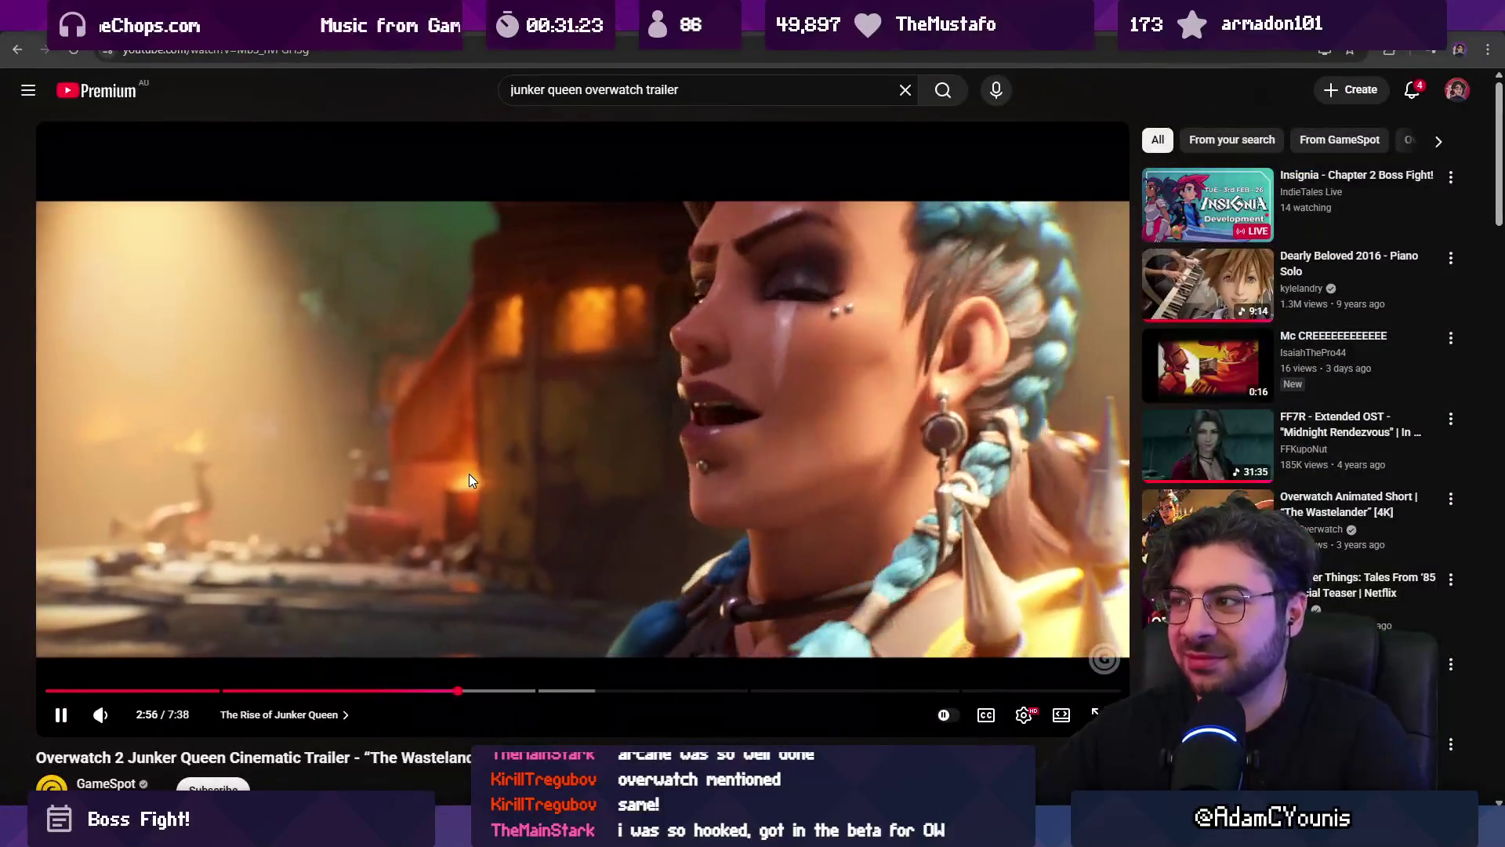
pyautogui.click(466, 474)
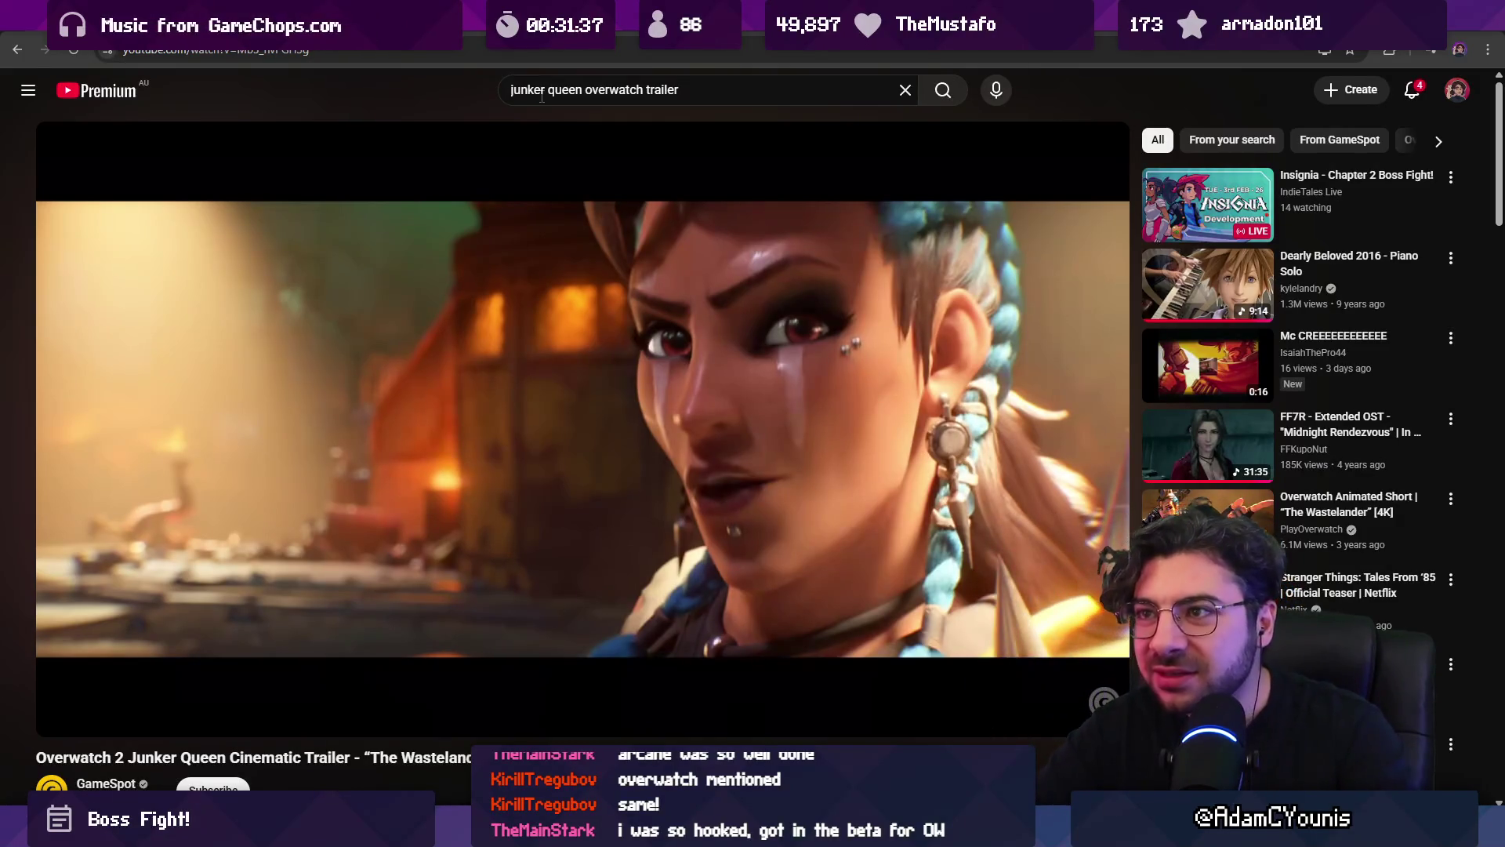
pyautogui.doubleClick(542, 95)
pyautogui.write('sahar')
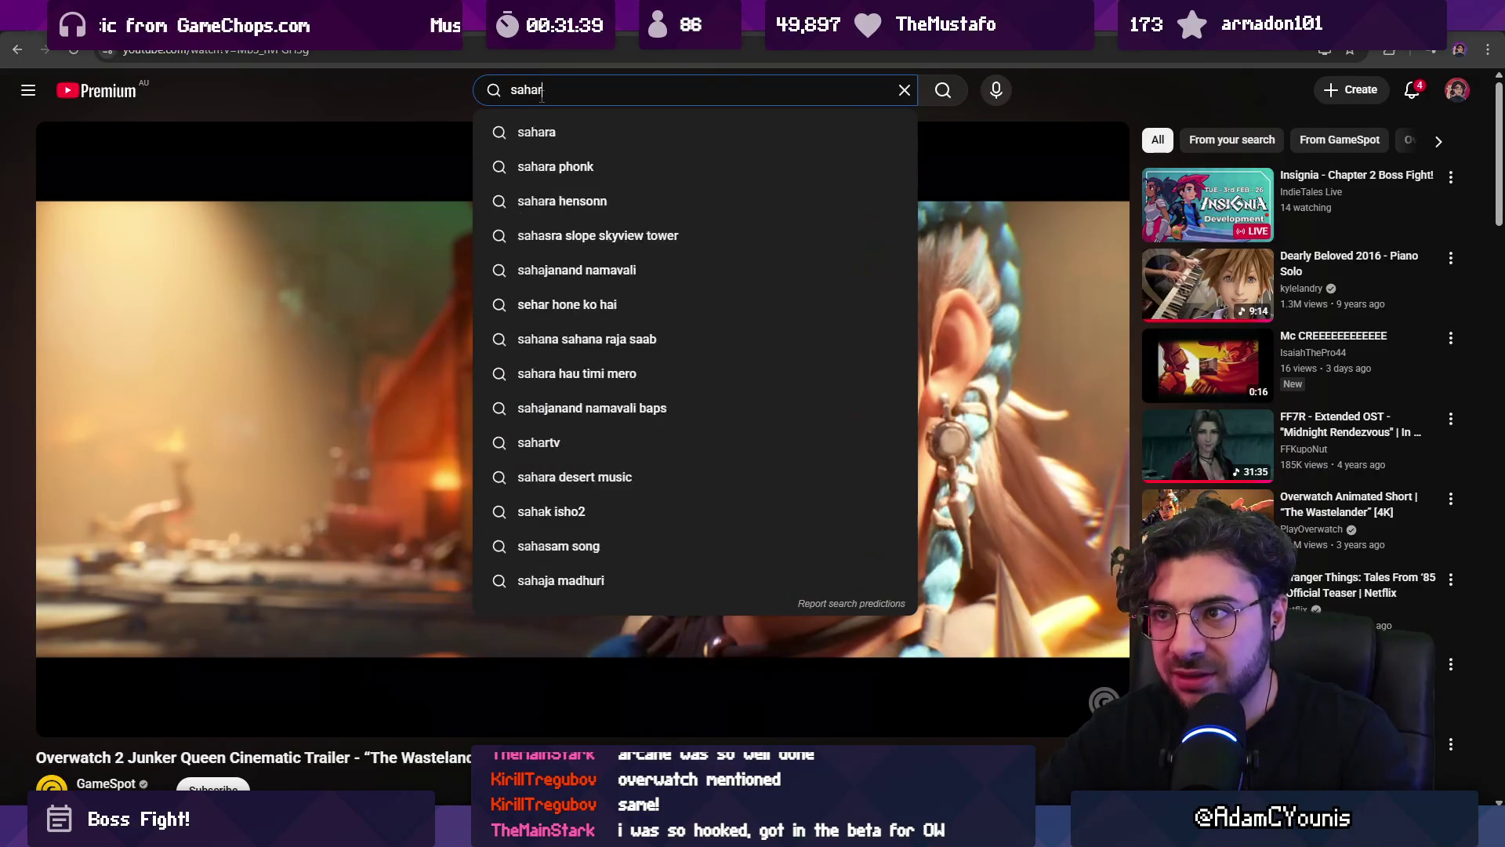
pyautogui.write('a movie')
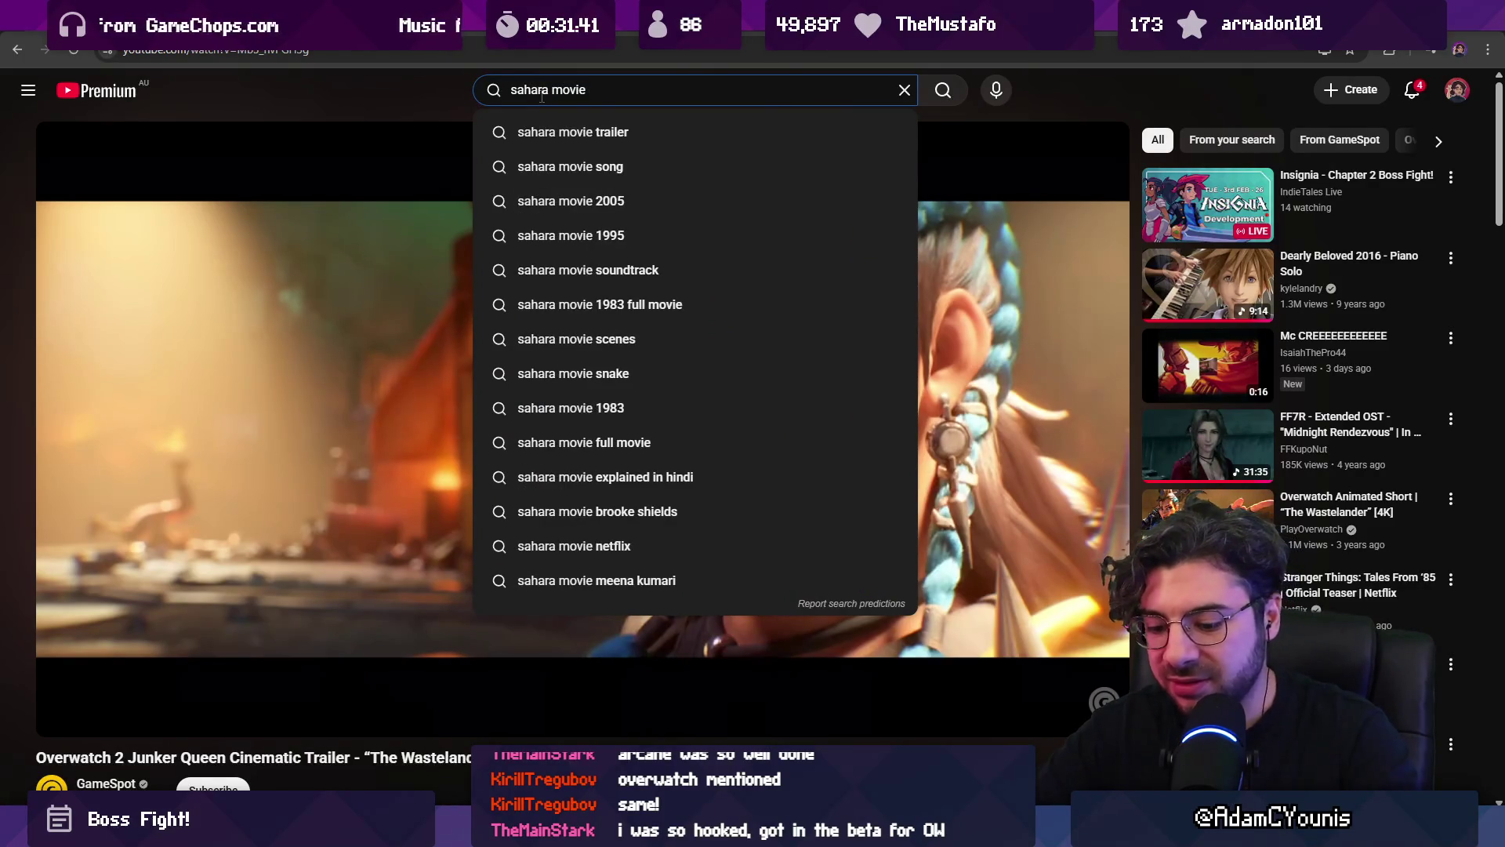
pyautogui.write(' fight scene')
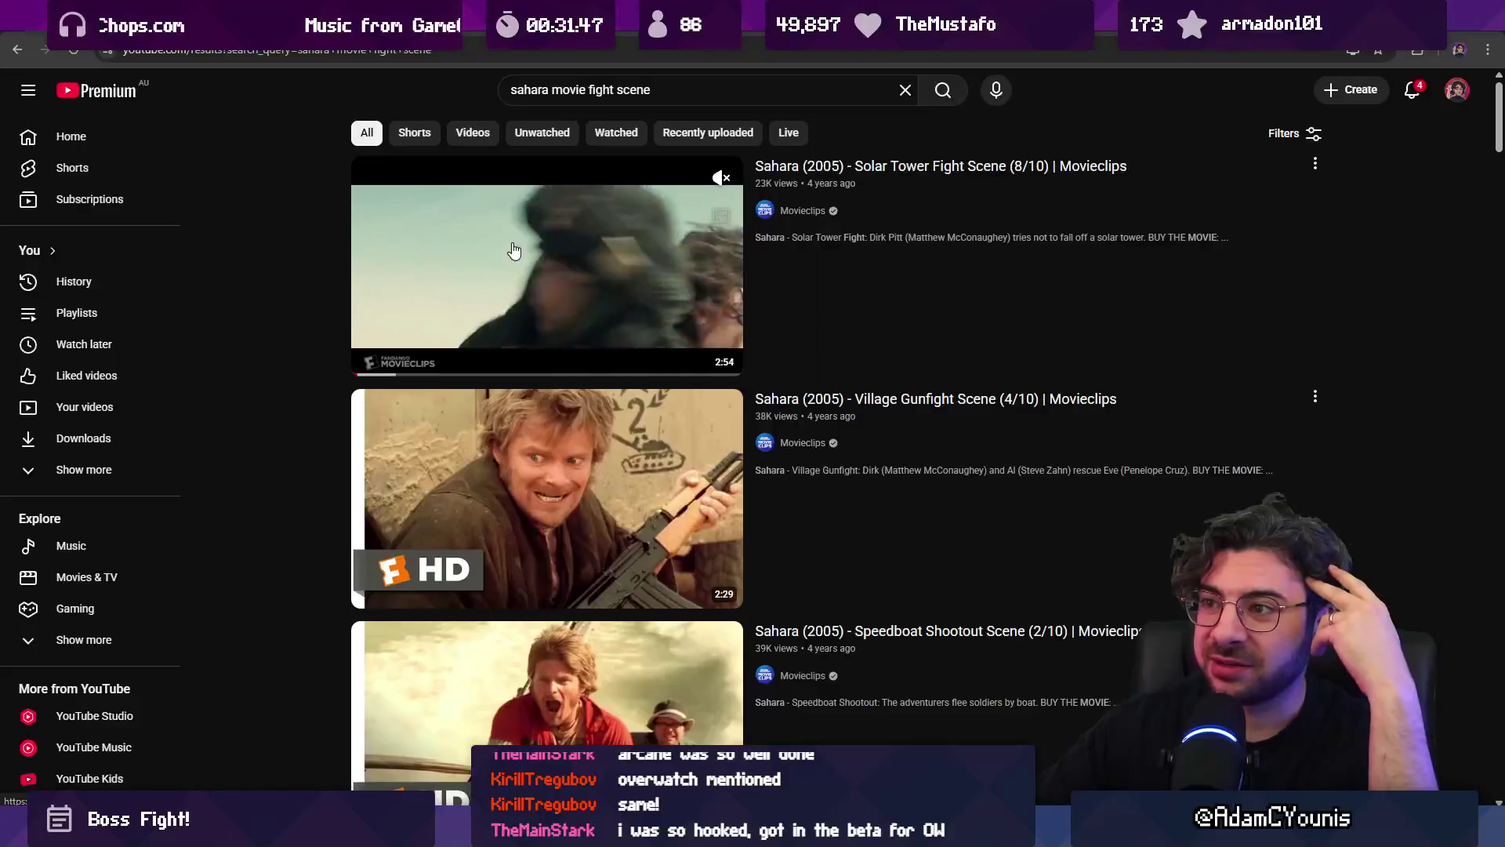
# Step: Play the Sahara (2005) Solar Tower Fight Scene clip and skip ahead to about 0:56
pyautogui.click(395, 284)
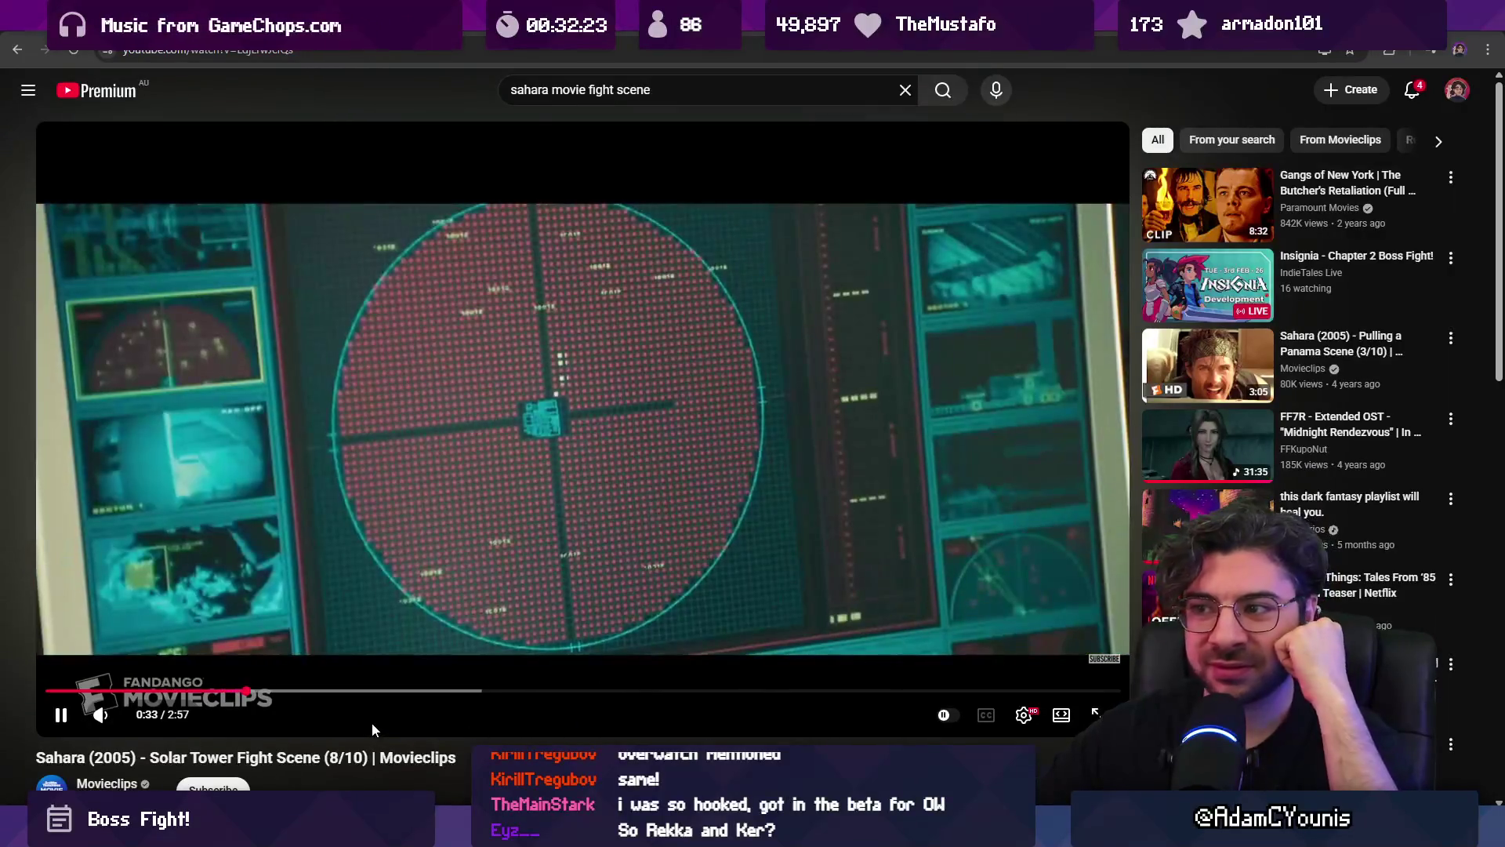
pyautogui.press('Right')
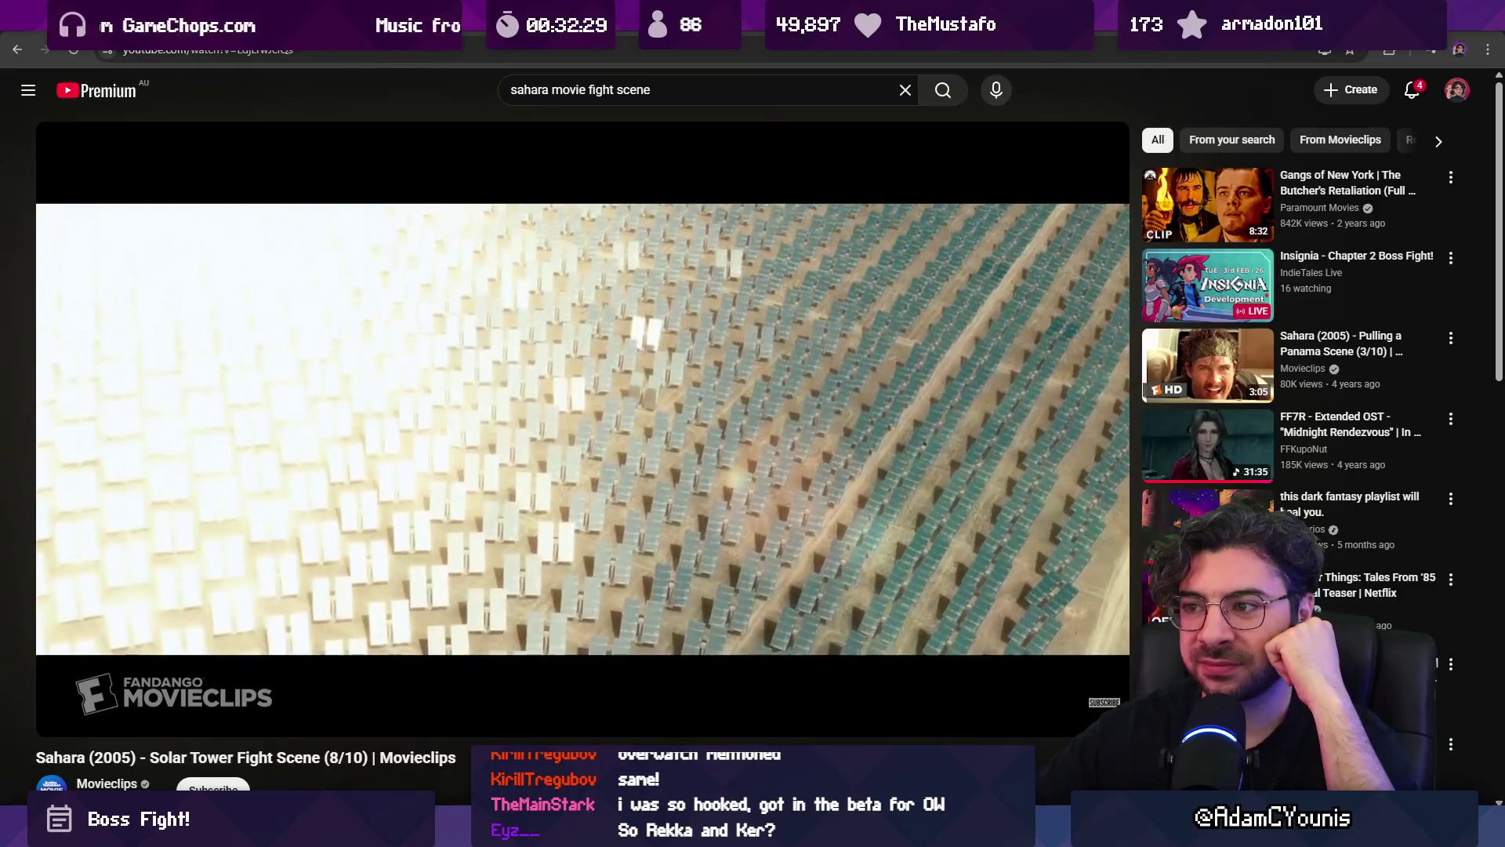
pyautogui.click(372, 691)
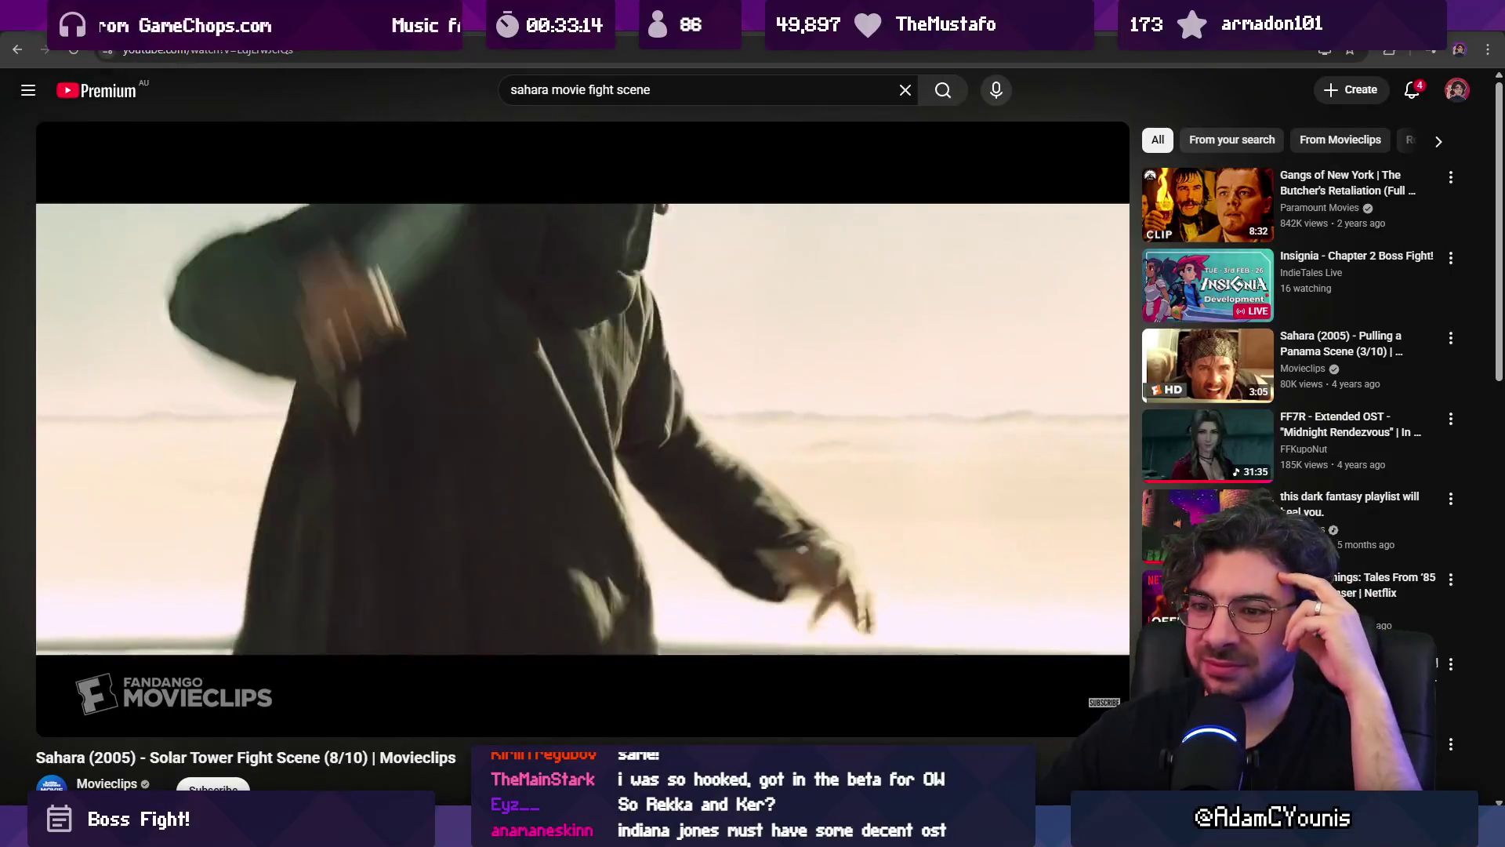
# Step: Let the Sahara clip play past 1:36, then select its web address to copy
pyautogui.moveTo(575, 504)
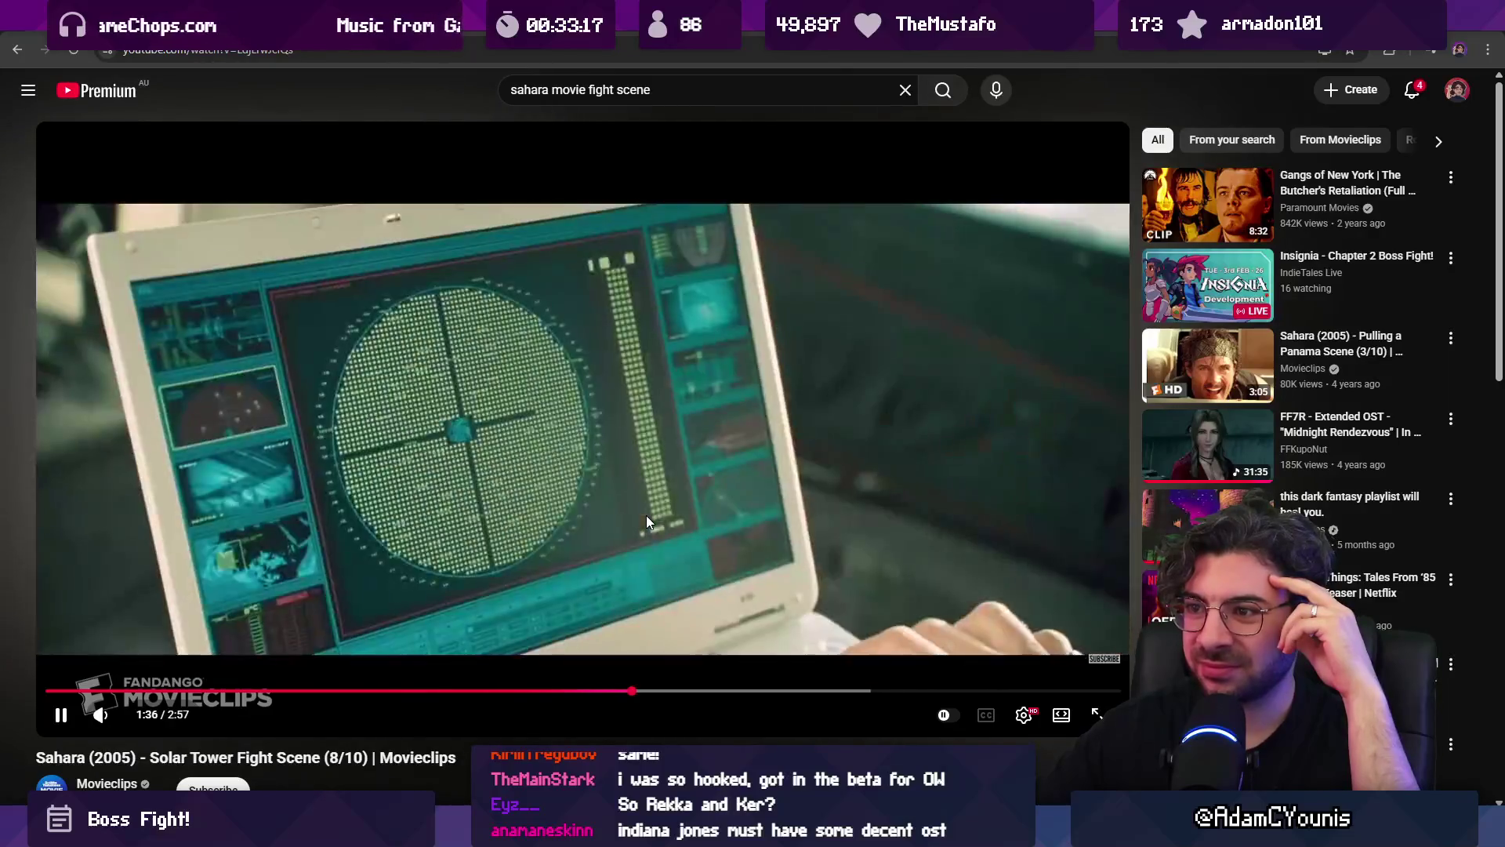
pyautogui.click(460, 54)
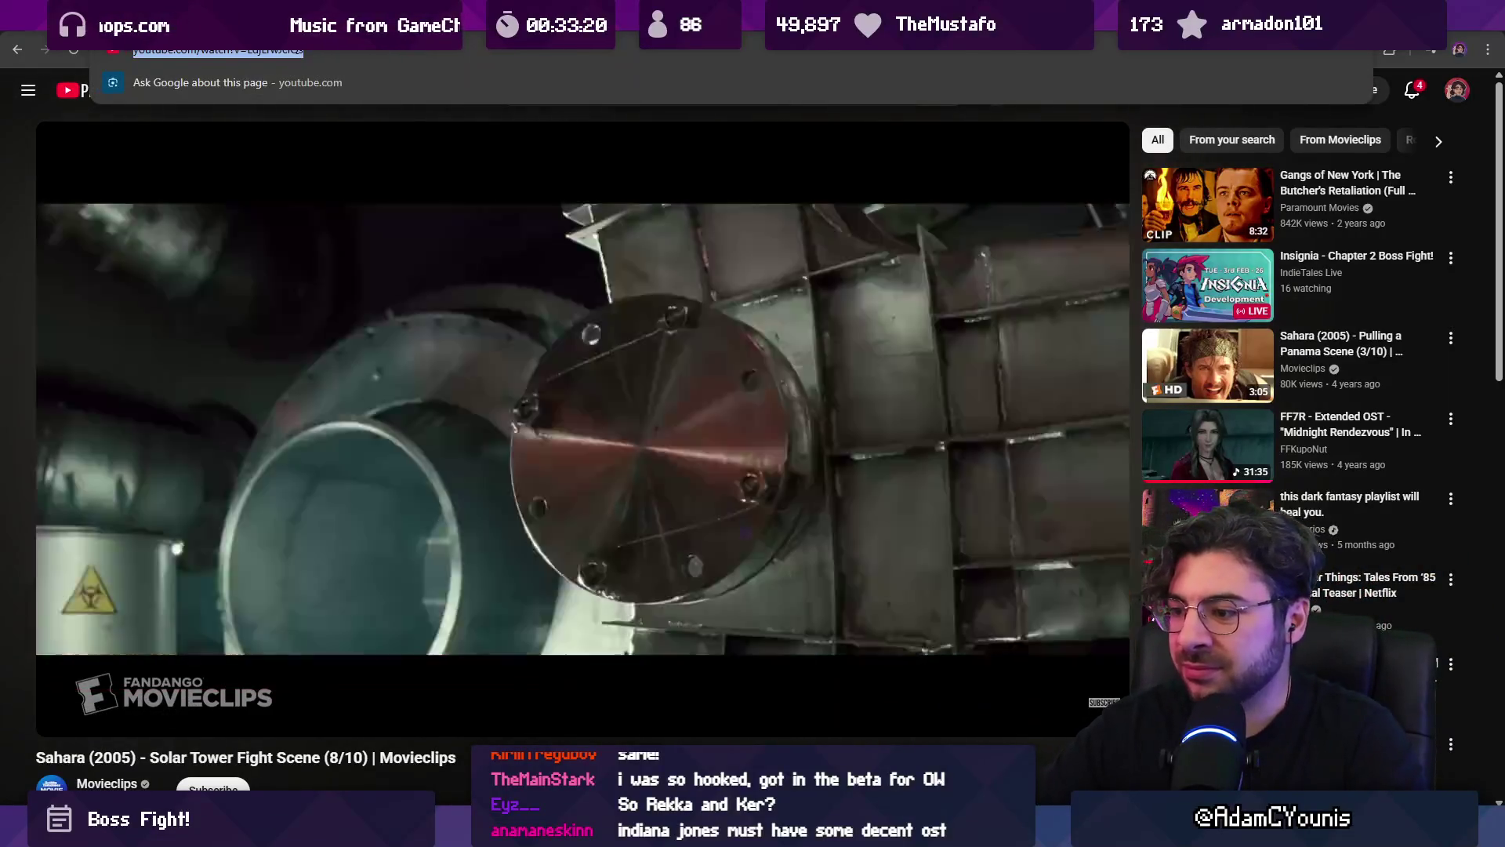
# Step: Paste the Sahara Solar Tower clip as a video card beneath the Medjai Boat Attack card
pyautogui.moveTo(770, 830)
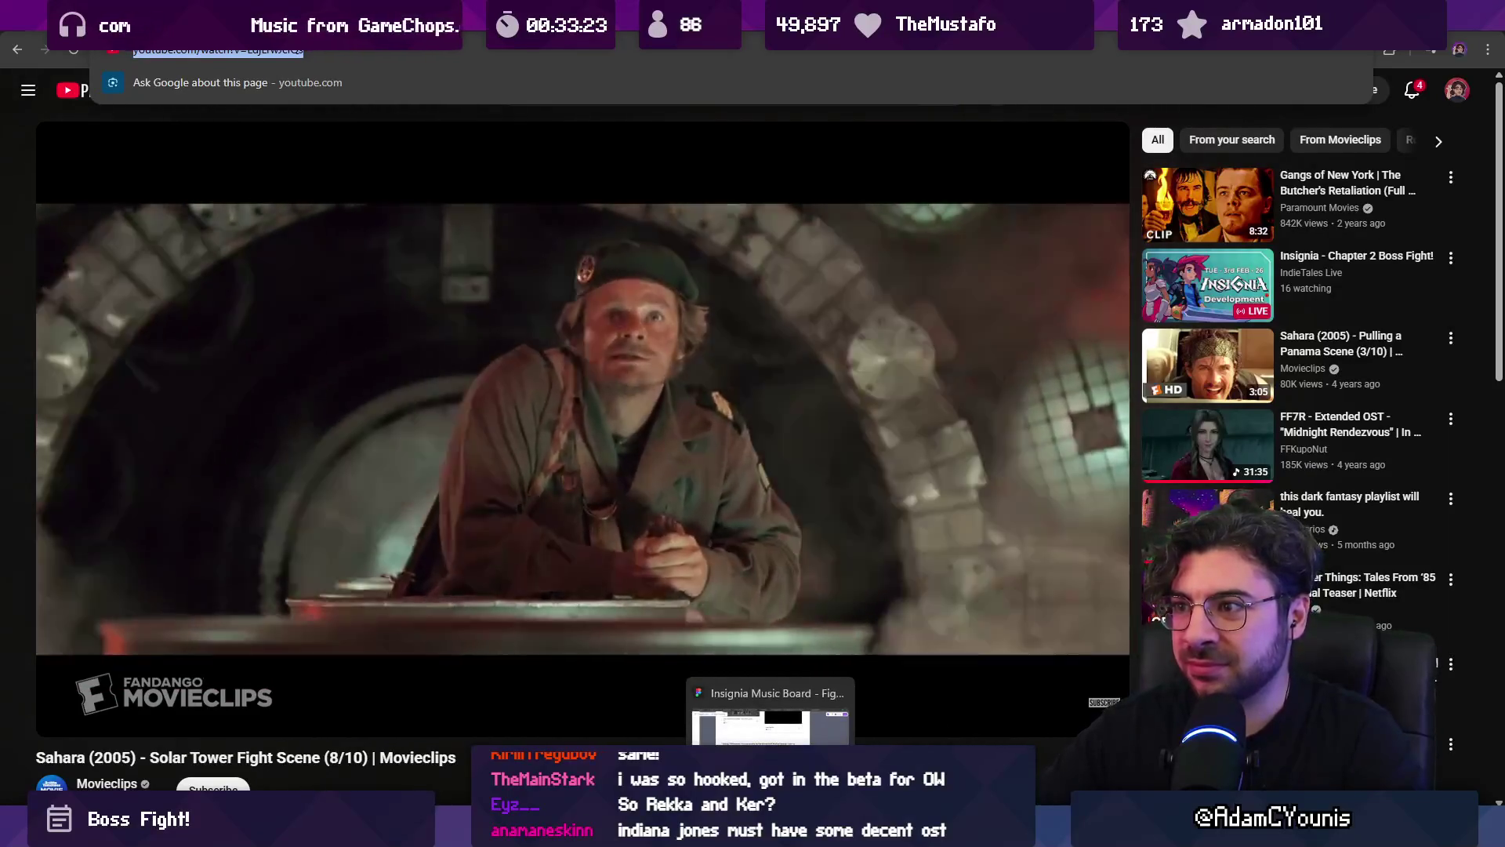
pyautogui.click(770, 722)
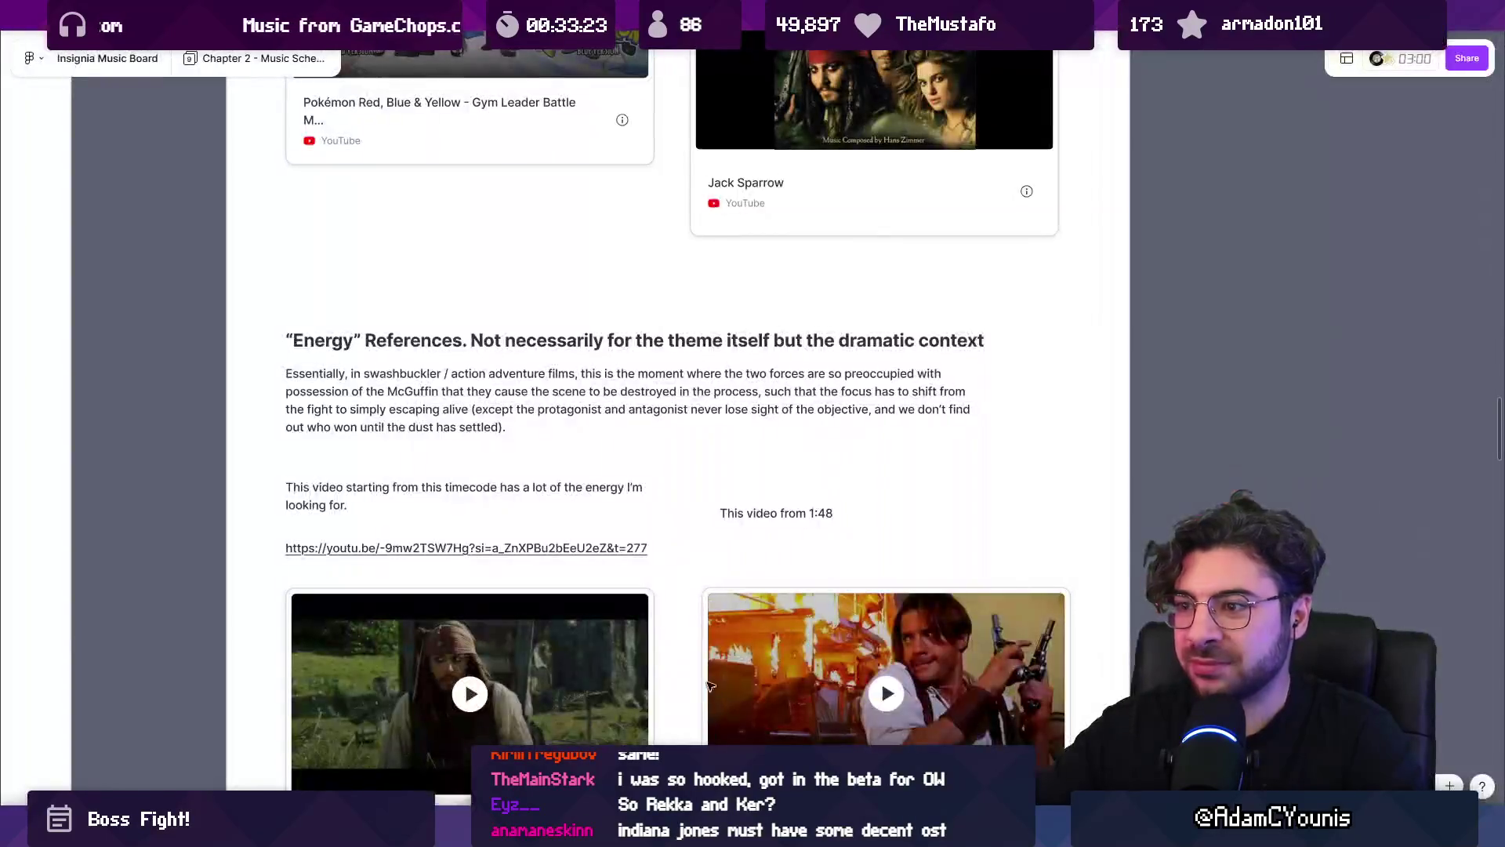
pyautogui.keyDown('ctrl'); pyautogui.scroll(-5, 700, 516); pyautogui.keyUp('ctrl')
pyautogui.scroll(-2, 690, 564)
pyautogui.keyDown('ctrl'); pyautogui.scroll(5, 687, 602); pyautogui.keyUp('ctrl')
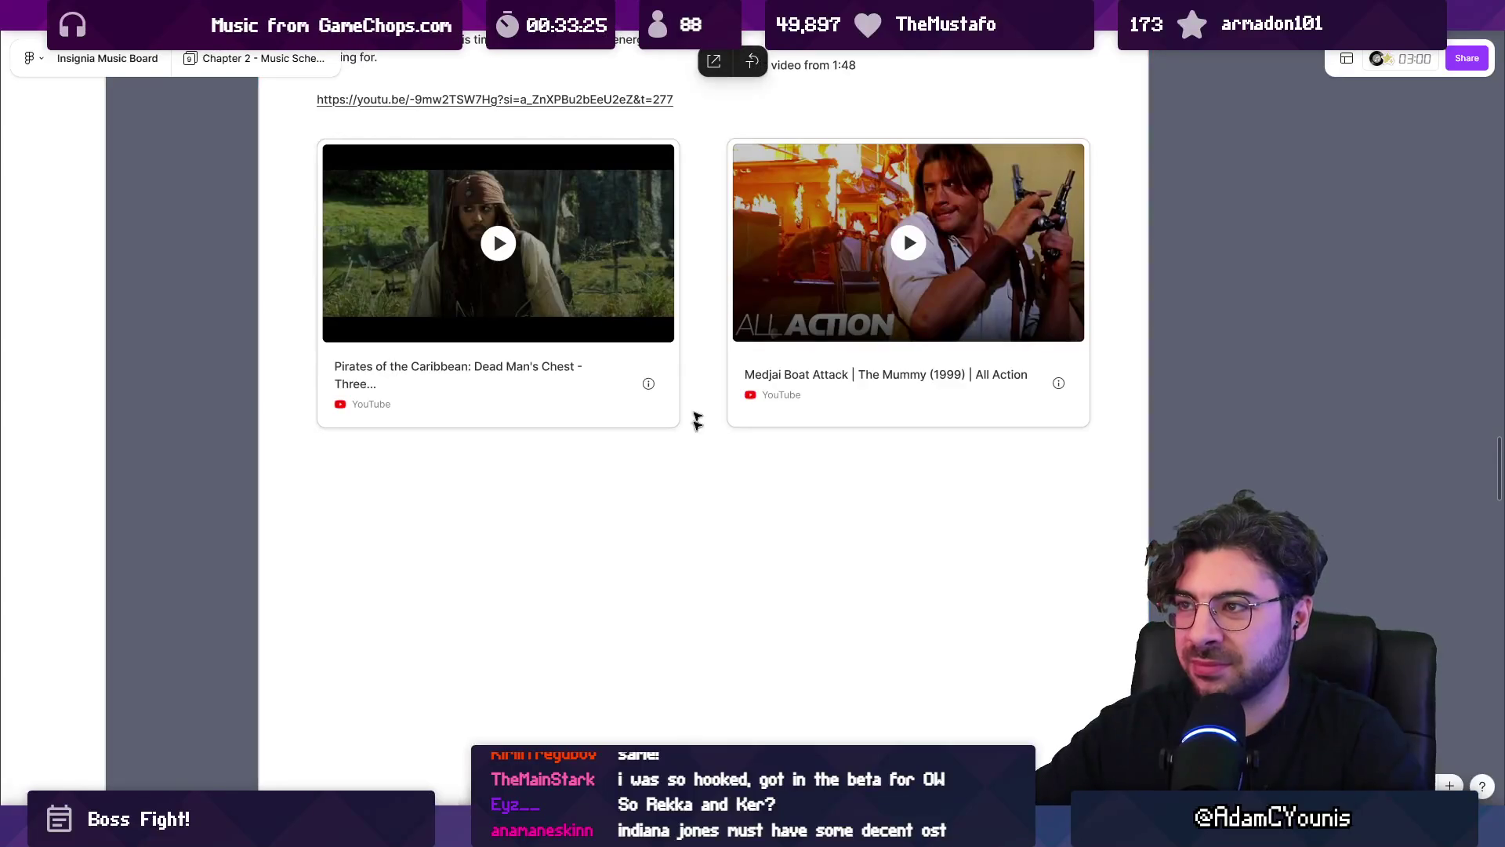
pyautogui.hotkey('ctrl', 'v')
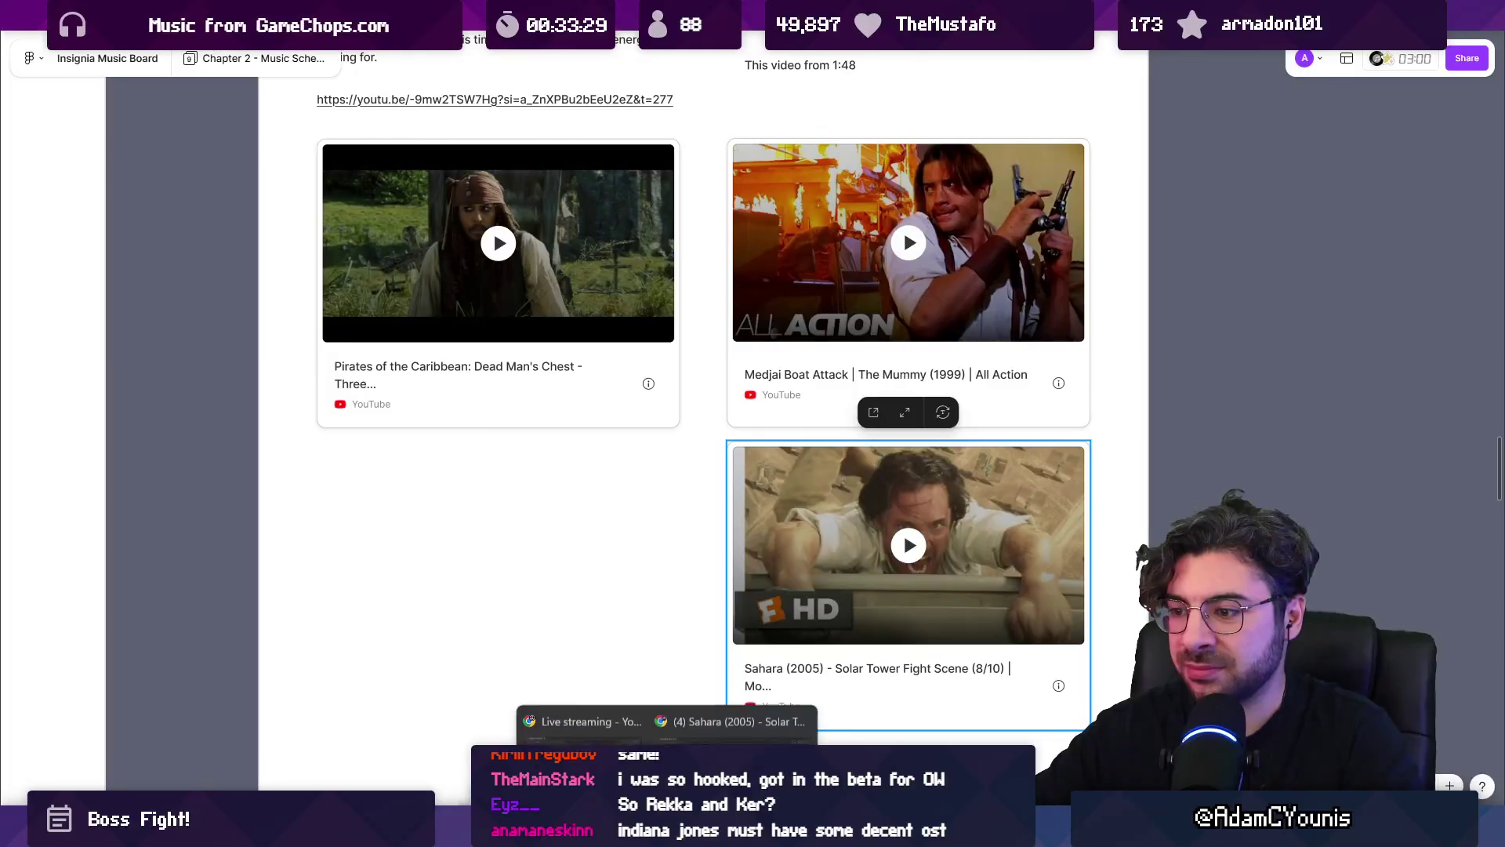
pyautogui.click(737, 731)
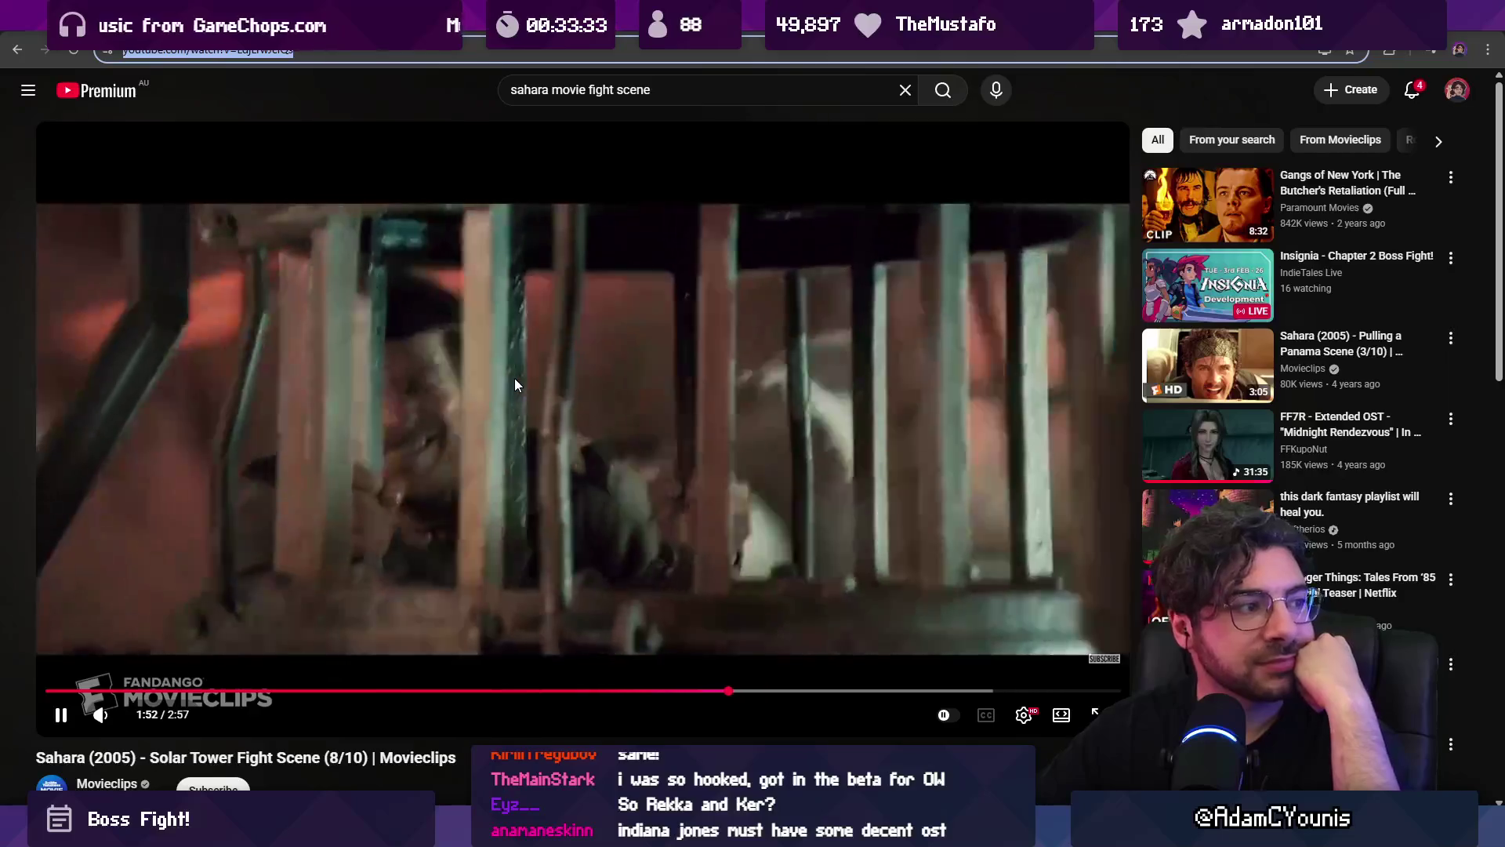
# Step: Pause the Sahara clip, search 'kingdom of the crystal skull jeep scene', and open the Jeep Sword Fight result
pyautogui.click(515, 378)
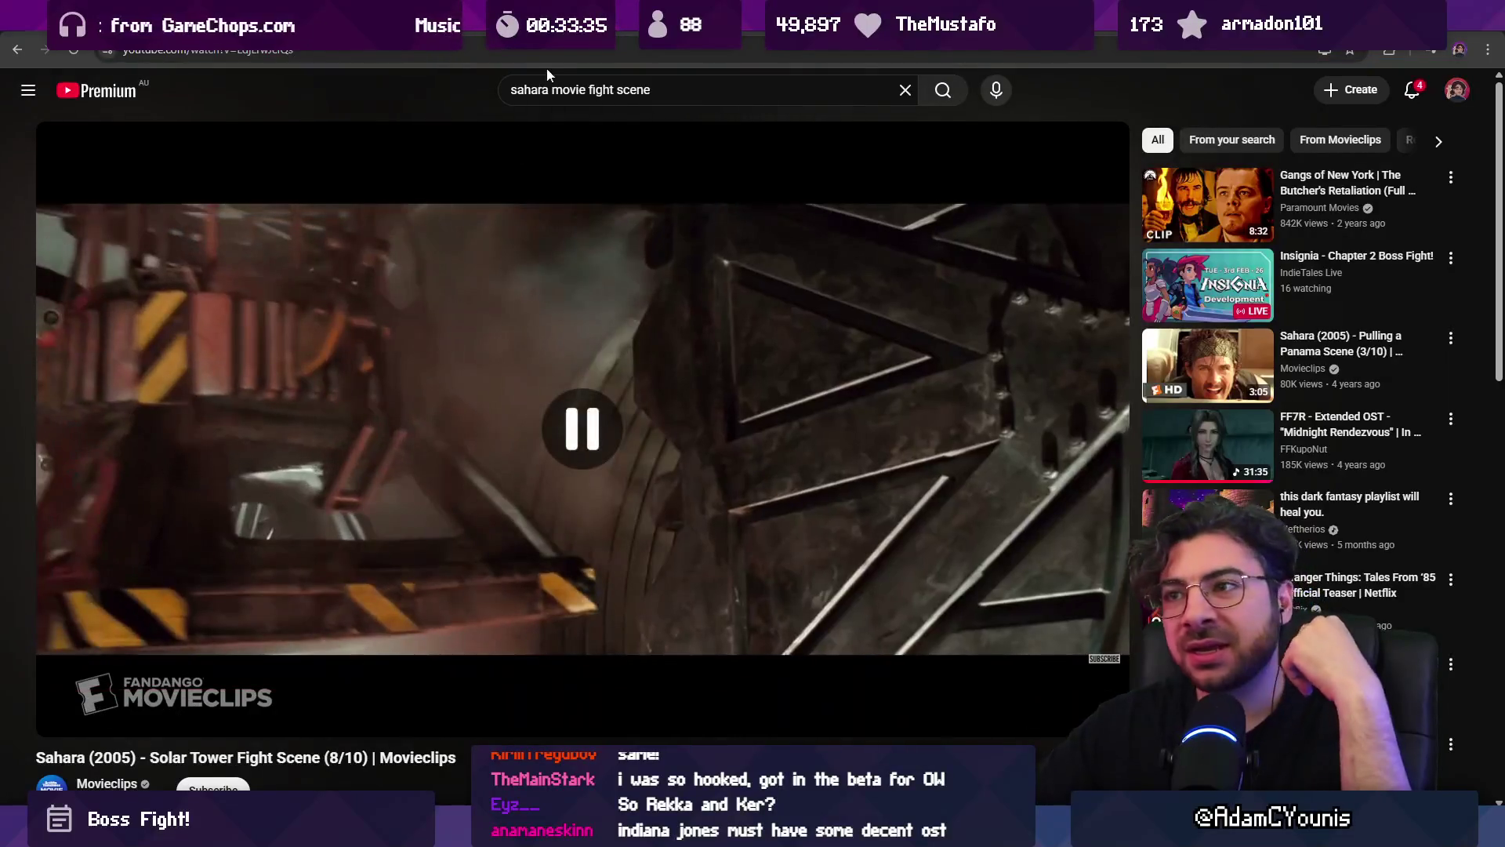
pyautogui.tripleClick(556, 90)
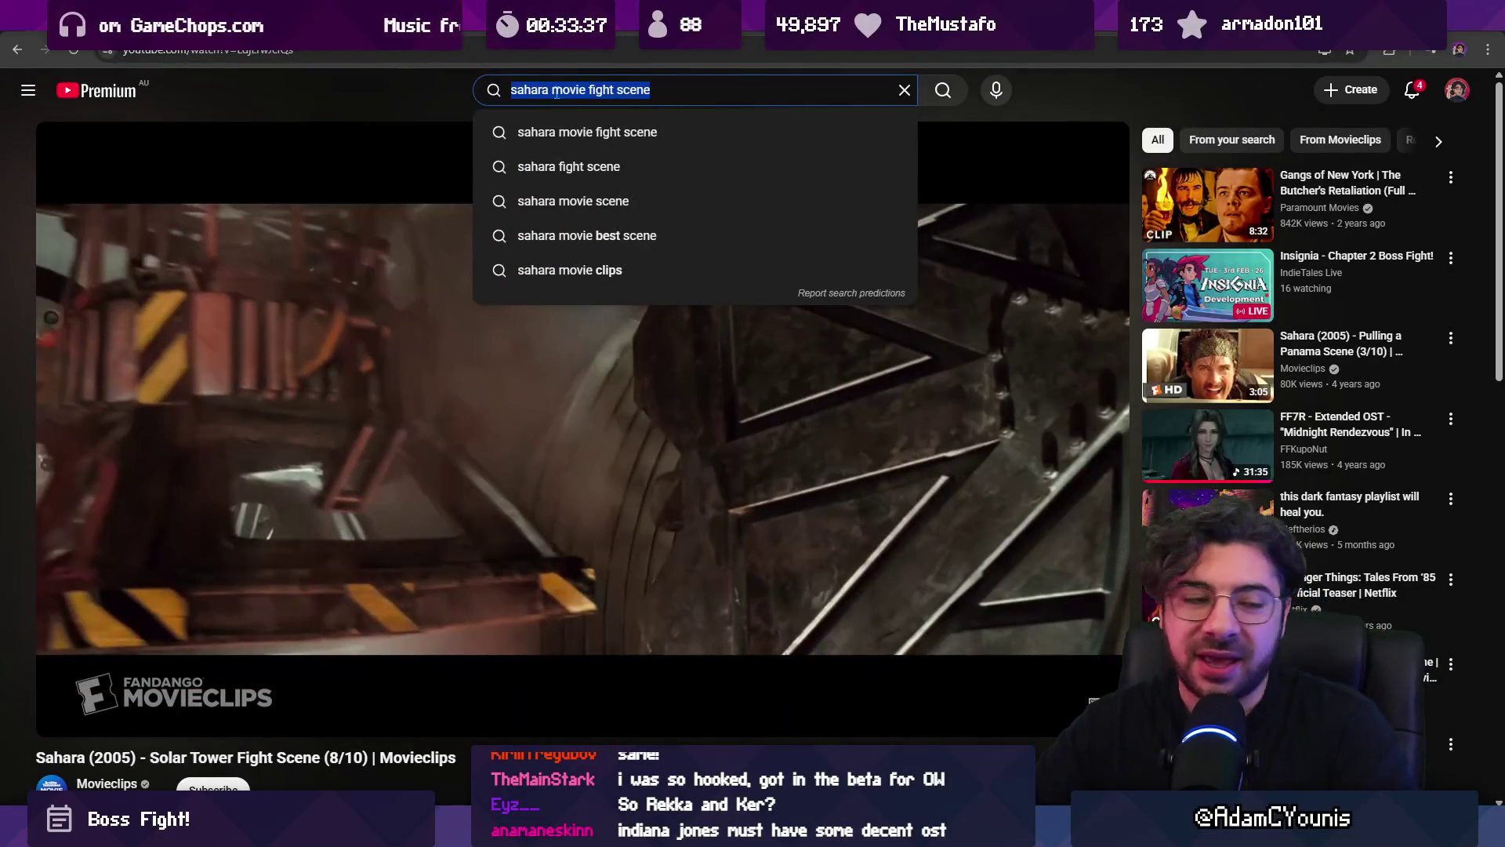
pyautogui.write('kingdom of the crystal skull kjee')
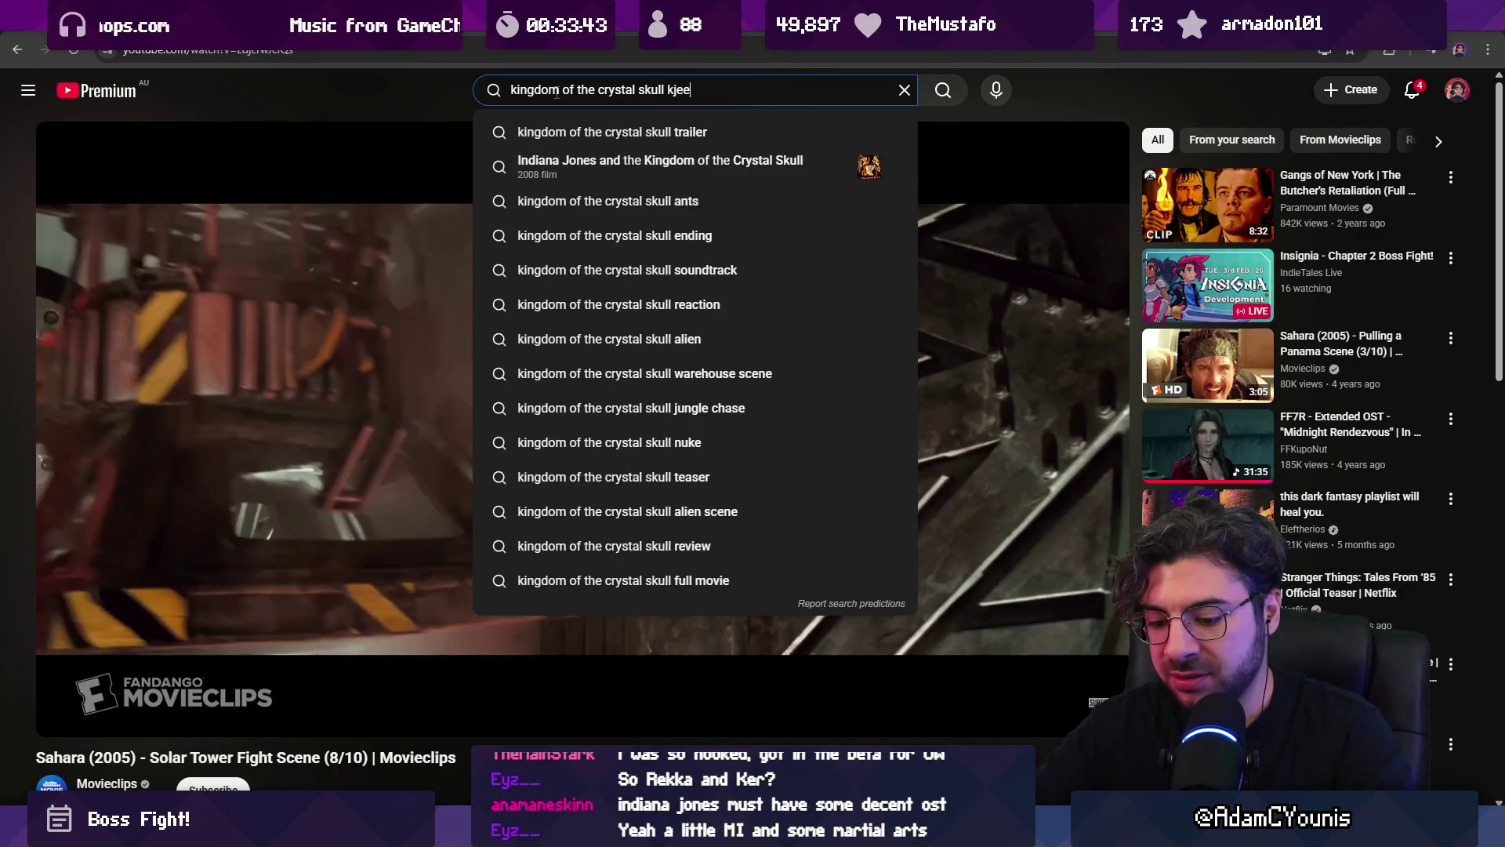
pyautogui.press('BackSpace')
pyautogui.press('BackSpace')
pyautogui.press('BackSpace')
pyautogui.write('je')
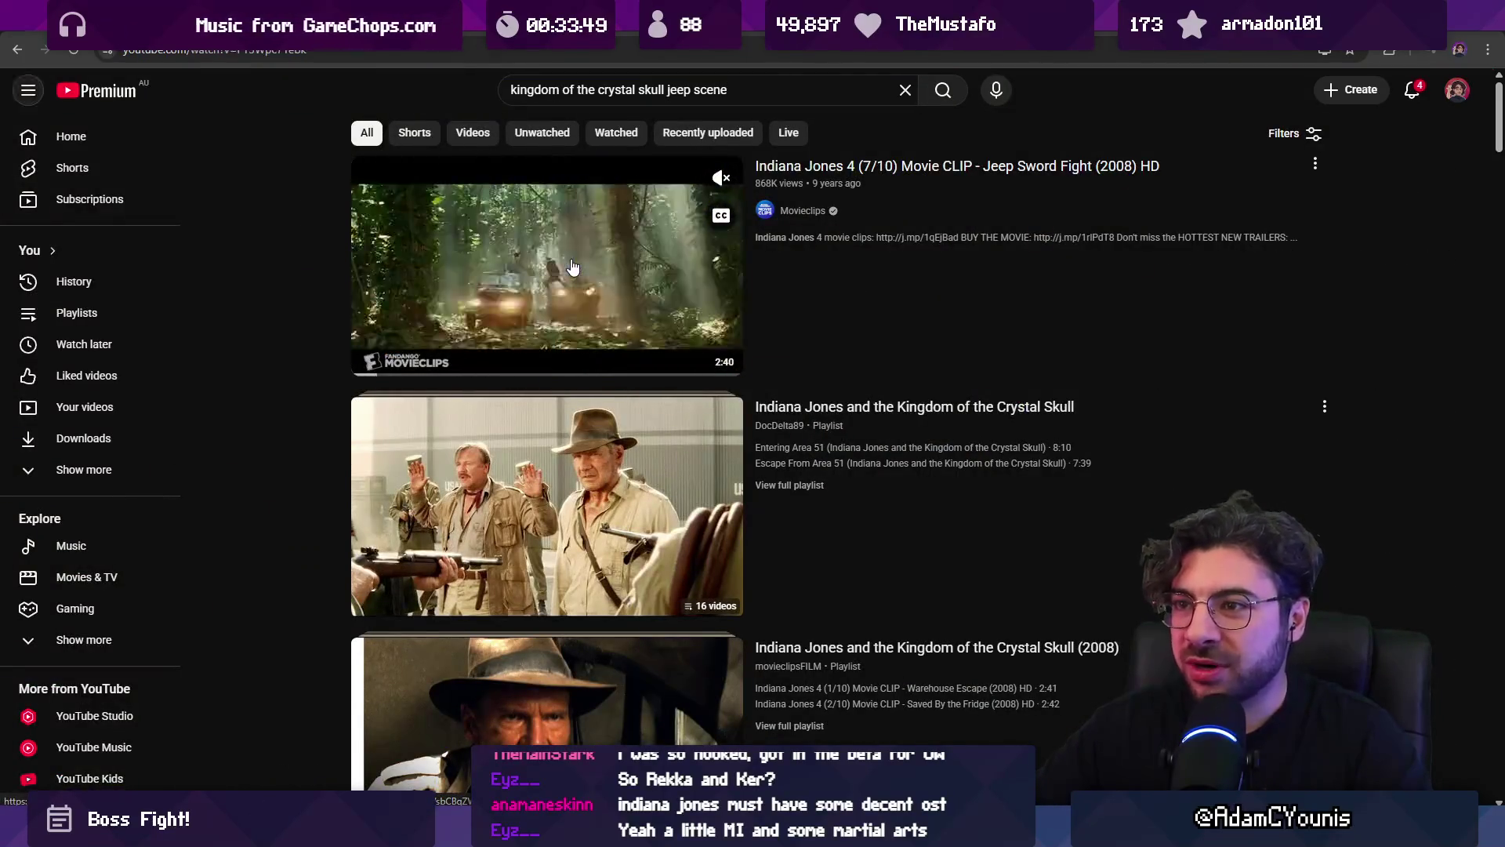
pyautogui.click(573, 265)
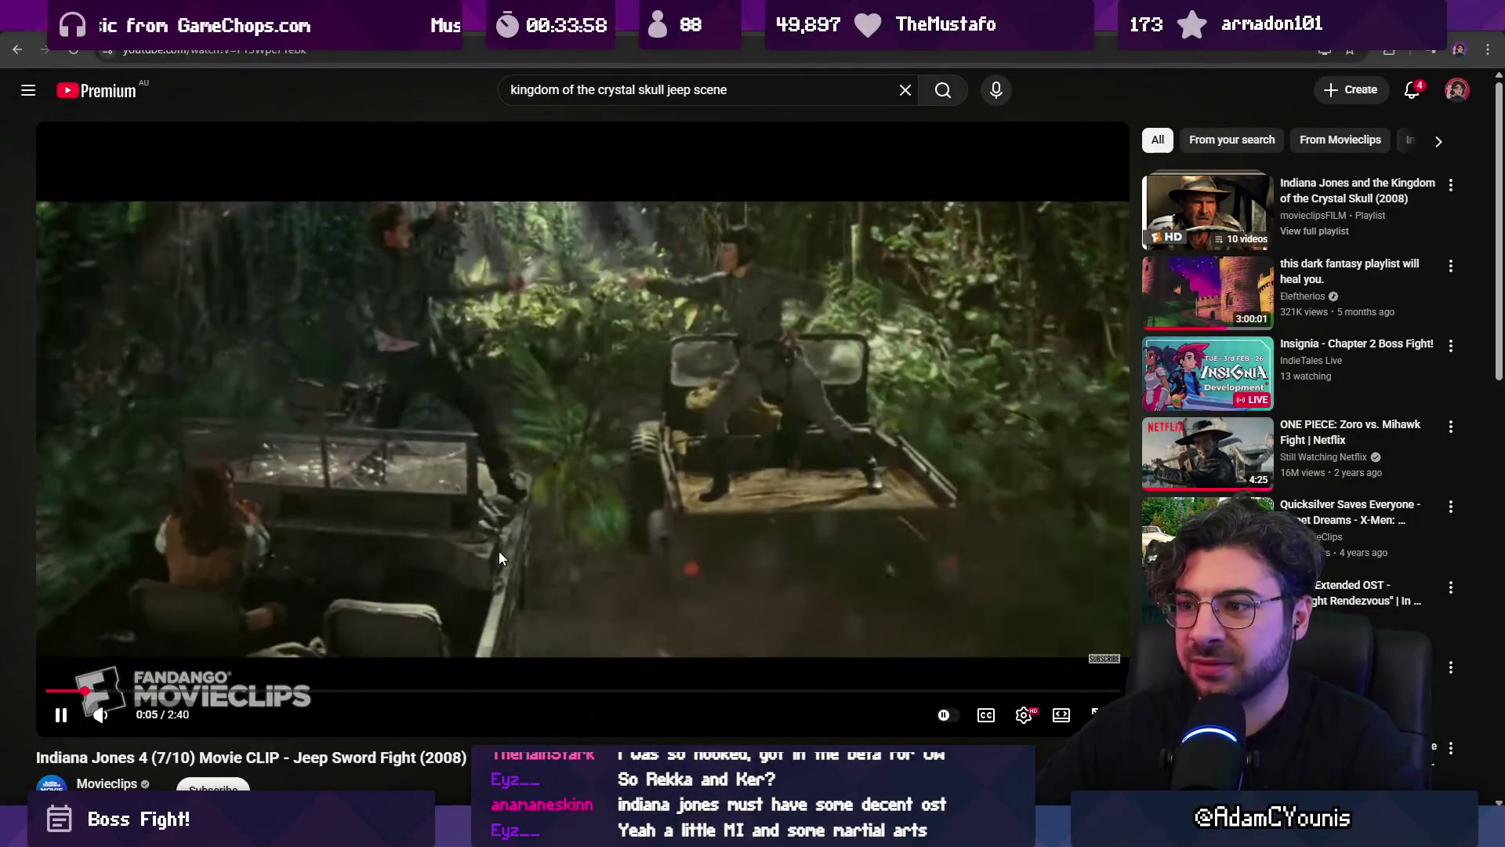
# Step: Restart the Indiana Jones 4 Jeep Sword Fight clip from 0:00 and watch it to about 1:51
pyautogui.moveTo(35, 692); pyautogui.dragTo(39, 692)
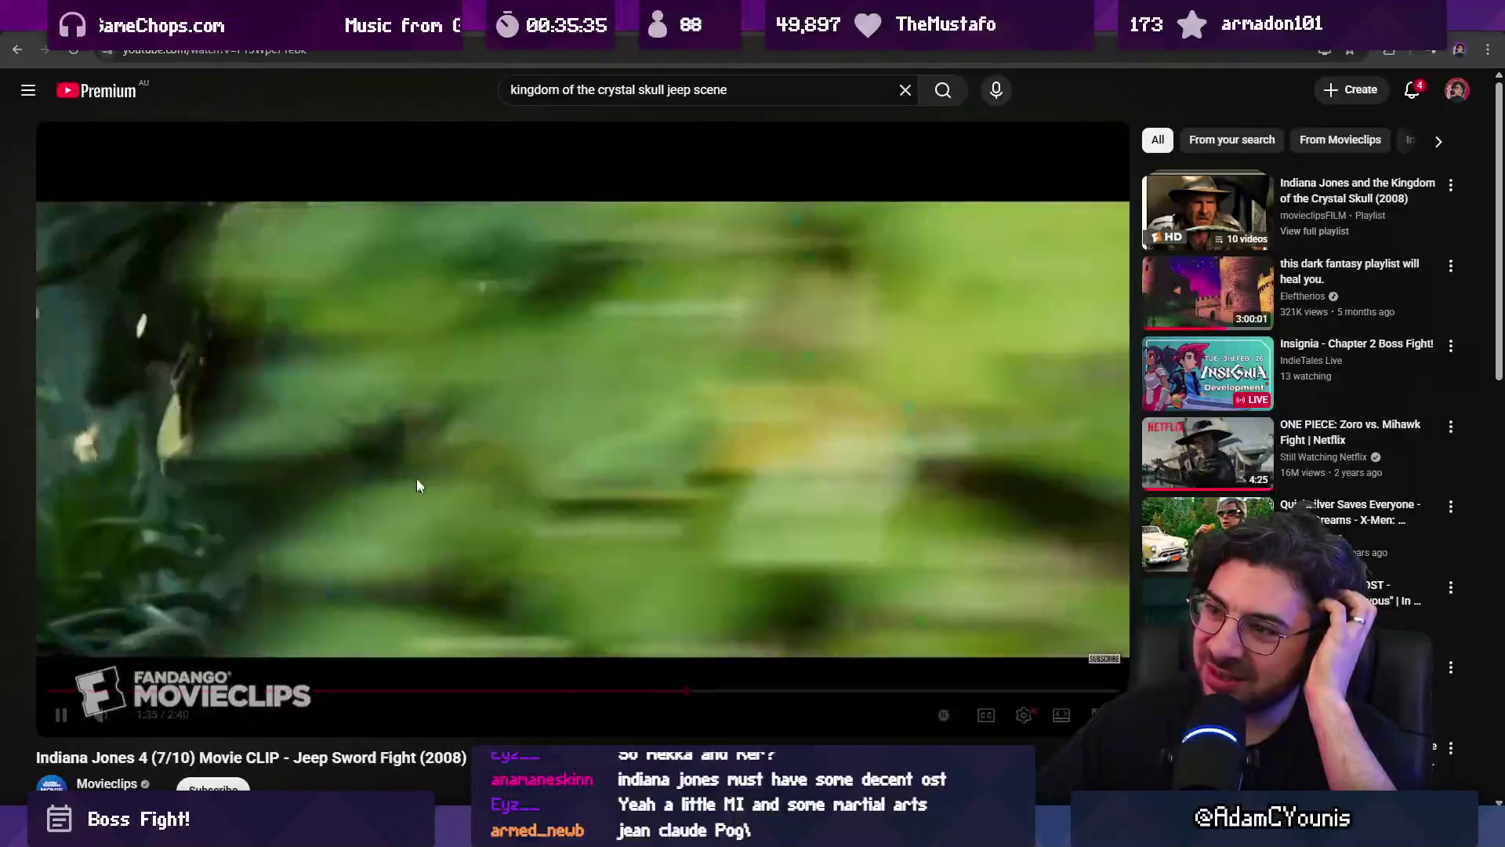
pyautogui.click(415, 474)
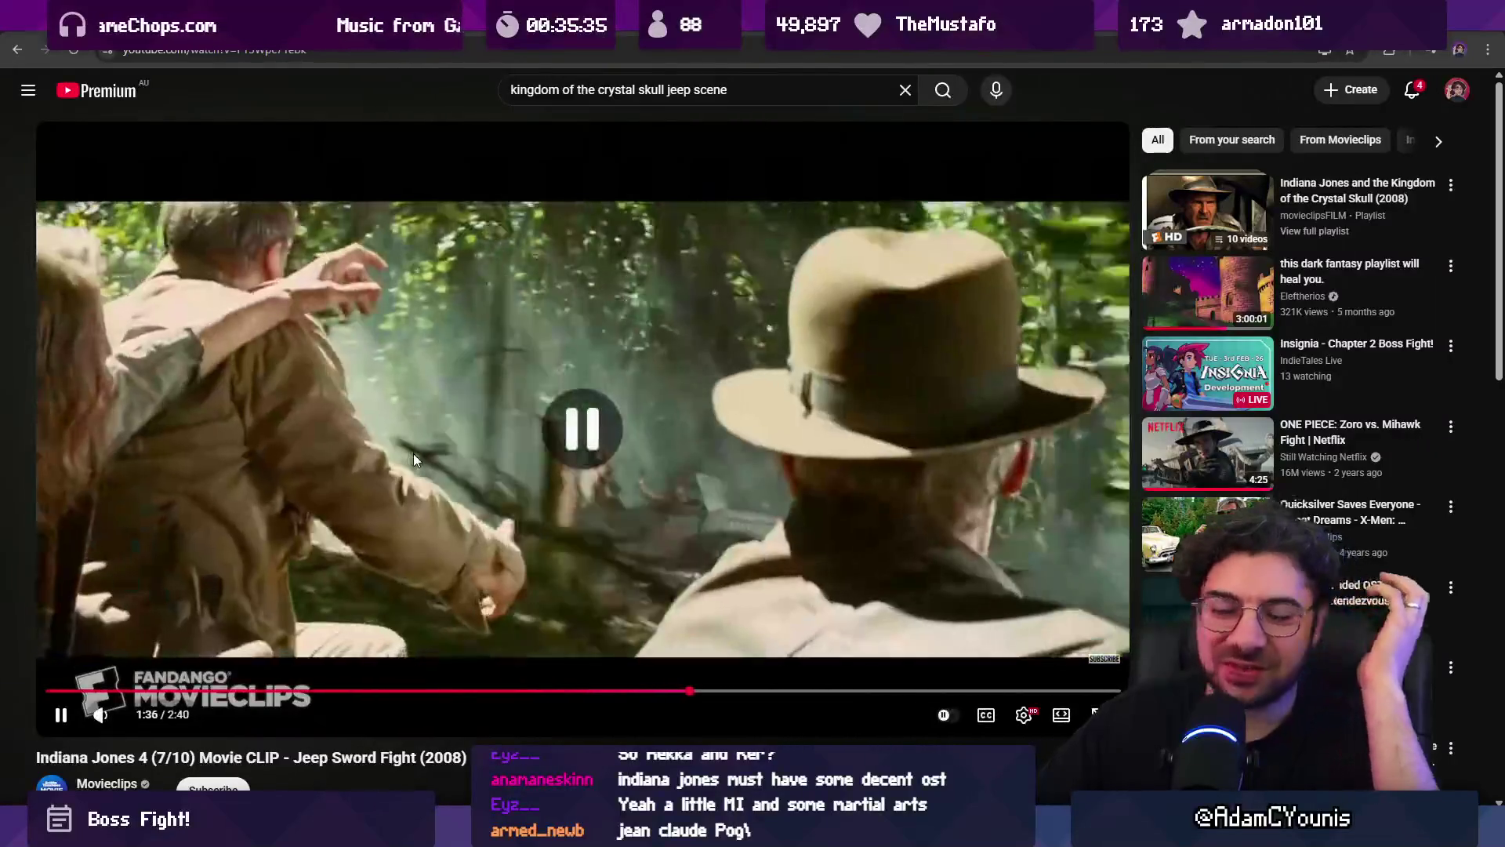
pyautogui.click(415, 469)
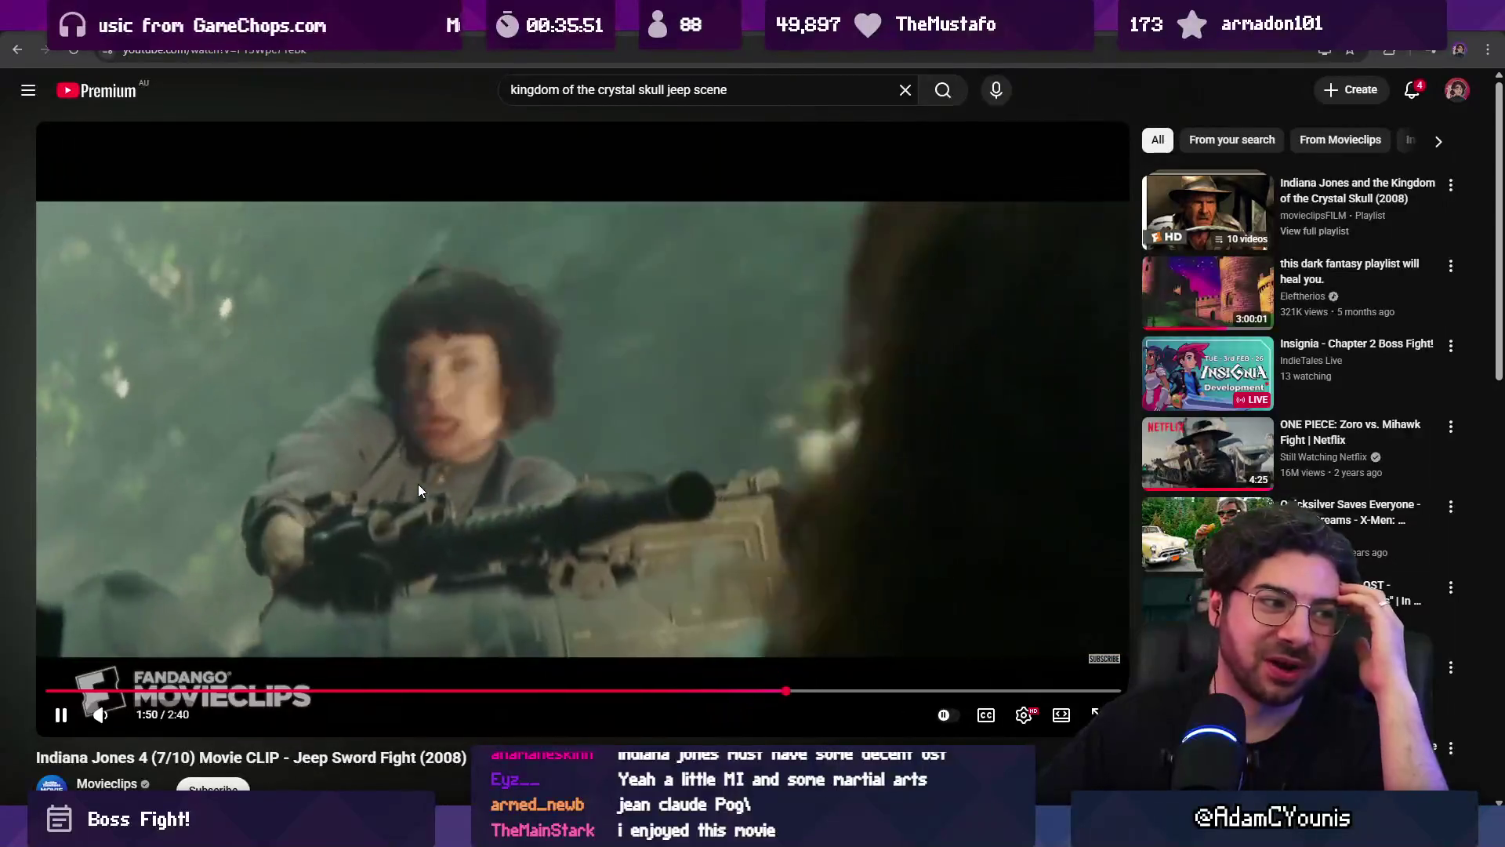
pyautogui.click(420, 483)
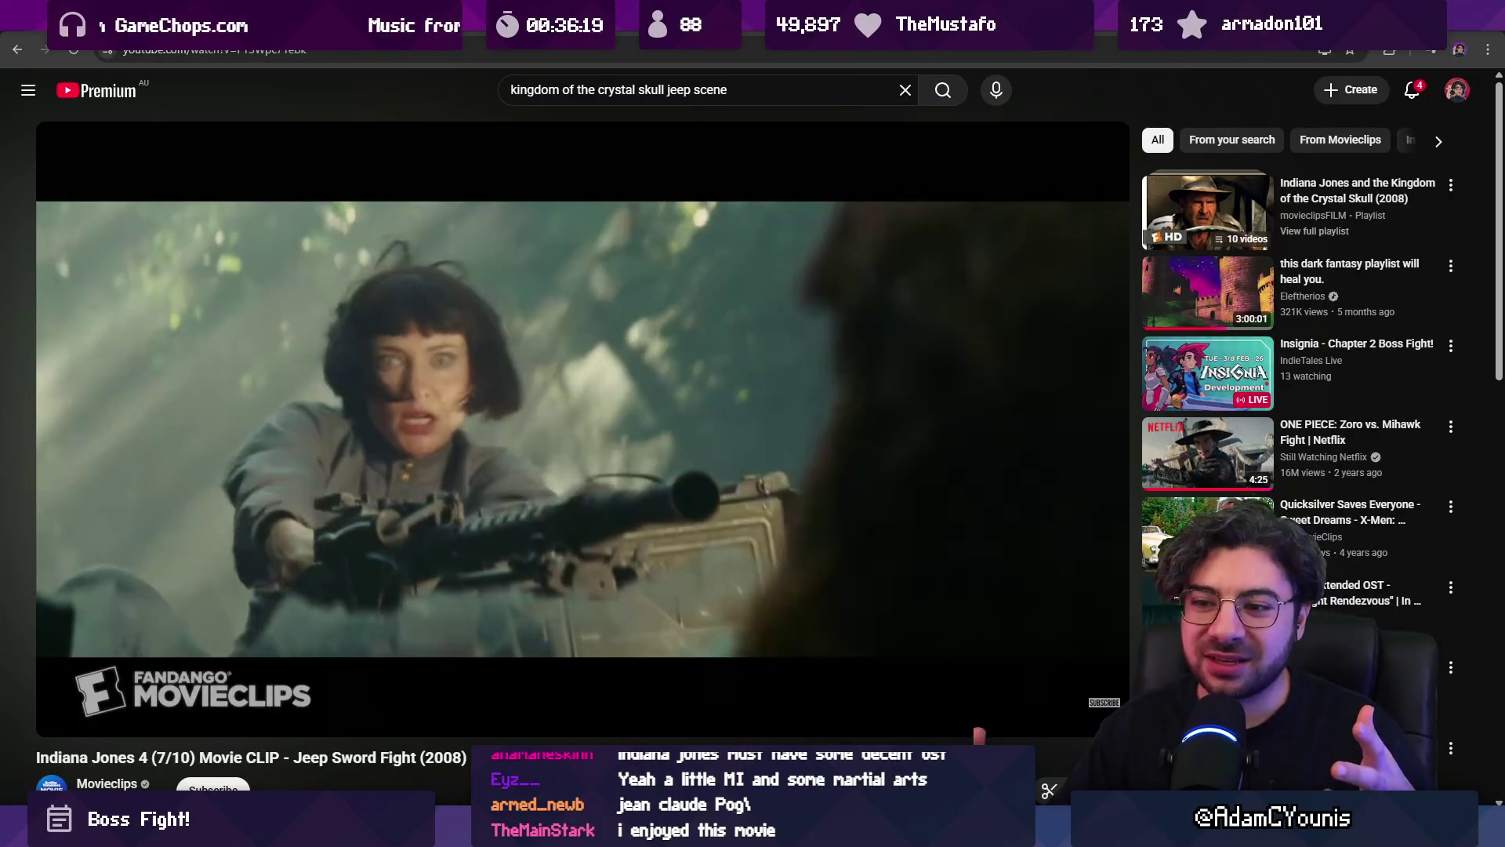
# Step: Play the jeep sword fight clip to its 2:13 end screen, then return to the Insignia Music Board
pyautogui.moveTo(586, 532)
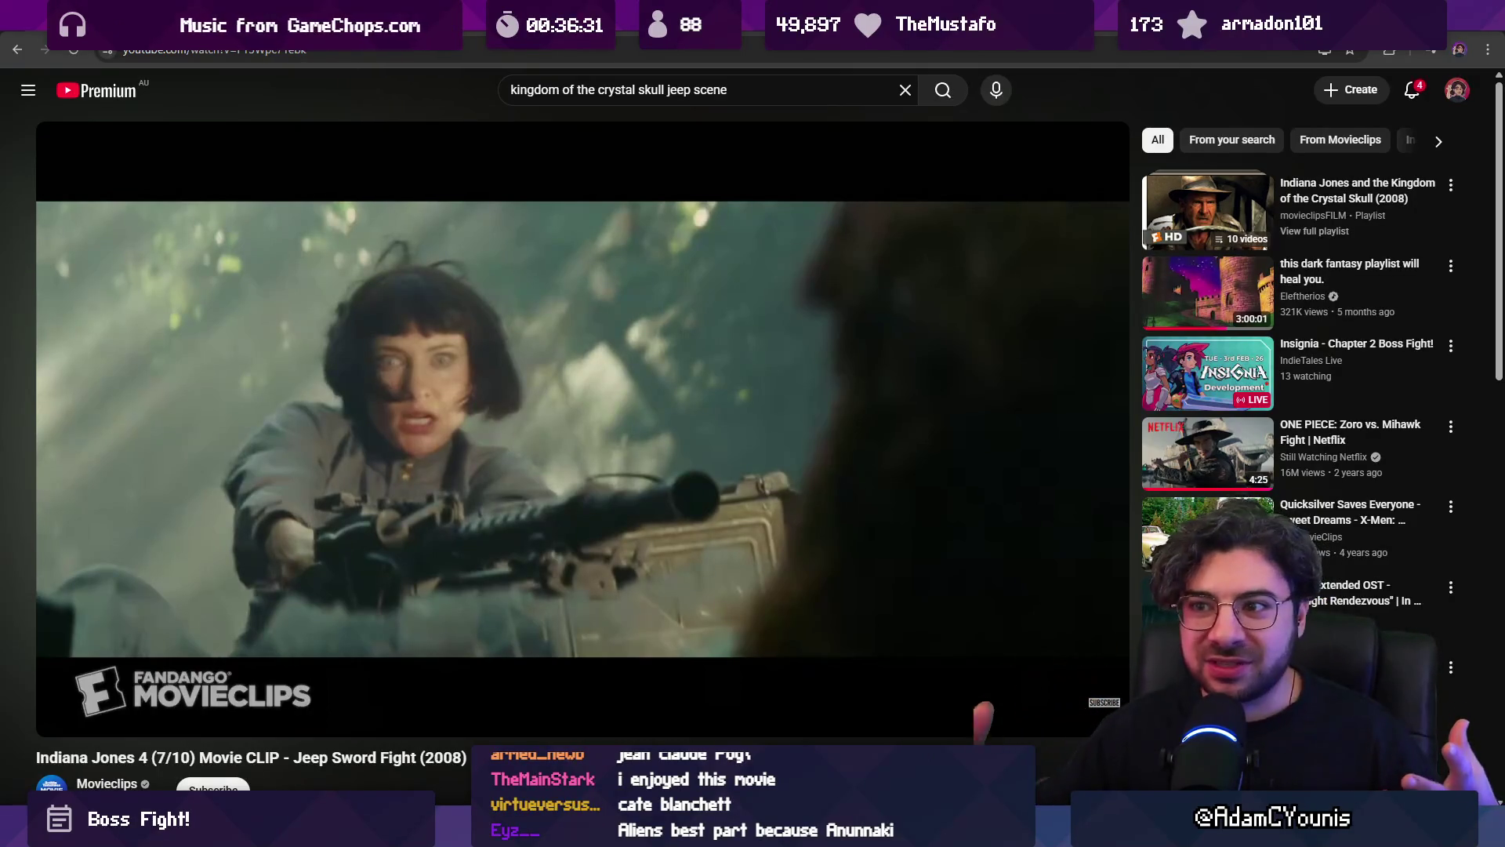
pyautogui.click(518, 477)
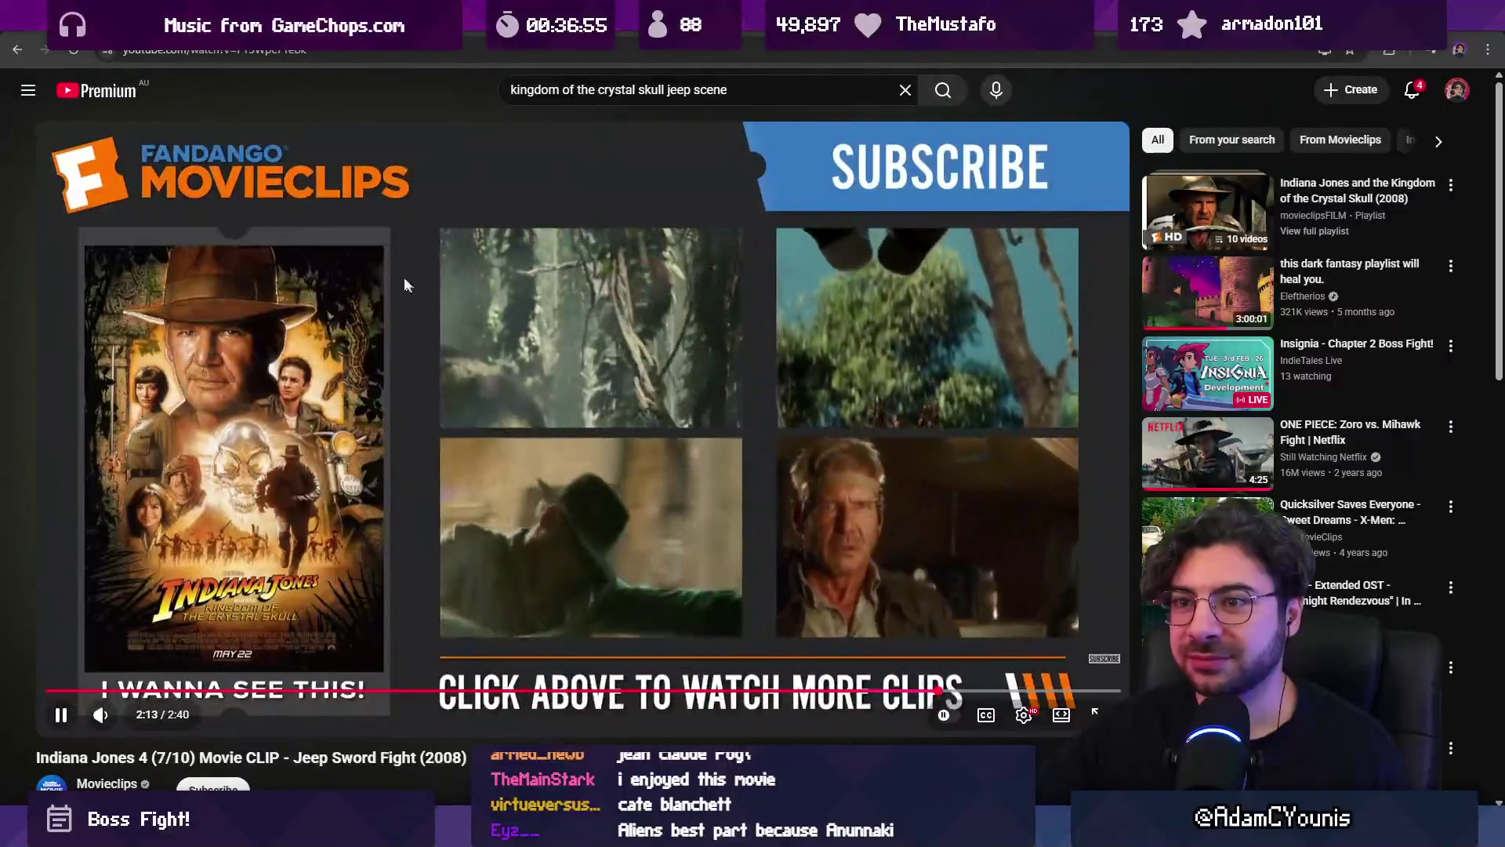
pyautogui.hotkey('alt', 'Tab')
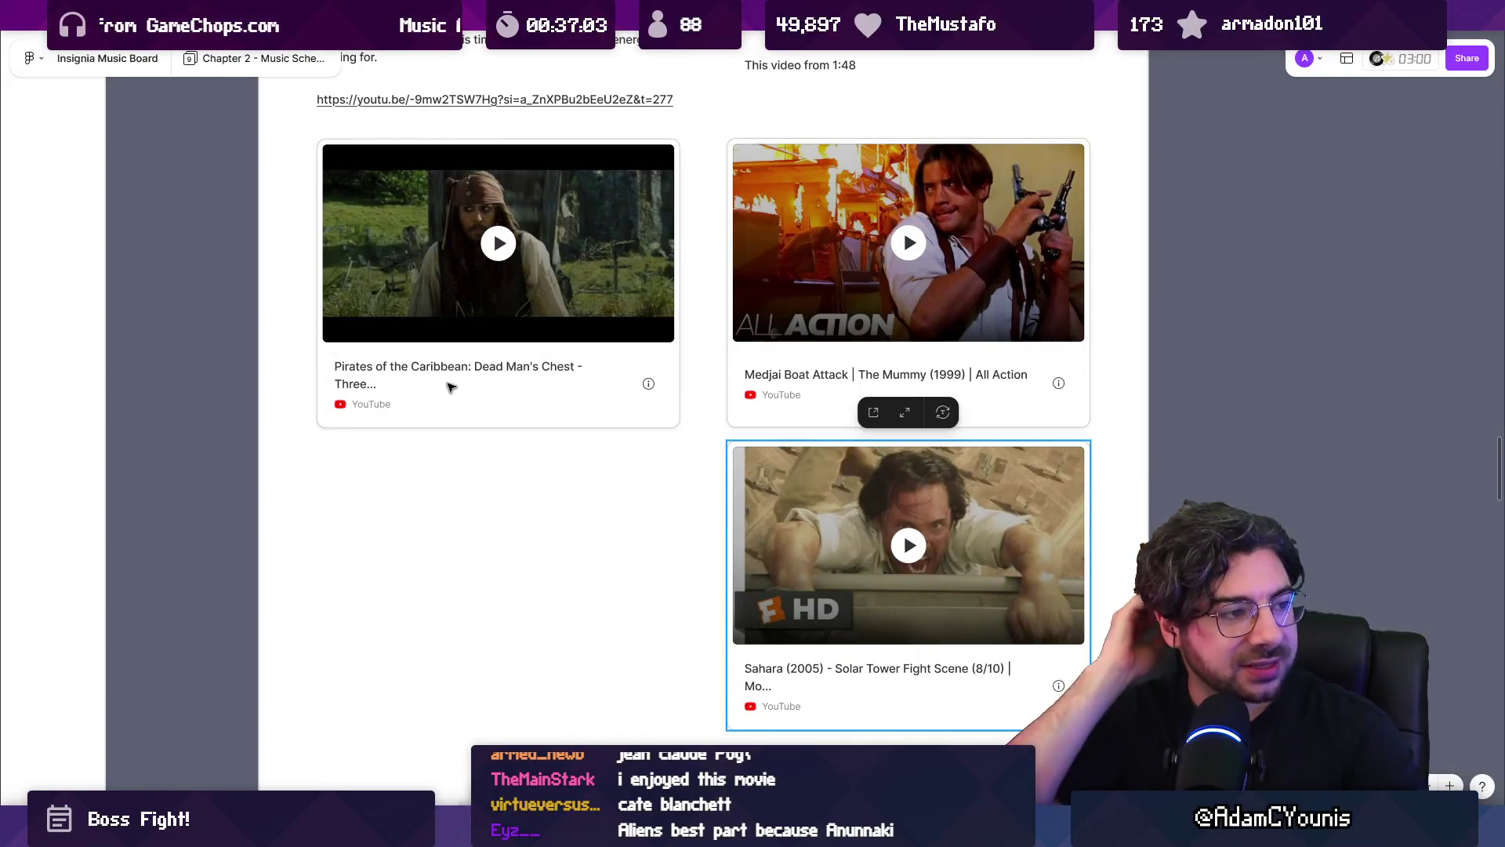
# Step: Zoom and pan the board, then select the boss-fight page with the Phase notes
pyautogui.scroll(-5, 487, 488)
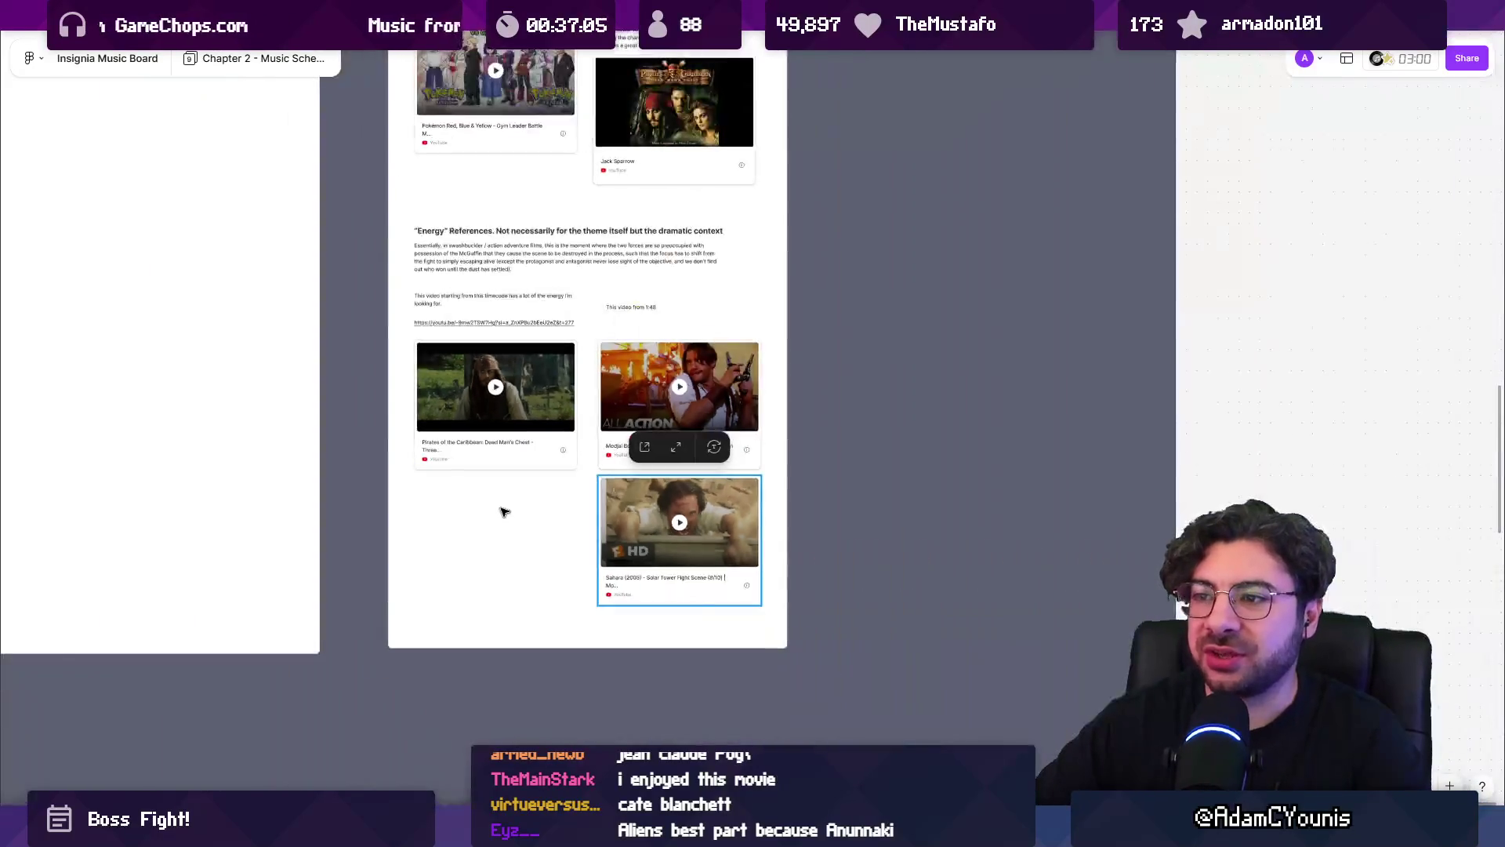
pyautogui.scroll(5, 510, 502)
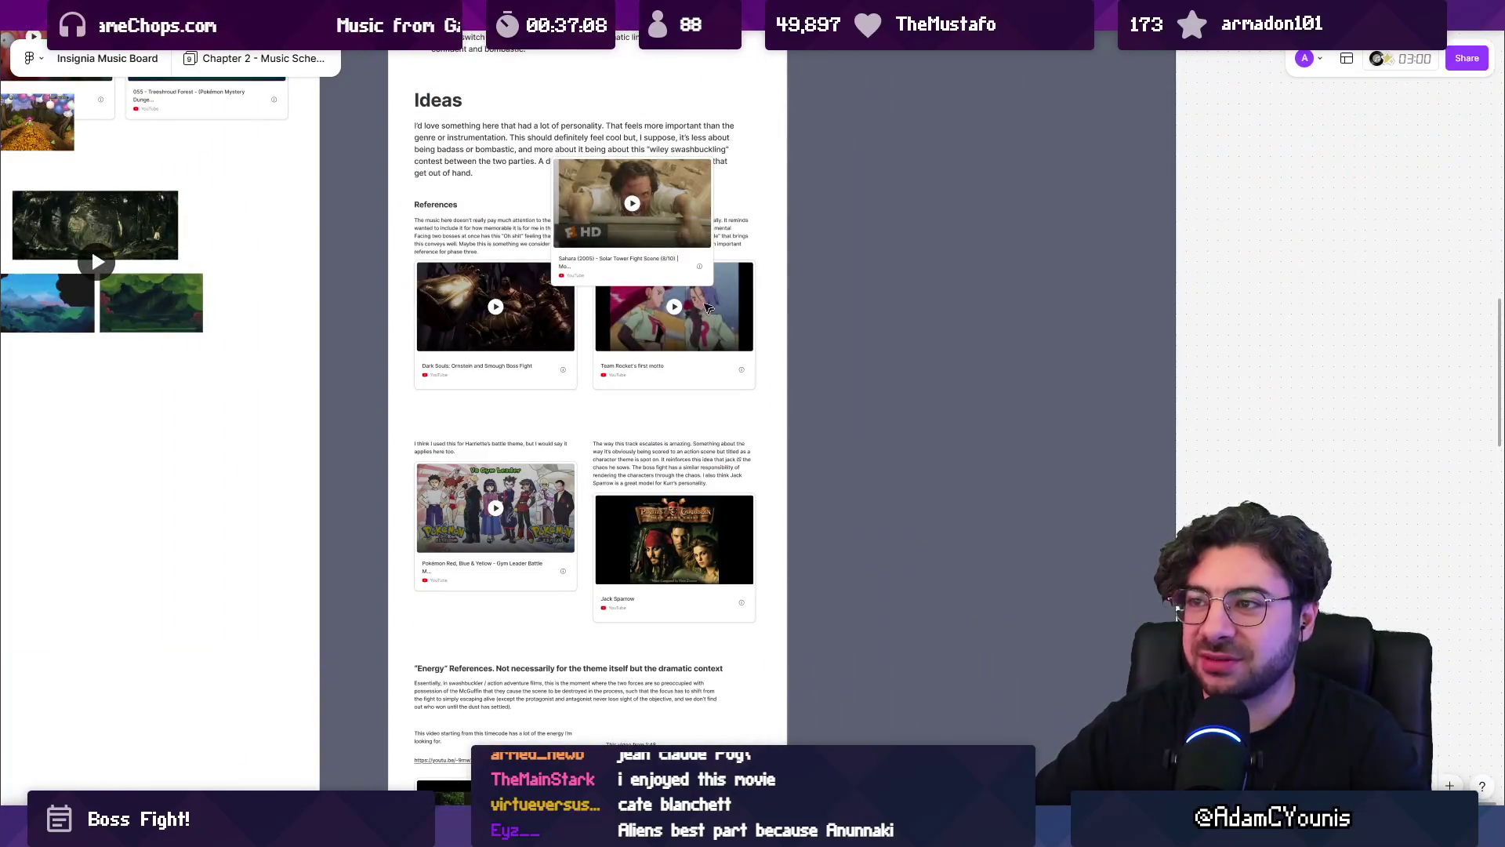
pyautogui.scroll(-3, 897, 343)
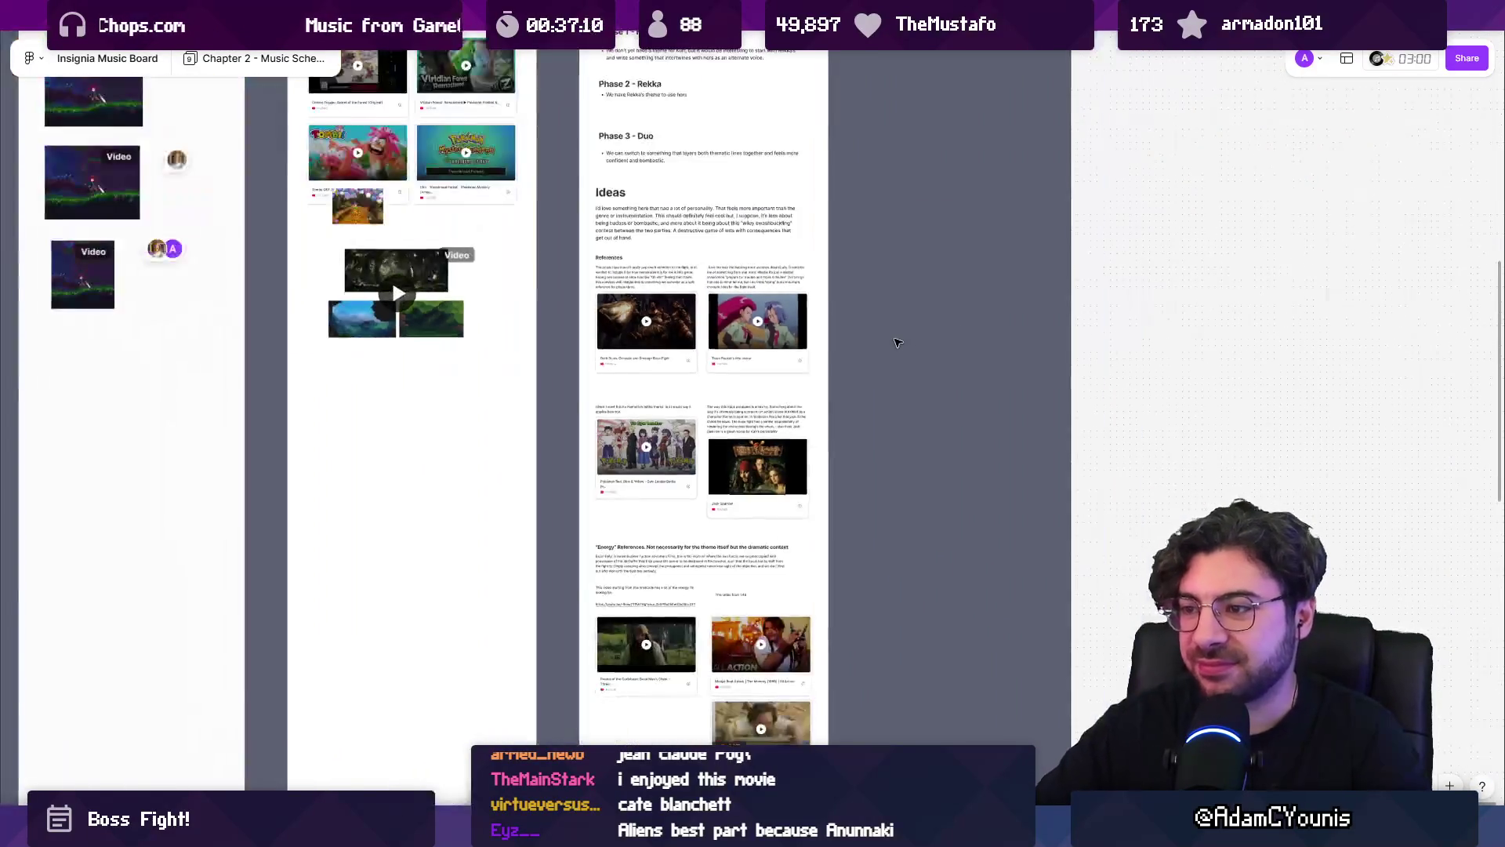
pyautogui.scroll(2, 804, 465)
pyautogui.moveTo(793, 458)
pyautogui.mouseDown()
pyautogui.moveTo(791, 394)
pyautogui.moveTo(790, 547)
pyautogui.mouseUp()
pyautogui.scroll(-2, 663, 312)
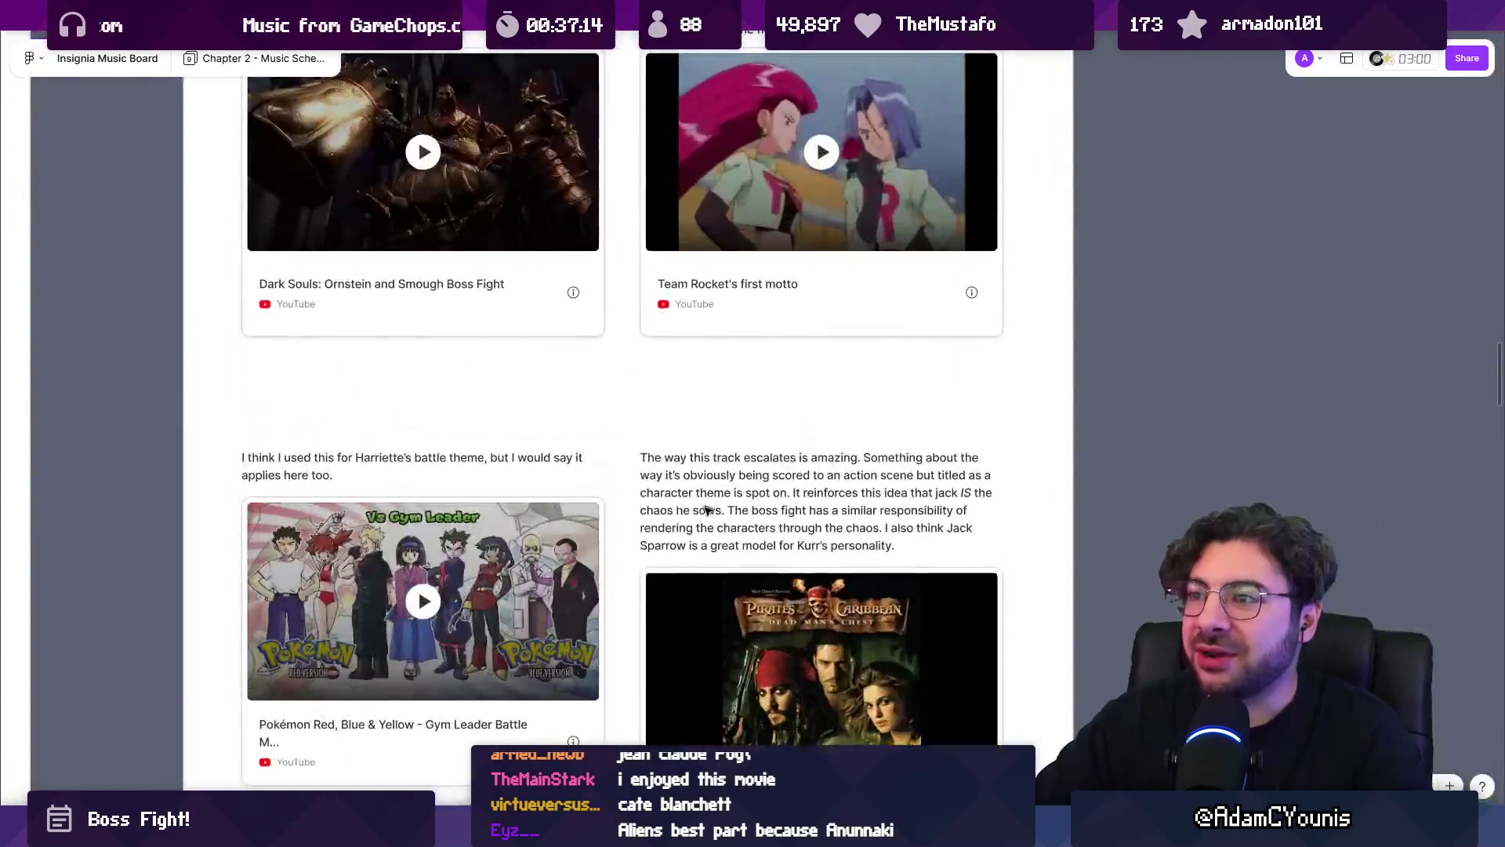
pyautogui.scroll(-3, 628, 289)
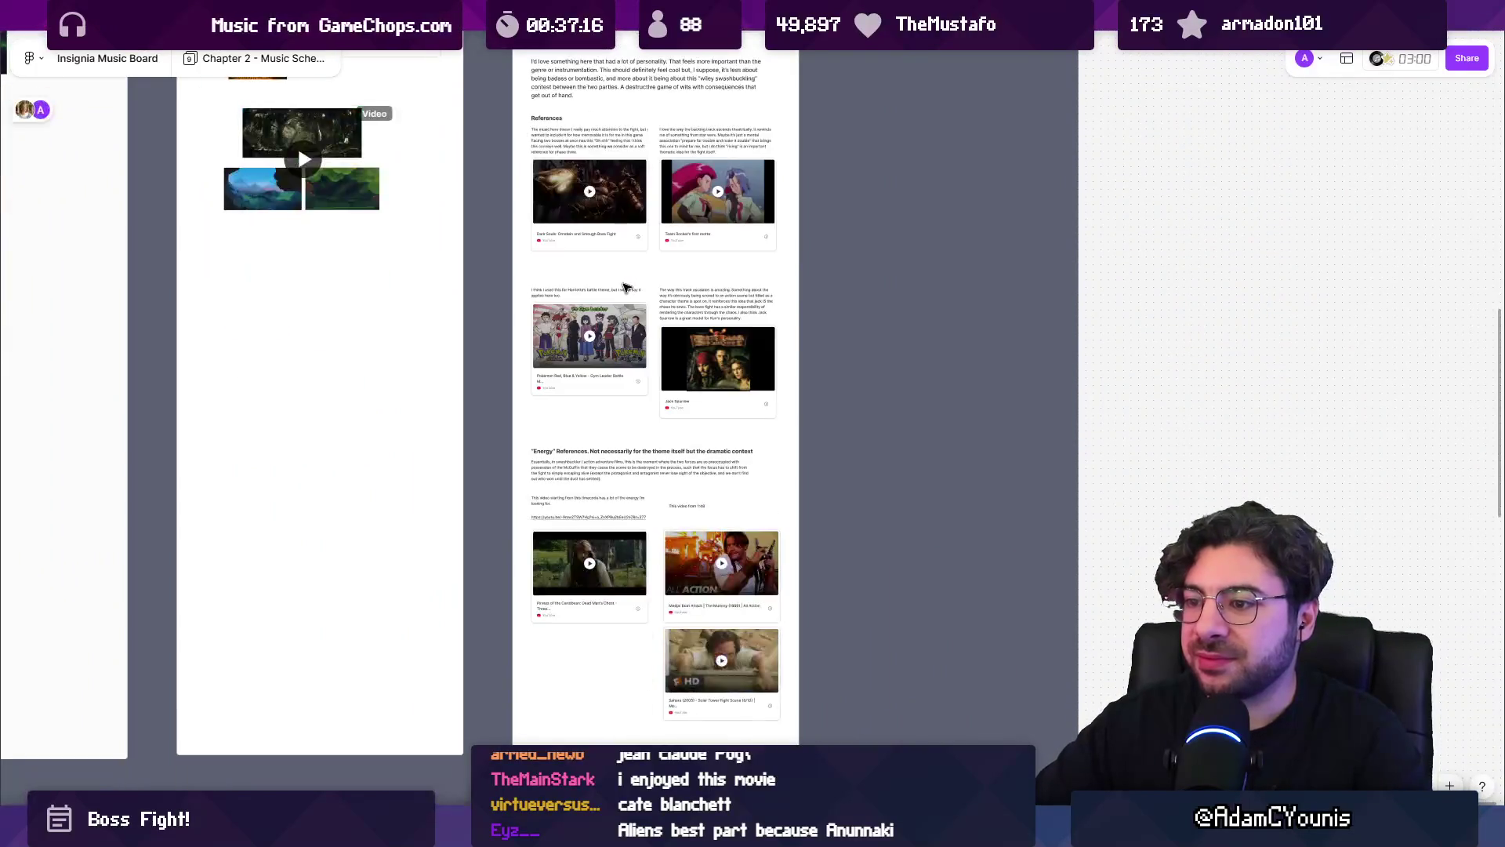
pyautogui.scroll(-5, 569, 485)
pyautogui.click(596, 451)
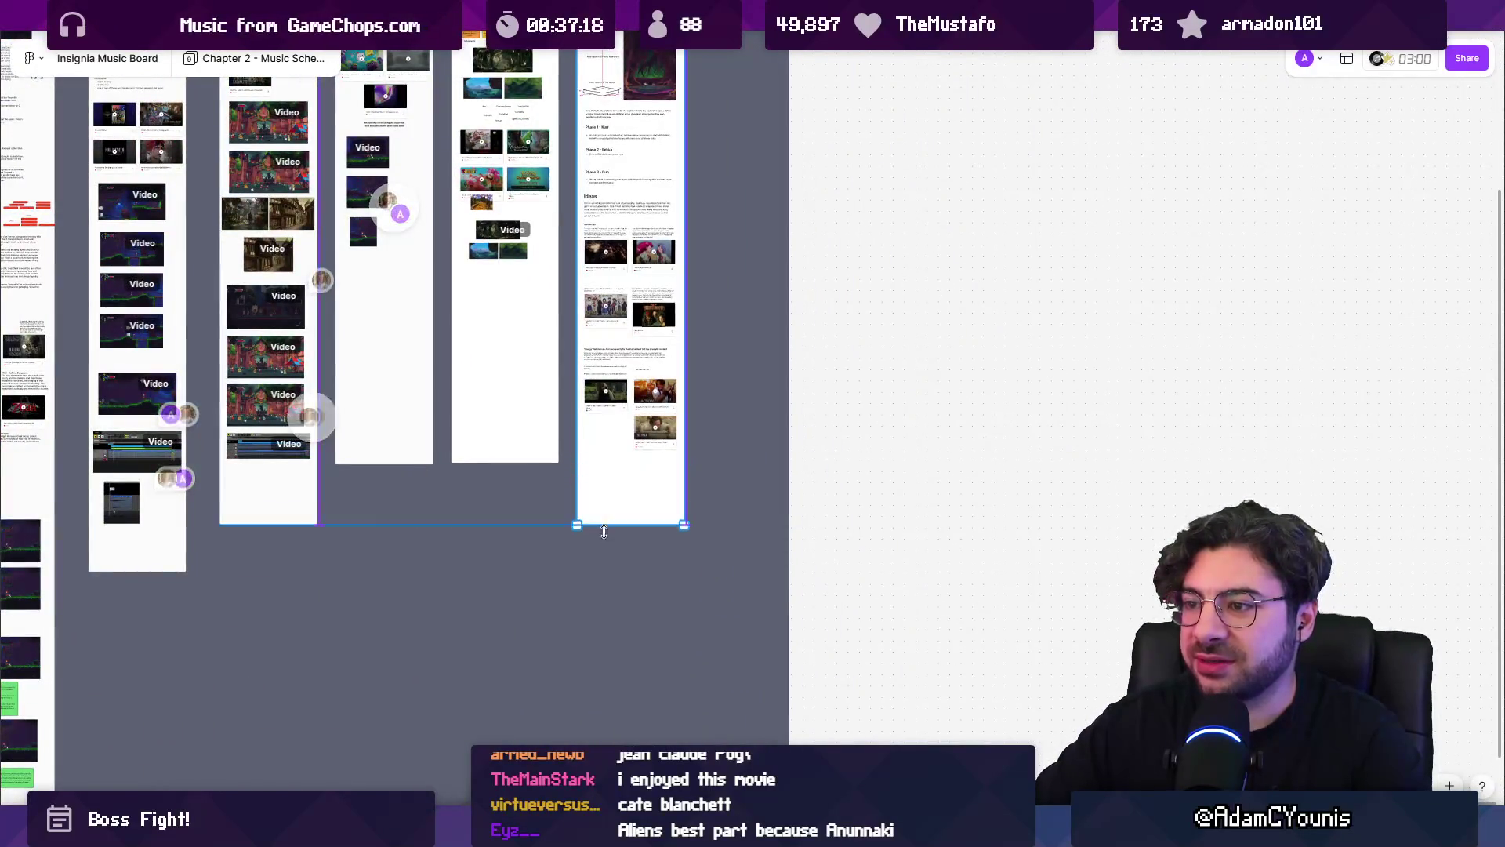
# Step: Move the Ideas heading and its paragraph together to sit below the Sahara video card
pyautogui.scroll(3, 619, 113)
pyautogui.scroll(5, 642, 358)
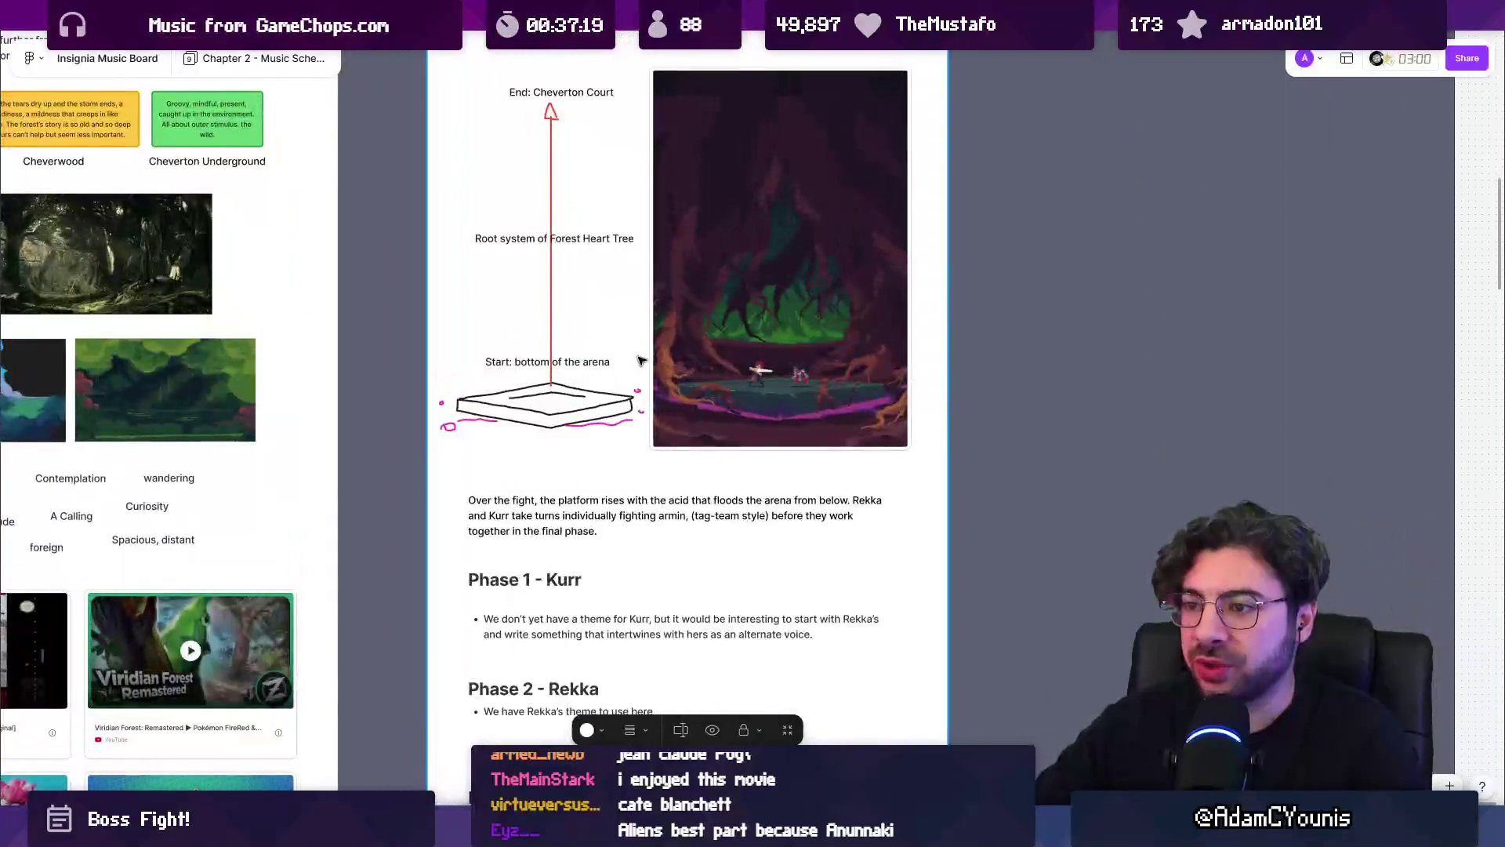
pyautogui.scroll(-5, 642, 358)
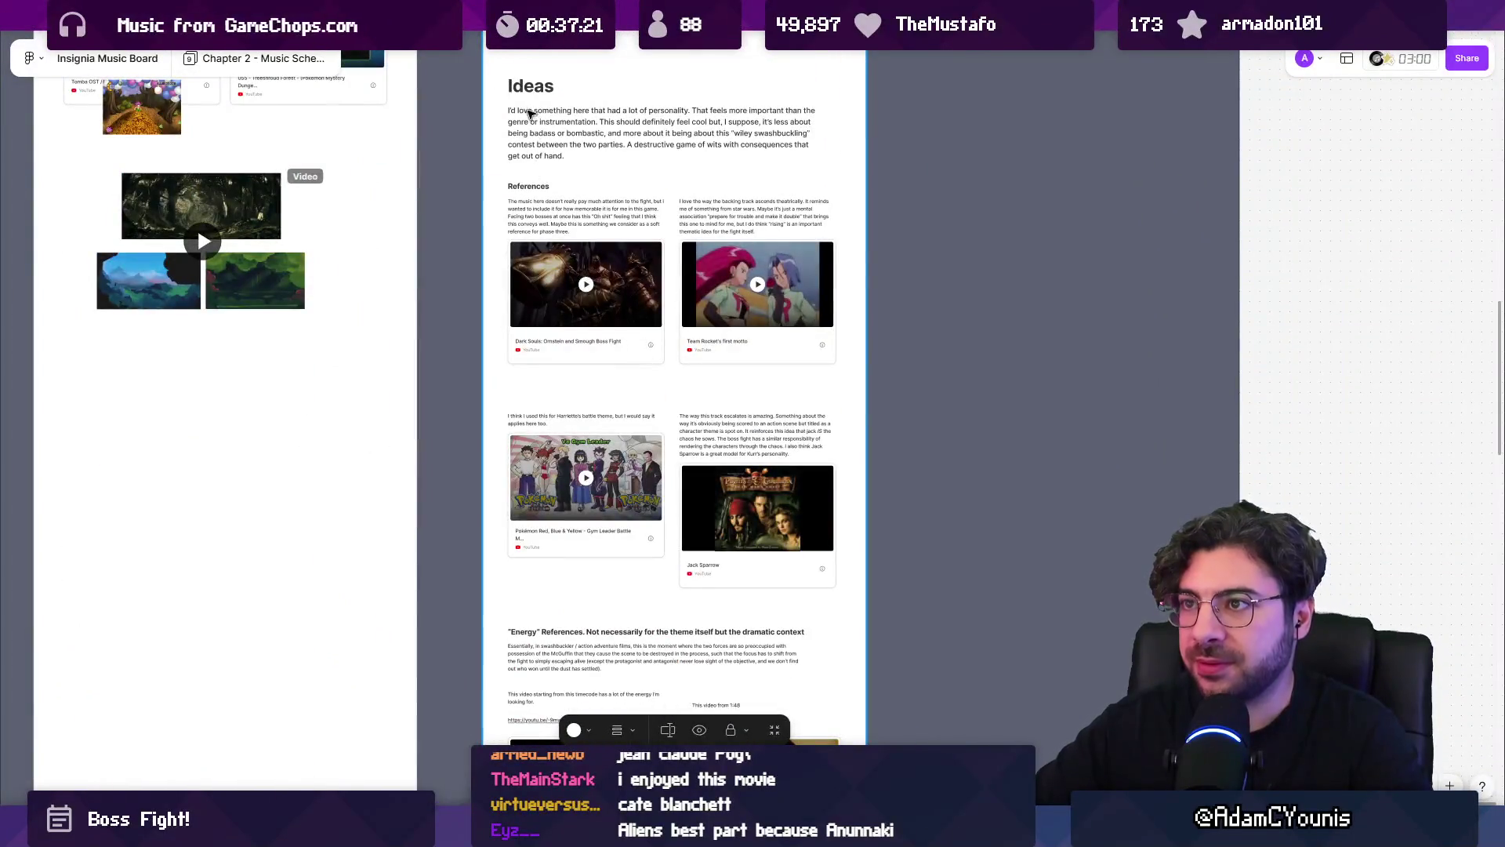
pyautogui.click(531, 88)
pyautogui.click(541, 128)
pyautogui.keyDown('shift'); pyautogui.click(636, 159); pyautogui.keyUp('shift')
pyautogui.scroll(5, 527, 90)
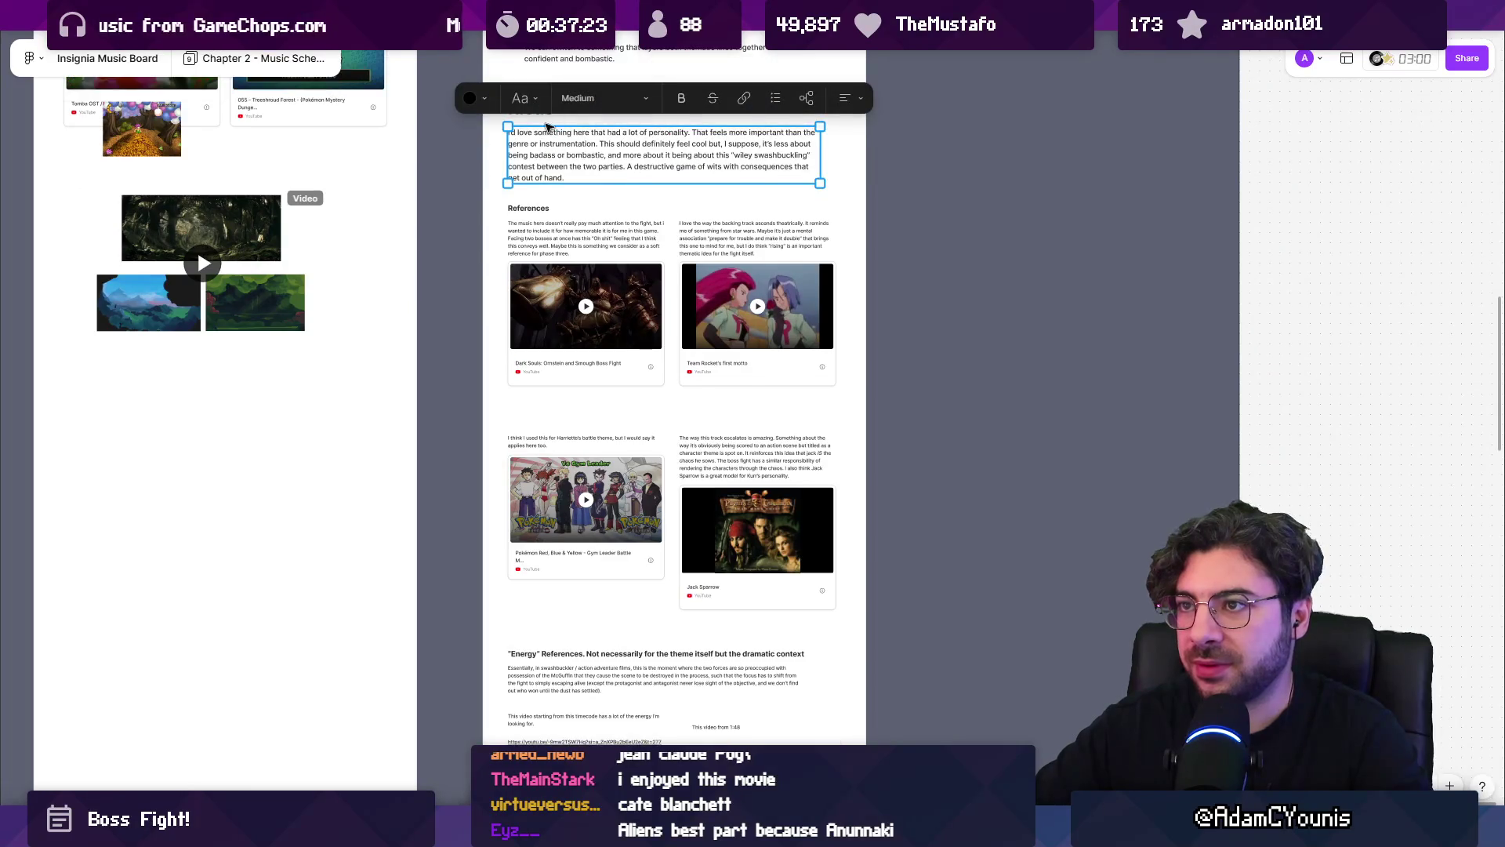
pyautogui.scroll(-10, 527, 90)
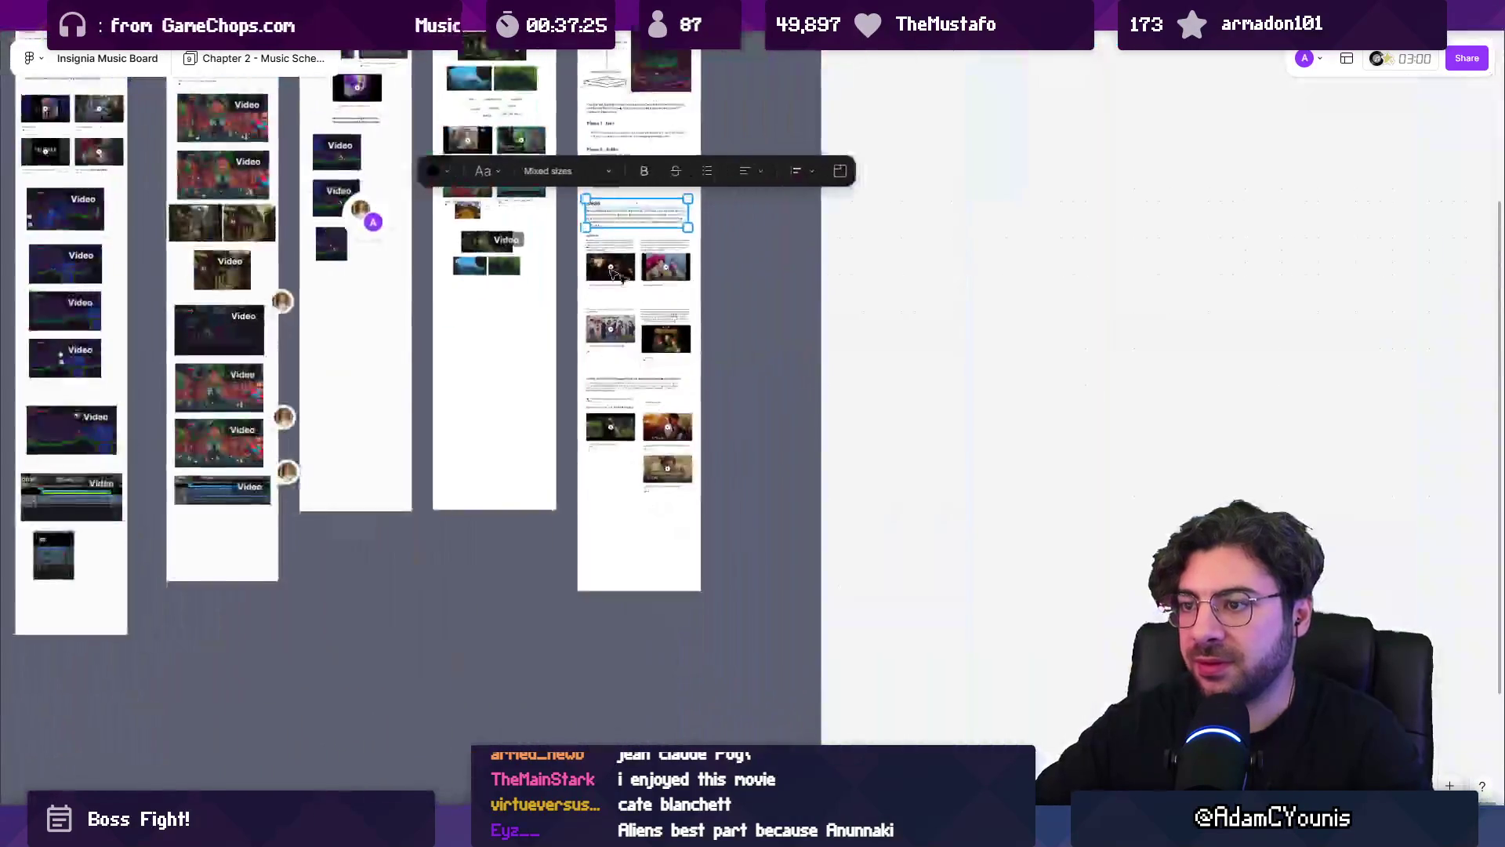
pyautogui.scroll(8, 615, 605)
pyautogui.moveTo(656, 473); pyautogui.dragTo(583, 344)
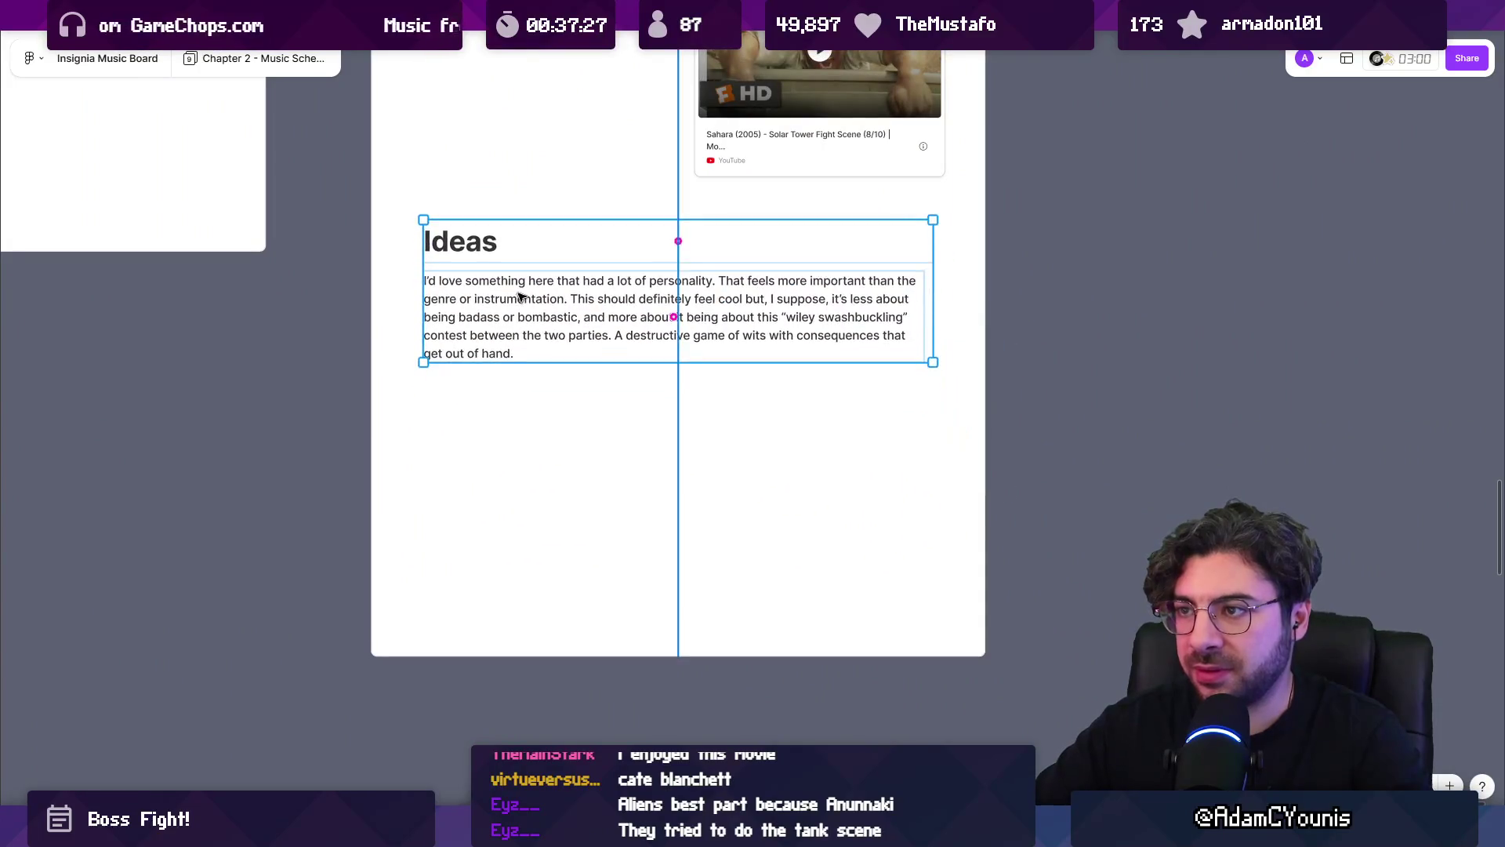
# Step: Rename the heading to 'Musicality' and begin its paragraph about not building straight to full ensemble
pyautogui.doubleClick(460, 241)
pyautogui.write('C')
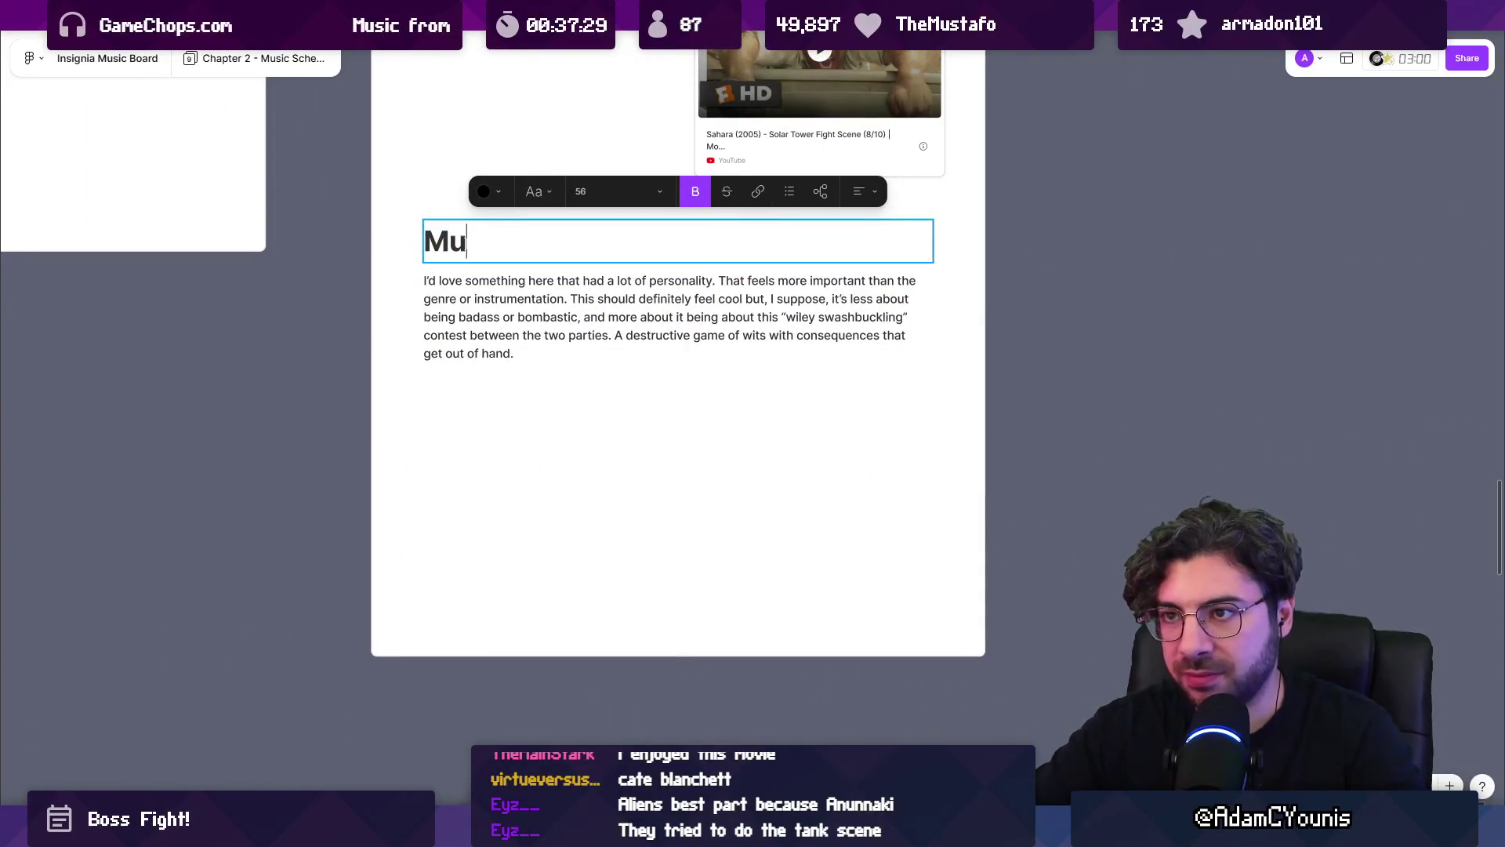
pyautogui.write('sicality')
pyautogui.doubleClick(500, 294)
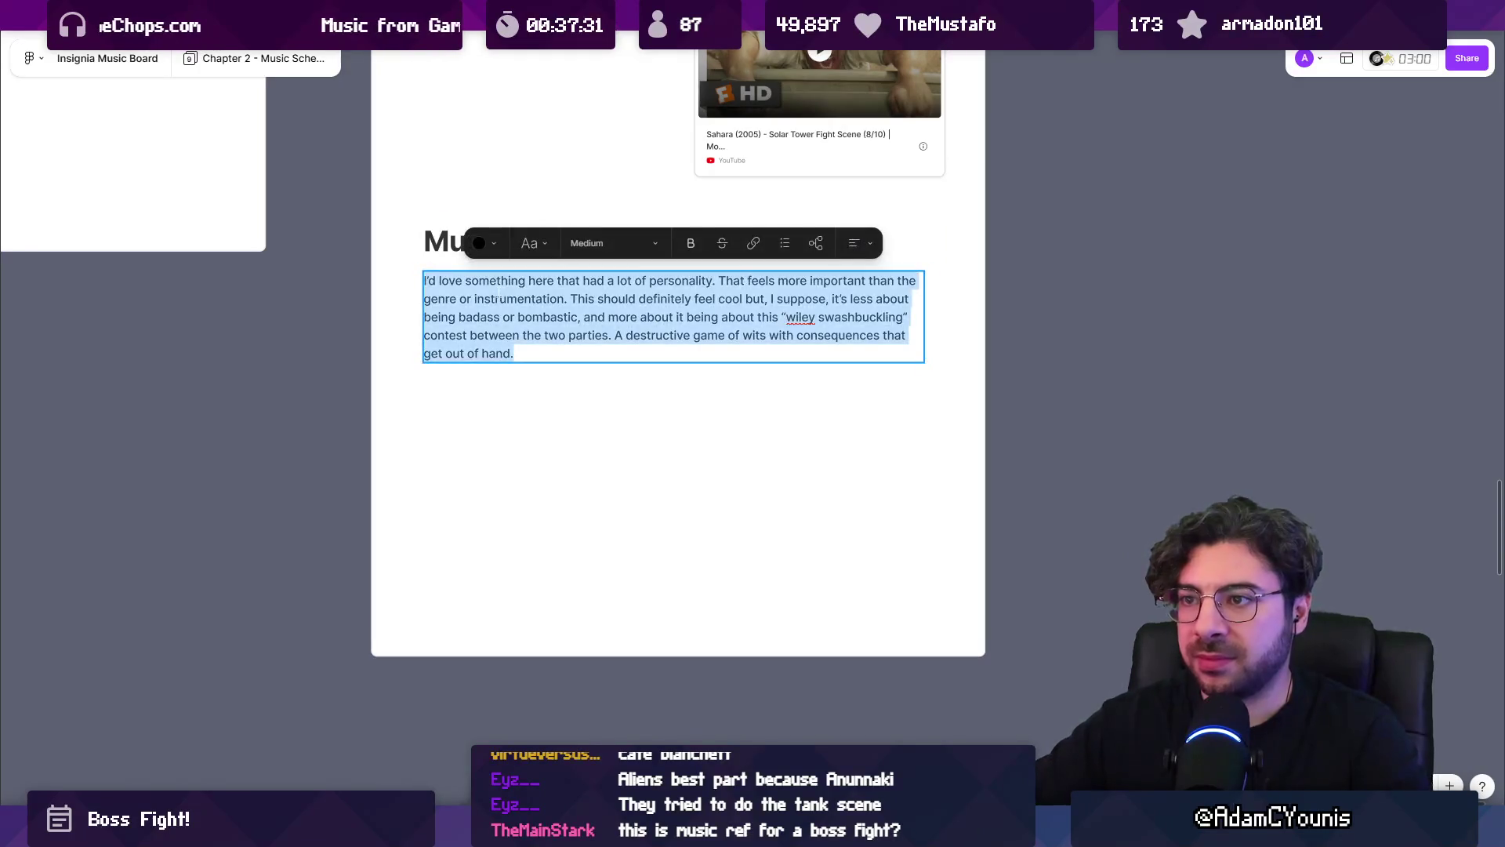
pyautogui.write('I trhi')
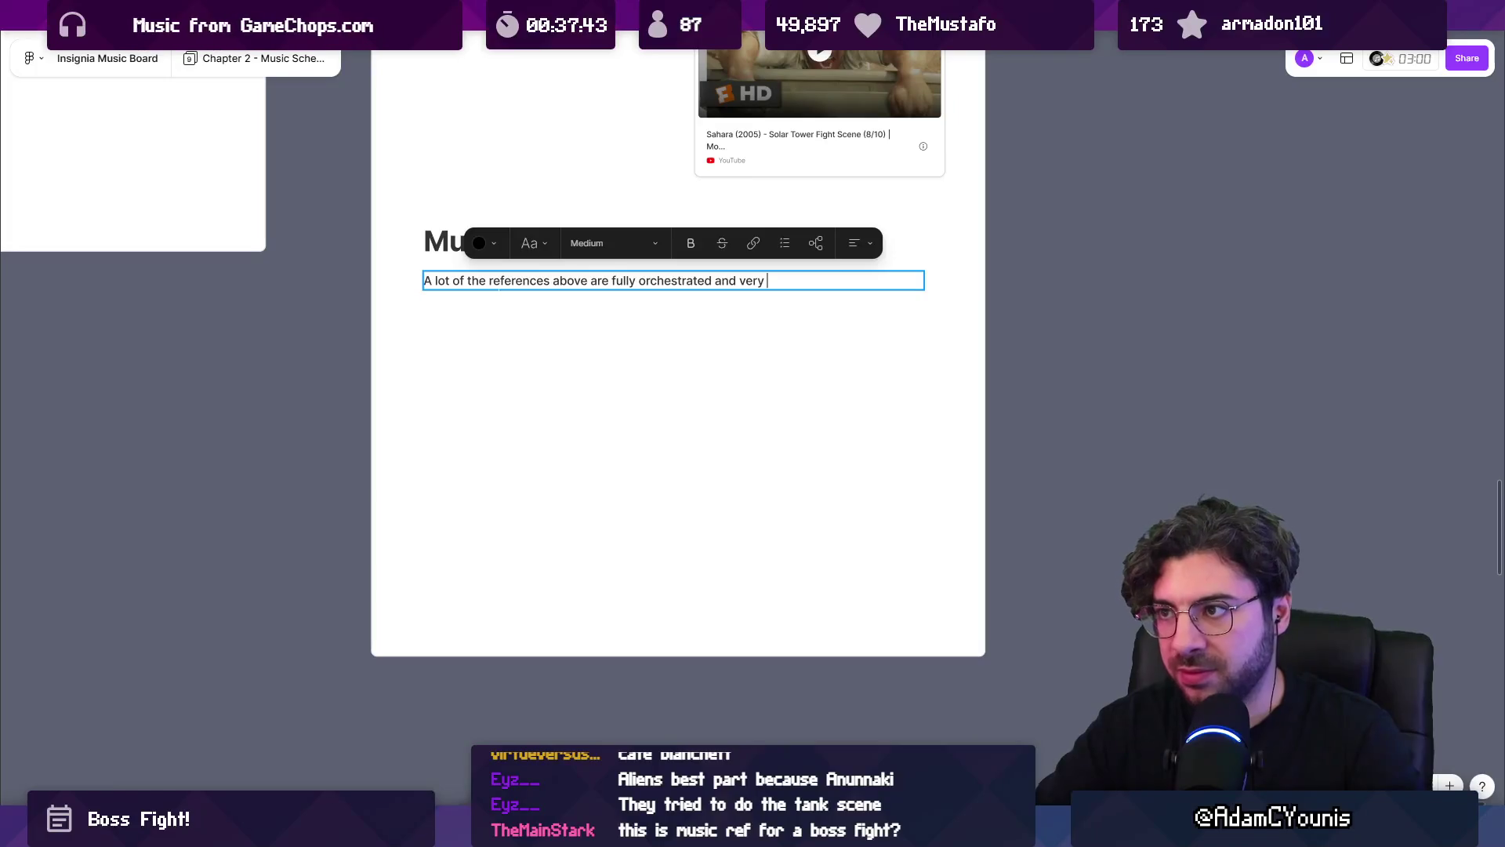
pyautogui.scroll(5, 612, 271)
pyautogui.write('“ensemble”. I think the con')
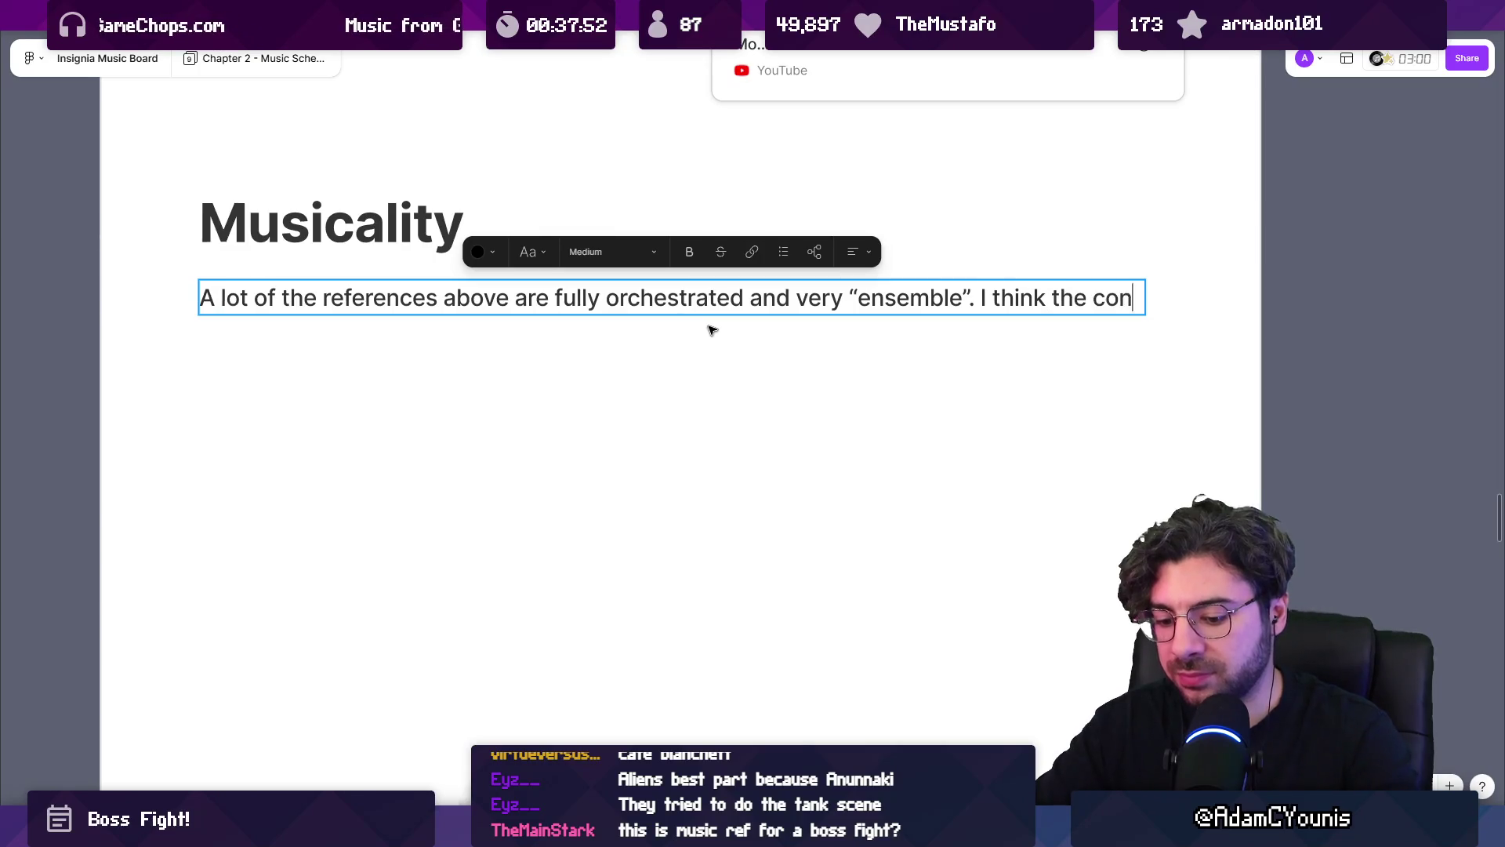
pyautogui.write('text of this fig')
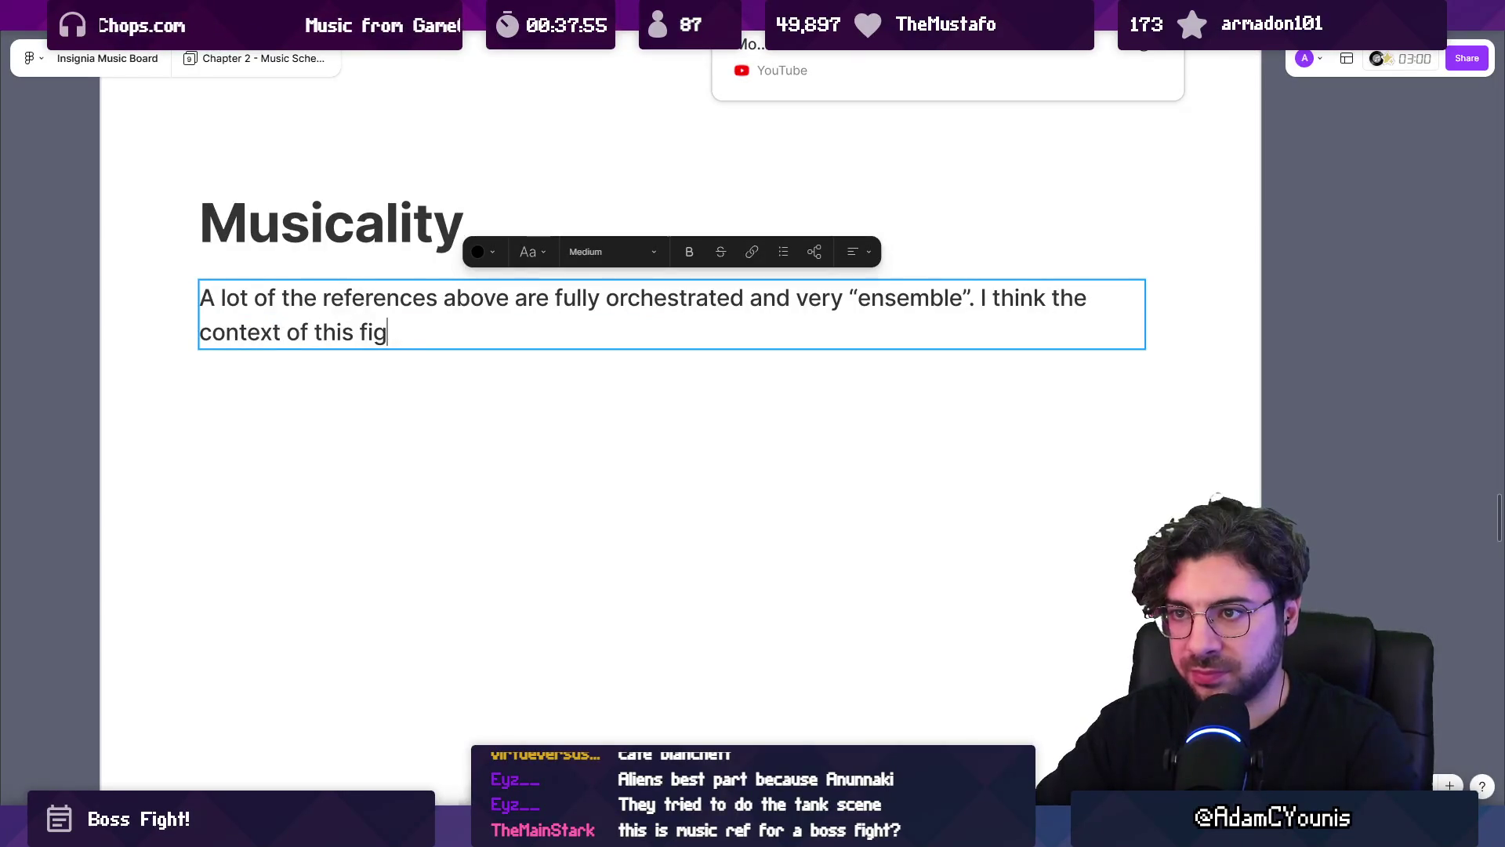
pyautogui.write('ht mostly being between three protagoni')
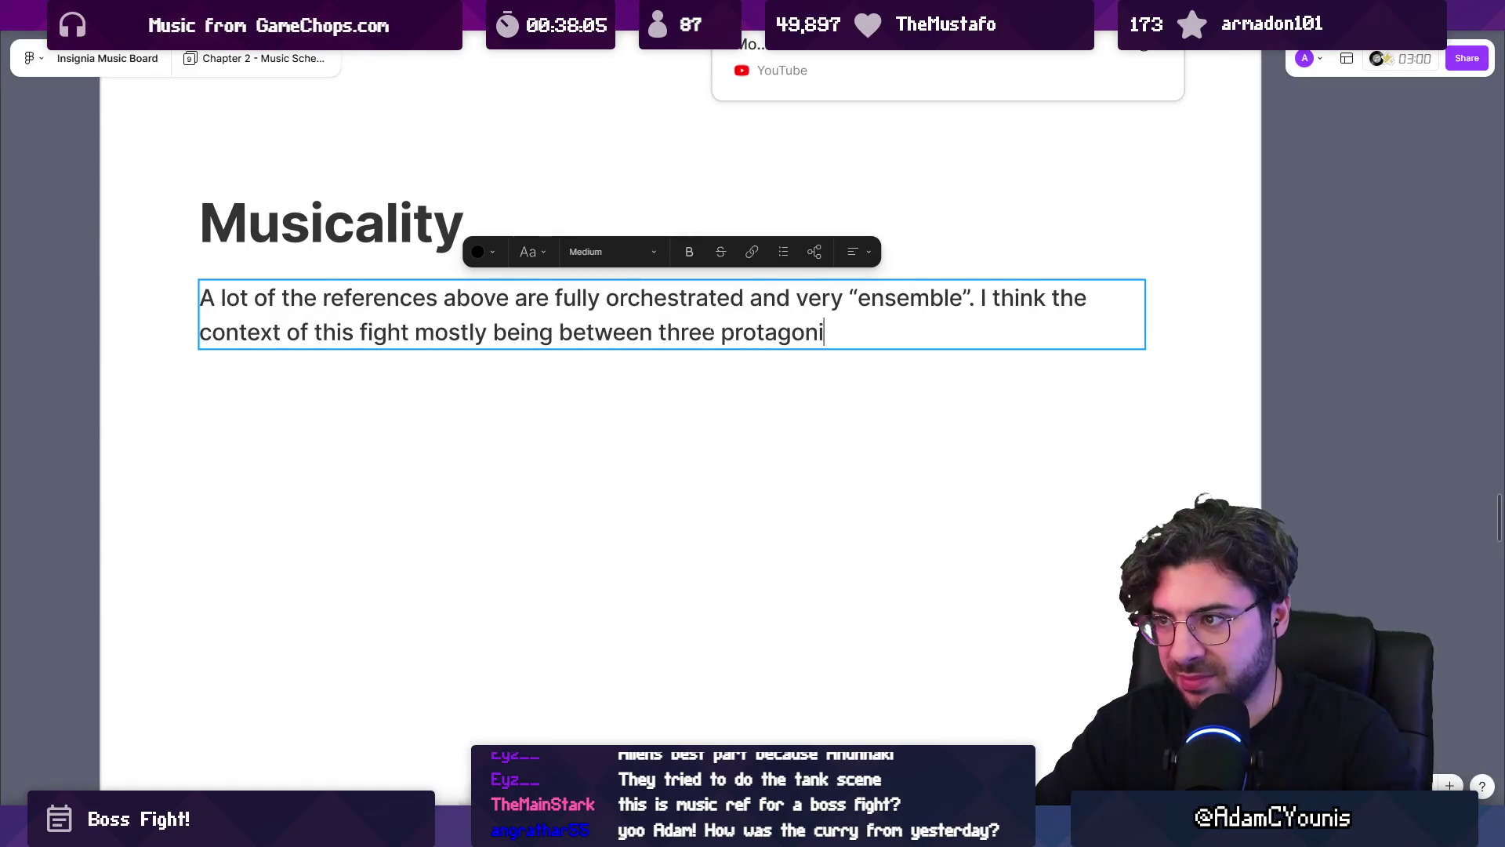
pyautogui.press('BackSpace')
pyautogui.press('BackSpace')
pyautogui.write('it wo')
pyautogui.write('uld be best to ')
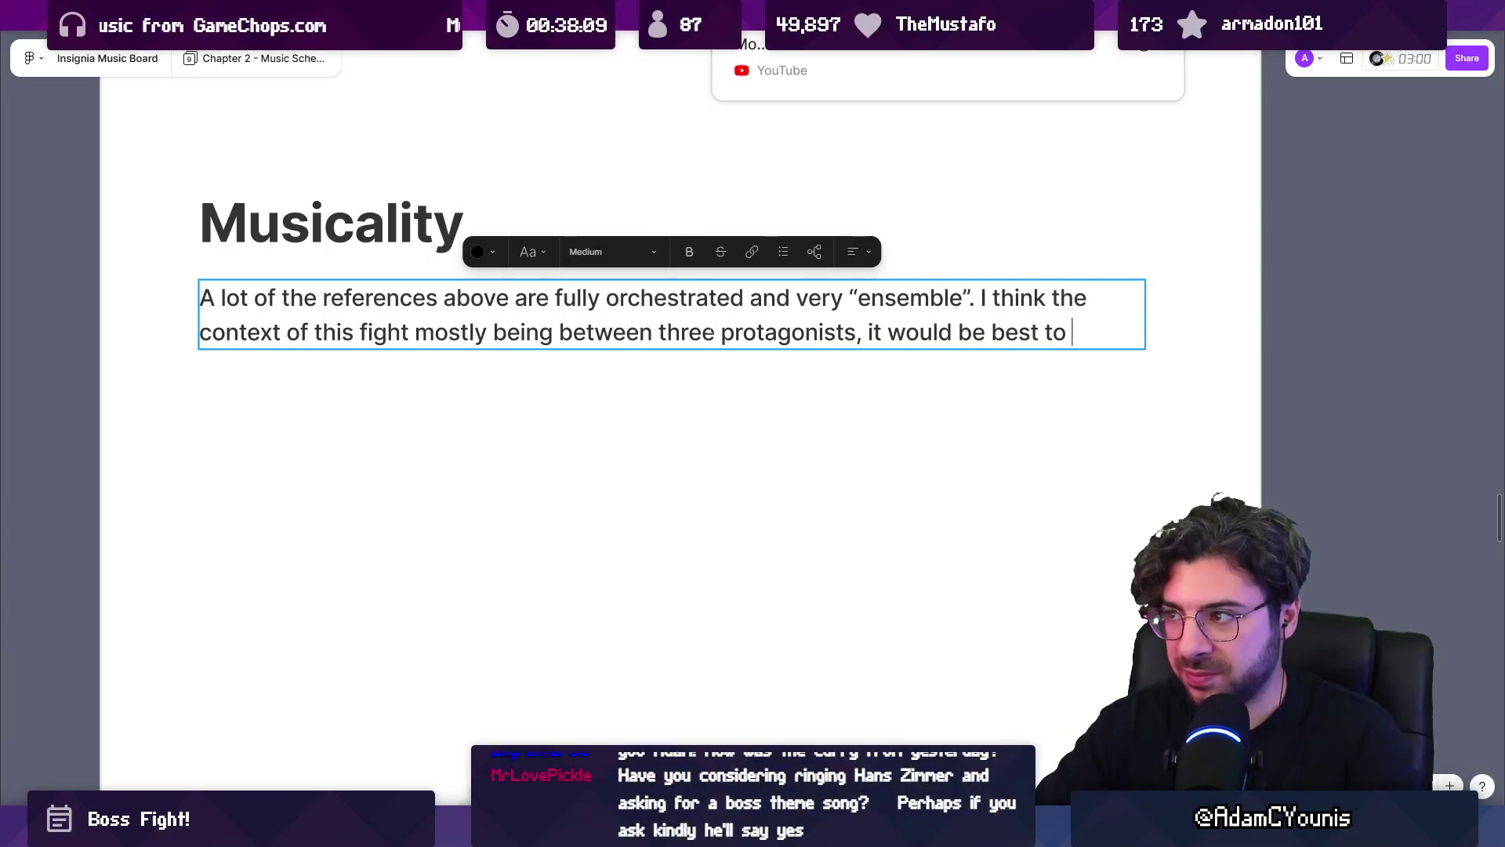
pyautogui.write('str')
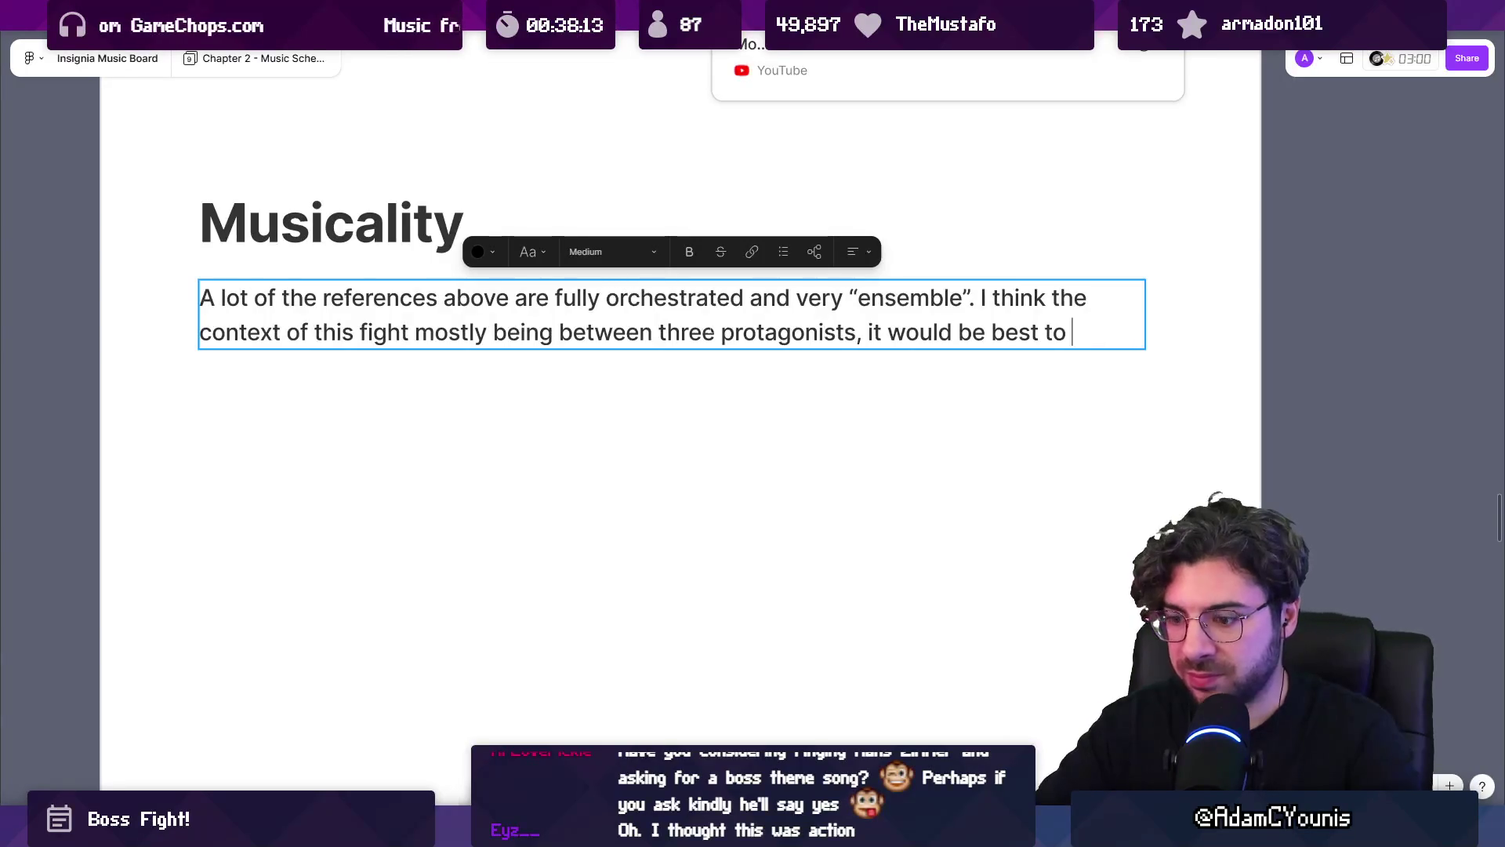
pyautogui.write('ld up')
pyautogui.write('ful')
pyautogui.write('ble')
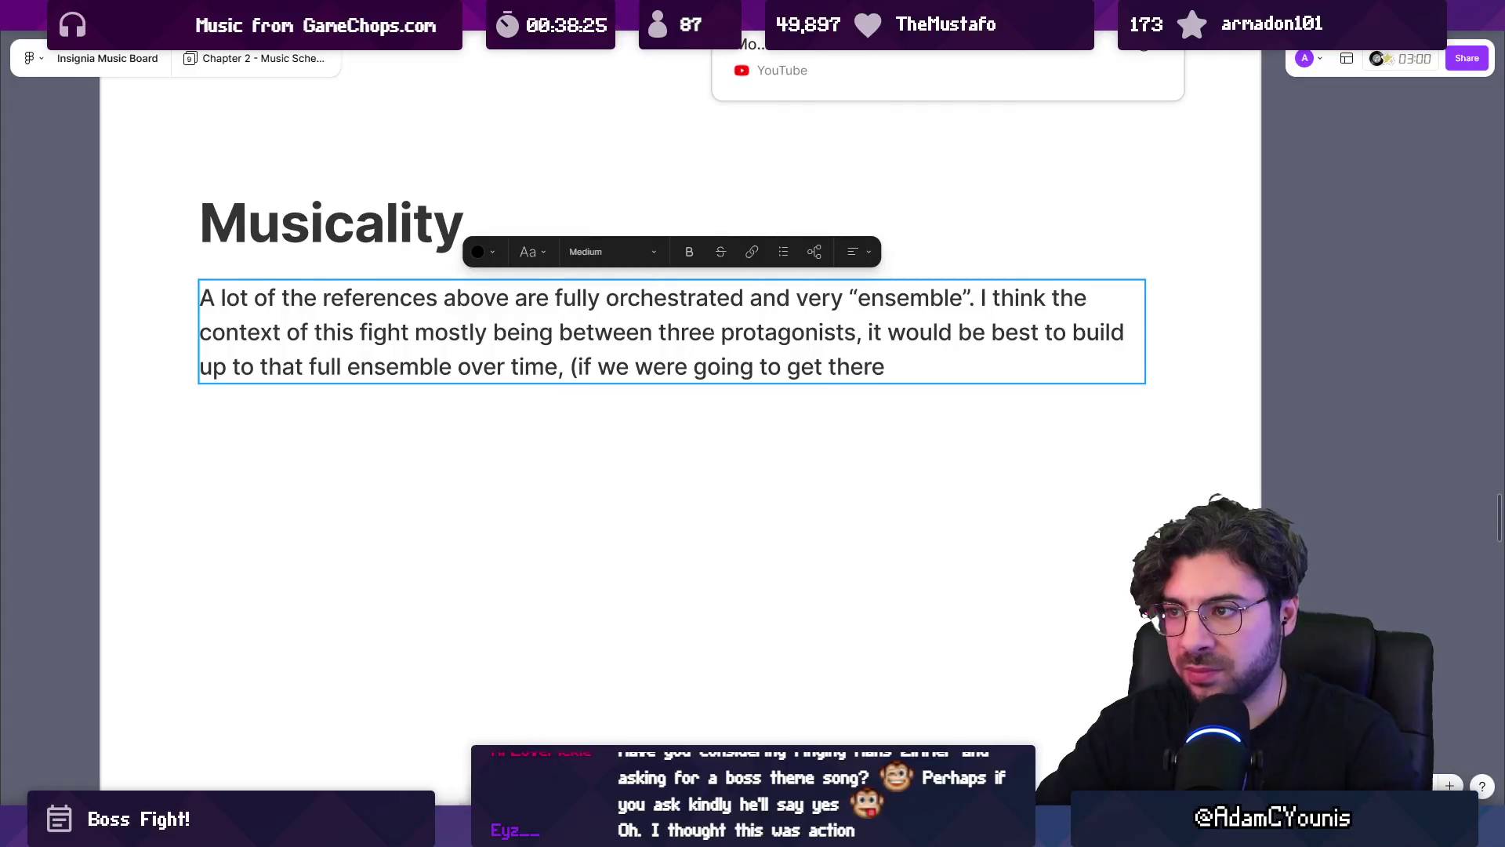
pyautogui.write('at')
# Step: Continue: start with a focused set of instruments, being mindful of who is in the fight
pyautogui.hotkey('ctrl', 'shift', 'Left')
pyautogui.hotkey('ctrl', 'shift', 'Left')
pyautogui.hotkey('ctrl', 'shift', 'Left')
pyautogui.doubleClick(663, 366)
pyautogui.write('are')
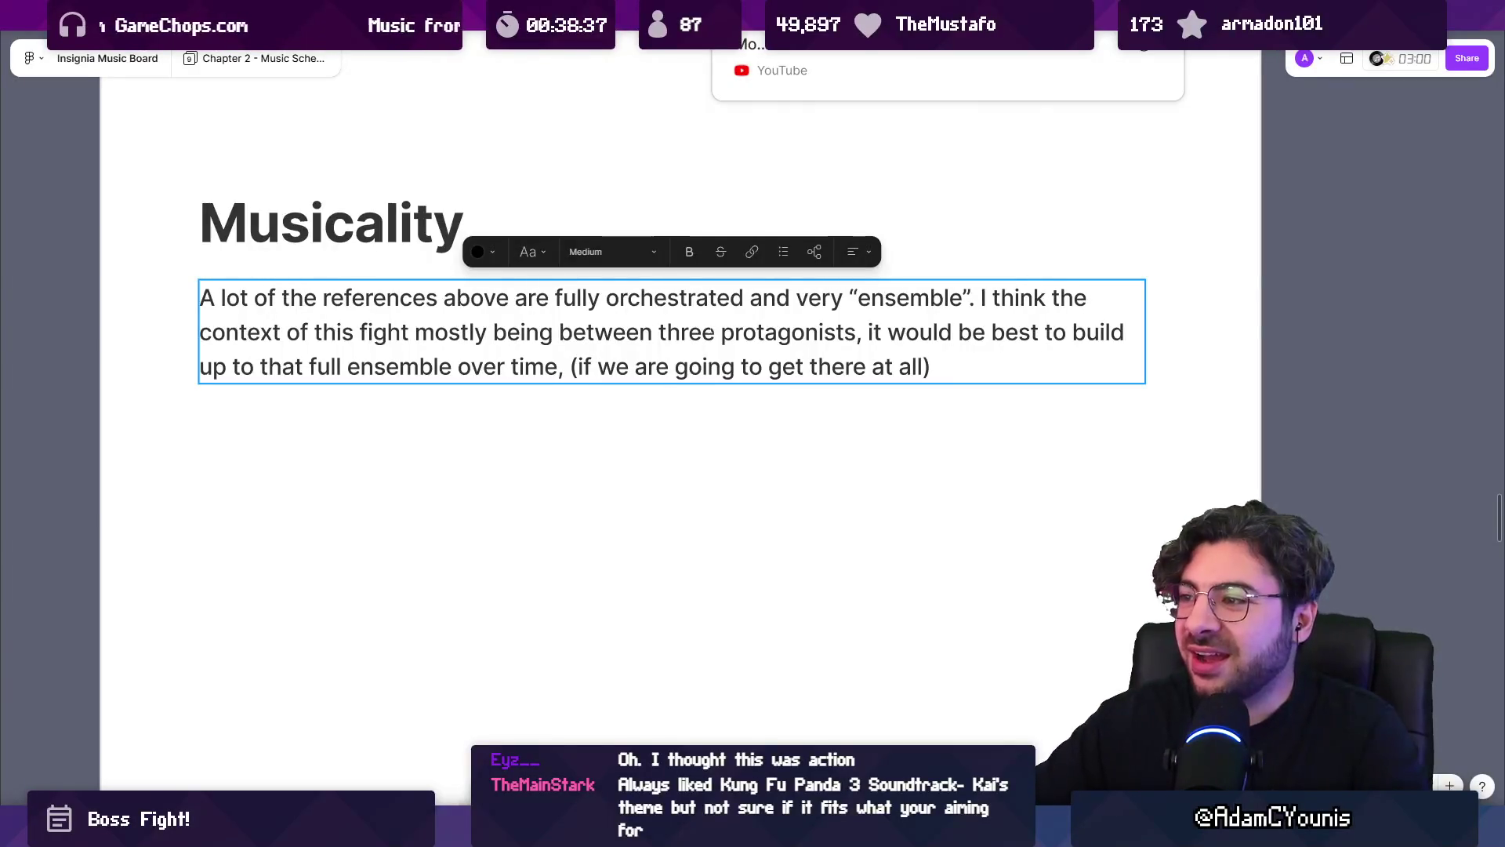
pyautogui.write('and instead start with a more focused, high intensity')
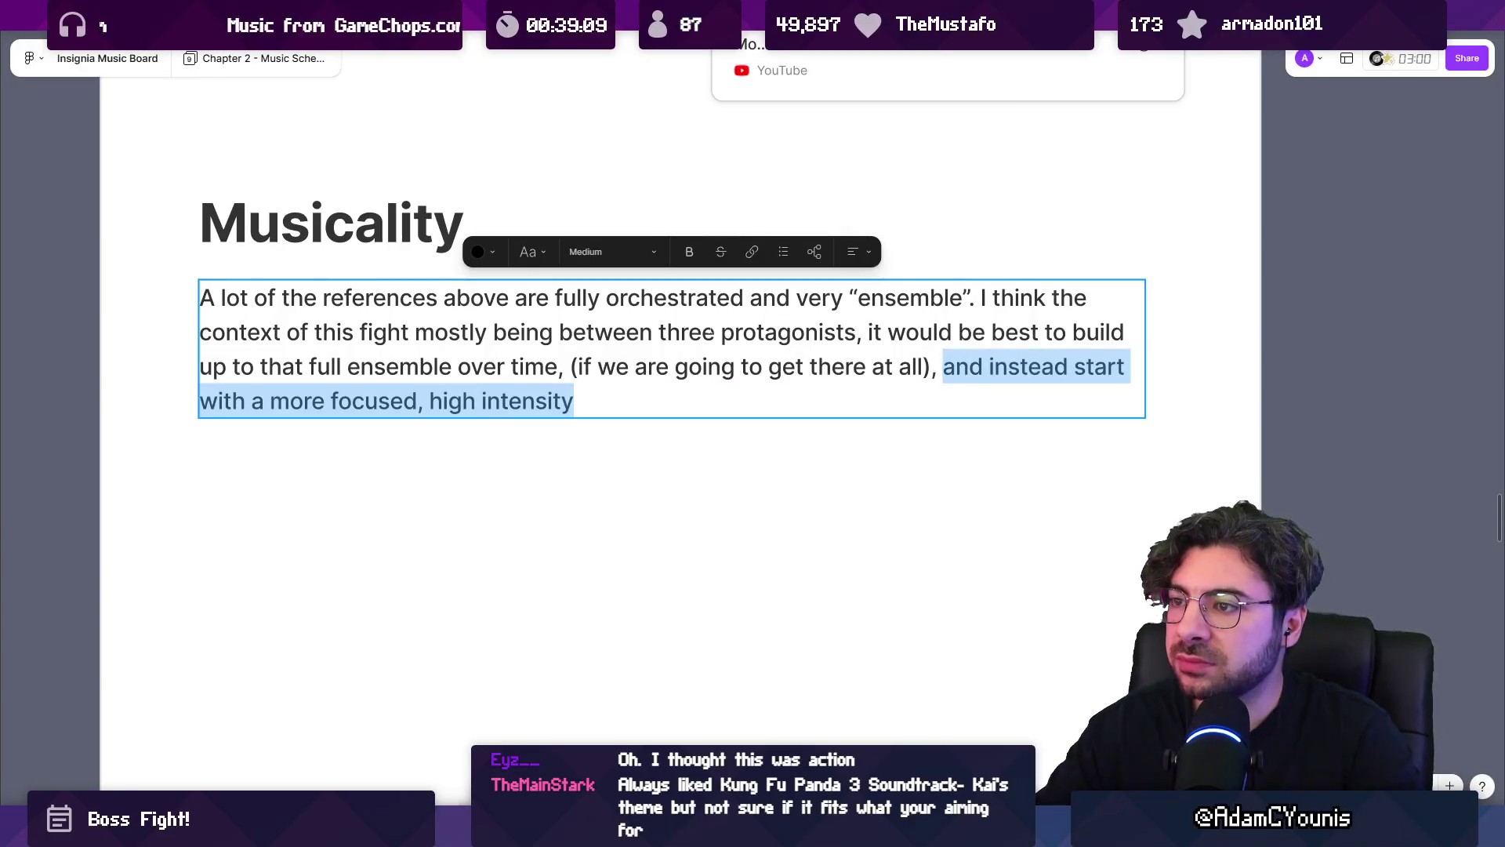
pyautogui.press('BackSpace')
pyautogui.press('BackSpace')
pyautogui.press('BackSpace')
pyautogui.write('set o')
pyautogui.write('instrume')
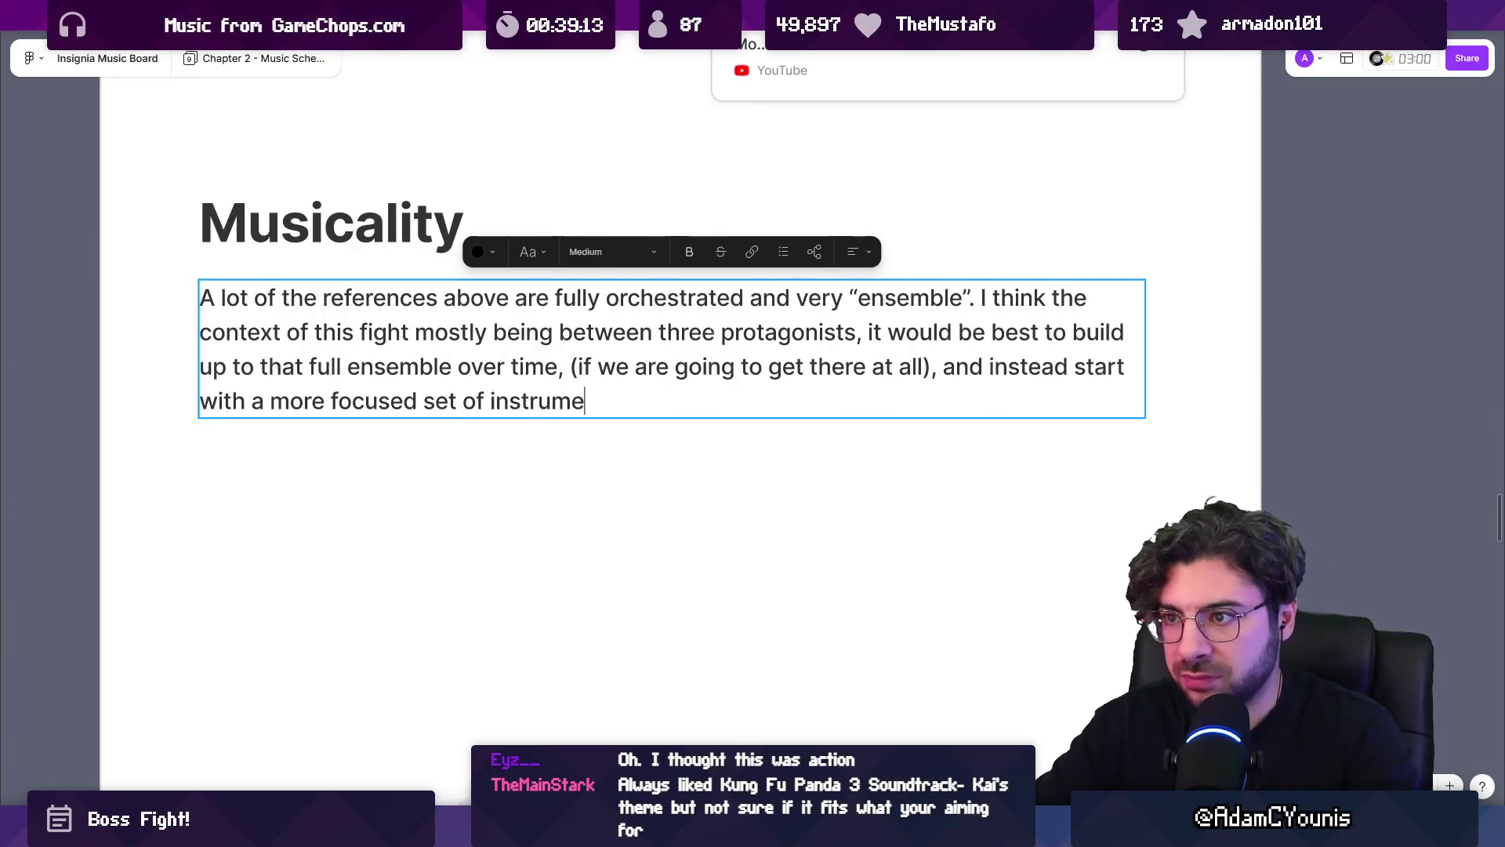
pyautogui.write('nts (preferably ')
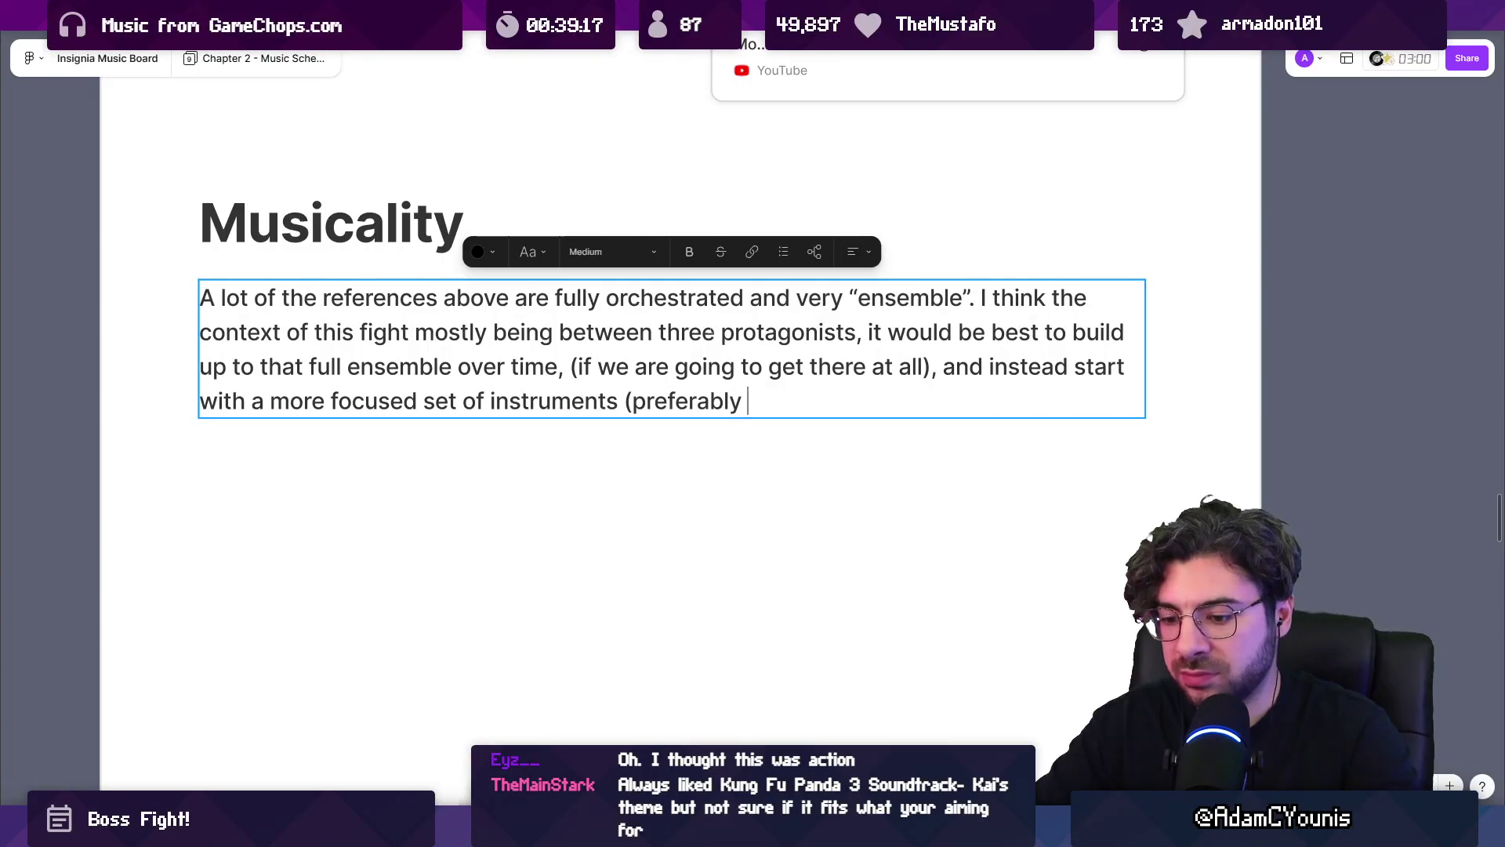
pyautogui.write('close')
pyautogui.press('BackSpace')
pyautogui.press('BackSpace')
pyautogui.press('BackSpace')
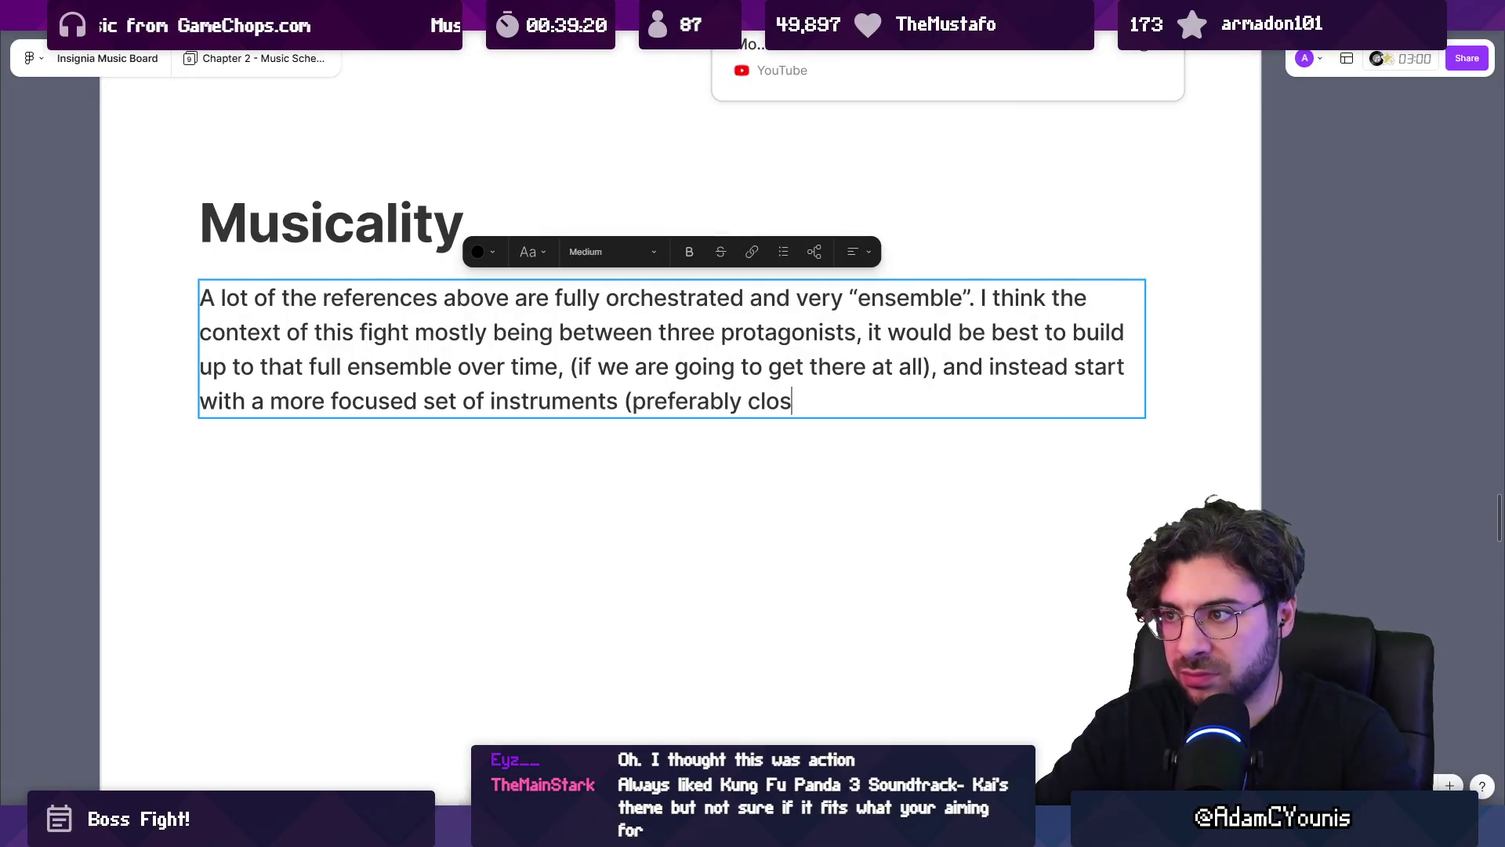
pyautogui.write('trying to keep')
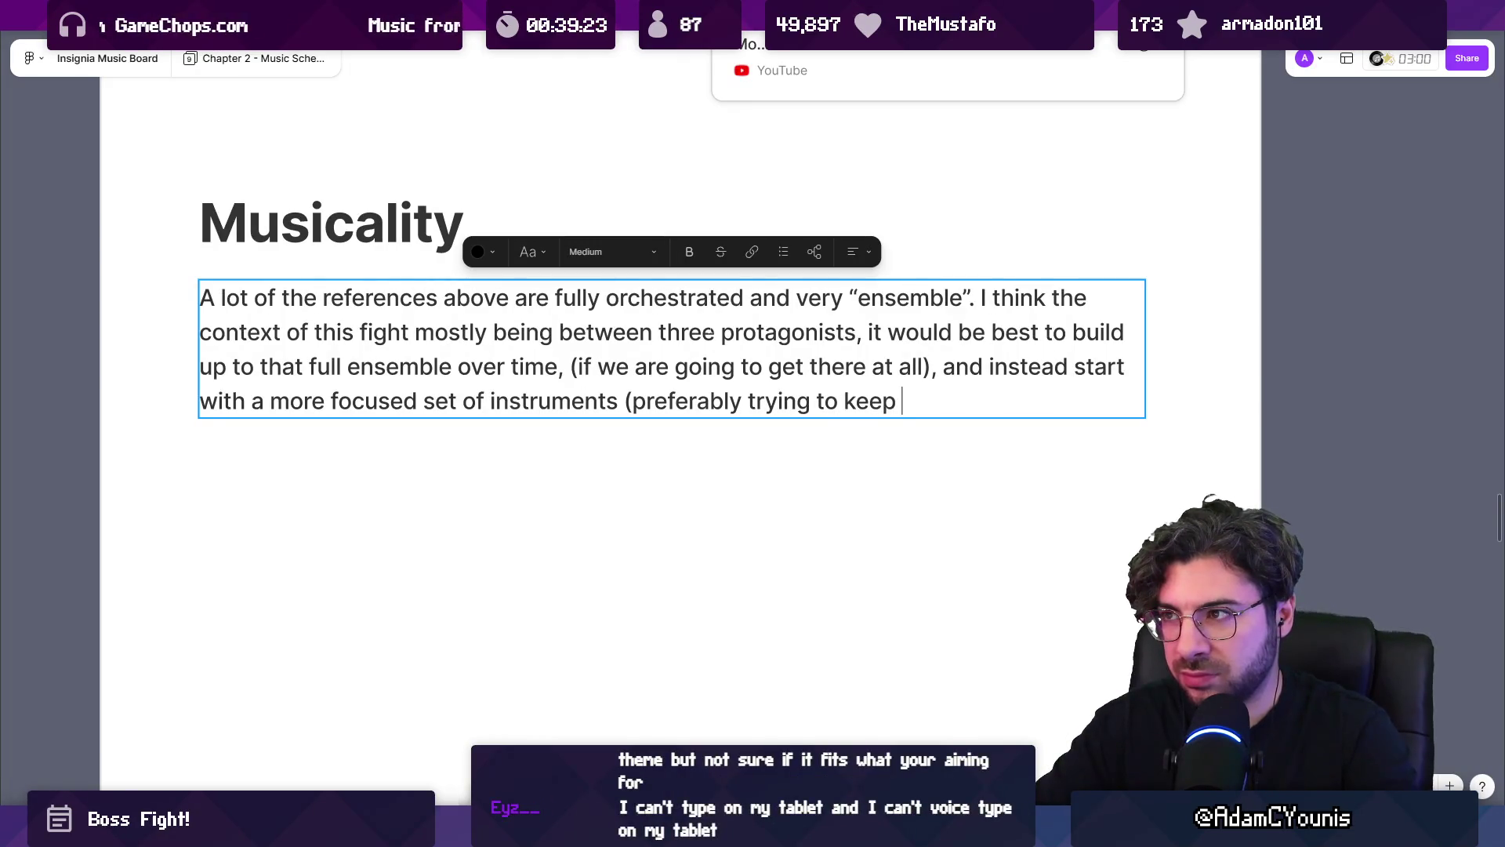
pyautogui.hotkey('ctrl', 'shift', 'Left')
pyautogui.write('be mind')
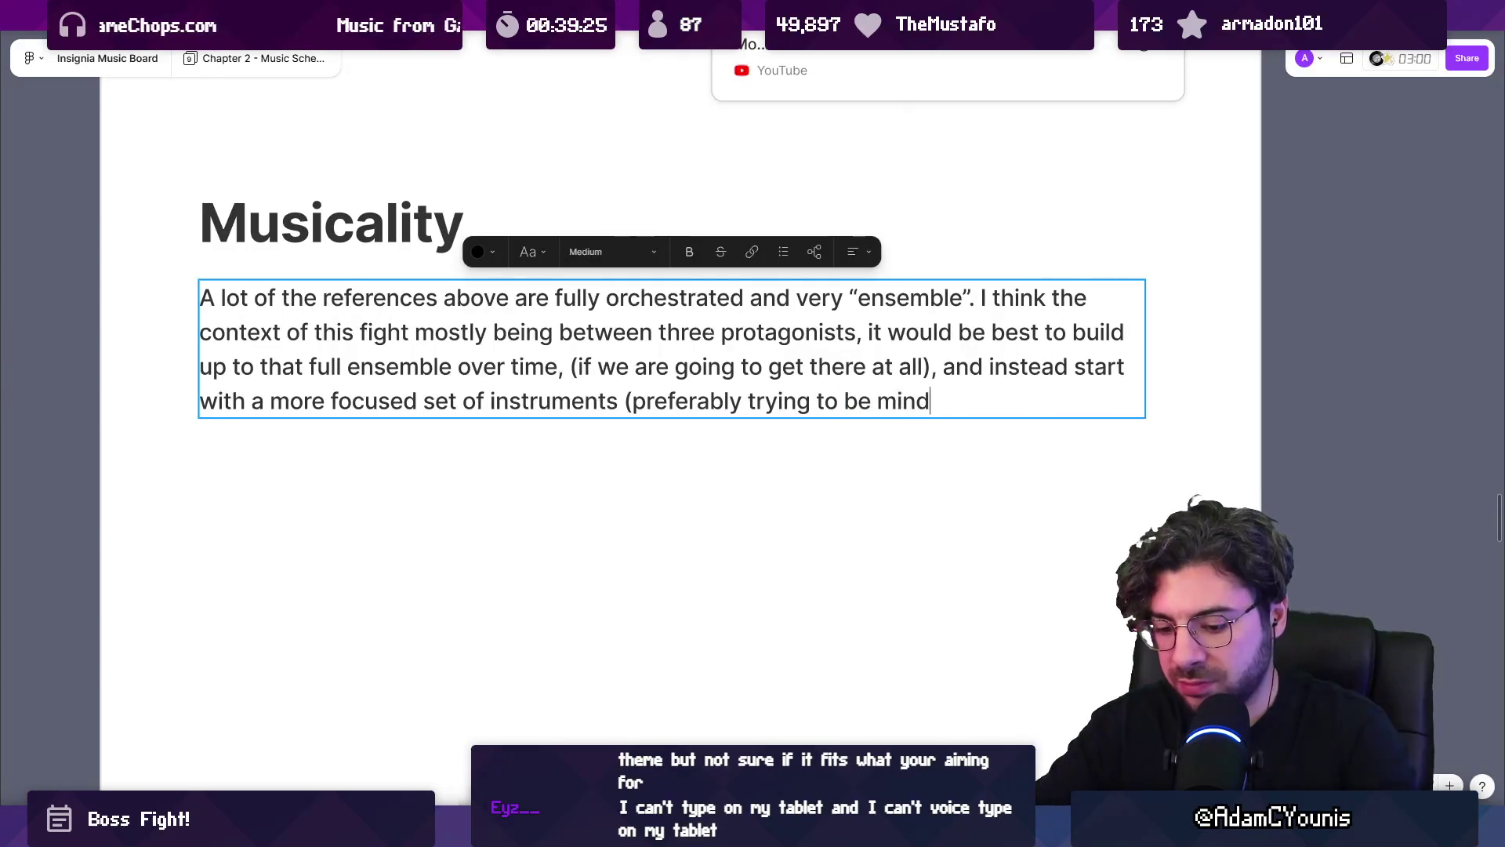
pyautogui.write('ful of who is in the')
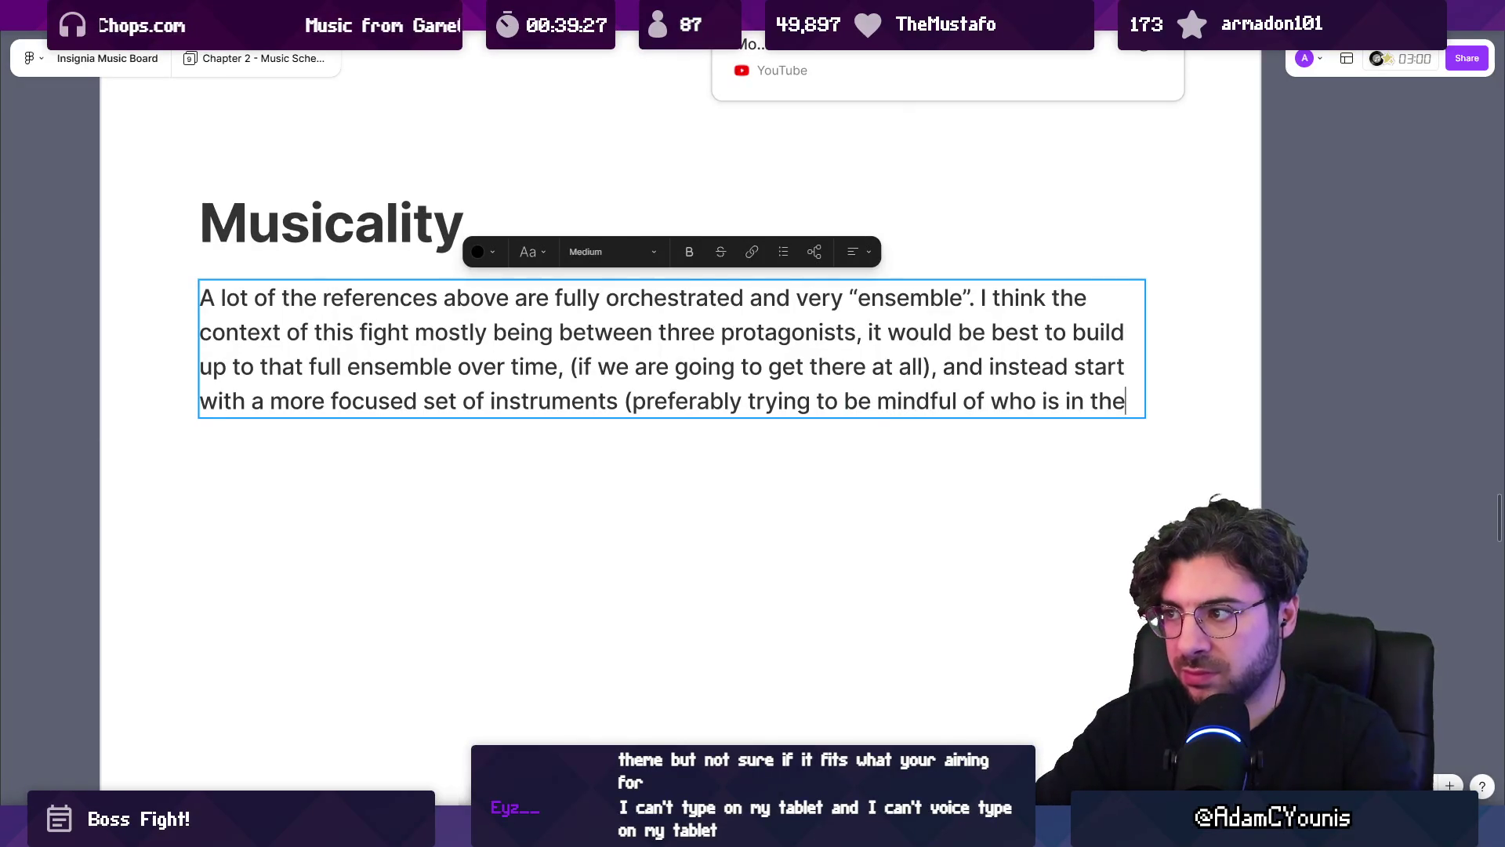
pyautogui.write(' firght).')
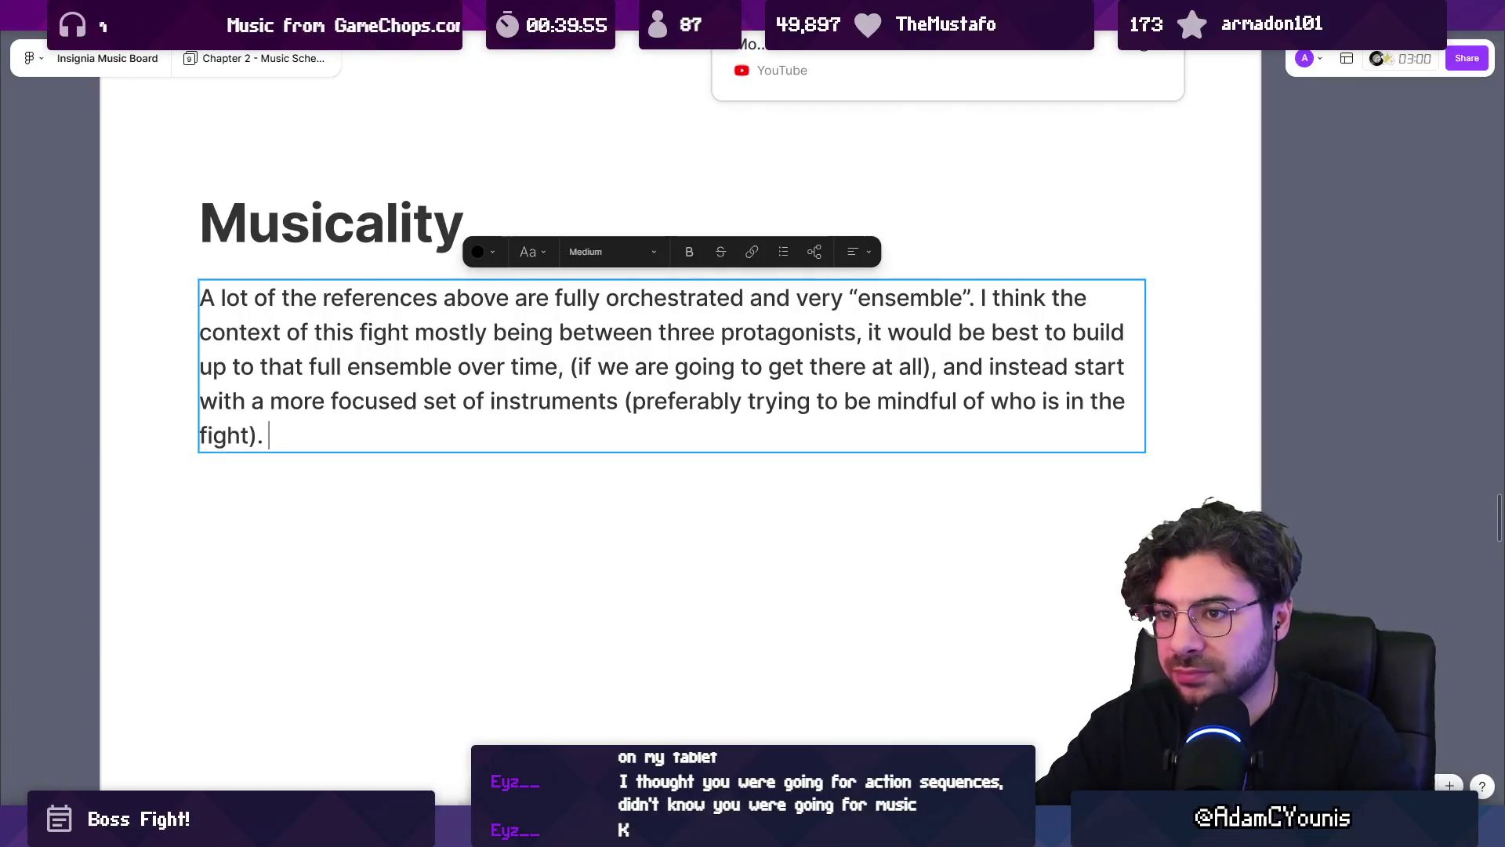
pyautogui.write("It's also")
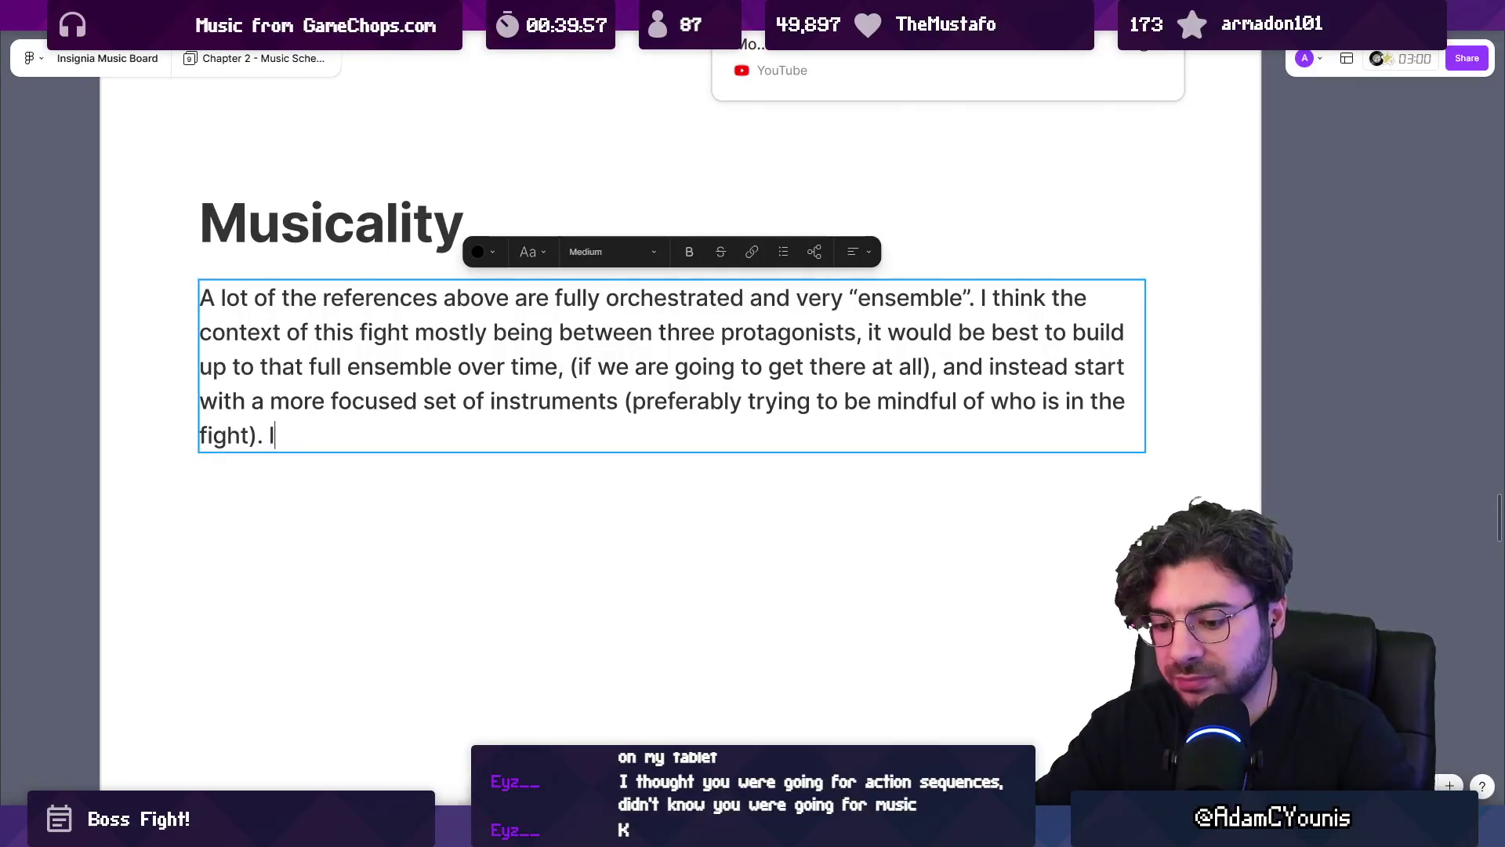
# Step: Remove 'It's also' and begin a new paragraph: there's a LOT of 'scoring' above we won't manage
pyautogui.hotkey('shift', 'Up')
pyautogui.hotkey('shift', 'Down')
pyautogui.hotkey('ctrl', 'shift', 'Left')
pyautogui.hotkey('ctrl', 'shift', 'Left')
pyautogui.press('BackSpace')
pyautogui.press('Return')
pyautogui.press('Return')
pyautogui.write('I wlso want to see')
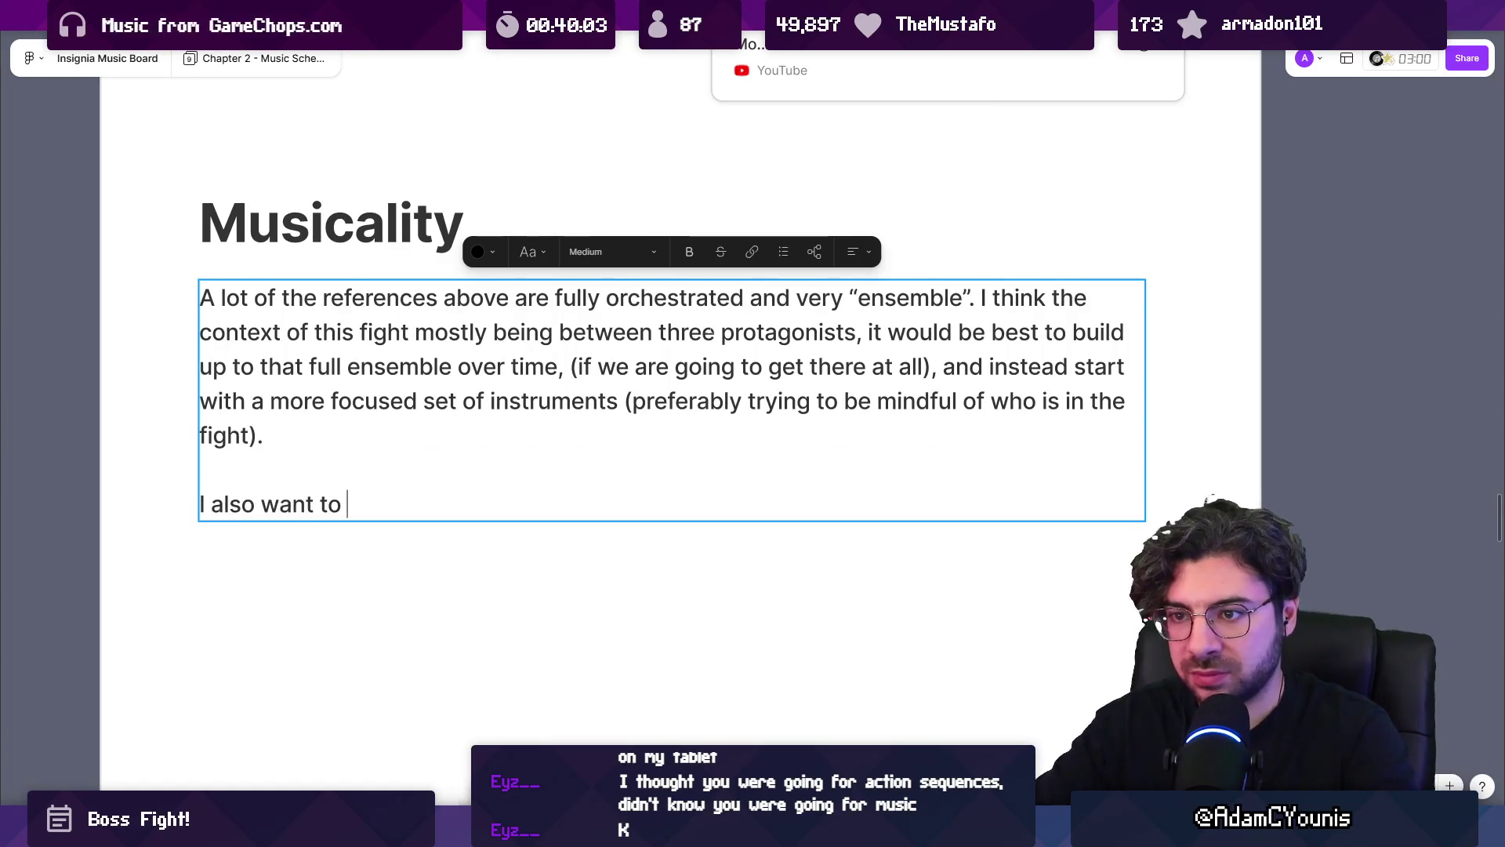
pyautogui.press('BackSpace')
pyautogui.press('BackSpace')
pyautogui.write('teer')
pyautogui.hotkey('ctrl', 'shift', 'Left')
pyautogui.write('not')
pyautogui.write('here')
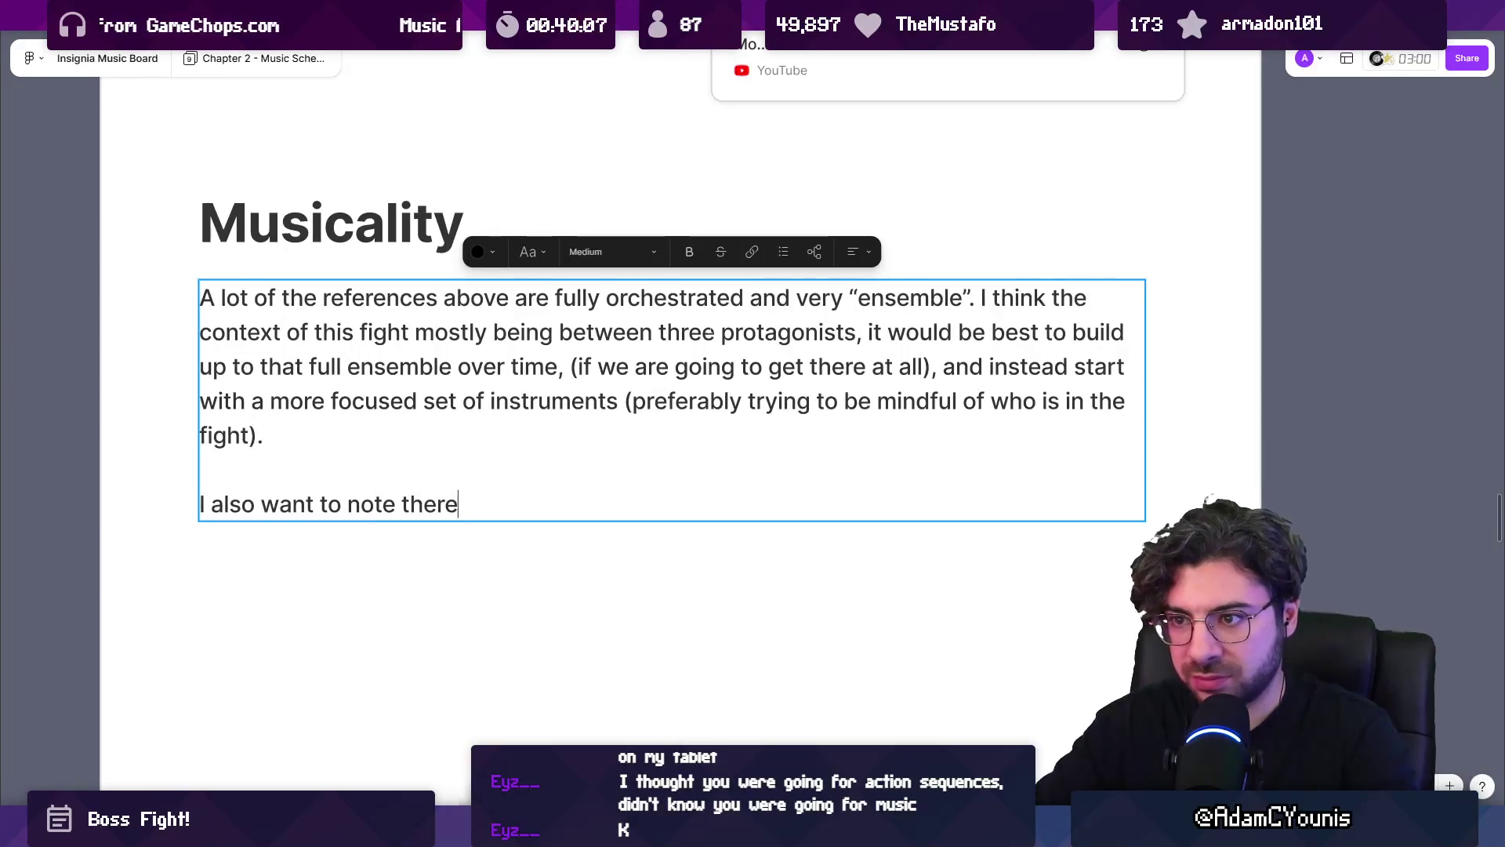
pyautogui.write('\'s a LOT of "scoring" abo')
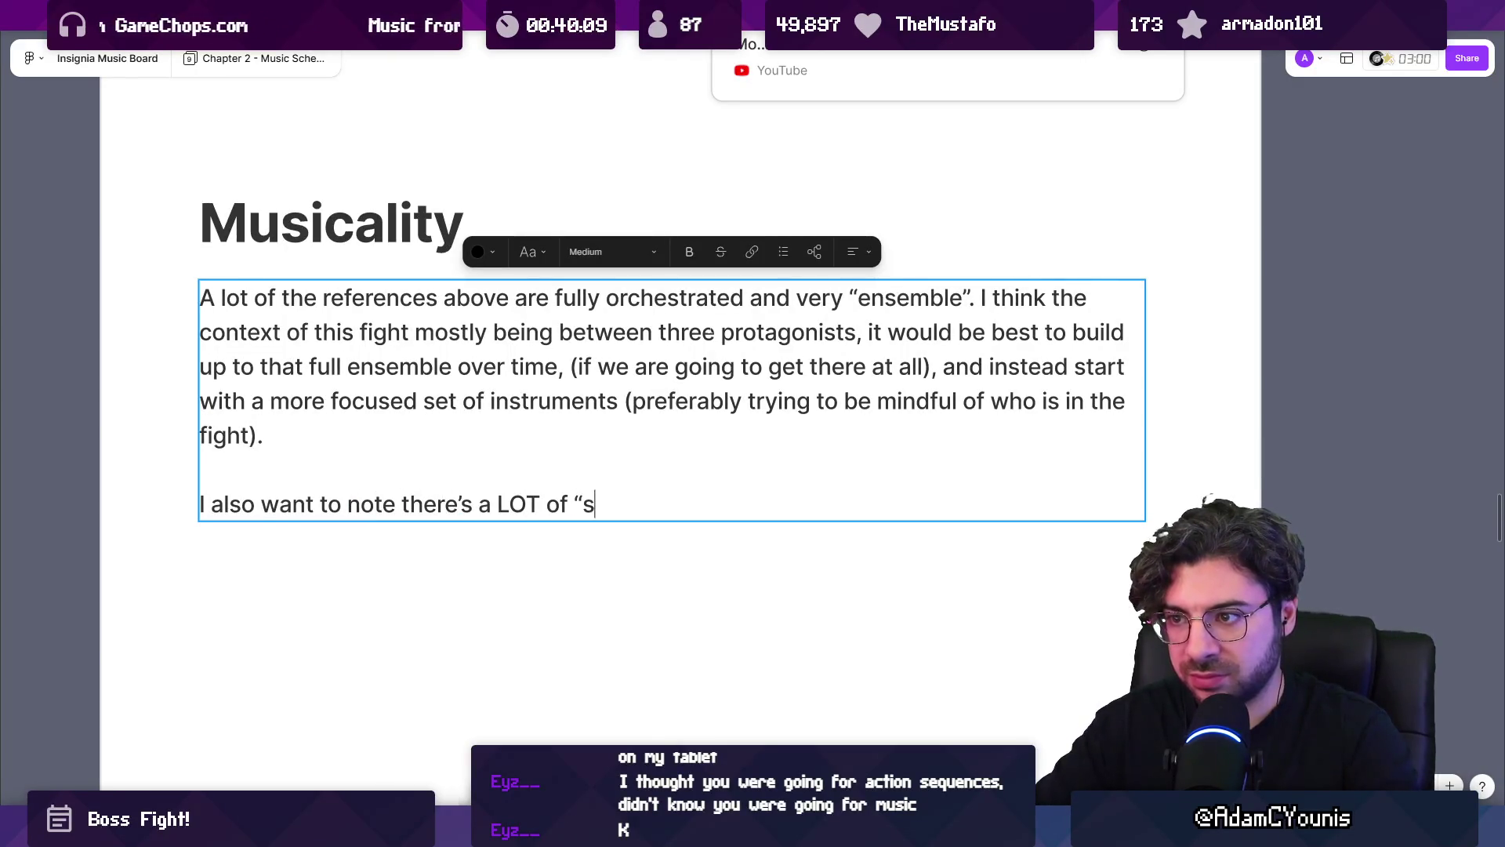
pyautogui.write('ve,')
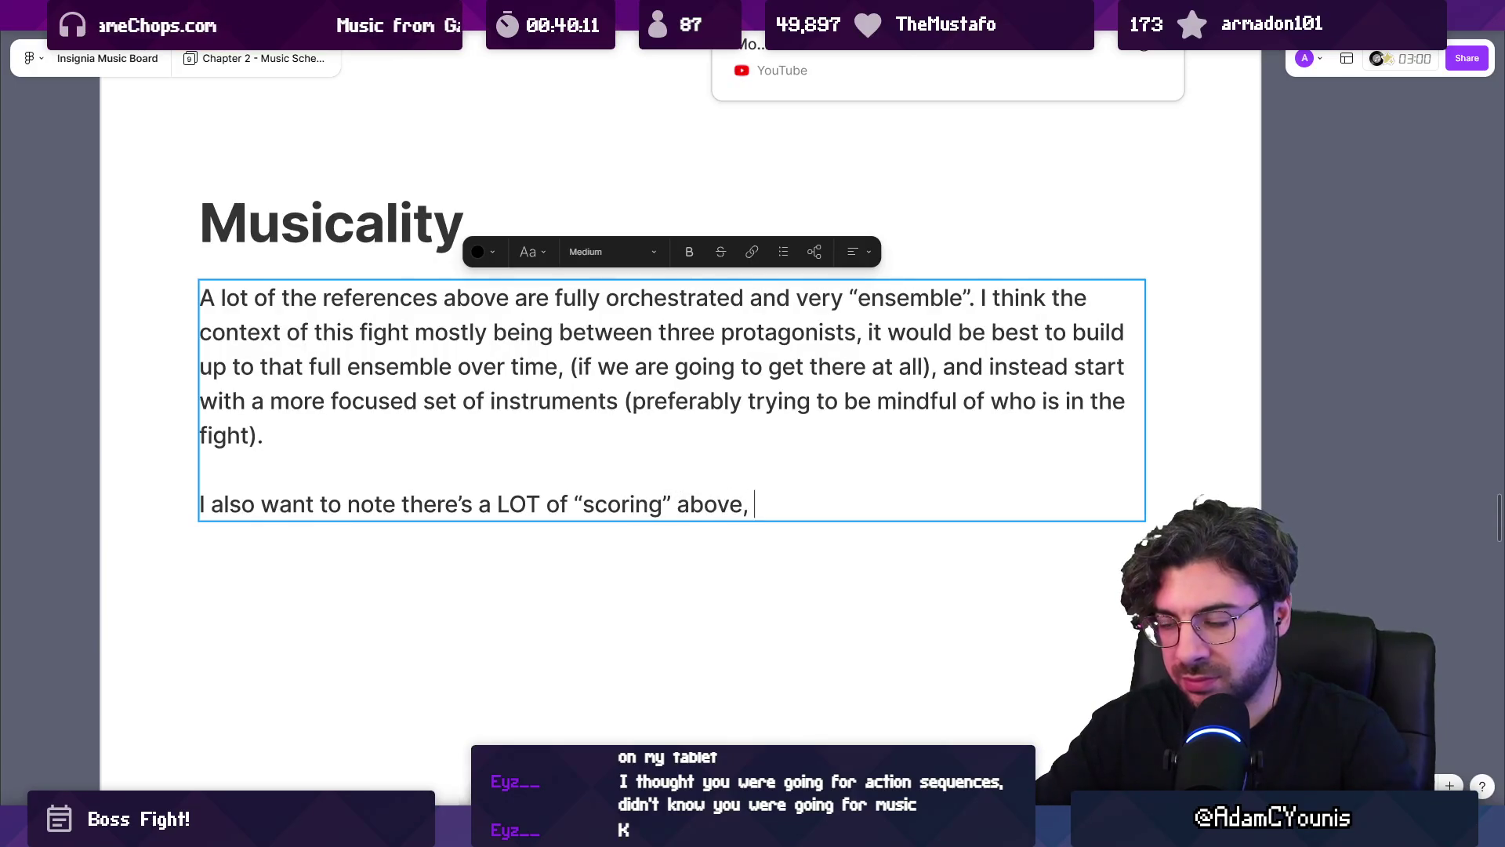
pyautogui.write("hich we weon'")
pyautogui.press('BackSpace')
pyautogui.press('BackSpace')
pyautogui.press('BackSpace')
pyautogui.press('BackSpace')
pyautogui.press('BackSpace')
pyautogui.write("won't be able to ")
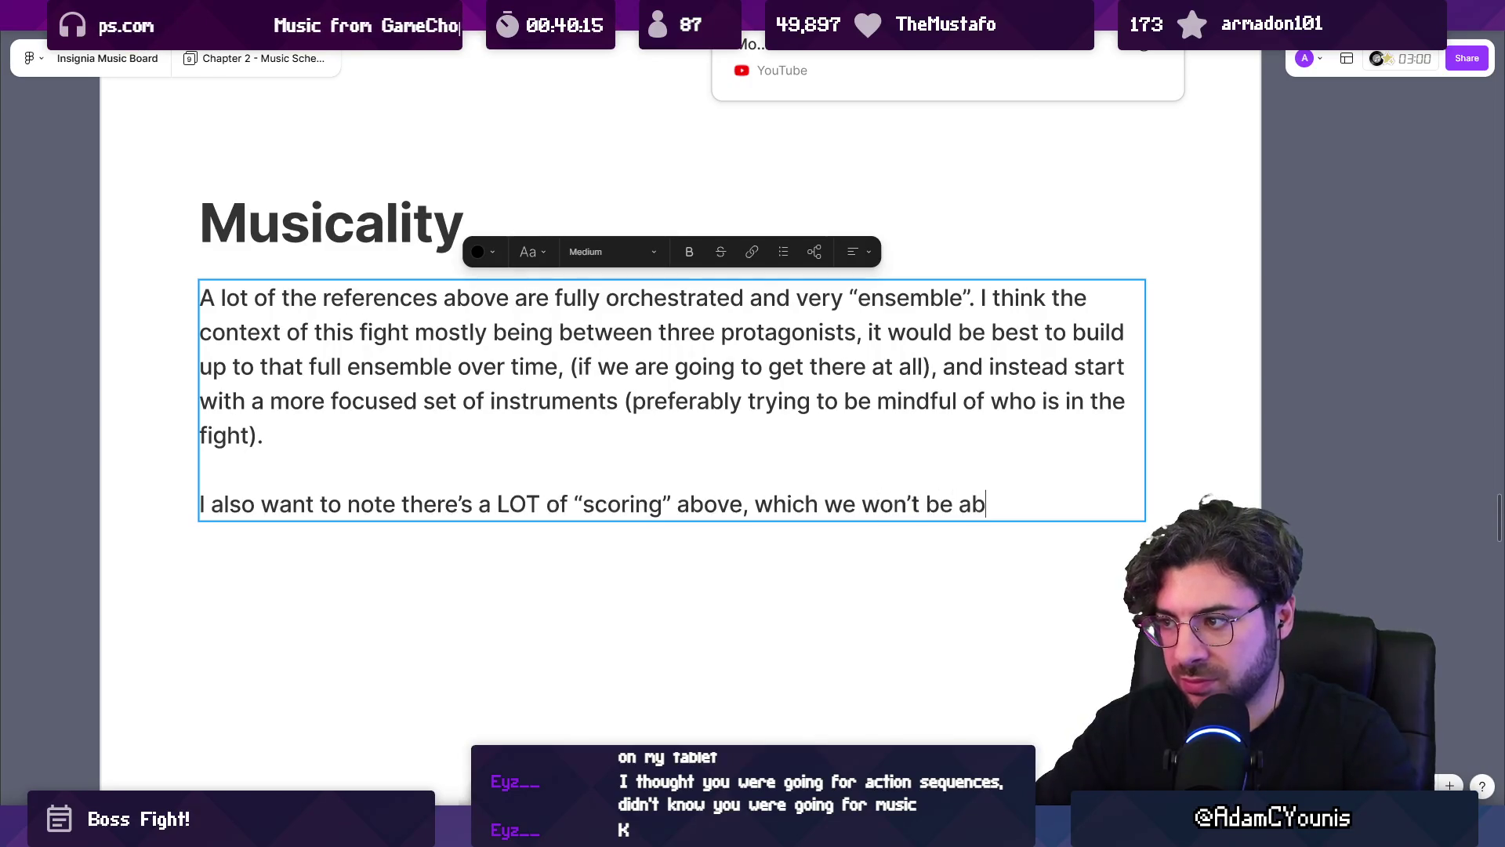
pyautogui.write('do, so in')
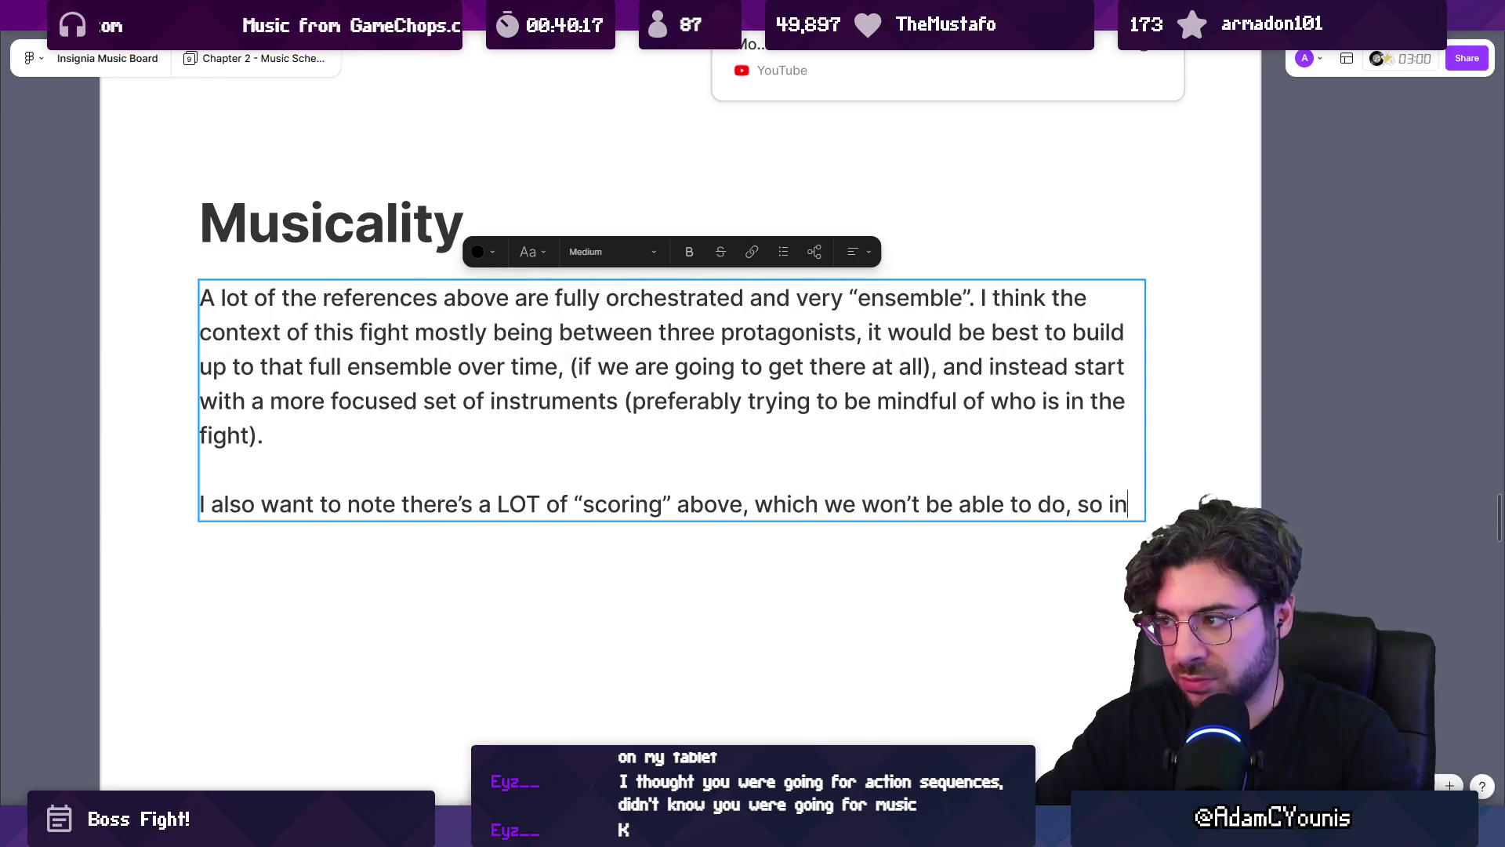
pyautogui.write('stead')
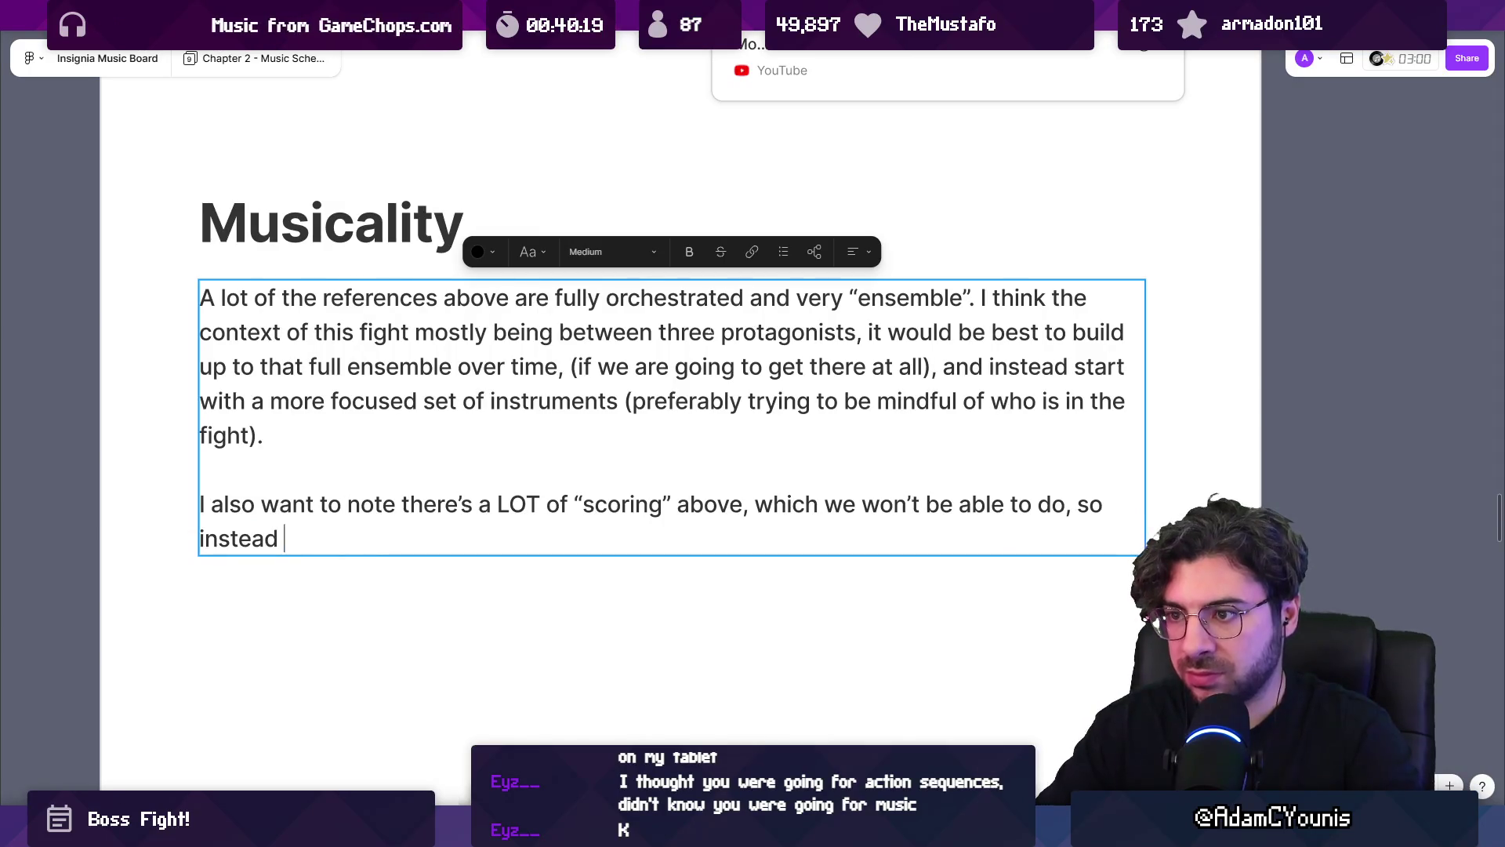
# Step: Finish the sentence saying it should be more 'sectioned out', reworking the wording along the way
pyautogui.scroll(-5, 647, 533)
pyautogui.scroll(5, 651, 533)
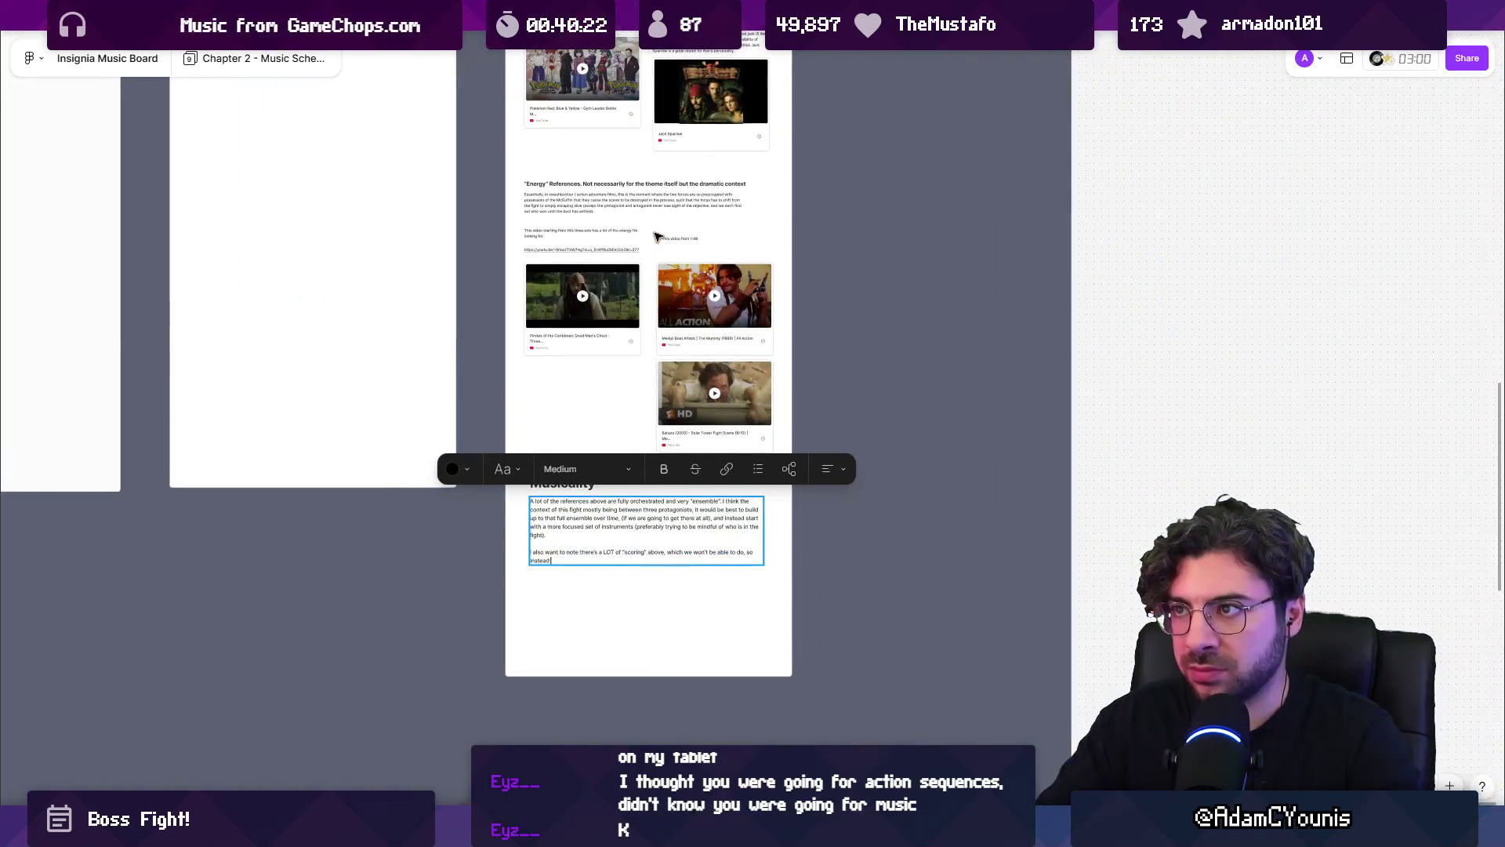
pyautogui.write('it should be more ')
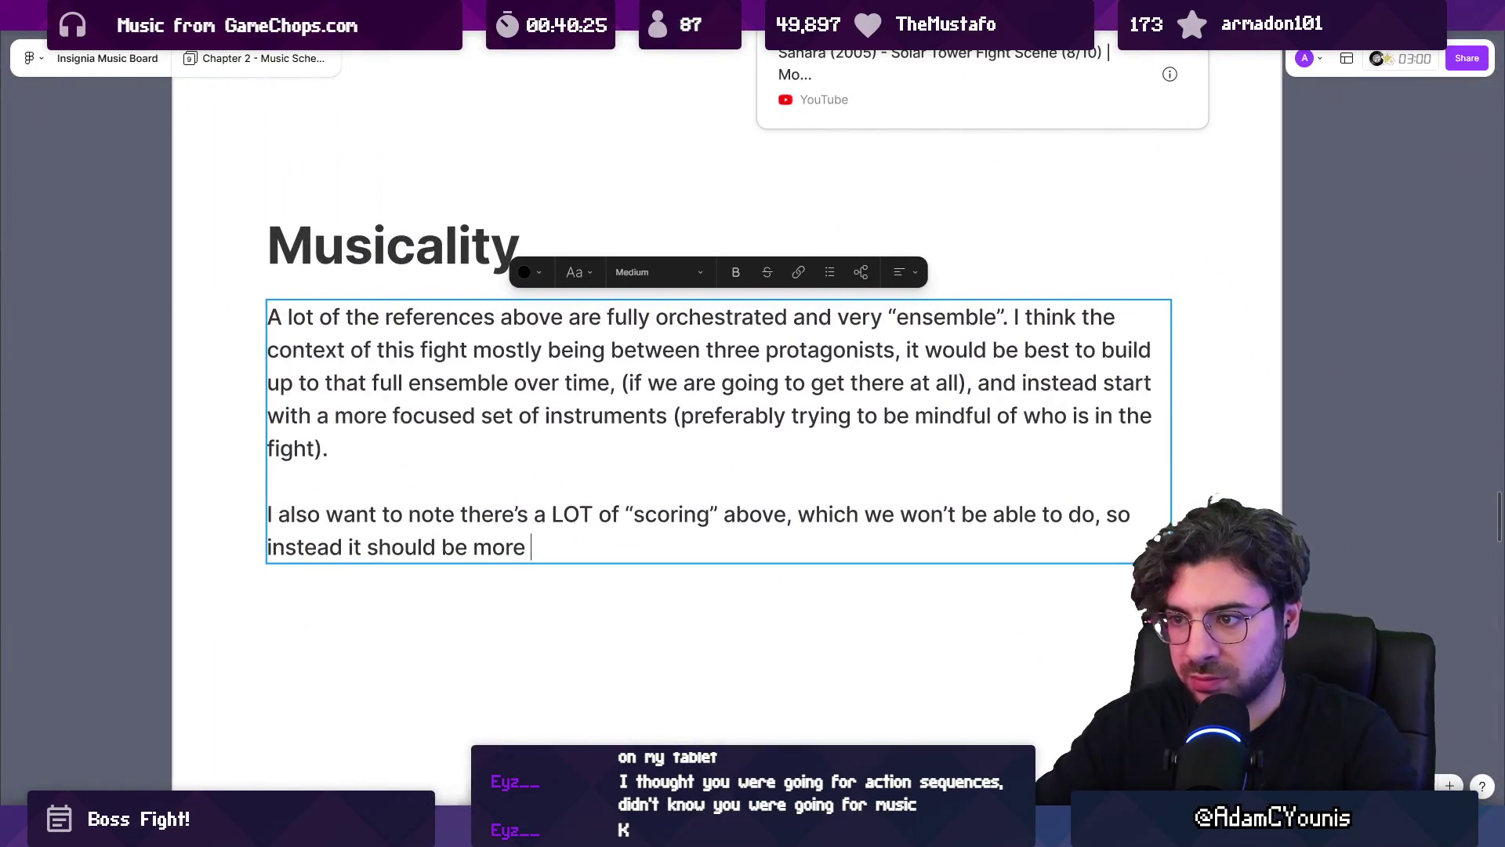
pyautogui.write('focu')
pyautogui.press('BackSpace')
pyautogui.press('BackSpace')
pyautogui.press('BackSpace')
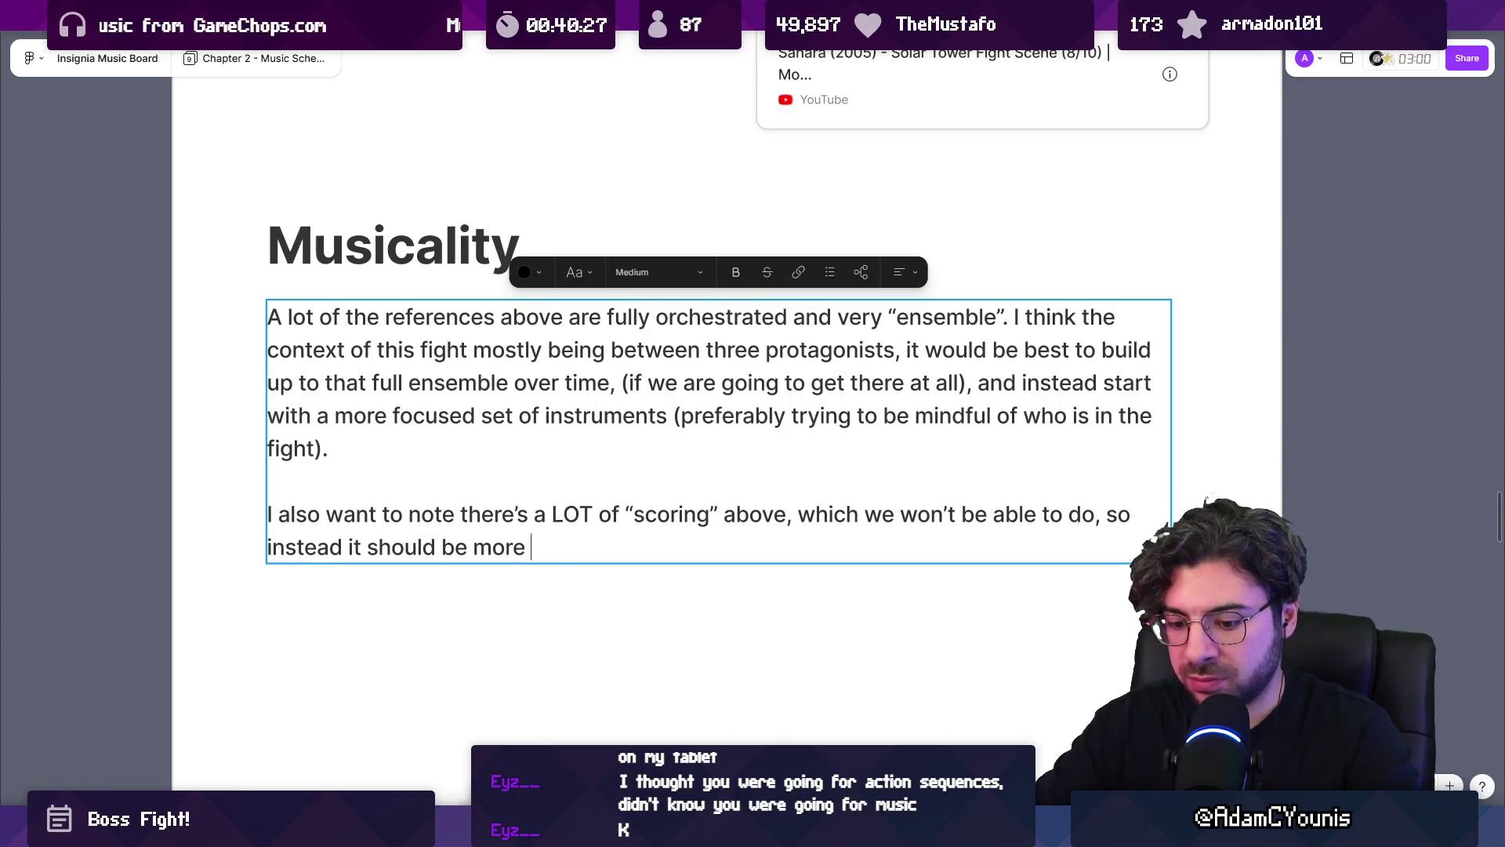
pyautogui.write('sectioned')
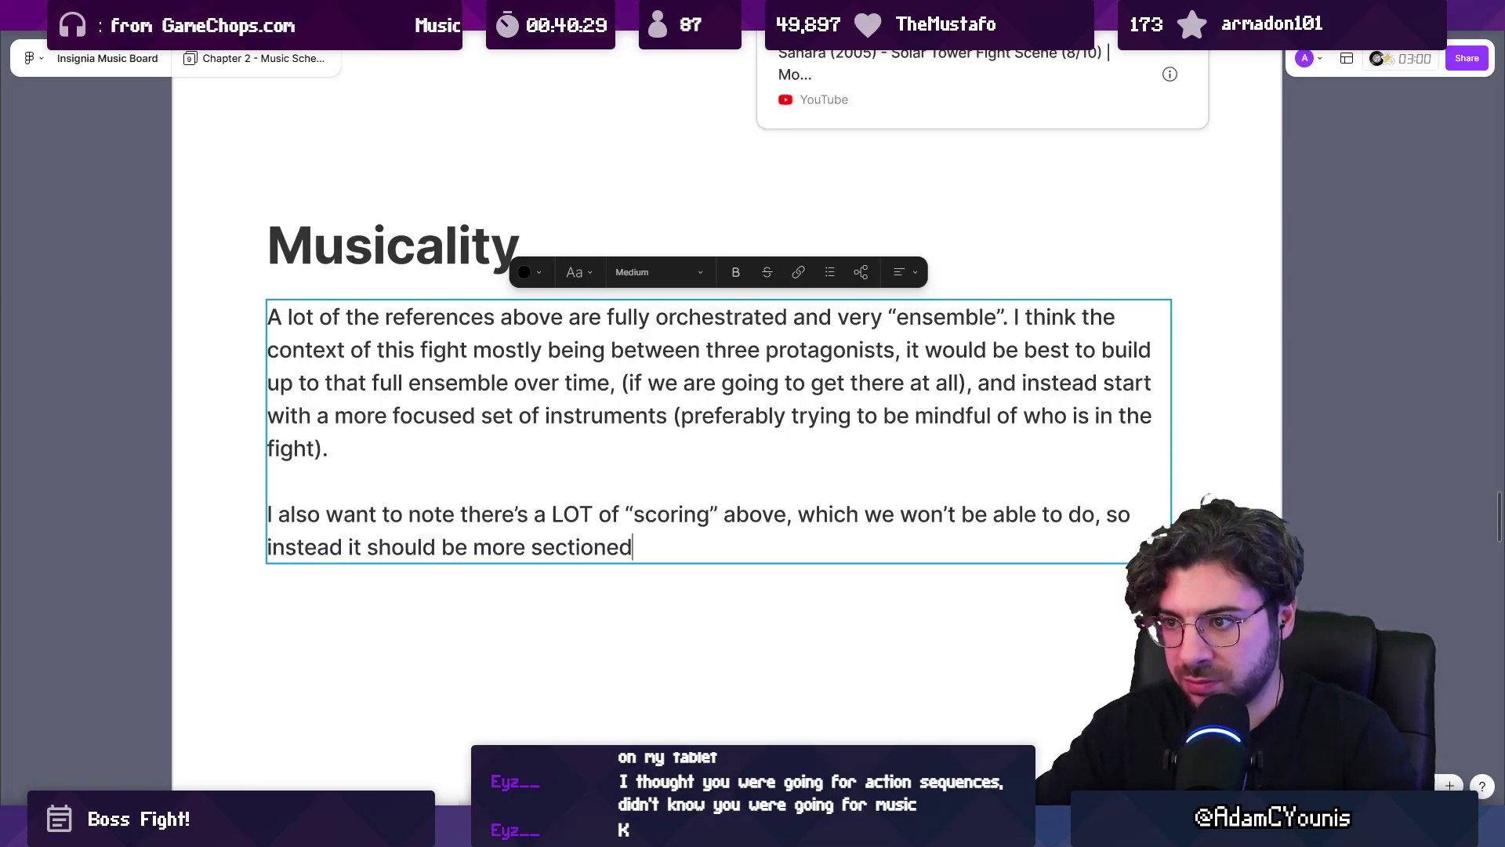
pyautogui.write(' and staged')
pyautogui.hotkey('ctrl', 'shift', 'Left')
pyautogui.write('brokedn')
pyautogui.hotkey('ctrl', 'shift', 'Left')
pyautogui.hotkey('ctrl', 'shift', 'Left')
pyautogui.hotkey('ctrl', 'shift', 'Left')
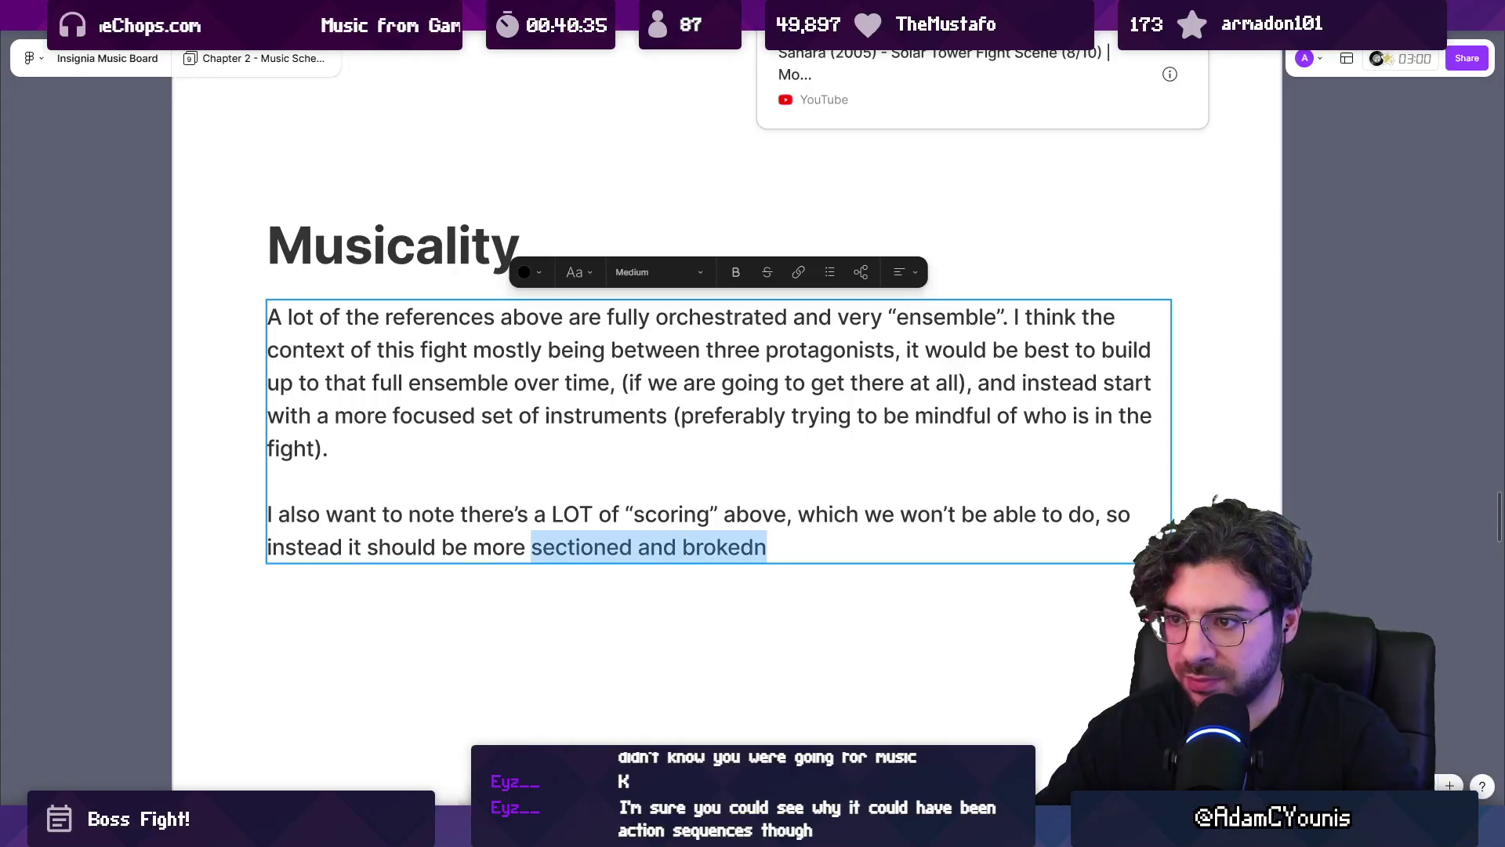
pyautogui.write('sectioned out.')
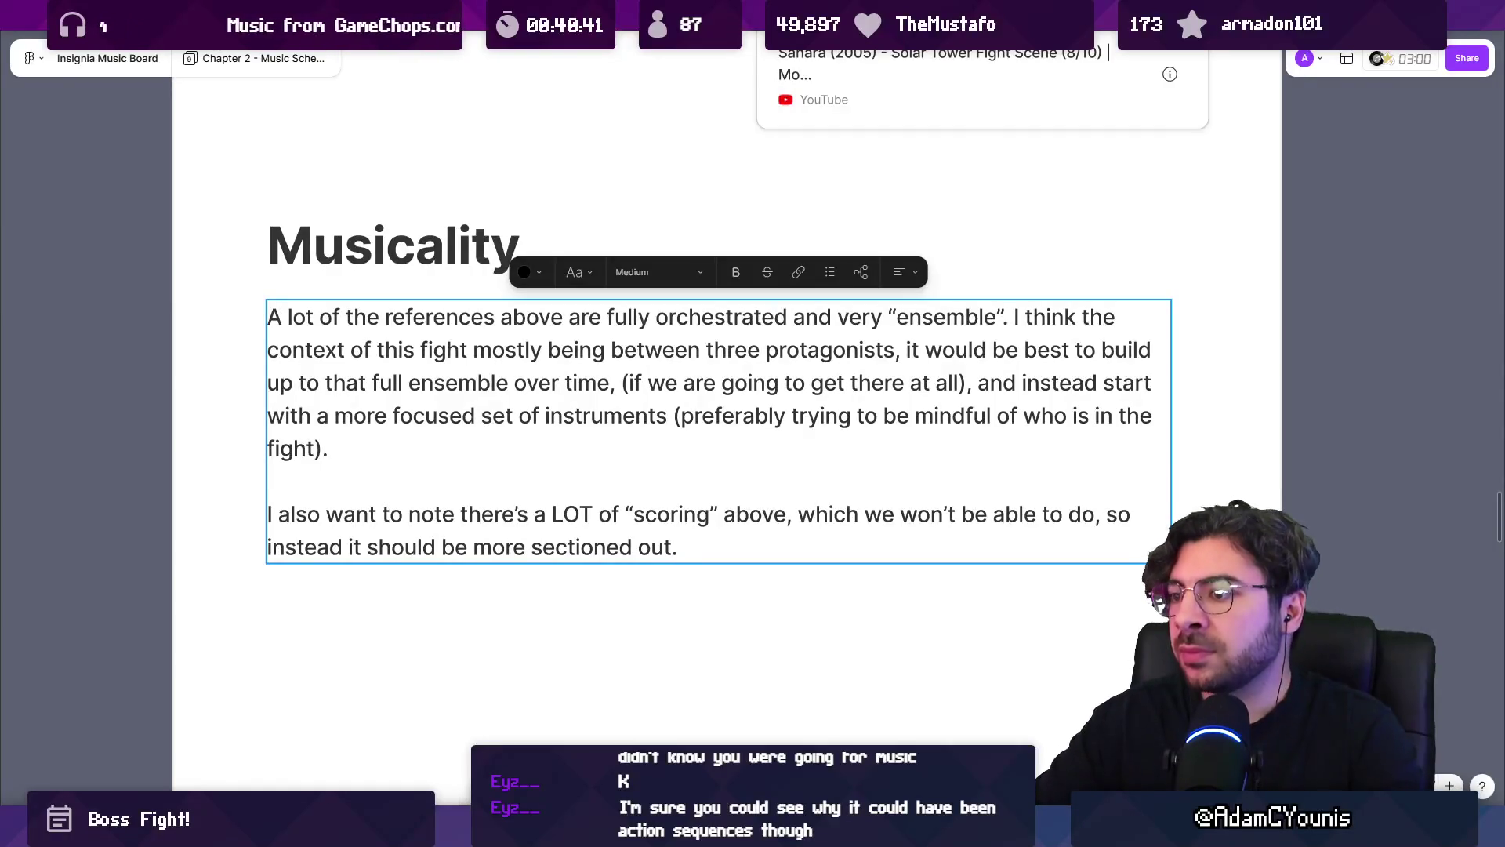
pyautogui.hotkey('ctrl', 'shift', 'Left')
pyautogui.hotkey('ctrl', 'shift', 'Left')
pyautogui.hotkey('ctrl', 'shift', 'Left')
# Step: Reword to 'bear in mind for our purposes we'll be looking to have it sectioned out', italicising 'sectioned out'
pyautogui.press('Left')
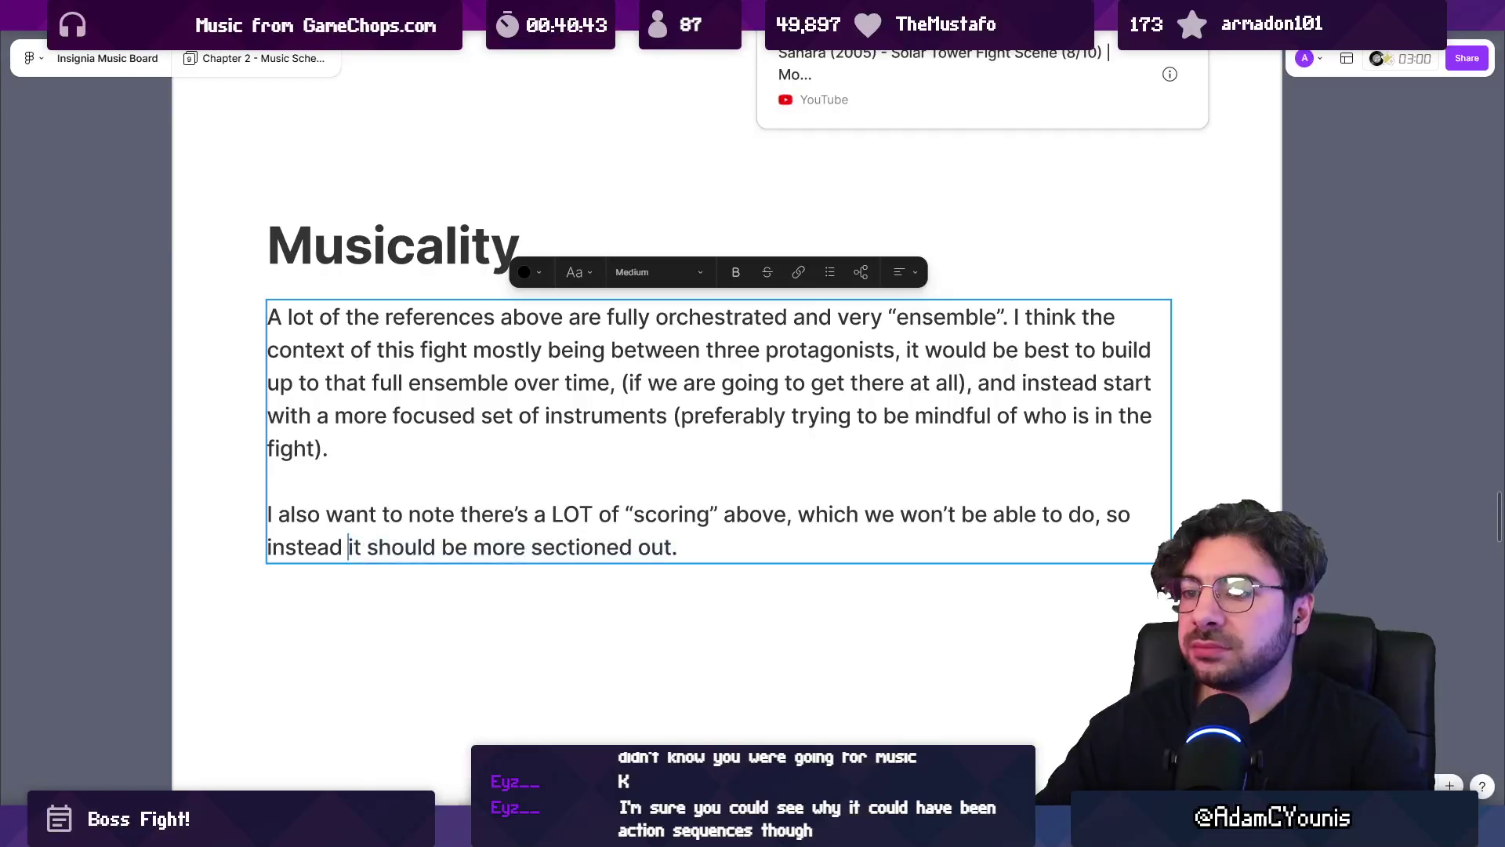
pyautogui.hotkey('ctrl', 'shift', 'Left')
pyautogui.write('bear in mind ')
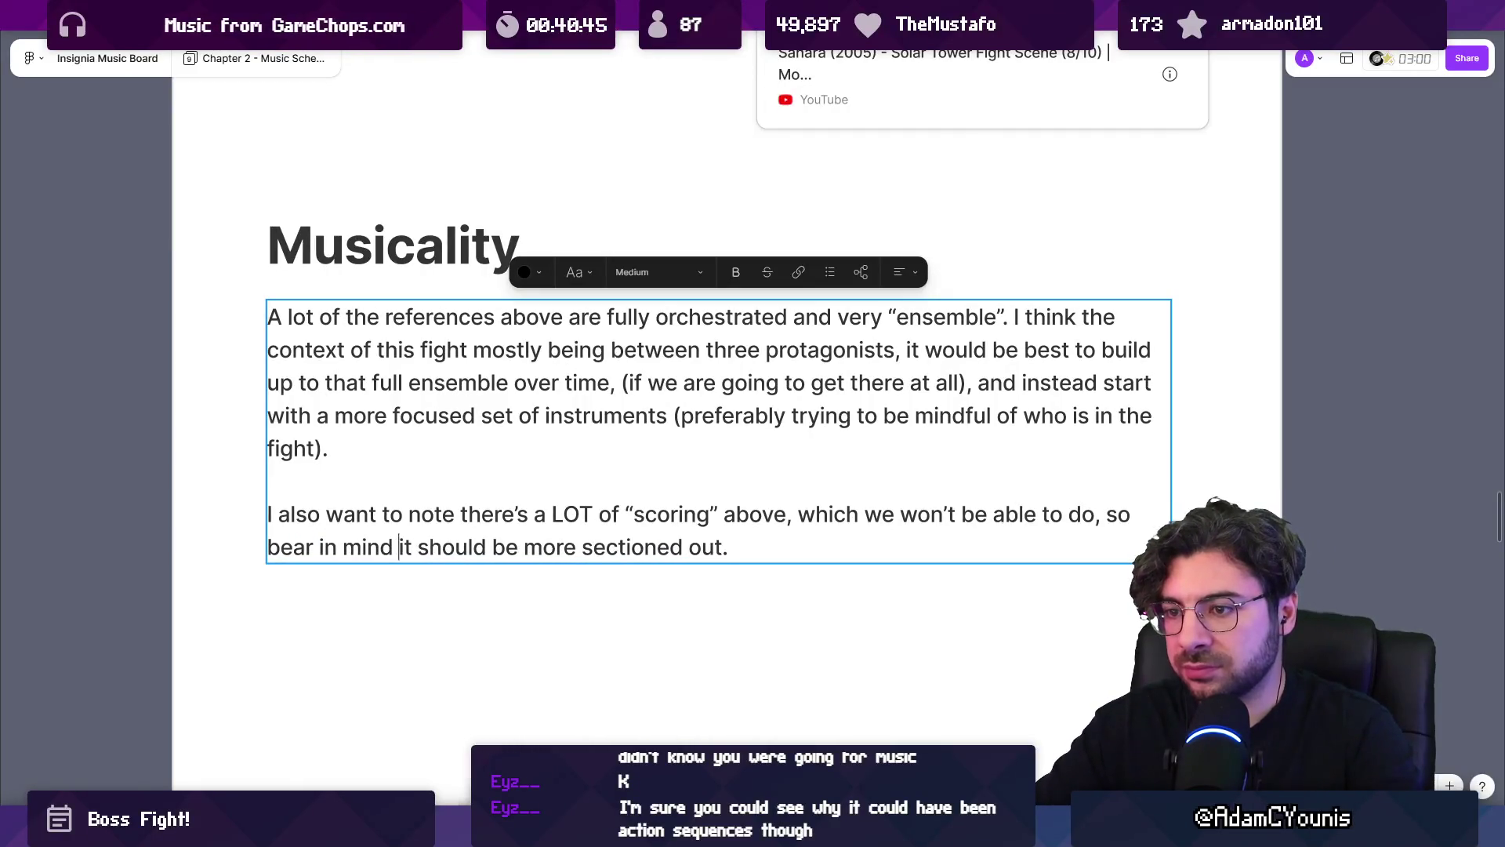
pyautogui.write('for our purposes')
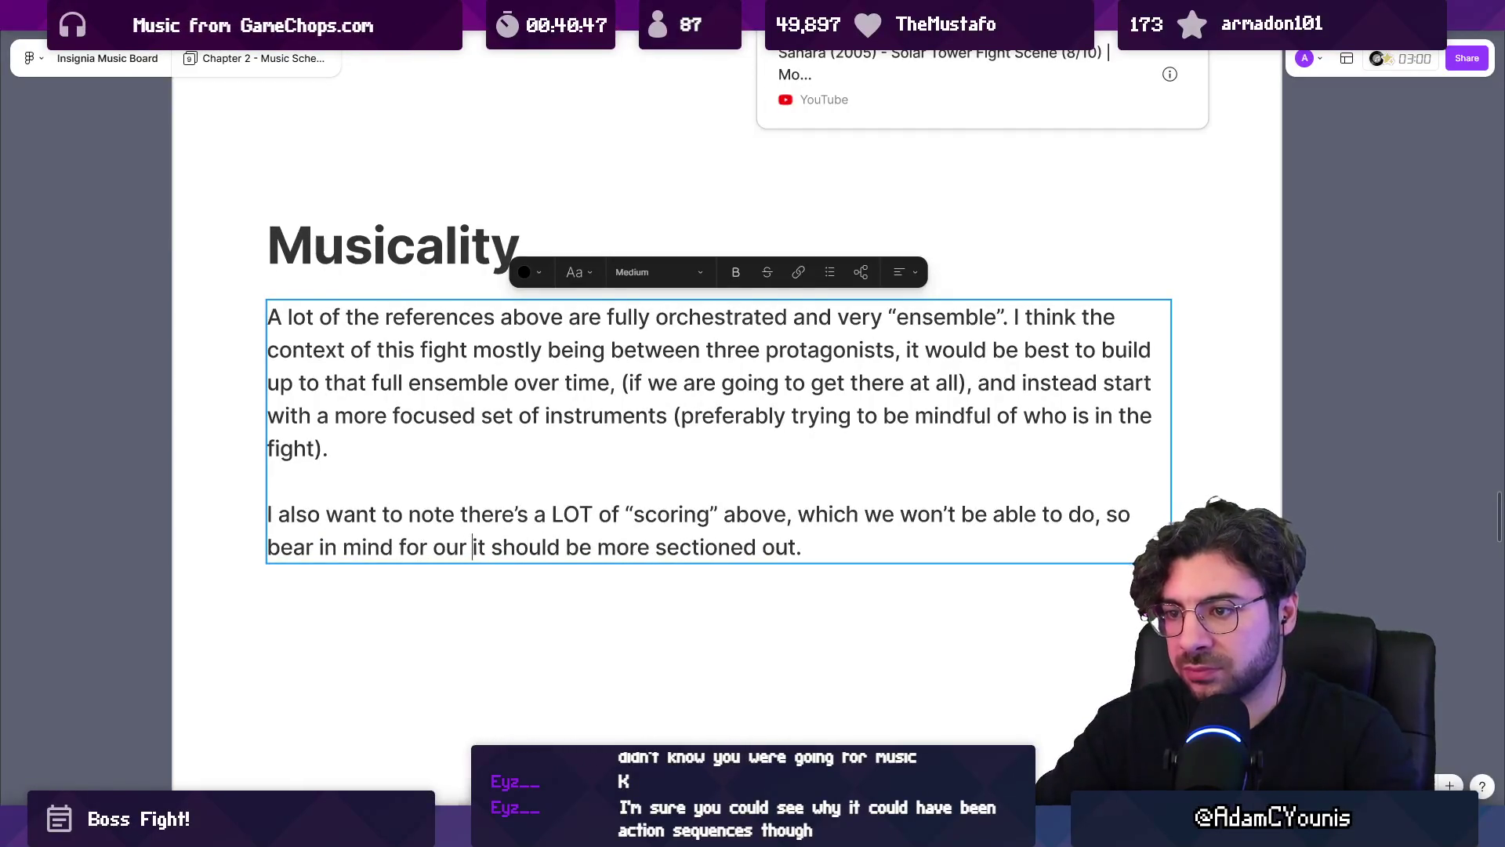
pyautogui.write(" we'll be look")
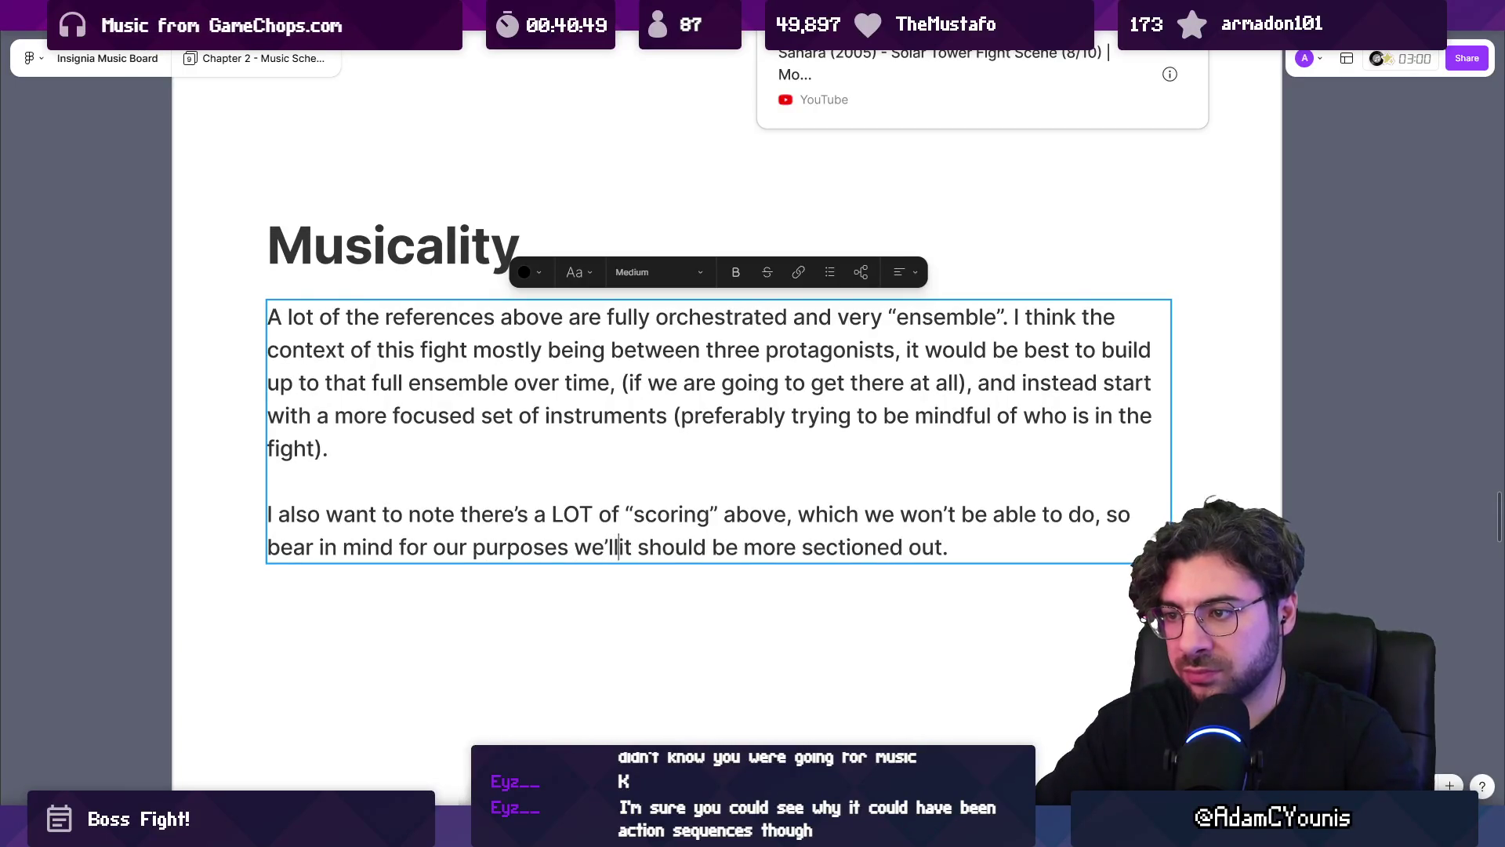
pyautogui.write('ing to have it')
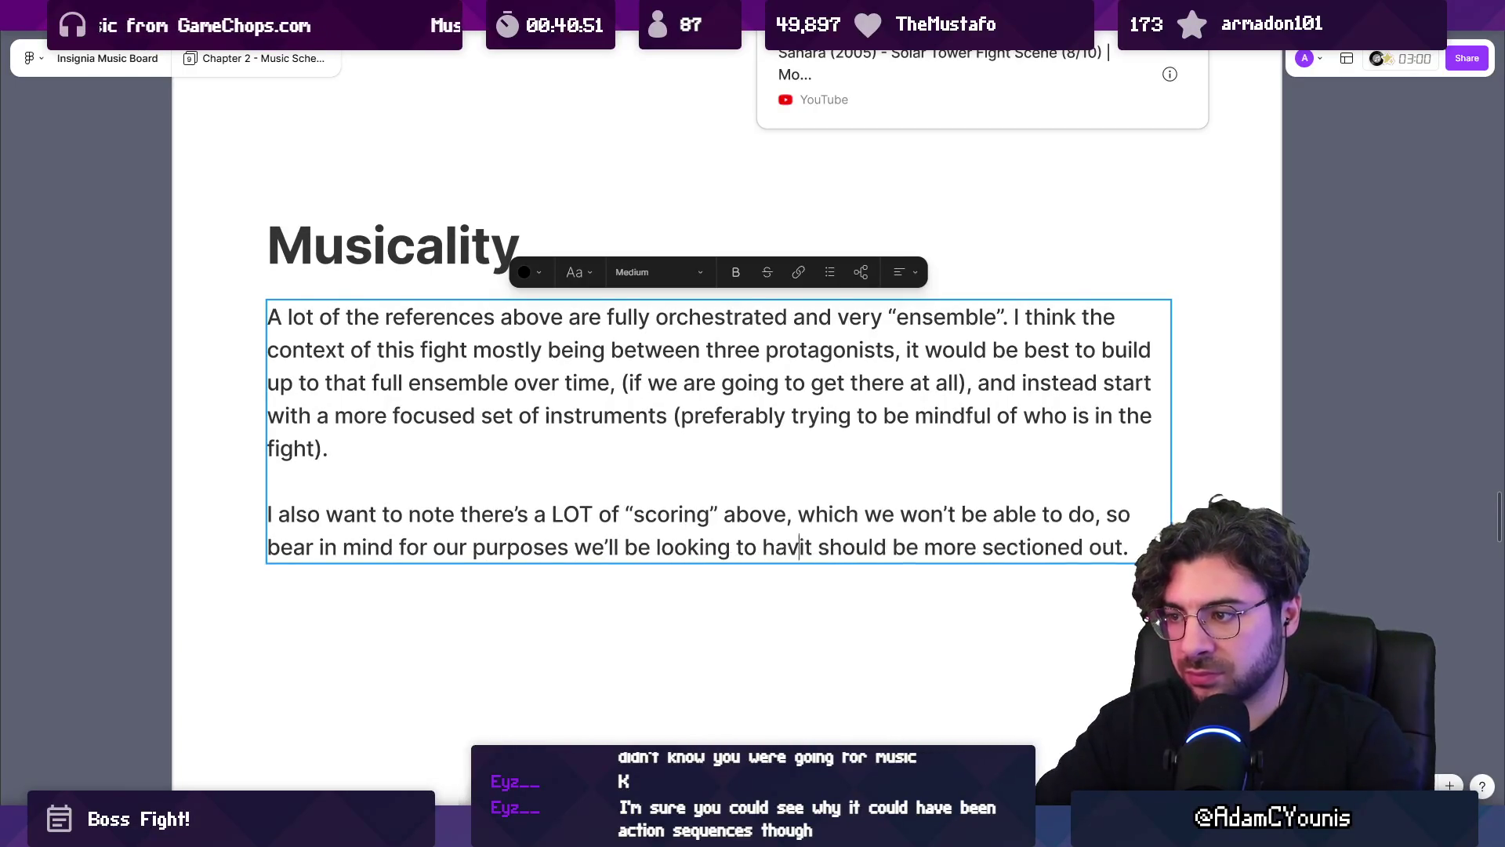
pyautogui.hotkey('ctrl', 'shift', 'Right')
pyautogui.hotkey('ctrl', 'shift', 'Right')
pyautogui.hotkey('ctrl', 'shift', 'Right')
pyautogui.press('BackSpace')
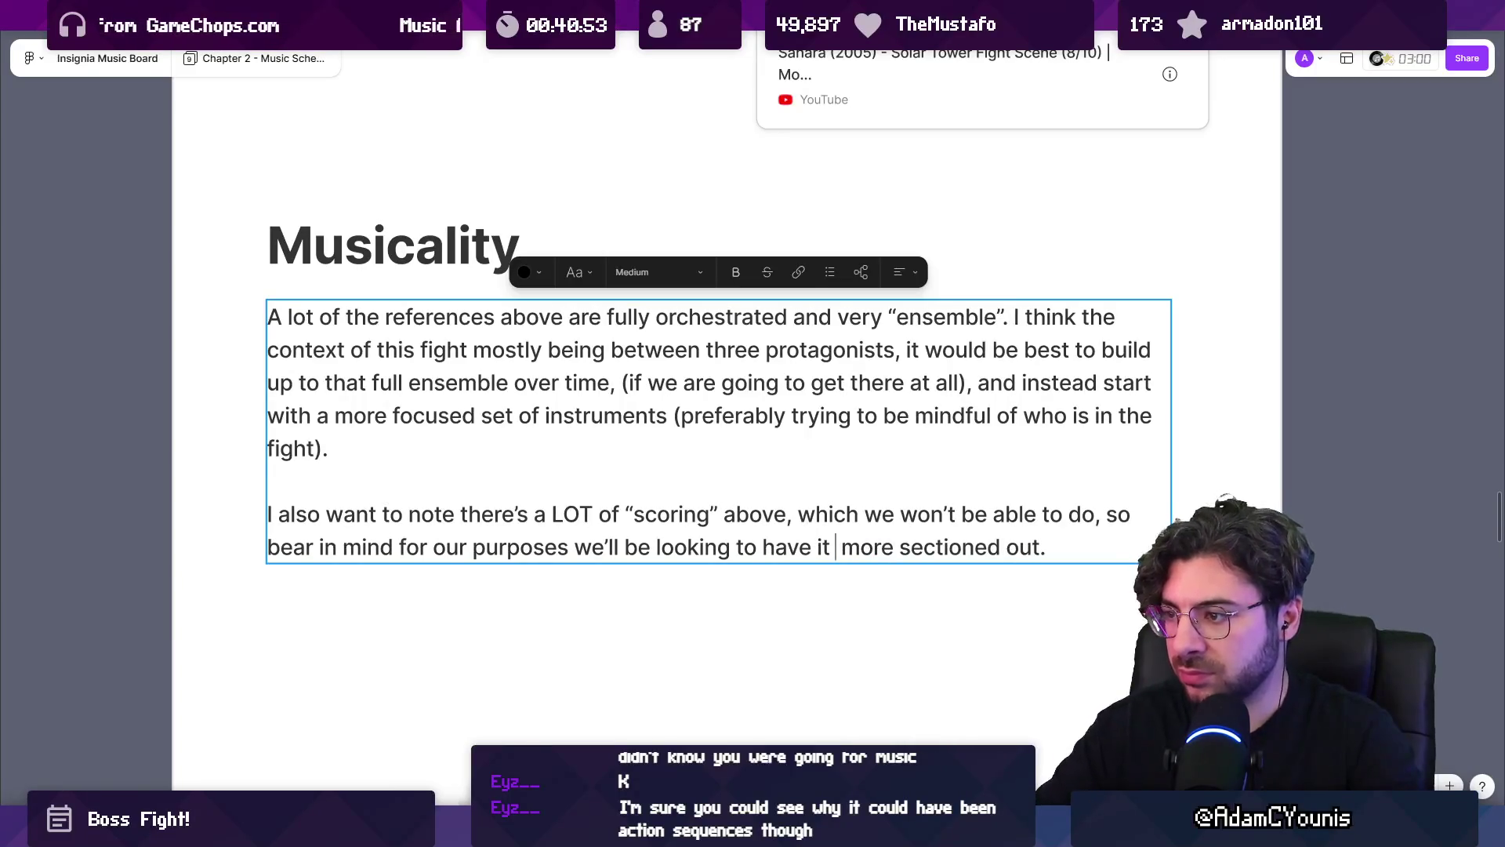
pyautogui.hotkey('ctrl', 'shift', 'Left')
pyautogui.hotkey('ctrl', 'shift', 'Left')
pyautogui.hotkey('ctrl', 'i')
# Step: Add the closing sentence treating the track as music we'd want to listen to in an OST
pyautogui.press('End')
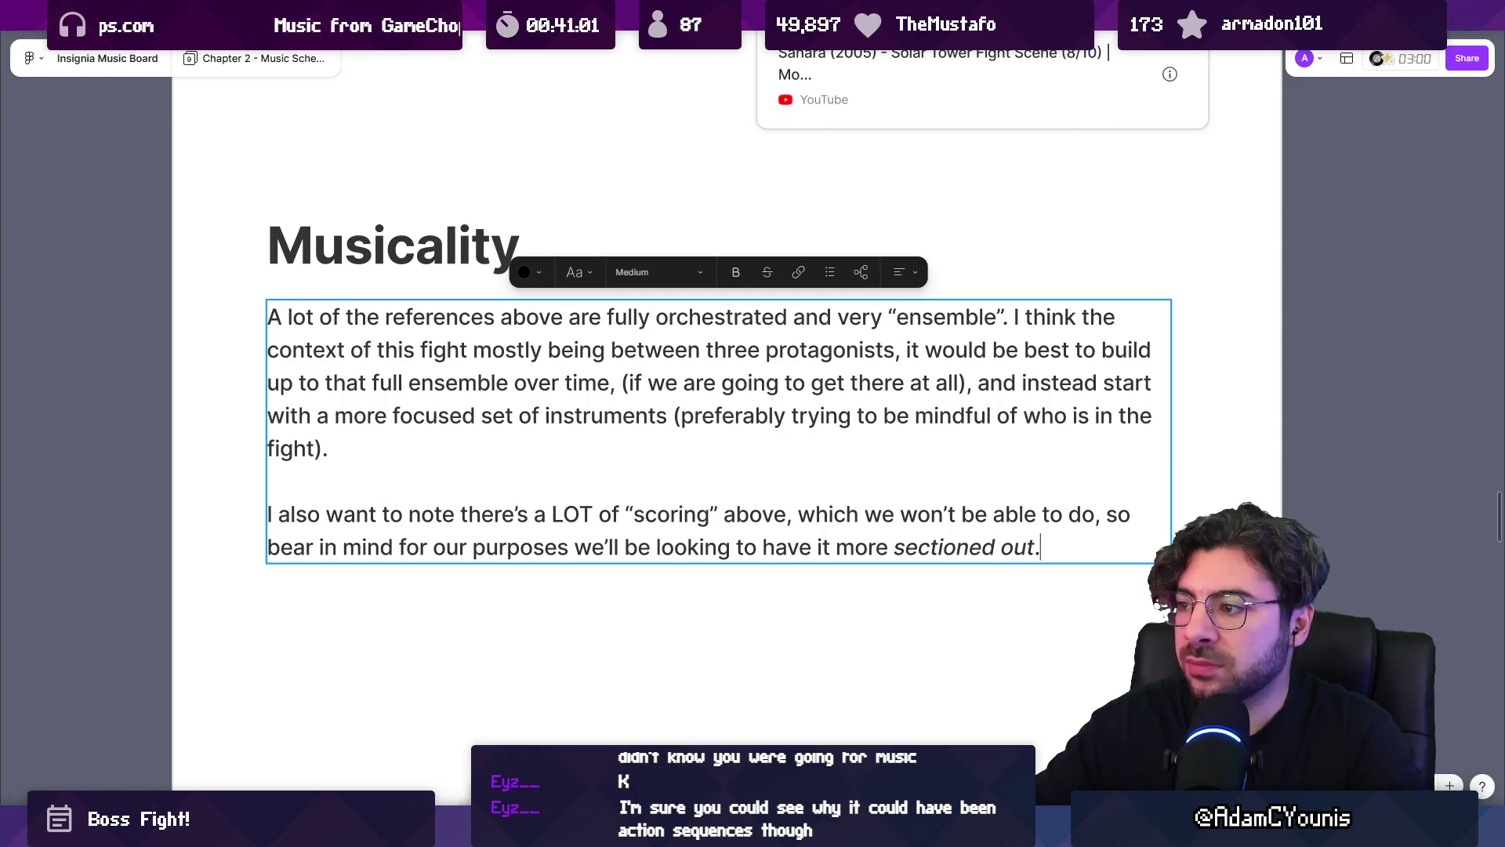
pyautogui.press('Return')
pyautogui.press('Return')
pyautogui.press('BackSpace')
pyautogui.press('BackSpace')
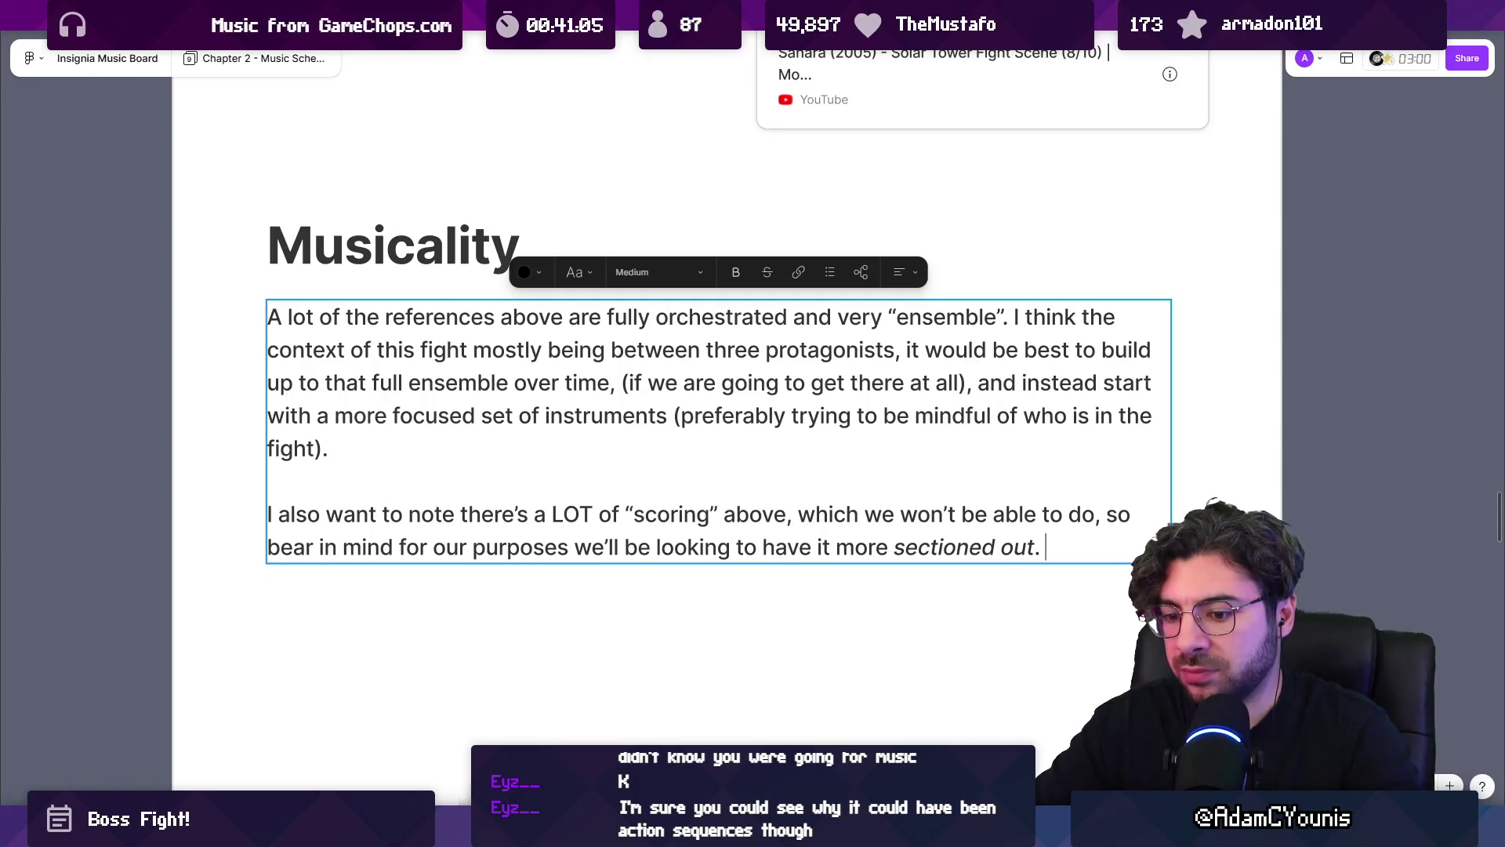
pyautogui.write('Still thinking ')
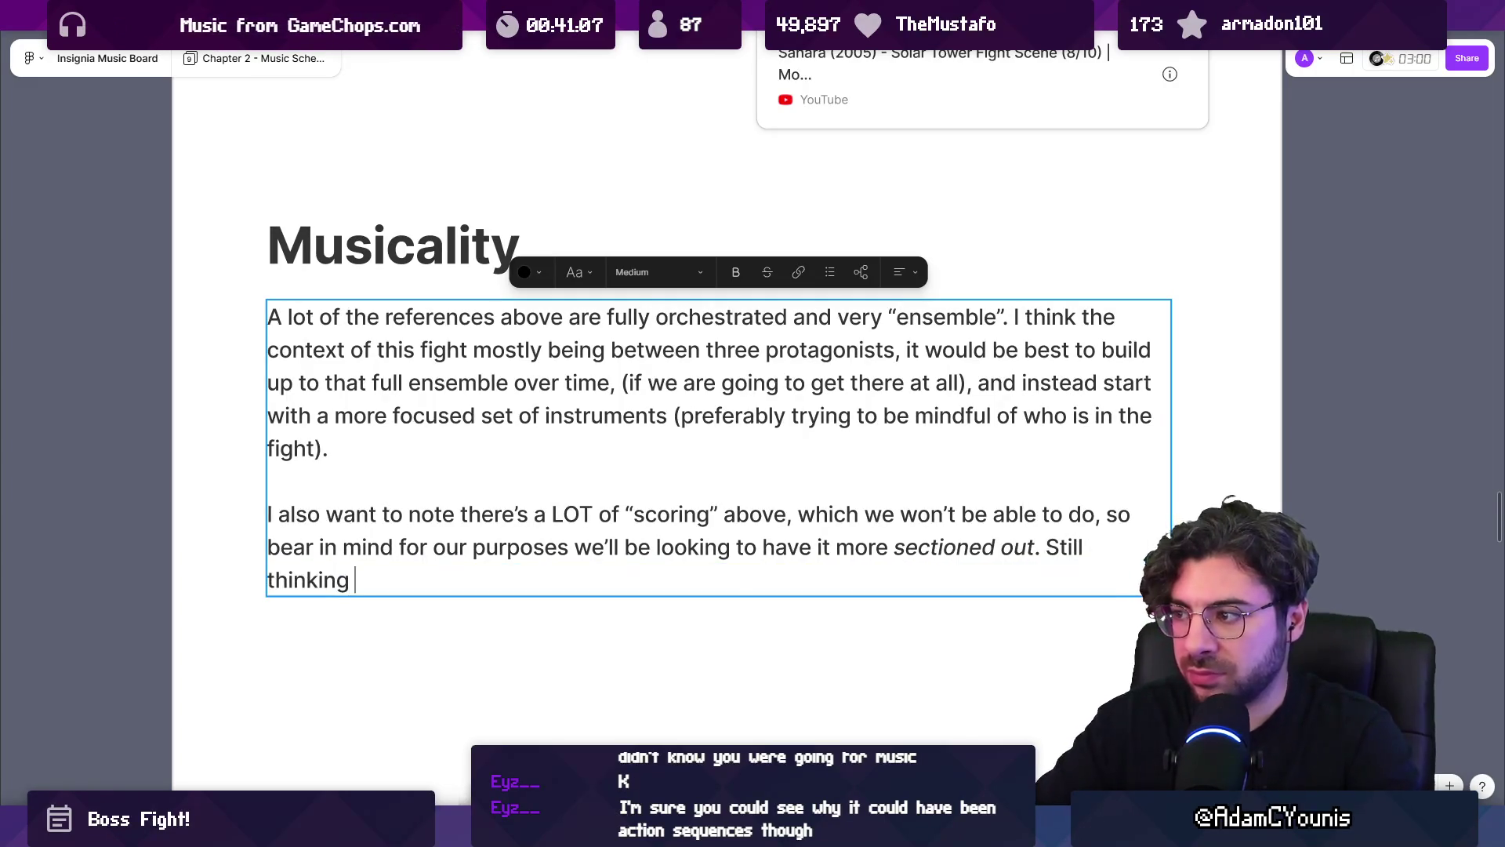
pyautogui.write('about beggi')
pyautogui.press('BackSpace')
pyautogui.press('BackSpace')
pyautogui.write('inning, middle, ')
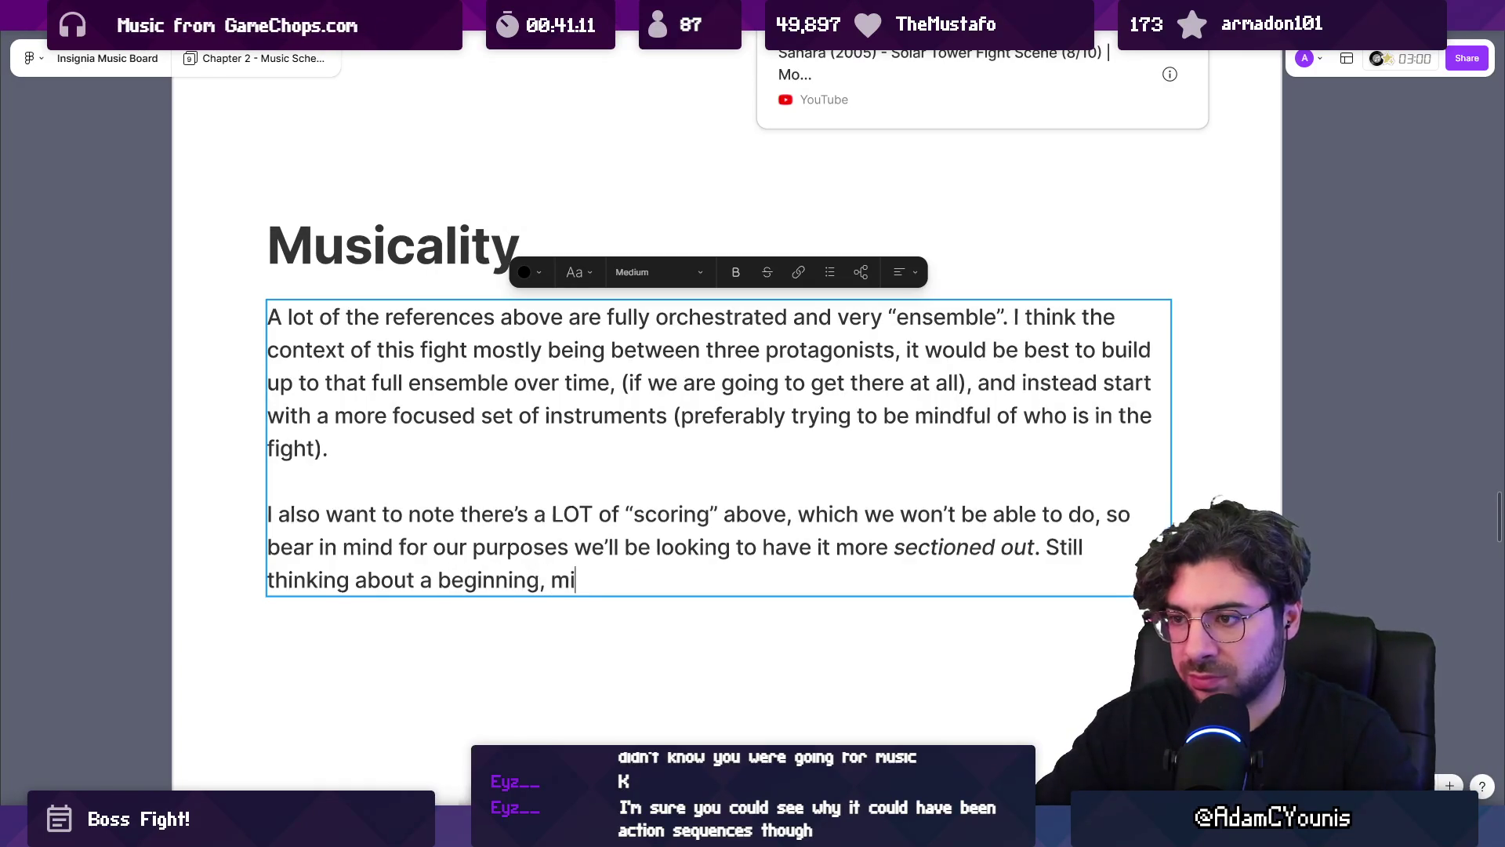
pyautogui.write('en')
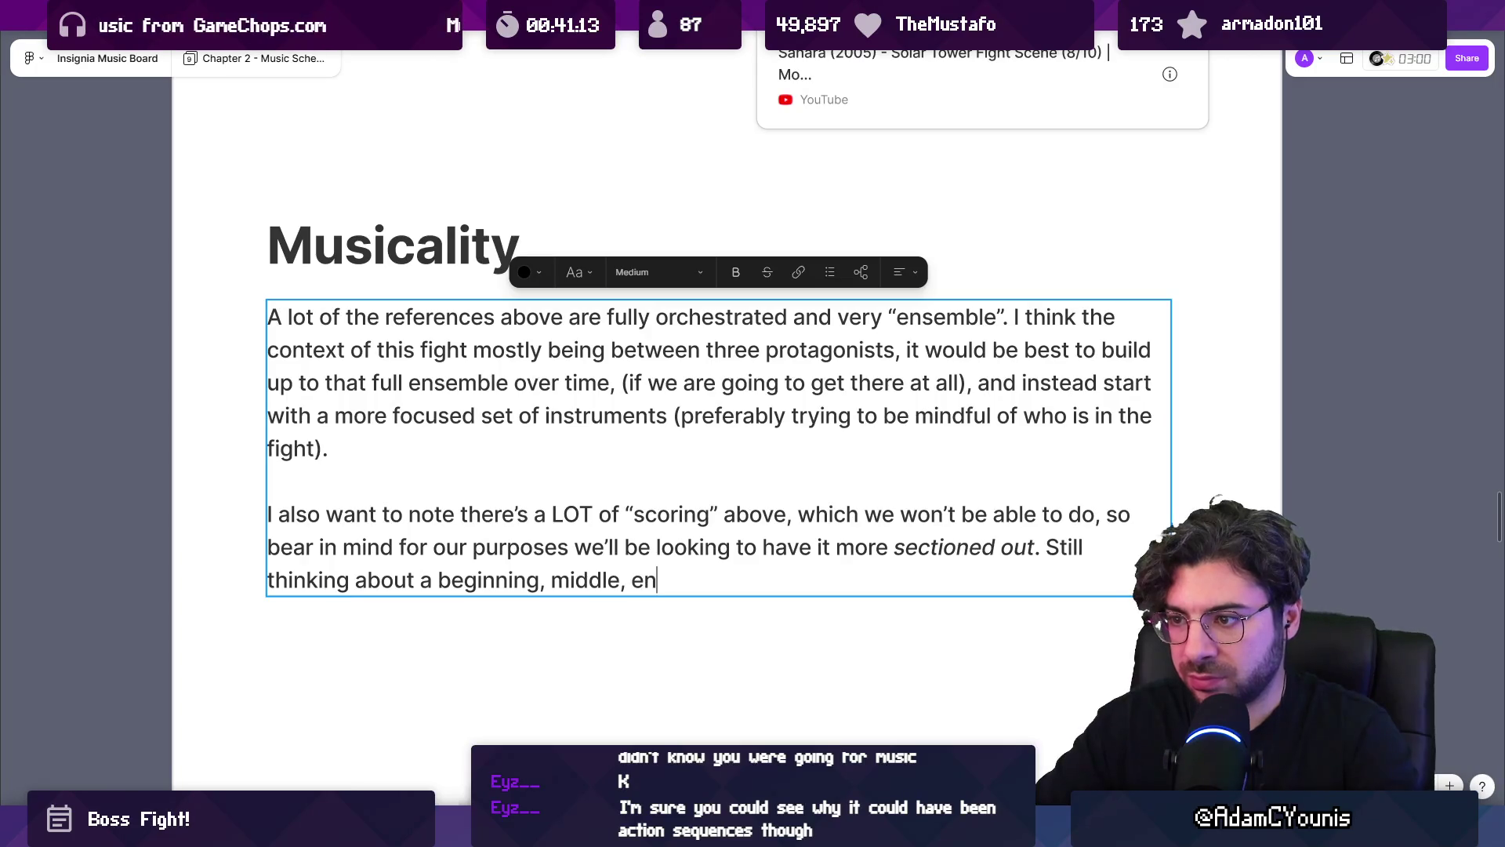
pyautogui.hotkey('ctrl', 'shift', 'Left')
pyautogui.hotkey('ctrl', 'shift', 'Left')
pyautogui.hotkey('ctrl', 'shift', 'Left')
pyautogui.press('BackSpace')
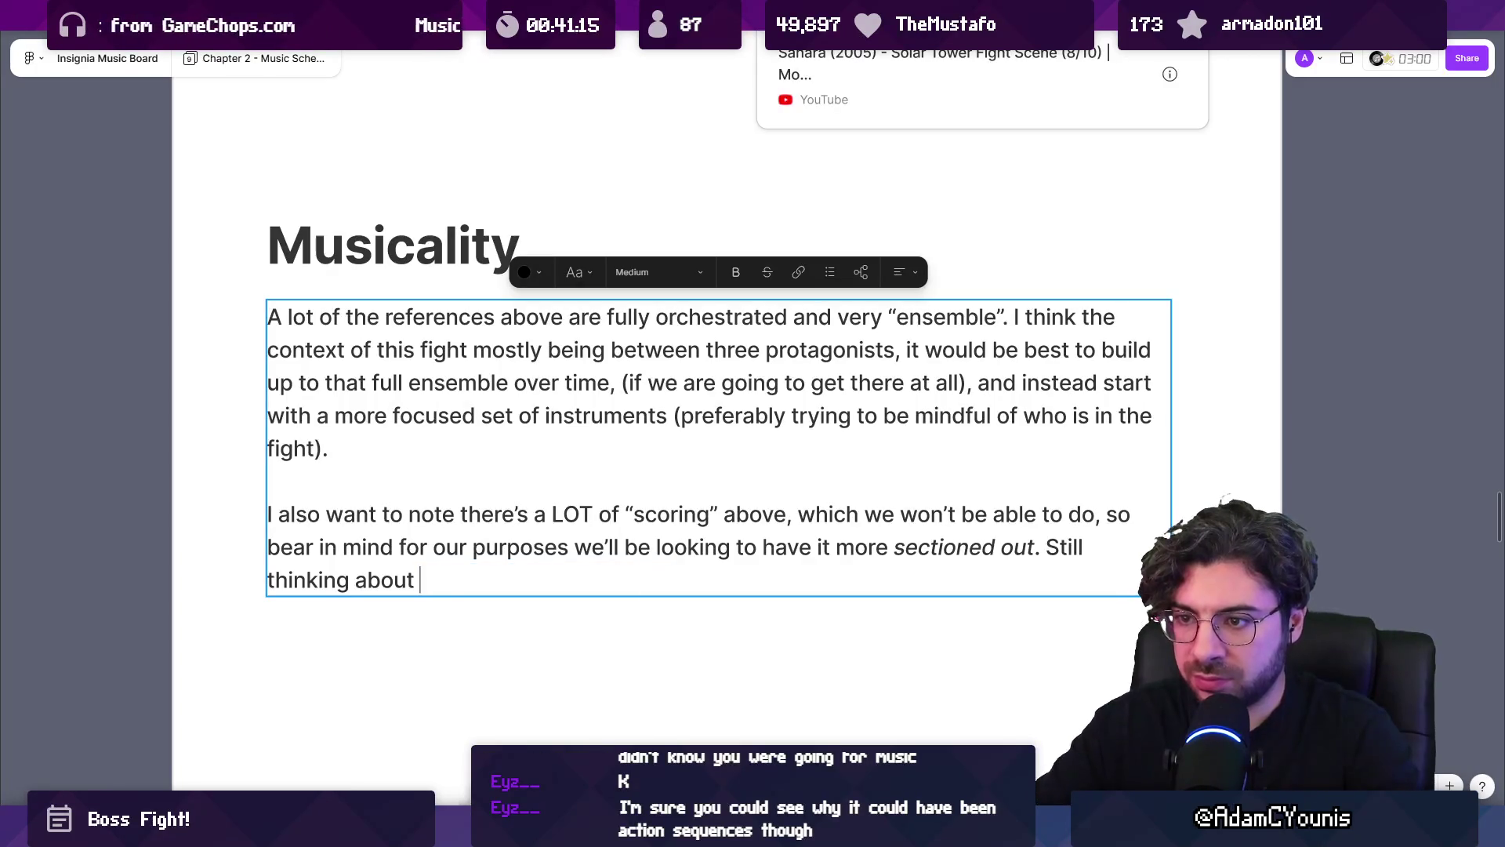
pyautogui.write('the track as a ')
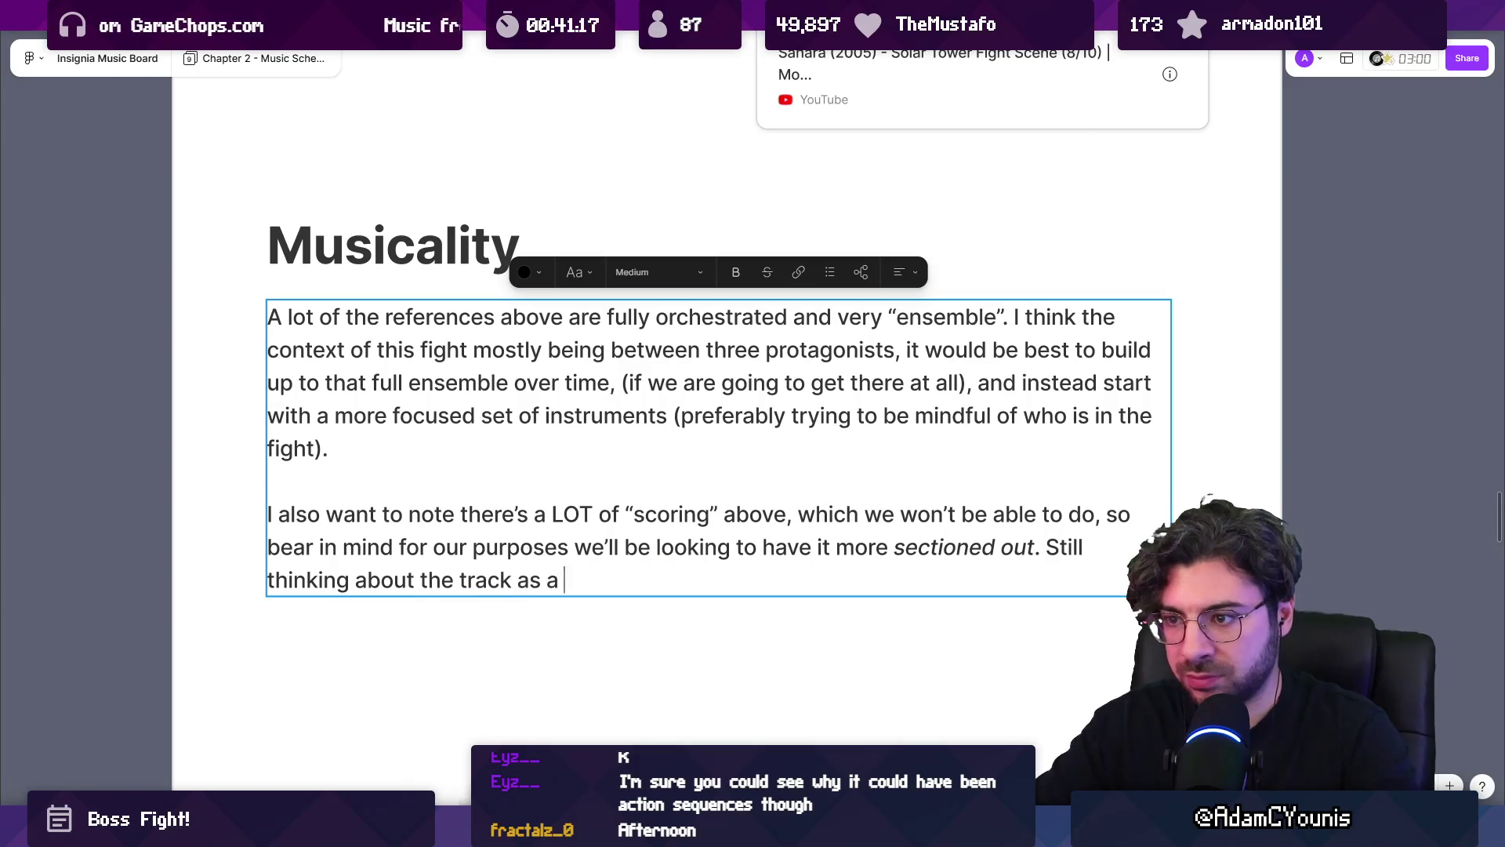
pyautogui.write('piece of music we ')
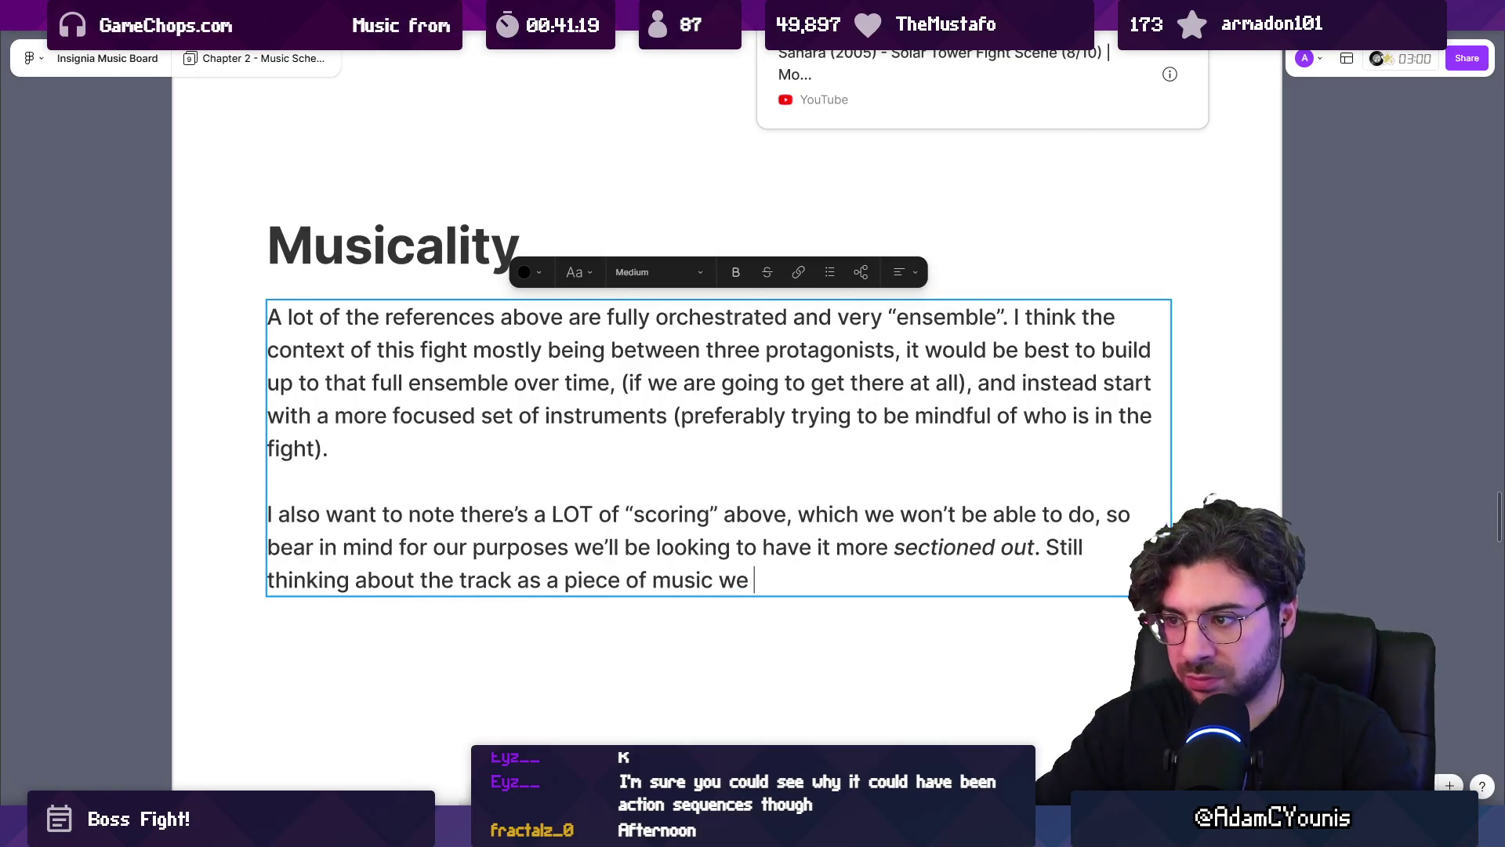
pyautogui.write("'d want to listen to ")
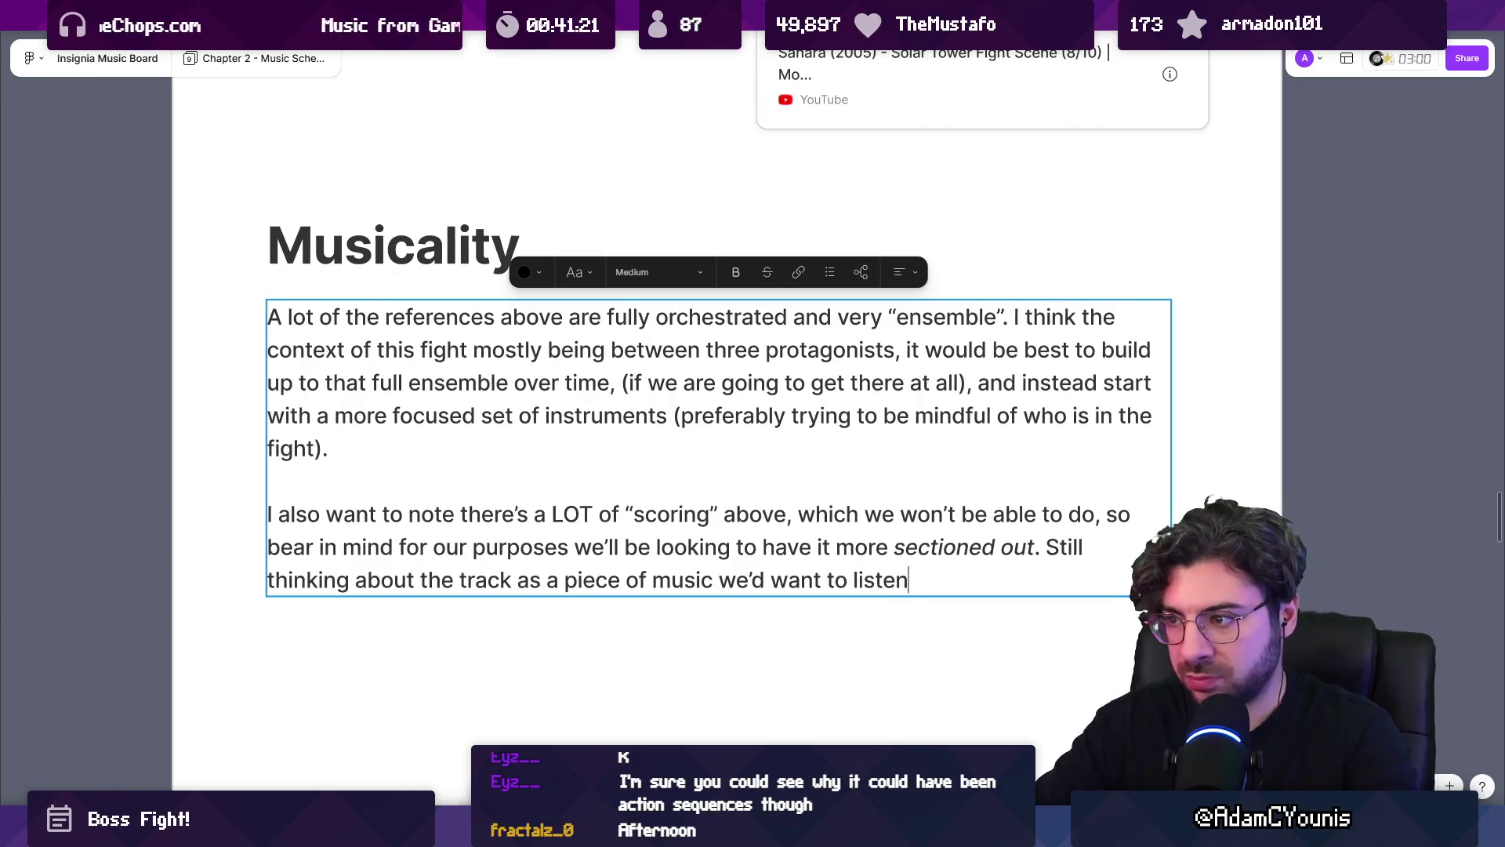
pyautogui.write('in an OST.')
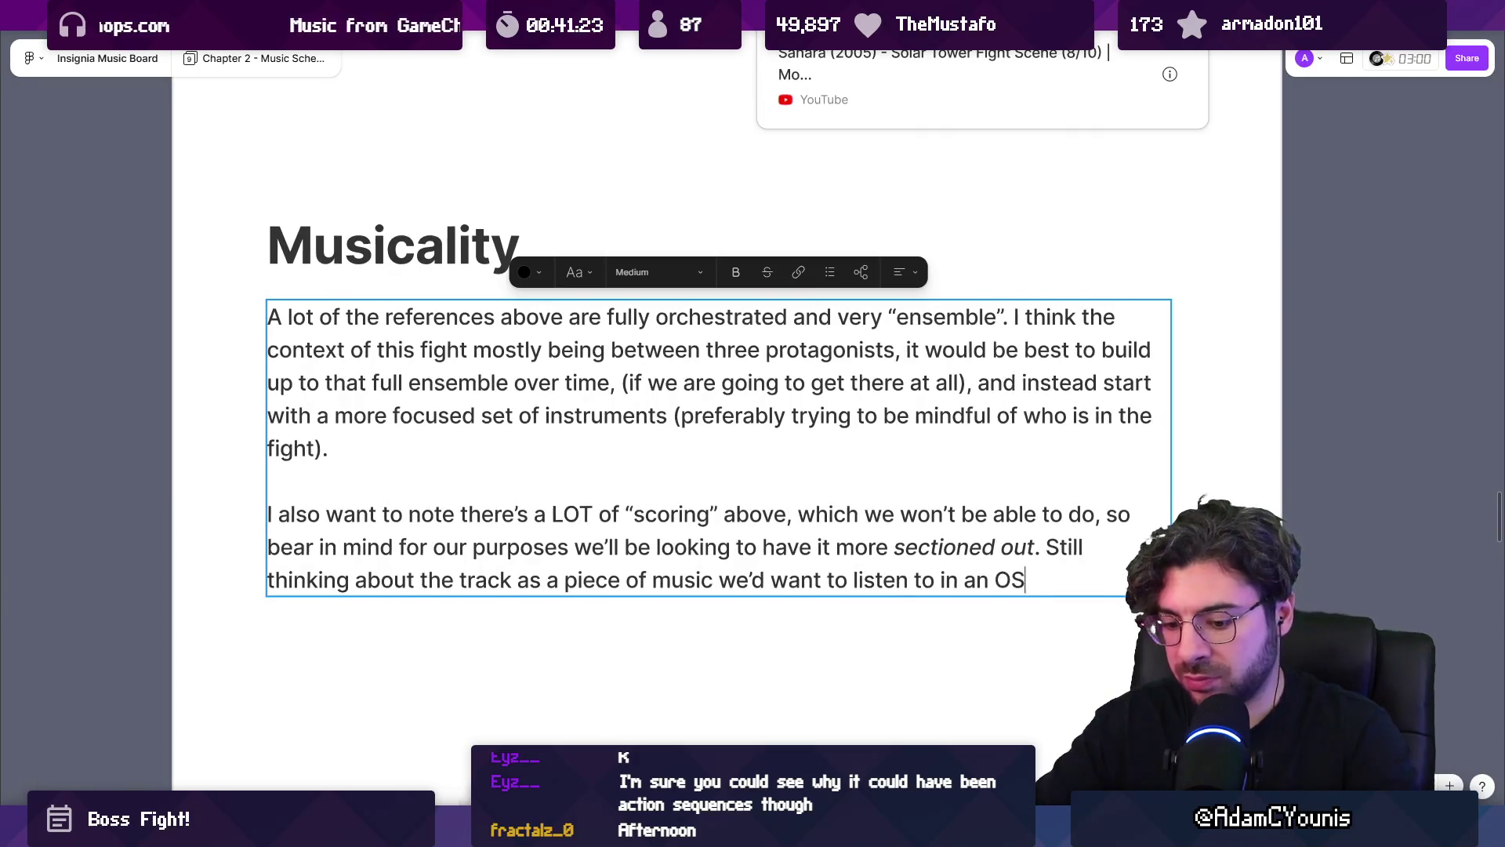
pyautogui.press('BackSpace')
pyautogui.write('as a then')
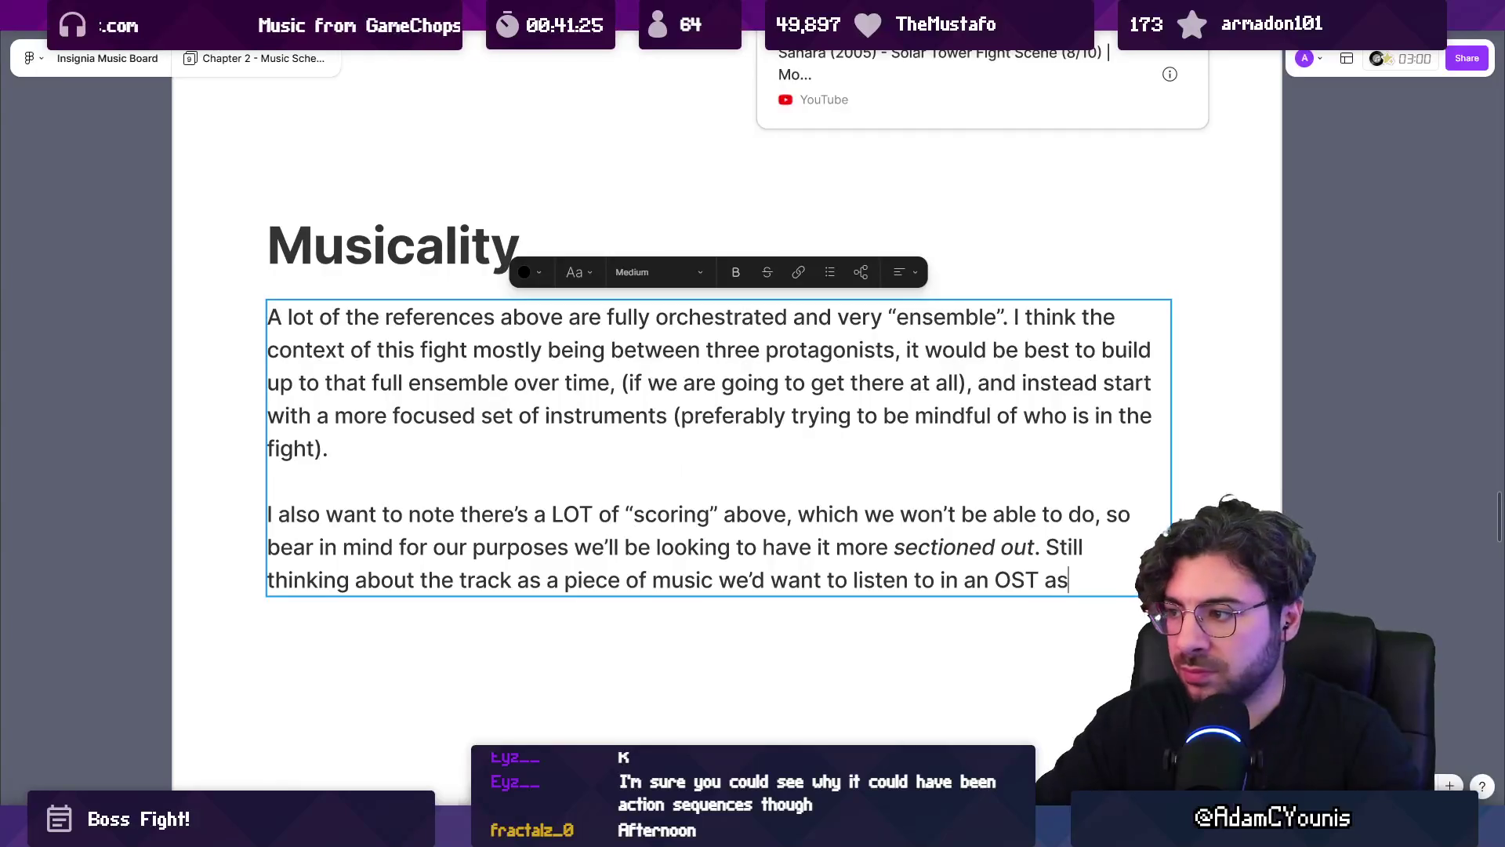
pyautogui.press('BackSpace')
pyautogui.press('BackSpace')
pyautogui.press('BackSpace')
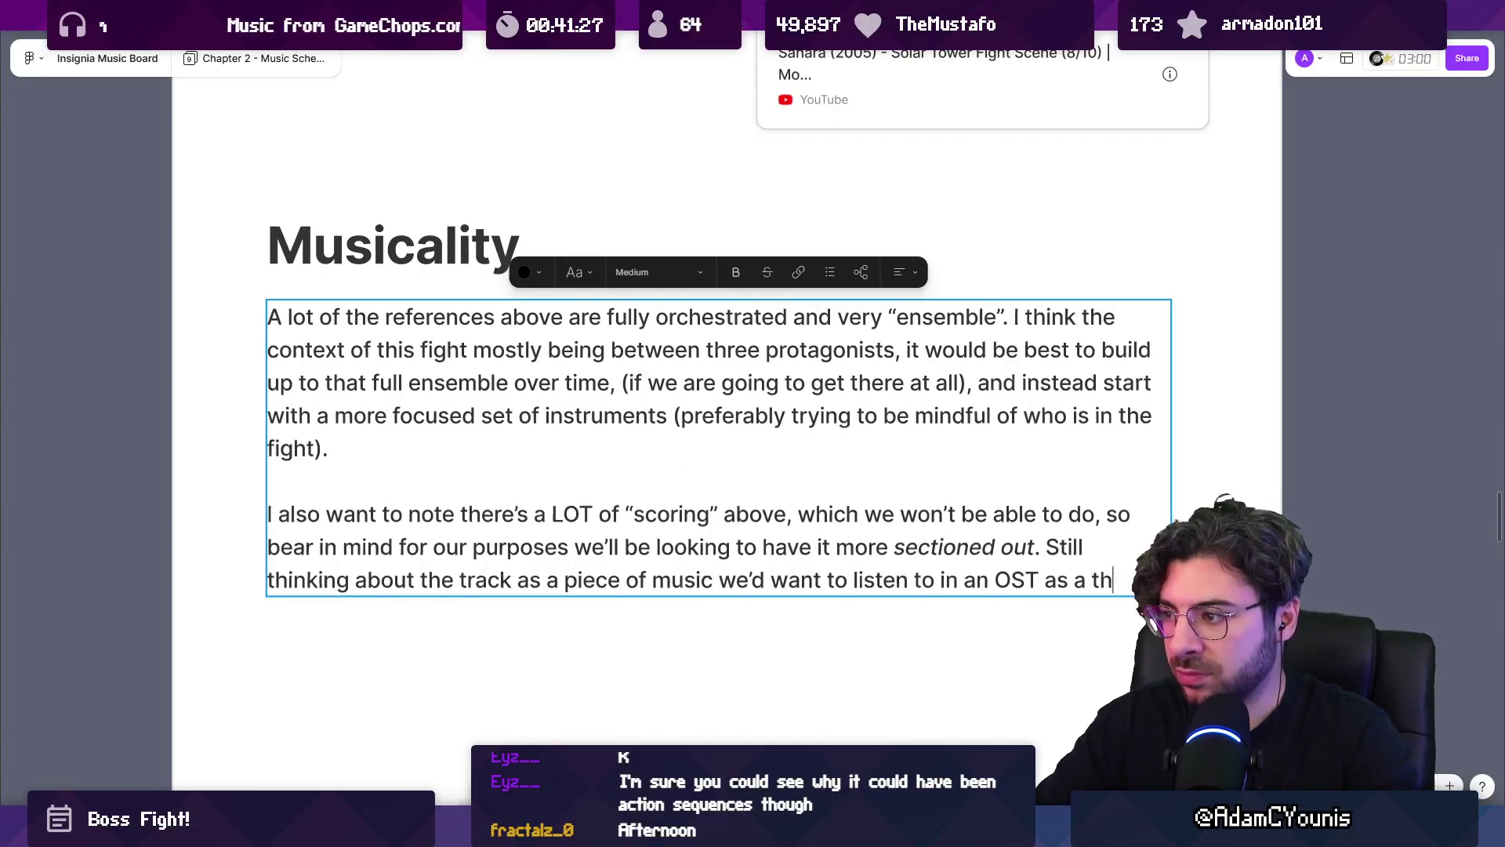
pyautogui.press('BackSpace')
pyautogui.write('.')
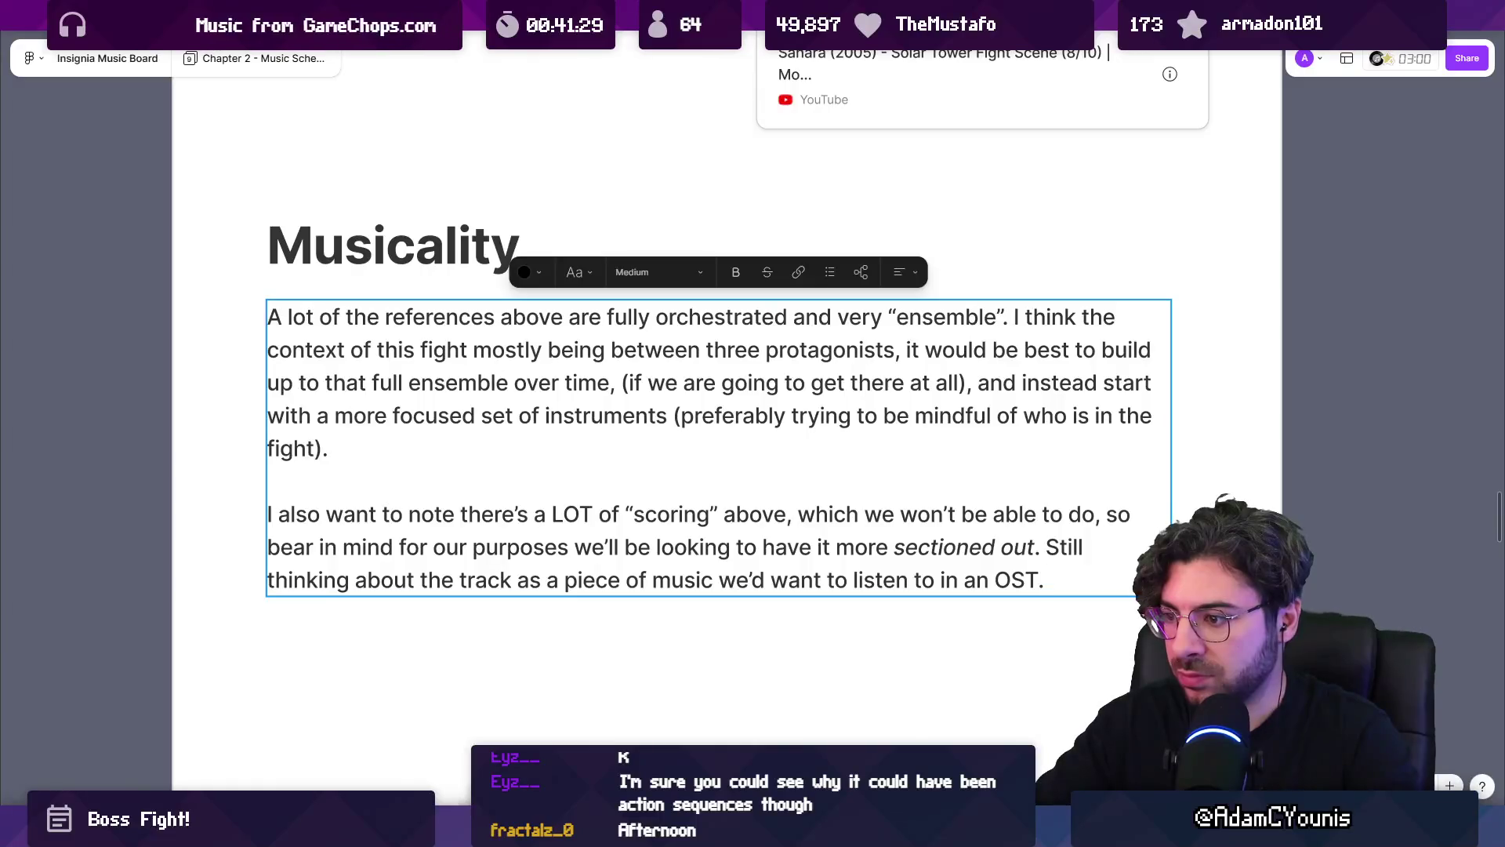
pyautogui.press('Escape')
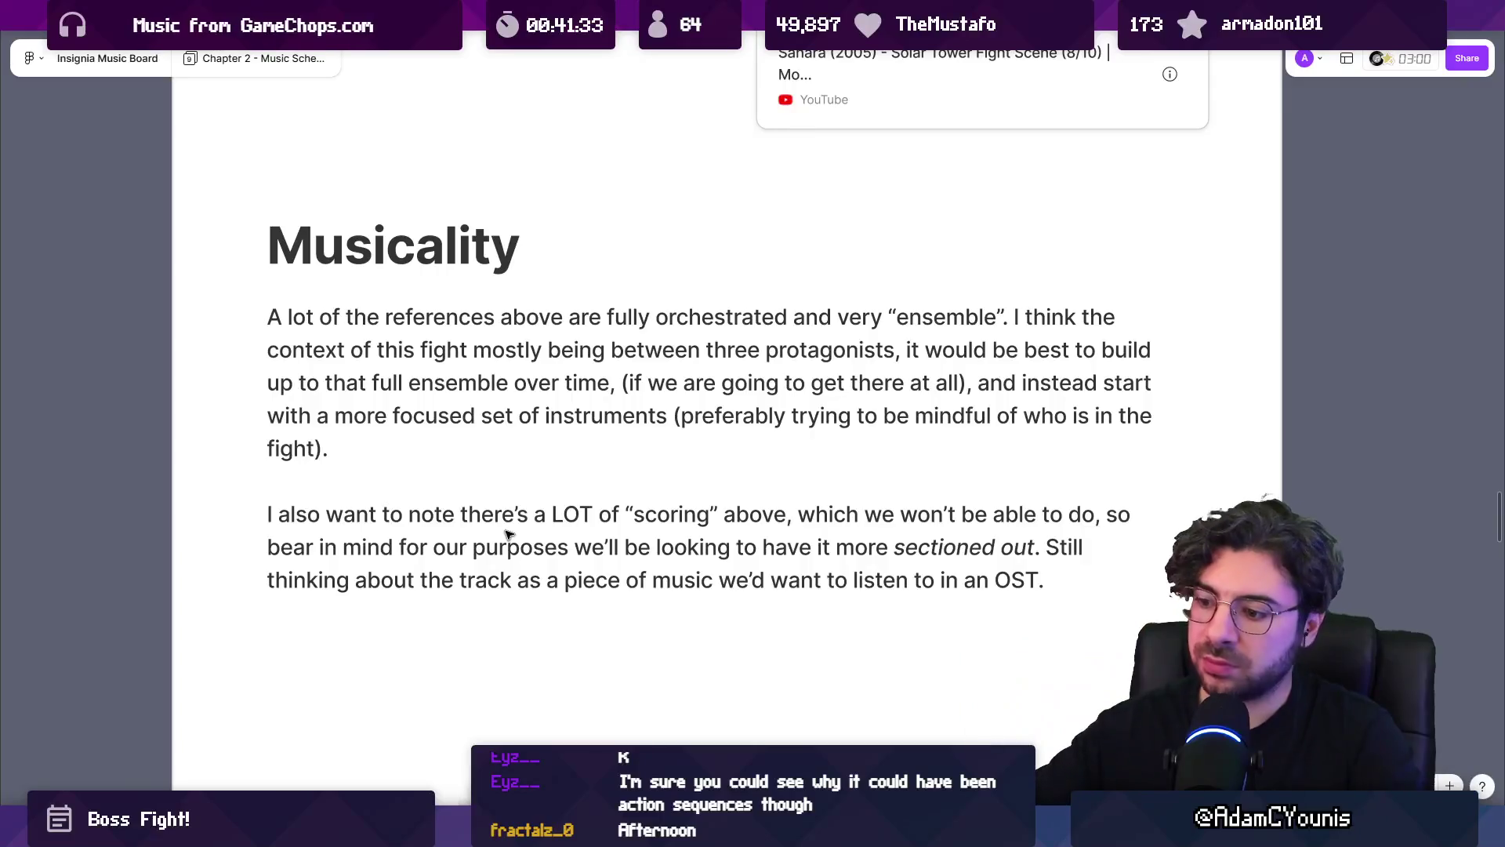
# Step: Deselect the Musicality text and zoom out to show the Rekka & Kurr boss column beside the others
pyautogui.click(672, 595)
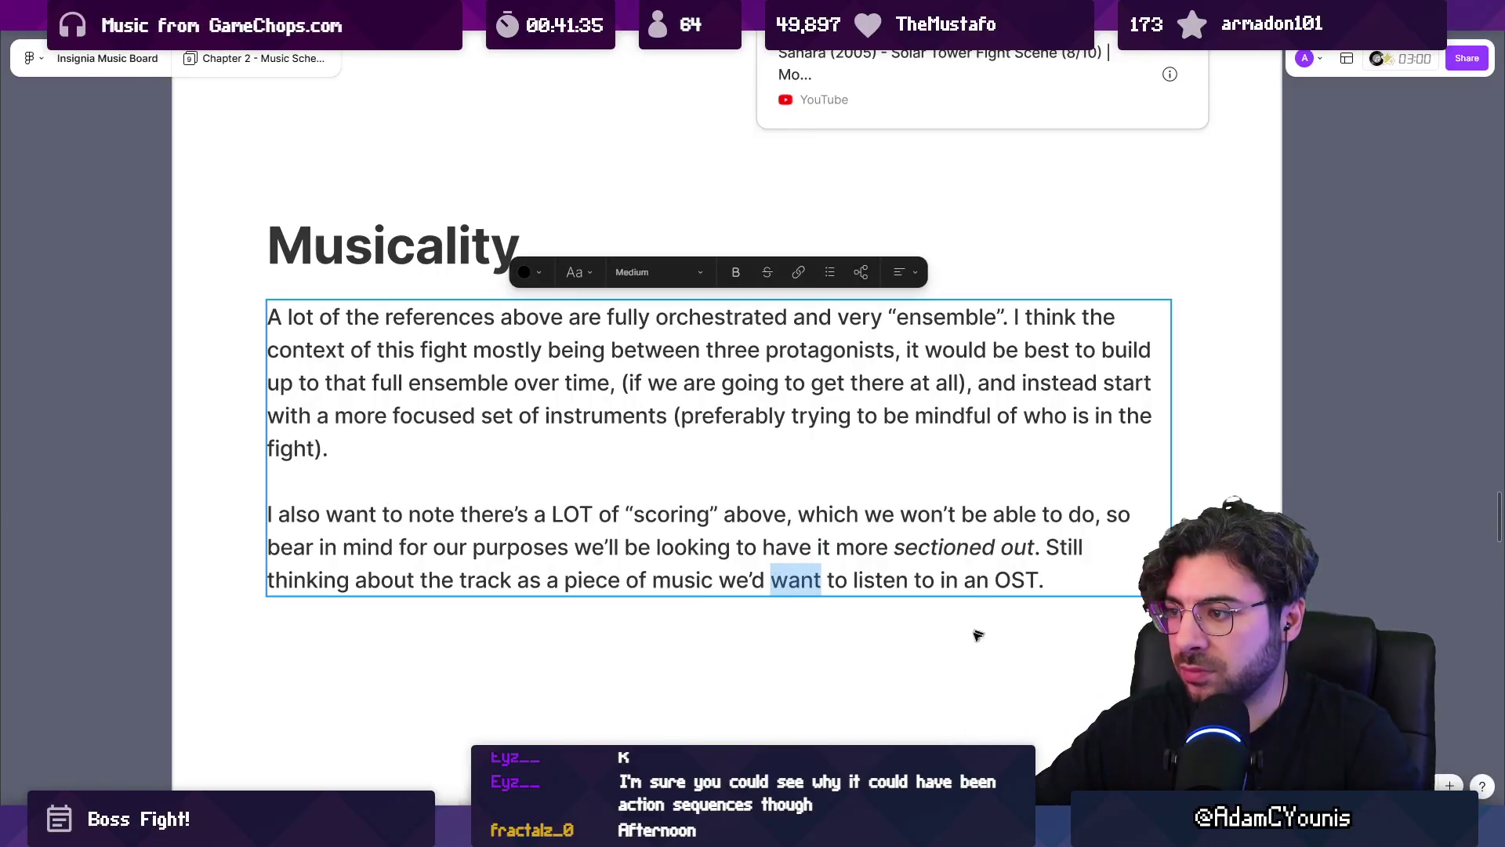
pyautogui.click(805, 634)
pyautogui.scroll(-10, 737, 674)
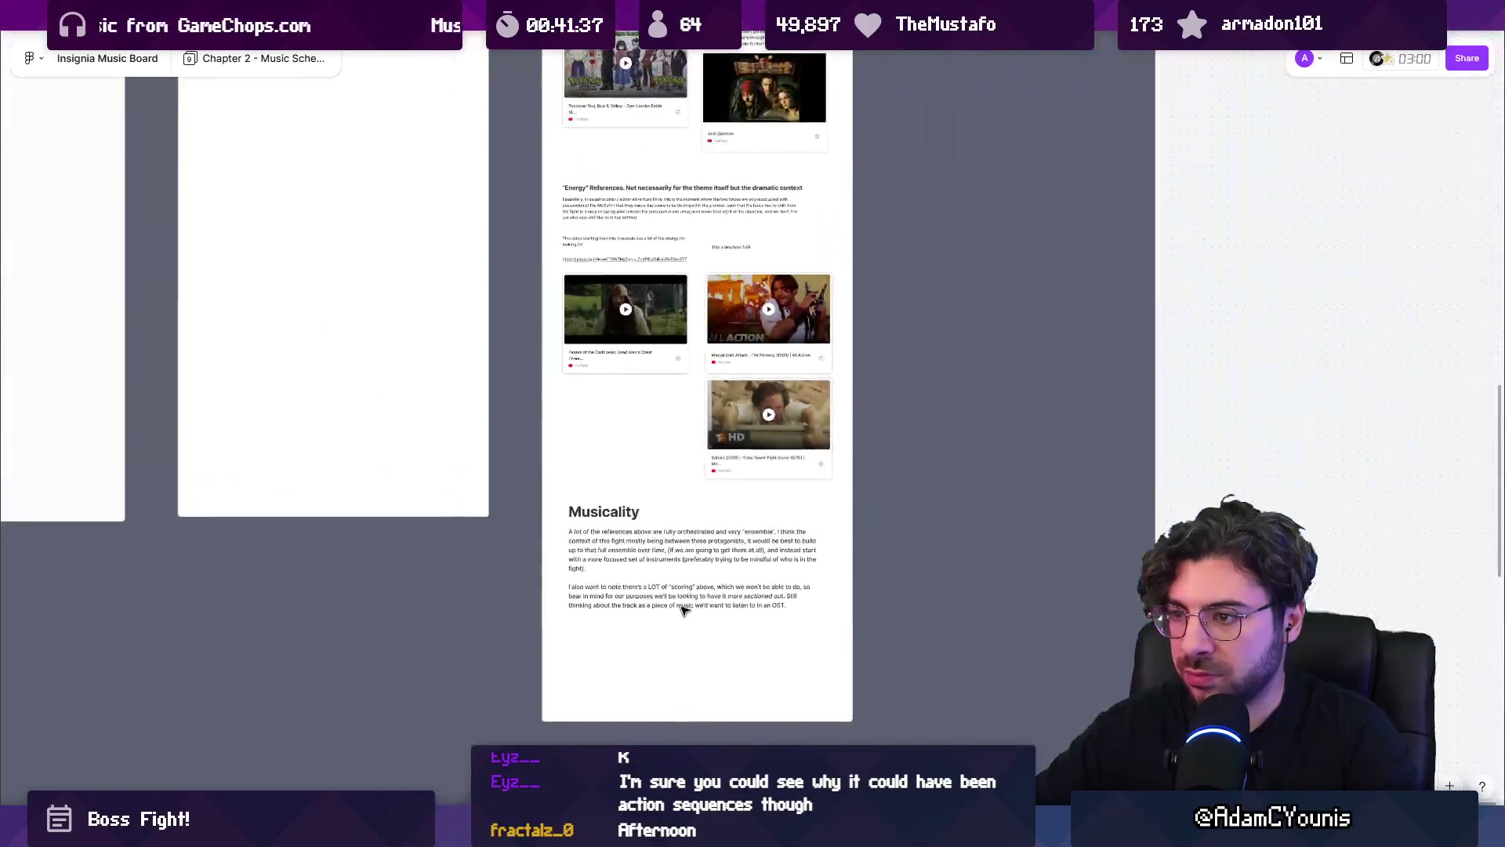
pyautogui.click(669, 718)
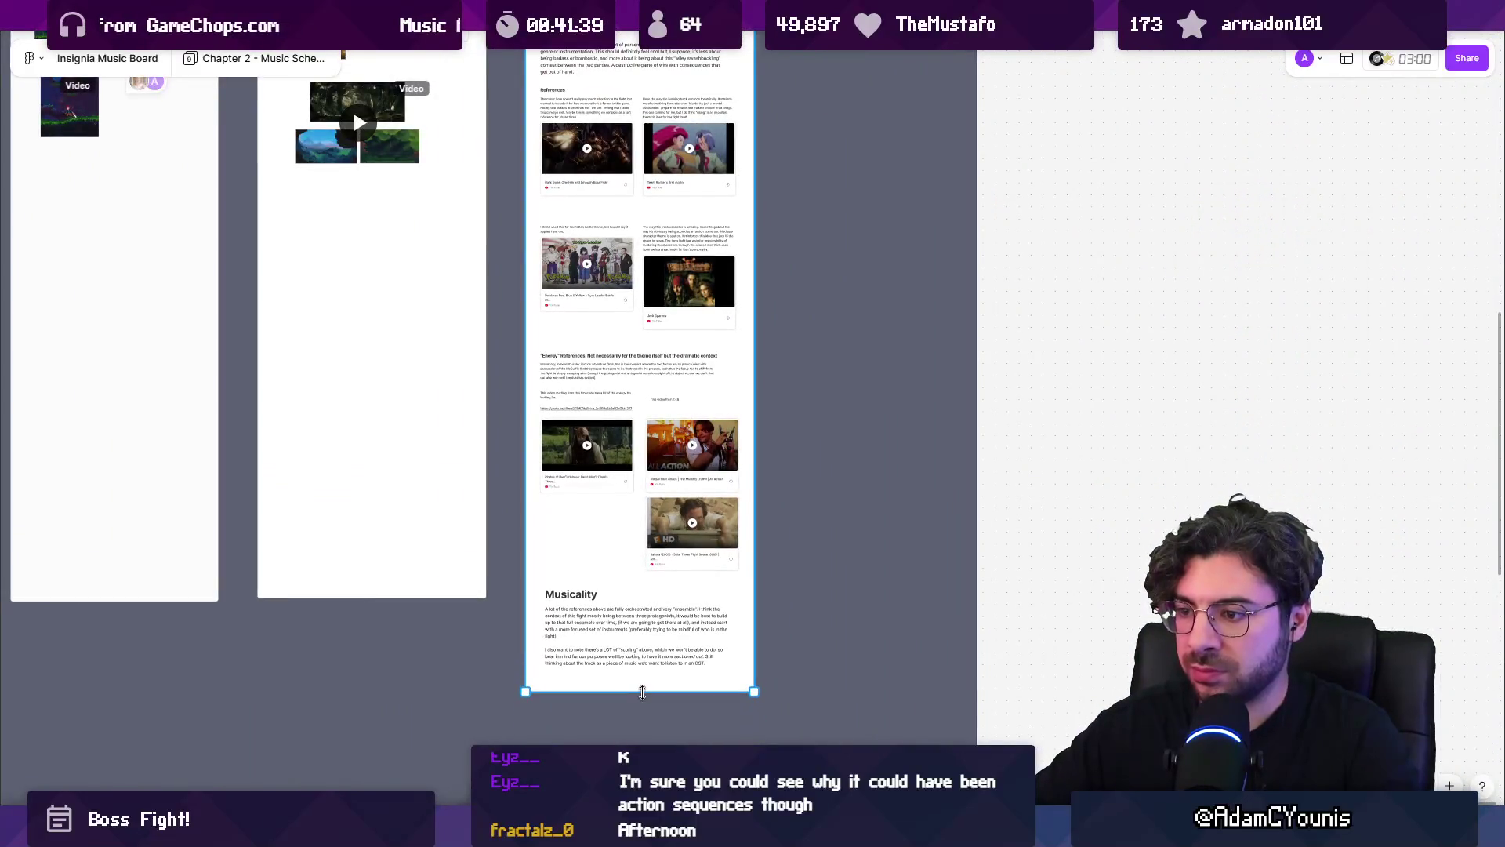
pyautogui.scroll(-5, 634, 453)
pyautogui.scroll(-3, 632, 453)
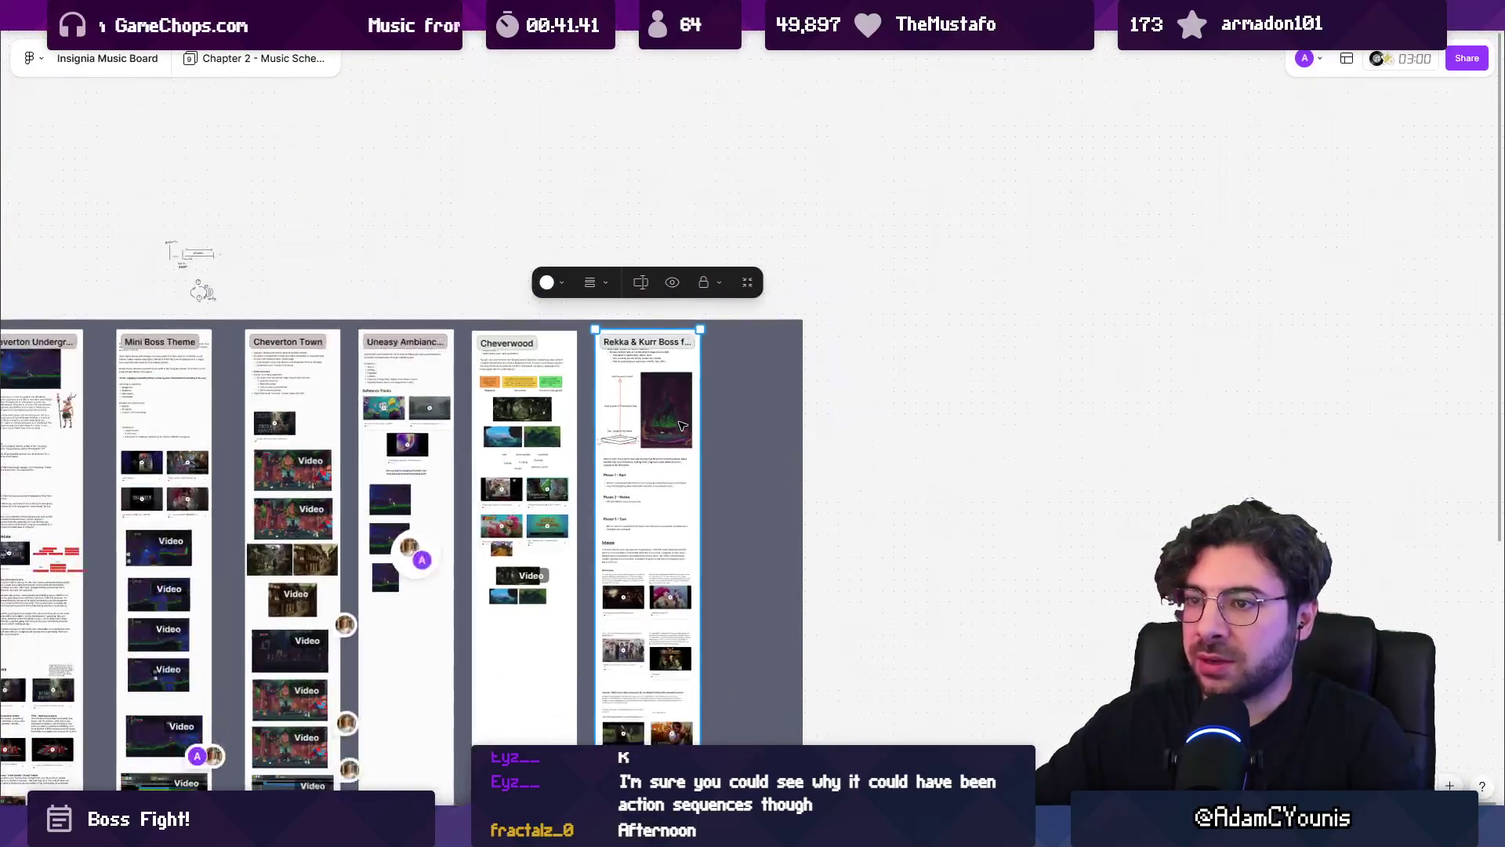
pyautogui.scroll(2, 690, 427)
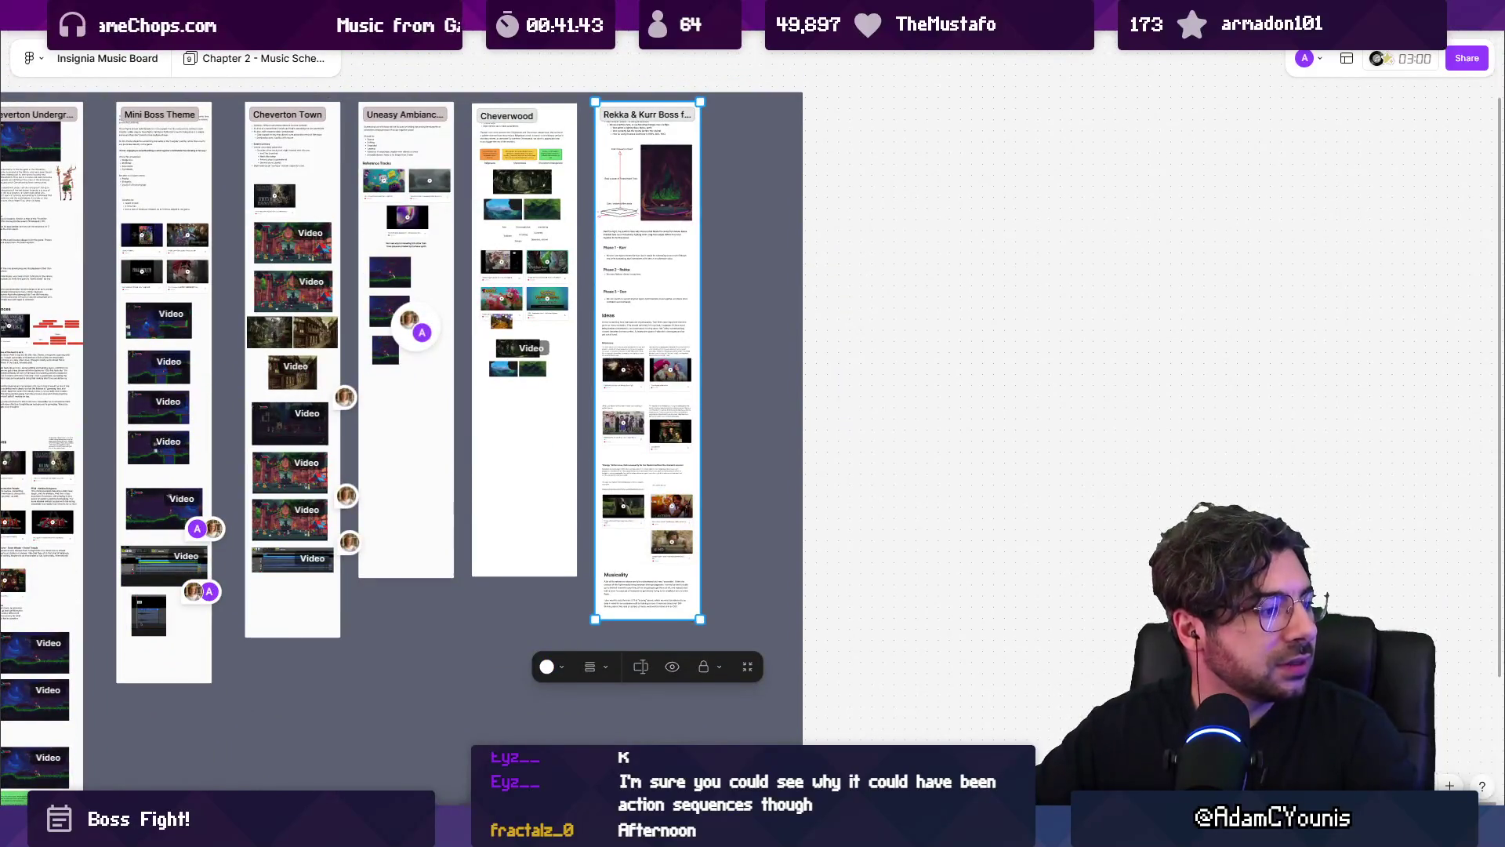
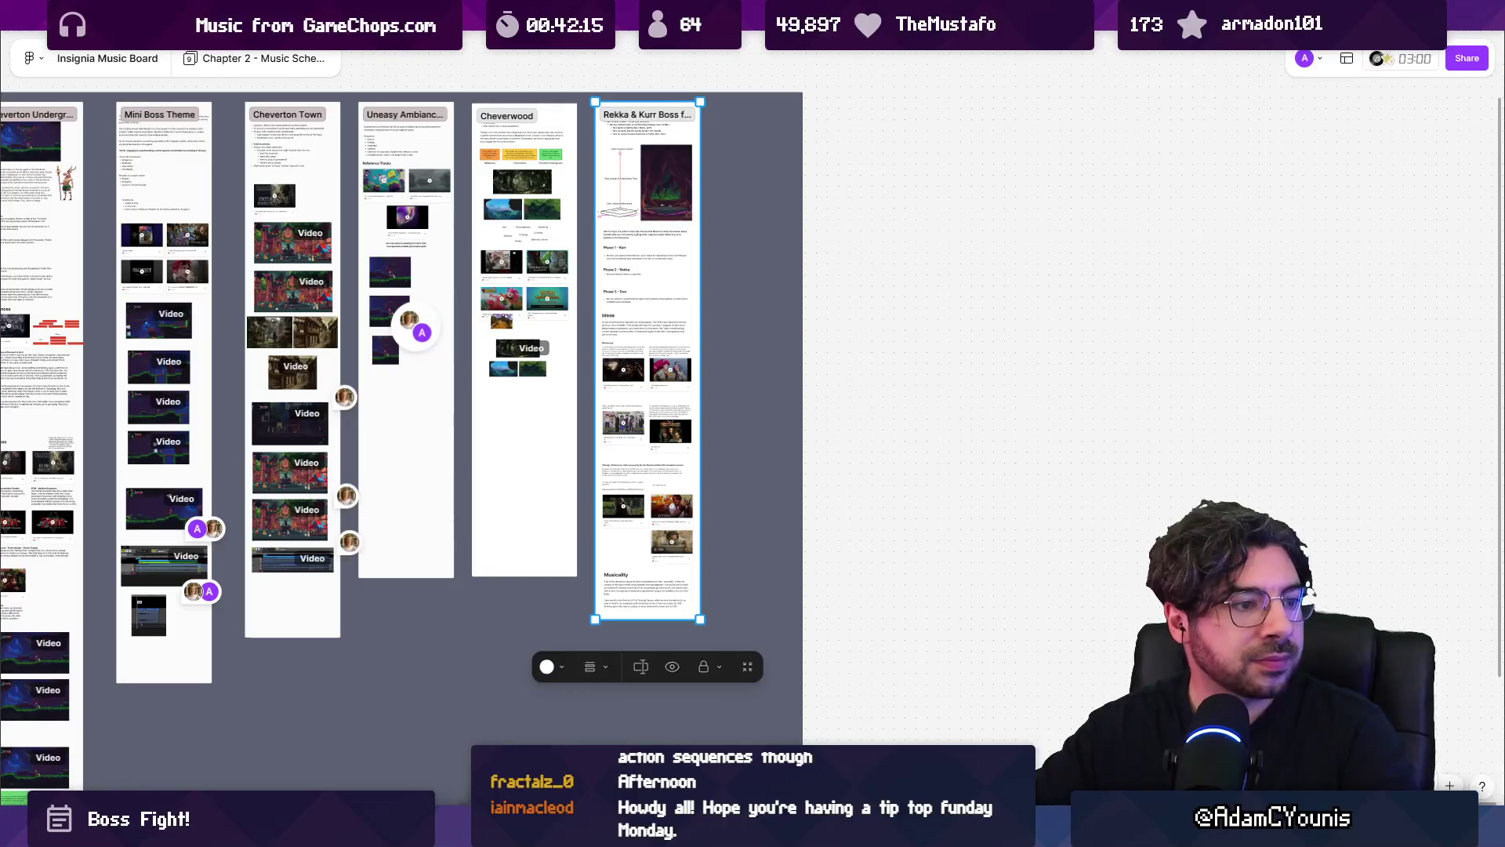
# Step: Minimize Windows Media Player and pan the FigJam music board to the Rekka & Kurr column
pyautogui.hotkey('alt', 'Tab')
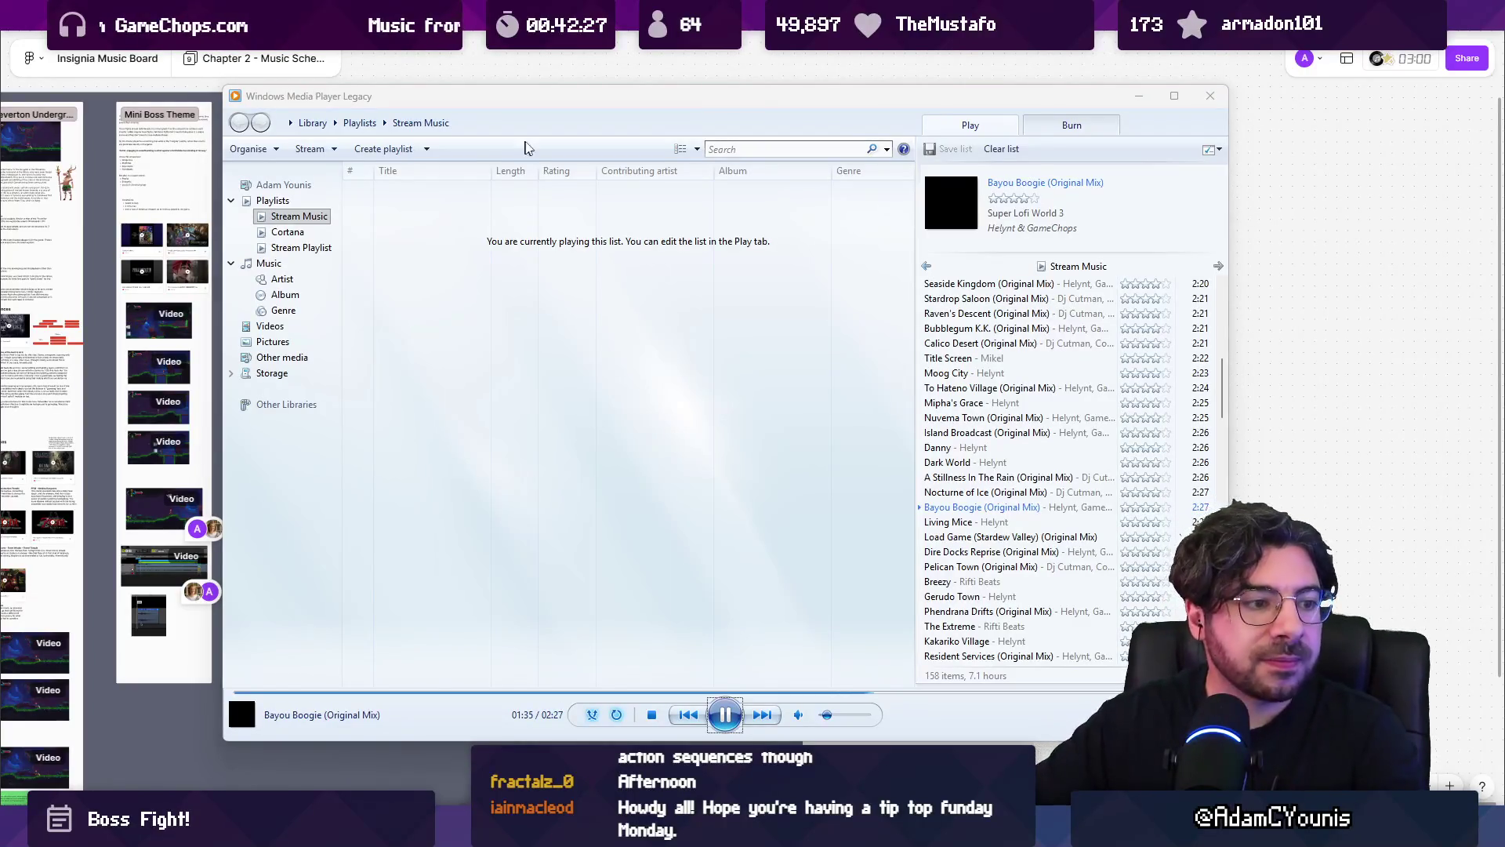
pyautogui.click(1139, 95)
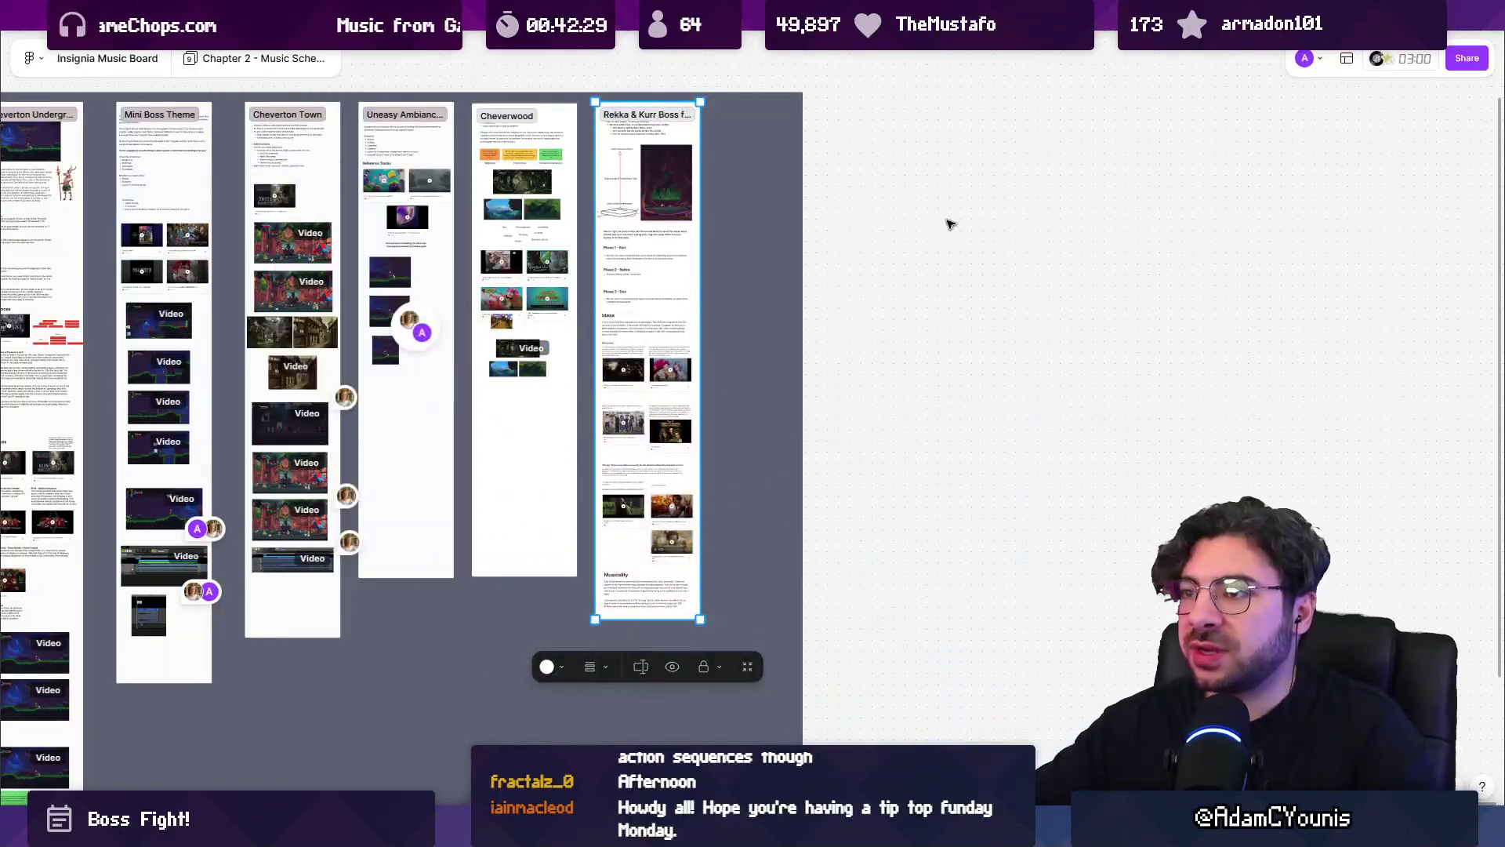
pyautogui.moveTo(868, 230); pyautogui.dragTo(1001, 300)
pyautogui.click(994, 301)
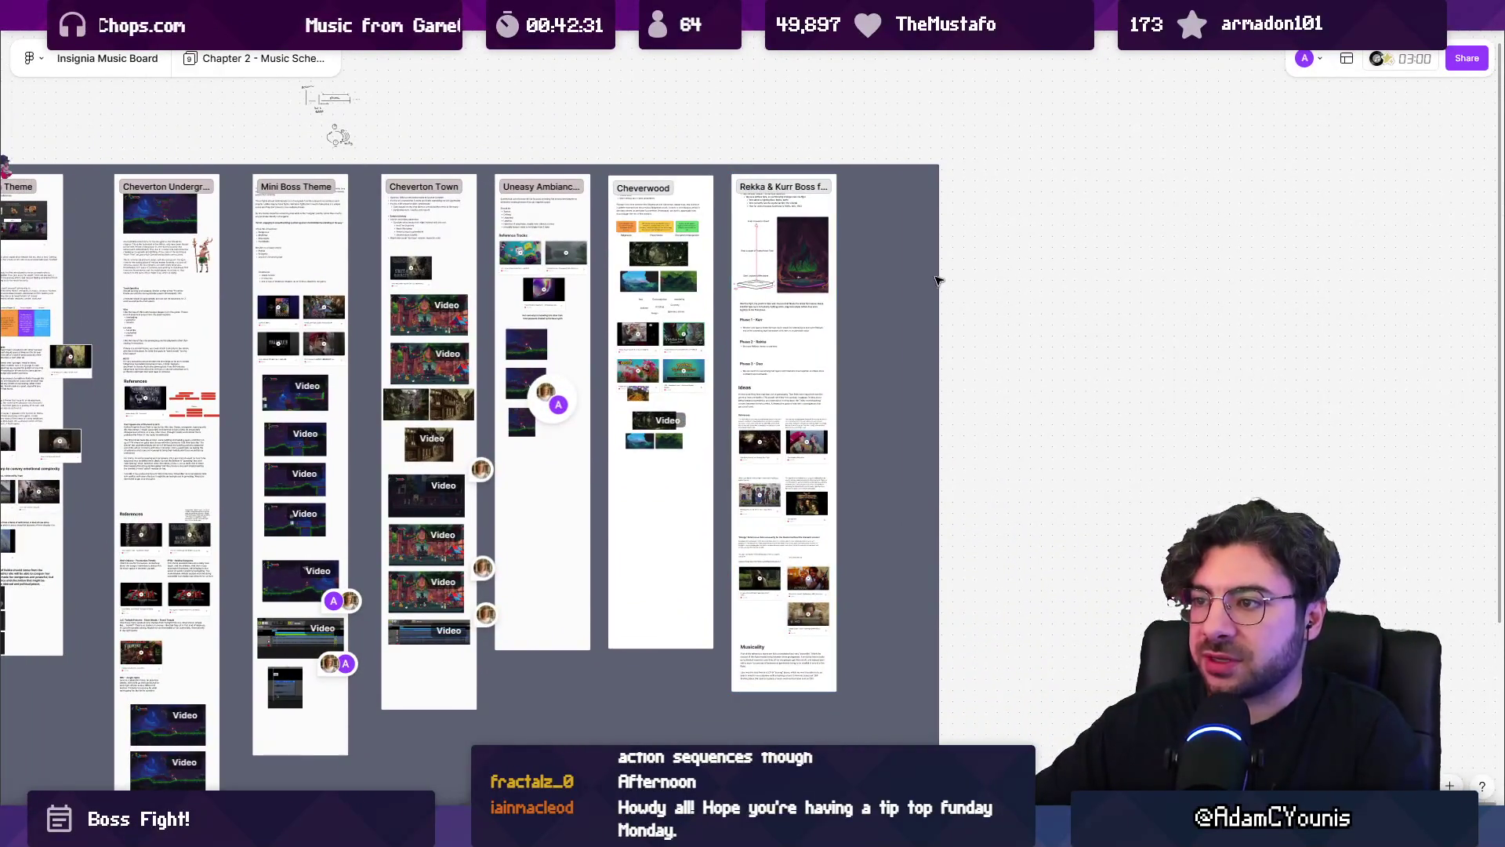
# Step: Zoom in on the Rekka & Kurr Boss fight column, then bring up Windows Start search
pyautogui.scroll(2, 941, 281)
pyautogui.scroll(3, 928, 280)
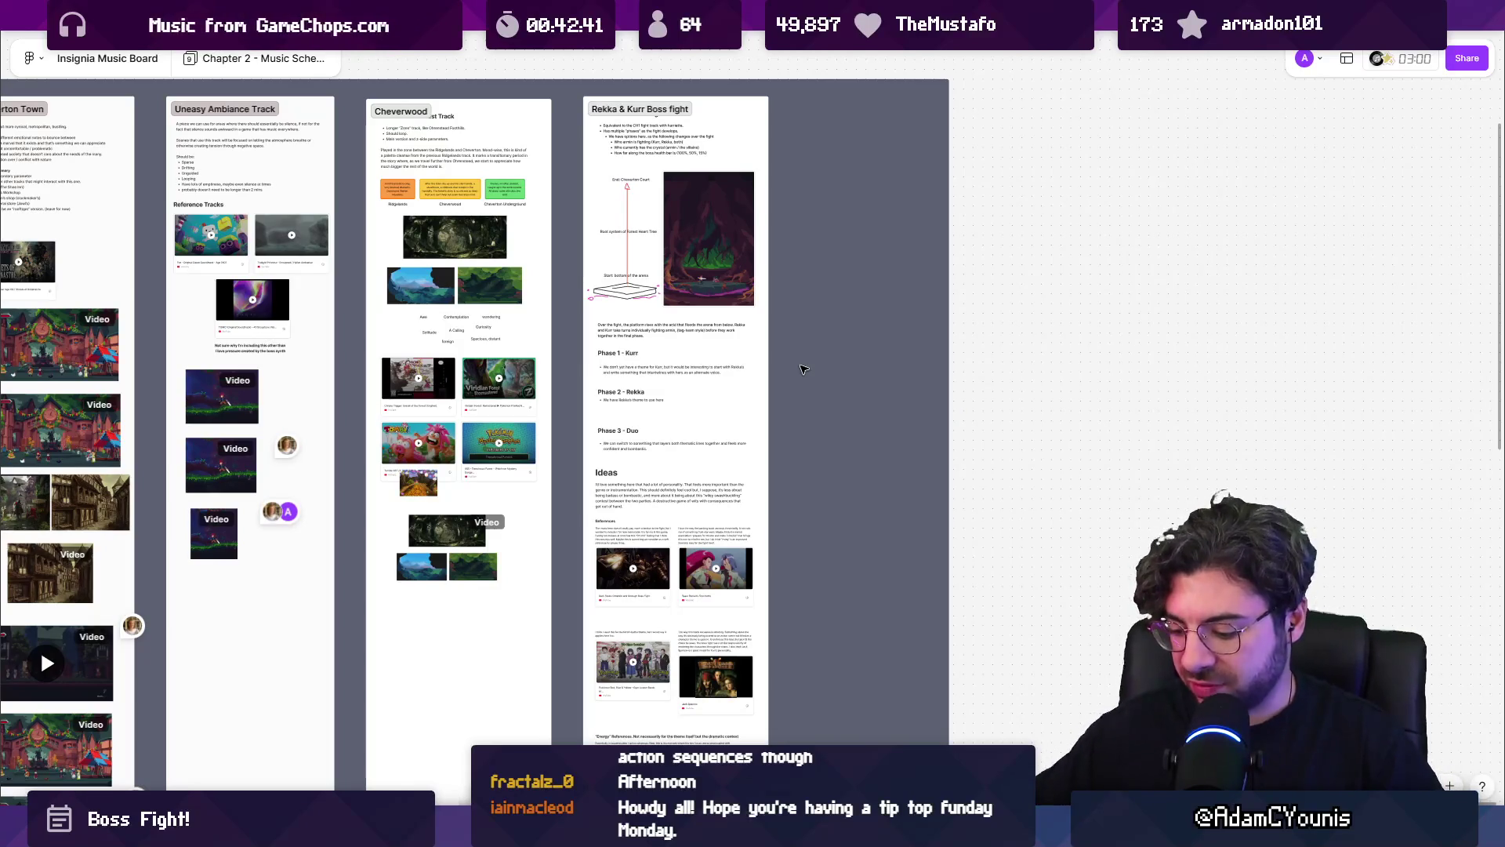
pyautogui.press('super')
# Step: Open the Cheverton Environment Concepts file via 'cheverton en' and pan around its reference sketches
pyautogui.write('cheverton en')
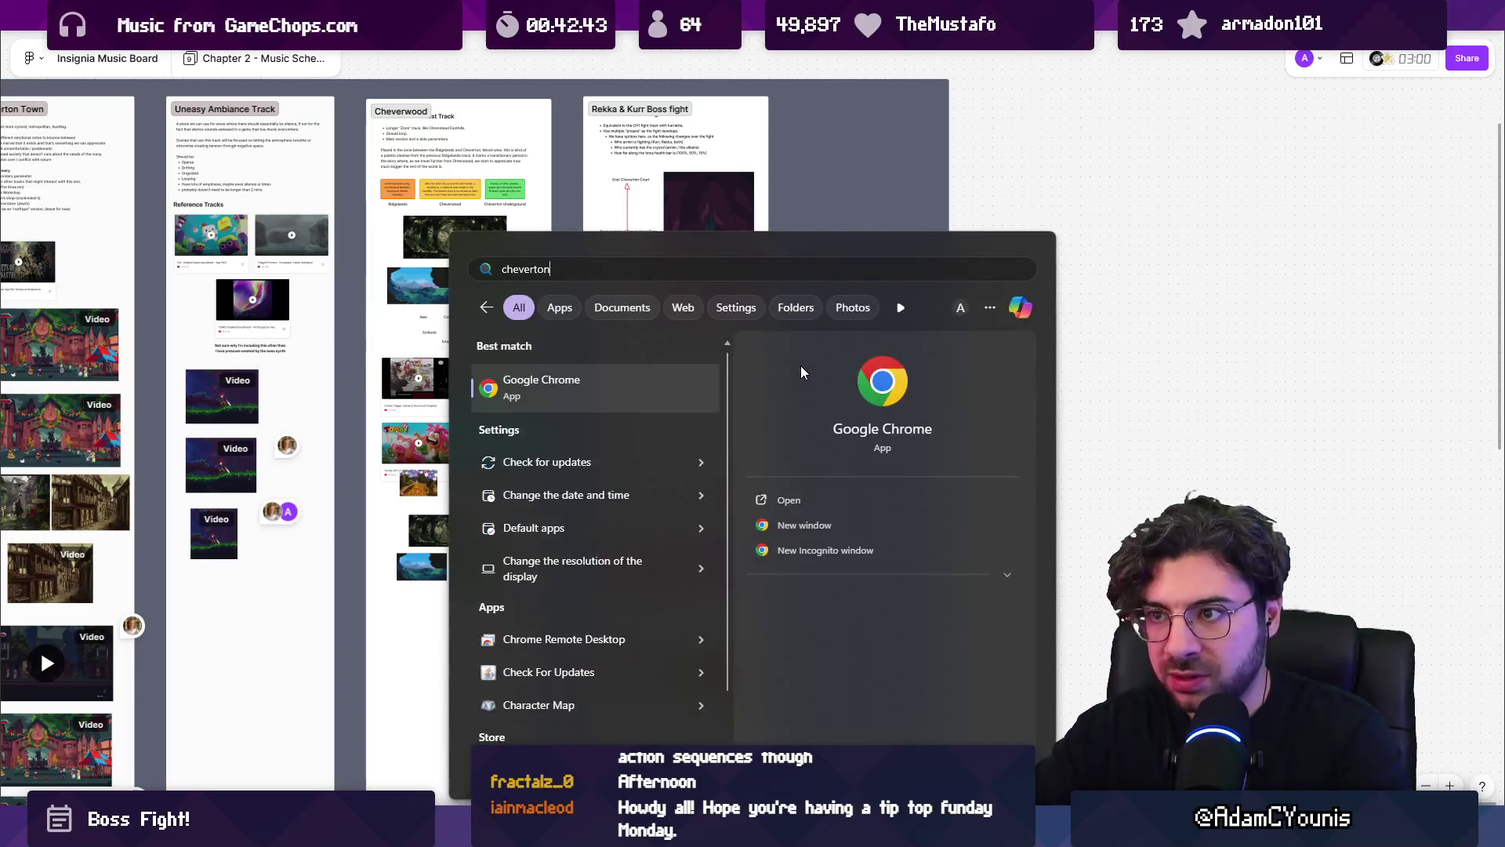
pyautogui.press('Return')
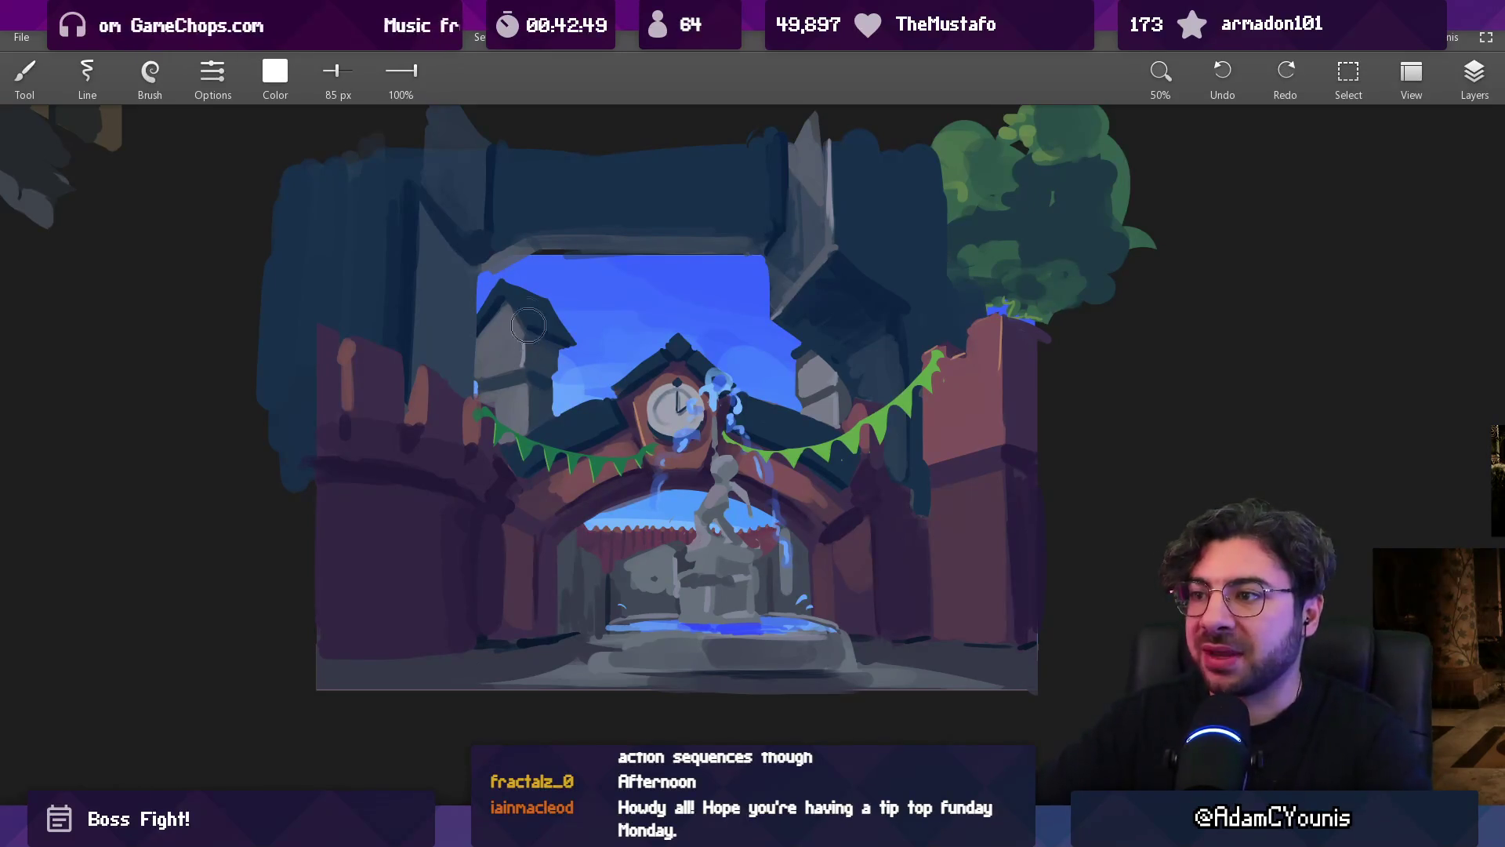
pyautogui.scroll(-10, 528, 336)
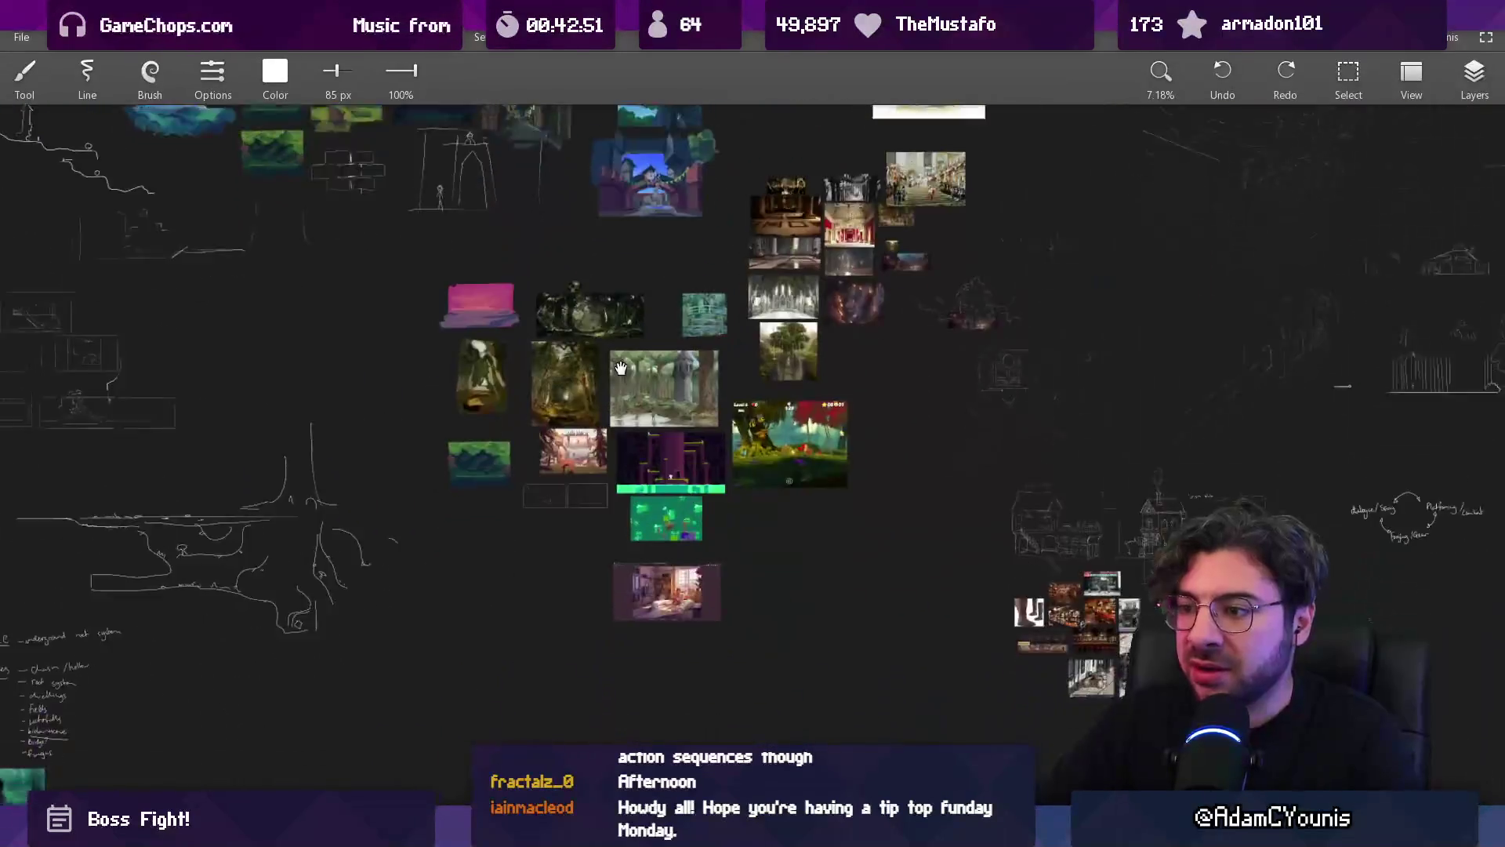
pyautogui.moveTo(621, 369); pyautogui.dragTo(679, 185)
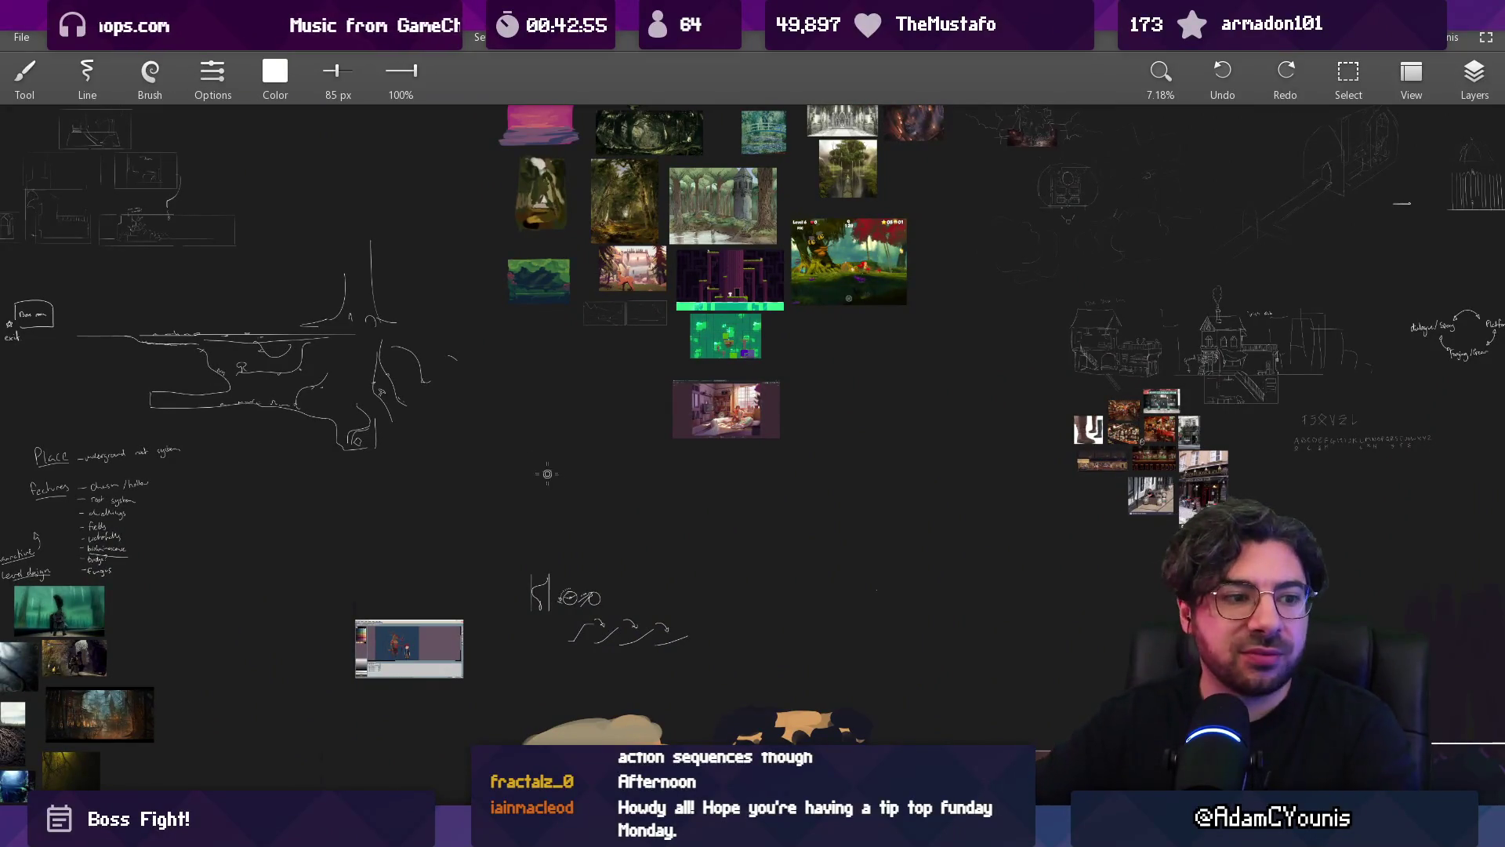
pyautogui.scroll(-10, 591, 457)
pyautogui.hscroll(8, 596, 439)
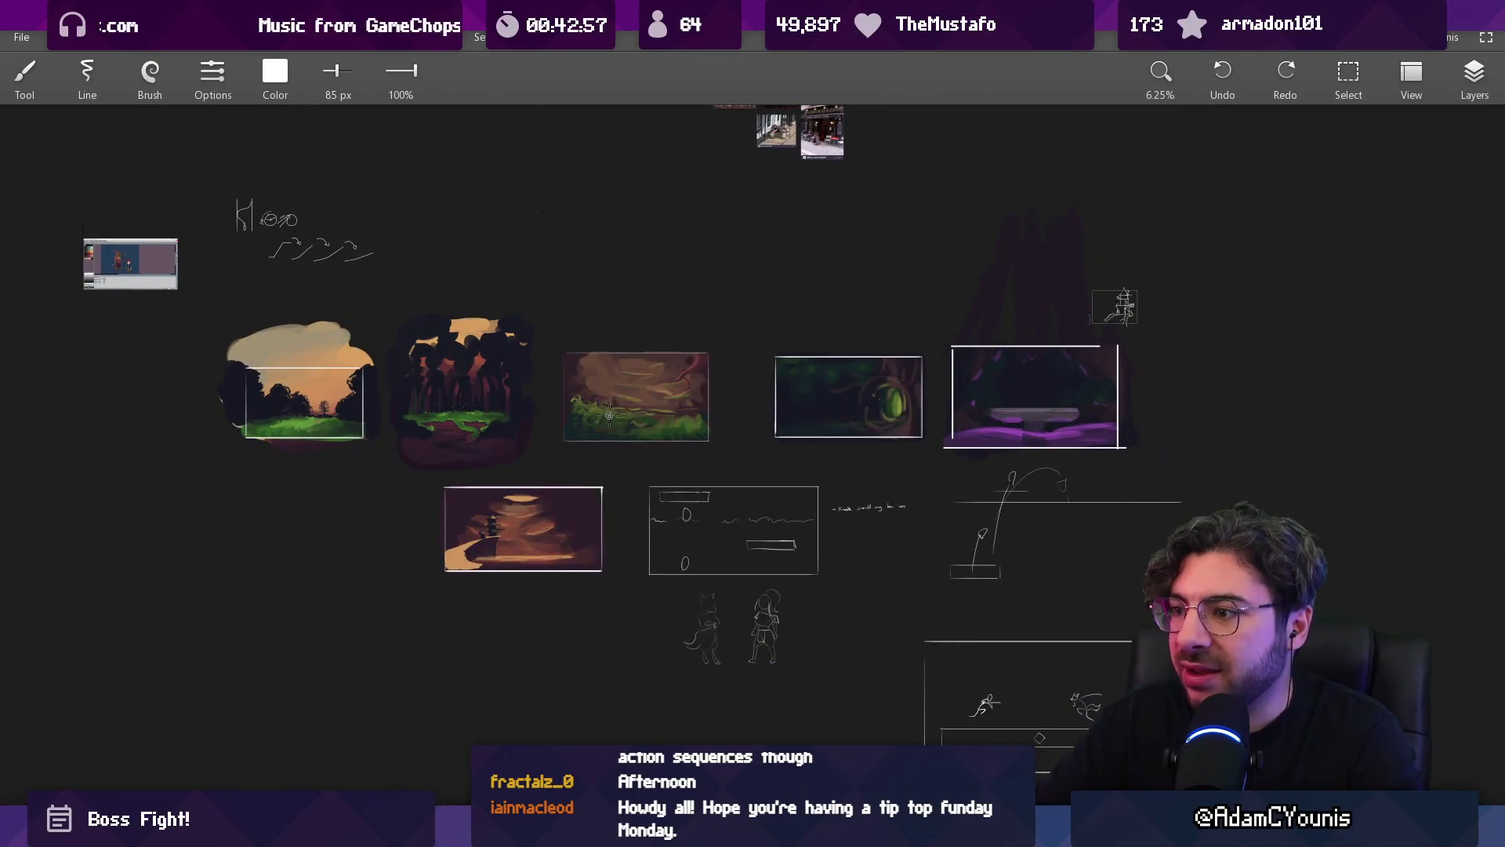
pyautogui.scroll(-4, 605, 376)
pyautogui.hscroll(2, 605, 377)
pyautogui.scroll(-5, 600, 313)
pyautogui.hscroll(1, 600, 313)
pyautogui.moveTo(598, 285)
pyautogui.mouseDown()
pyautogui.moveTo(668, 501)
pyautogui.moveTo(643, 497)
pyautogui.moveTo(446, 329)
pyautogui.moveTo(397, 225)
pyautogui.moveTo(431, 257)
pyautogui.mouseUp()
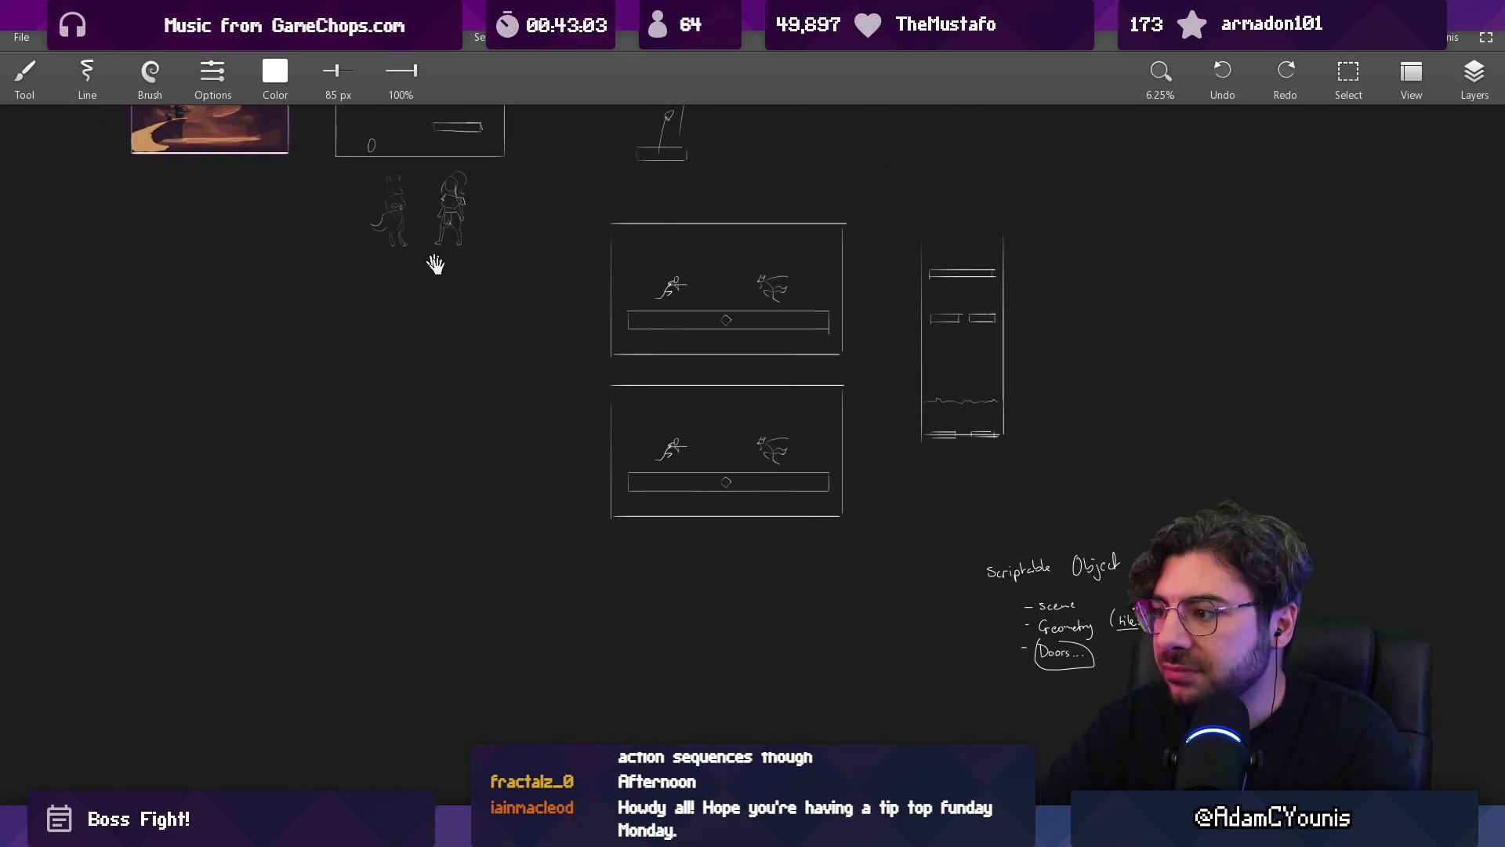
# Step: Erase the Scriptable Object notes on the Copy layer
pyautogui.press('e')
pyautogui.click(431, 257)
pyautogui.click(1459, 92)
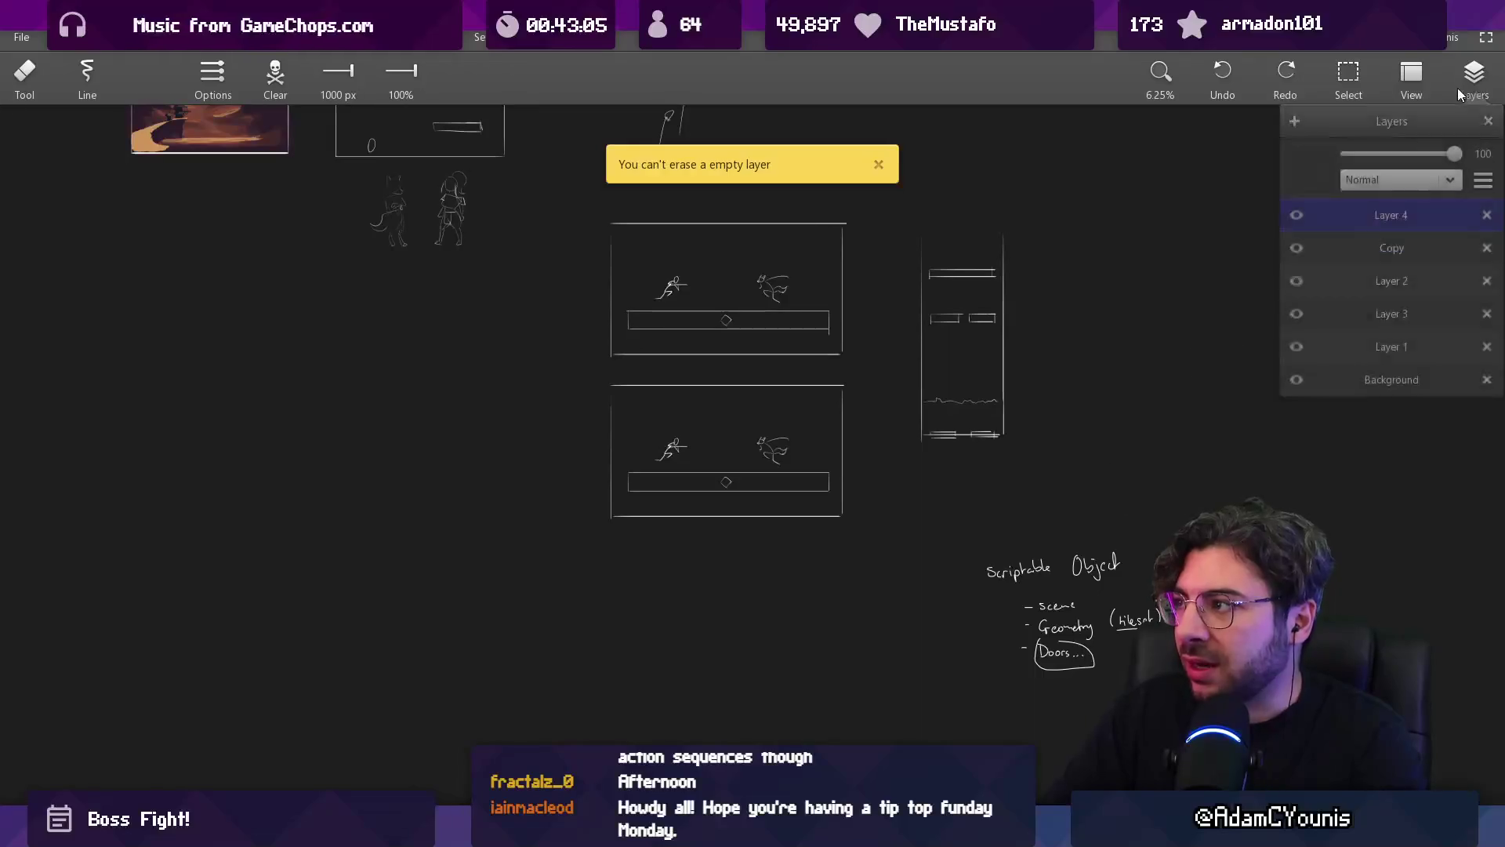
pyautogui.click(1390, 249)
pyautogui.moveTo(1004, 580)
pyautogui.mouseDown()
pyautogui.moveTo(1062, 566)
pyautogui.moveTo(1042, 662)
pyautogui.moveTo(1035, 651)
pyautogui.mouseUp()
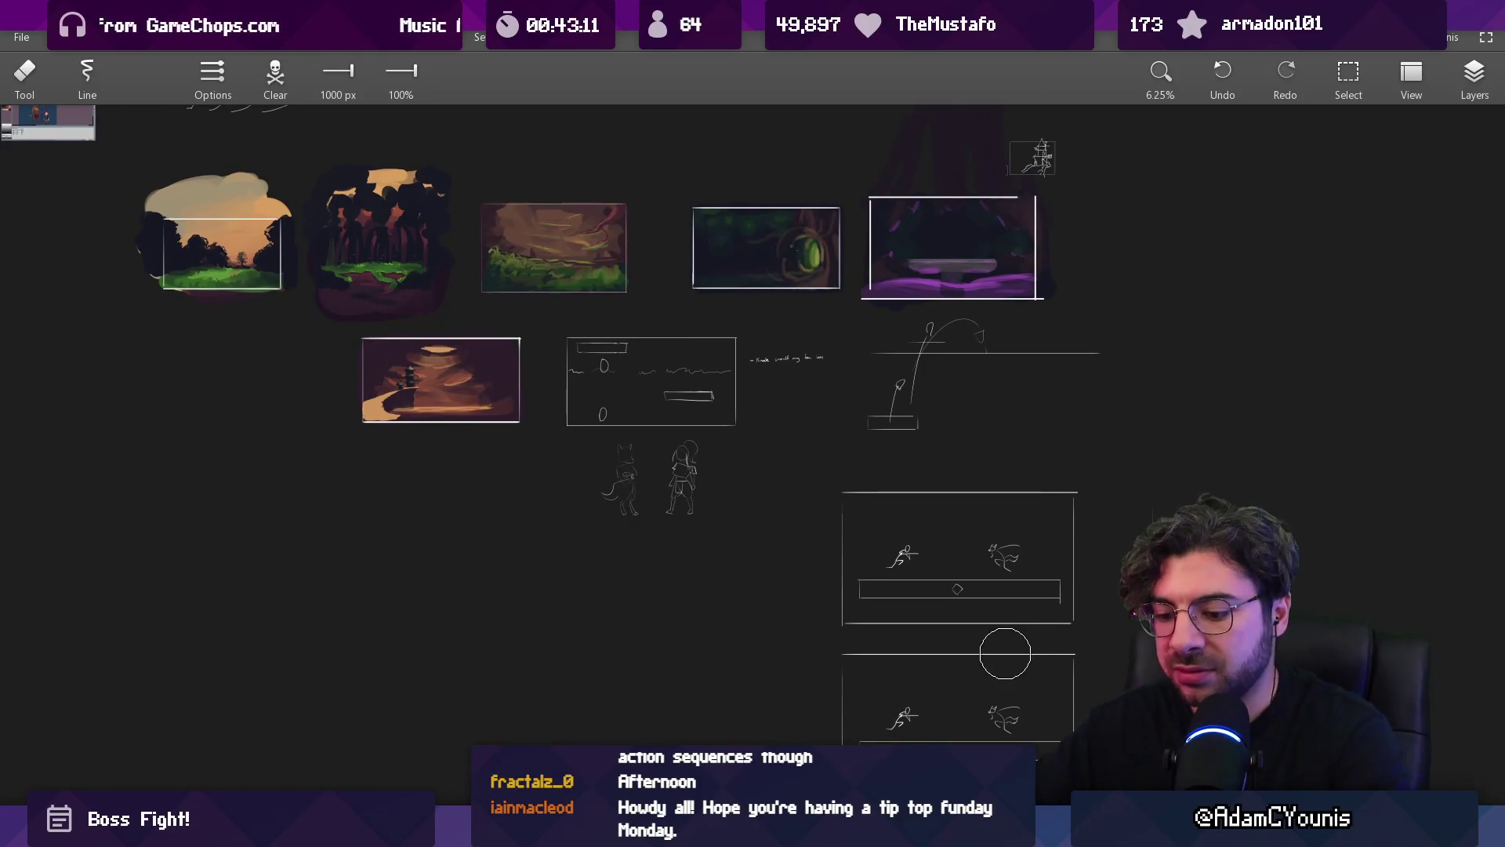
# Step: Rectangle-select and copy the block of level concept sketches, then return to FigJam
pyautogui.press('s')
pyautogui.moveTo(263, 183)
pyautogui.mouseDown()
pyautogui.moveTo(1294, 804)
pyautogui.moveTo(1257, 800)
pyautogui.mouseUp()
pyautogui.hotkey('ctrl', 'c')
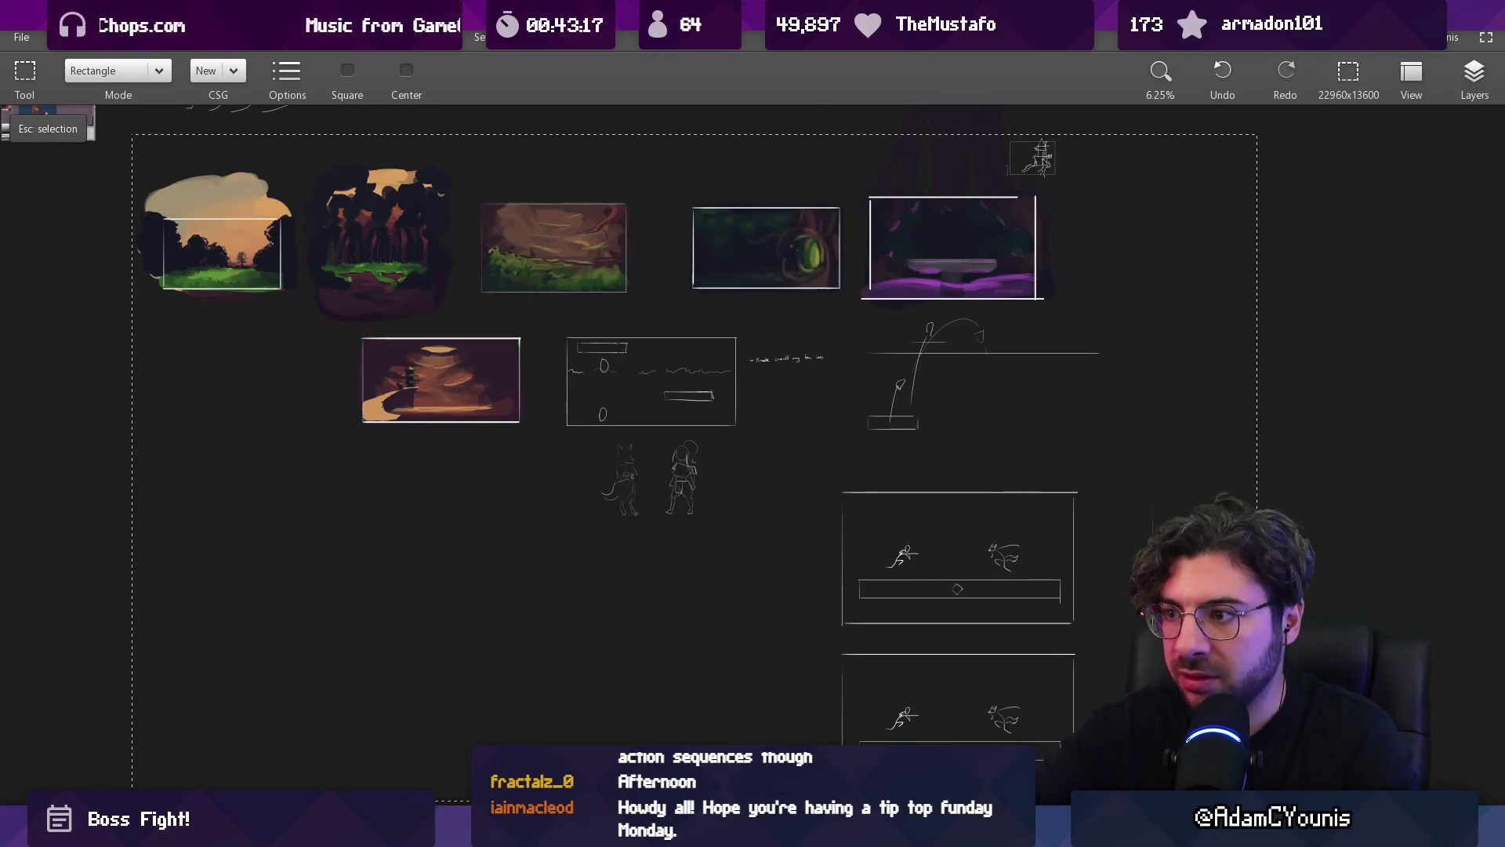
pyautogui.click(1342, 71)
pyautogui.moveTo(1270, 807)
pyautogui.mouseDown()
pyautogui.moveTo(426, 170)
pyautogui.moveTo(134, 139)
pyautogui.mouseUp()
pyautogui.hotkey('alt', 'Tab')
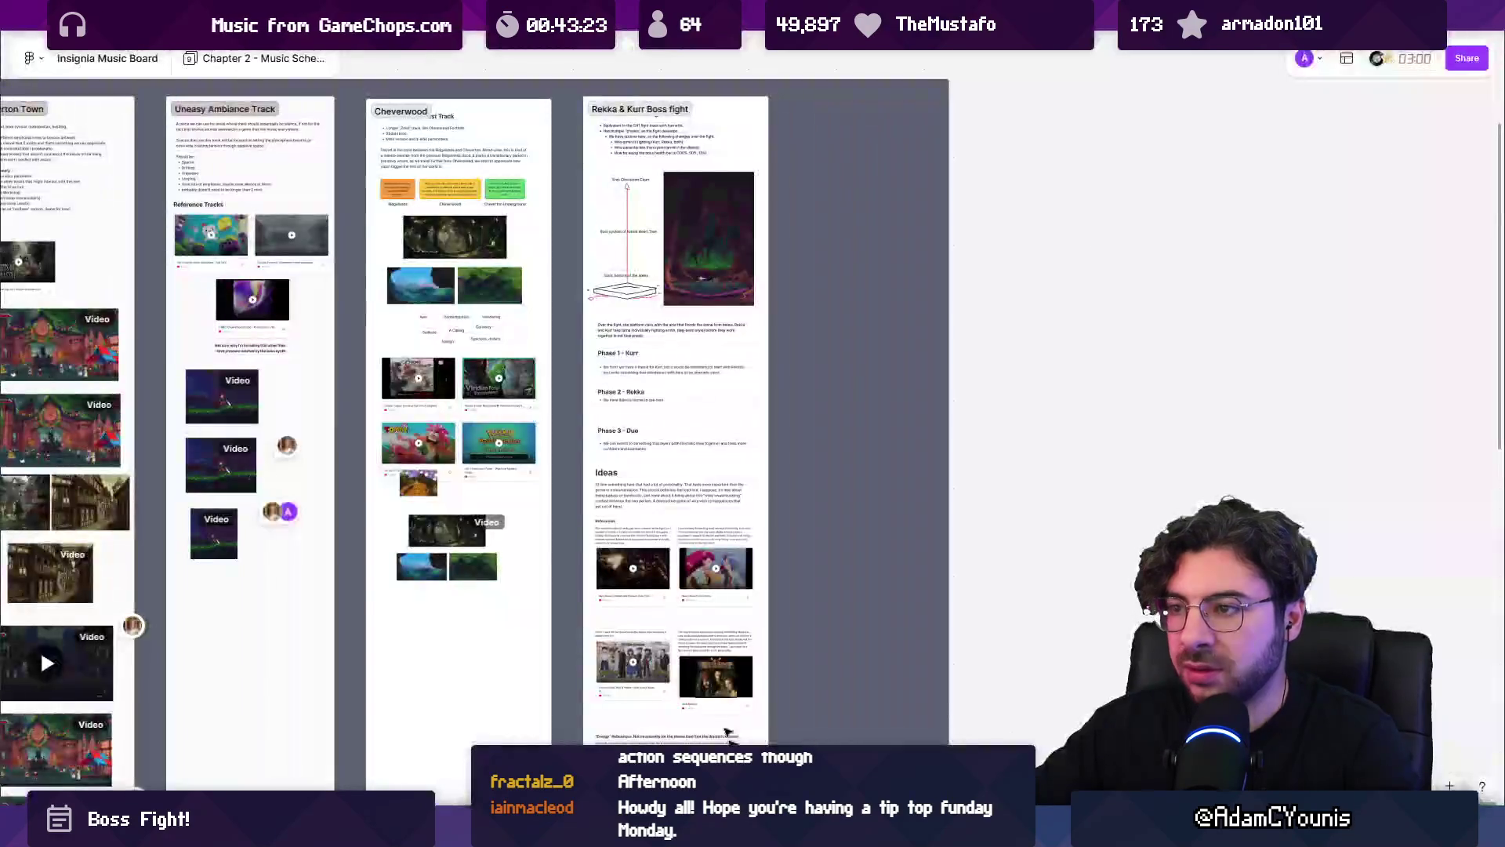
# Step: Switch to the Insignia - Working Design Document and look over its Pages list
pyautogui.click(236, 39)
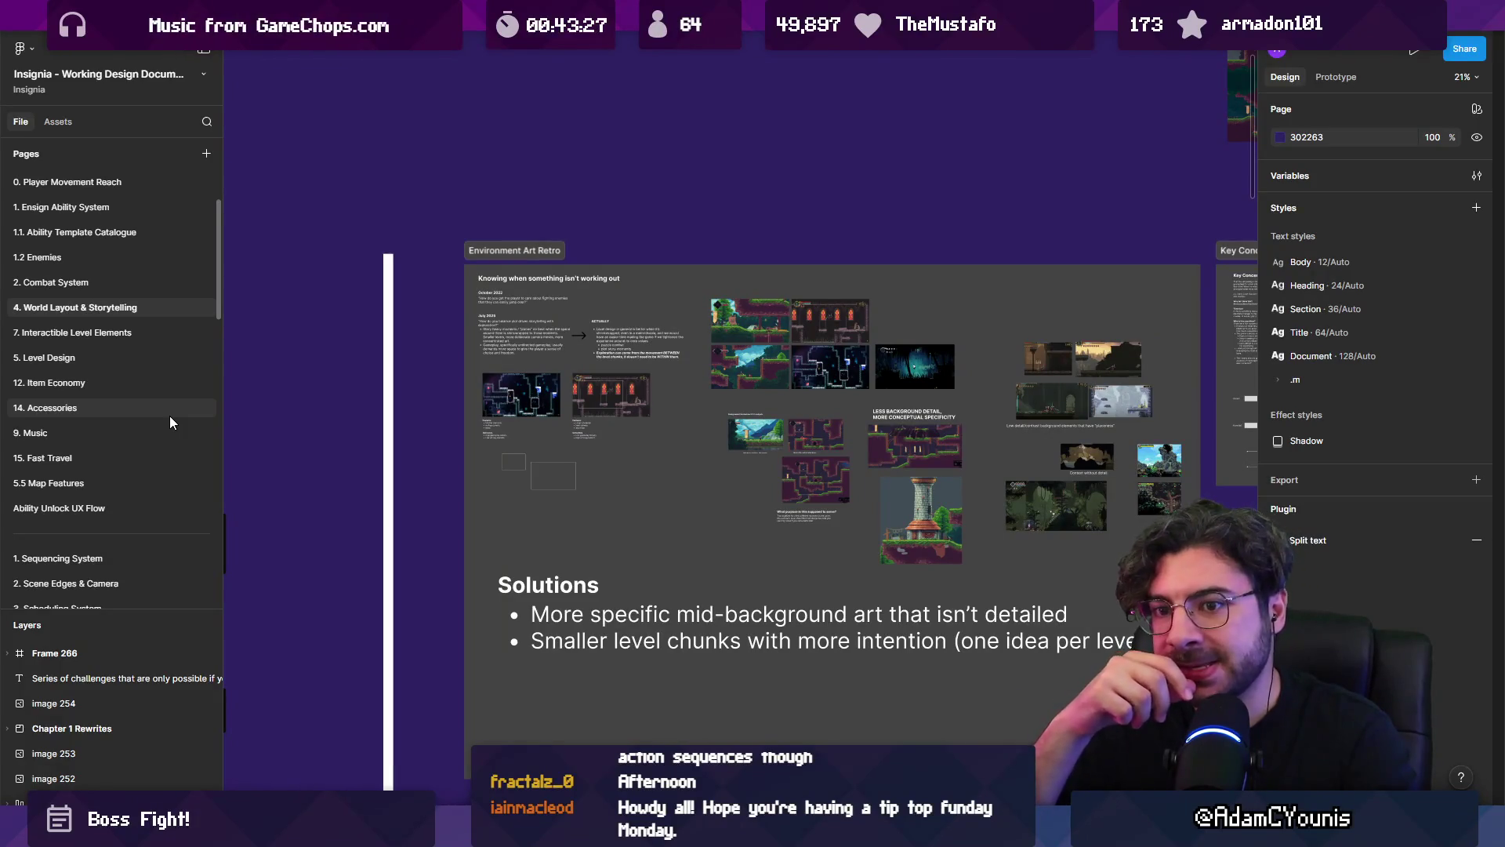
pyautogui.scroll(-4, 170, 422)
pyautogui.scroll(-6, 169, 430)
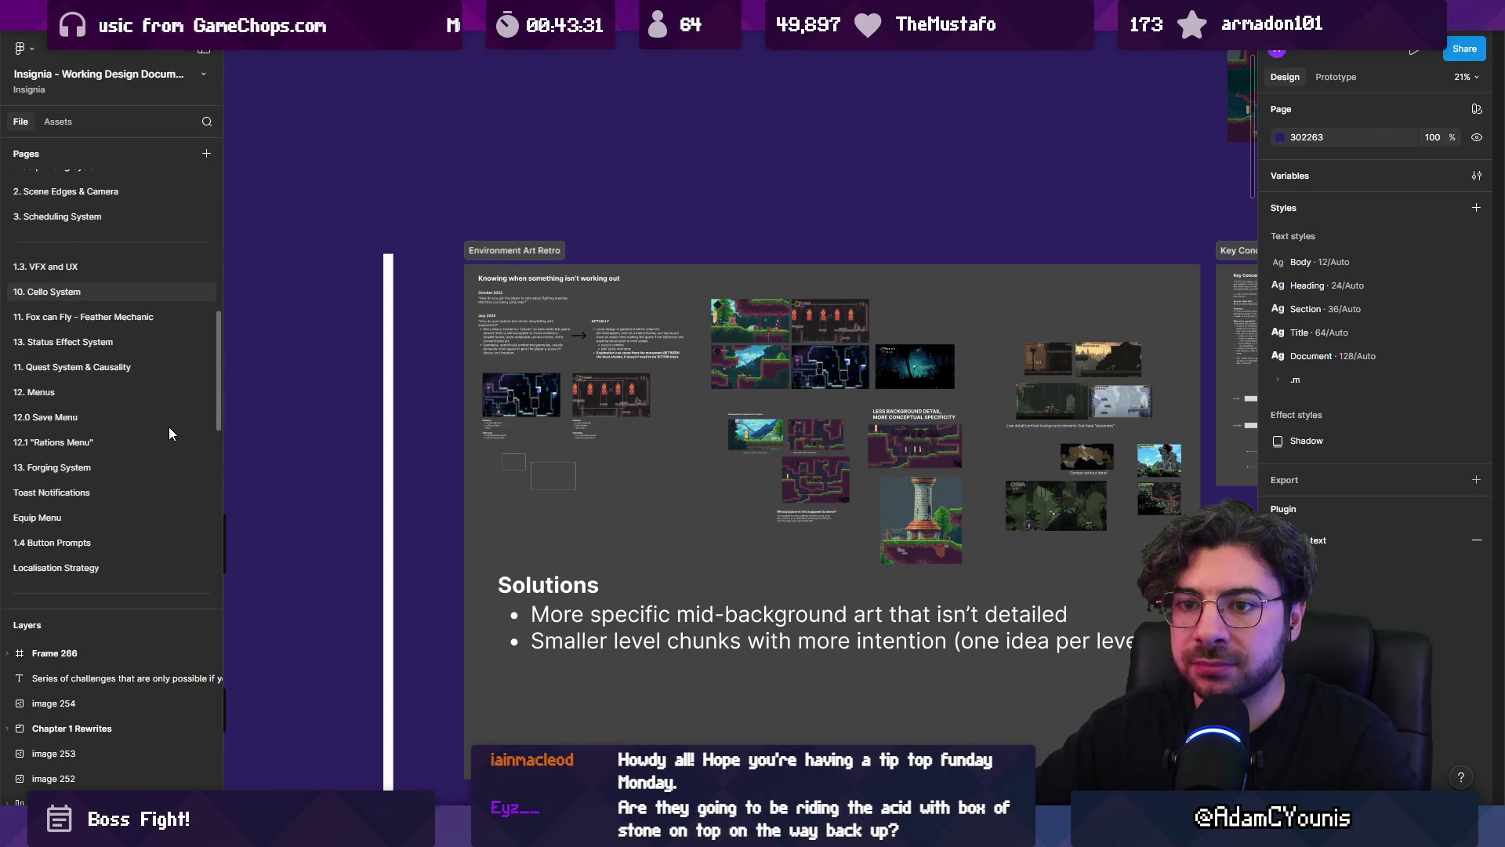
pyautogui.scroll(10, 173, 457)
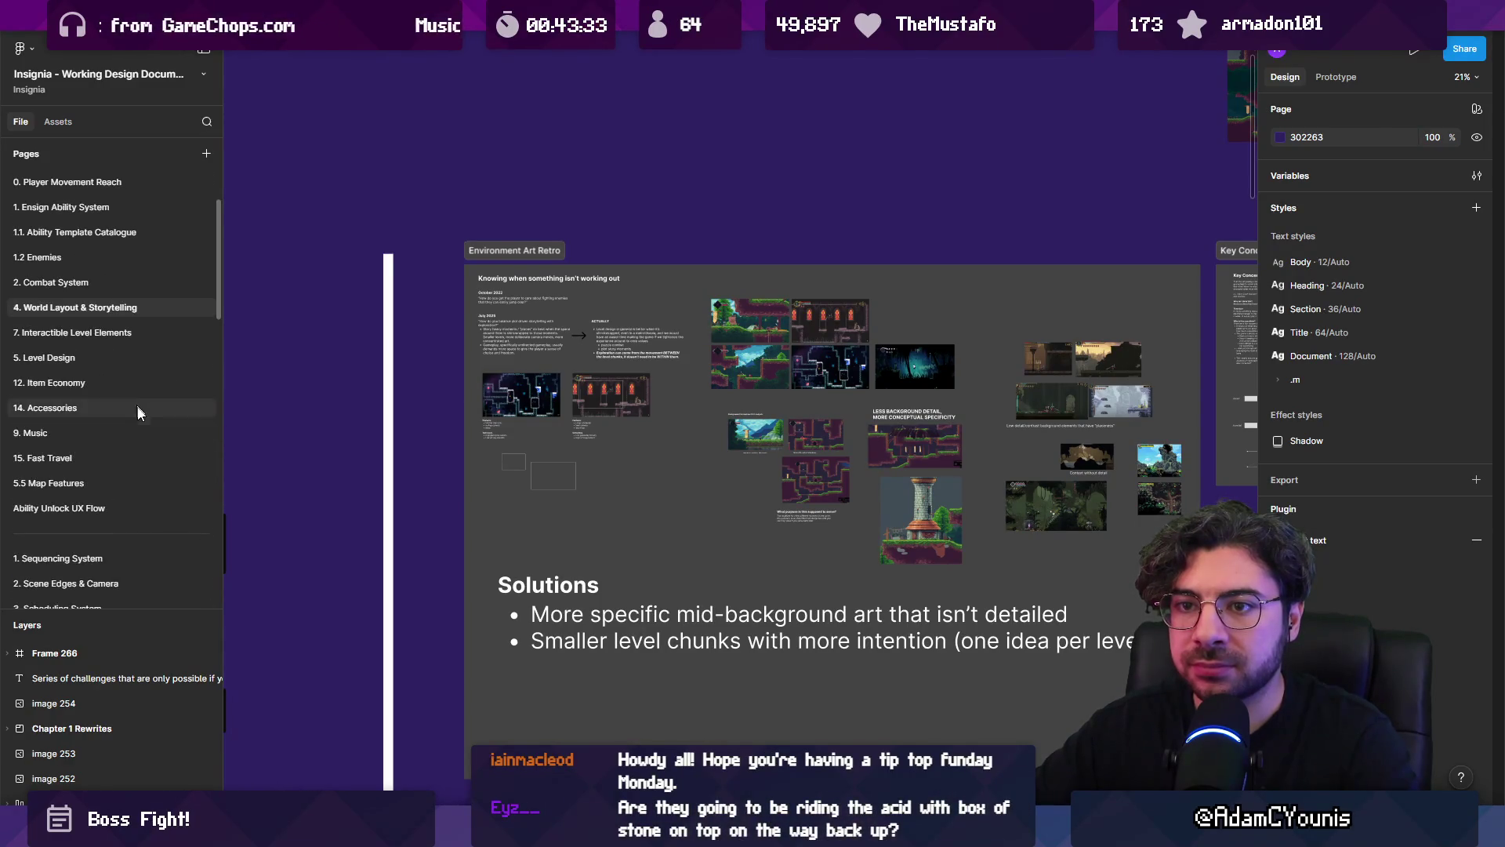
# Step: Add a page named 'Boss Fights' and move it lower in the Pages list
pyautogui.click(206, 153)
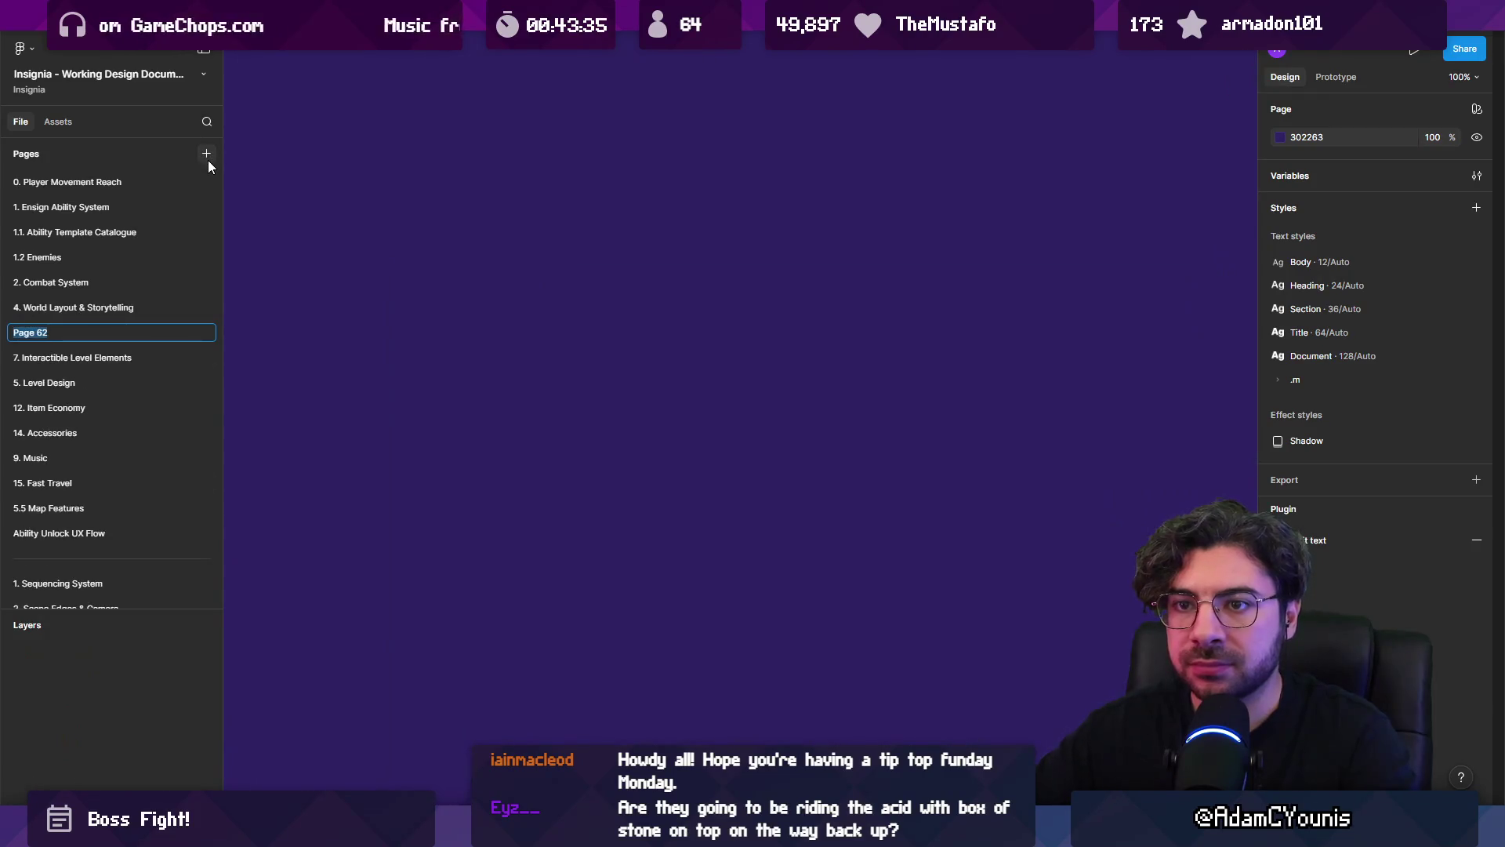
pyautogui.write('Boss Fig')
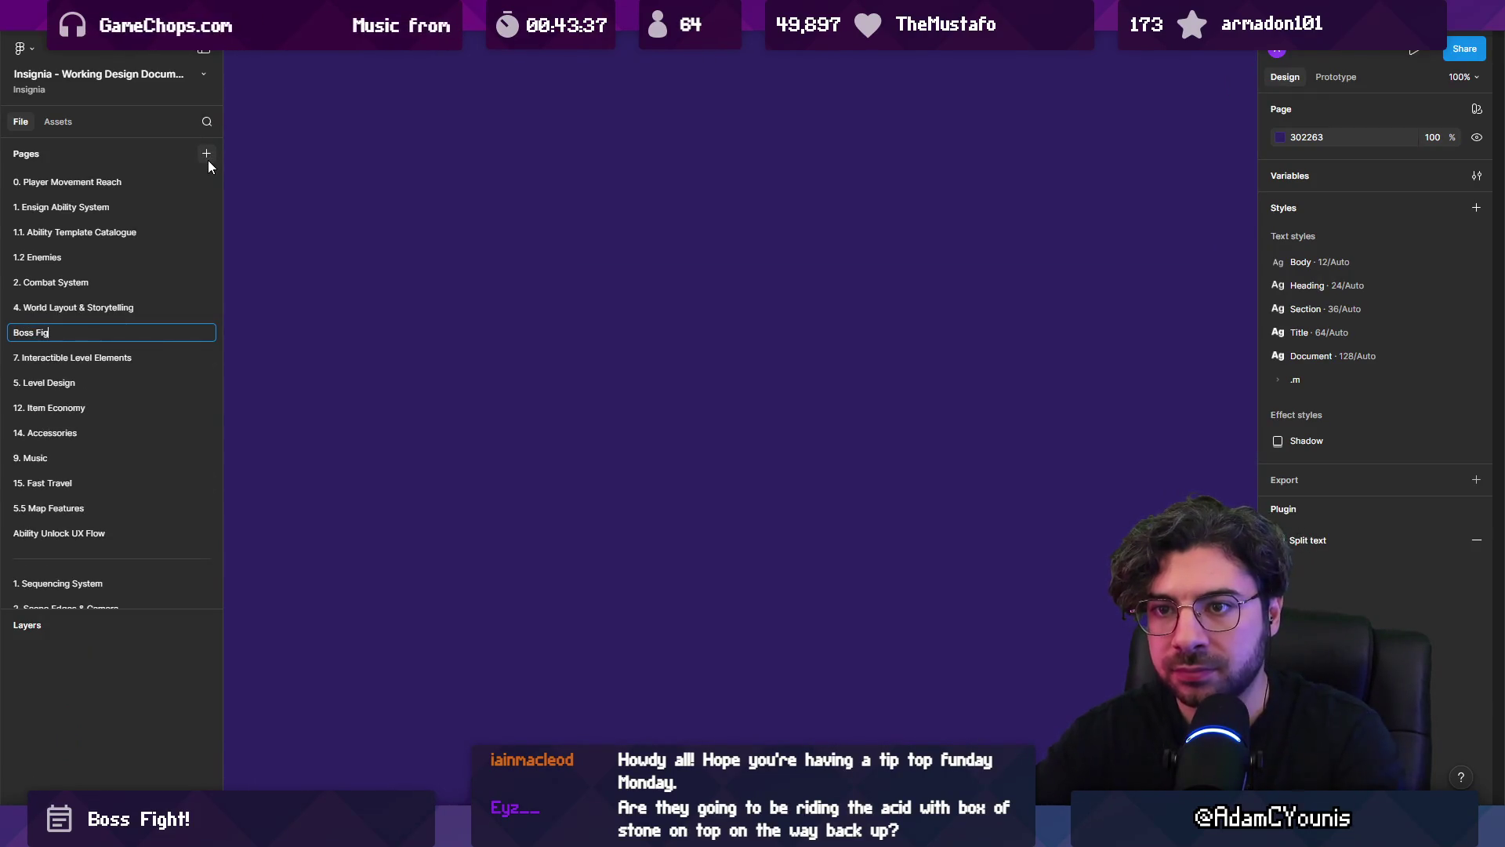
pyautogui.write('hts')
pyautogui.press('Return')
pyautogui.moveTo(202, 332); pyautogui.dragTo(116, 521)
# Step: Paste the concept sketches onto the Boss Fights page and remove the image background
pyautogui.hotkey('ctrl', 'v')
pyautogui.rightClick(552, 269)
pyautogui.moveTo(674, 638)
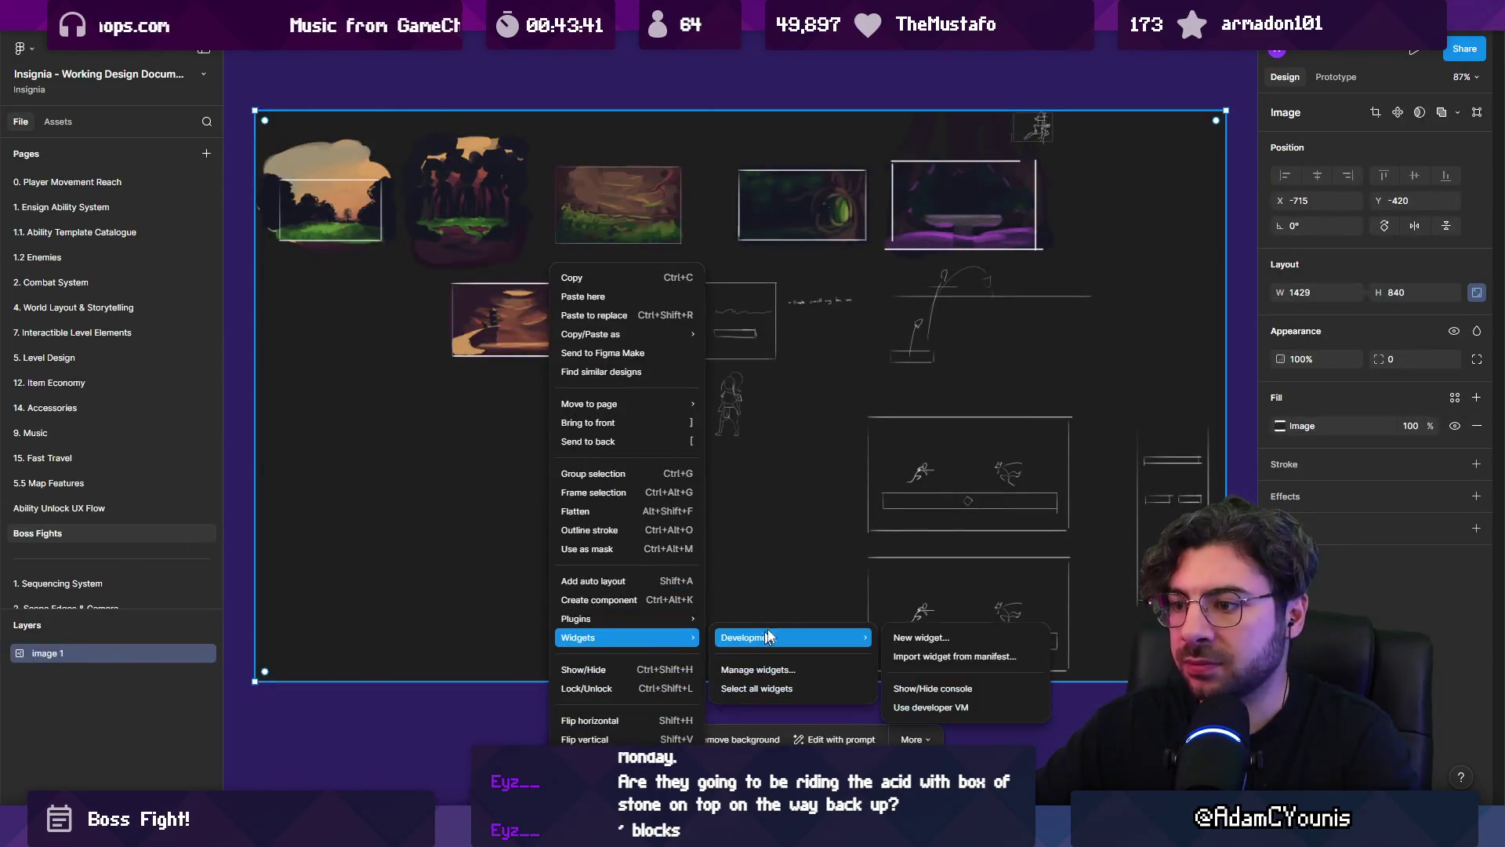
pyautogui.press('Escape')
pyautogui.click(765, 739)
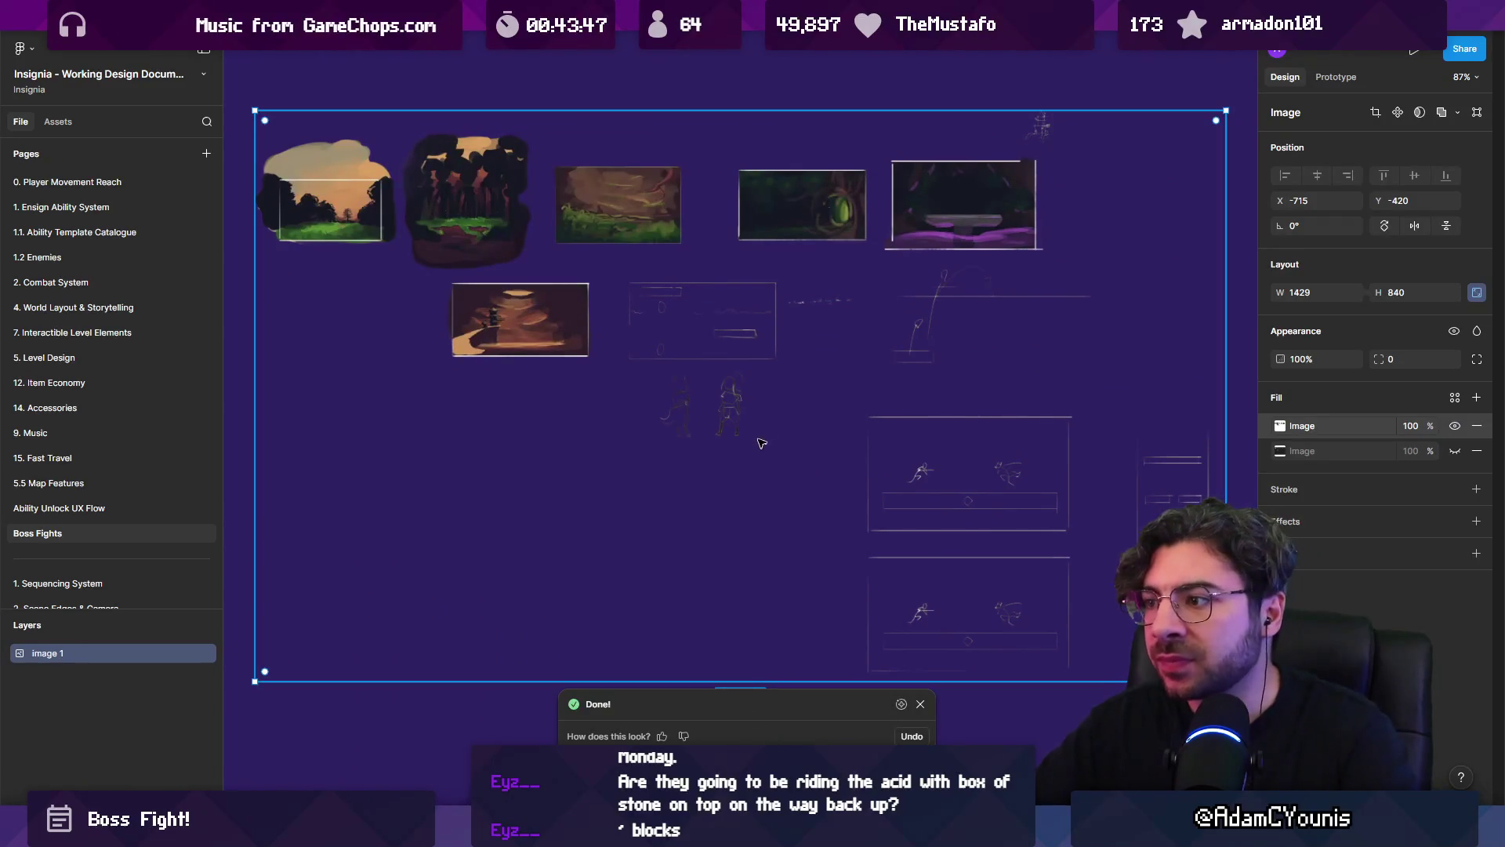
# Step: Wrap the sketch image in a frame, copy it as PNG, then undo the frame
pyautogui.scroll(5, 745, 463)
pyautogui.scroll(-5, 716, 455)
pyautogui.scroll(-4, 716, 455)
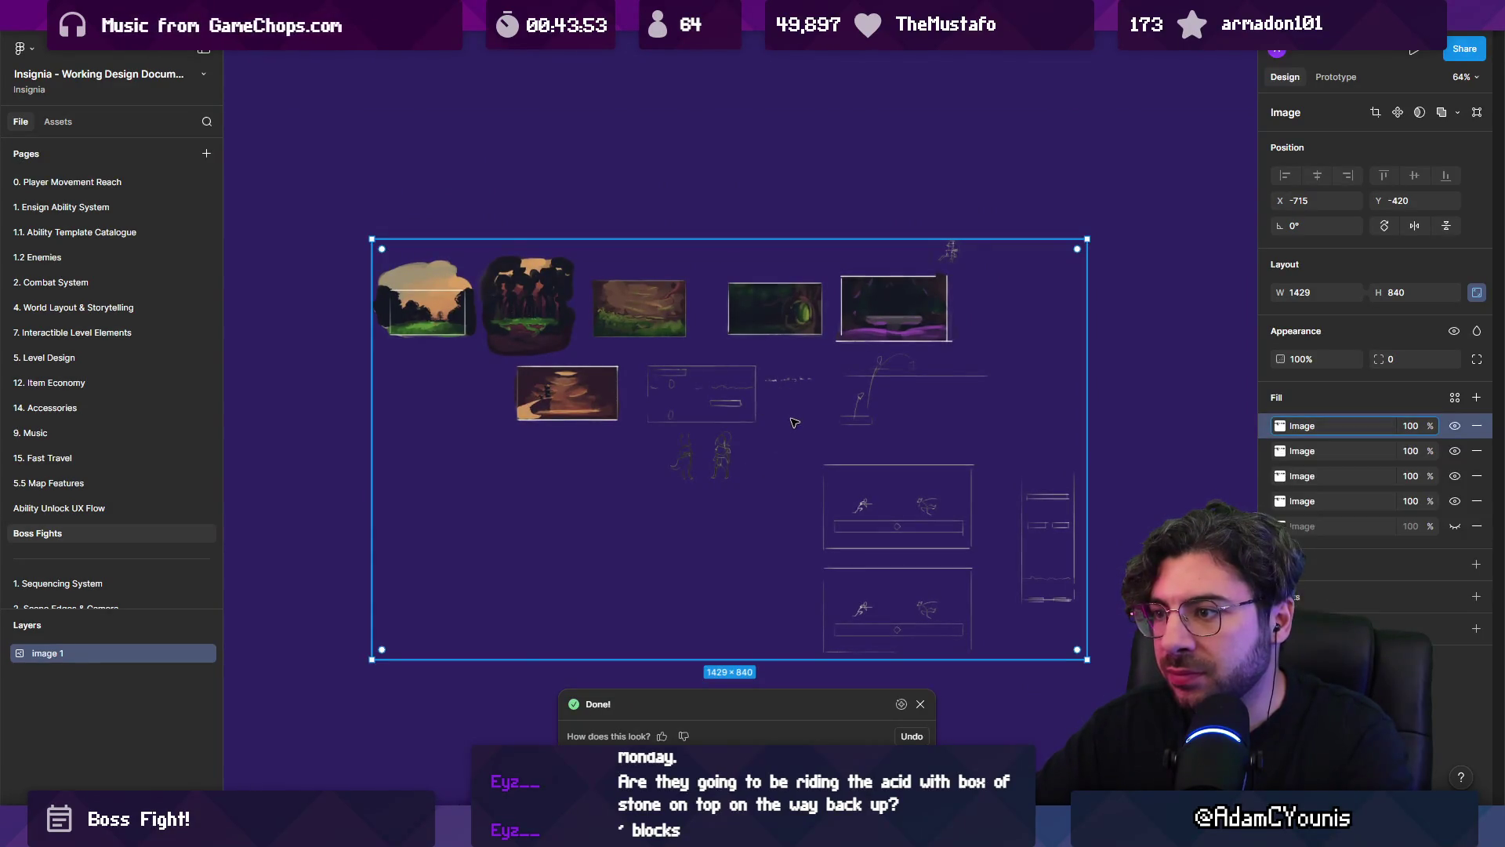
pyautogui.scroll(5, 745, 445)
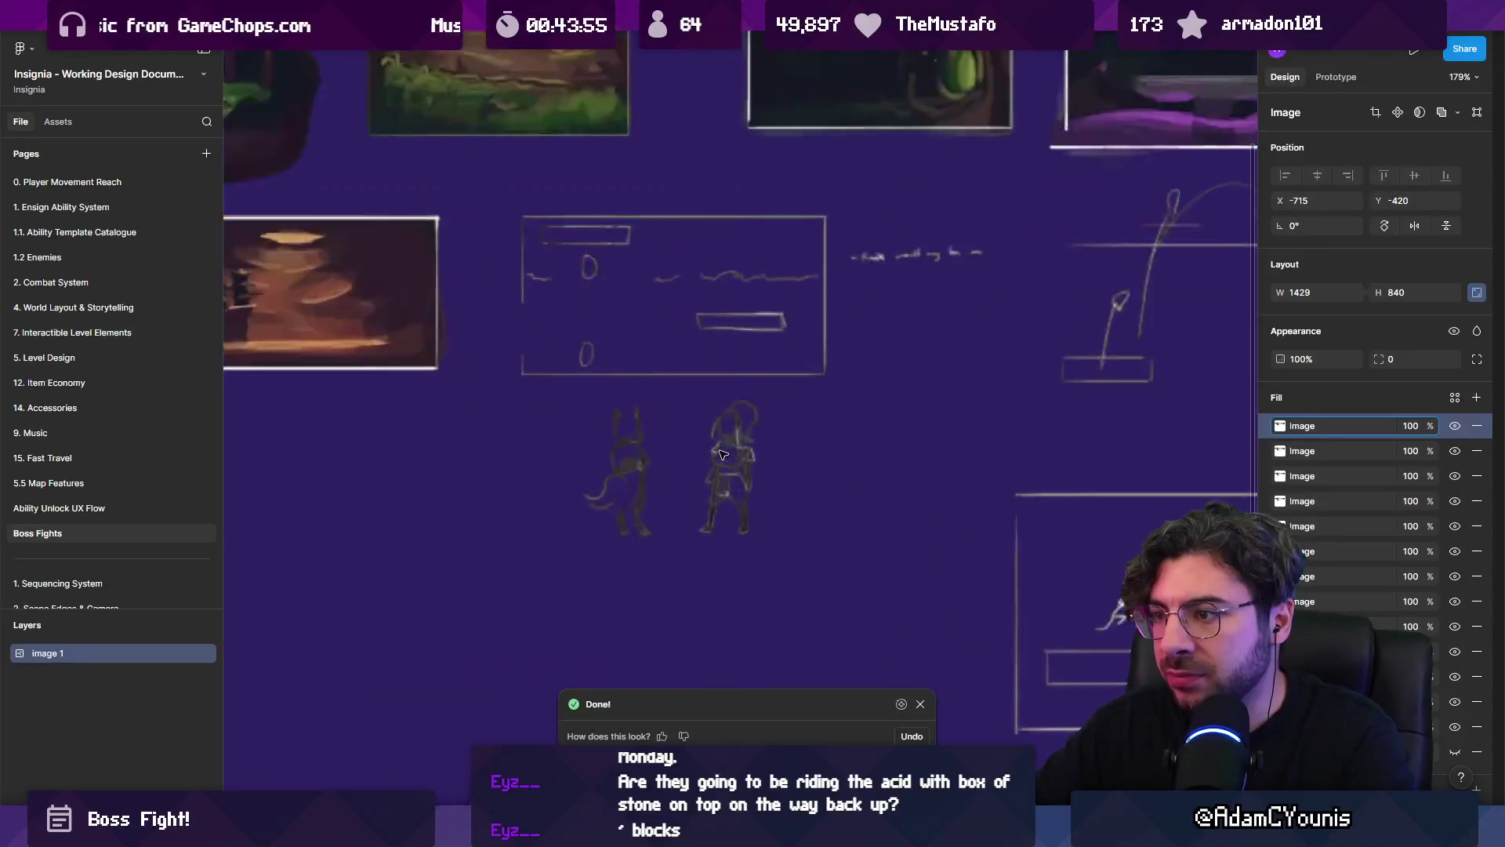
pyautogui.scroll(-5, 721, 463)
pyautogui.scroll(2, 706, 468)
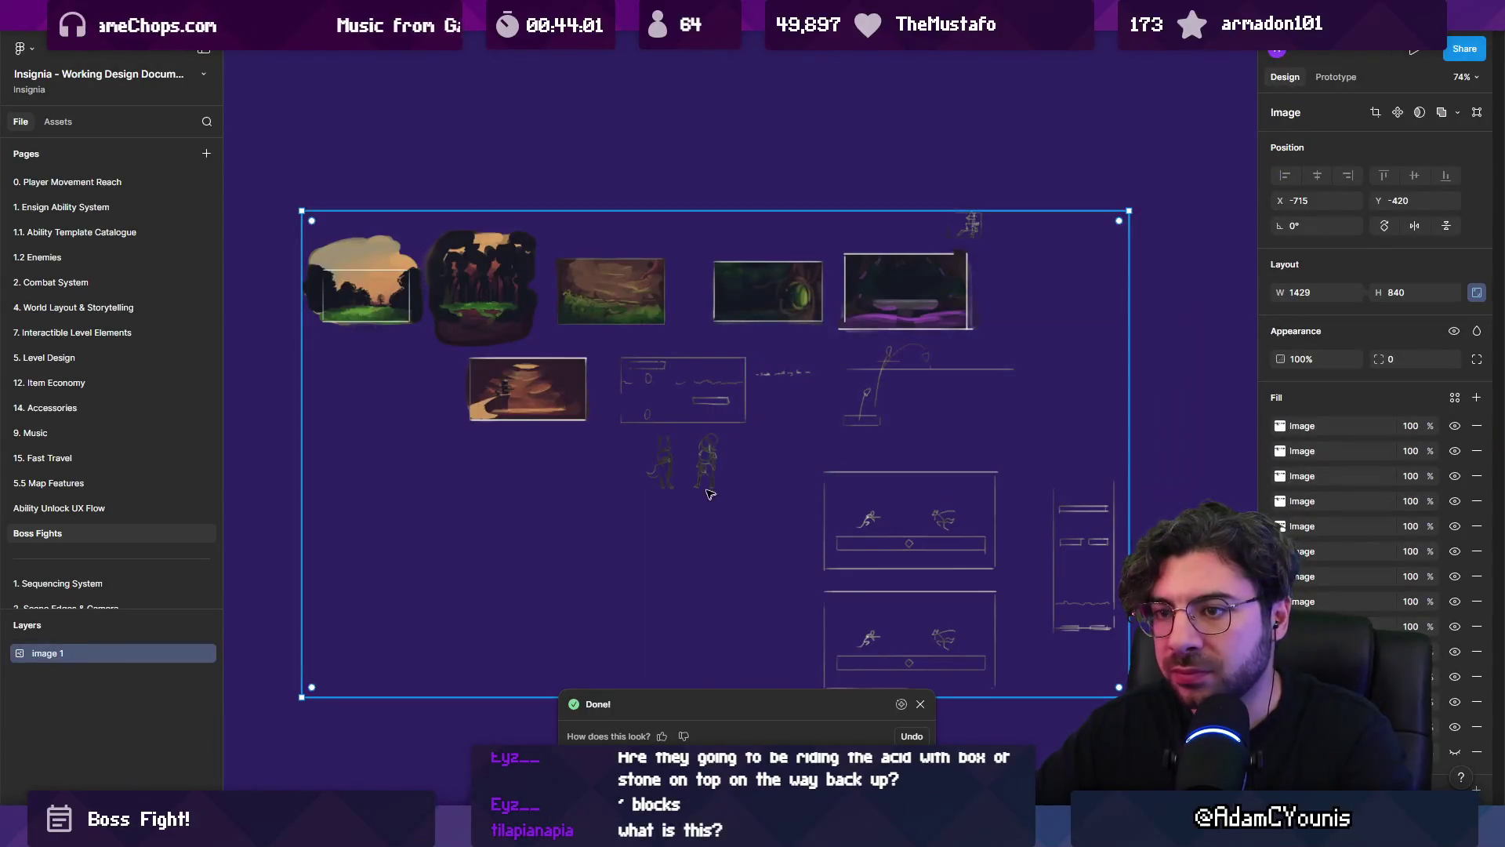
pyautogui.hotkey('ctrl', 'alt', 'g')
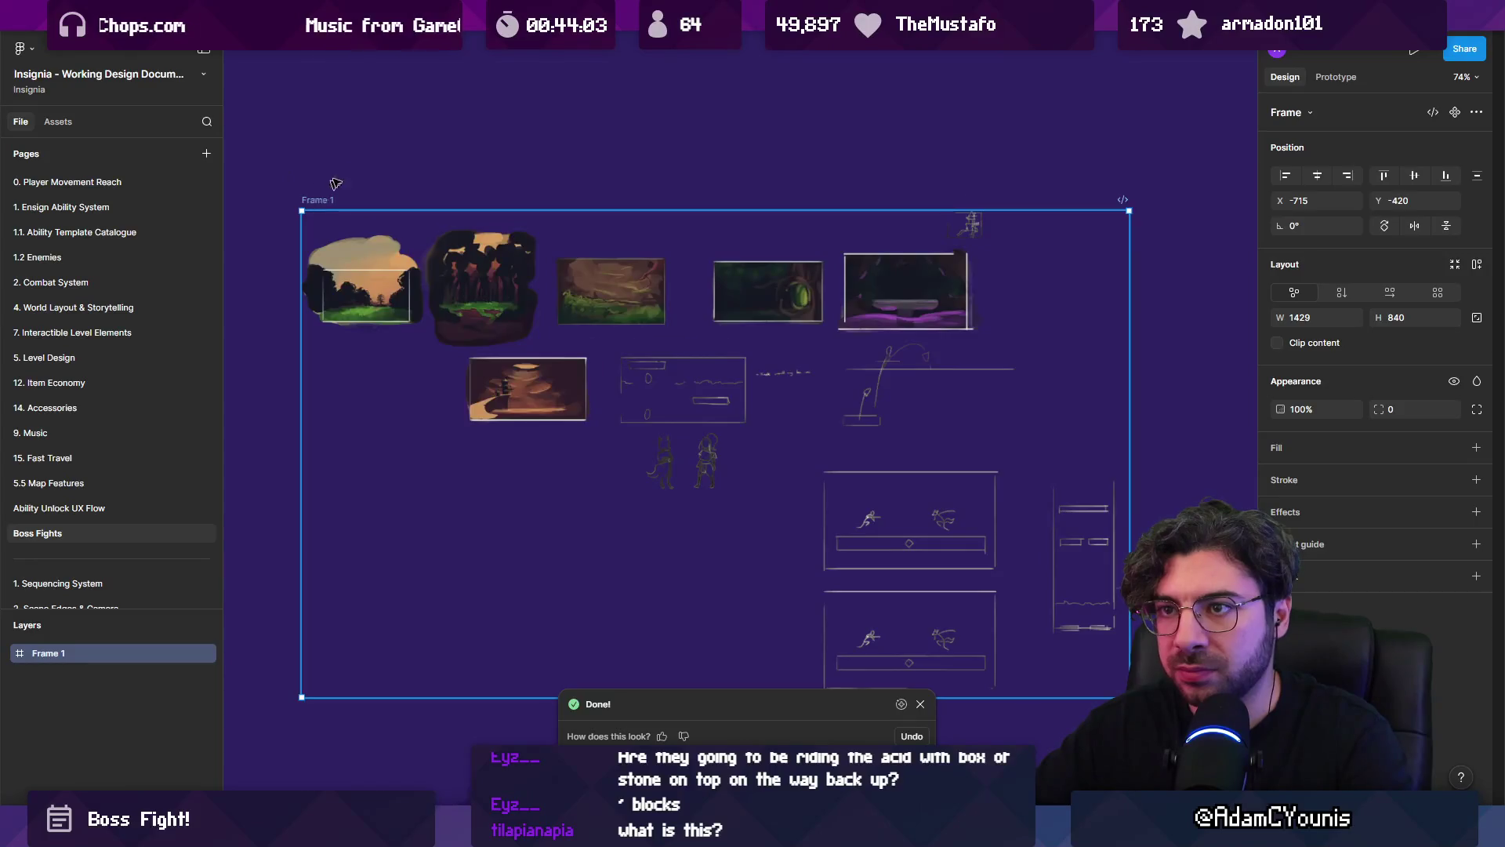
pyautogui.hotkey('ctrl', 'shift', 'c')
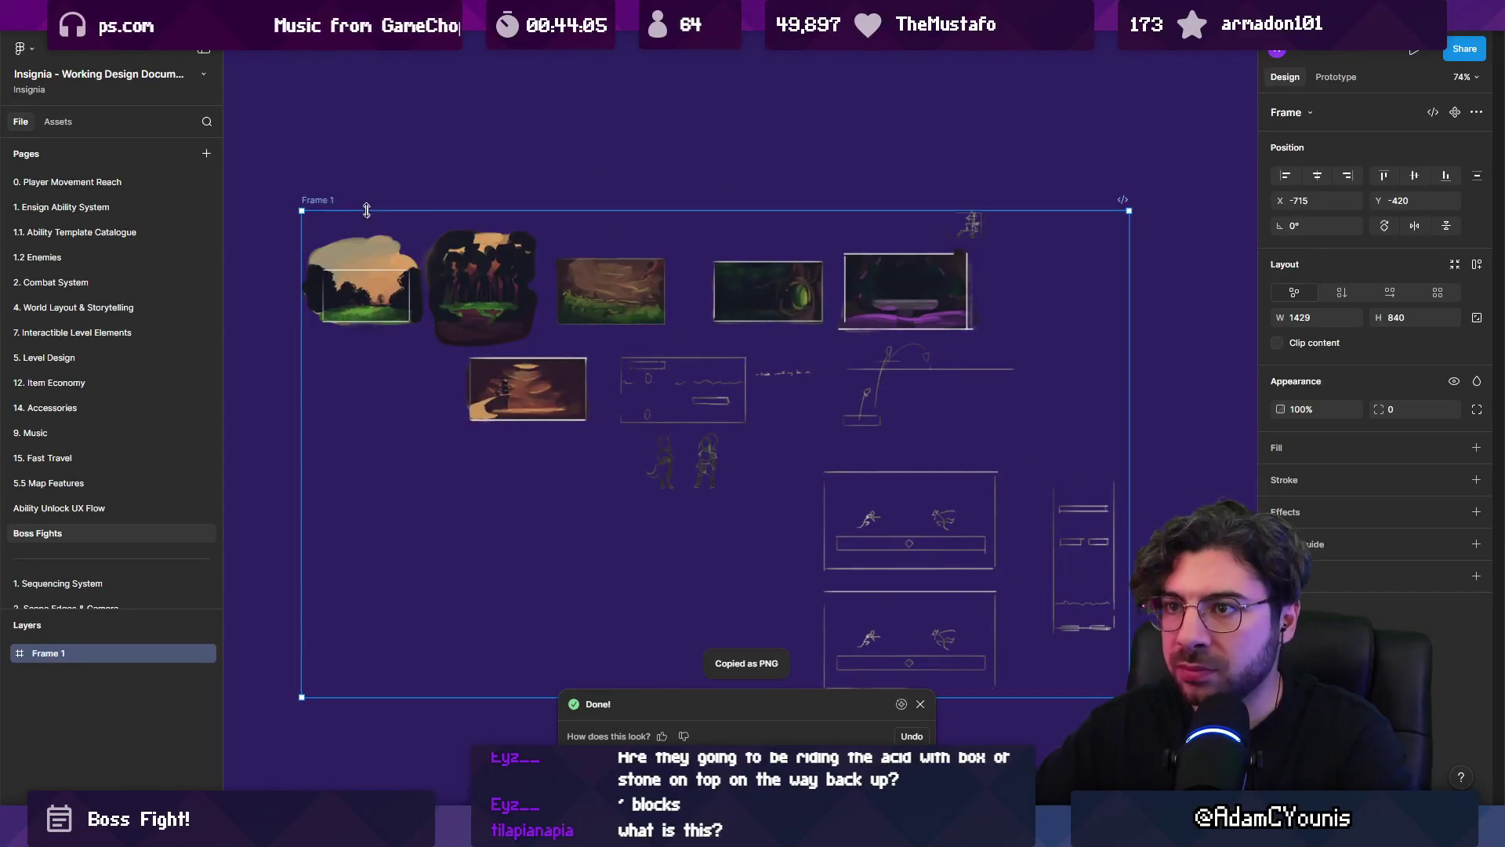
pyautogui.hotkey('ctrl', 'z')
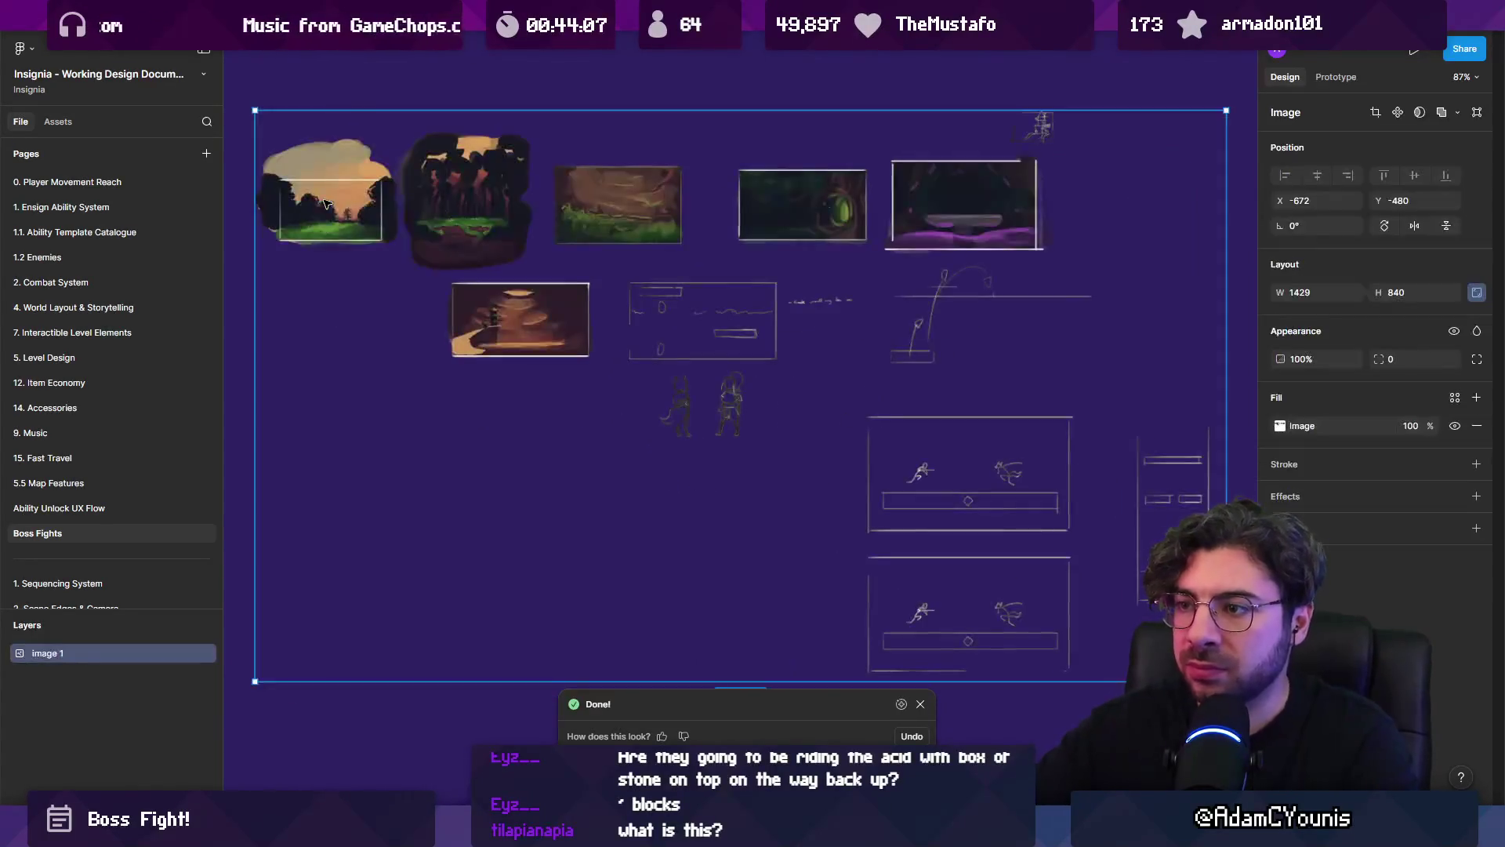
# Step: Hide the interface panels, pick an option for the sketch image, and return to the drawing app
pyautogui.scroll(4, 746, 383)
pyautogui.scroll(-3, 746, 382)
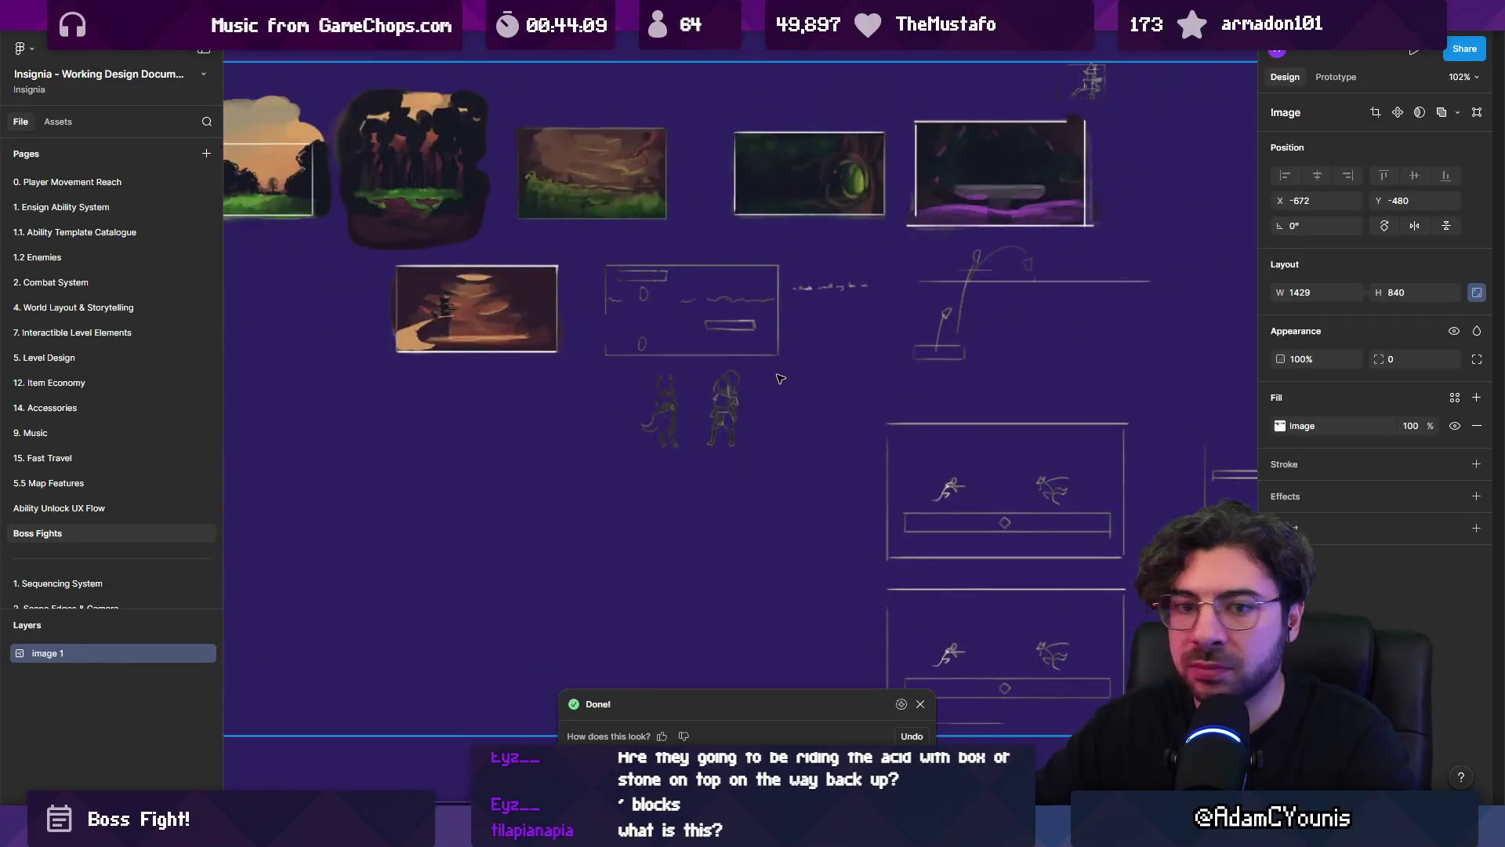
pyautogui.hscroll(-2, 729, 419)
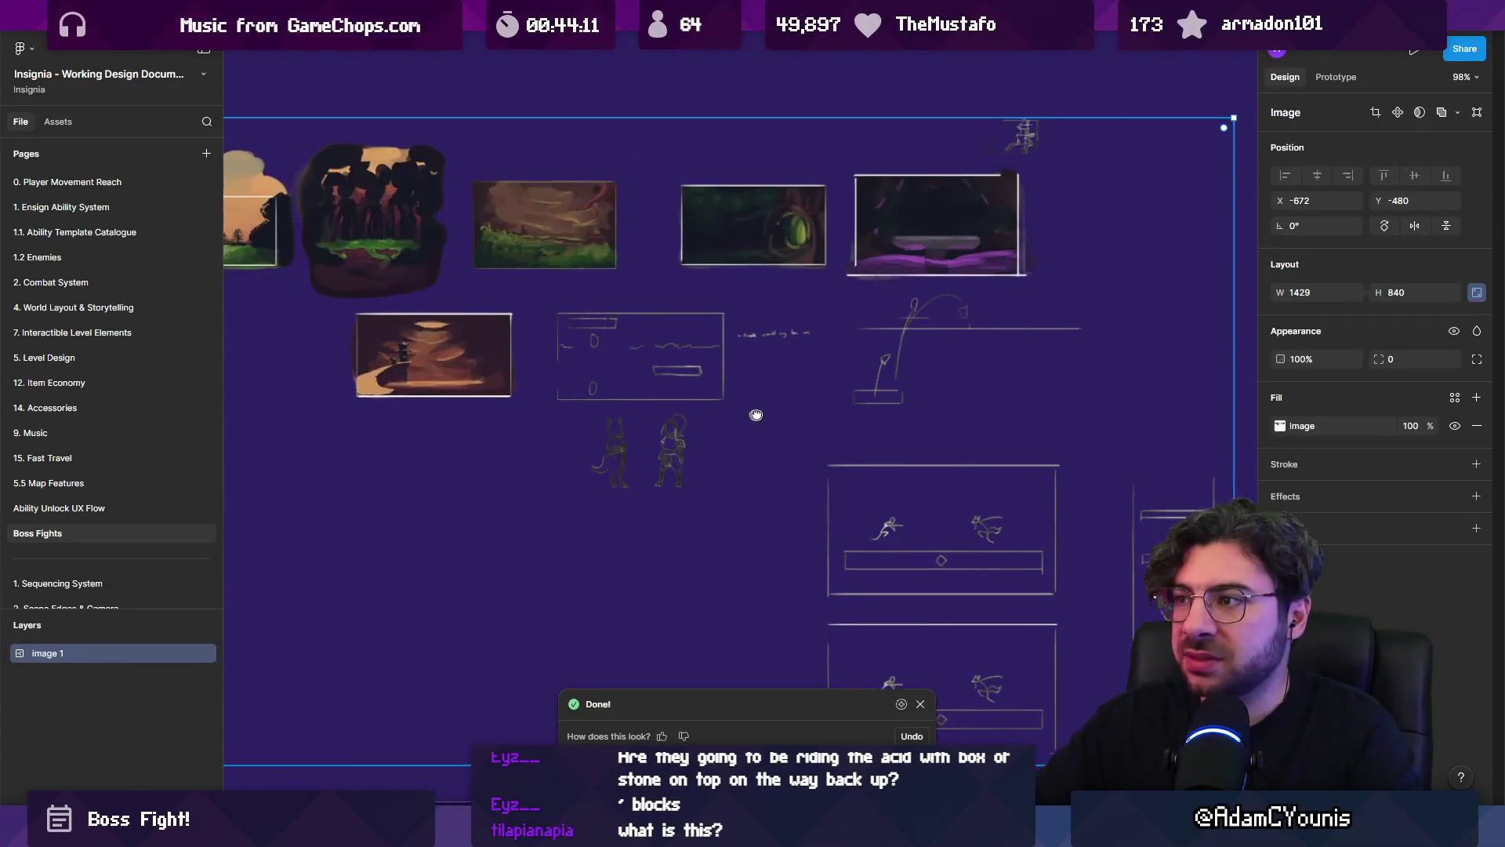
pyautogui.hotkey('ctrl', '\\')
pyautogui.rightClick(786, 262)
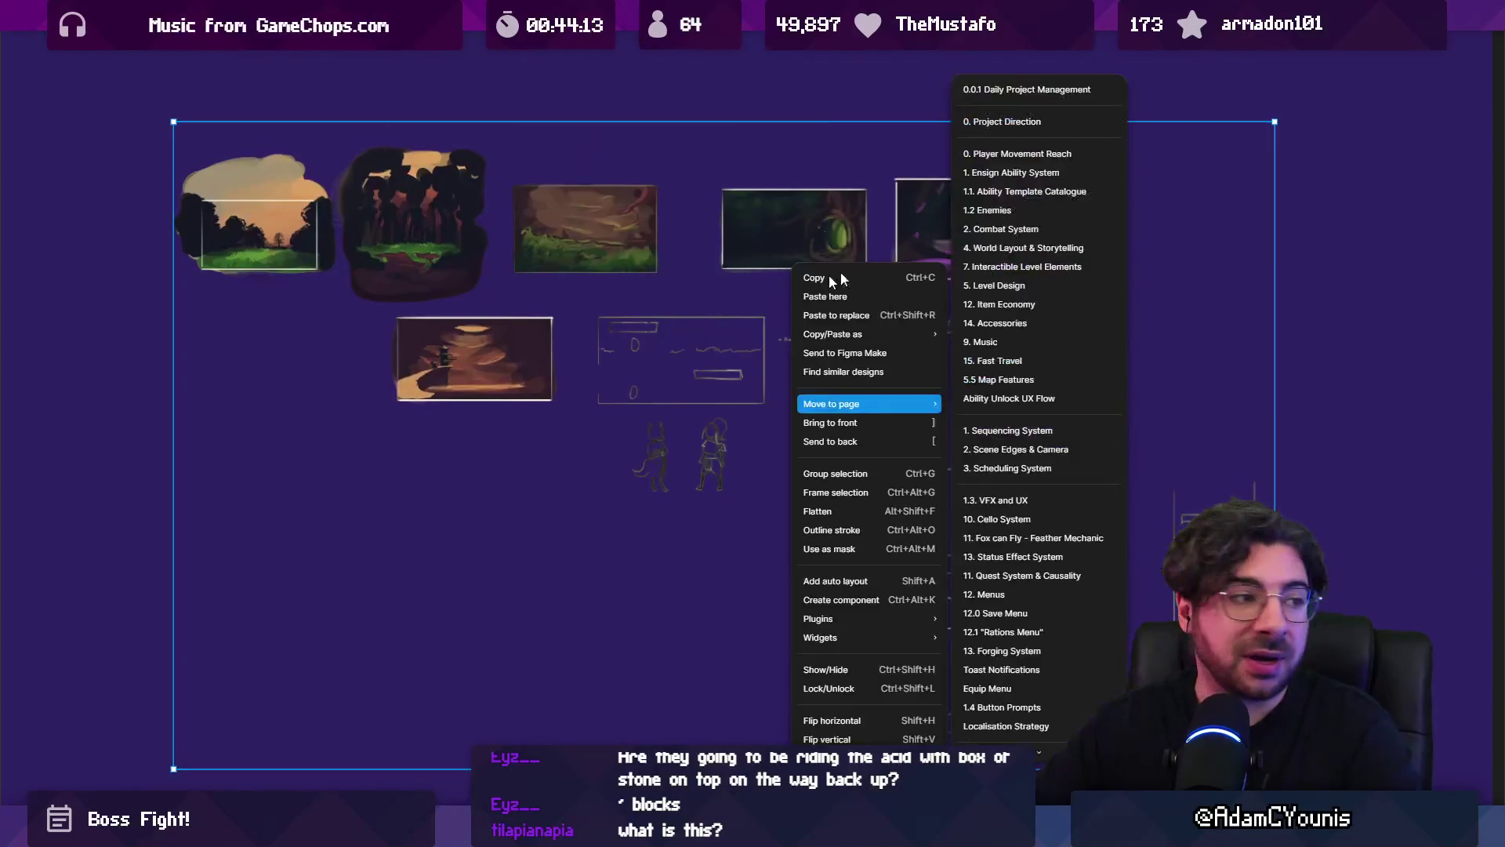
pyautogui.click(1307, 284)
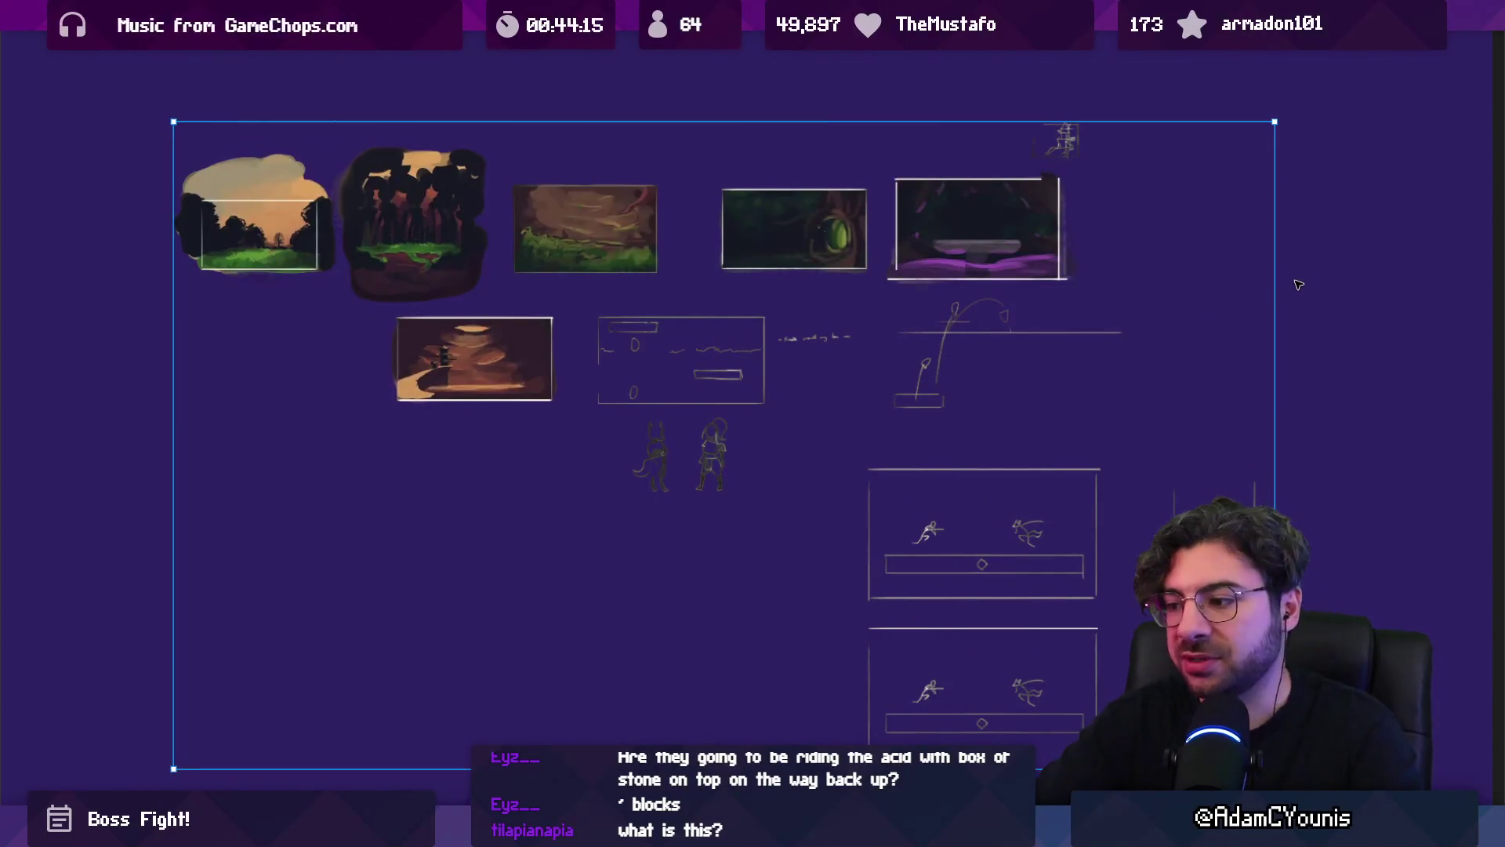
pyautogui.hotkey('alt', 'Tab')
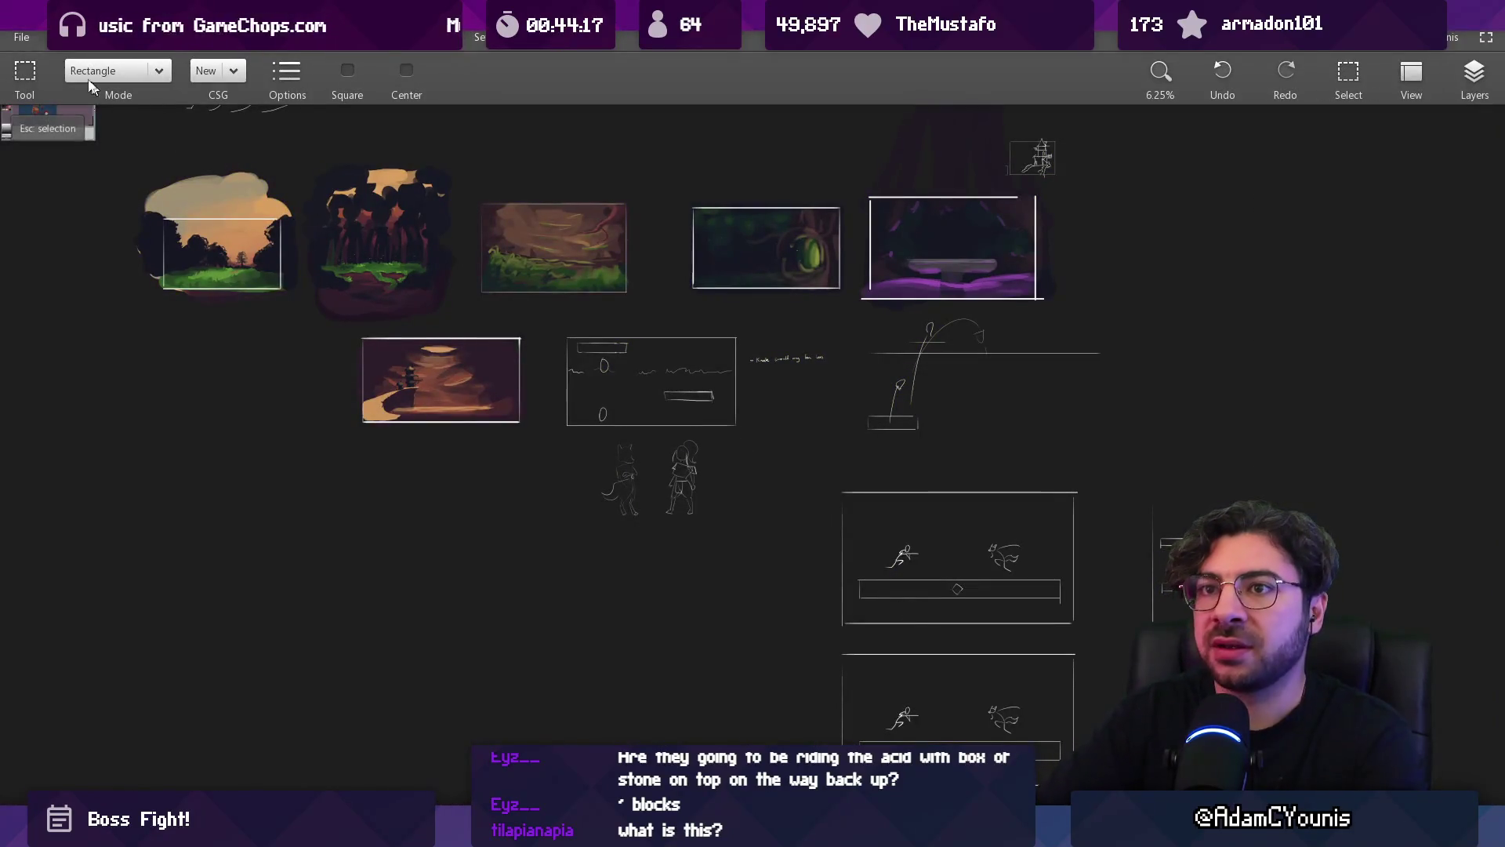
# Step: Create a new blank canvas from the File menu in the drawing app
pyautogui.click(21, 37)
pyautogui.moveTo(79, 71)
pyautogui.click(369, 73)
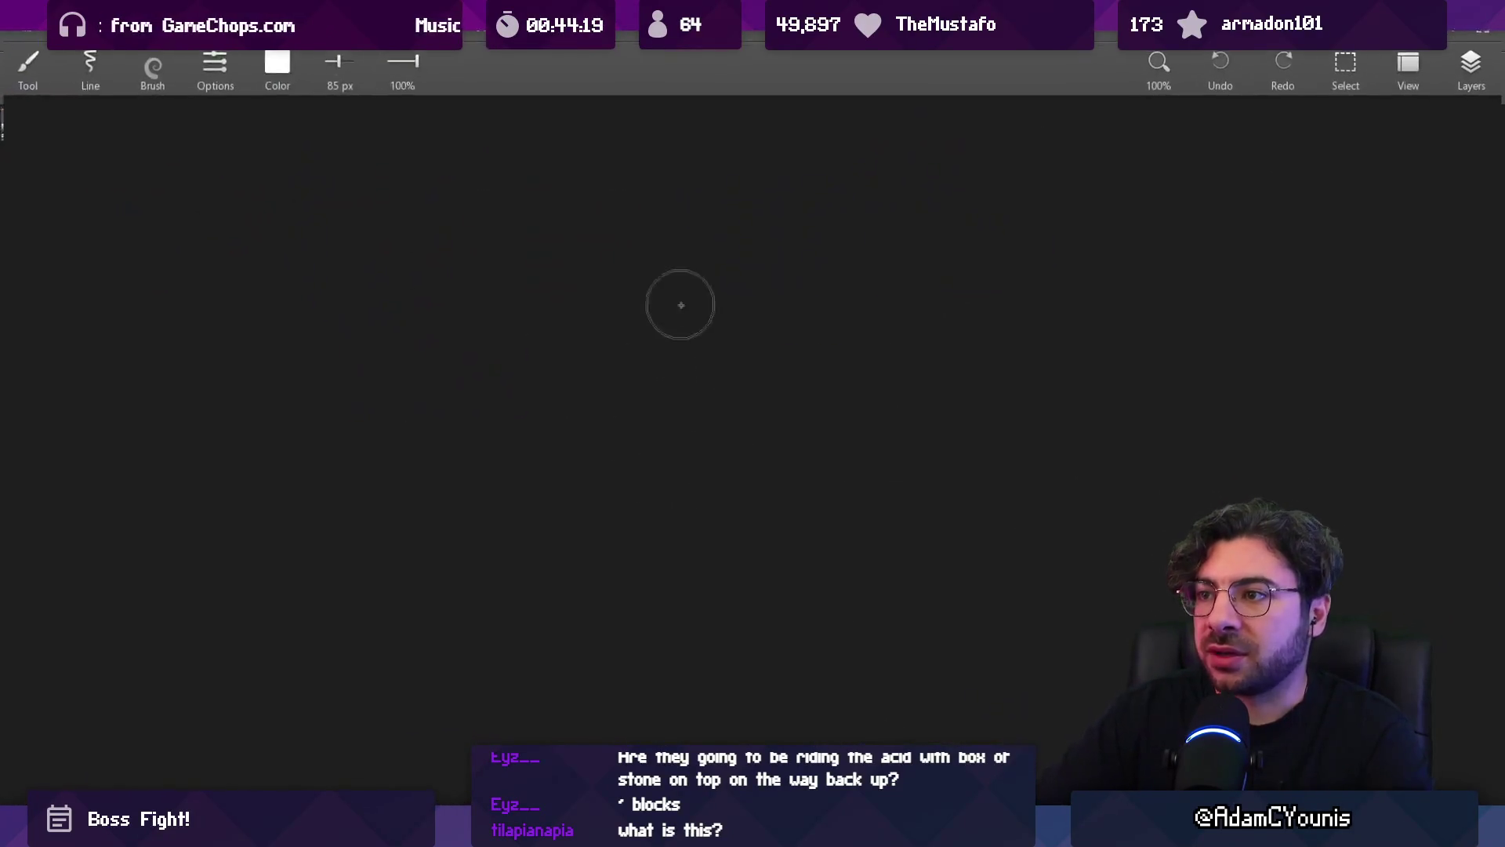
pyautogui.moveTo(531, 457); pyautogui.dragTo(689, 599)
pyautogui.hotkey('ctrl', 'z')
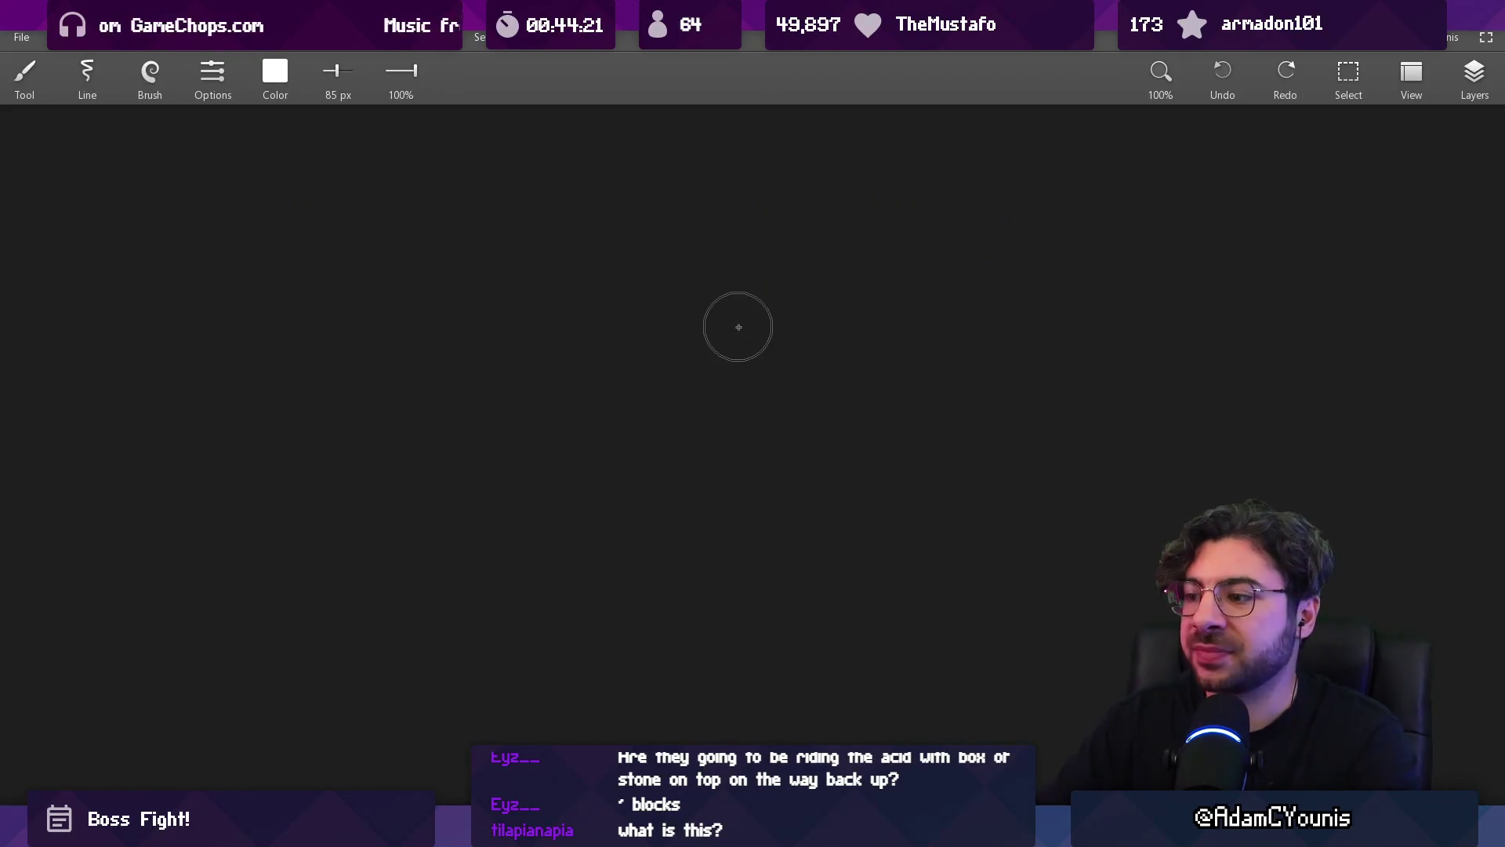
# Step: Copy the Rekka & Kurr cave image from Insignia Music Board as PNG and paste it onto the canvas
pyautogui.hotkey('alt', 'Tab')
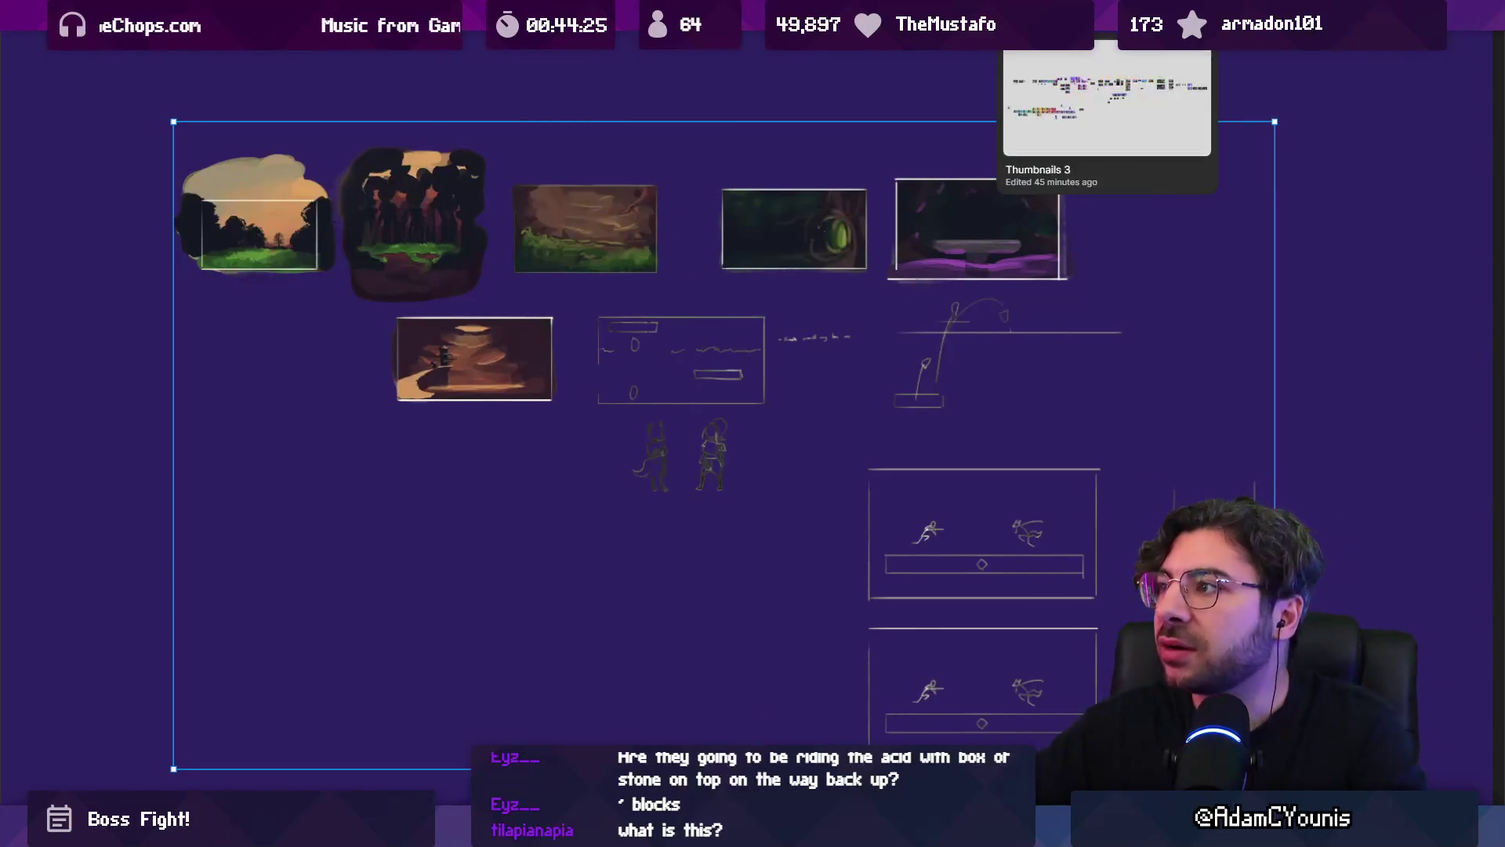
pyautogui.click(619, 16)
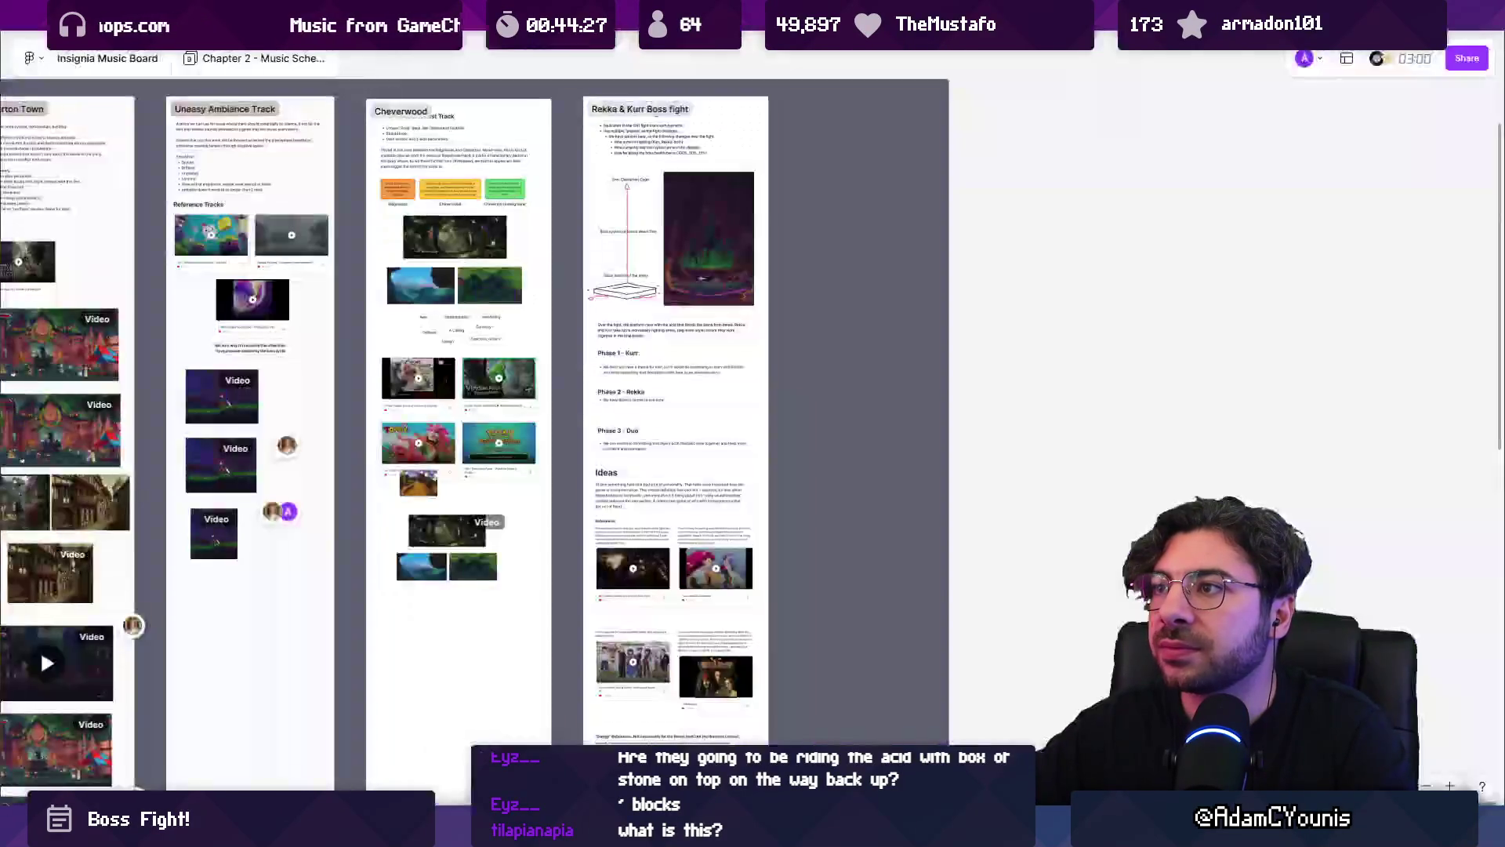
pyautogui.click(720, 264)
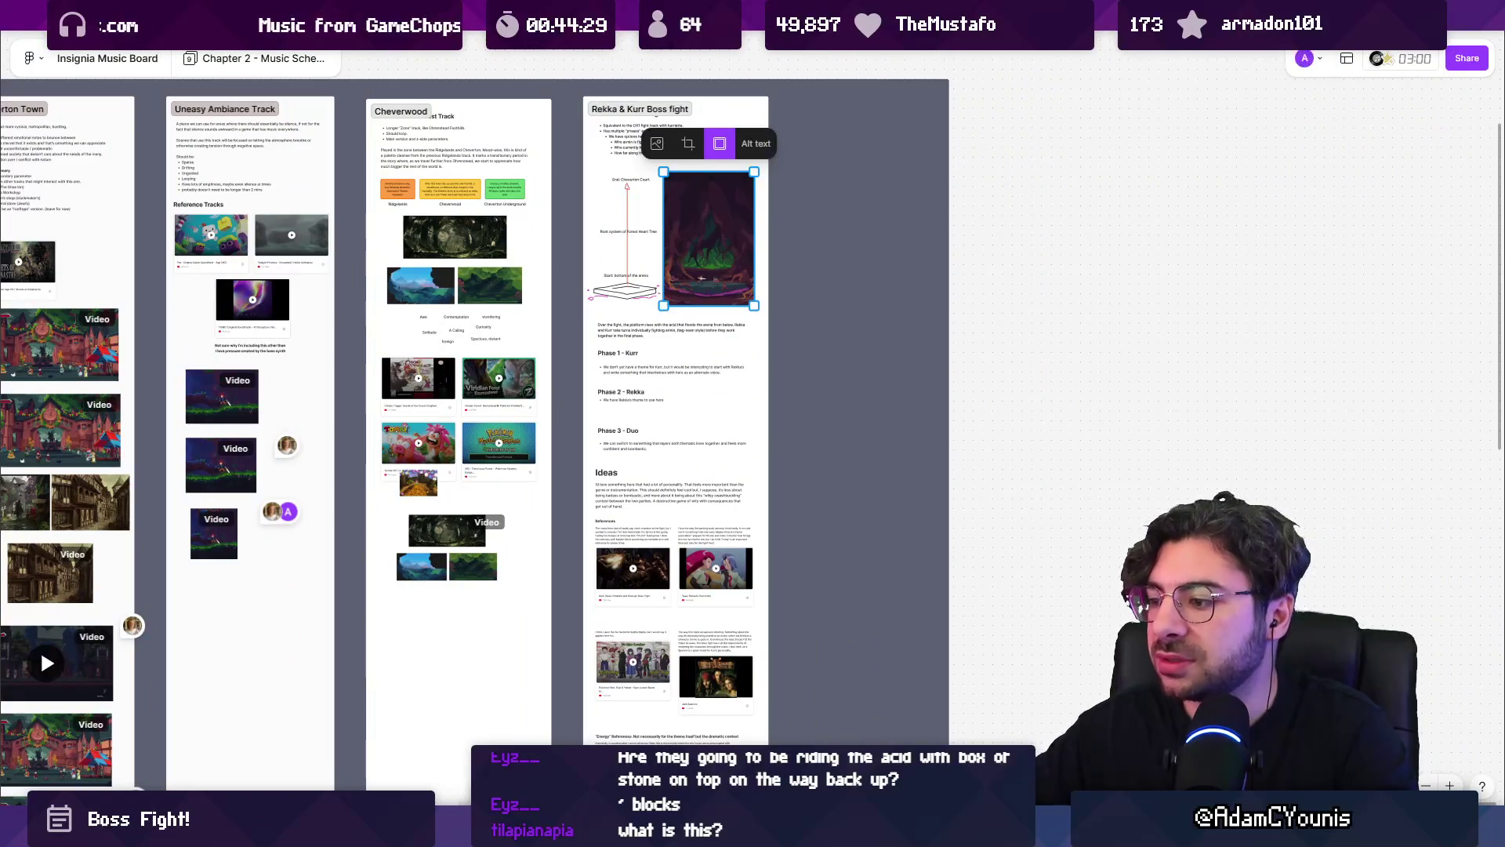
pyautogui.hotkey('alt', 'Tab')
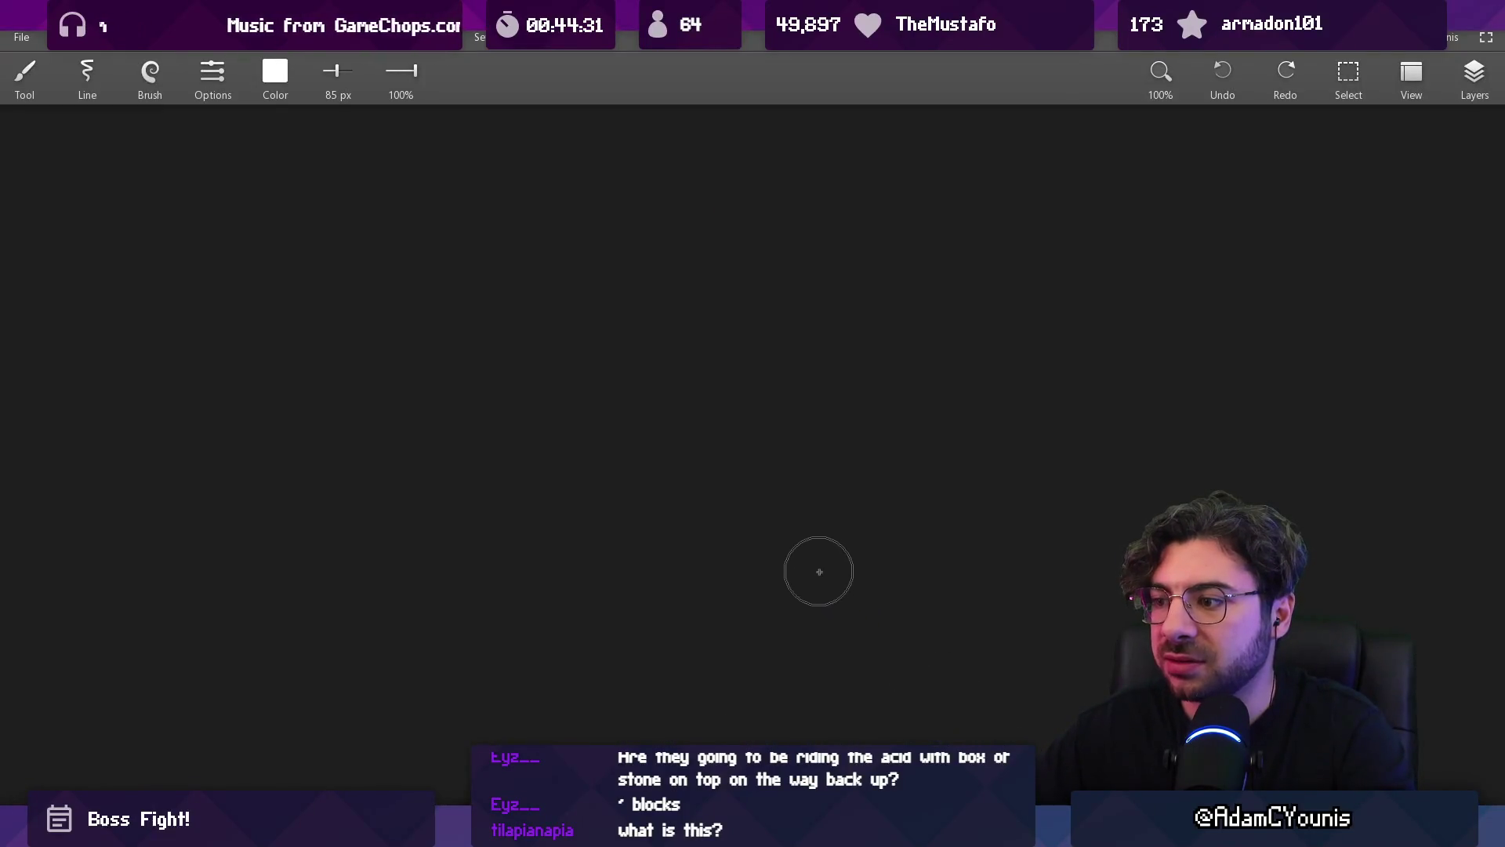
pyautogui.moveTo(969, 829)
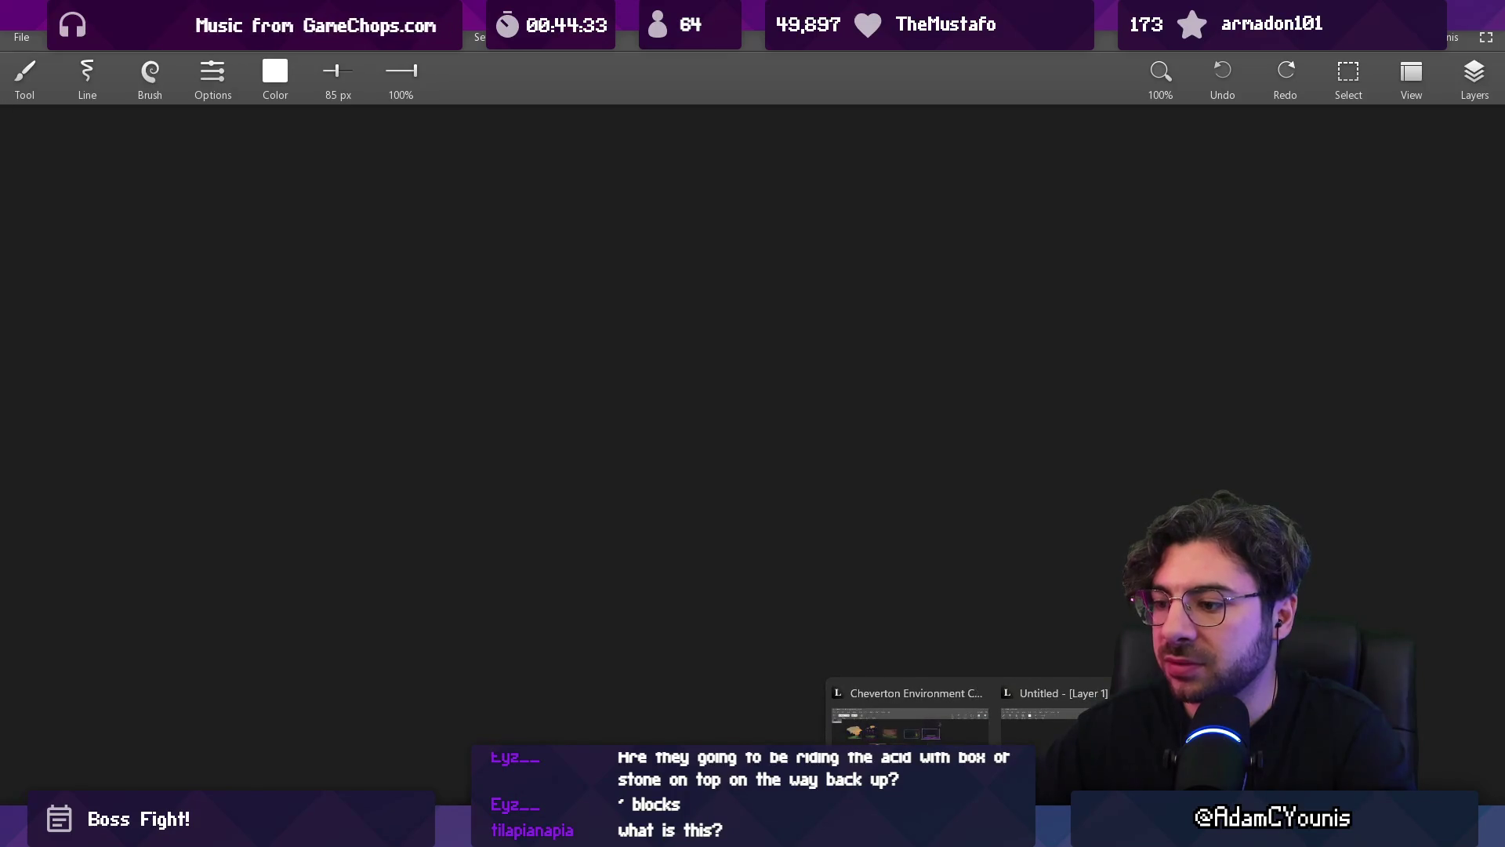
pyautogui.click(909, 725)
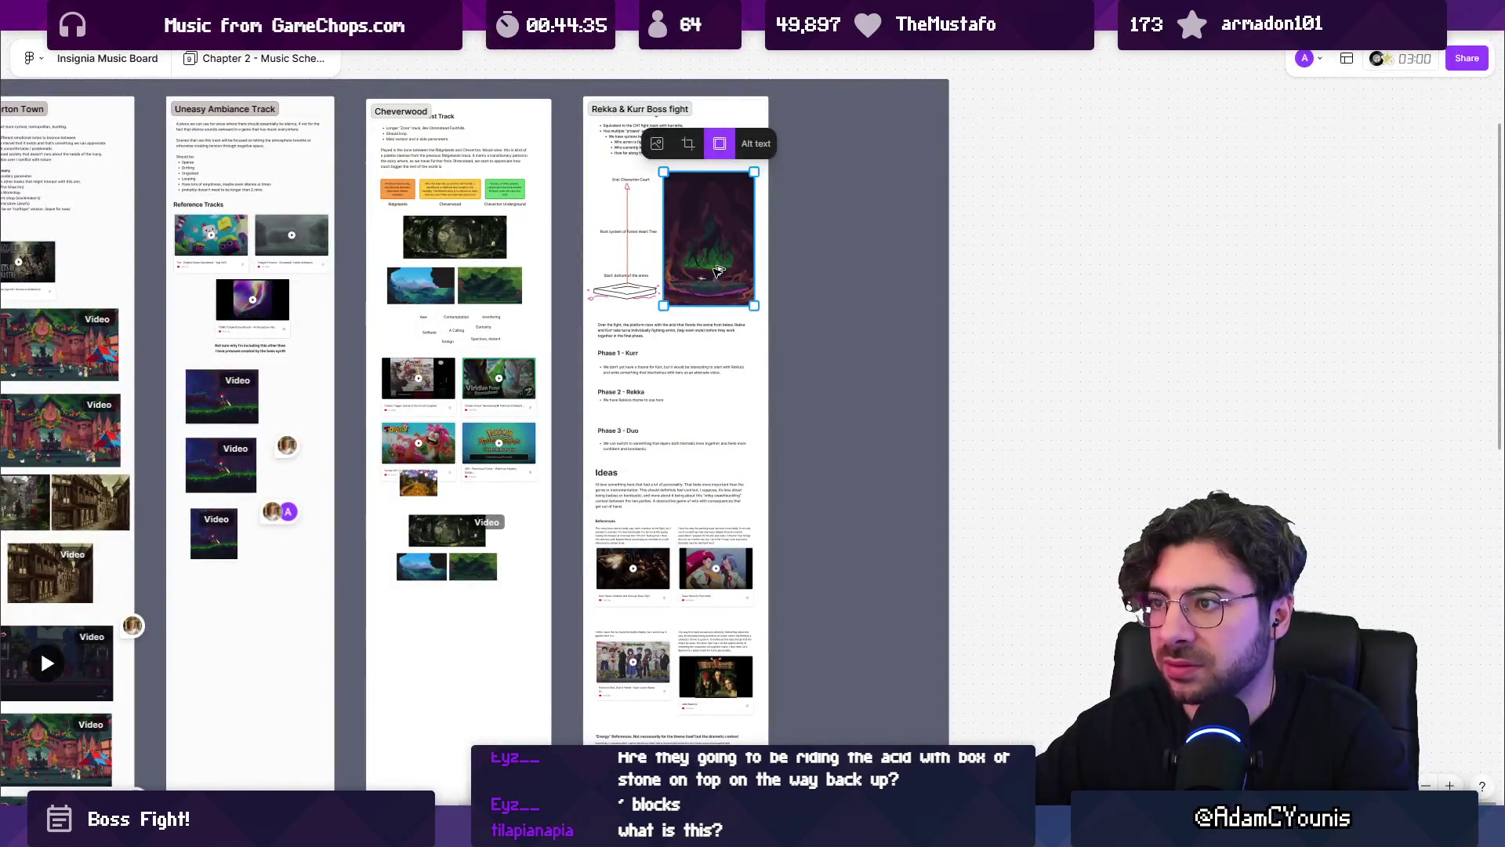
pyautogui.hotkey('ctrl', 'shift', 'c')
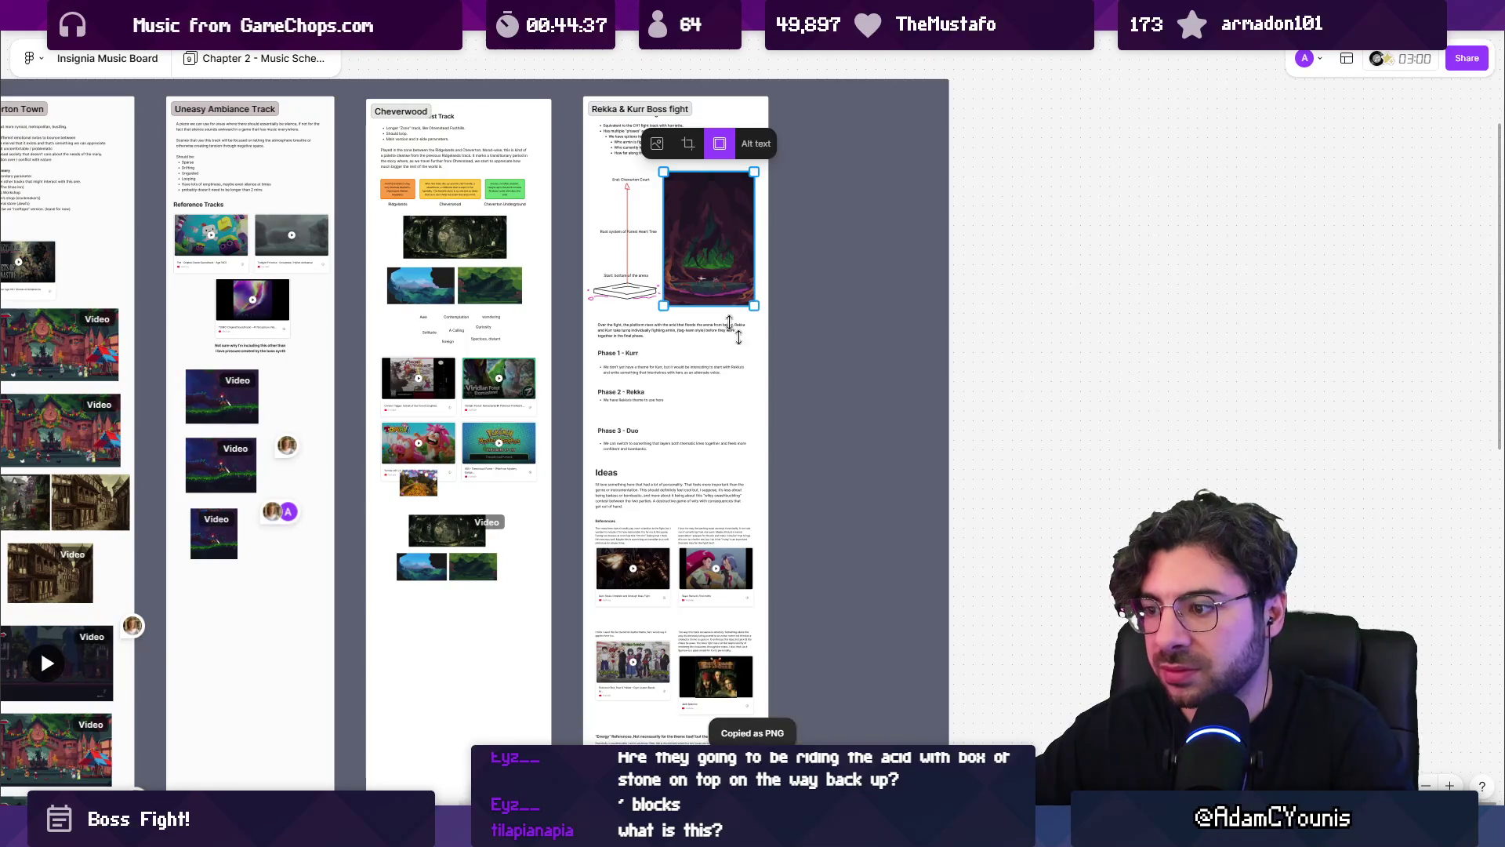
pyautogui.moveTo(969, 829)
pyautogui.click(1113, 752)
pyautogui.hotkey('ctrl', 'v')
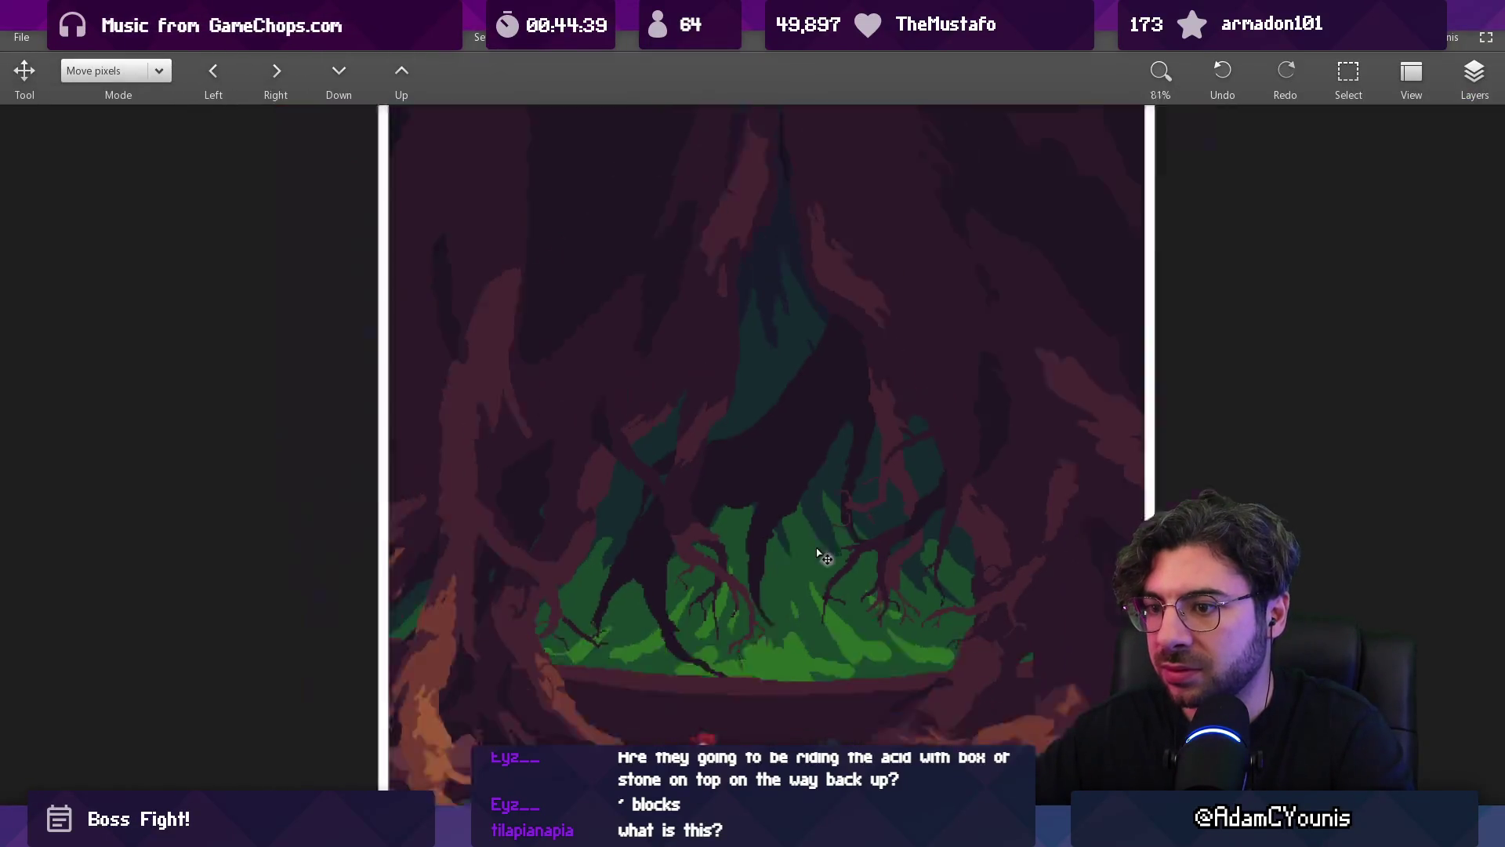
# Step: Select a different brush type and test it beside the cave reference image
pyautogui.scroll(3, 862, 571)
pyautogui.scroll(-1, 894, 604)
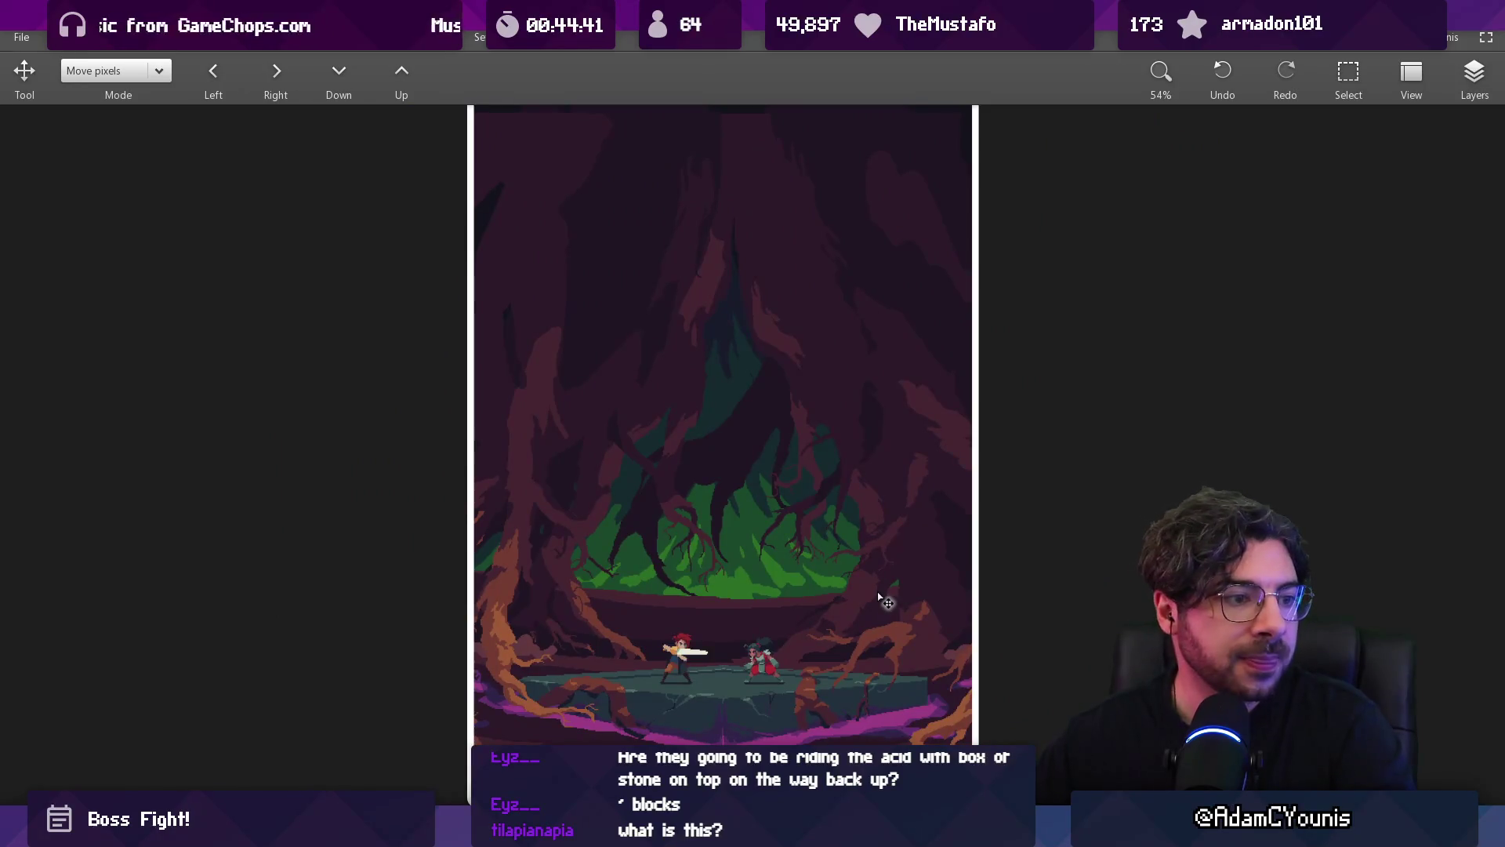
pyautogui.hscroll(5, 708, 353)
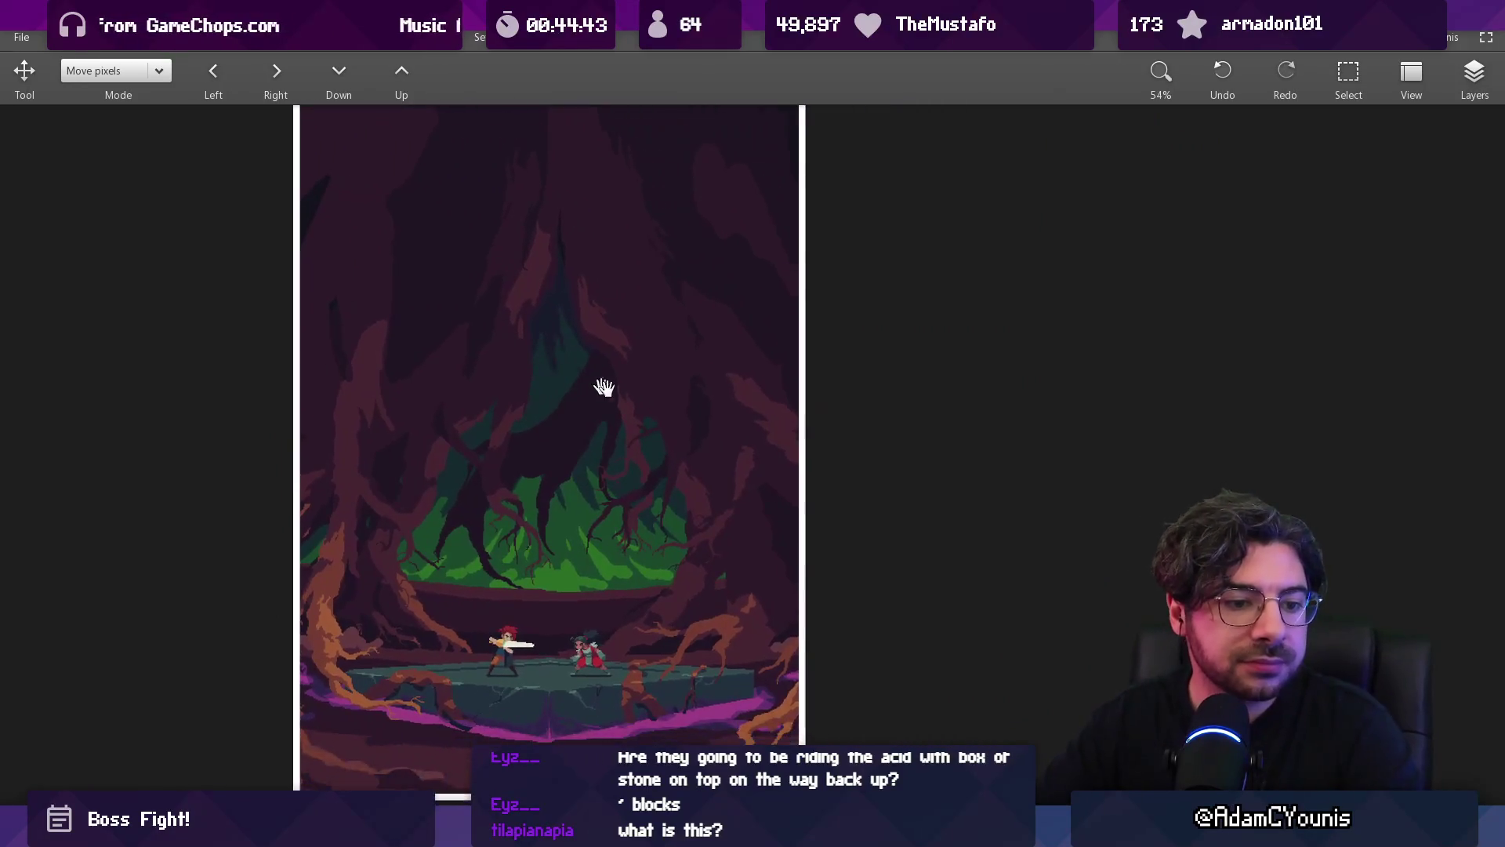
pyautogui.scroll(-1, 659, 392)
pyautogui.press('b')
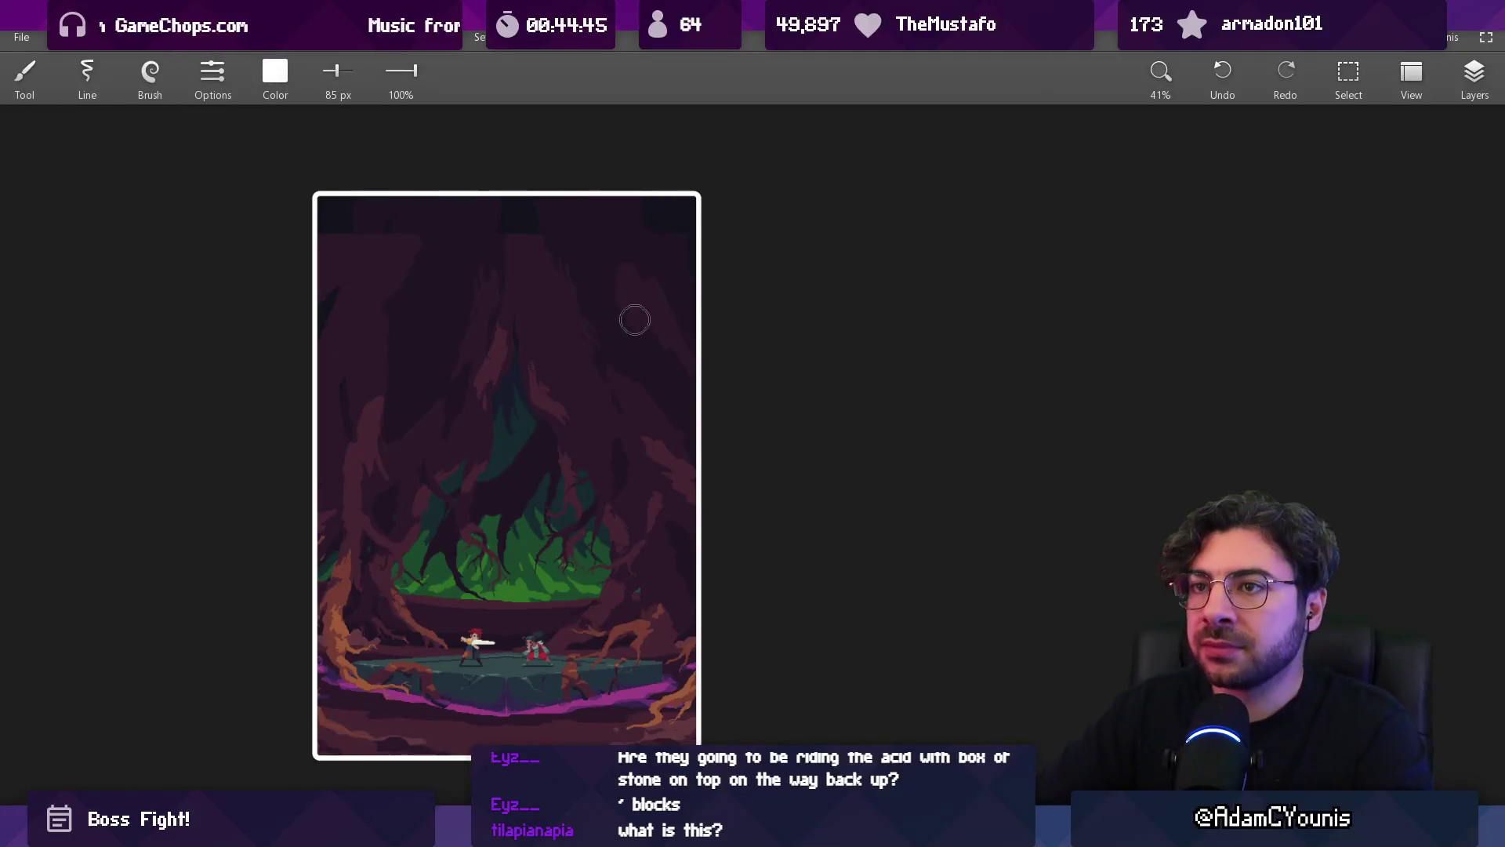
pyautogui.click(154, 85)
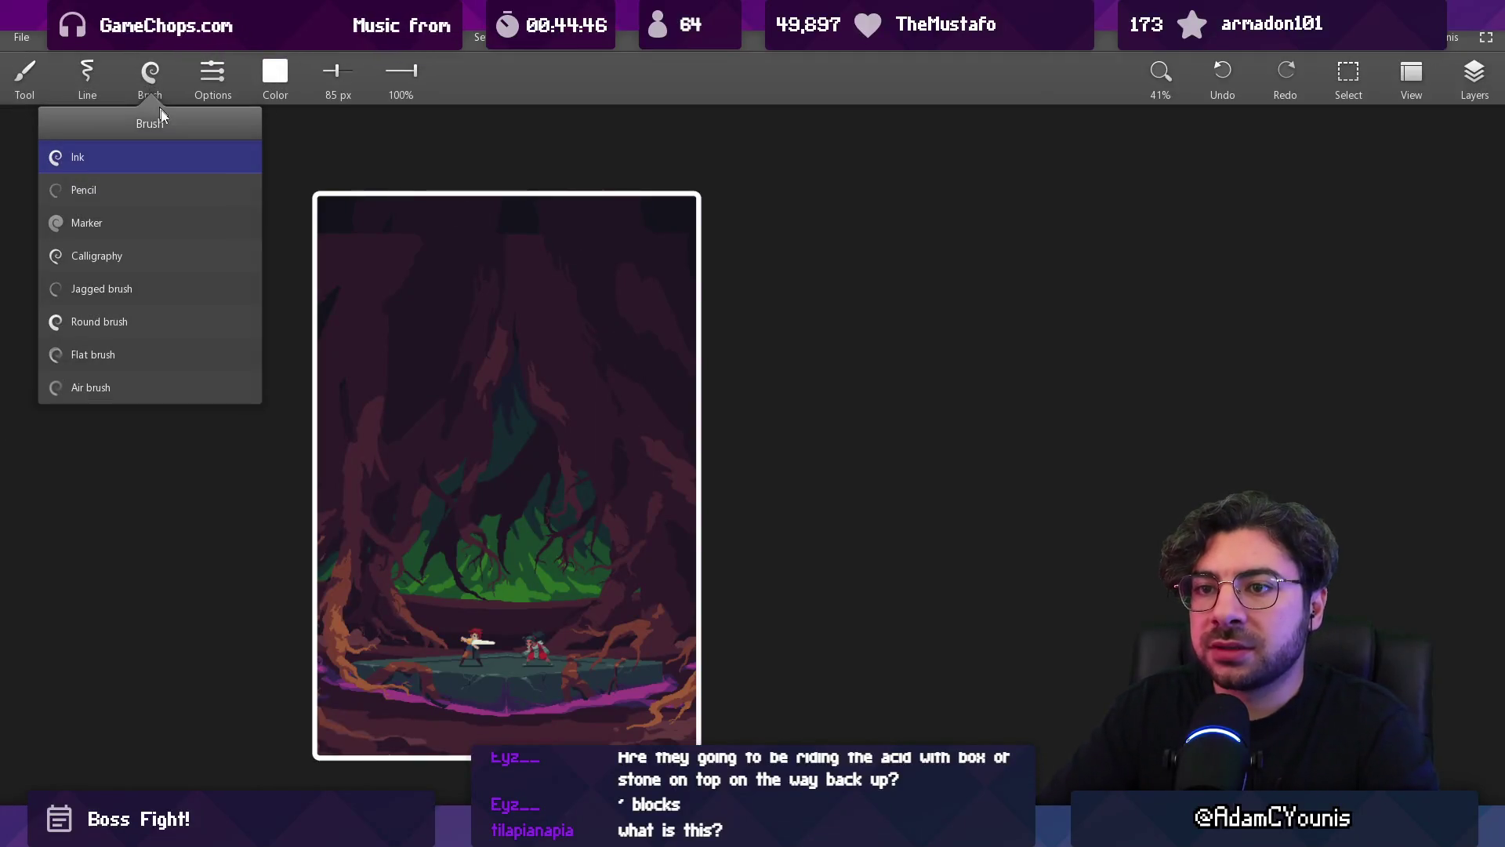
pyautogui.click(179, 324)
pyautogui.moveTo(665, 447); pyautogui.dragTo(757, 443)
pyautogui.hotkey('ctrl', 'z')
pyautogui.scroll(-2, 750, 527)
pyautogui.moveTo(750, 528)
pyautogui.mouseDown()
pyautogui.moveTo(763, 585)
pyautogui.moveTo(738, 433)
pyautogui.moveTo(628, 427)
pyautogui.mouseUp()
# Step: Sketch the floating slab with a 30 px brush, then the tank walls and bubbles
pyautogui.moveTo(595, 573); pyautogui.dragTo(863, 550)
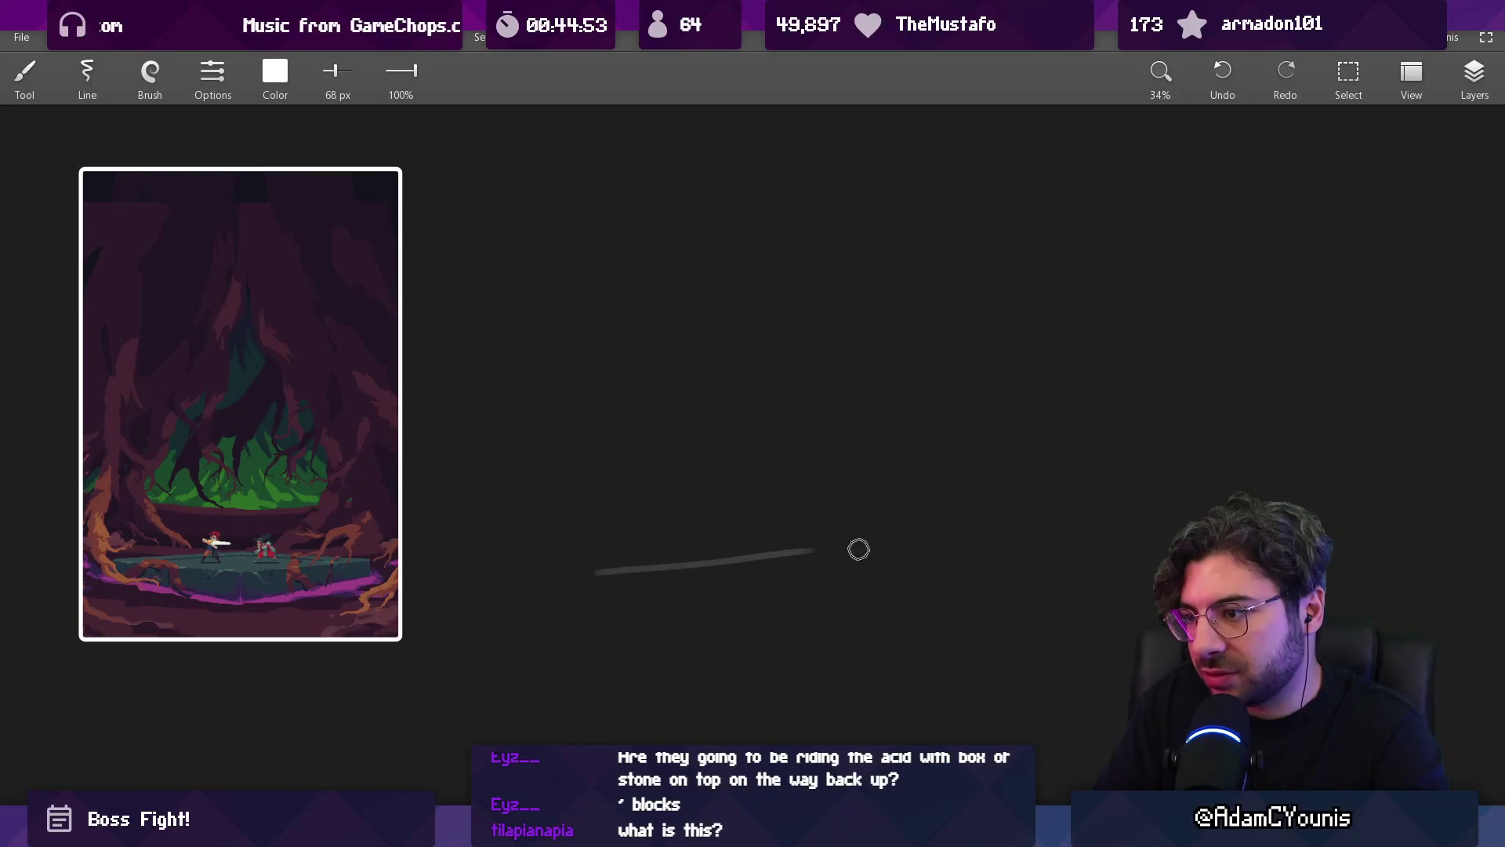
pyautogui.press('[')
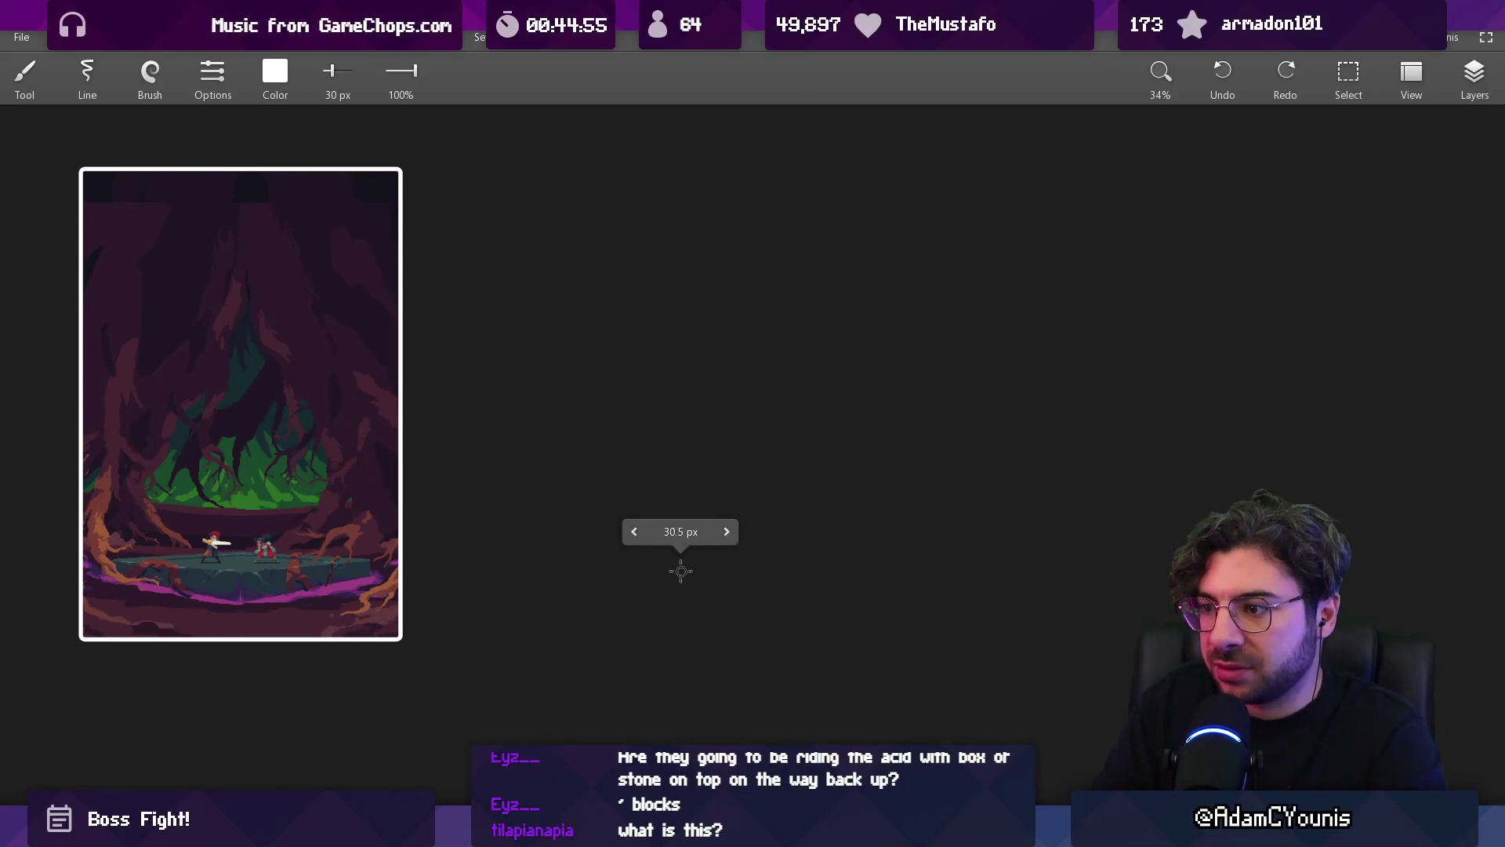
pyautogui.moveTo(589, 580); pyautogui.dragTo(801, 553)
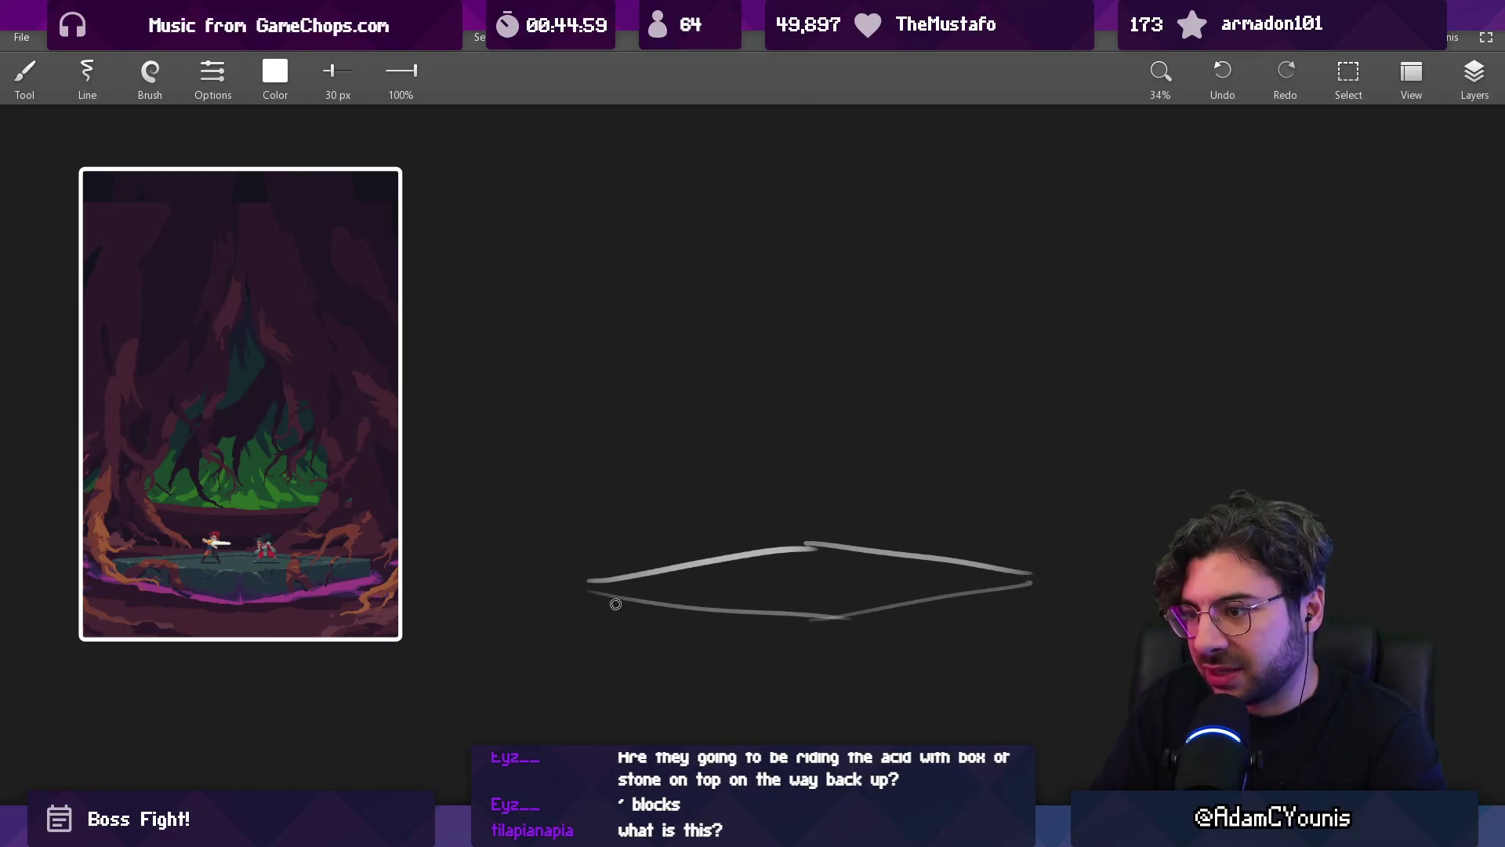
pyautogui.moveTo(606, 622)
pyautogui.mouseDown()
pyautogui.moveTo(827, 650)
pyautogui.moveTo(1033, 599)
pyautogui.mouseUp()
pyautogui.moveTo(943, 639)
pyautogui.mouseDown()
pyautogui.moveTo(840, 605)
pyautogui.moveTo(571, 454)
pyautogui.mouseUp()
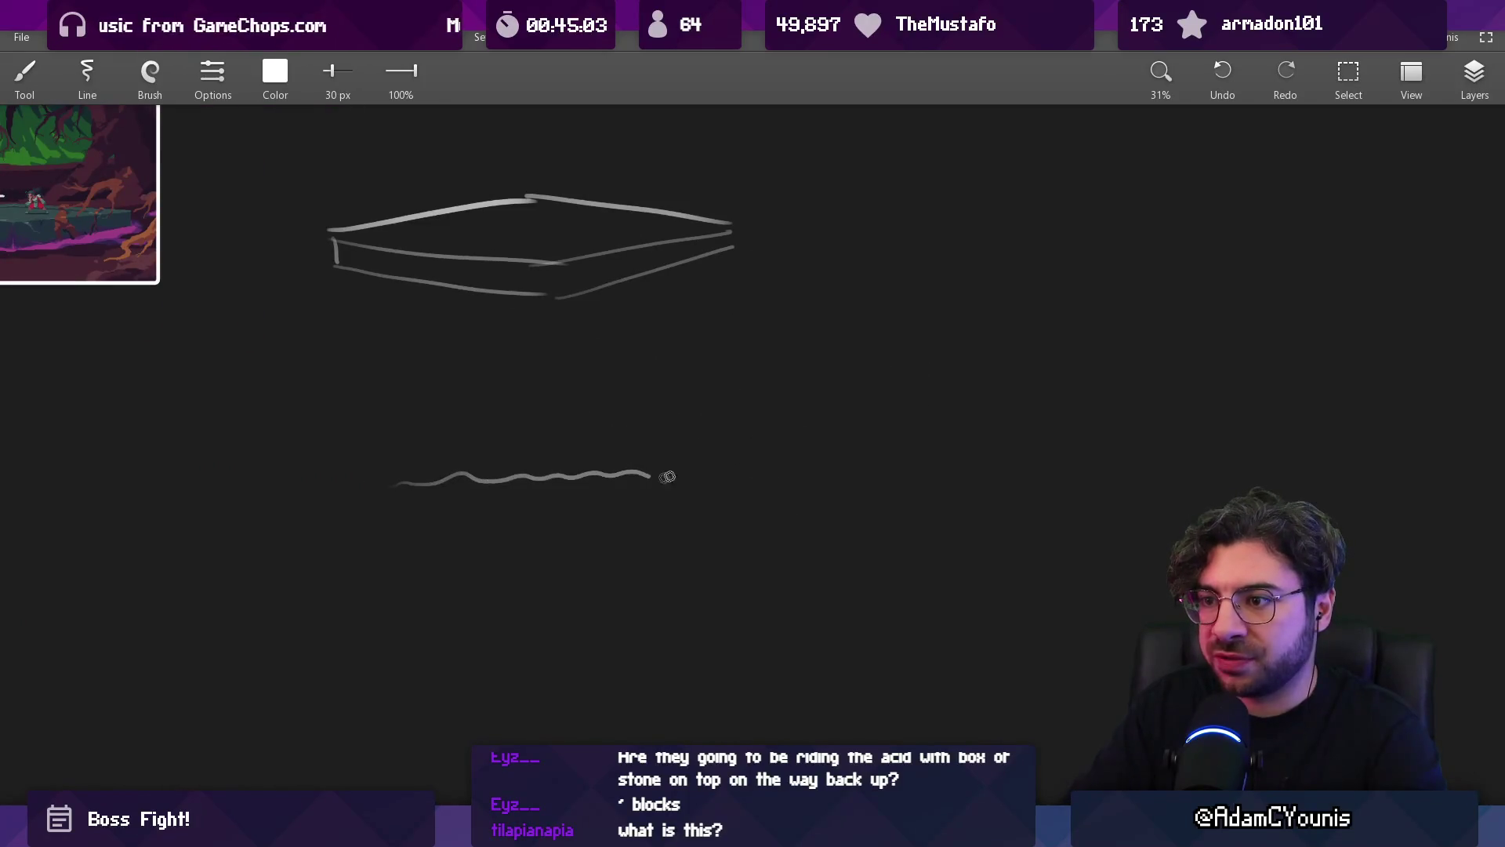
pyautogui.moveTo(397, 488); pyautogui.dragTo(397, 729)
pyautogui.moveTo(884, 493); pyautogui.dragTo(884, 710)
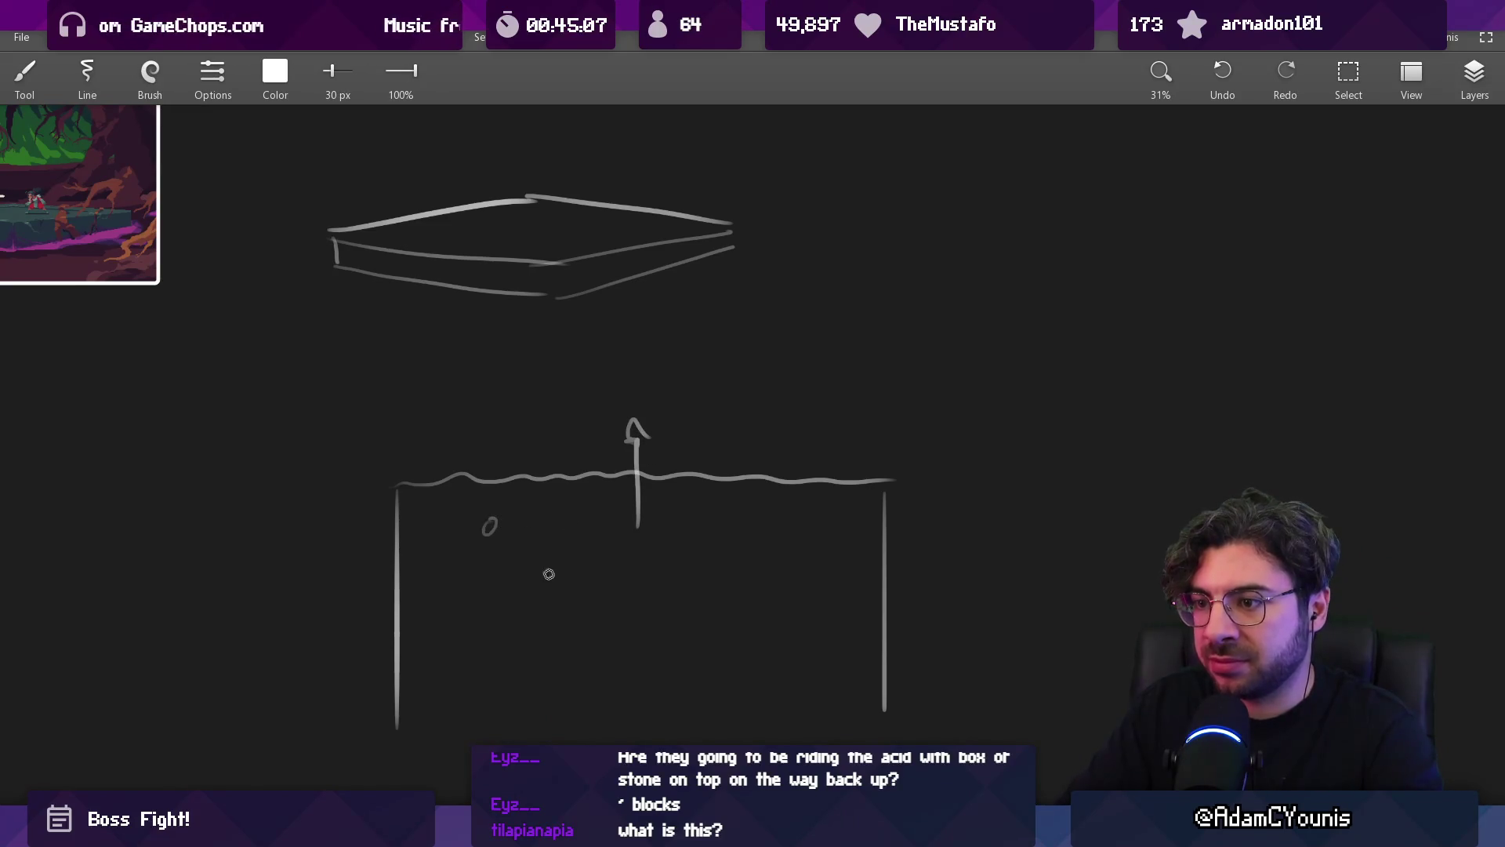
pyautogui.moveTo(548, 572); pyautogui.dragTo(550, 584)
pyautogui.click(645, 591)
pyautogui.click(725, 556)
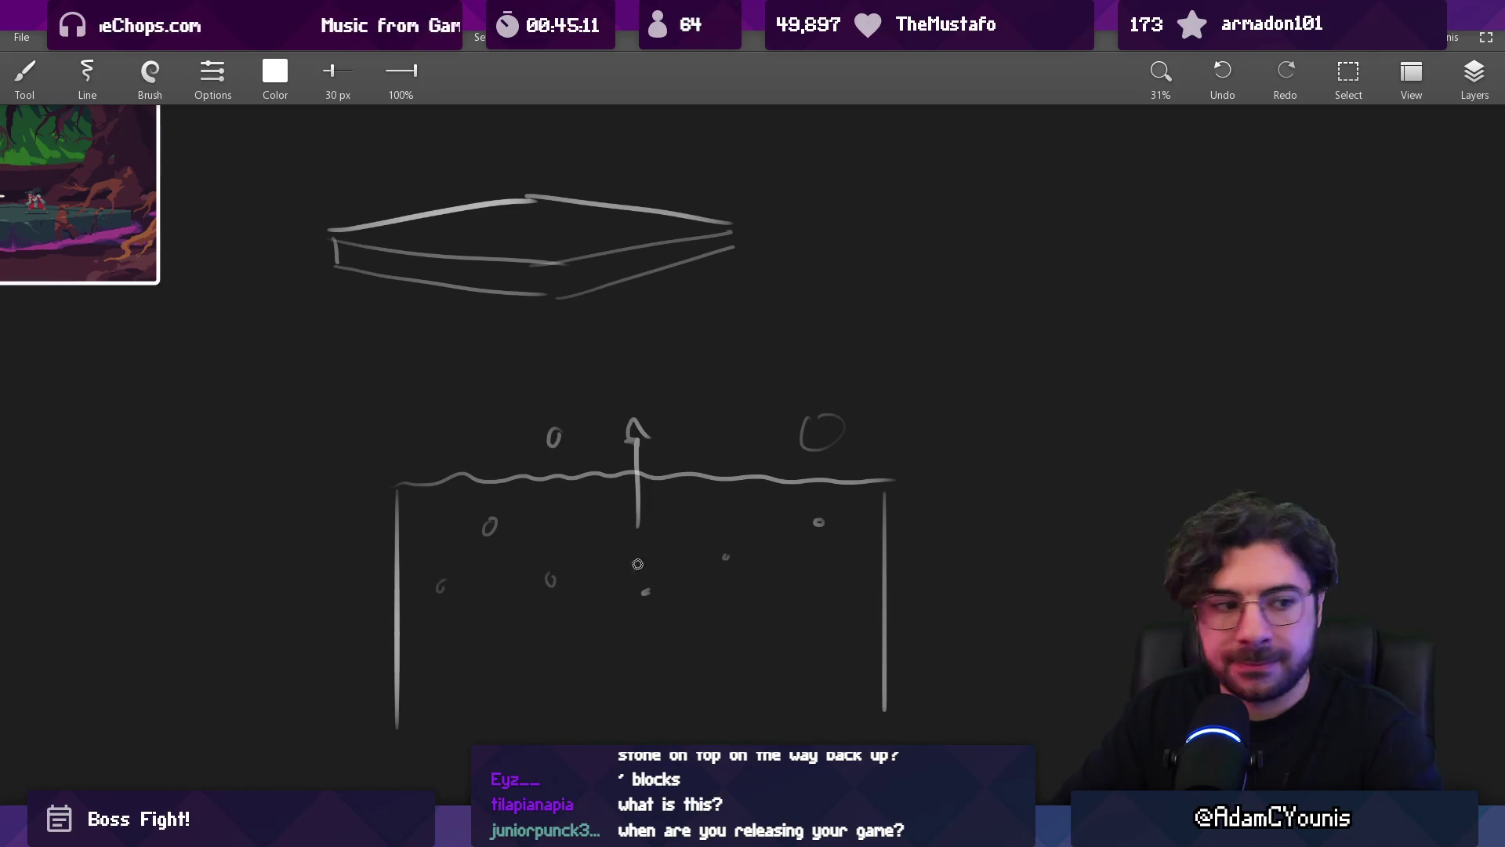
# Step: Rectangle-select the platform sketch and move it down toward the tank
pyautogui.scroll(-2, 627, 574)
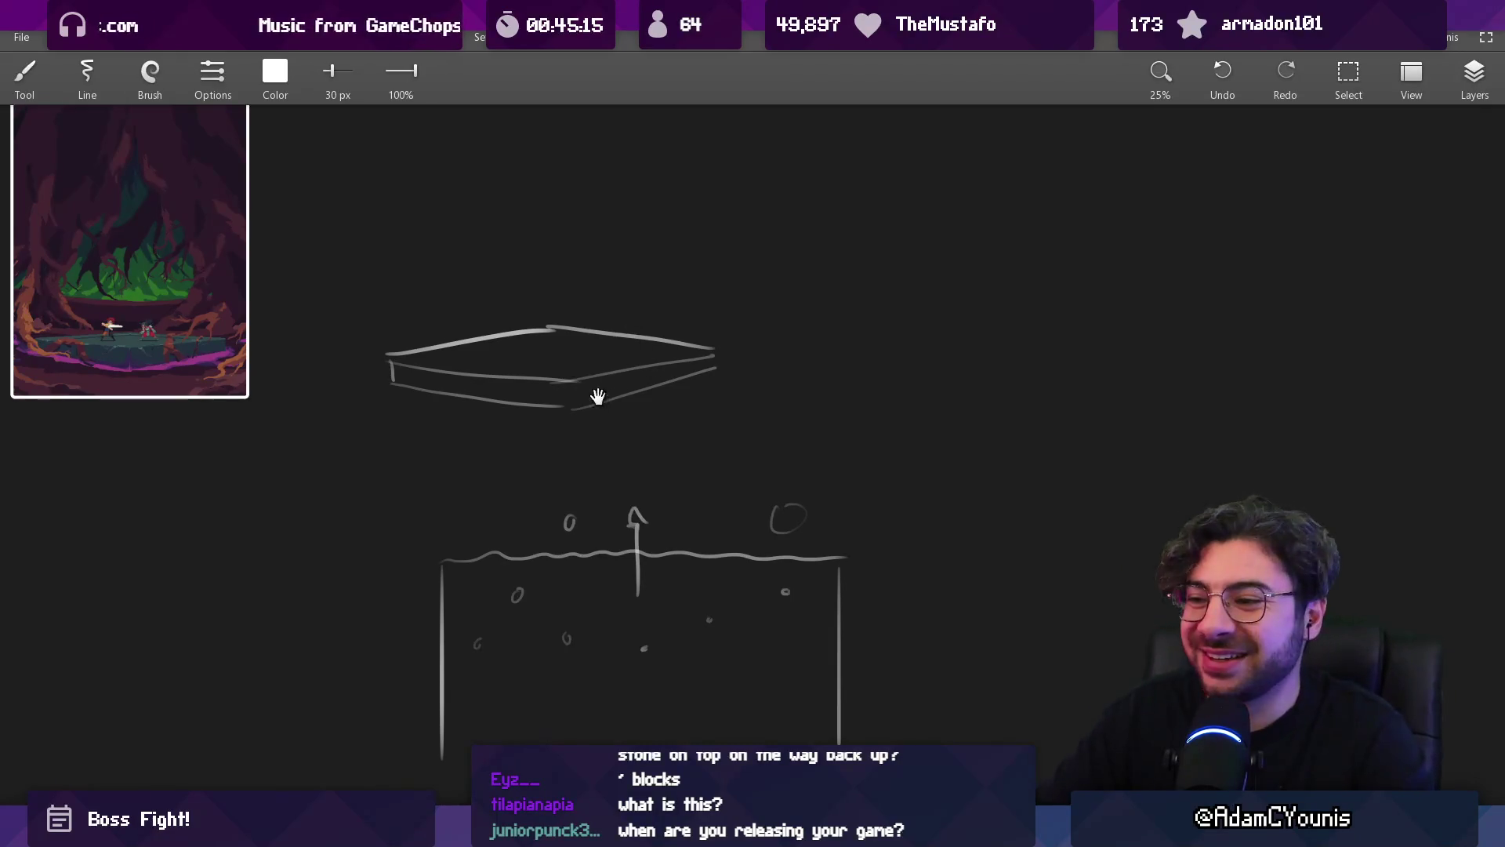
pyautogui.moveTo(597, 397); pyautogui.dragTo(662, 435)
pyautogui.press('s')
pyautogui.moveTo(423, 302); pyautogui.dragTo(860, 458)
pyautogui.moveTo(680, 386)
pyautogui.mouseDown()
pyautogui.moveTo(819, 430)
pyautogui.moveTo(786, 437)
pyautogui.mouseUp()
pyautogui.press('Escape')
pyautogui.moveTo(627, 441); pyautogui.dragTo(938, 514)
pyautogui.moveTo(854, 491); pyautogui.dragTo(814, 490)
pyautogui.press('Escape')
pyautogui.moveTo(715, 449); pyautogui.dragTo(700, 441)
pyautogui.moveTo(458, 382)
pyautogui.mouseDown()
pyautogui.moveTo(604, 446)
pyautogui.moveTo(869, 501)
pyautogui.mouseUp()
pyautogui.moveTo(806, 454)
pyautogui.mouseDown()
pyautogui.moveTo(823, 598)
pyautogui.moveTo(827, 454)
pyautogui.mouseUp()
pyautogui.press('Escape')
pyautogui.moveTo(745, 352)
pyautogui.mouseDown()
pyautogui.moveTo(722, 370)
pyautogui.moveTo(800, 564)
pyautogui.mouseUp()
# Step: Shrink the brush to 4.8 px and reframe the view around the sketches
pyautogui.scroll(2, 410, 482)
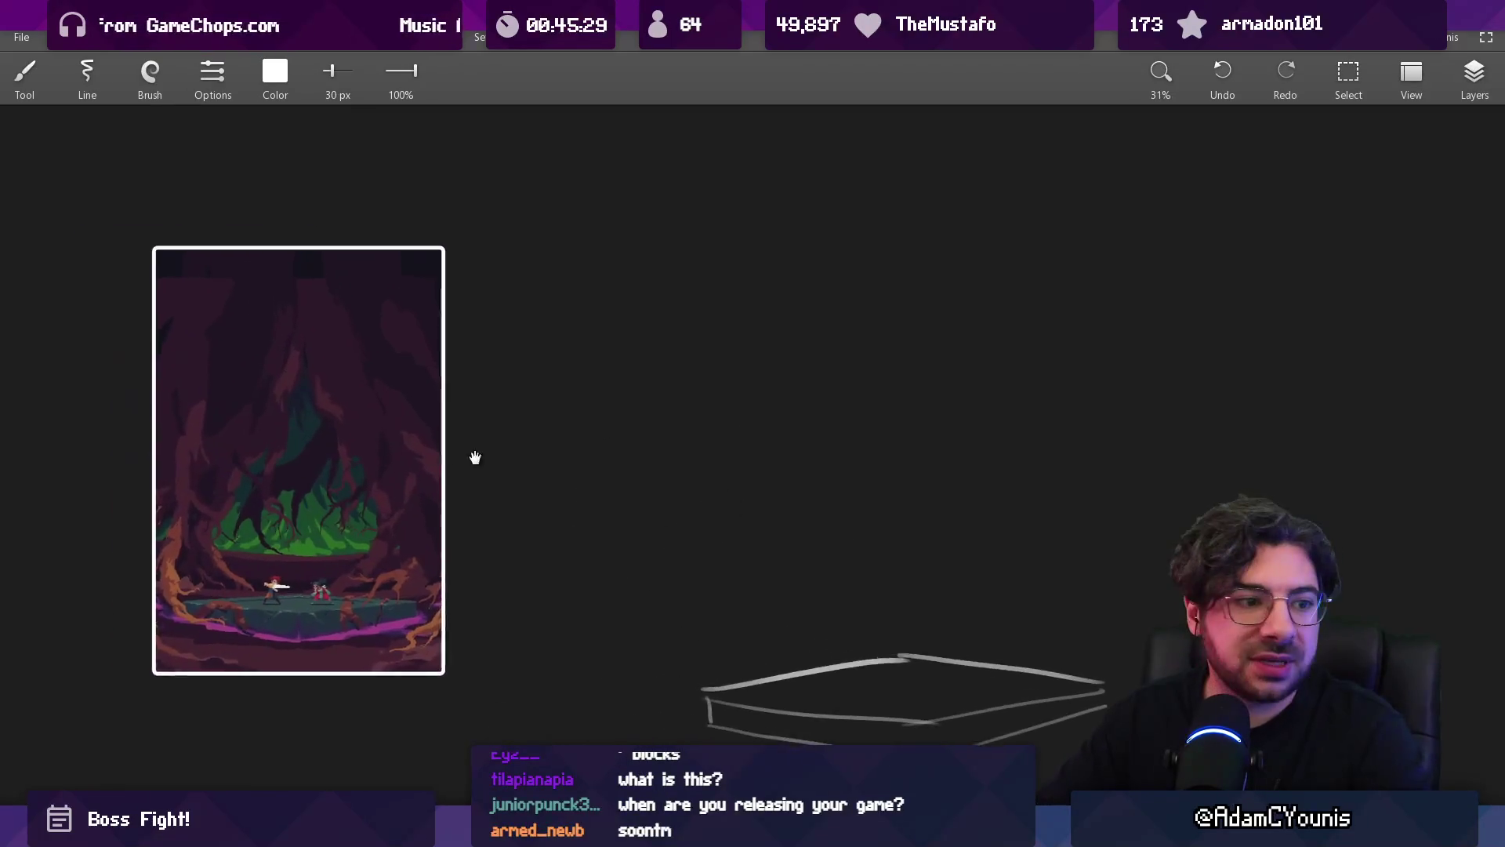
pyautogui.moveTo(444, 449); pyautogui.dragTo(474, 504)
pyautogui.moveTo(454, 320); pyautogui.dragTo(455, 365)
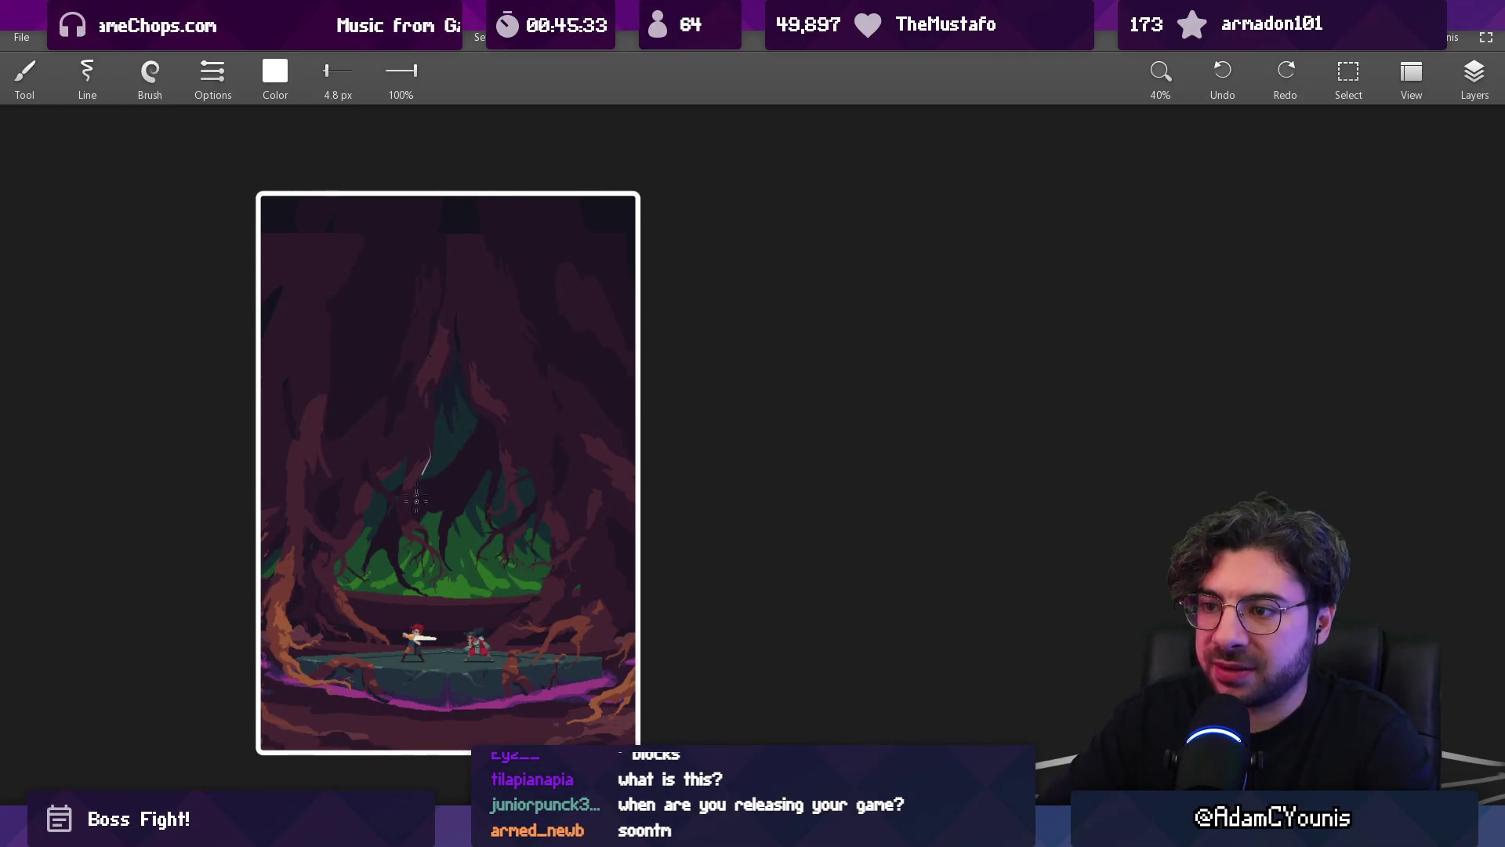
pyautogui.scroll(-3, 716, 369)
pyautogui.moveTo(779, 430); pyautogui.dragTo(624, 431)
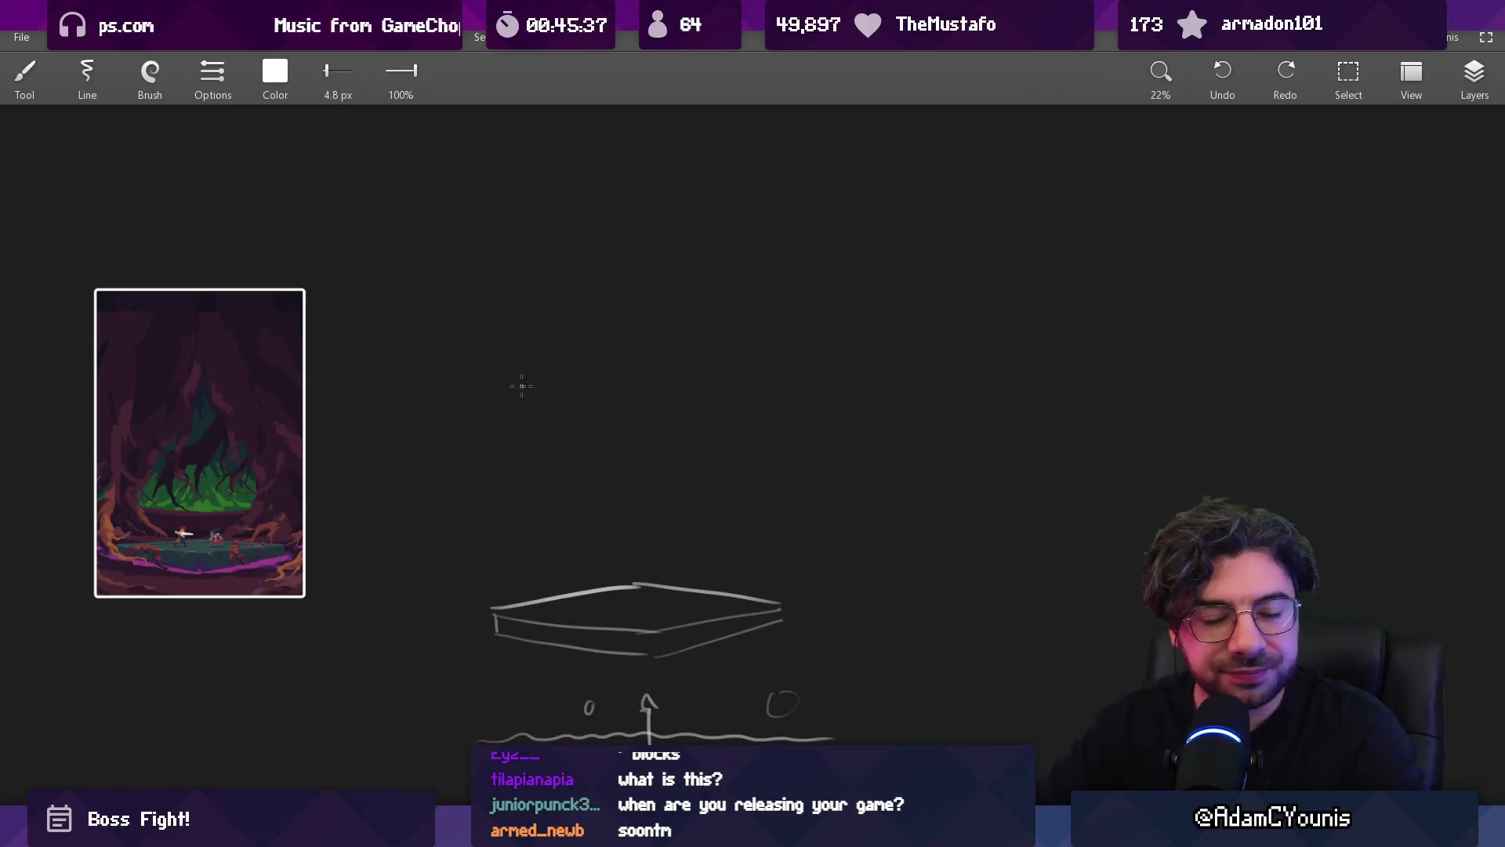
pyautogui.moveTo(632, 565); pyautogui.dragTo(599, 495)
pyautogui.moveTo(592, 481); pyautogui.dragTo(694, 516)
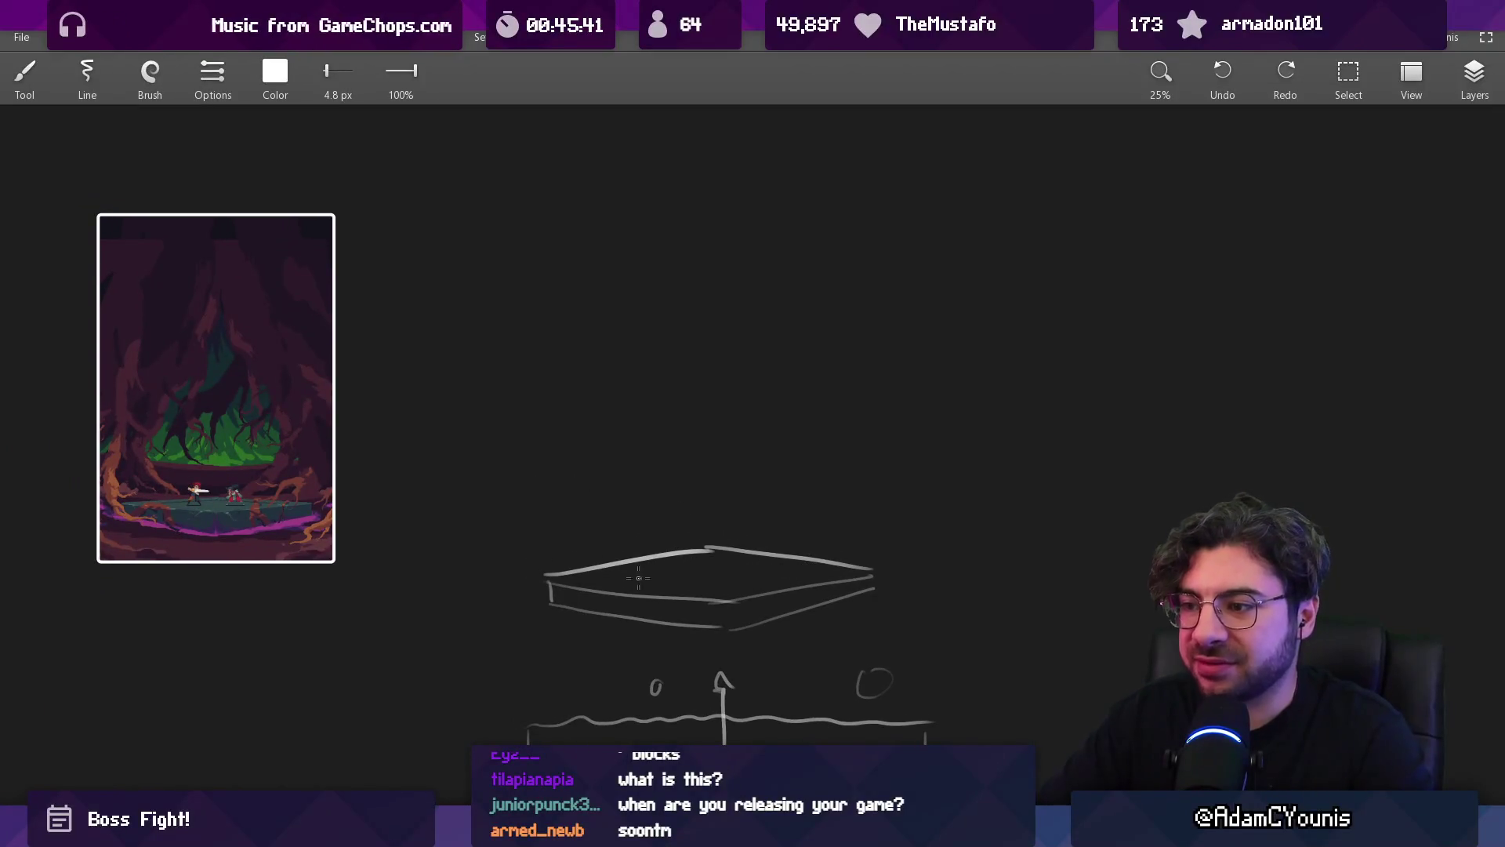
pyautogui.scroll(2, 748, 513)
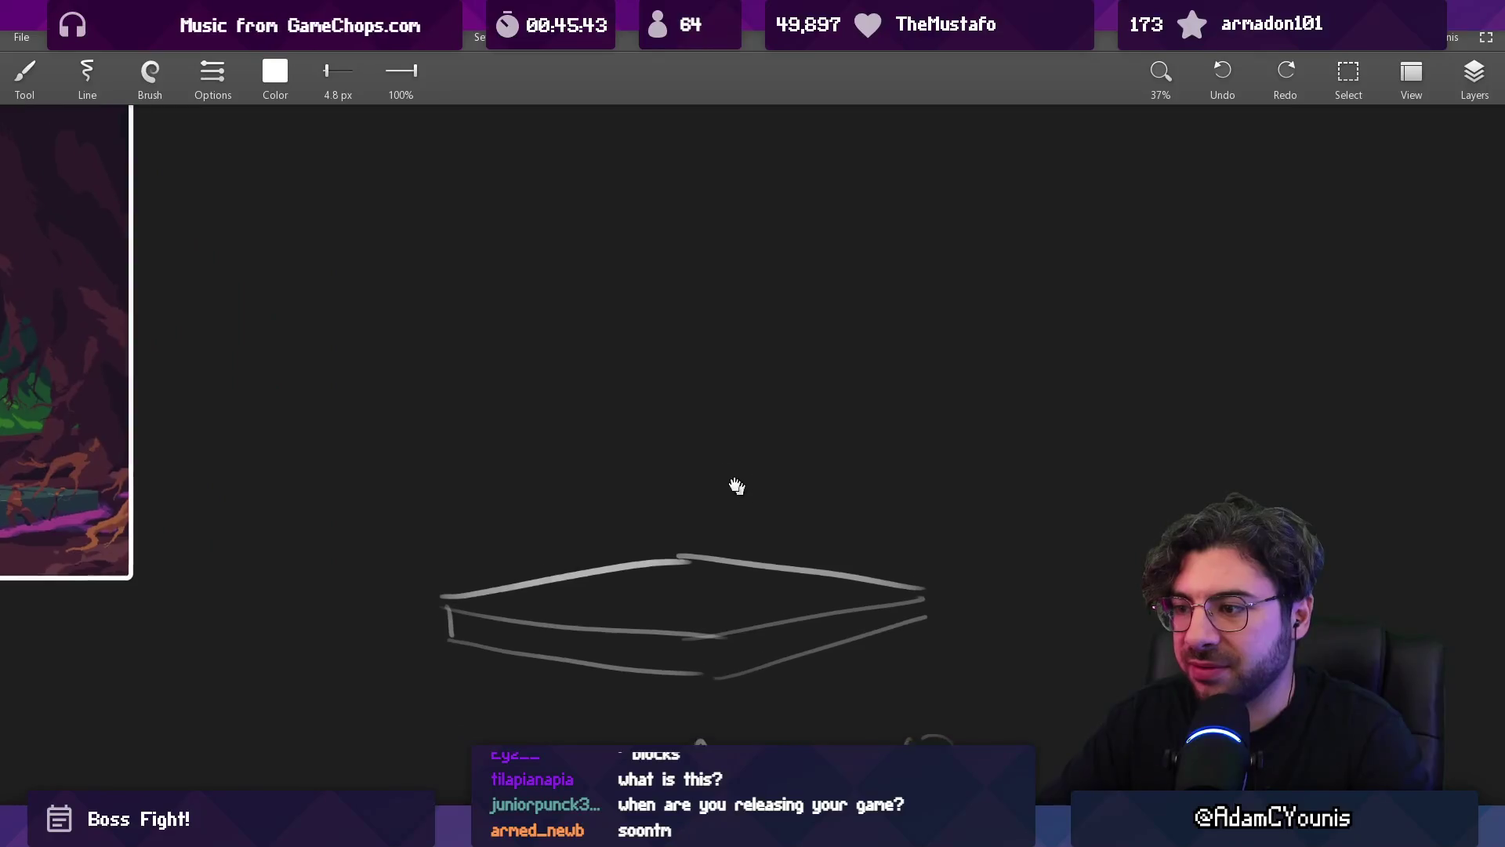
# Step: With a slightly larger brush, redraw the crystal's edges rising from the slab
pyautogui.press(']')
pyautogui.press(']')
pyautogui.press(']')
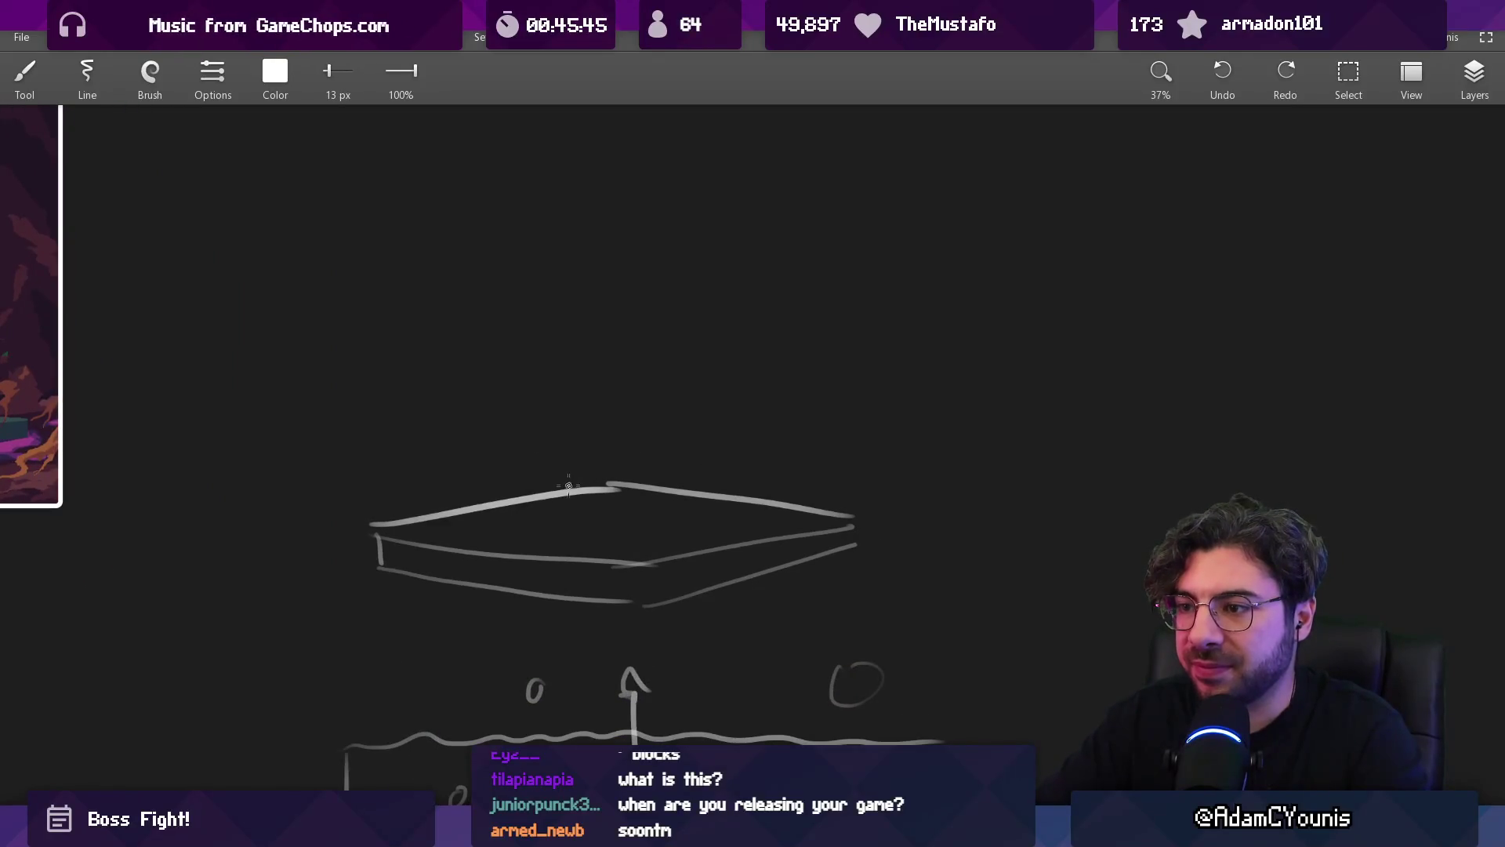
pyautogui.hotkey('ctrl', 'z')
pyautogui.moveTo(569, 487); pyautogui.dragTo(567, 337)
pyautogui.moveTo(644, 476)
pyautogui.mouseDown()
pyautogui.moveTo(636, 284)
pyautogui.moveTo(643, 459)
pyautogui.mouseUp()
pyautogui.moveTo(564, 296); pyautogui.dragTo(568, 488)
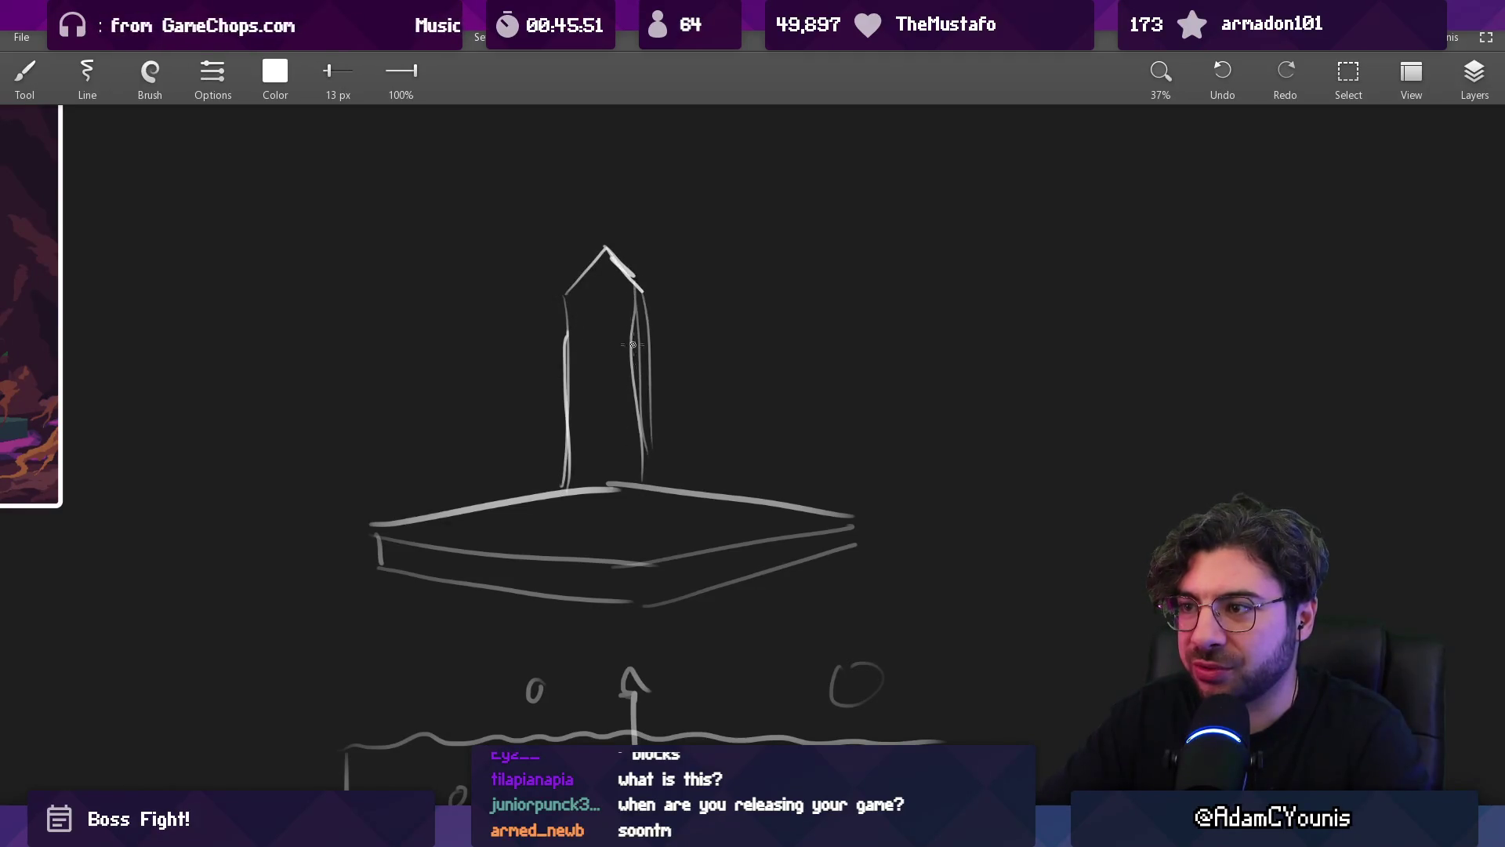
# Step: Trim the crystal's and obelisk's edges with the eraser, and brush a flared line from the obelisk's right base
pyautogui.press('e')
pyautogui.moveTo(634, 306); pyautogui.dragTo(635, 451)
pyautogui.press('b')
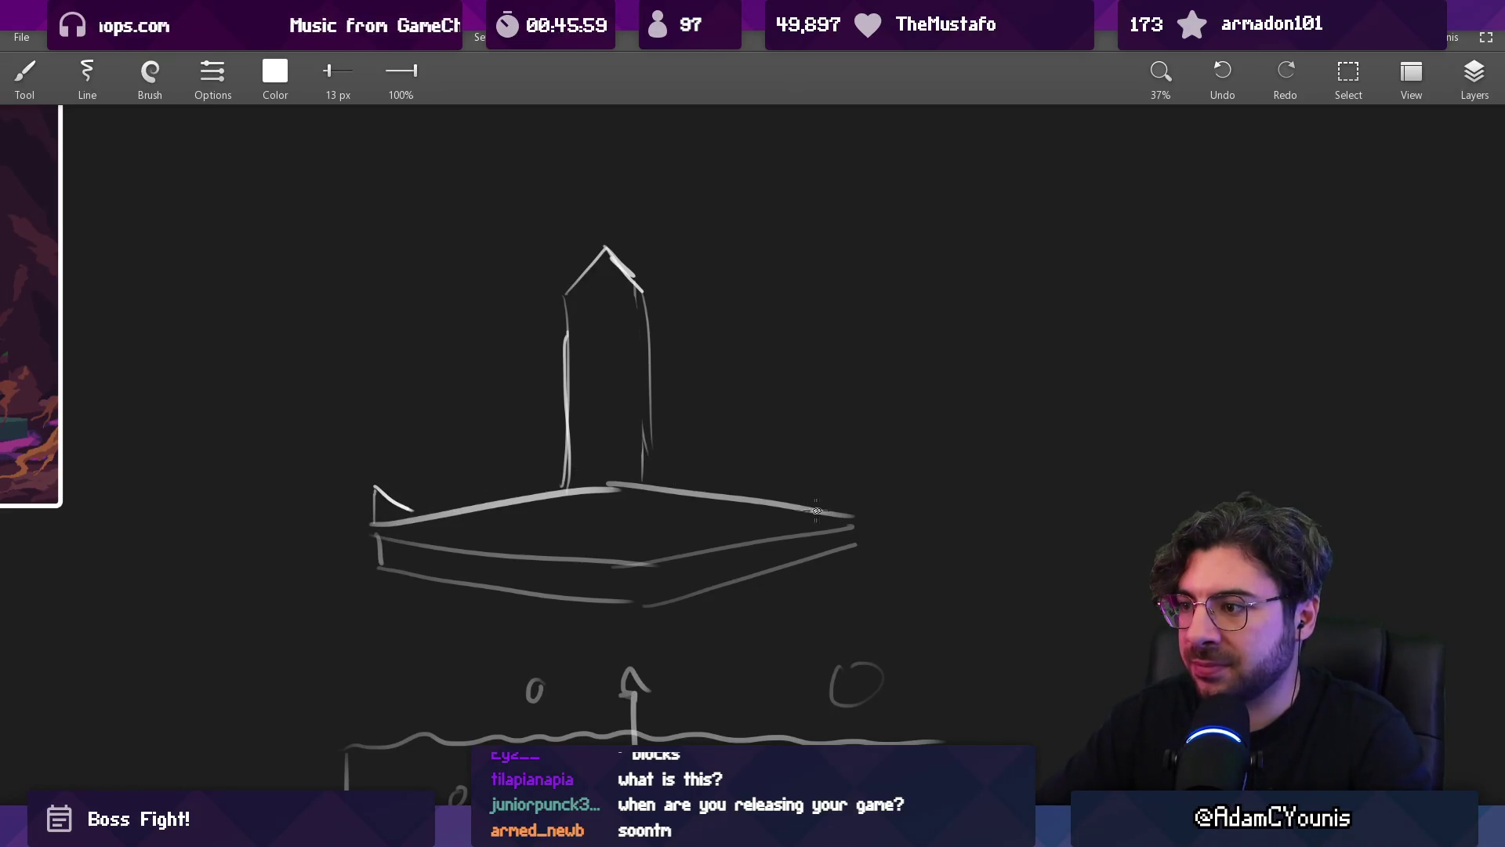
pyautogui.press('e')
pyautogui.moveTo(649, 365); pyautogui.dragTo(652, 437)
pyautogui.press('b')
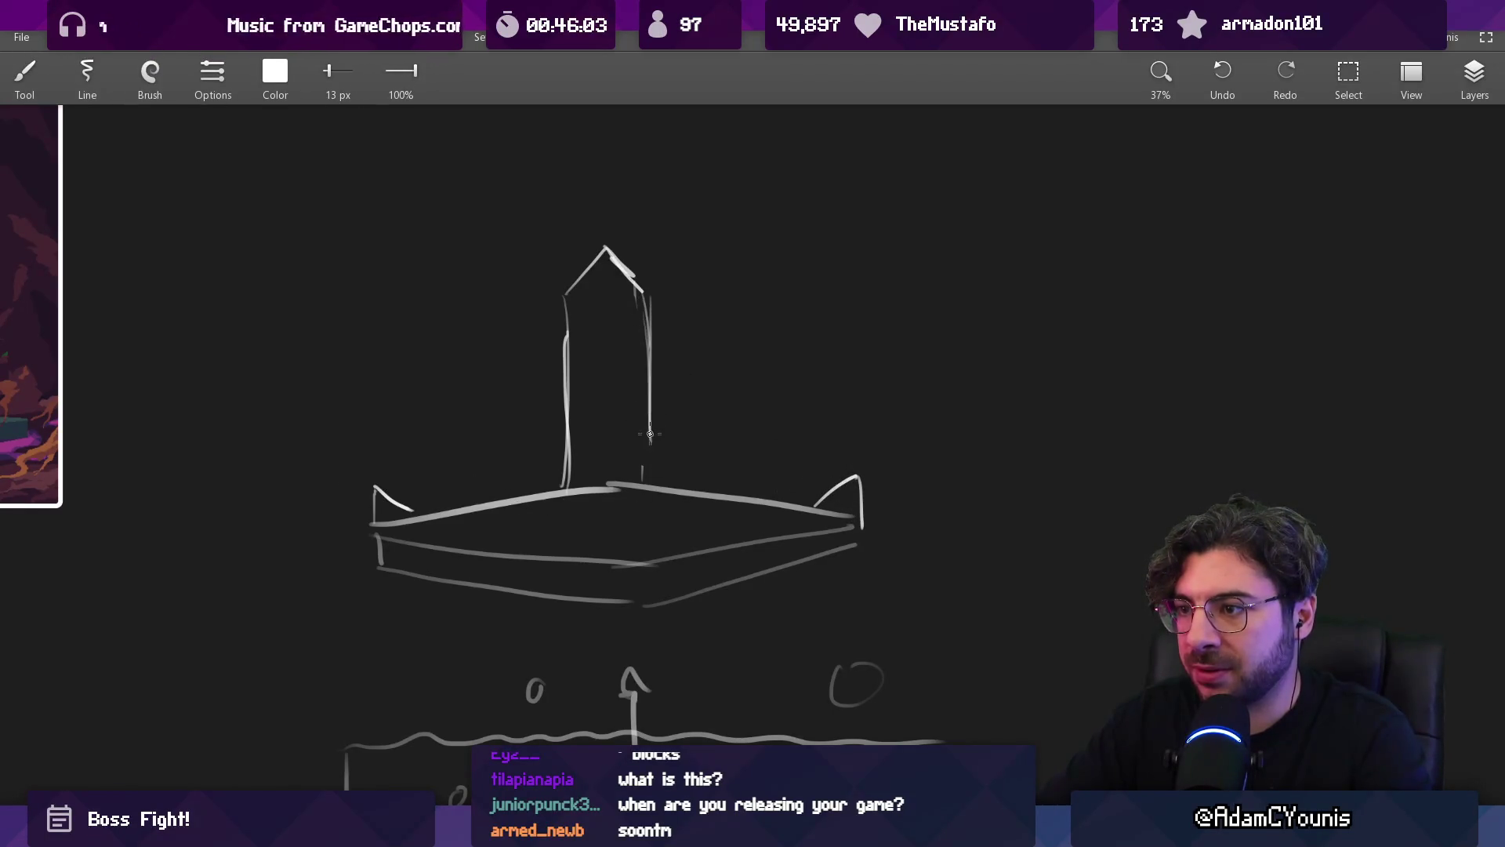
pyautogui.moveTo(653, 446); pyautogui.dragTo(726, 484)
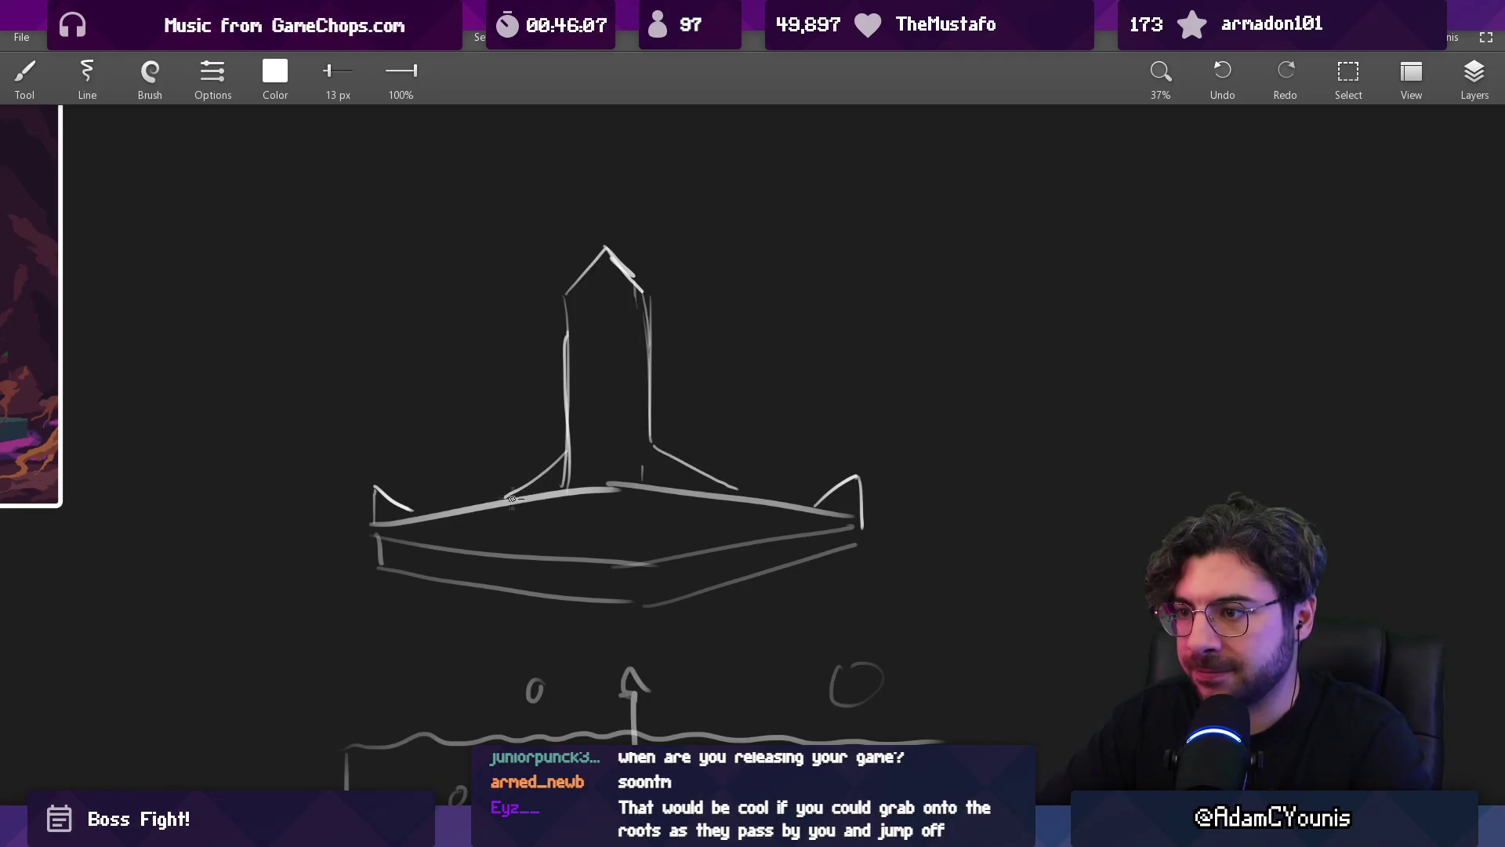
pyautogui.press('e')
pyautogui.moveTo(563, 485); pyautogui.dragTo(583, 452)
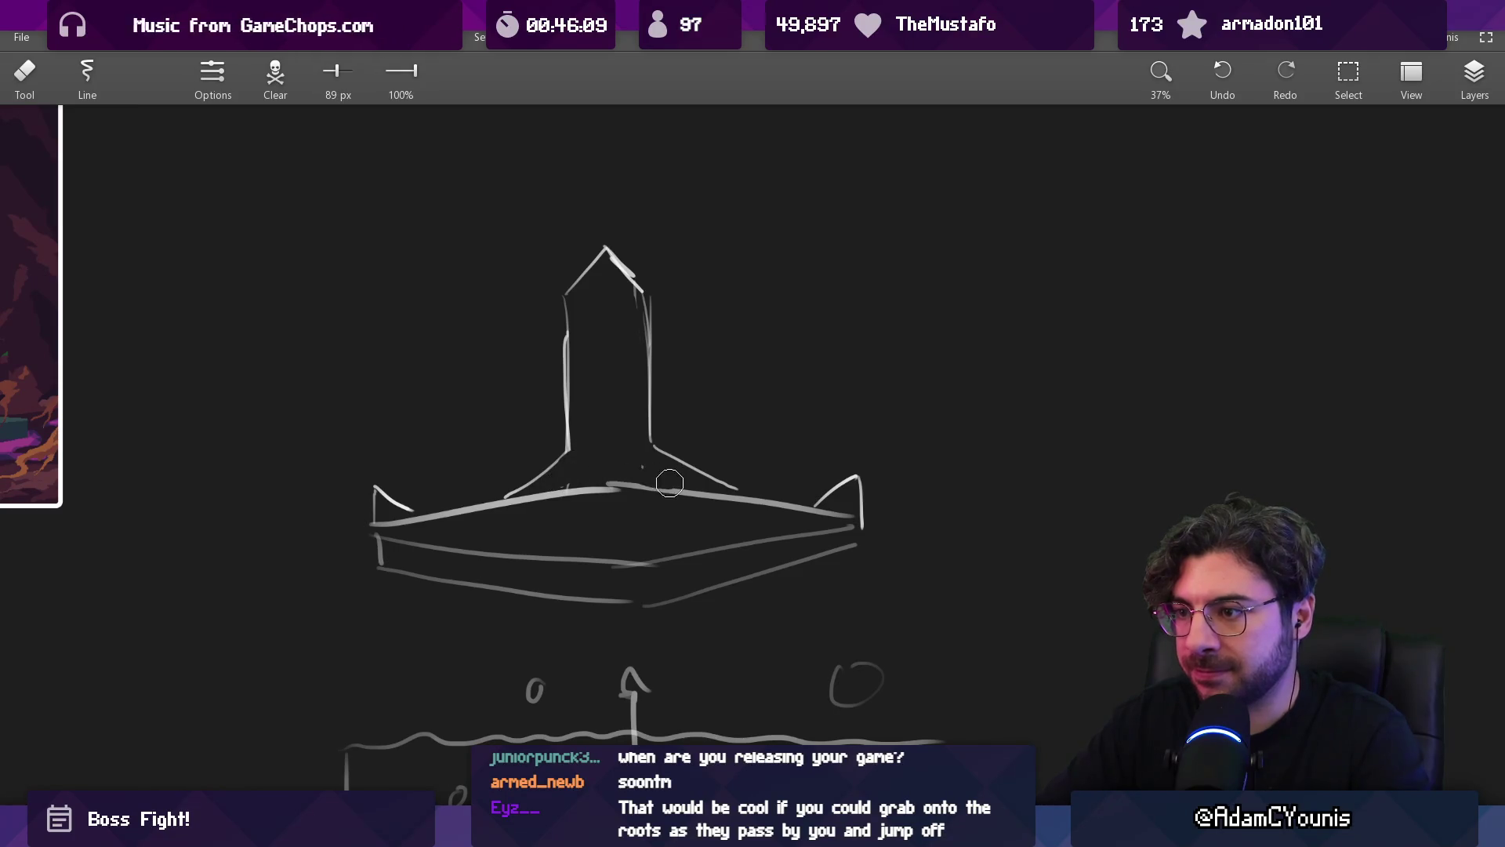
pyautogui.press('b')
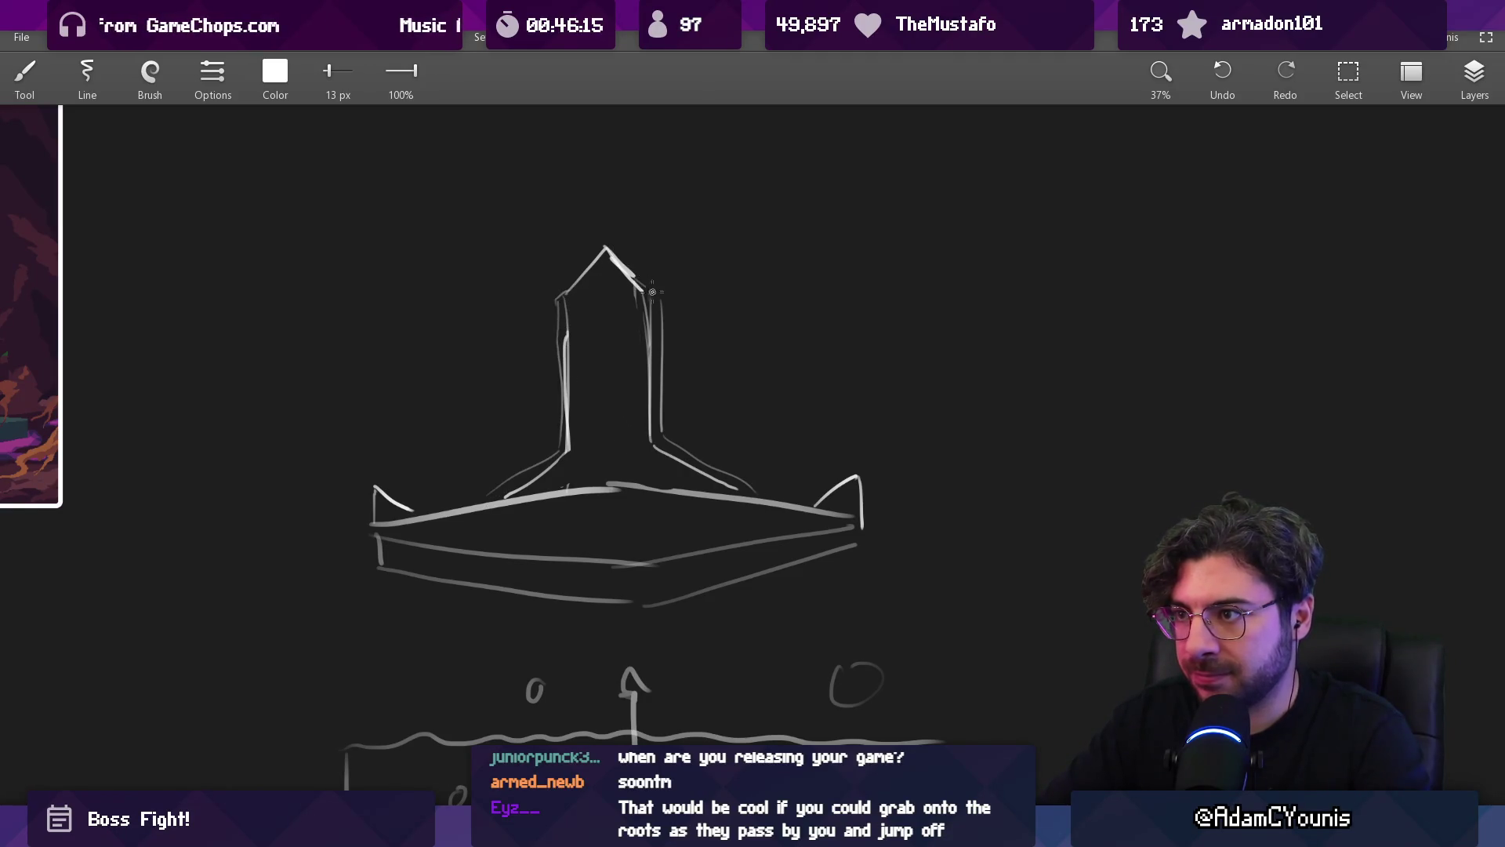
# Step: Pan around the canvas to compare the sketch with the forest reference painting
pyautogui.moveTo(697, 353)
pyautogui.mouseDown()
pyautogui.moveTo(733, 336)
pyautogui.moveTo(779, 369)
pyautogui.moveTo(807, 360)
pyautogui.mouseUp()
pyautogui.scroll(-1, 807, 360)
pyautogui.scroll(2, 706, 303)
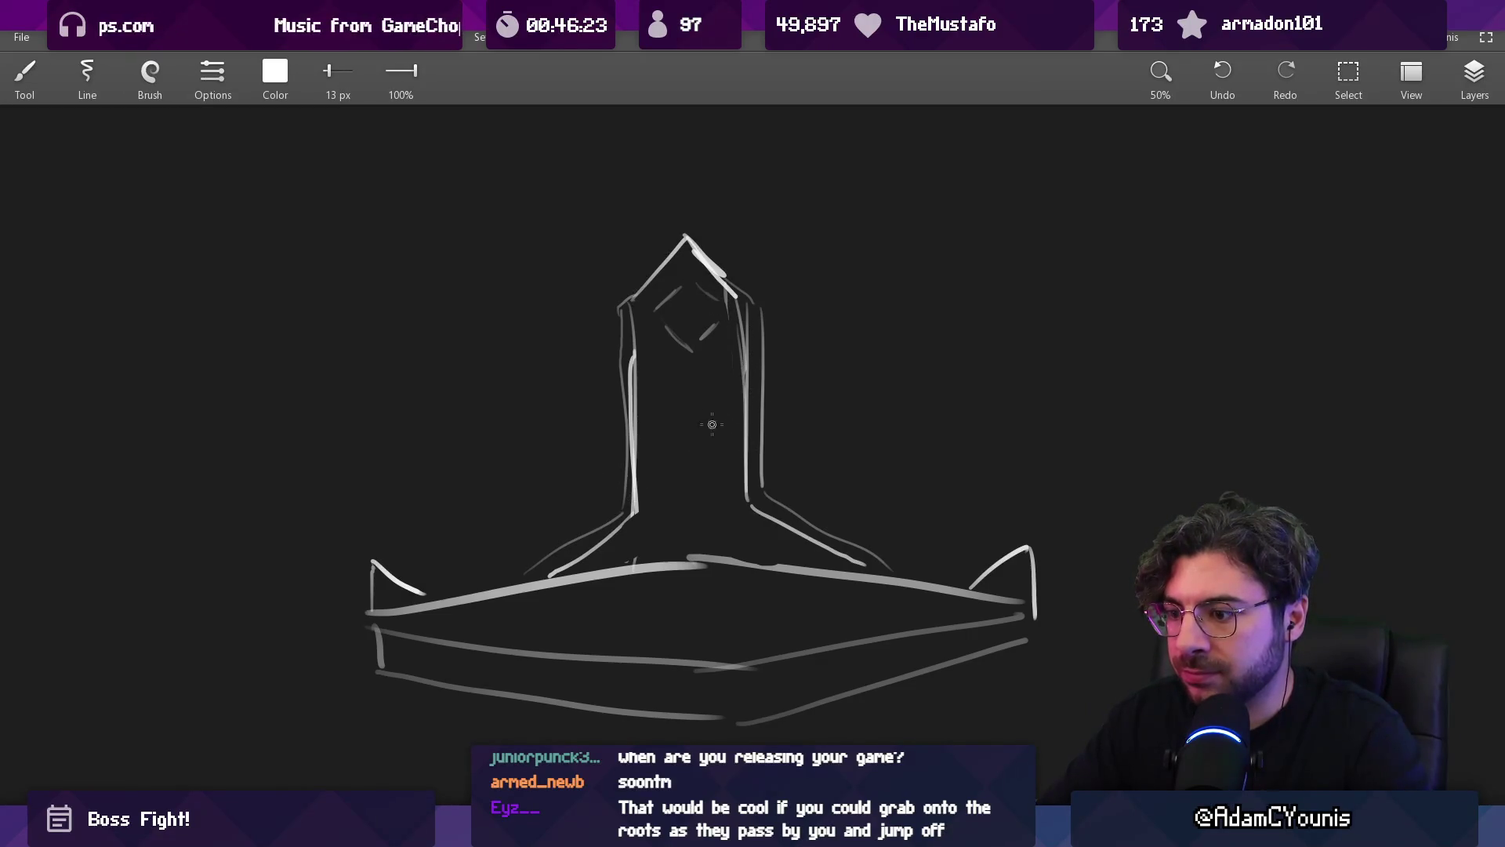
pyautogui.scroll(-2, 713, 420)
pyautogui.moveTo(692, 510)
pyautogui.mouseDown()
pyautogui.moveTo(1008, 548)
pyautogui.moveTo(1079, 531)
pyautogui.moveTo(1013, 487)
pyautogui.moveTo(785, 462)
pyautogui.mouseUp()
pyautogui.moveTo(656, 508); pyautogui.dragTo(546, 497)
pyautogui.scroll(-1, 549, 494)
pyautogui.moveTo(598, 431); pyautogui.dragTo(801, 446)
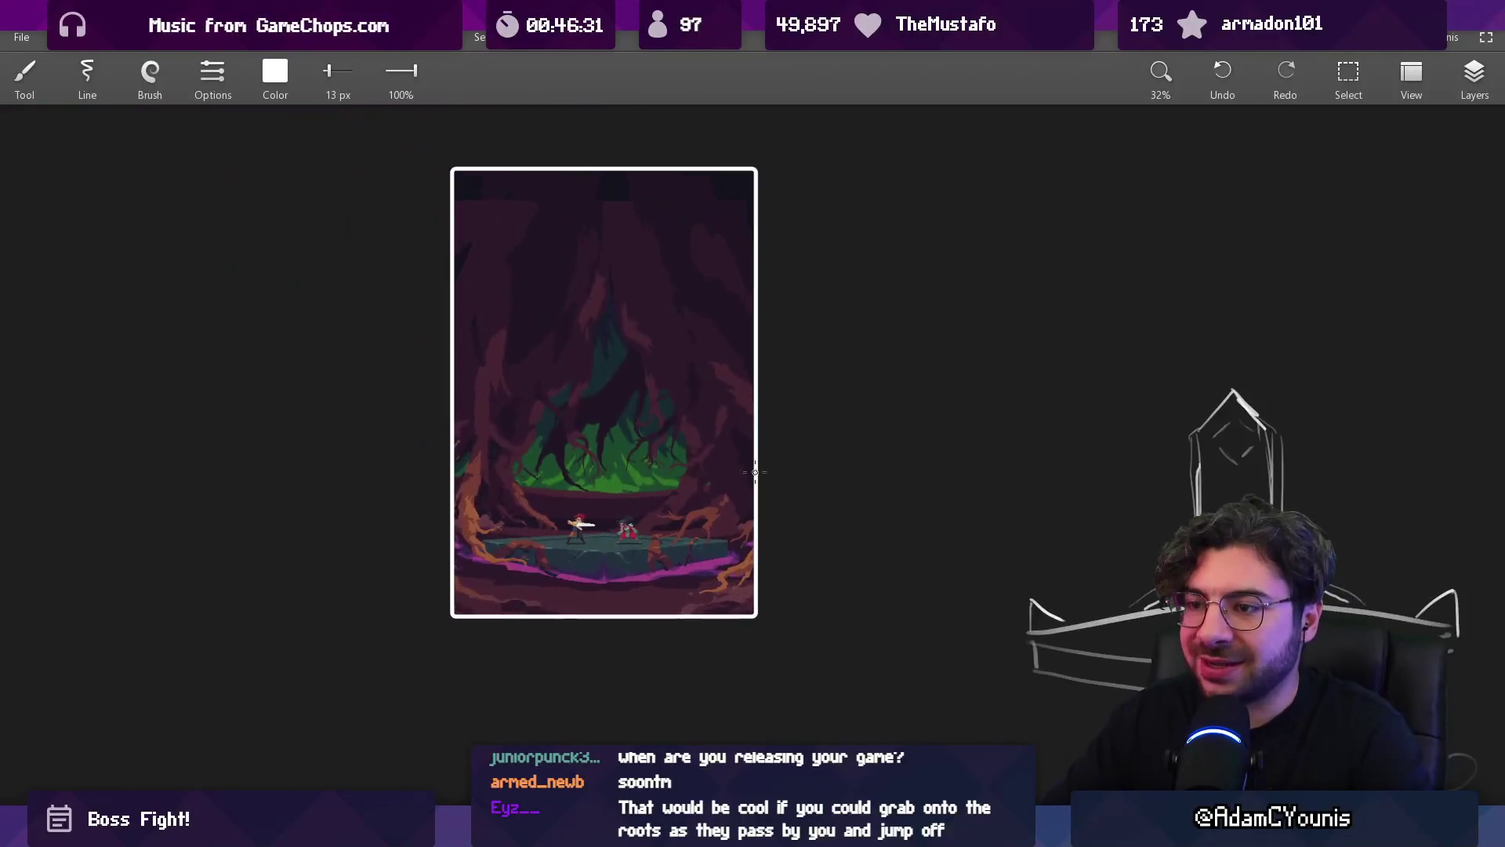
pyautogui.scroll(3, 588, 463)
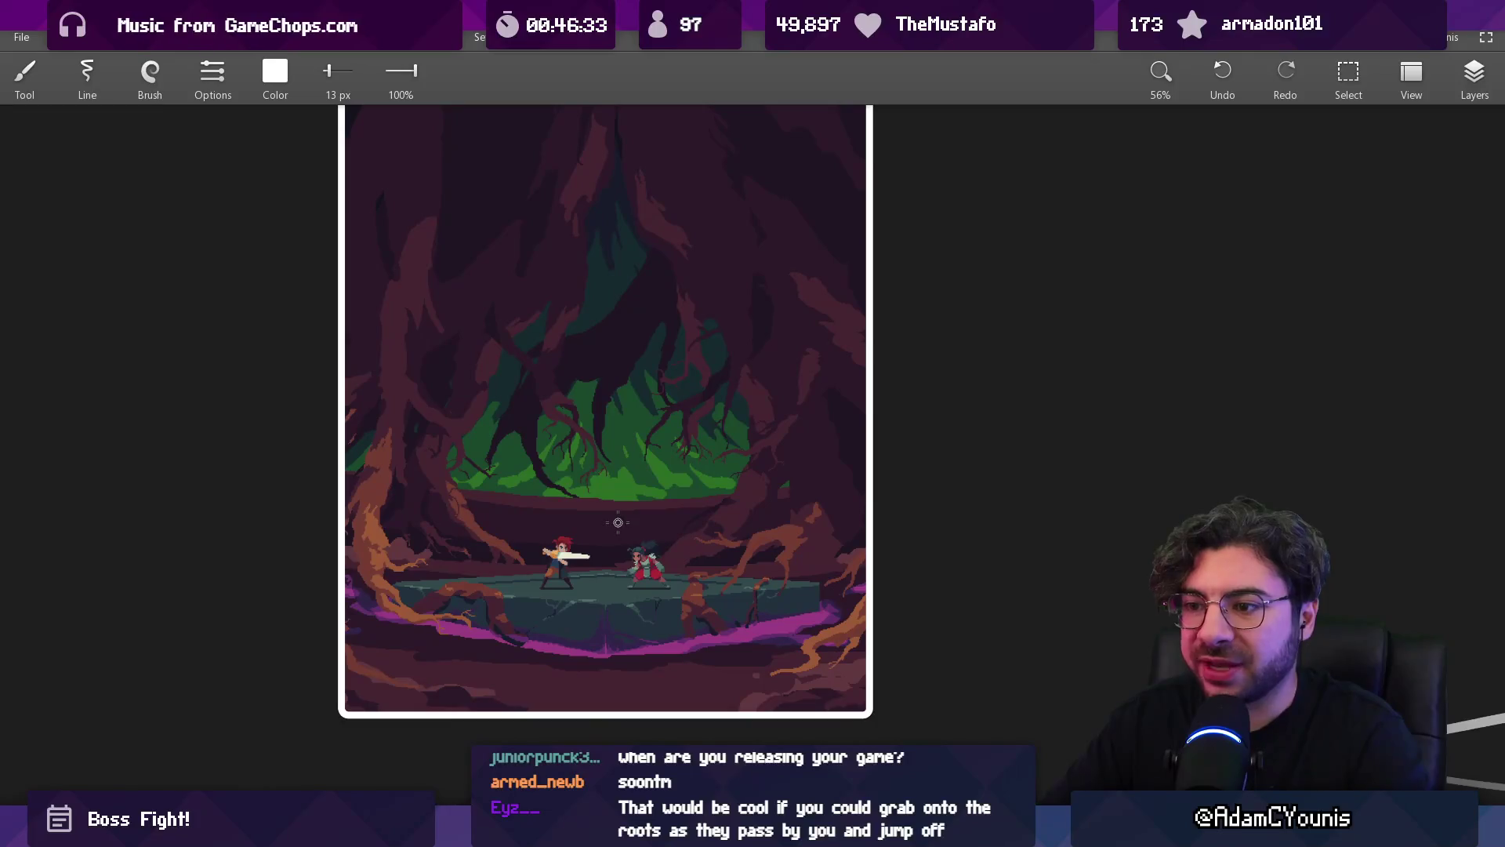
pyautogui.scroll(-3, 723, 418)
pyautogui.moveTo(759, 440); pyautogui.dragTo(437, 377)
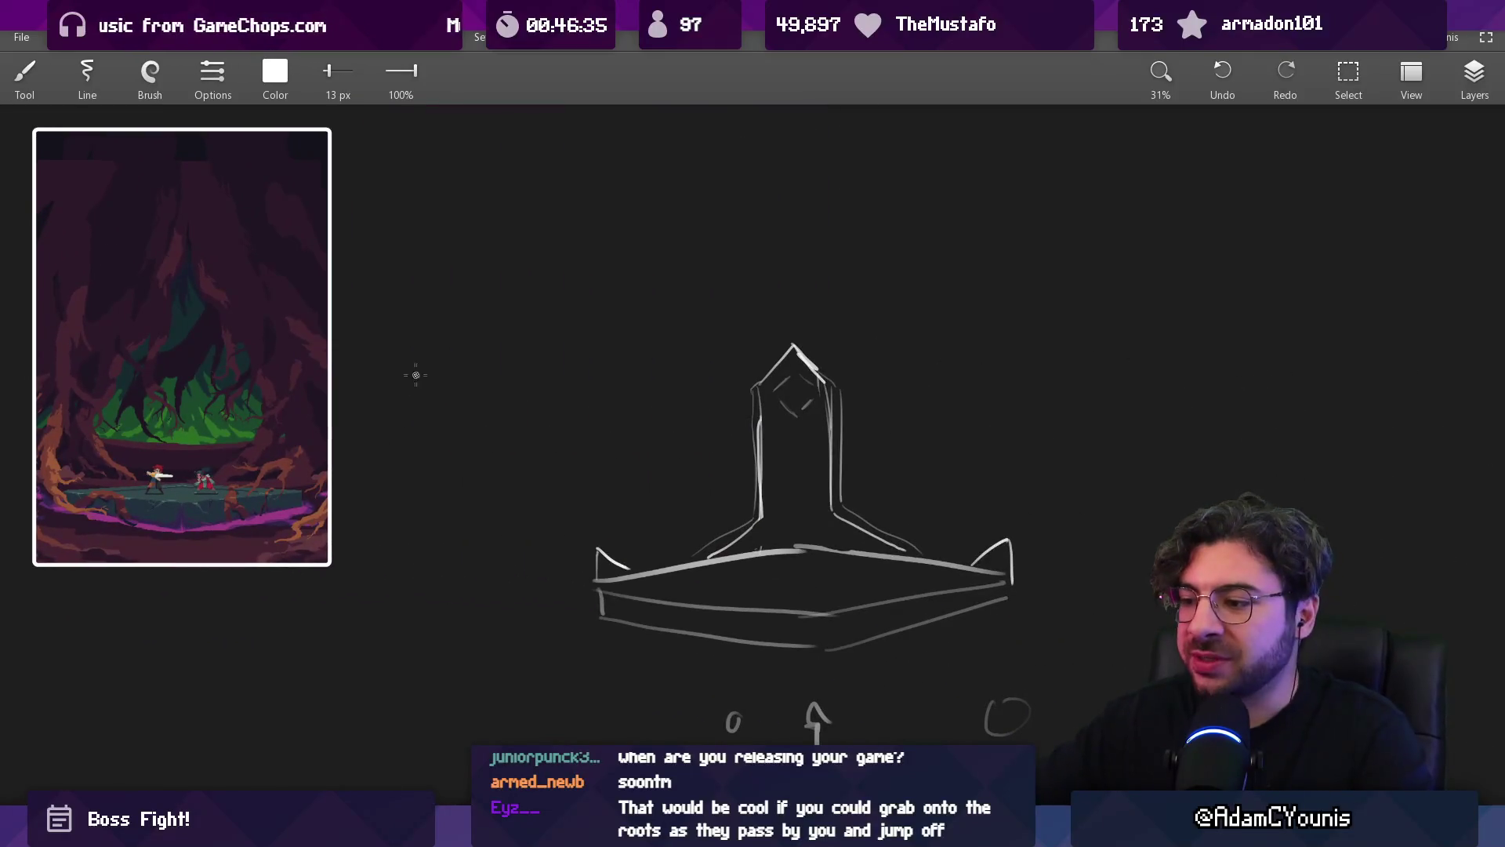
# Step: Launch Google Chrome from Windows search
pyautogui.press('super')
pyautogui.write('chrome')
pyautogui.press('Return')
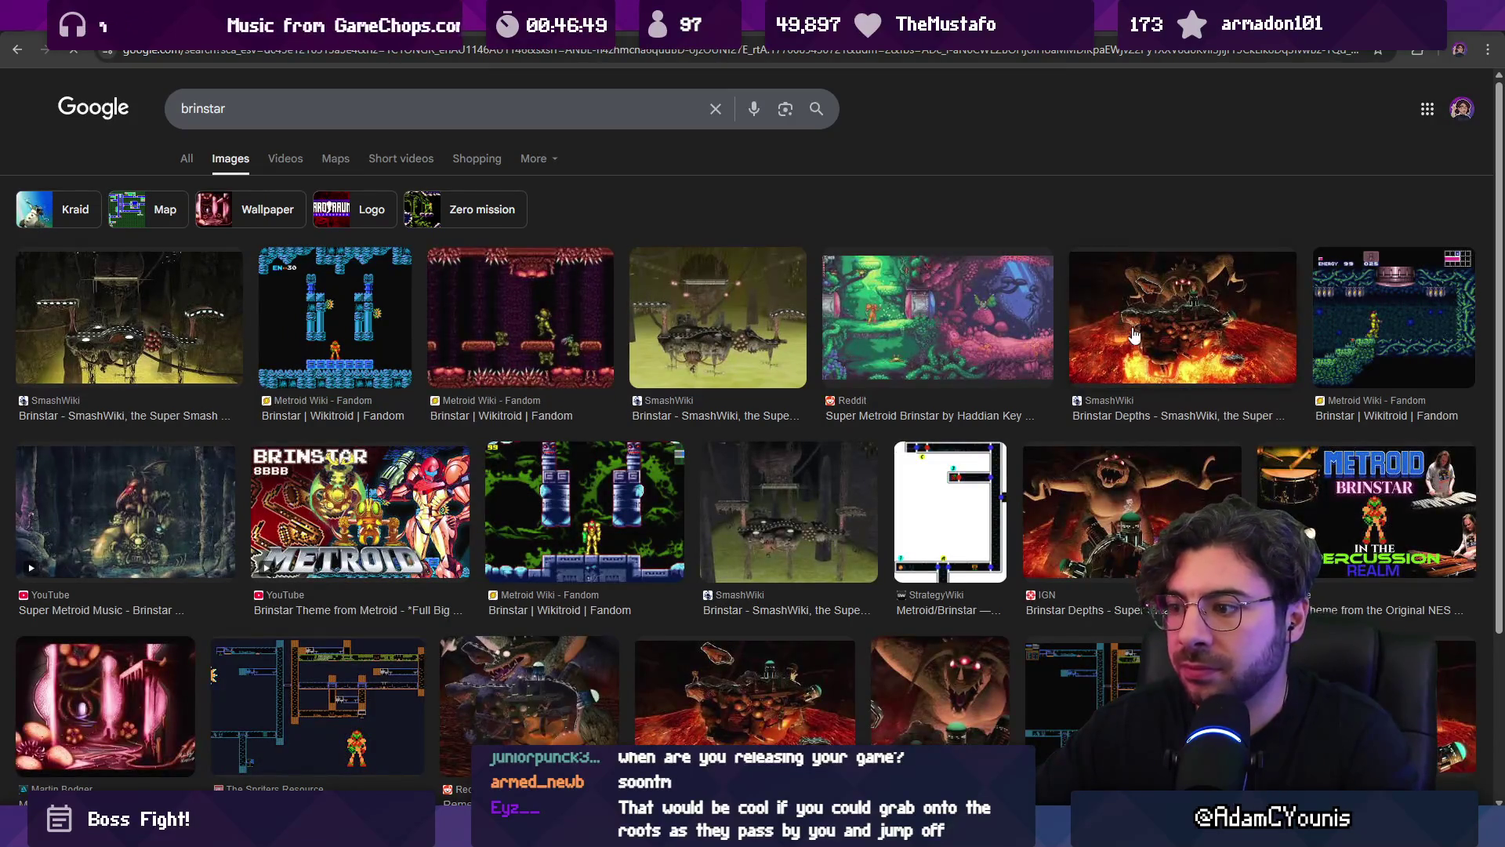
# Step: Open the Serebii Brinstar Depths preview in the image results and copy the image
pyautogui.scroll(-3, 800, 692)
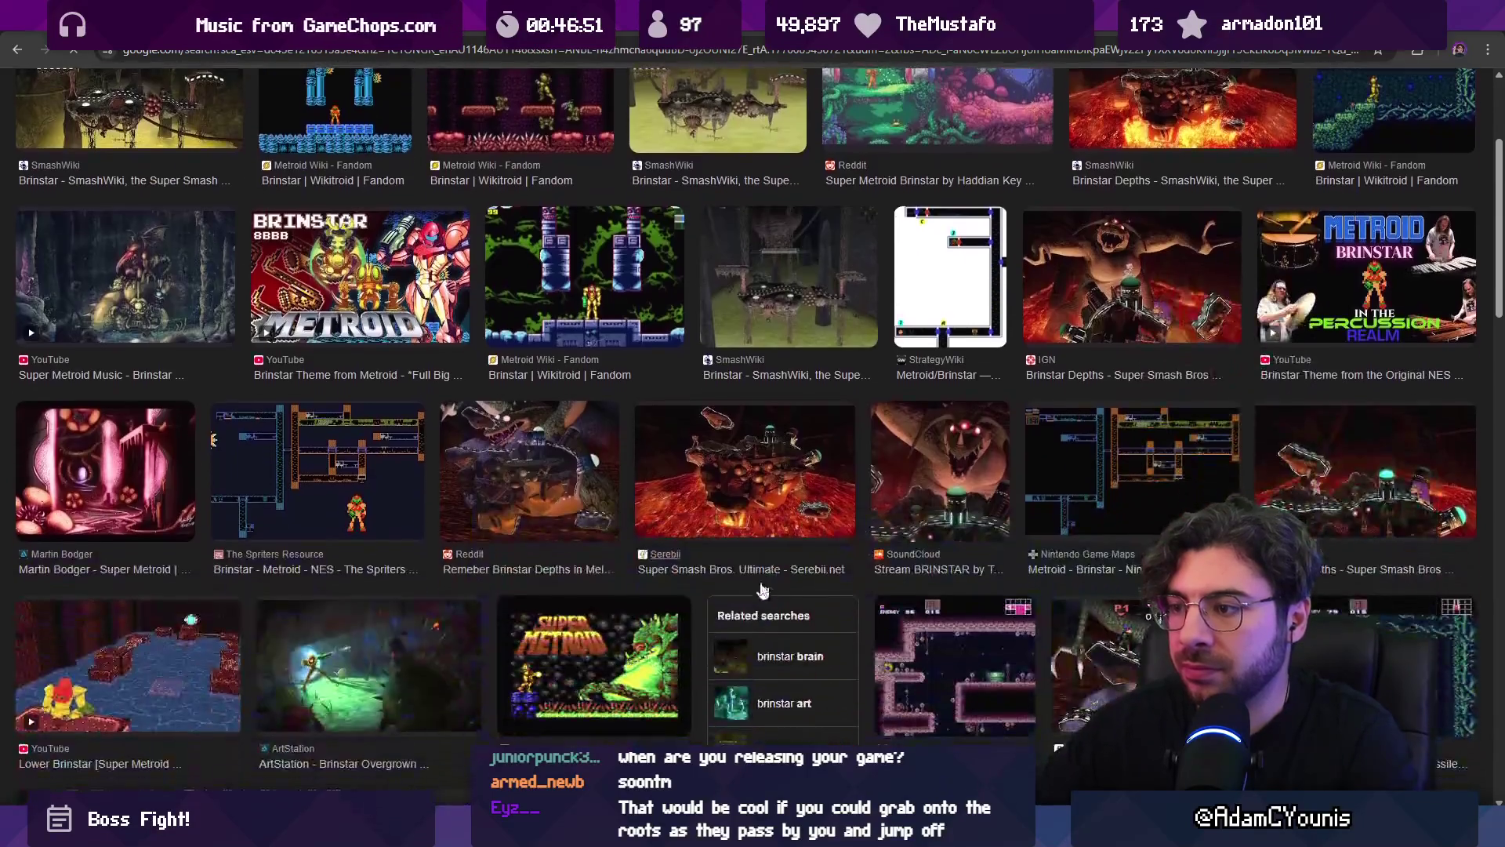
pyautogui.click(733, 522)
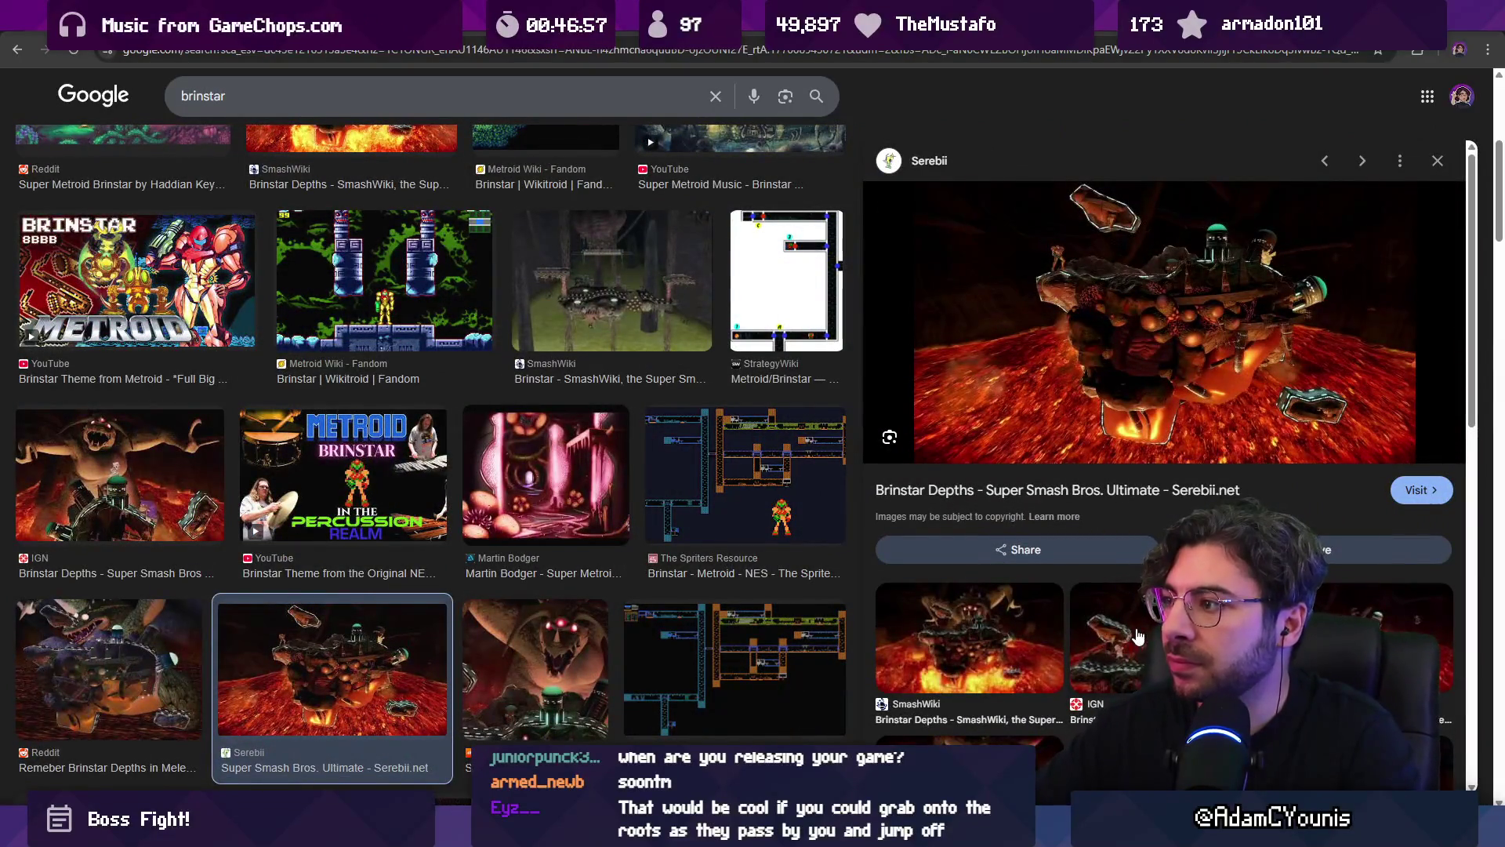
pyautogui.rightClick(1119, 329)
pyautogui.click(1176, 608)
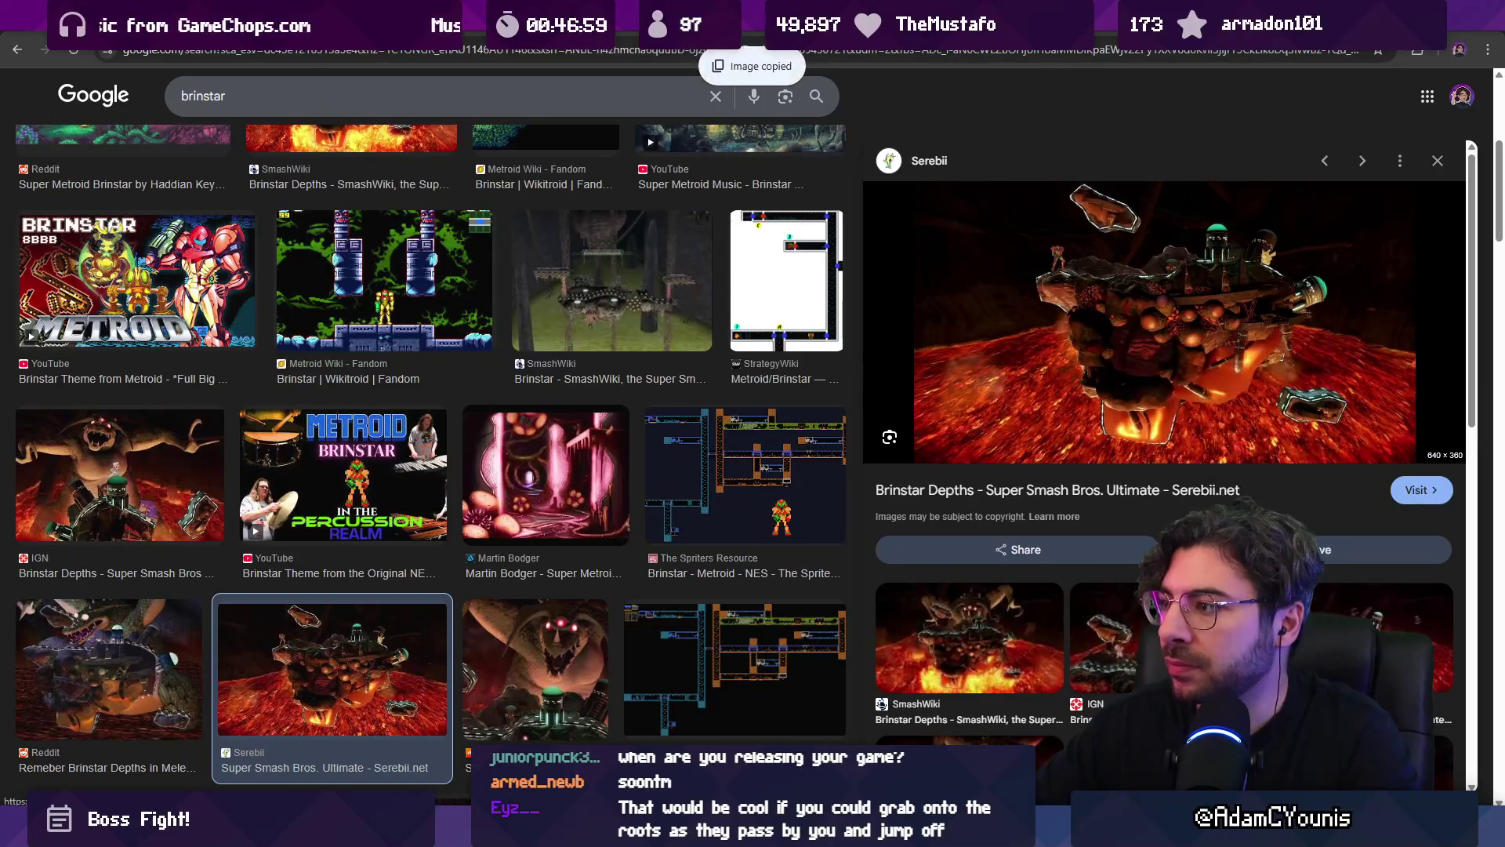
# Step: Paste the Brinstar Depths lava image and move it below the forest reference
pyautogui.hotkey('alt', 'Tab')
pyautogui.hotkey('ctrl', 'v')
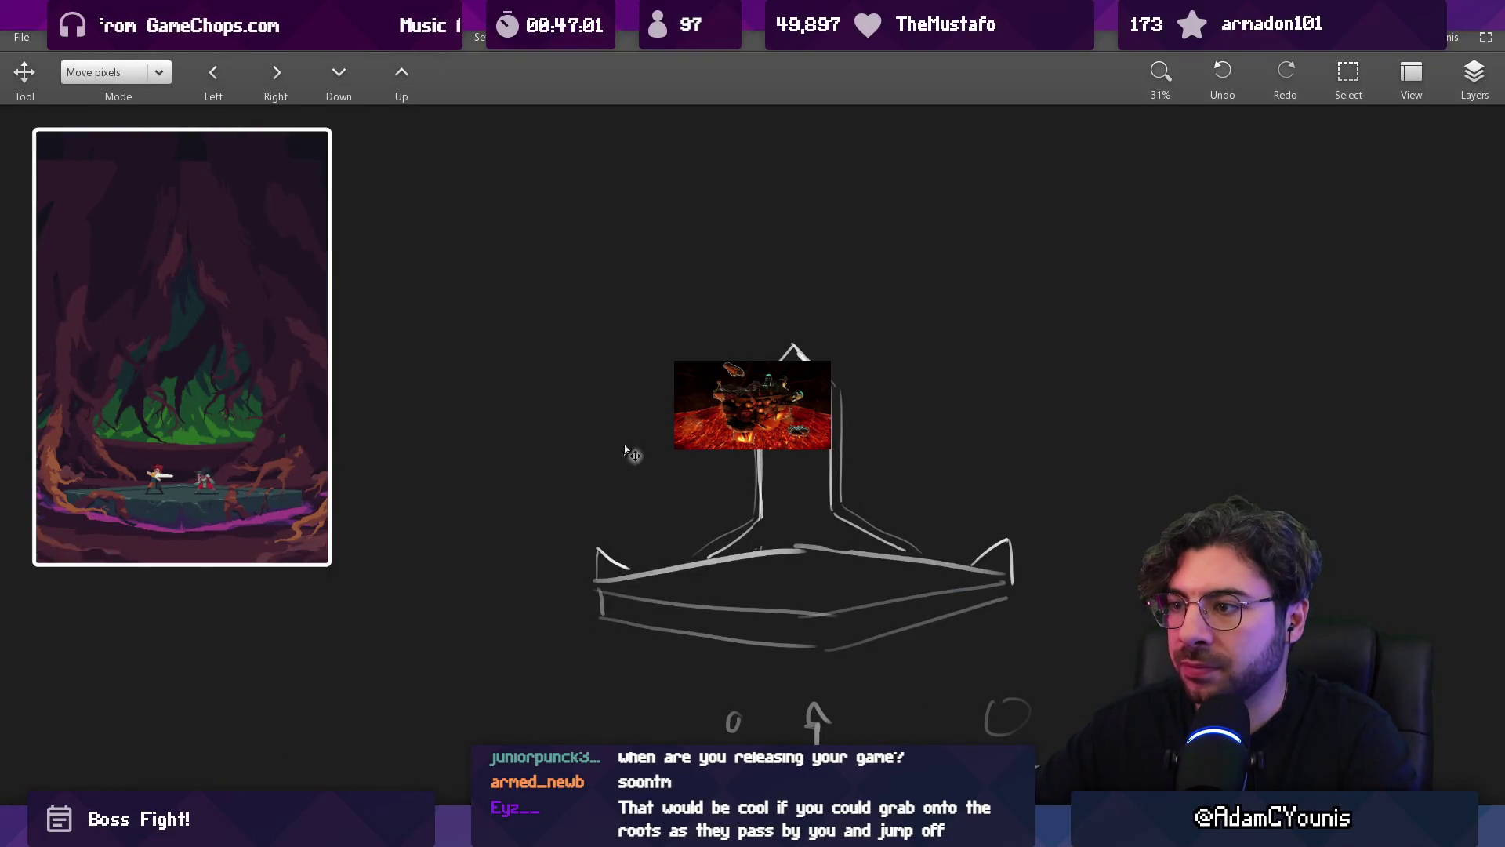
pyautogui.scroll(-2, 626, 464)
pyautogui.moveTo(652, 447)
pyautogui.mouseDown()
pyautogui.moveTo(282, 623)
pyautogui.moveTo(481, 737)
pyautogui.mouseUp()
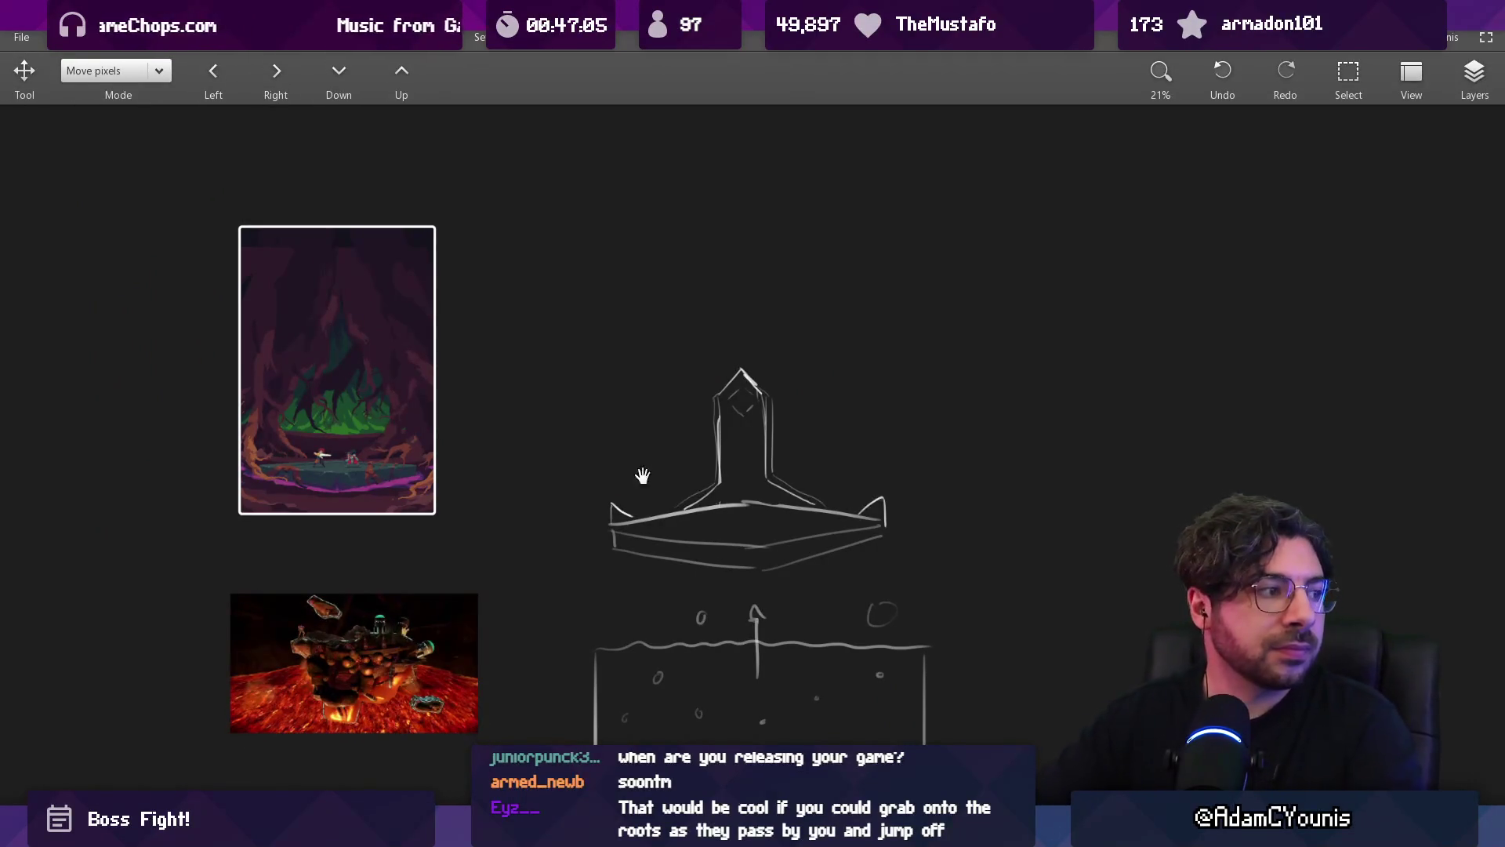
pyautogui.scroll(5, 639, 470)
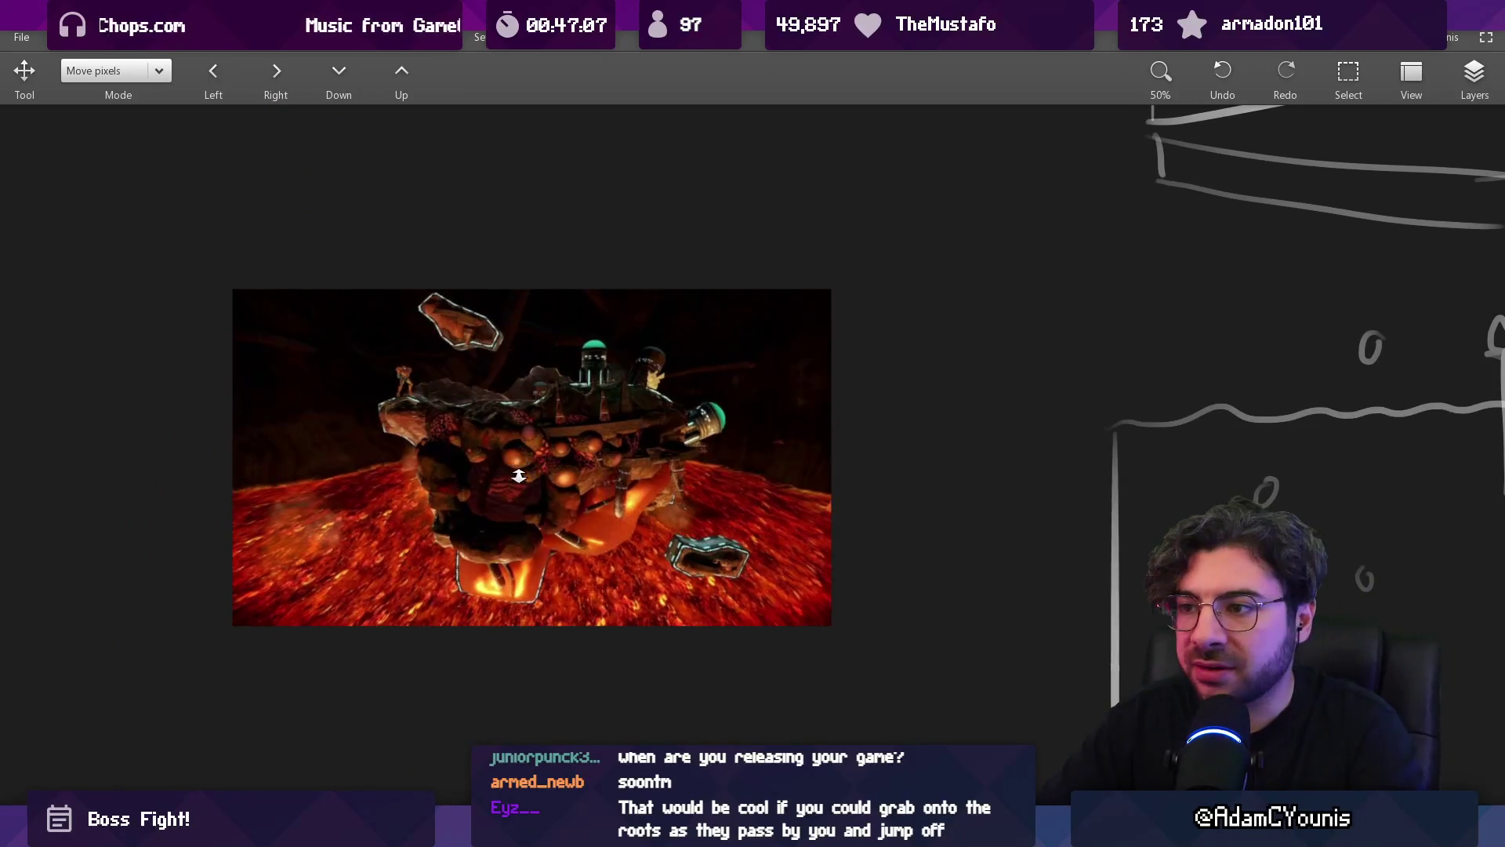
pyautogui.scroll(5, 511, 453)
pyautogui.scroll(-4, 511, 453)
# Step: Undo test strokes drawn on the lava image and recentre the obelisk sketch
pyautogui.press('b')
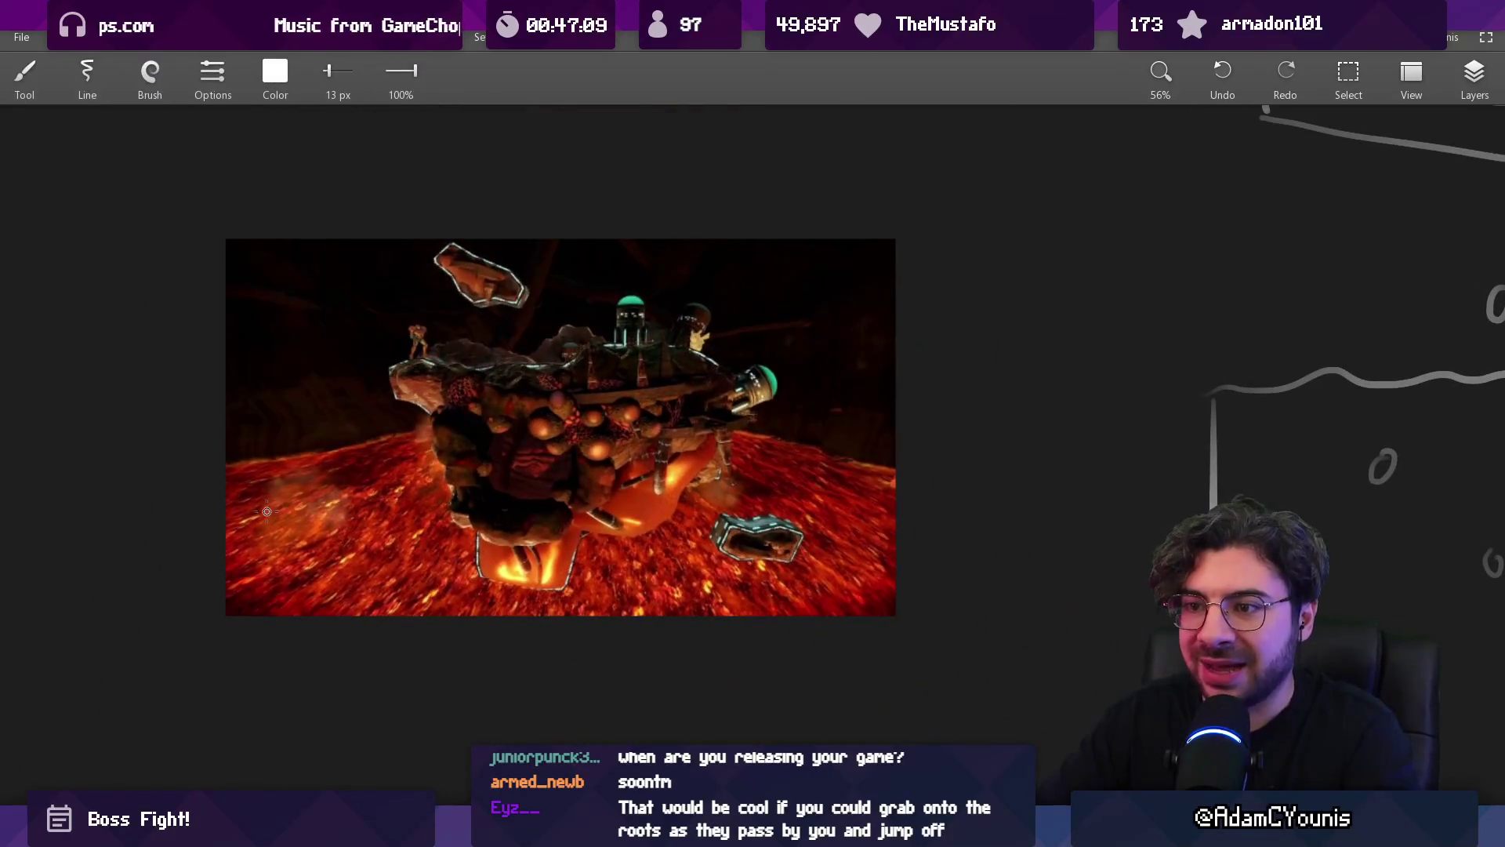
pyautogui.moveTo(269, 458); pyautogui.dragTo(463, 471)
pyautogui.hotkey('ctrl', 'z')
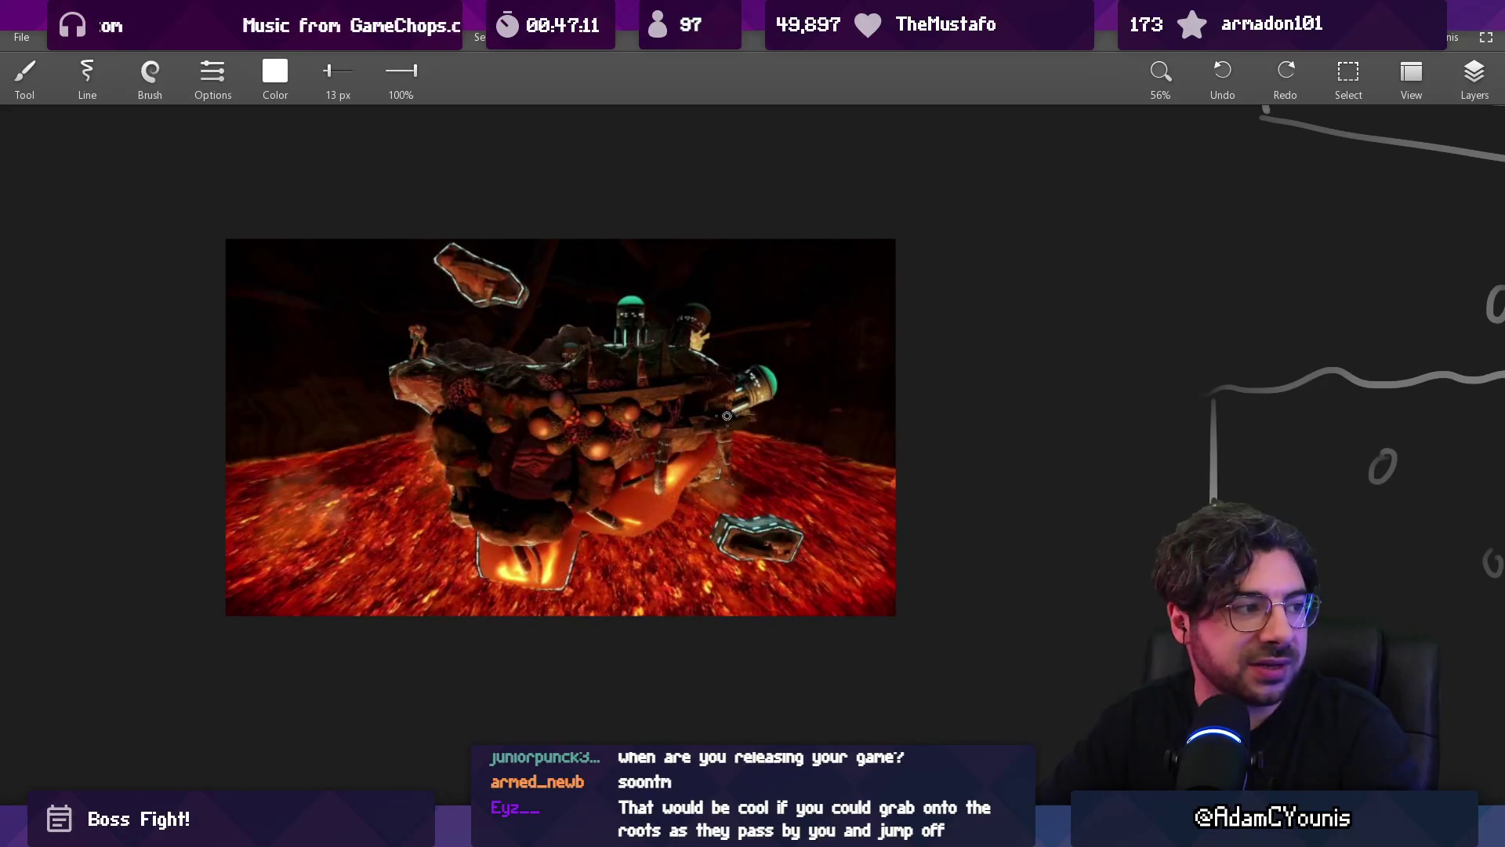
pyautogui.scroll(-2, 784, 324)
pyautogui.moveTo(784, 324)
pyautogui.mouseDown()
pyautogui.moveTo(737, 378)
pyautogui.moveTo(487, 528)
pyautogui.moveTo(694, 417)
pyautogui.mouseUp()
pyautogui.moveTo(443, 449); pyautogui.dragTo(329, 479)
pyautogui.hotkey('ctrl', 'z')
pyautogui.scroll(-2, 555, 521)
pyautogui.moveTo(554, 522); pyautogui.dragTo(485, 602)
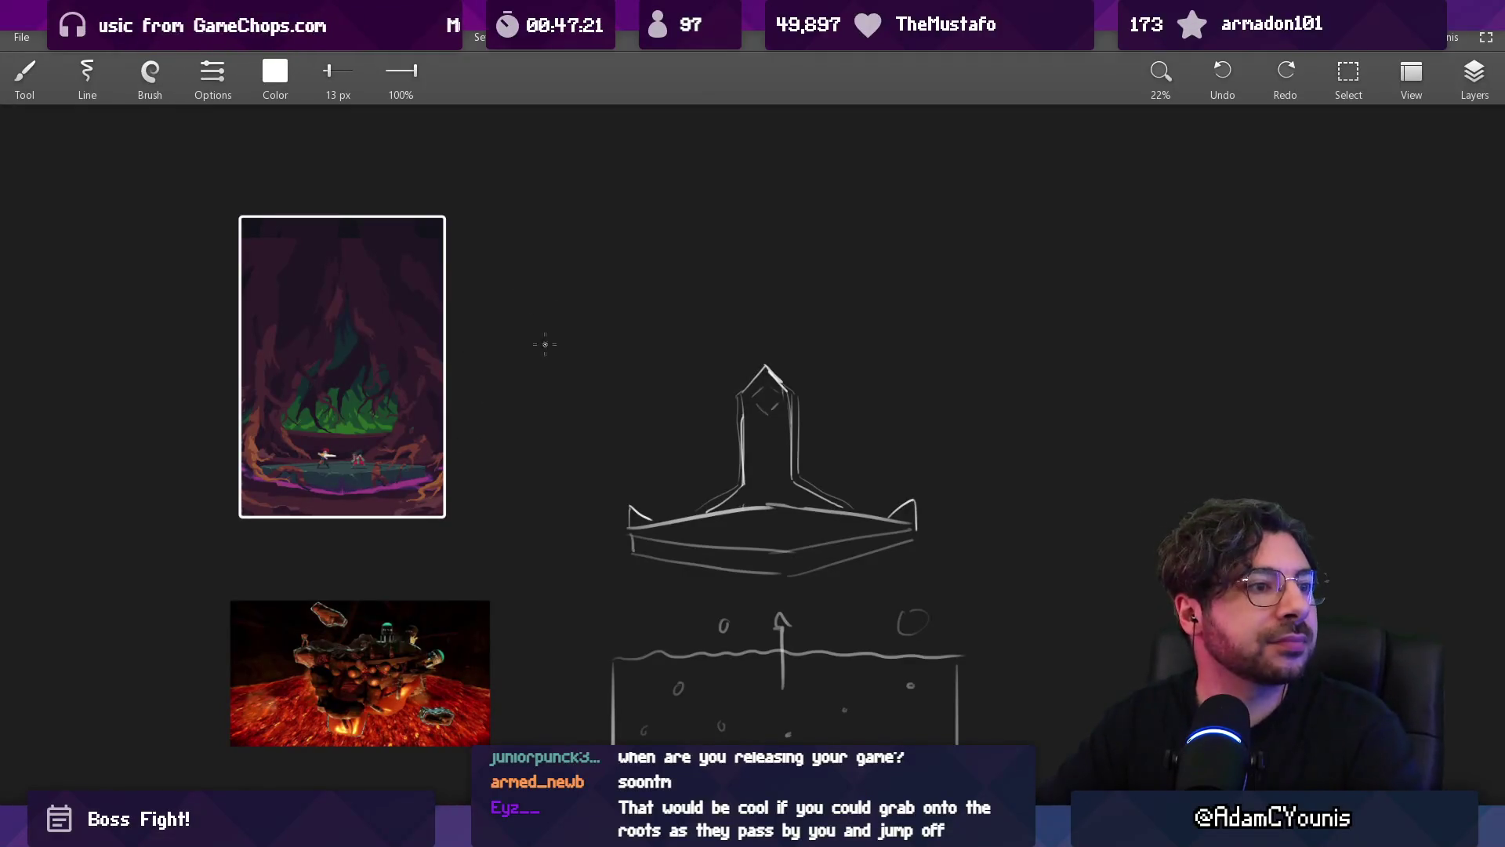
pyautogui.moveTo(643, 306)
pyautogui.mouseDown()
pyautogui.moveTo(615, 390)
pyautogui.moveTo(598, 350)
pyautogui.moveTo(655, 450)
pyautogui.moveTo(679, 403)
pyautogui.mouseUp()
# Step: Draw a root curve above the obelisk and a short mark to its left, then begin a long bar
pyautogui.moveTo(487, 419); pyautogui.dragTo(638, 311)
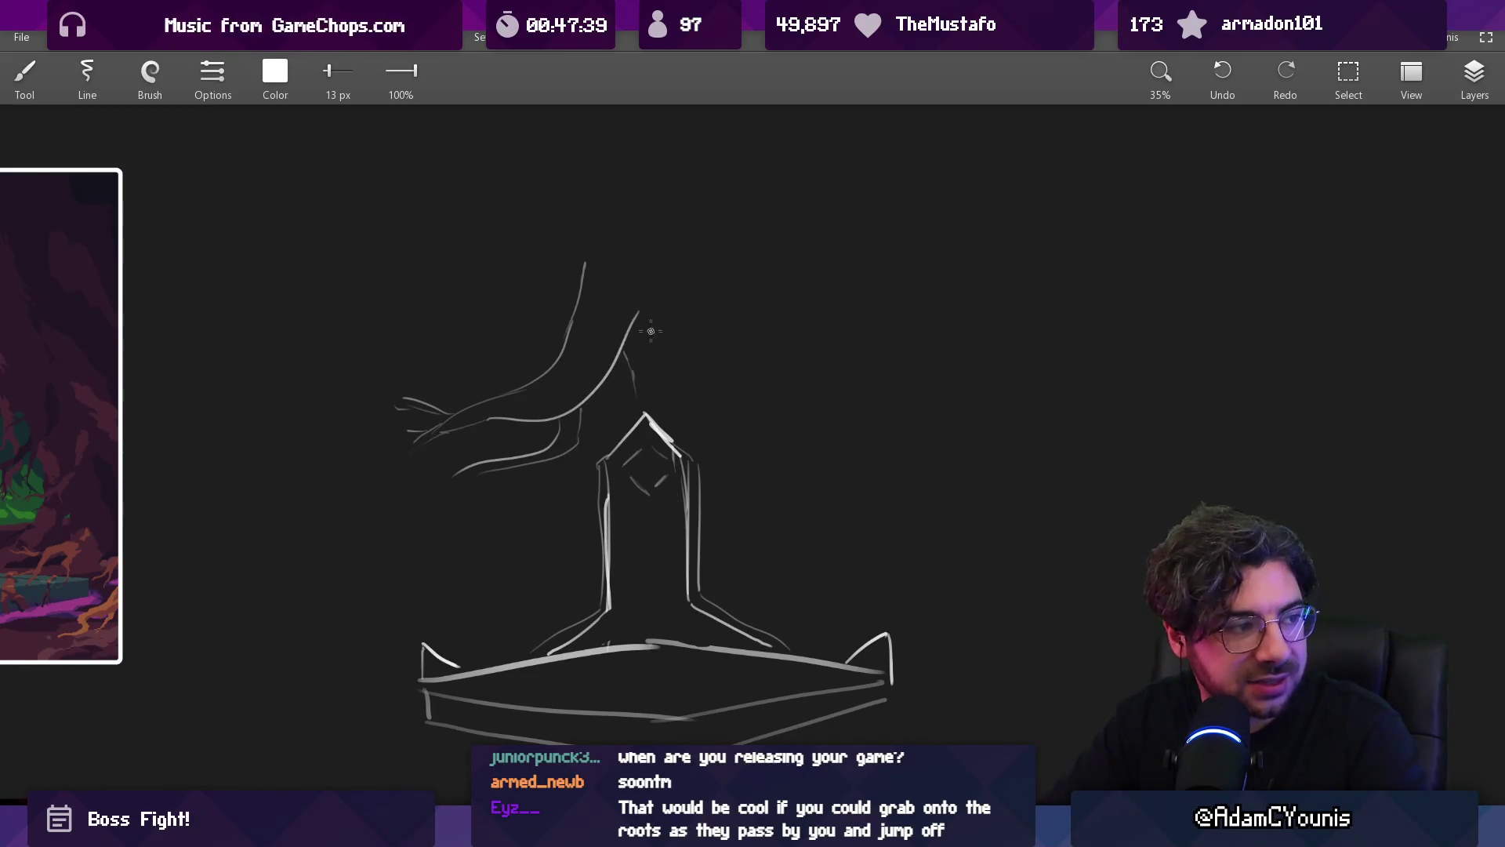
pyautogui.moveTo(609, 385); pyautogui.dragTo(479, 586)
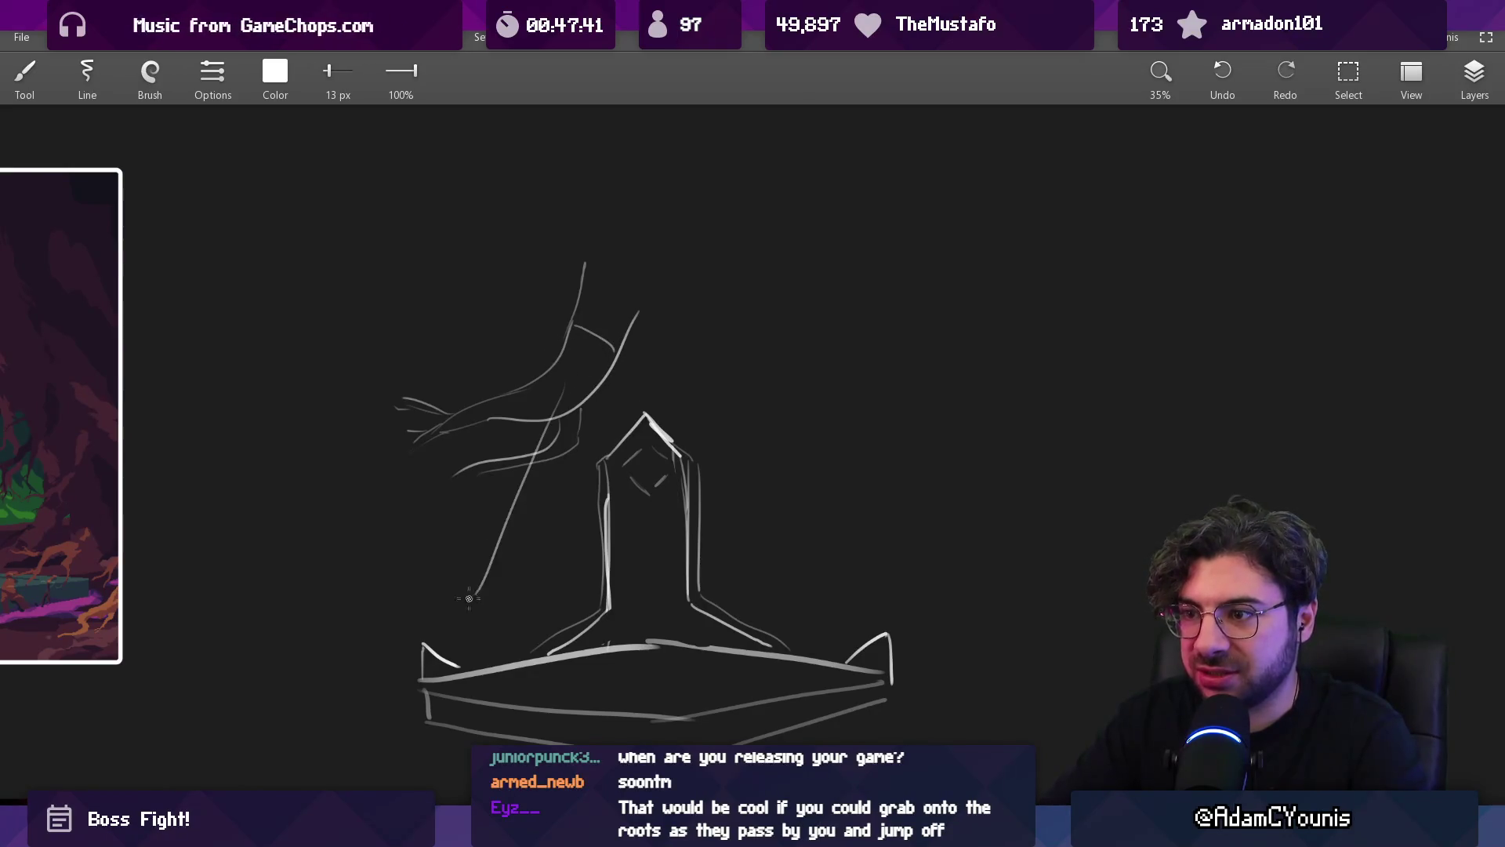
pyautogui.hotkey('ctrl', 'z')
pyautogui.hotkey('ctrl', 'z')
pyautogui.moveTo(529, 499); pyautogui.dragTo(514, 573)
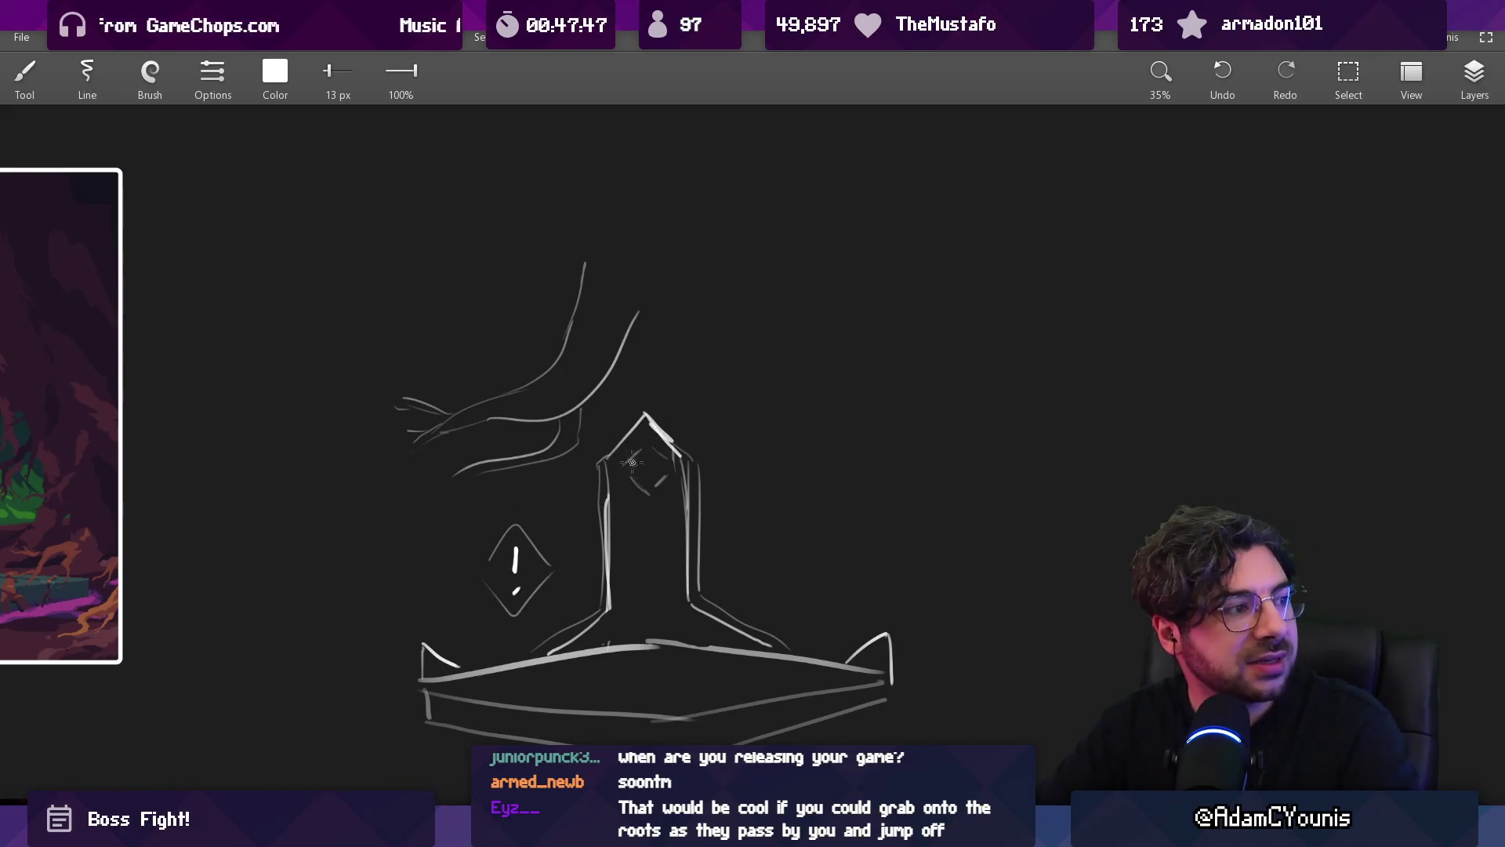
pyautogui.moveTo(631, 613); pyautogui.dragTo(772, 623)
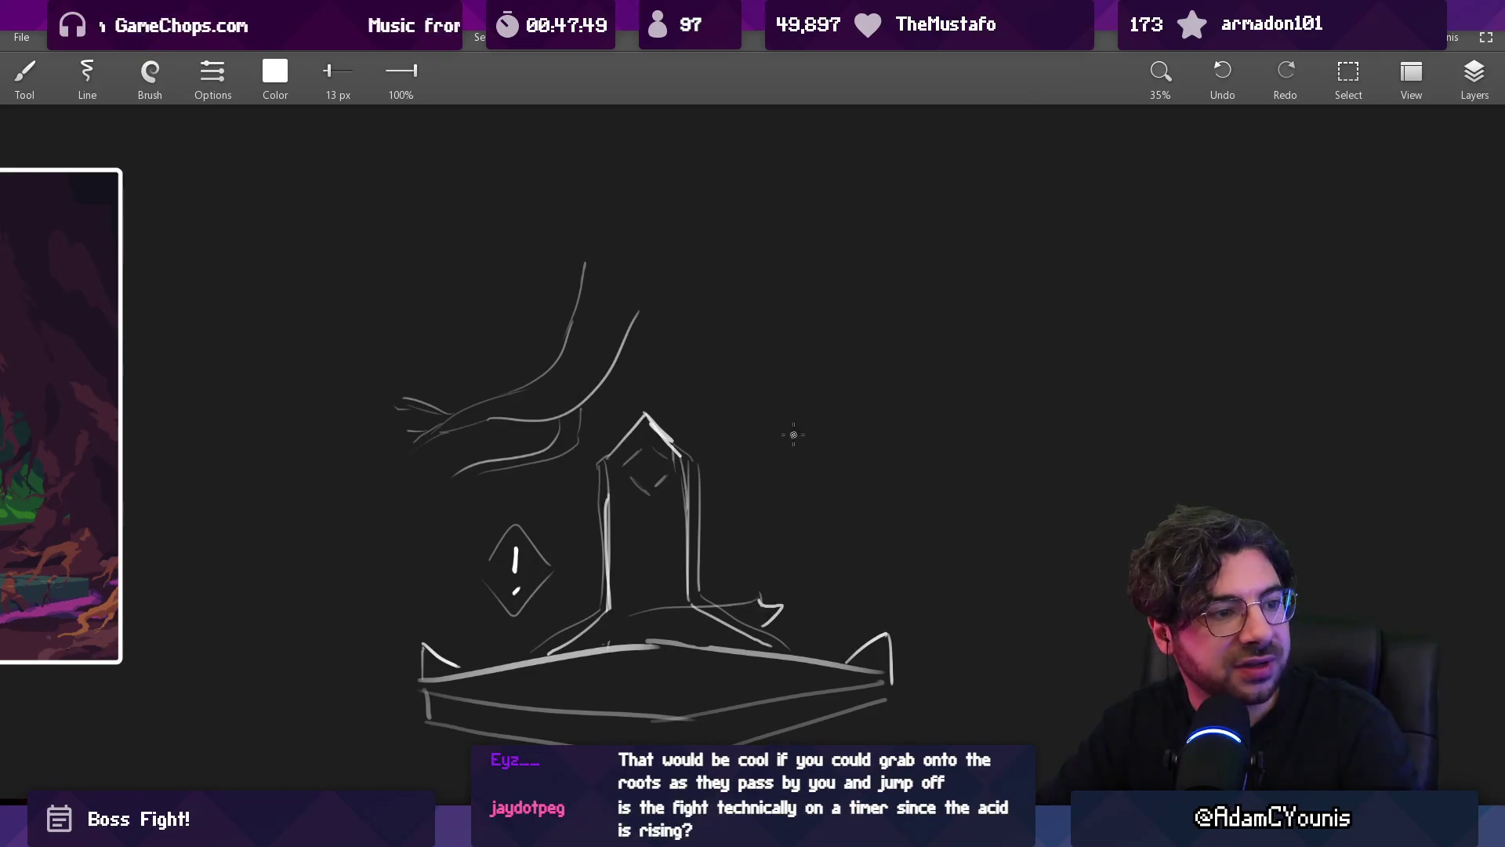
pyautogui.hotkey('ctrl', 'z')
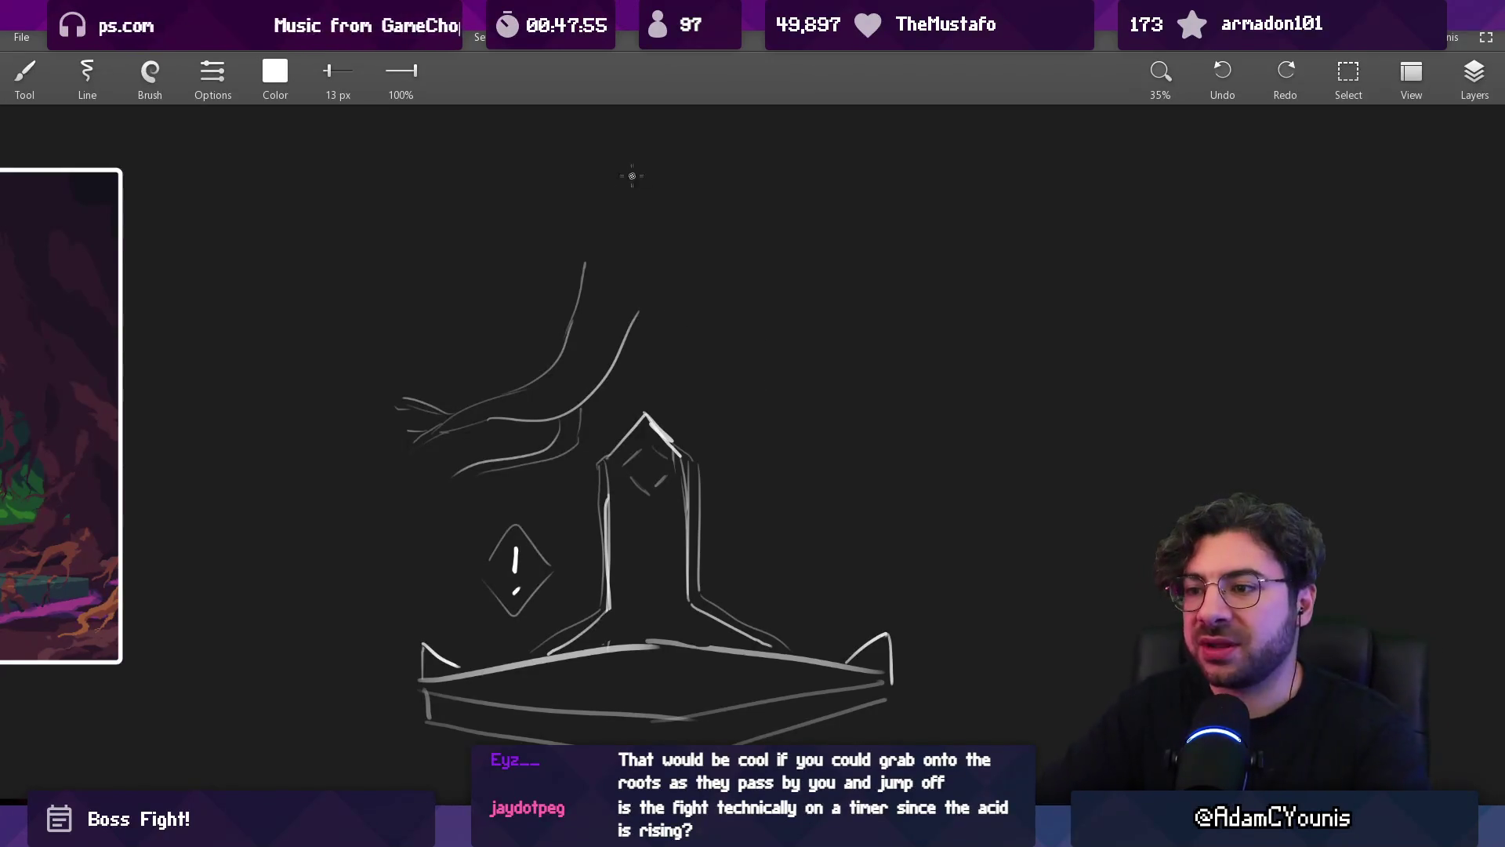
pyautogui.moveTo(479, 367)
pyautogui.mouseDown()
pyautogui.moveTo(682, 347)
pyautogui.moveTo(908, 347)
pyautogui.moveTo(908, 364)
pyautogui.mouseUp()
# Step: Finish the bar's second line, shift its rightmost ticks right and close the gaps in both lines
pyautogui.moveTo(487, 375); pyautogui.dragTo(890, 354)
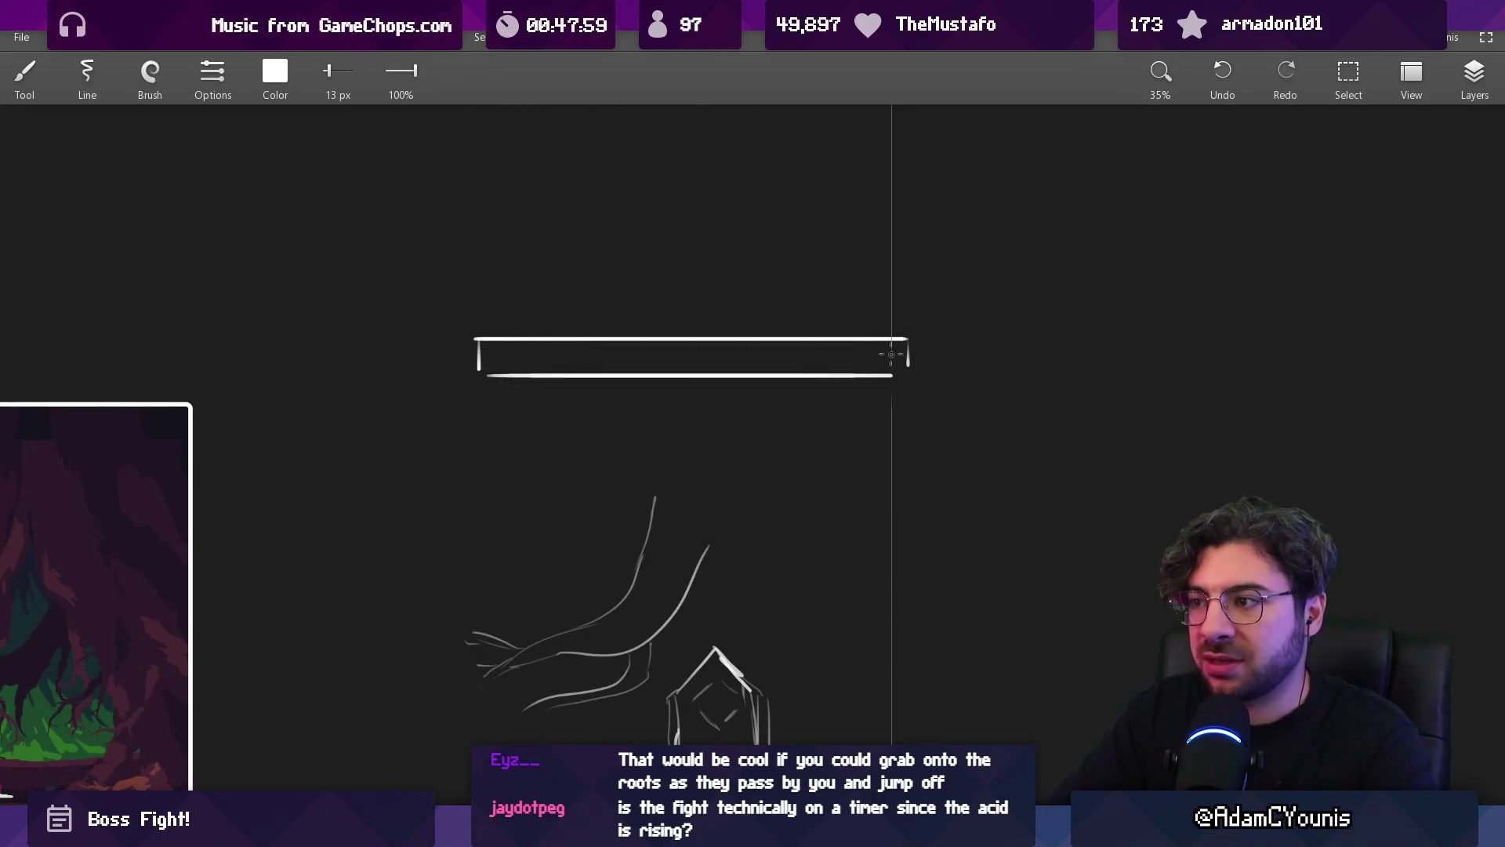
pyautogui.scroll(3, 642, 322)
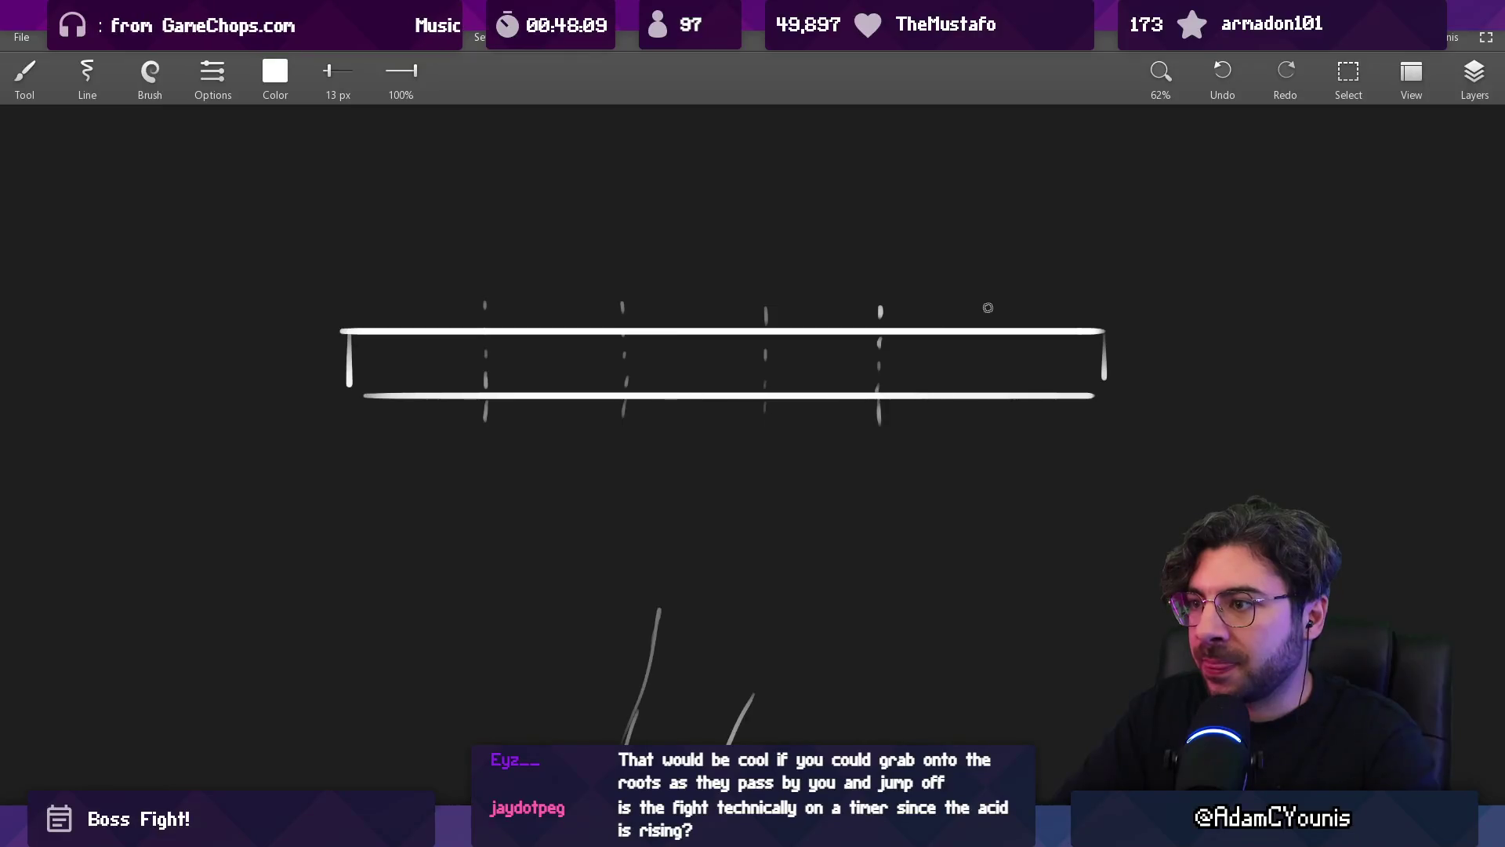
pyautogui.press('s')
pyautogui.moveTo(847, 262); pyautogui.dragTo(901, 457)
pyautogui.moveTo(848, 365); pyautogui.dragTo(857, 364)
pyautogui.press('Escape')
pyautogui.press('b')
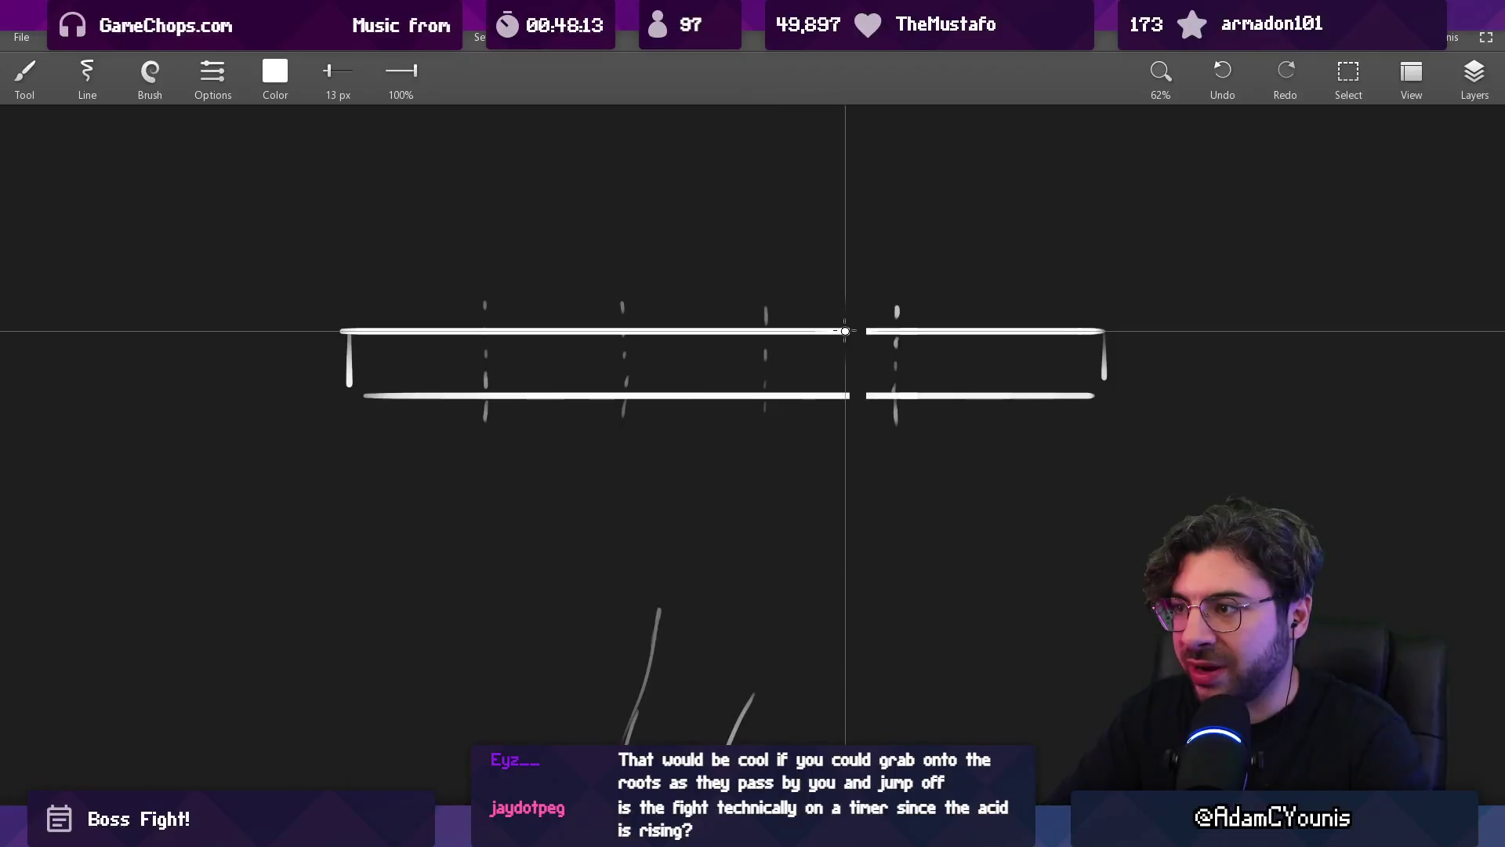
pyautogui.moveTo(843, 331); pyautogui.dragTo(878, 330)
pyautogui.moveTo(844, 395); pyautogui.dragTo(872, 395)
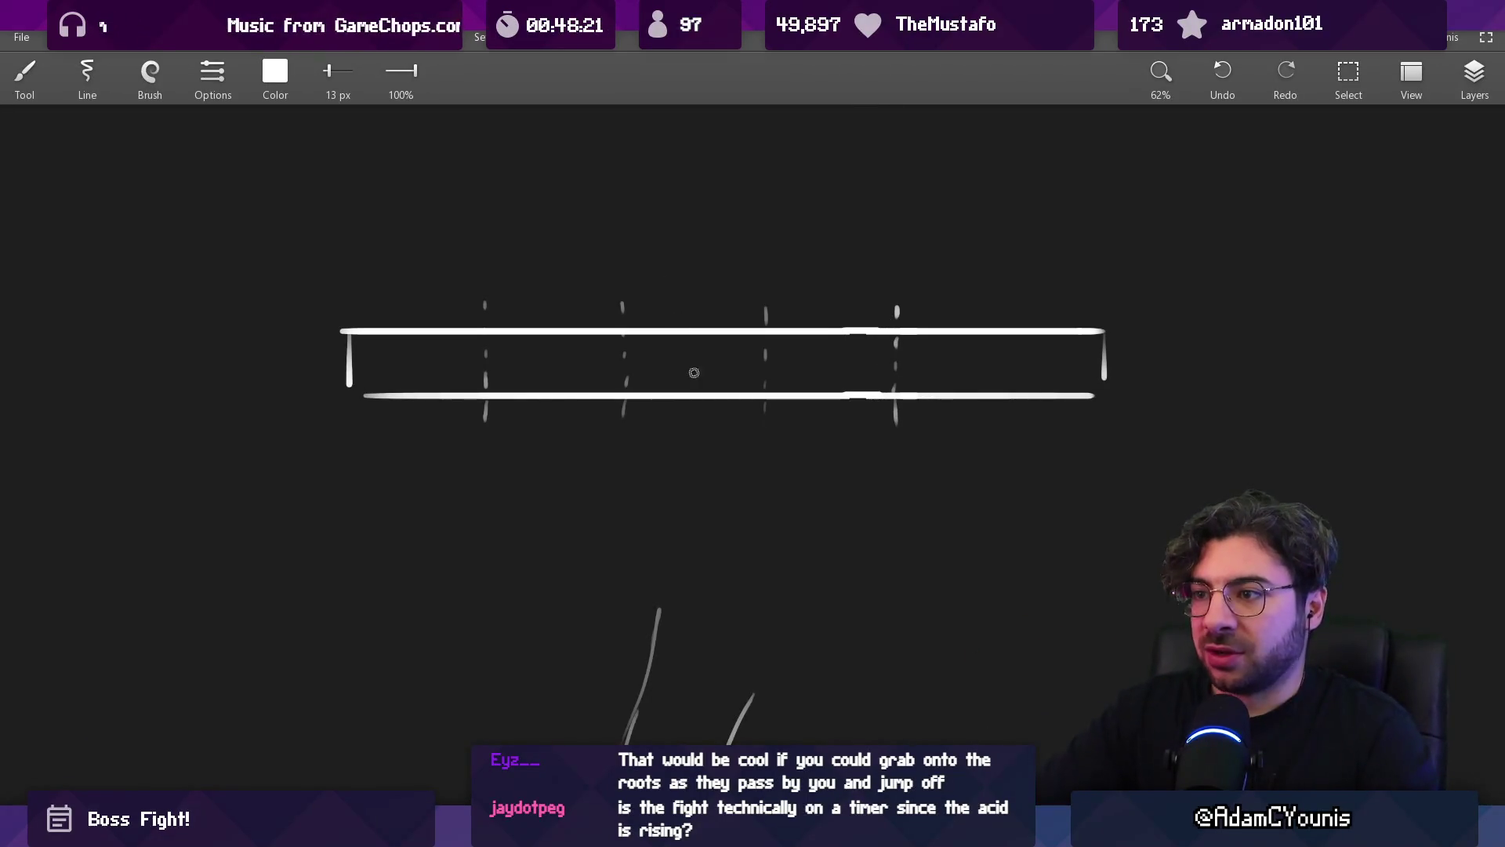
# Step: Draw a long timeline line above the bar with two tall dividers
pyautogui.moveTo(689, 350); pyautogui.dragTo(658, 329)
pyautogui.scroll(-3, 659, 329)
pyautogui.scroll(5, 680, 384)
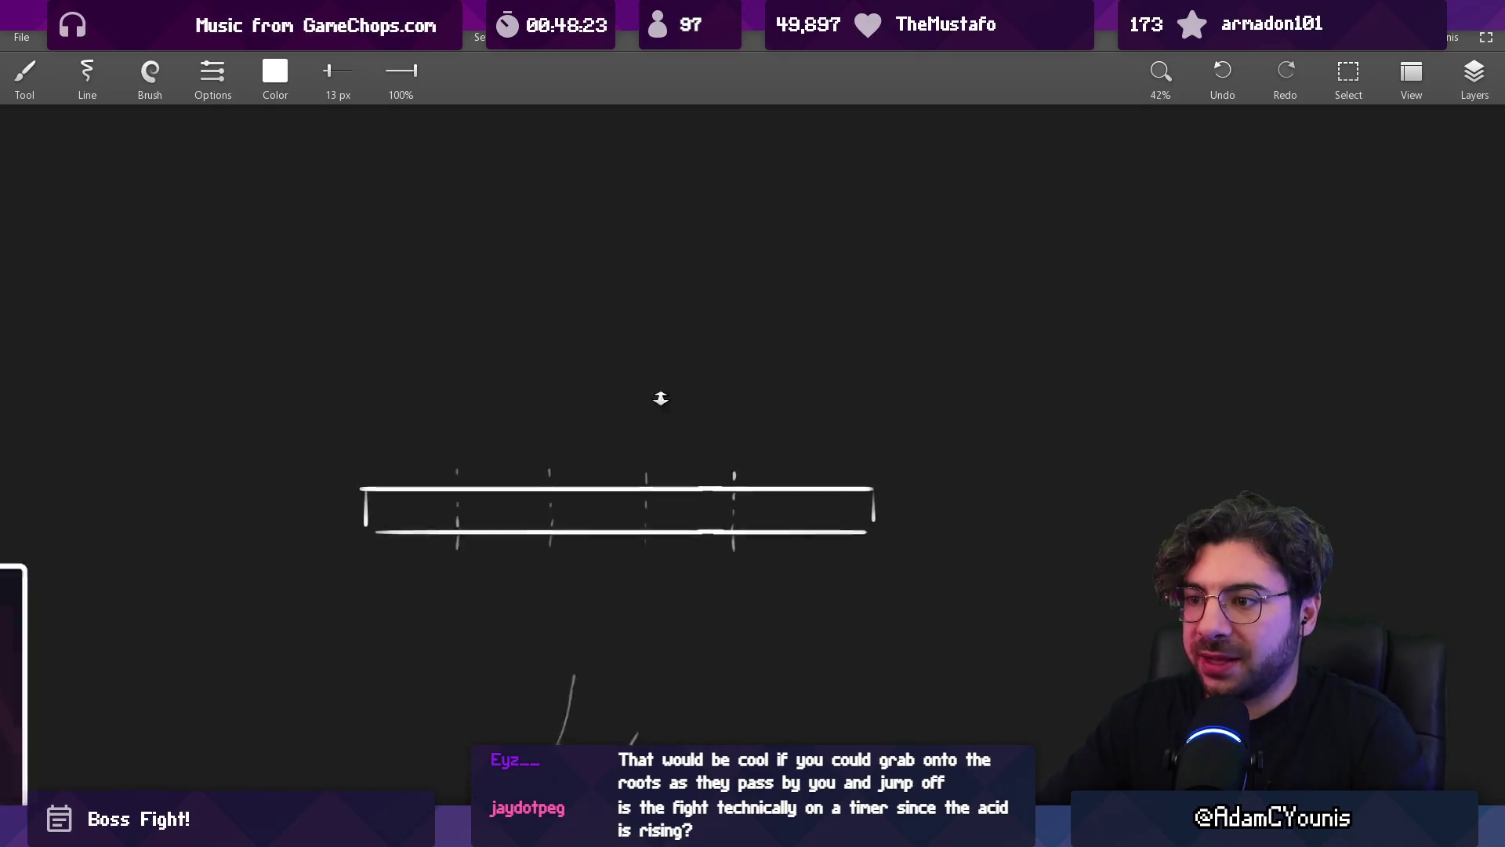
pyautogui.scroll(2, 659, 417)
pyautogui.moveTo(261, 365); pyautogui.dragTo(942, 365)
pyautogui.scroll(2, 591, 356)
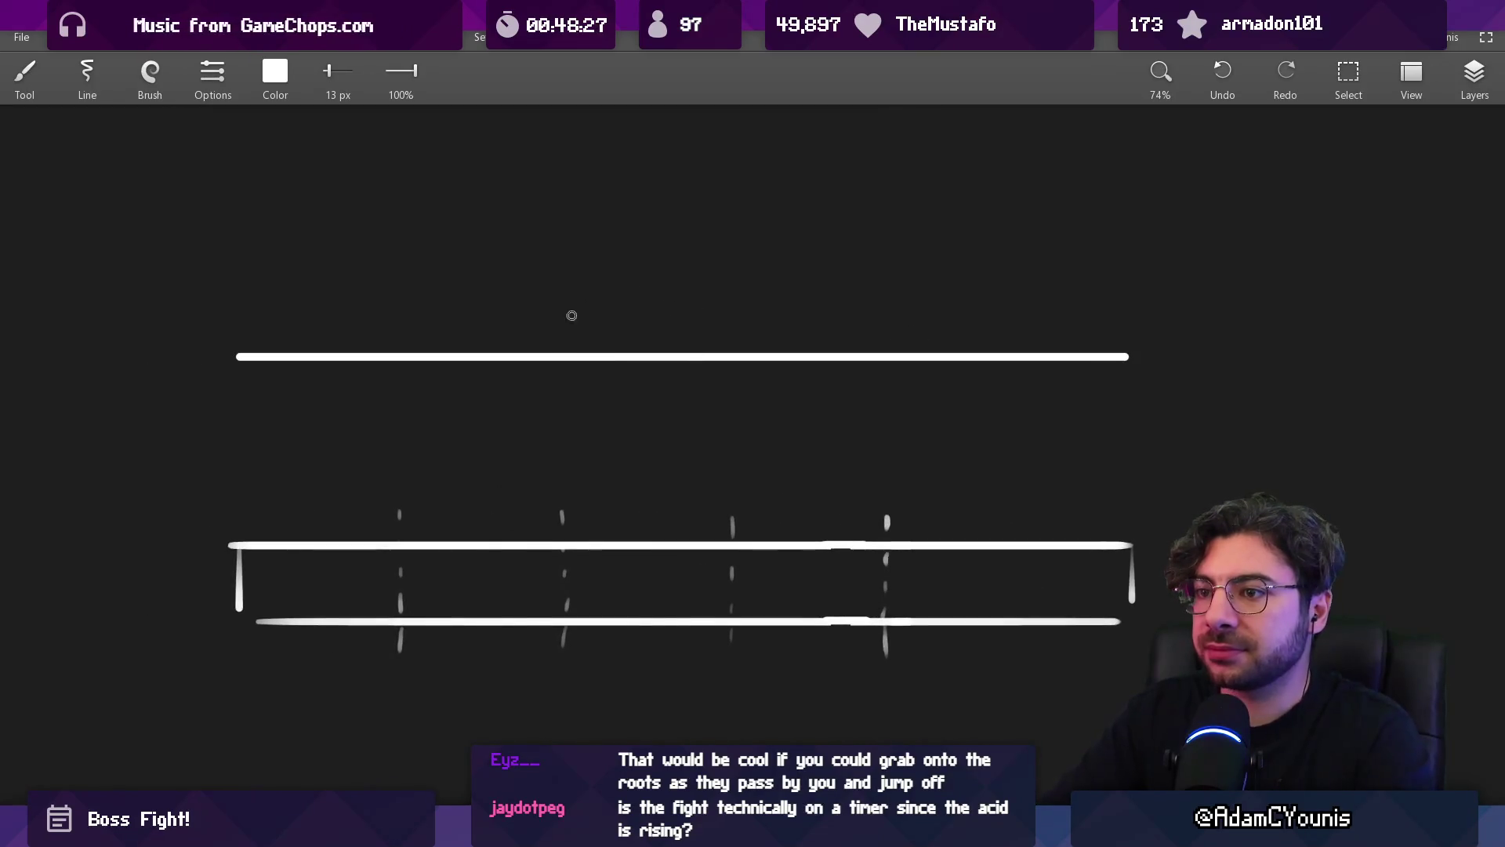
pyautogui.moveTo(479, 323); pyautogui.dragTo(480, 383)
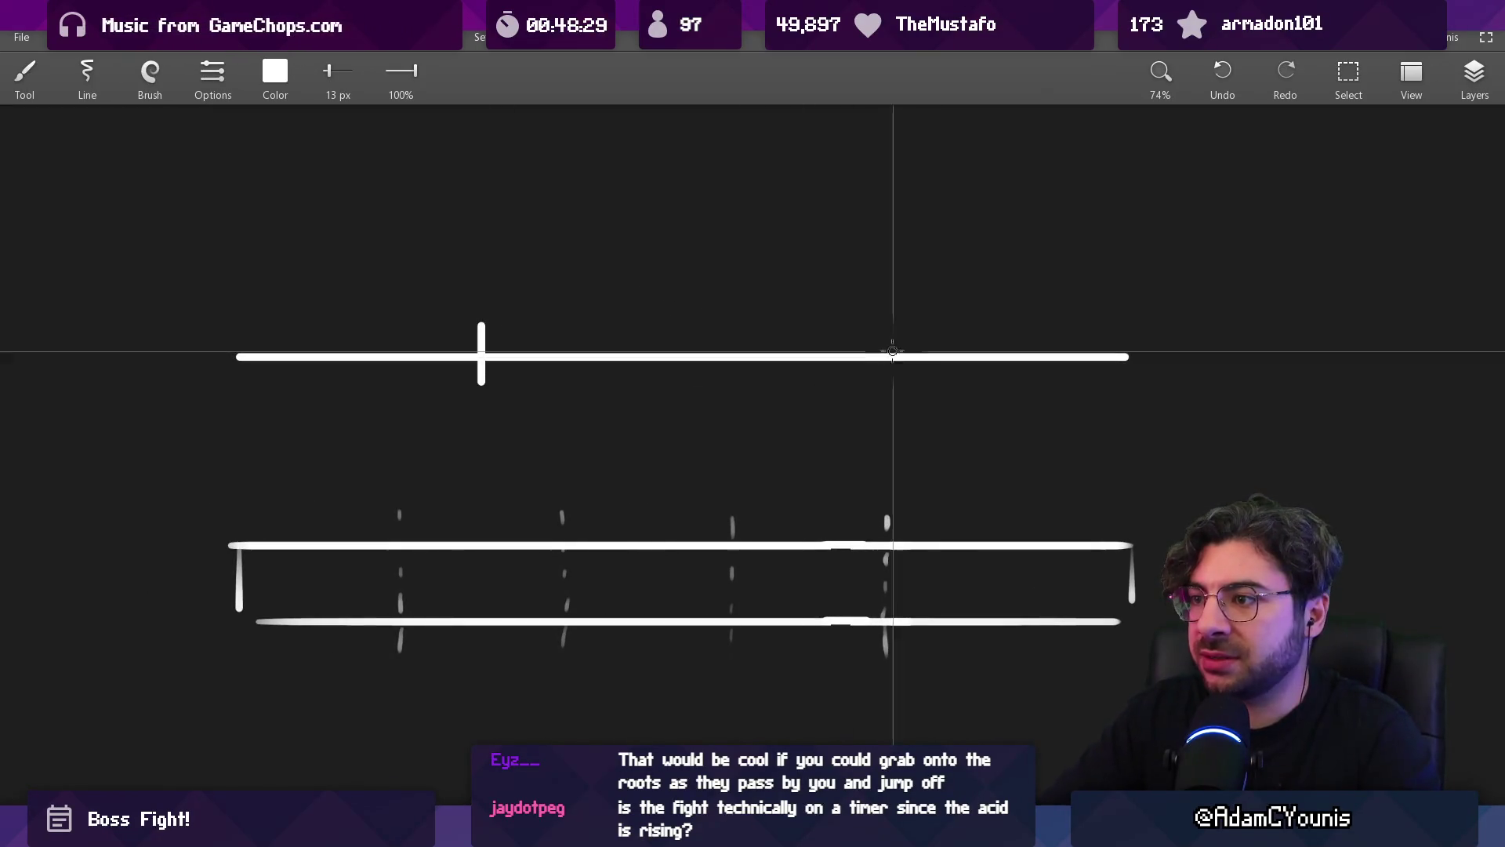
pyautogui.hotkey('ctrl', 'z')
pyautogui.moveTo(539, 320); pyautogui.dragTo(538, 399)
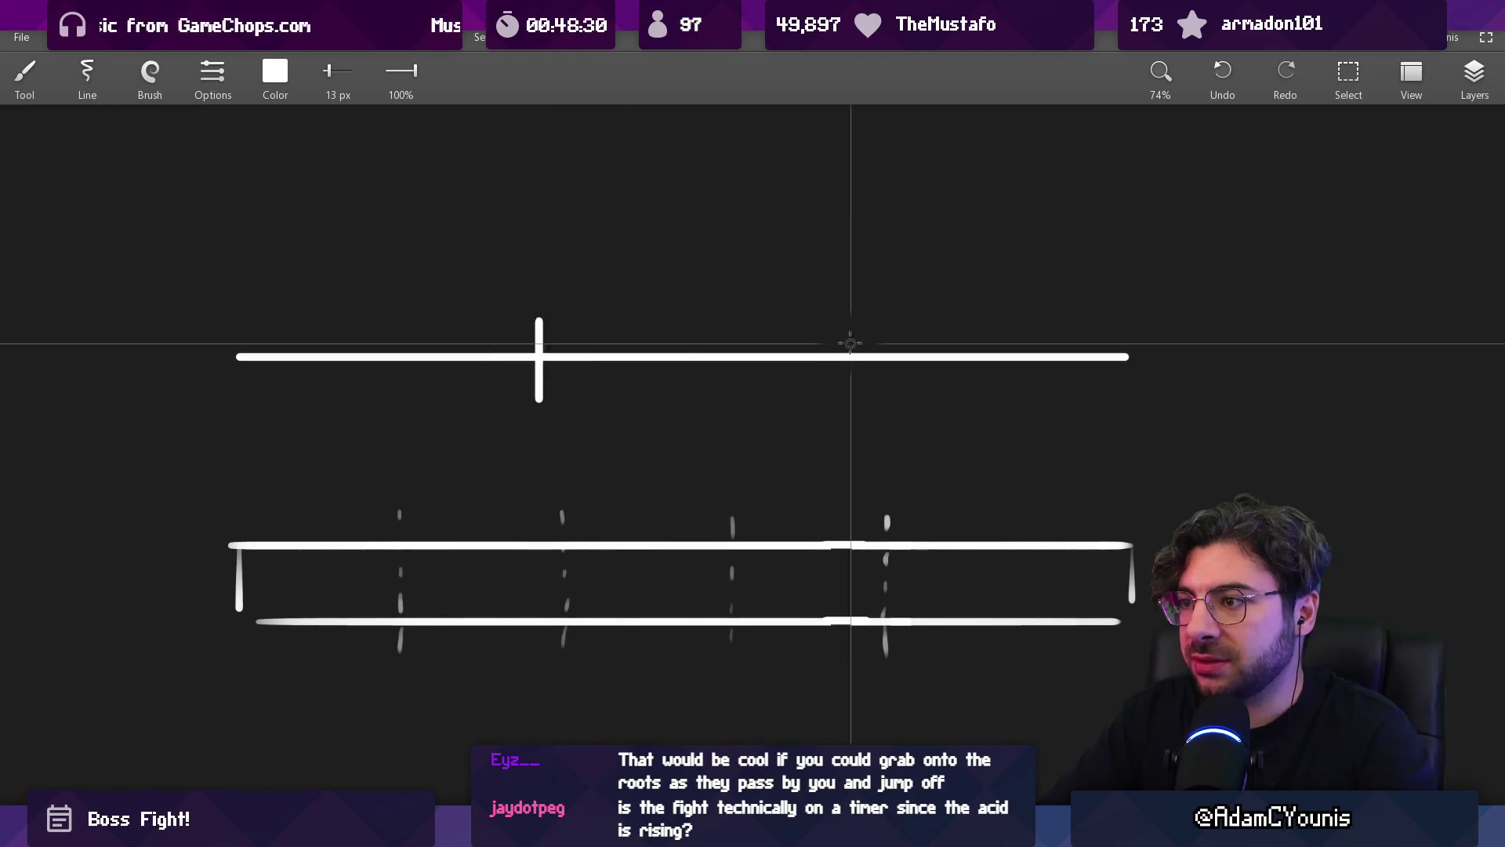
pyautogui.moveTo(849, 320); pyautogui.dragTo(850, 398)
pyautogui.scroll(2, 753, 390)
pyautogui.hscroll(-2, 669, 416)
pyautogui.scroll(2, 447, 395)
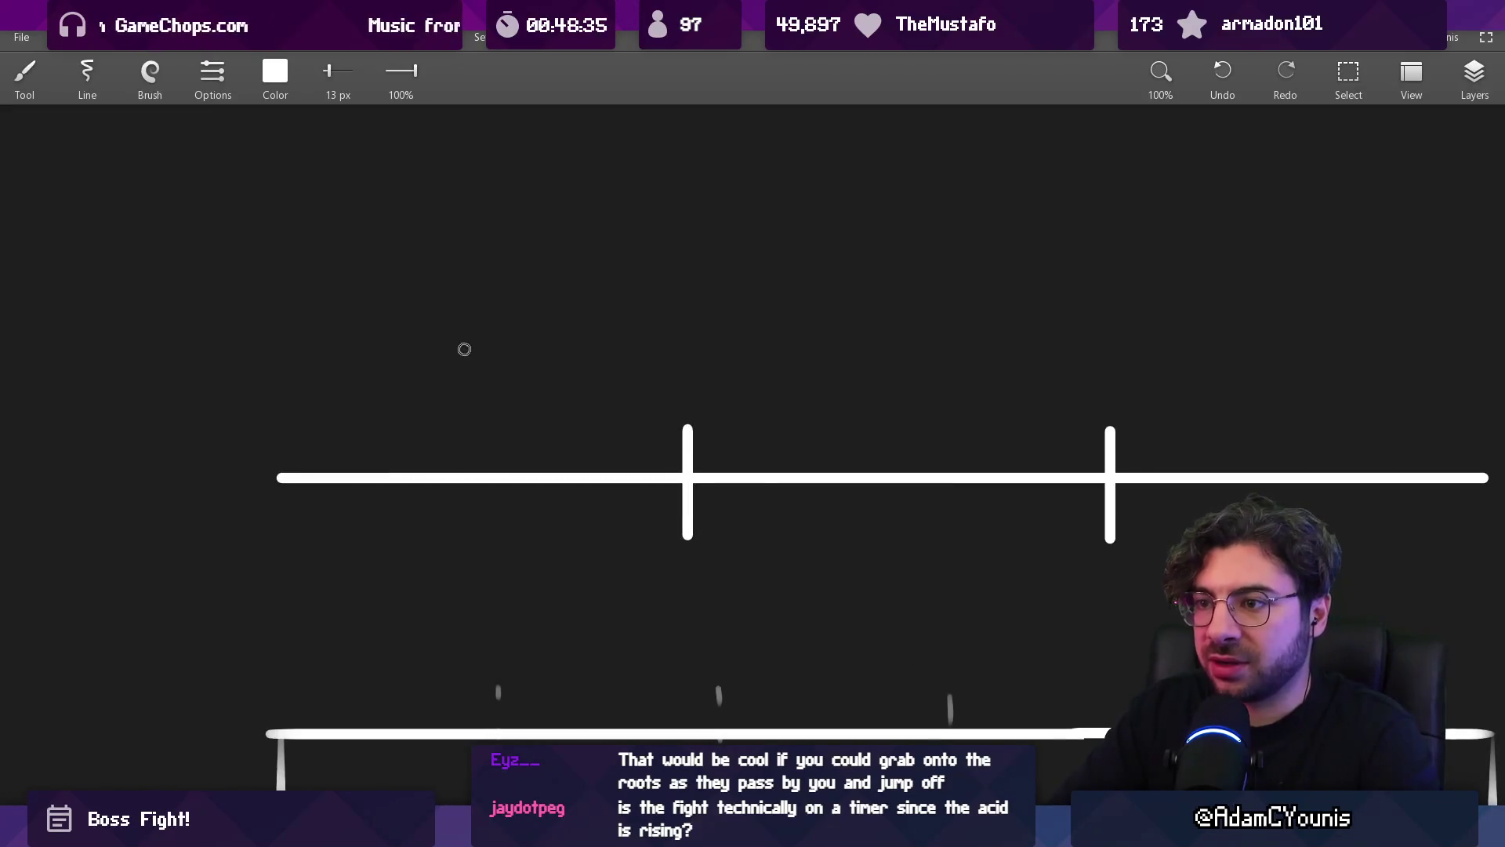
# Step: Letter K, R and K+R above the timeline sections and draw short ticks beneath them
pyautogui.hotkey('ctrl', 'z')
pyautogui.moveTo(466, 323); pyautogui.dragTo(469, 347)
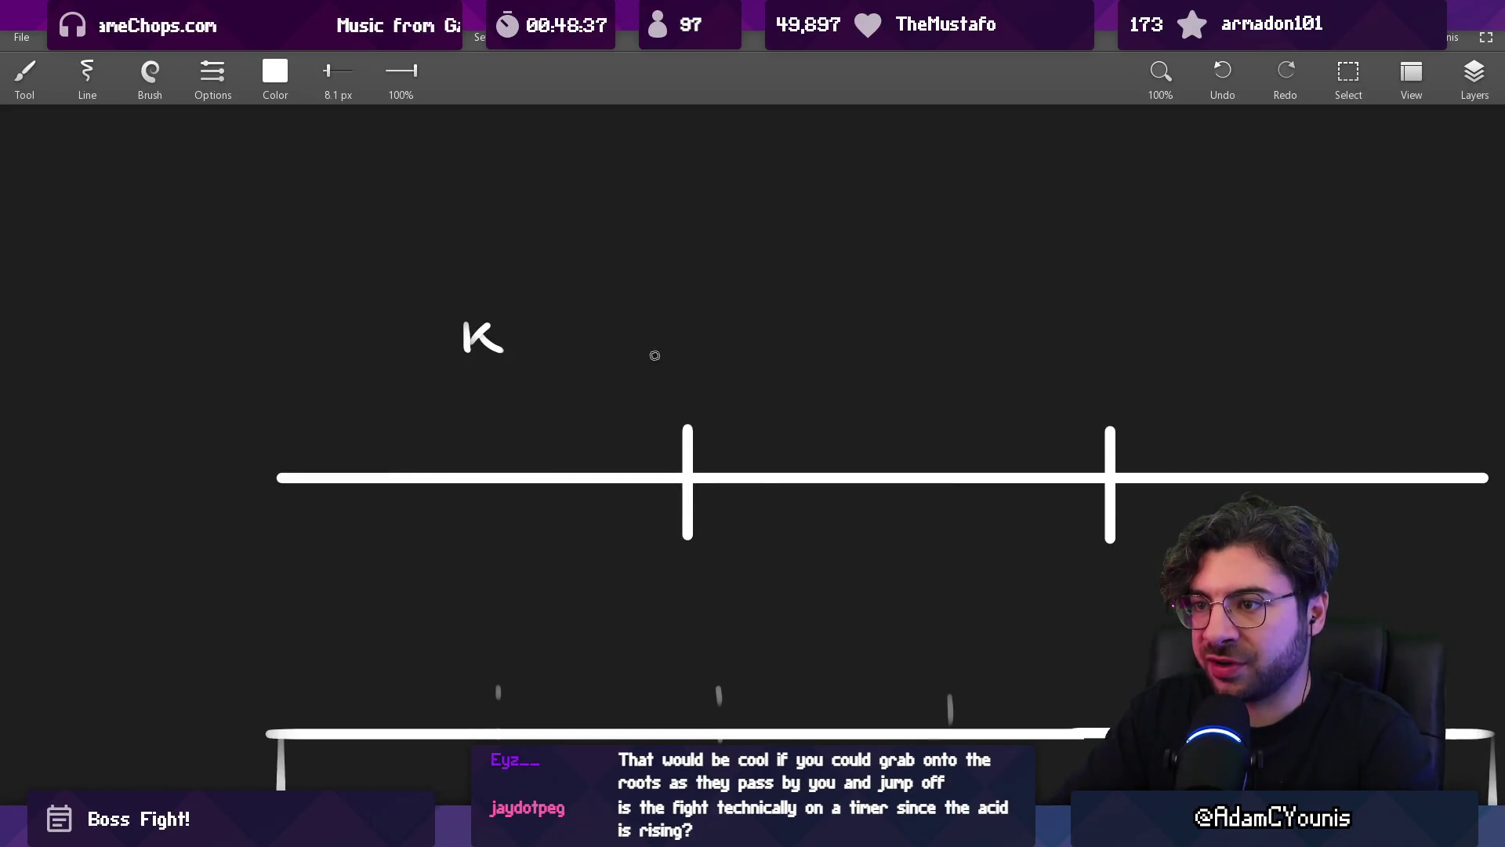
pyautogui.moveTo(873, 318); pyautogui.dragTo(911, 356)
pyautogui.hscroll(2, 941, 351)
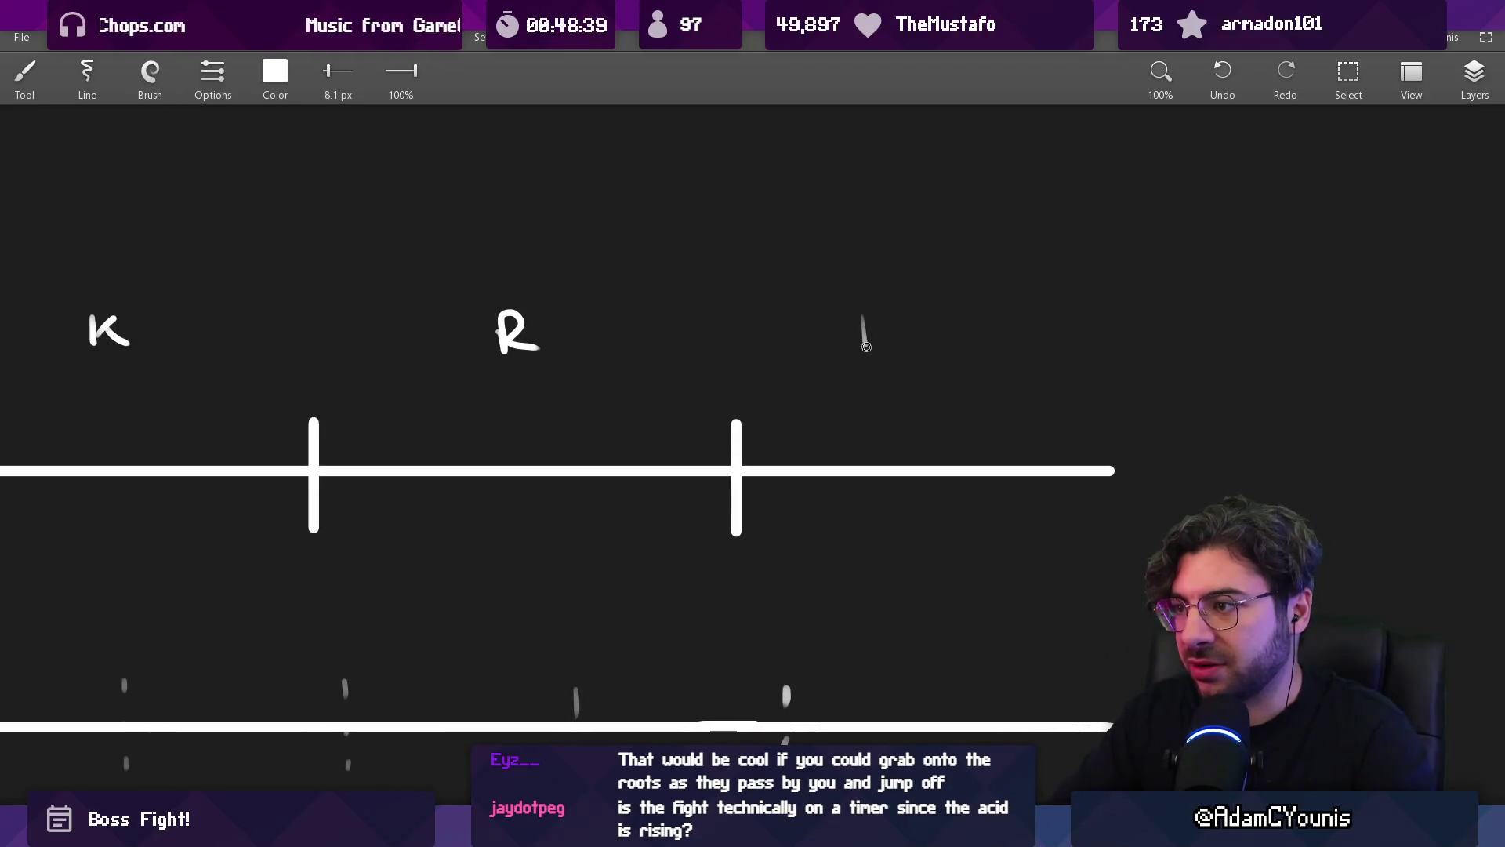
pyautogui.moveTo(962, 317); pyautogui.dragTo(990, 345)
pyautogui.hscroll(-5, 649, 471)
pyautogui.moveTo(552, 415); pyautogui.dragTo(552, 479)
pyautogui.moveTo(972, 416)
pyautogui.mouseDown()
pyautogui.moveTo(971, 471)
pyautogui.moveTo(1014, 408)
pyautogui.mouseUp()
pyautogui.hscroll(2, 971, 462)
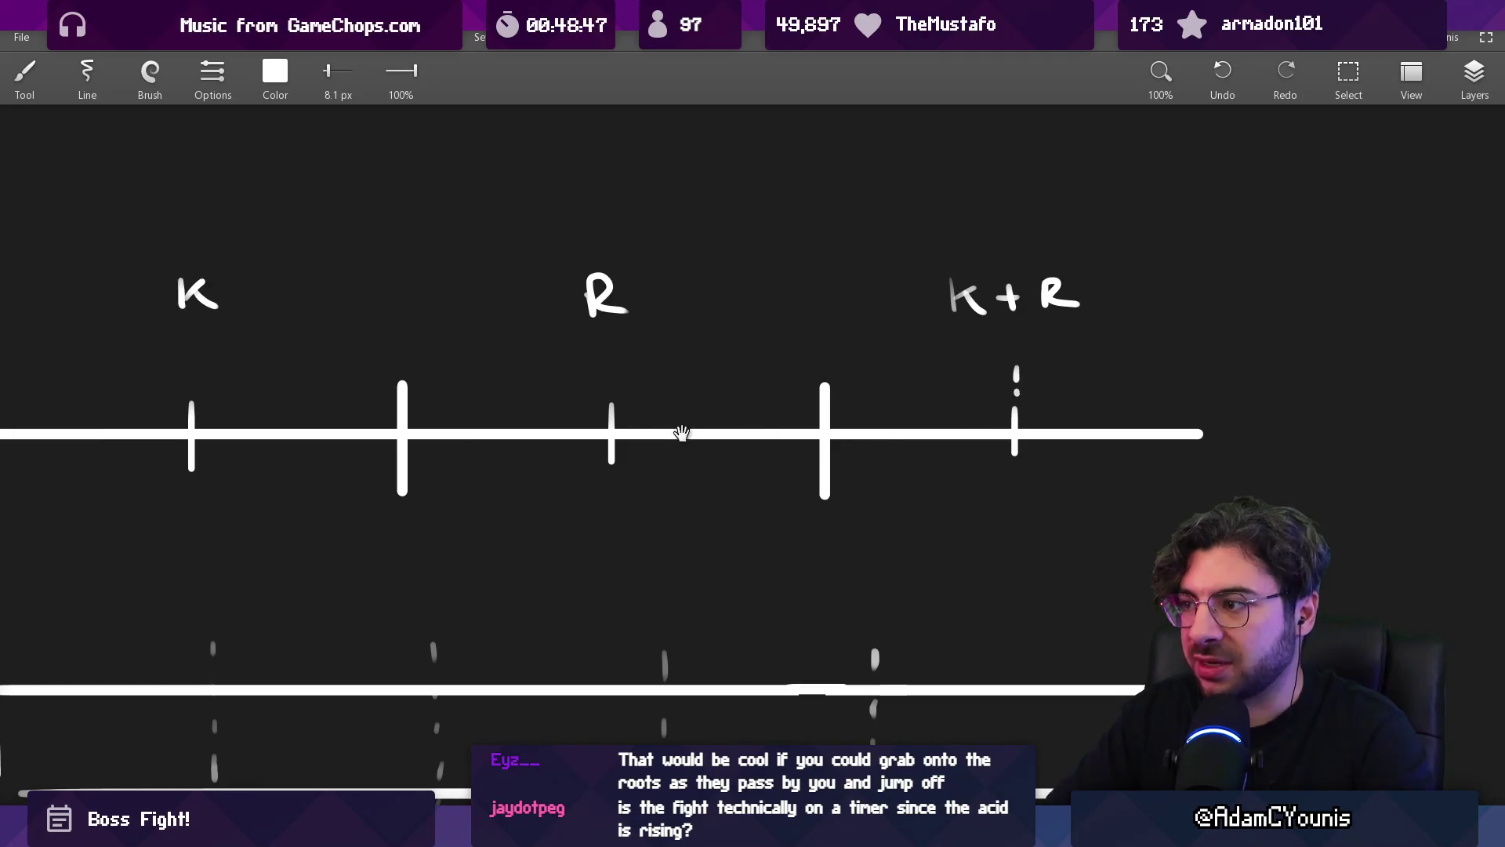
pyautogui.hscroll(-2, 704, 433)
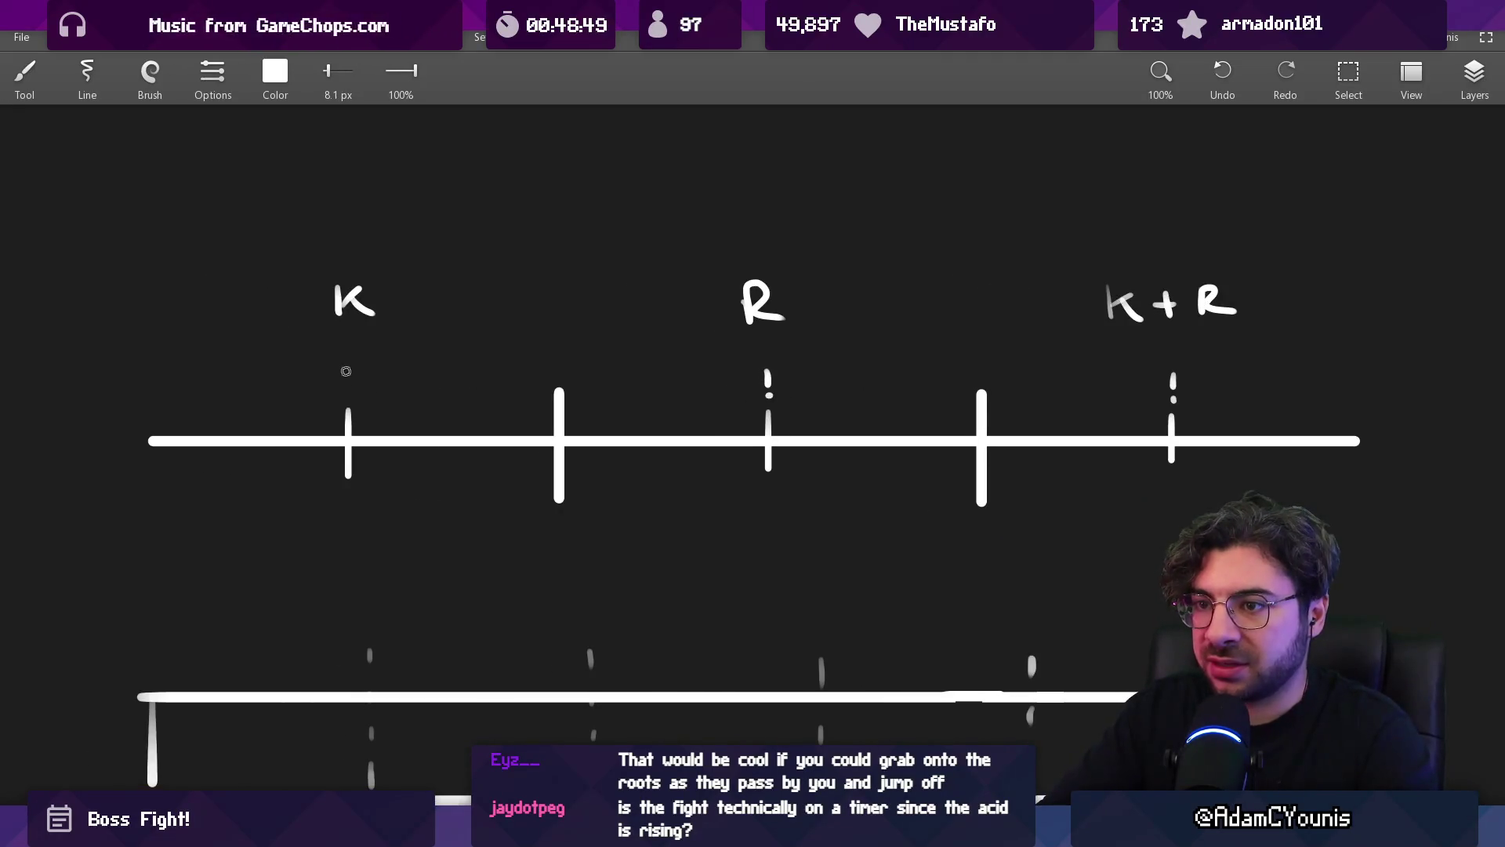
# Step: Erase gaps in the ticks under R and K+R to form exclamation marks
pyautogui.press('e')
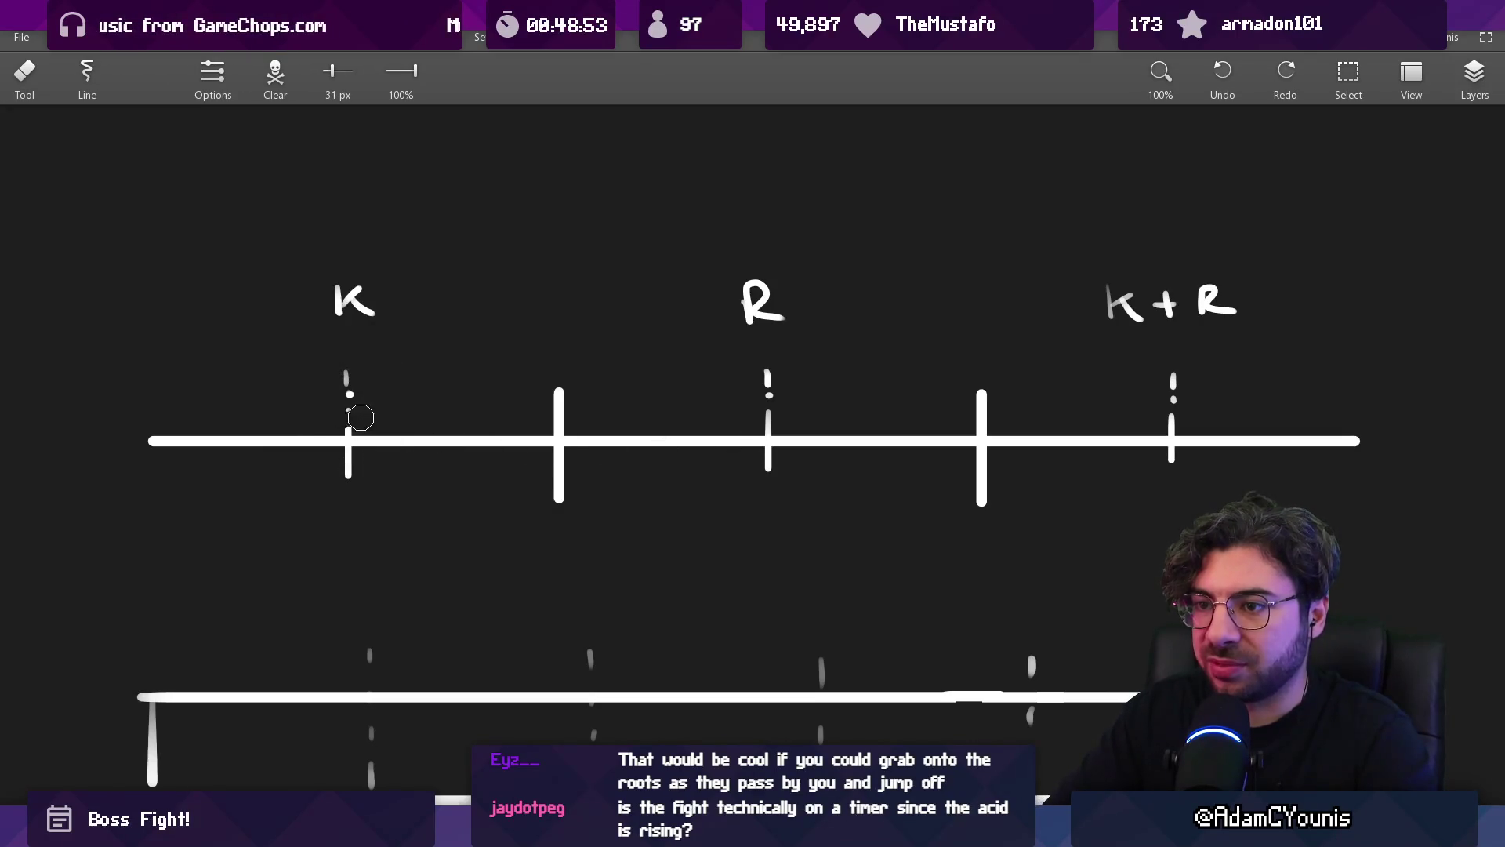
pyautogui.click(768, 422)
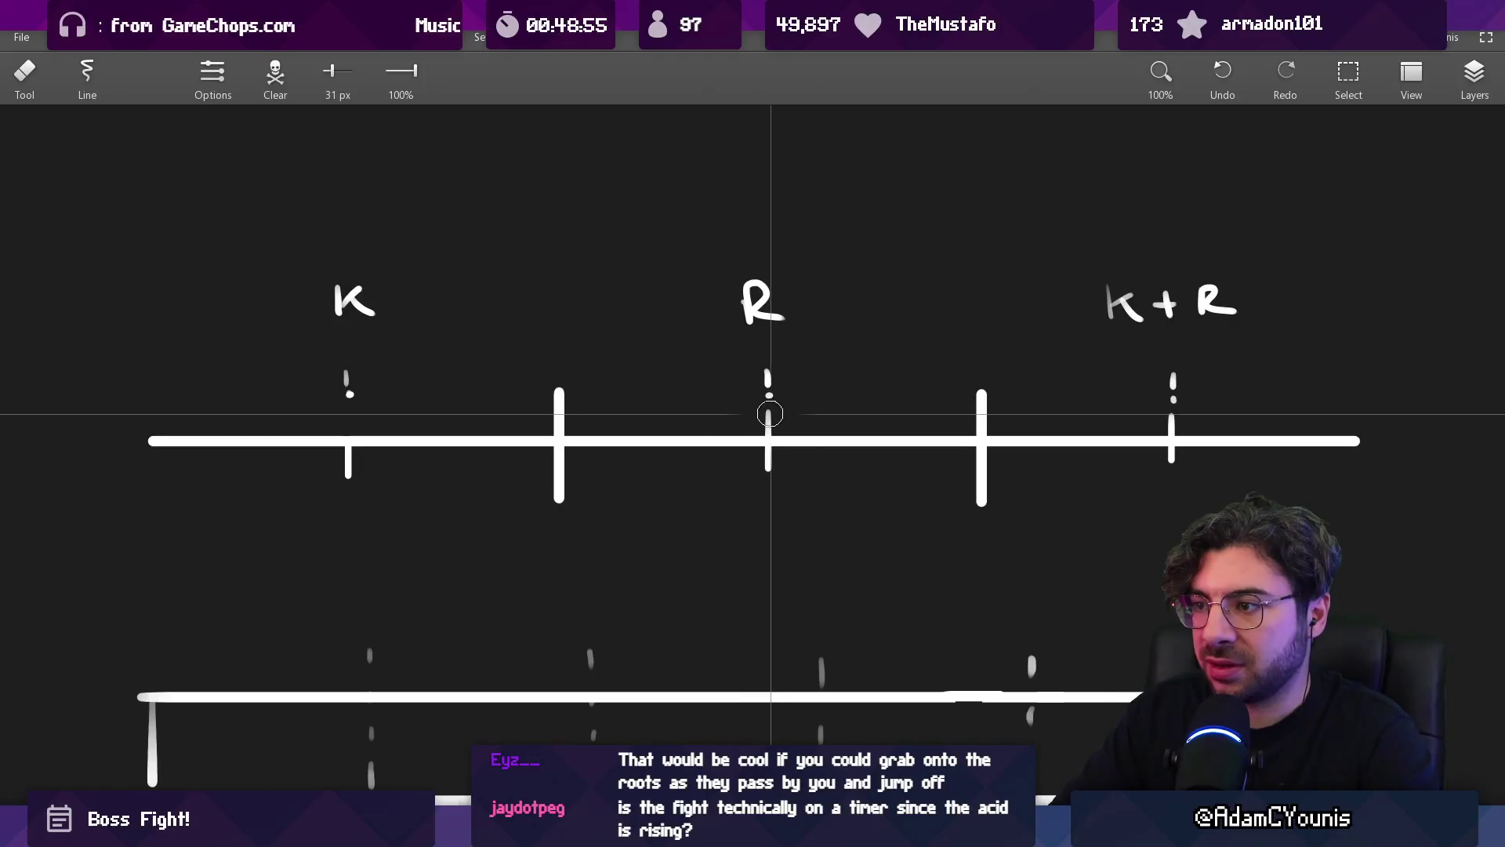
pyautogui.click(1173, 422)
pyautogui.scroll(-3, 1173, 423)
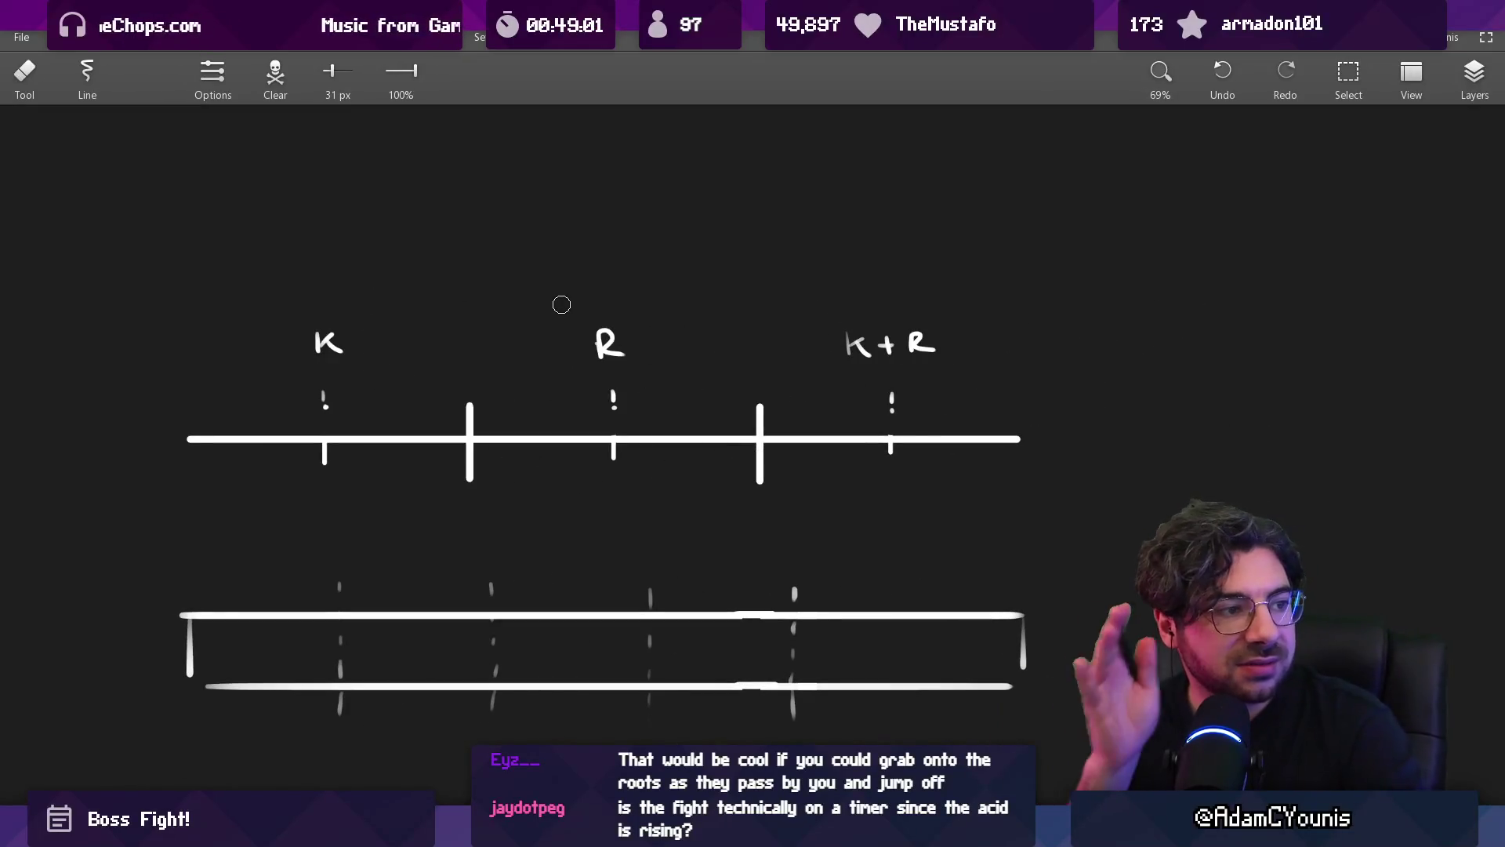
pyautogui.press('b')
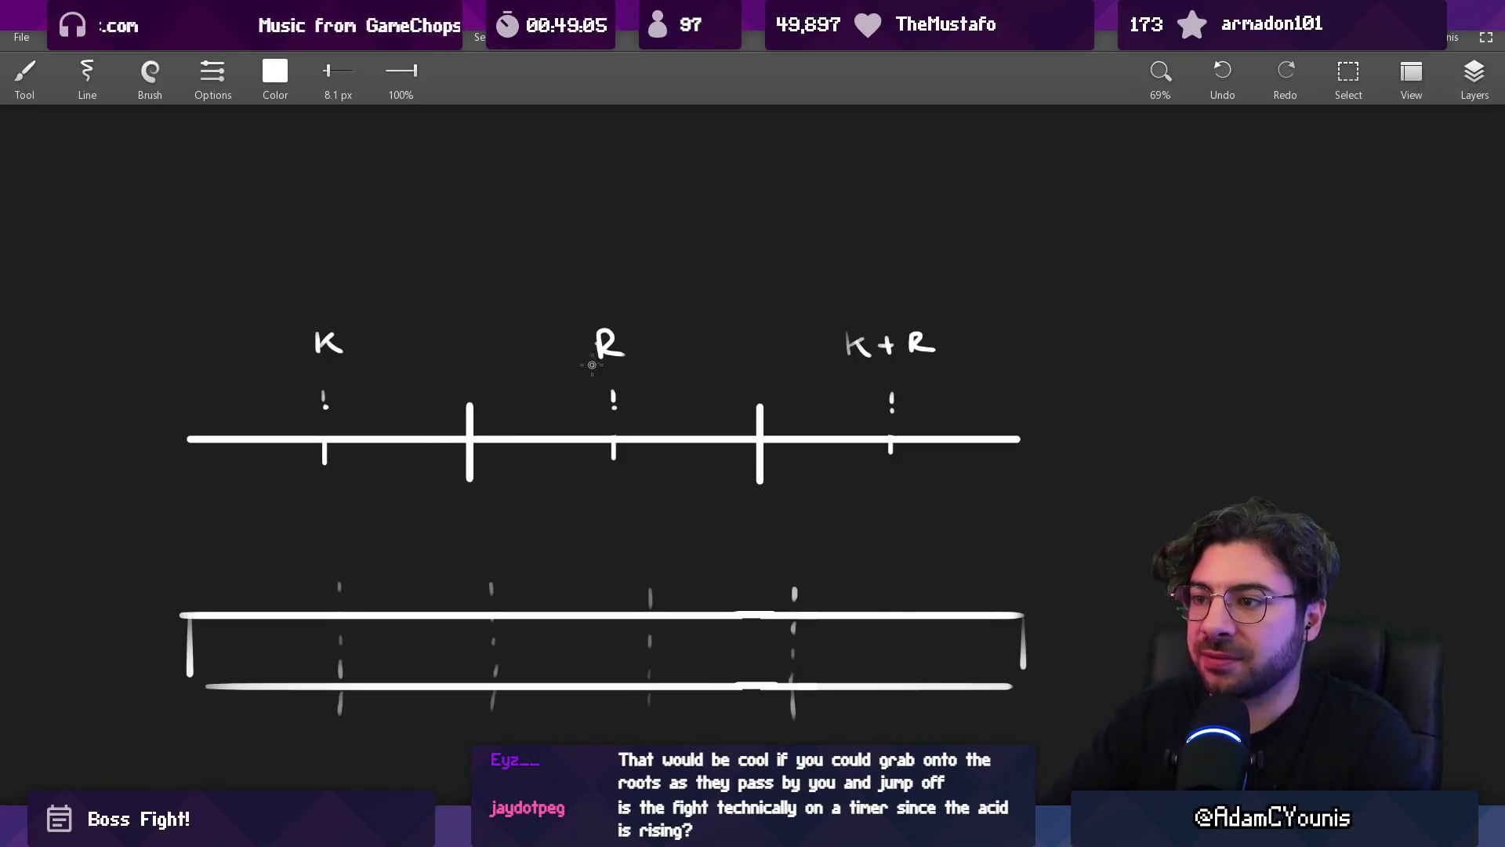
pyautogui.scroll(2, 481, 388)
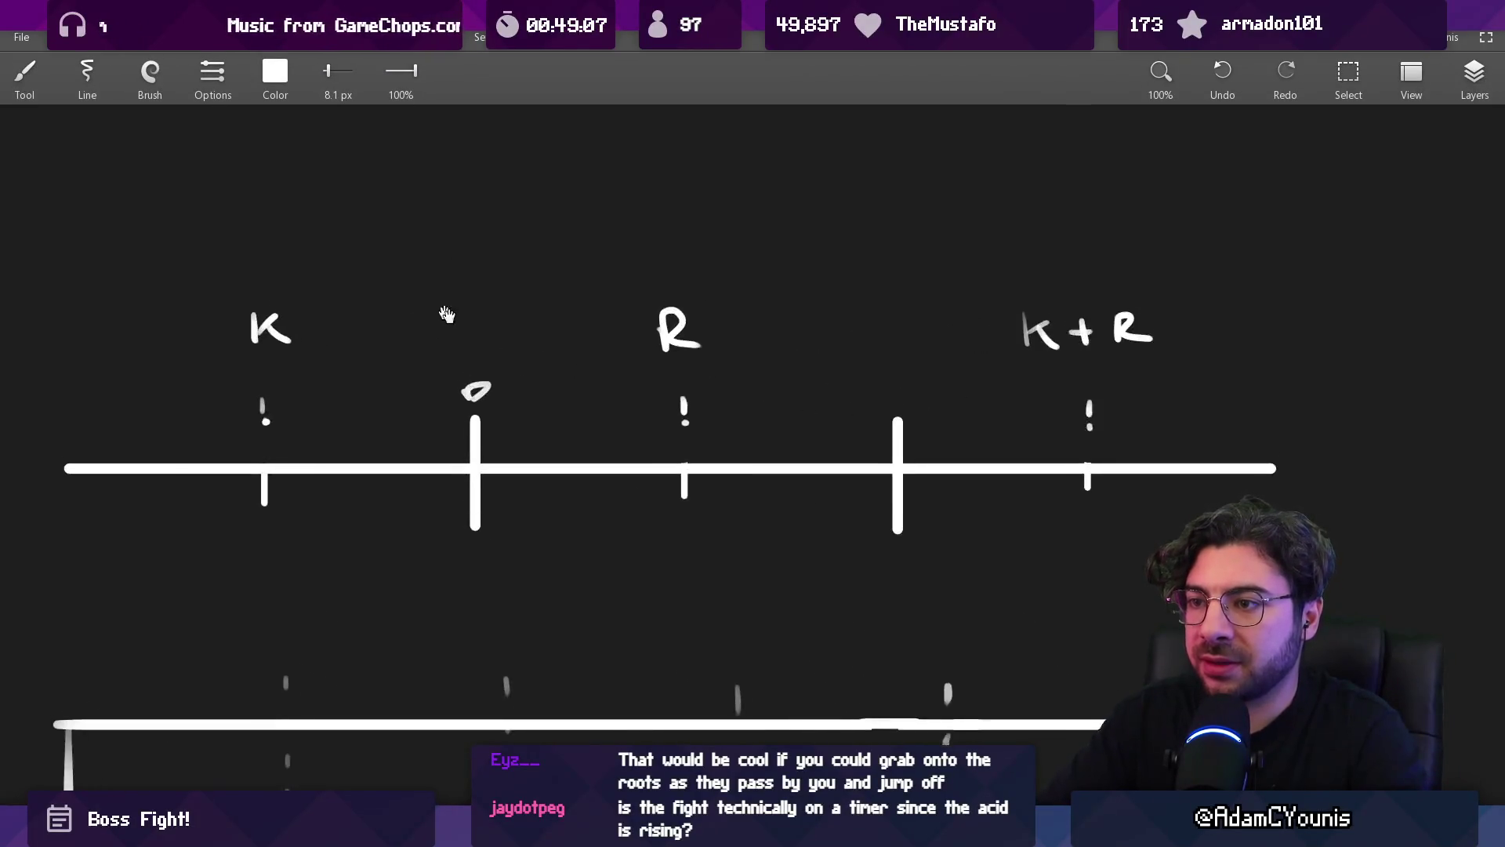
# Step: Thin the brush and write 'tag' beside both tall dividers
pyautogui.scroll(3, 636, 407)
pyautogui.moveTo(592, 450)
pyautogui.mouseDown()
pyautogui.moveTo(596, 476)
pyautogui.moveTo(625, 464)
pyautogui.moveTo(591, 480)
pyautogui.mouseUp()
pyautogui.hotkey('ctrl', 'z')
pyautogui.hotkey('ctrl', 'z')
pyautogui.press('[')
pyautogui.moveTo(582, 464)
pyautogui.mouseDown()
pyautogui.moveTo(657, 463)
pyautogui.moveTo(643, 496)
pyautogui.mouseUp()
pyautogui.hscroll(5, 989, 432)
pyautogui.moveTo(1006, 390); pyautogui.dragTo(1026, 388)
pyautogui.moveTo(1055, 388); pyautogui.dragTo(1070, 431)
pyautogui.scroll(-2, 1070, 427)
pyautogui.scroll(-1, 892, 384)
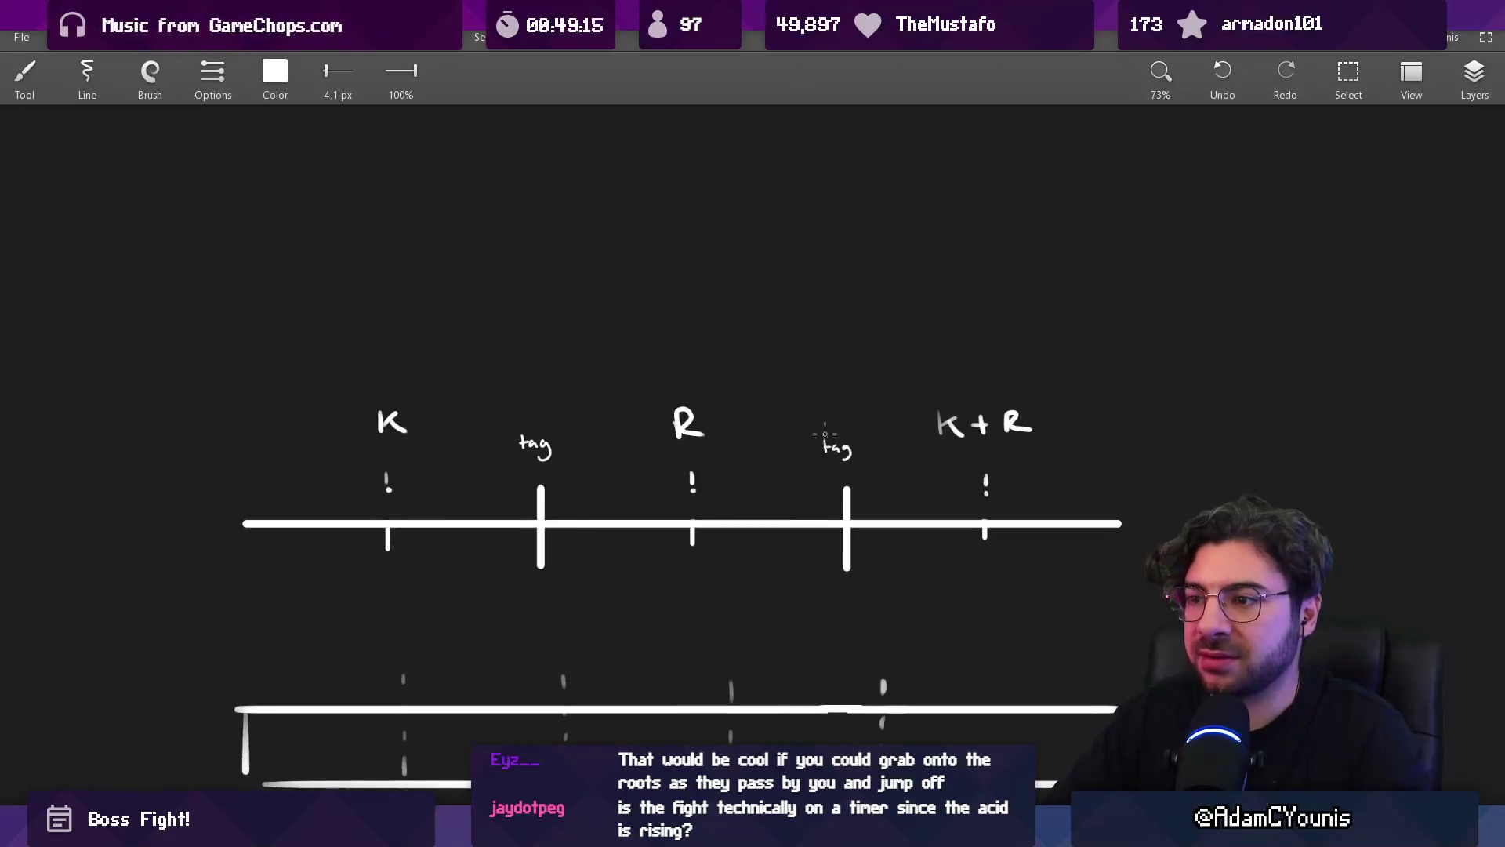
pyautogui.scroll(3, 549, 424)
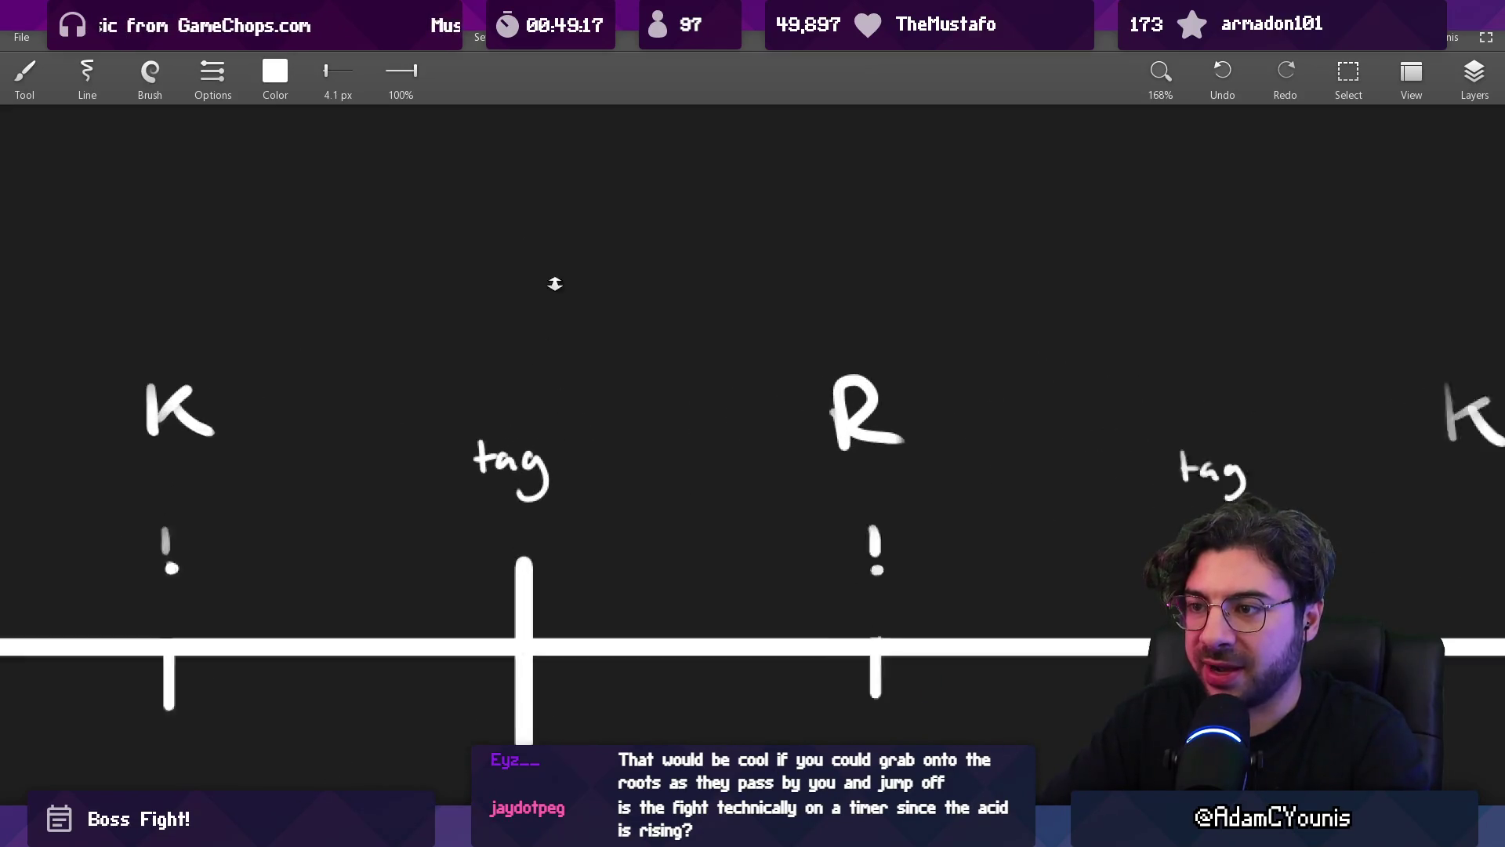
# Step: Draw a swap-arrow icon above the tag and erase the blob on it
pyautogui.moveTo(507, 391); pyautogui.dragTo(529, 391)
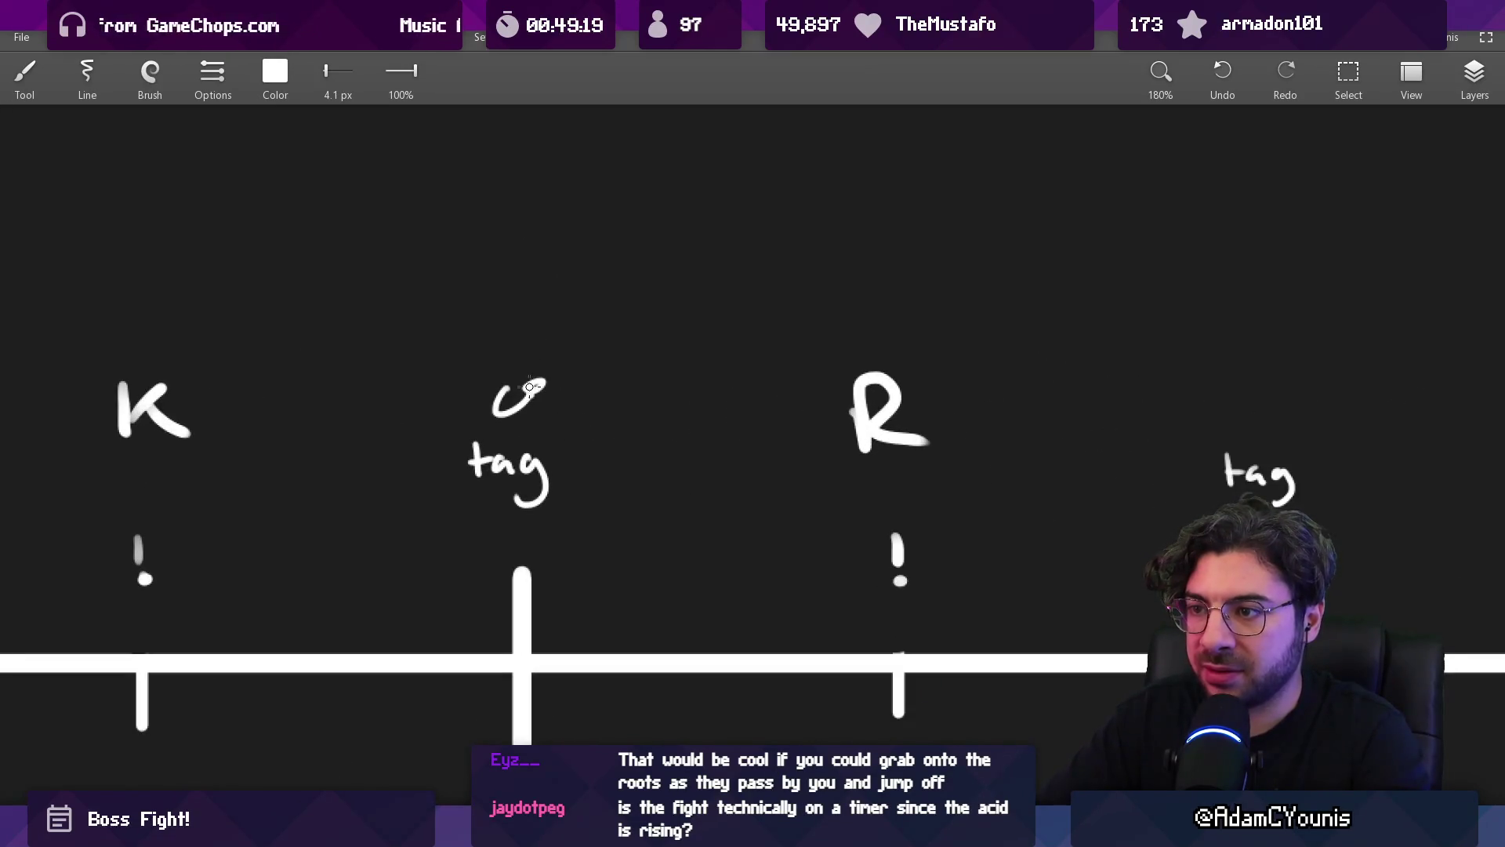
pyautogui.press('e')
pyautogui.moveTo(536, 385)
pyautogui.mouseDown()
pyautogui.moveTo(551, 346)
pyautogui.moveTo(305, 374)
pyautogui.mouseUp()
pyautogui.press('b')
# Step: Wipe the old rectangle drawing below with a larger eraser, then select the timeline with Move pixels
pyautogui.press('e')
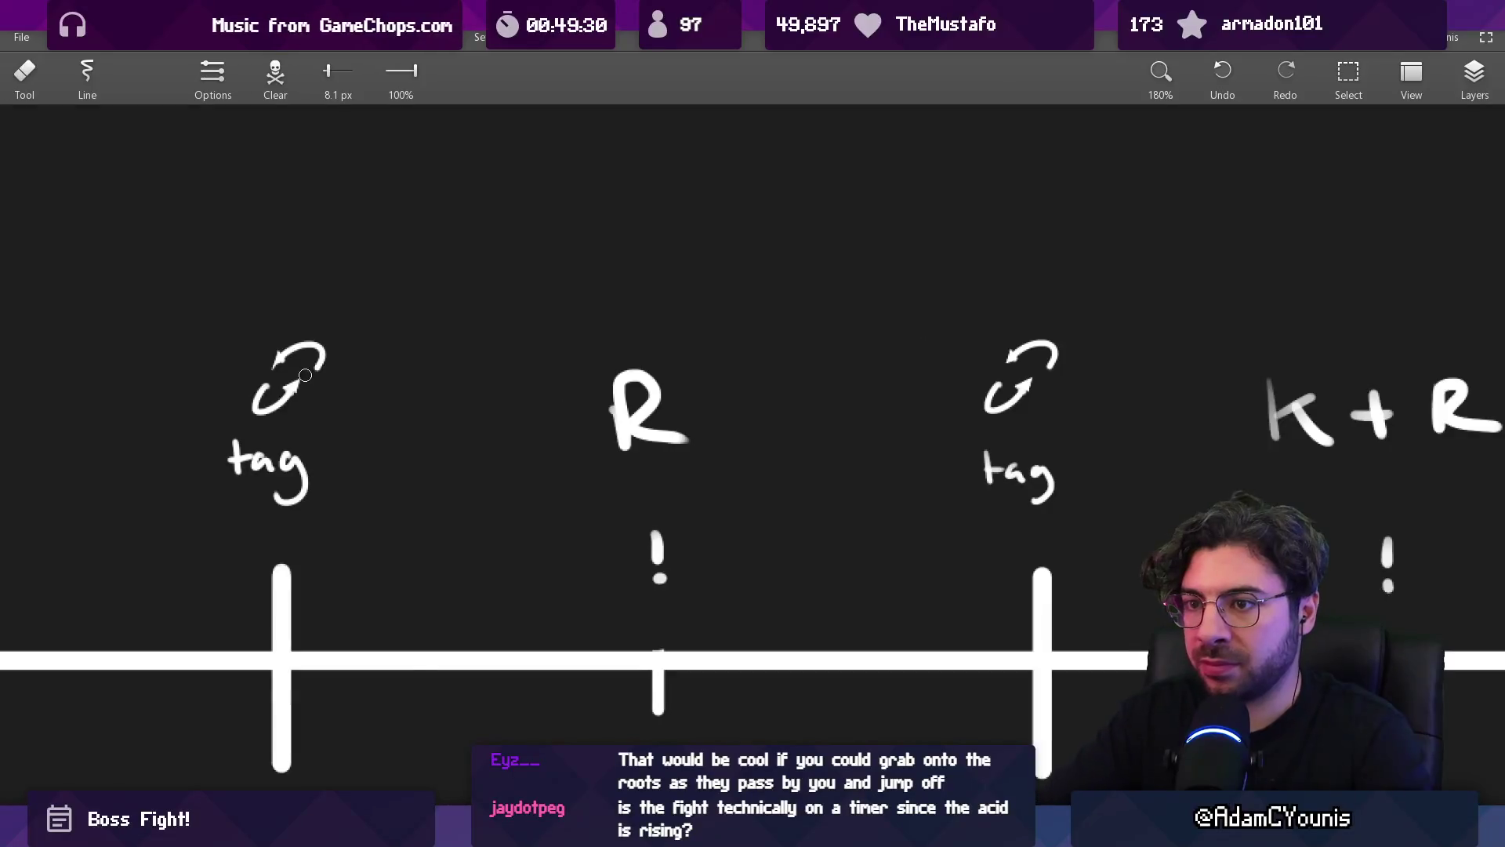
pyautogui.scroll(-5, 305, 361)
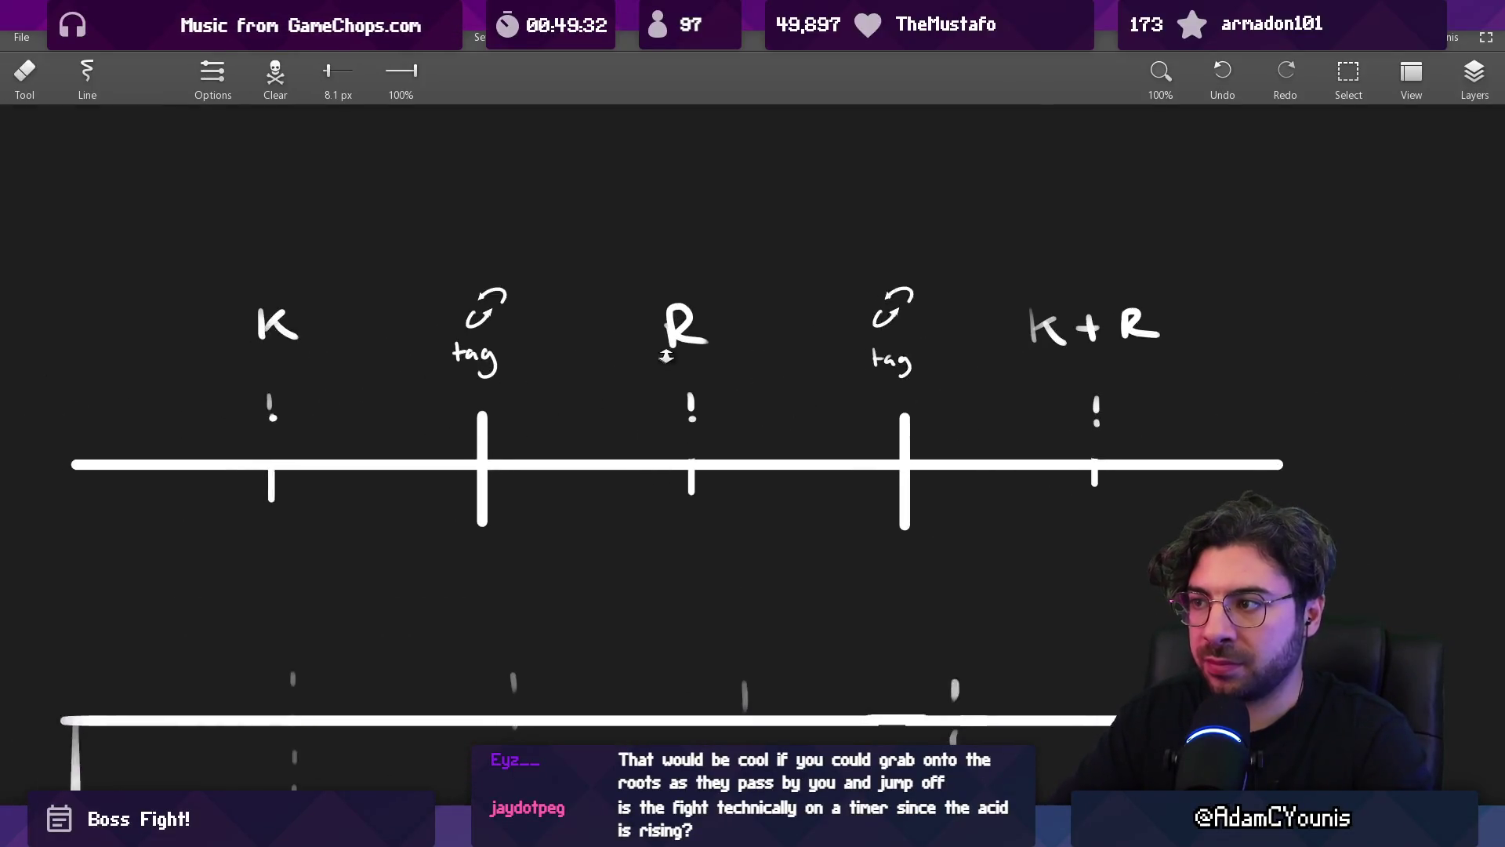
pyautogui.moveTo(598, 407); pyautogui.dragTo(575, 359)
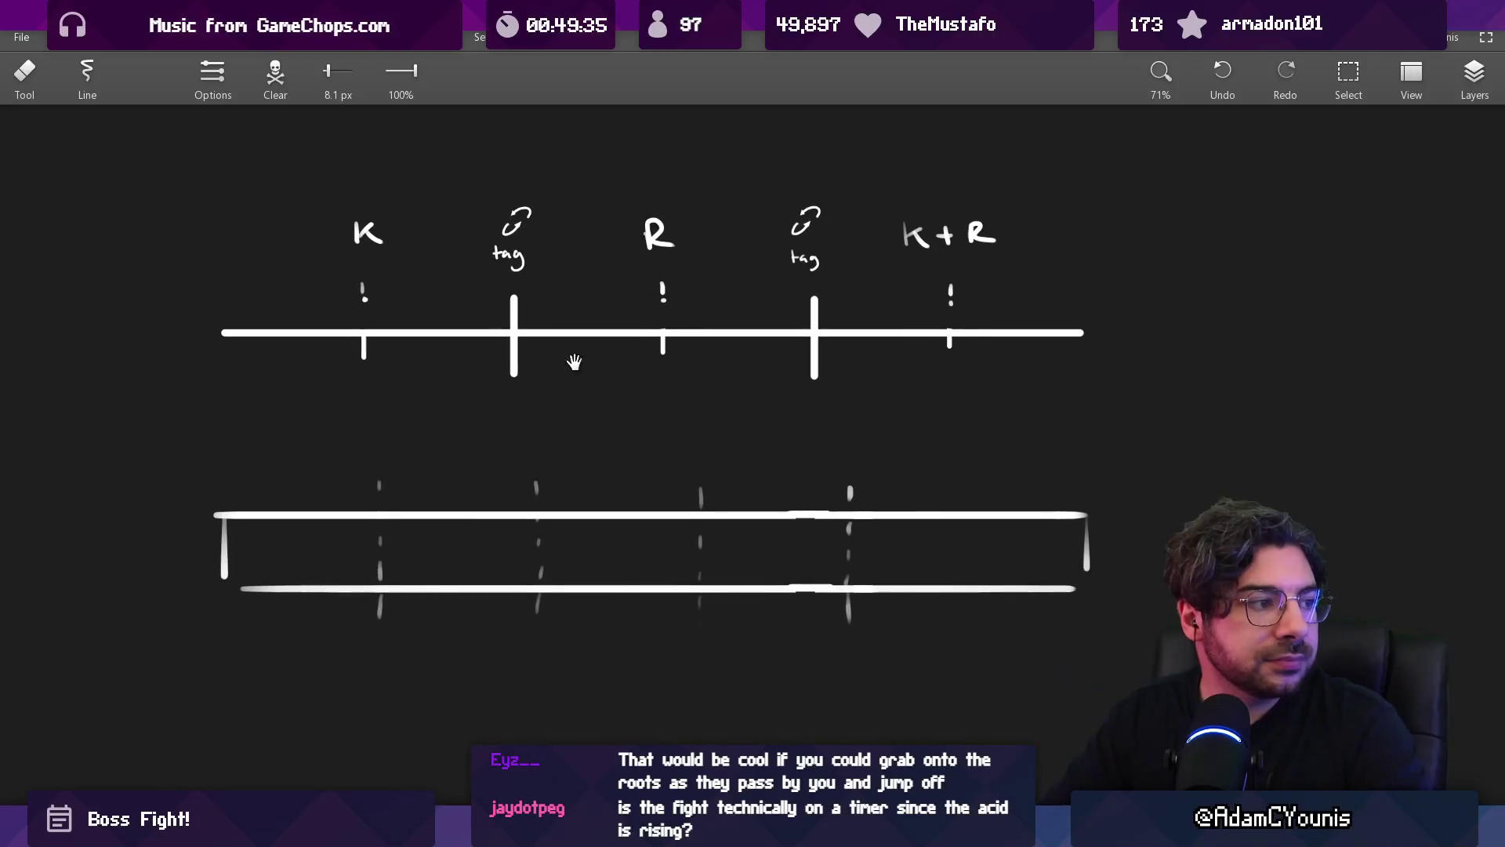
pyautogui.moveTo(225, 520)
pyautogui.mouseDown()
pyautogui.moveTo(1081, 518)
pyautogui.moveTo(181, 555)
pyautogui.moveTo(1180, 553)
pyautogui.moveTo(415, 494)
pyautogui.moveTo(944, 569)
pyautogui.moveTo(663, 449)
pyautogui.mouseUp()
pyautogui.press('m')
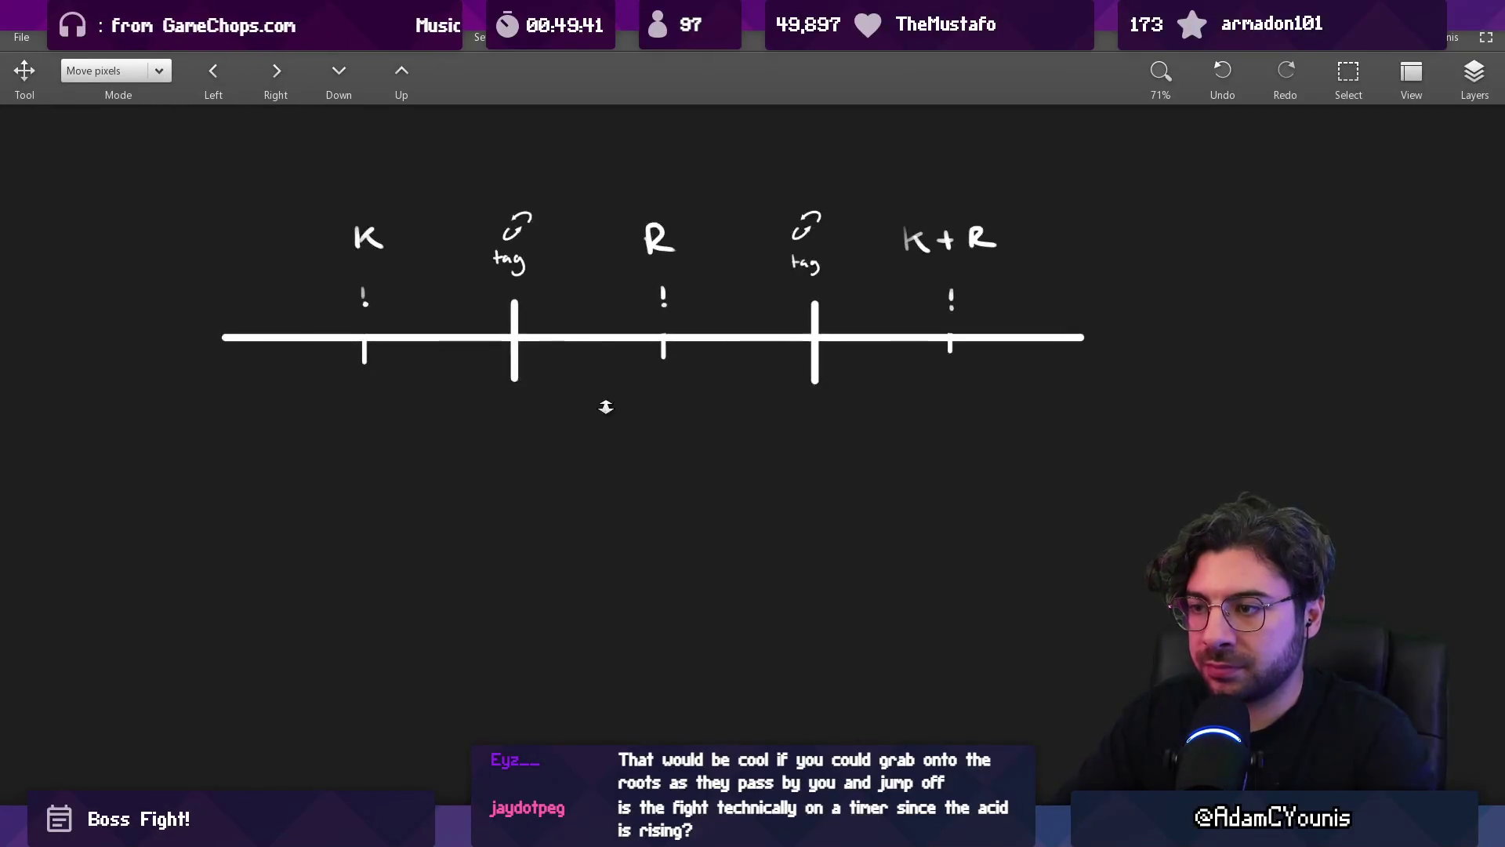
pyautogui.scroll(-3, 601, 399)
pyautogui.moveTo(353, 360); pyautogui.dragTo(957, 218)
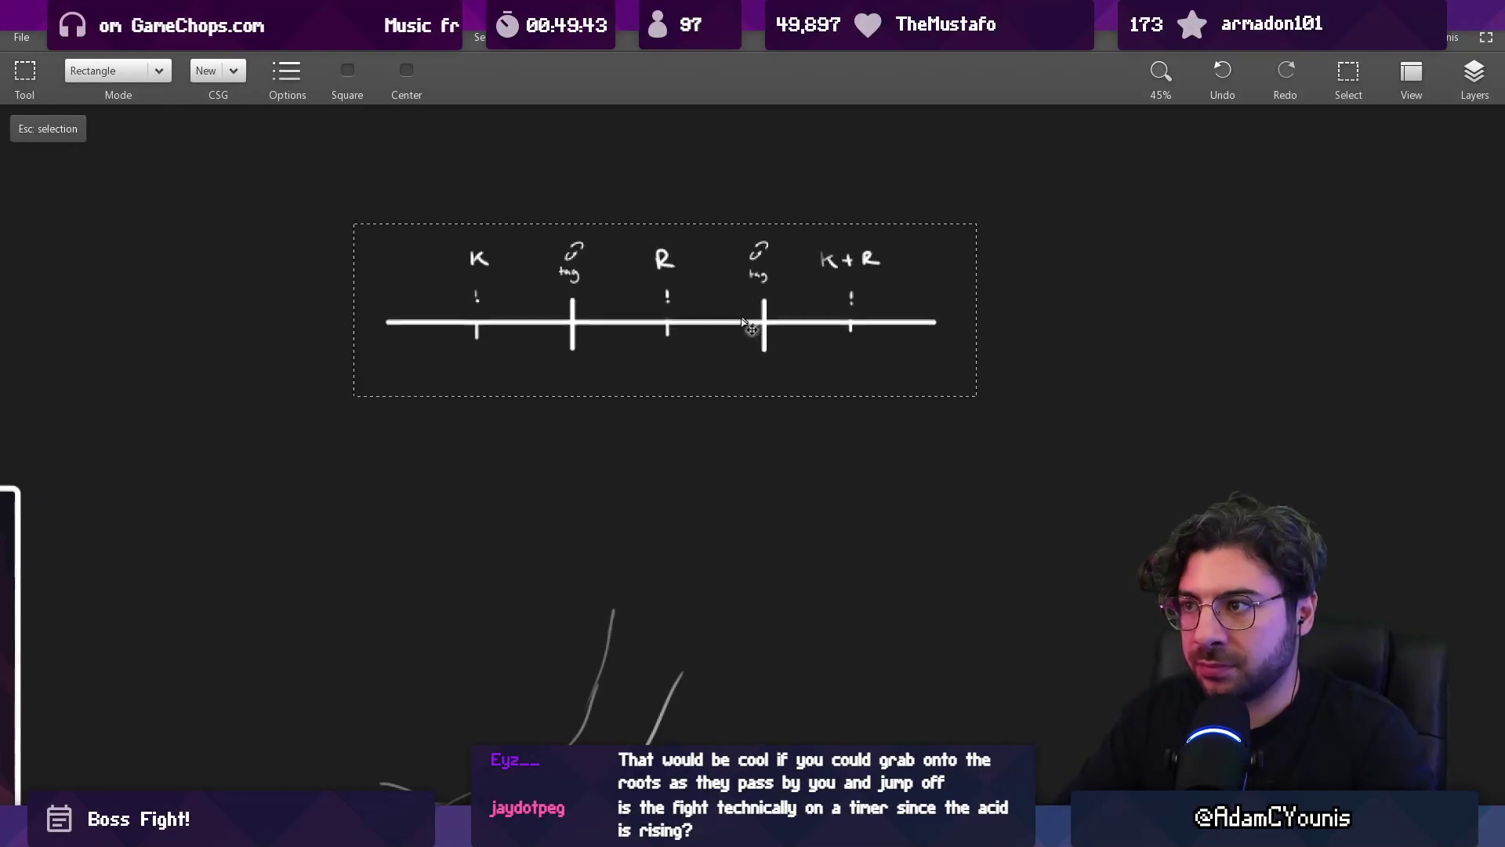
# Step: Set up the Ink brush at a small size for handwriting
pyautogui.press('b')
pyautogui.scroll(3, 561, 291)
pyautogui.scroll(1, 560, 245)
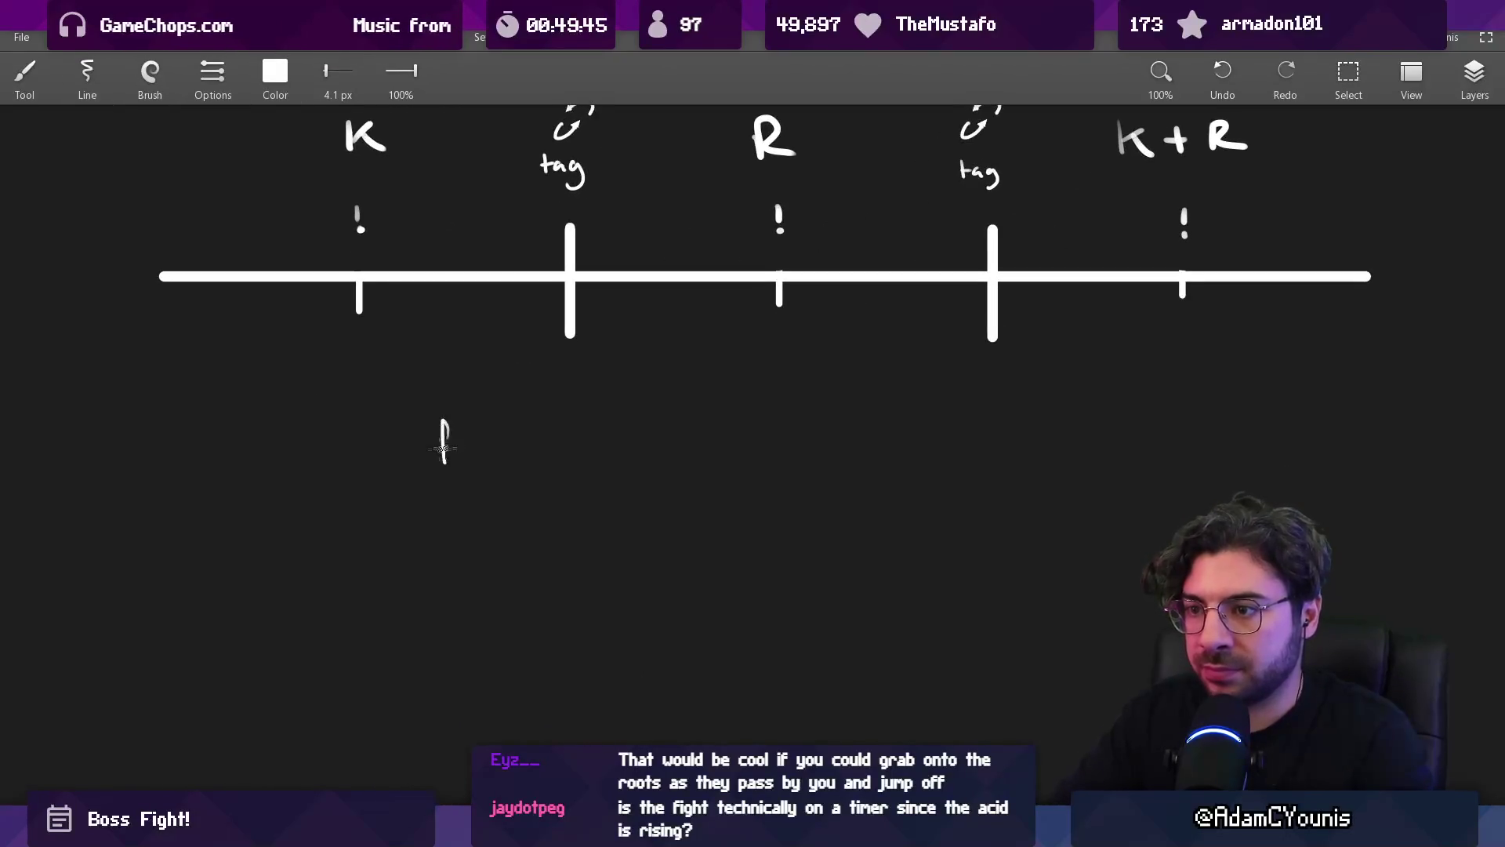
pyautogui.press(']')
pyautogui.press(']')
pyautogui.press(']')
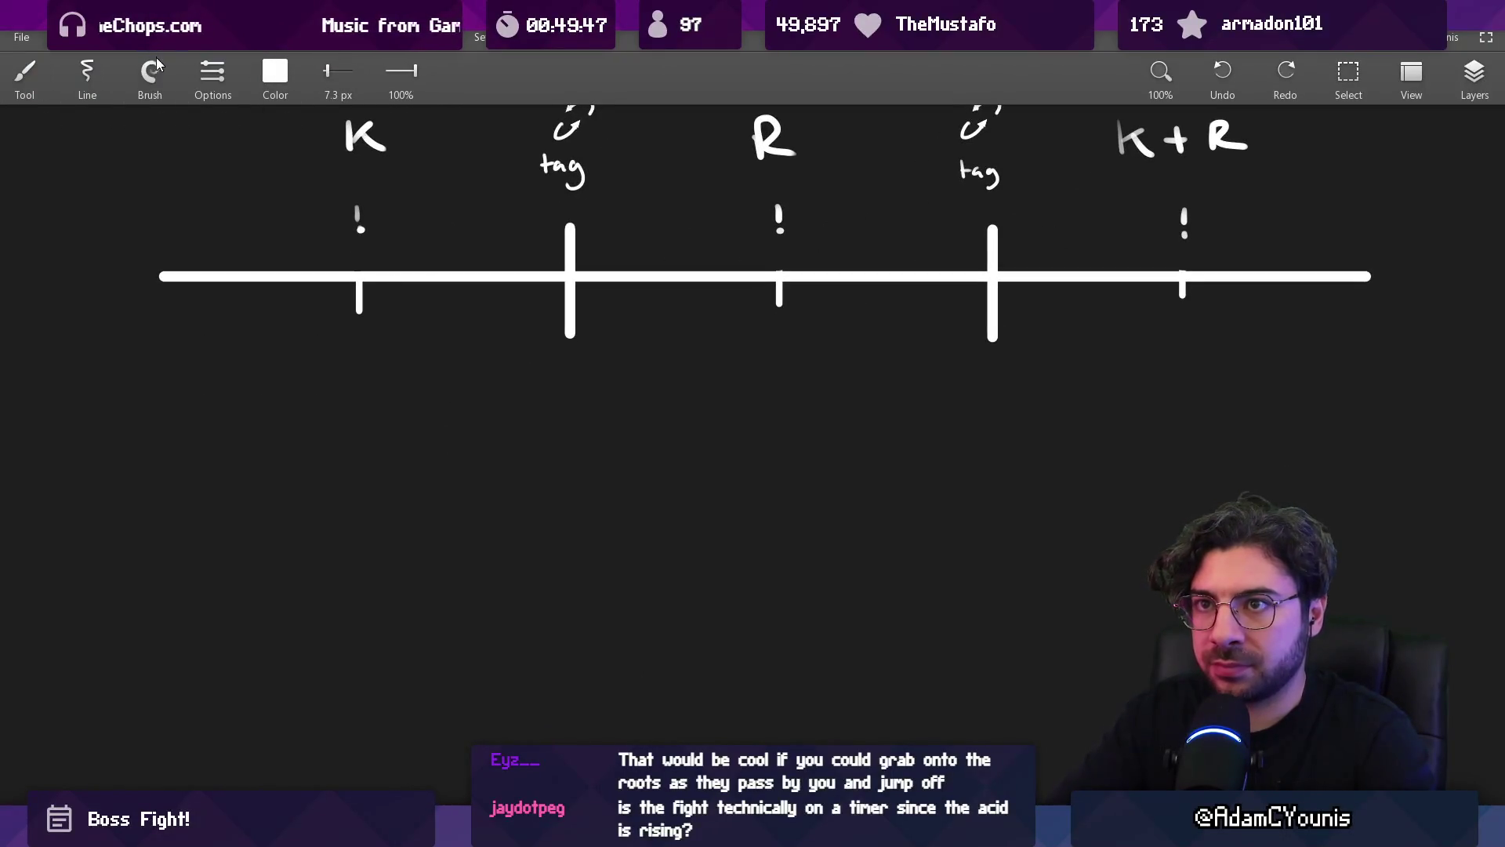
pyautogui.click(150, 74)
pyautogui.click(165, 161)
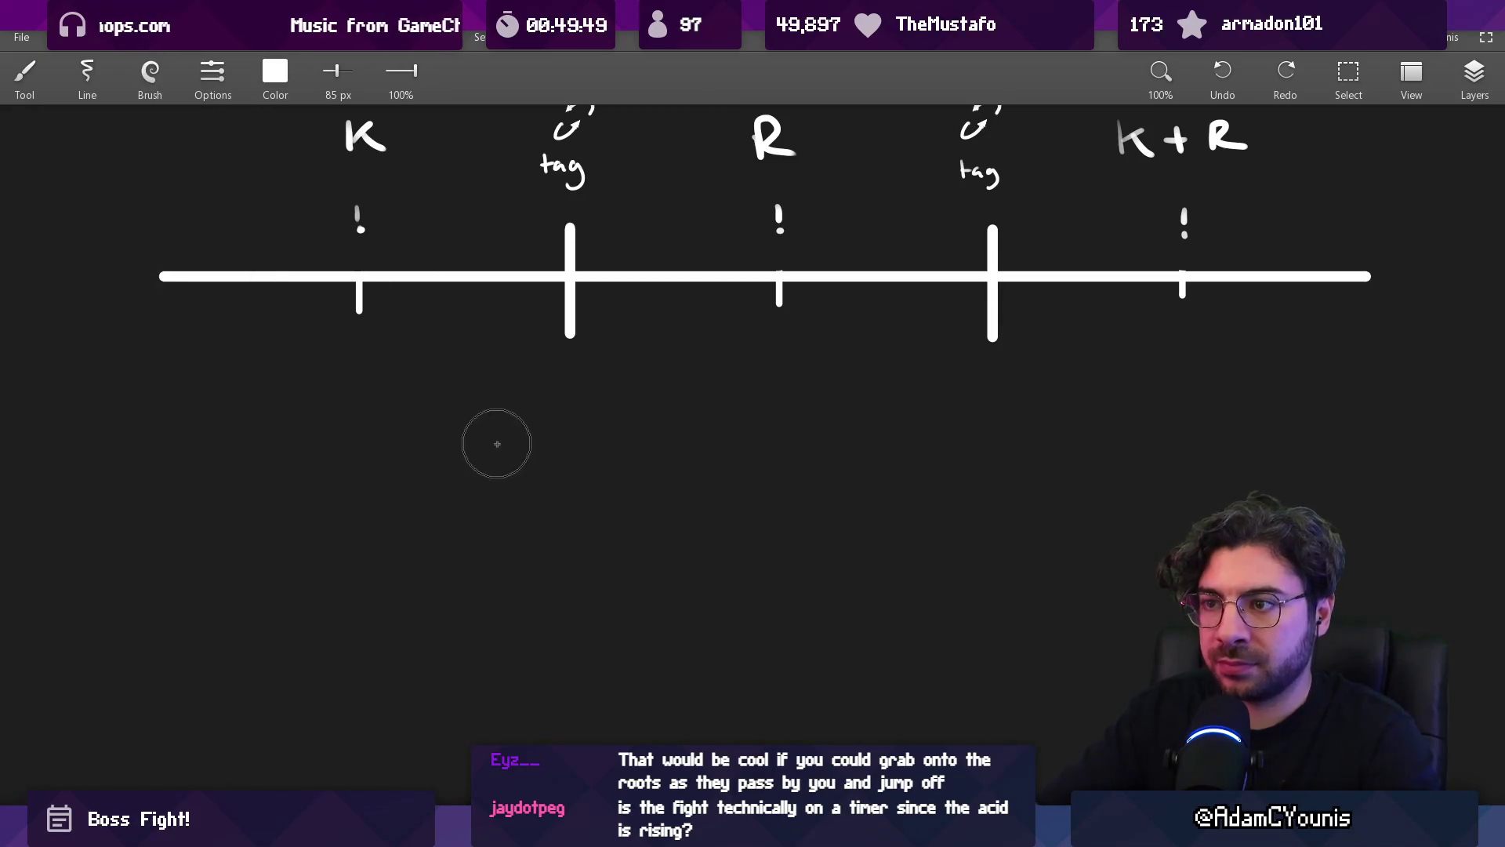
pyautogui.press('[')
pyautogui.press('[')
pyautogui.press('[')
pyautogui.moveTo(456, 427); pyautogui.dragTo(459, 490)
pyautogui.hotkey('ctrl', 'z')
pyautogui.press('[')
pyautogui.press('[')
# Step: Handwrite 'fight advances at breakpoints' beneath the timeline diagram
pyautogui.moveTo(479, 417)
pyautogui.mouseDown()
pyautogui.moveTo(459, 492)
pyautogui.moveTo(476, 462)
pyautogui.mouseUp()
pyautogui.moveTo(492, 470); pyautogui.dragTo(525, 508)
pyautogui.click(483, 454)
pyautogui.moveTo(553, 457); pyautogui.dragTo(563, 469)
pyautogui.moveTo(580, 429); pyautogui.dragTo(578, 470)
pyautogui.moveTo(568, 451); pyautogui.dragTo(593, 447)
pyautogui.moveTo(723, 474); pyautogui.dragTo(725, 478)
pyautogui.moveTo(742, 457); pyautogui.dragTo(749, 469)
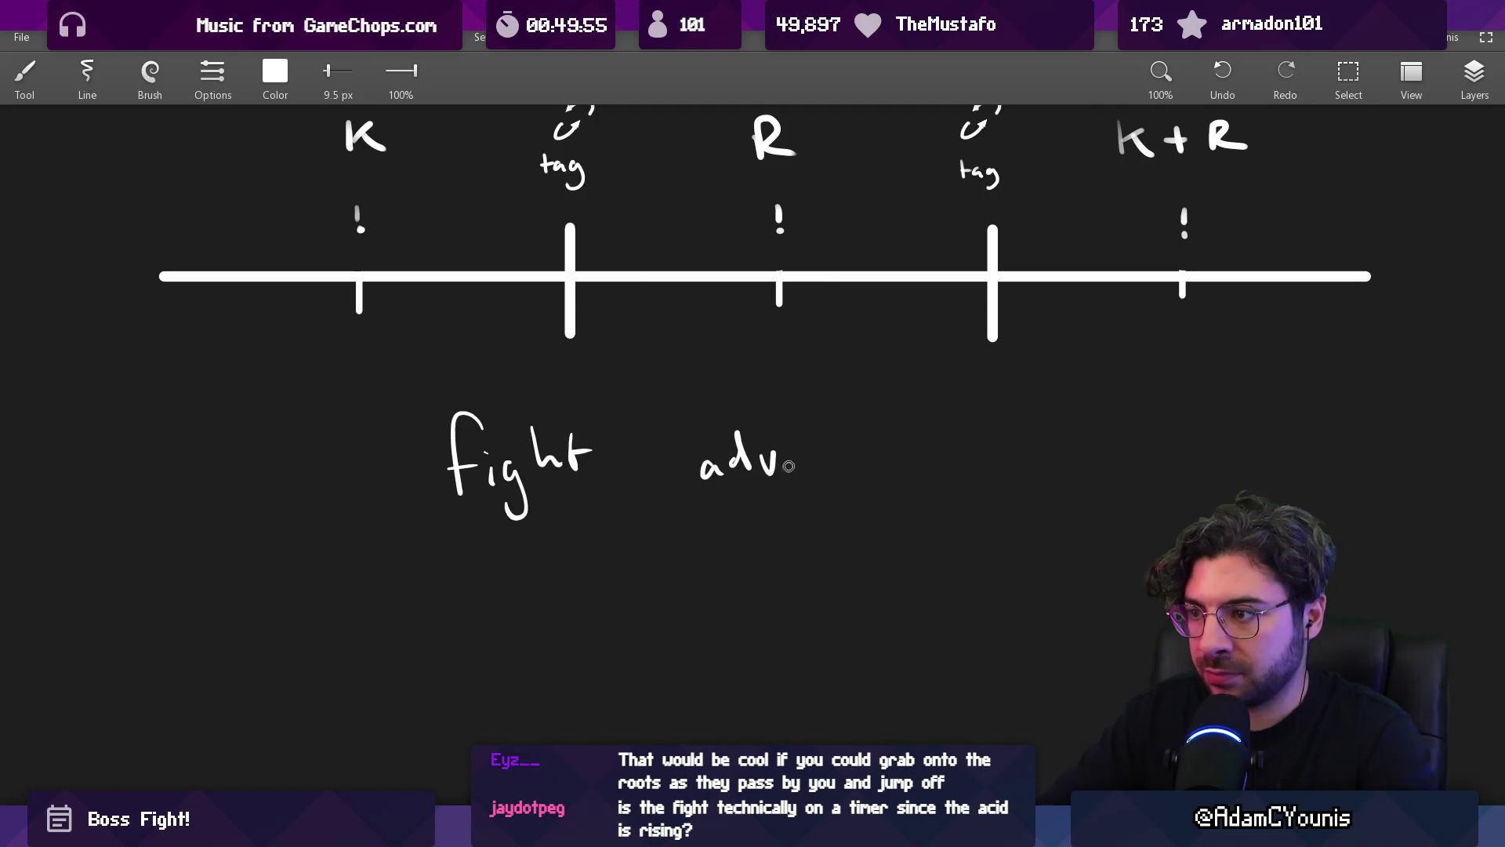
pyautogui.moveTo(846, 459); pyautogui.dragTo(875, 462)
pyautogui.moveTo(1000, 445); pyautogui.dragTo(1019, 466)
pyautogui.moveTo(1011, 444)
pyautogui.mouseDown()
pyautogui.moveTo(1195, 450)
pyautogui.moveTo(1237, 427)
pyautogui.moveTo(1258, 449)
pyautogui.mouseUp()
pyautogui.moveTo(1289, 431); pyautogui.dragTo(1306, 444)
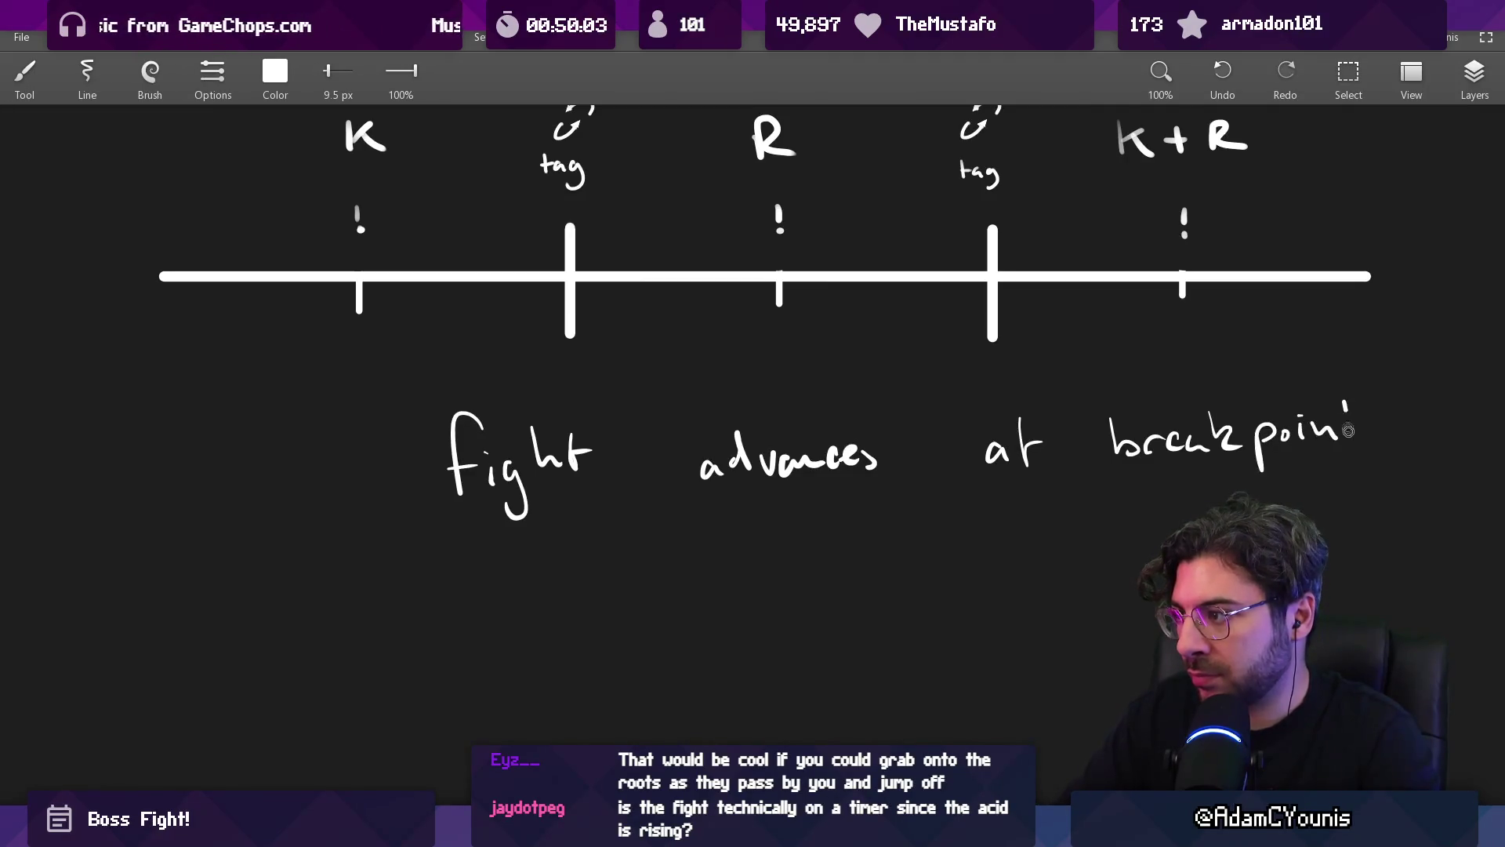
pyautogui.hscroll(5, 1370, 442)
pyautogui.scroll(1, 1370, 442)
# Step: Shift 'fight advances at' left and insert 'HP' before 'breakpoints'
pyautogui.press('s')
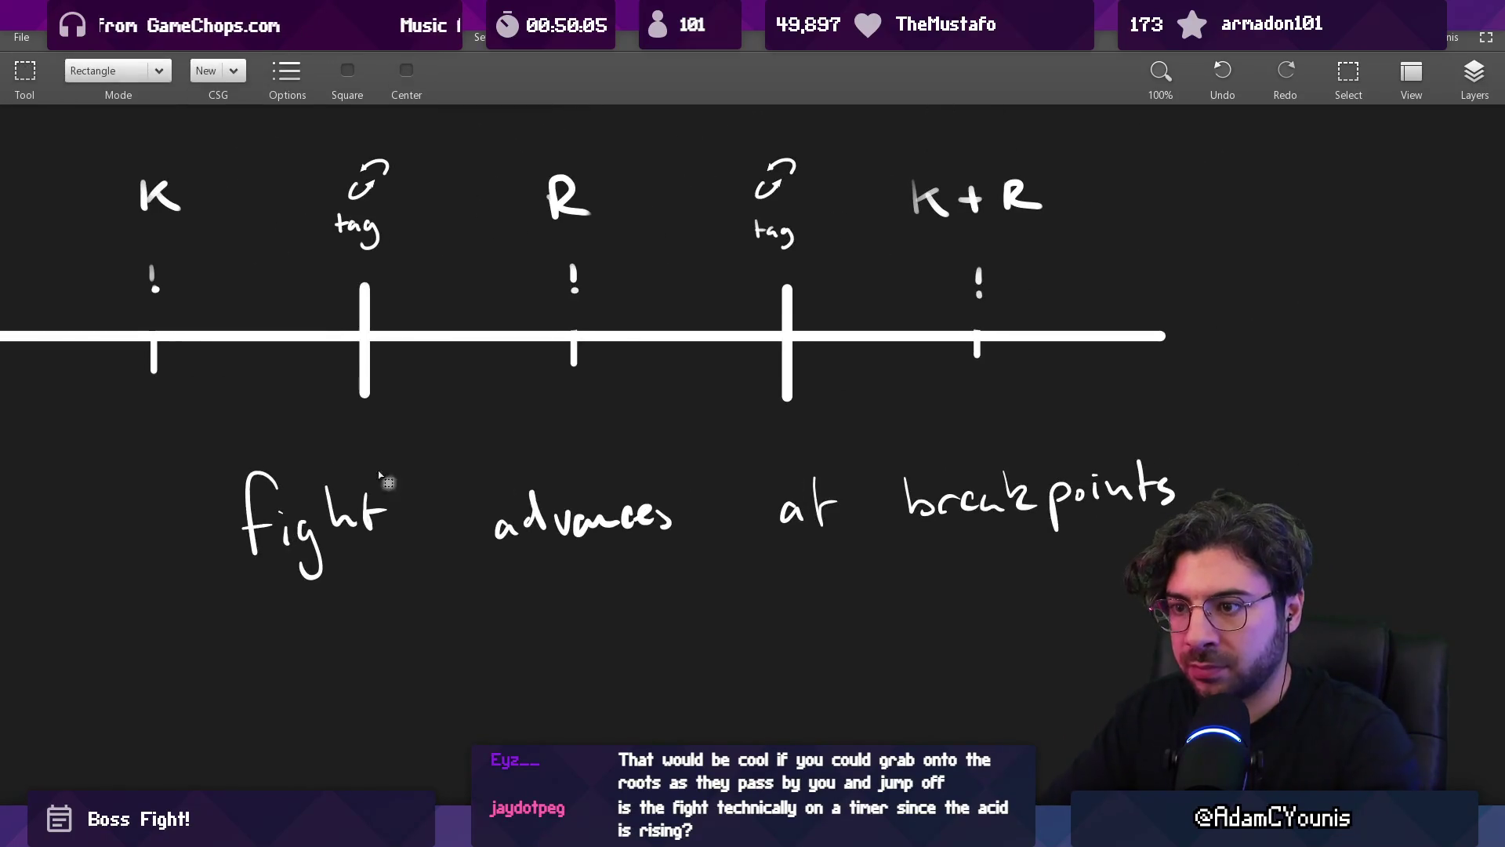
pyautogui.moveTo(149, 429); pyautogui.dragTo(883, 585)
pyautogui.moveTo(787, 554); pyautogui.dragTo(538, 555)
pyautogui.press('b')
pyautogui.moveTo(717, 463)
pyautogui.mouseDown()
pyautogui.moveTo(718, 513)
pyautogui.moveTo(746, 484)
pyautogui.mouseUp()
pyautogui.moveTo(754, 510)
pyautogui.mouseDown()
pyautogui.moveTo(753, 464)
pyautogui.moveTo(761, 505)
pyautogui.mouseUp()
pyautogui.moveTo(761, 459); pyautogui.dragTo(765, 510)
pyautogui.hotkey('ctrl', 'z')
pyautogui.hotkey('ctrl', 'z')
pyautogui.moveTo(765, 458); pyautogui.dragTo(769, 486)
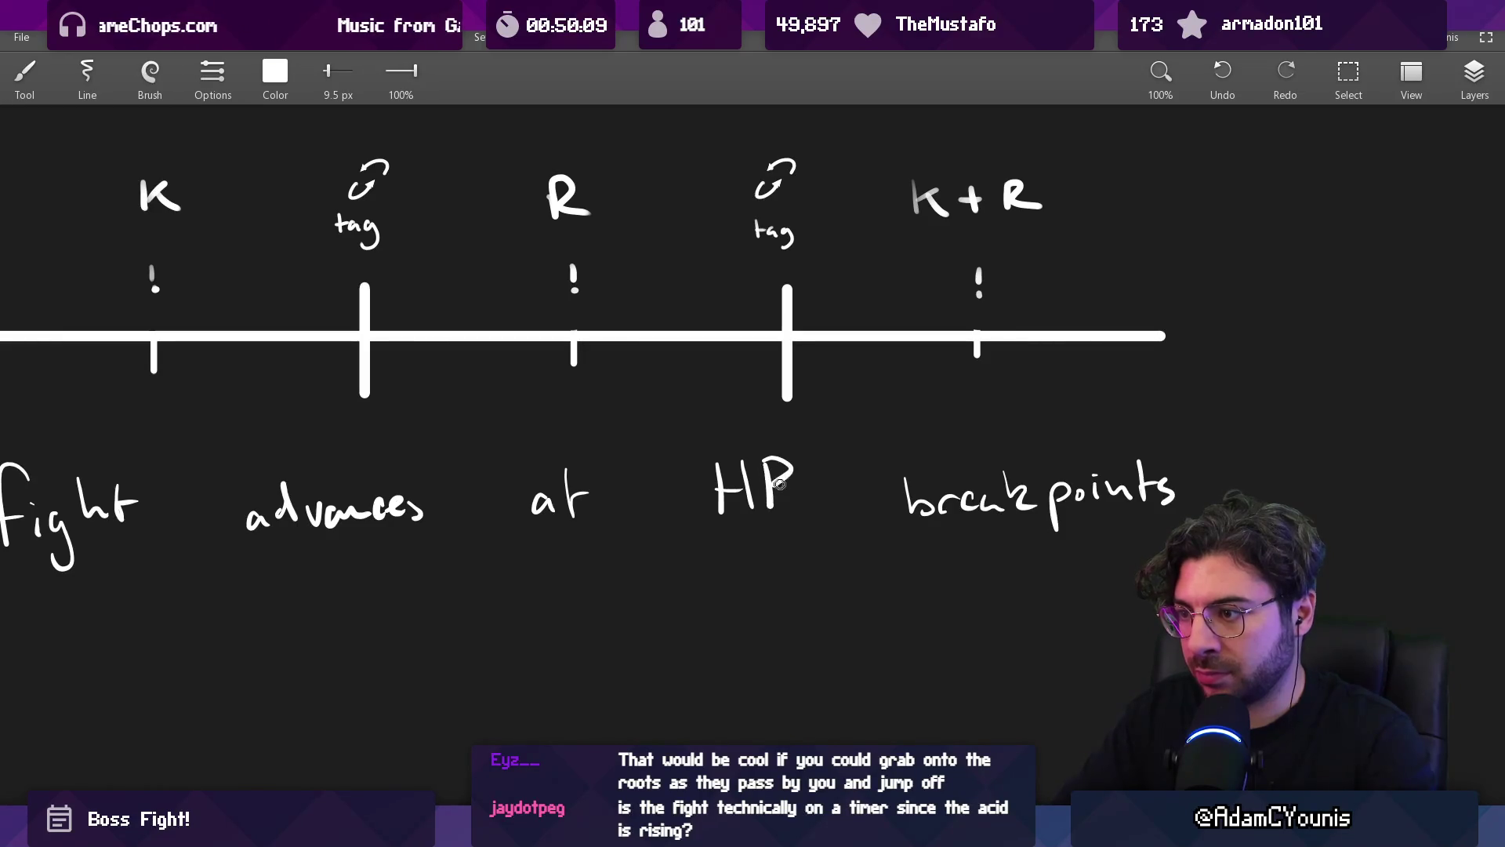
# Step: Zoom out and pan past the altar sketch back to the timeline sketch
pyautogui.scroll(-5, 759, 551)
pyautogui.scroll(-4, 759, 551)
pyautogui.moveTo(759, 551)
pyautogui.mouseDown()
pyautogui.moveTo(768, 384)
pyautogui.moveTo(806, 340)
pyautogui.moveTo(736, 396)
pyautogui.moveTo(564, 376)
pyautogui.mouseUp()
pyautogui.scroll(3, 565, 376)
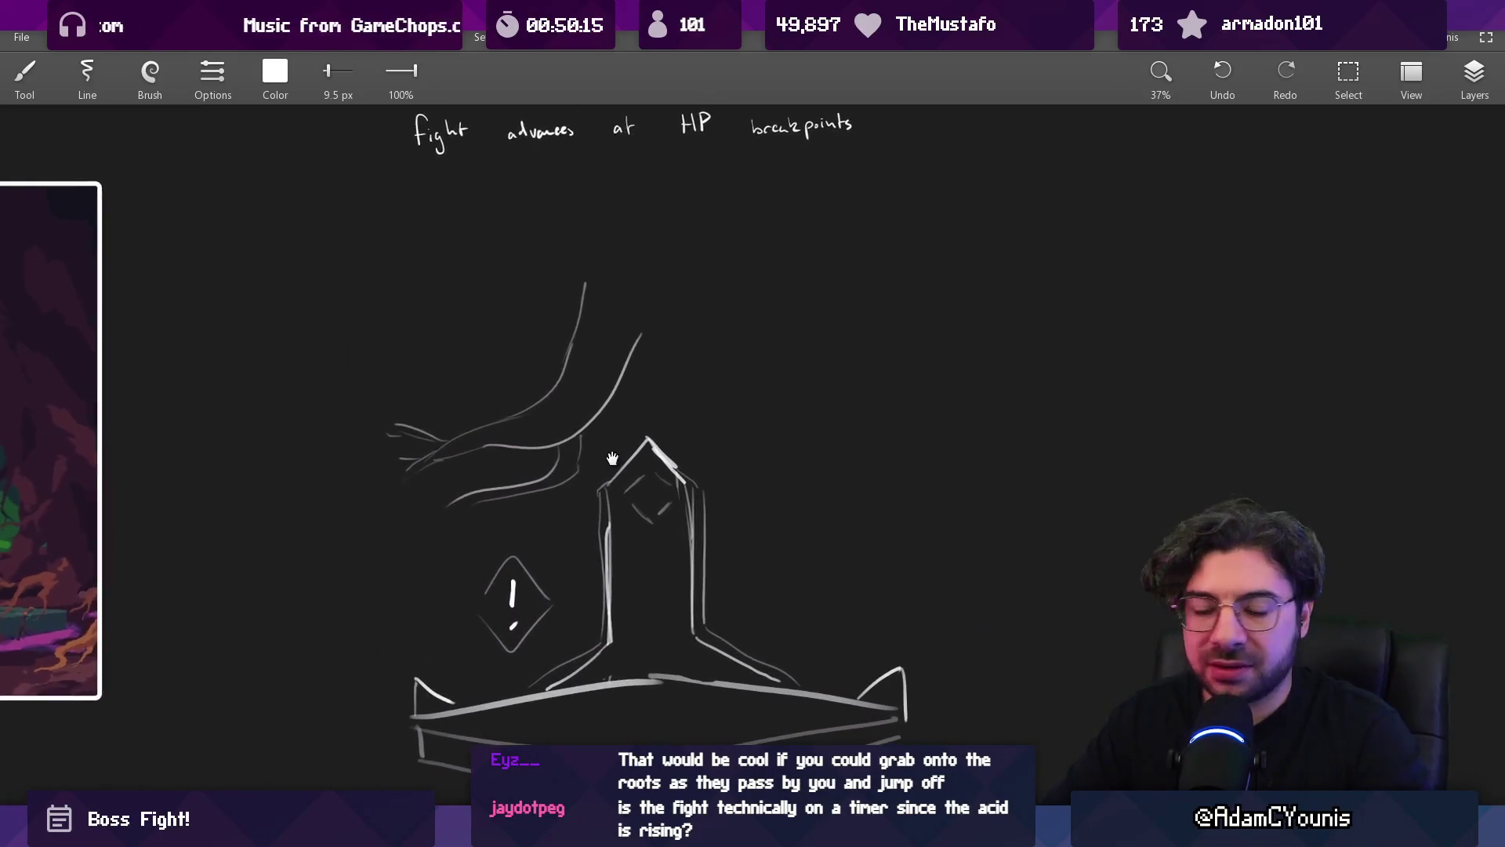
pyautogui.moveTo(526, 523); pyautogui.dragTo(627, 348)
pyautogui.hotkey('ctrl', 'z')
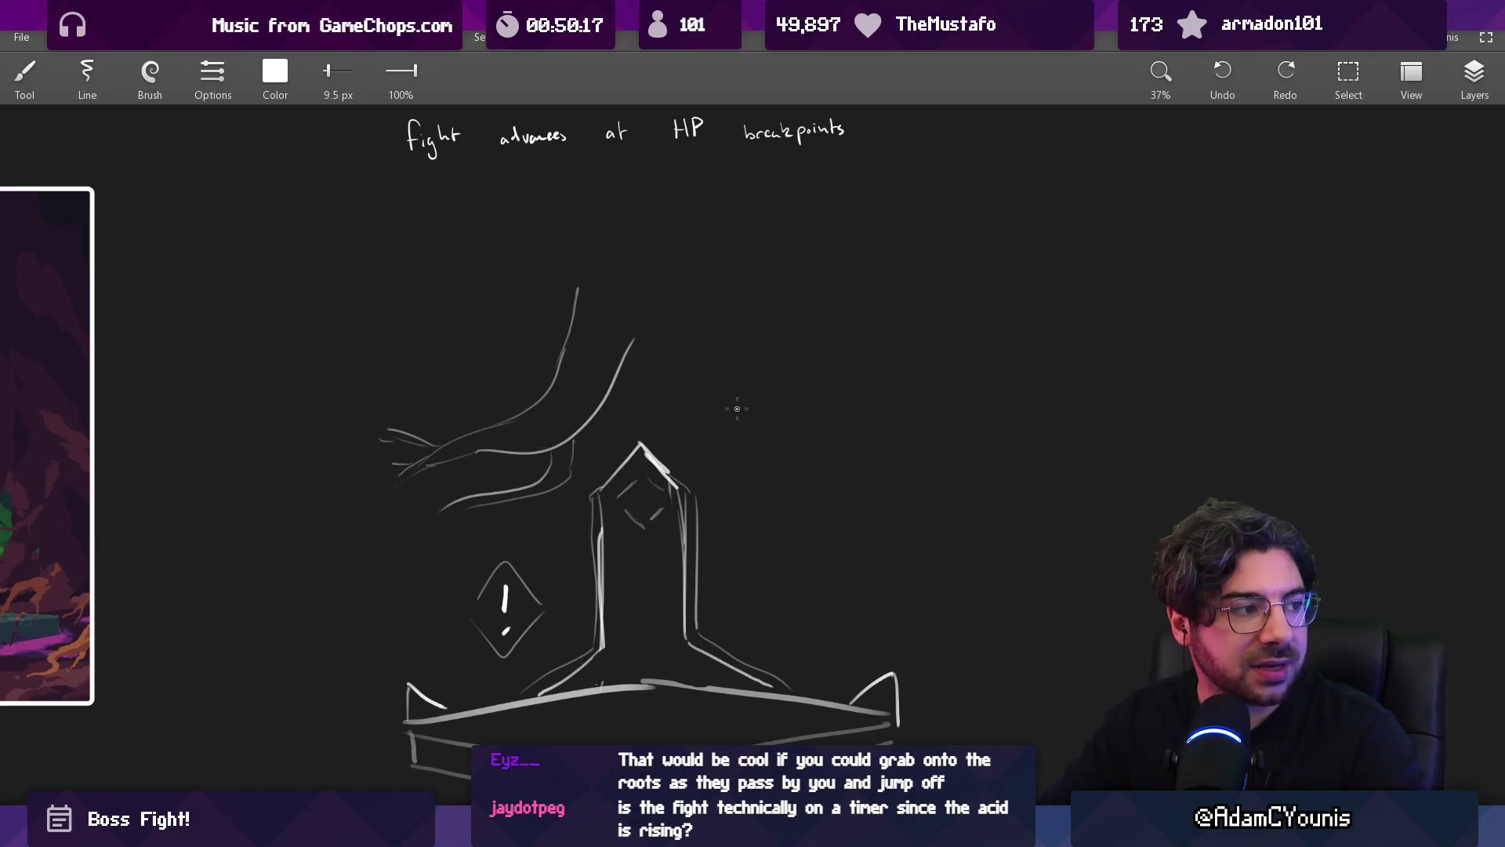
pyautogui.moveTo(766, 475); pyautogui.dragTo(769, 413)
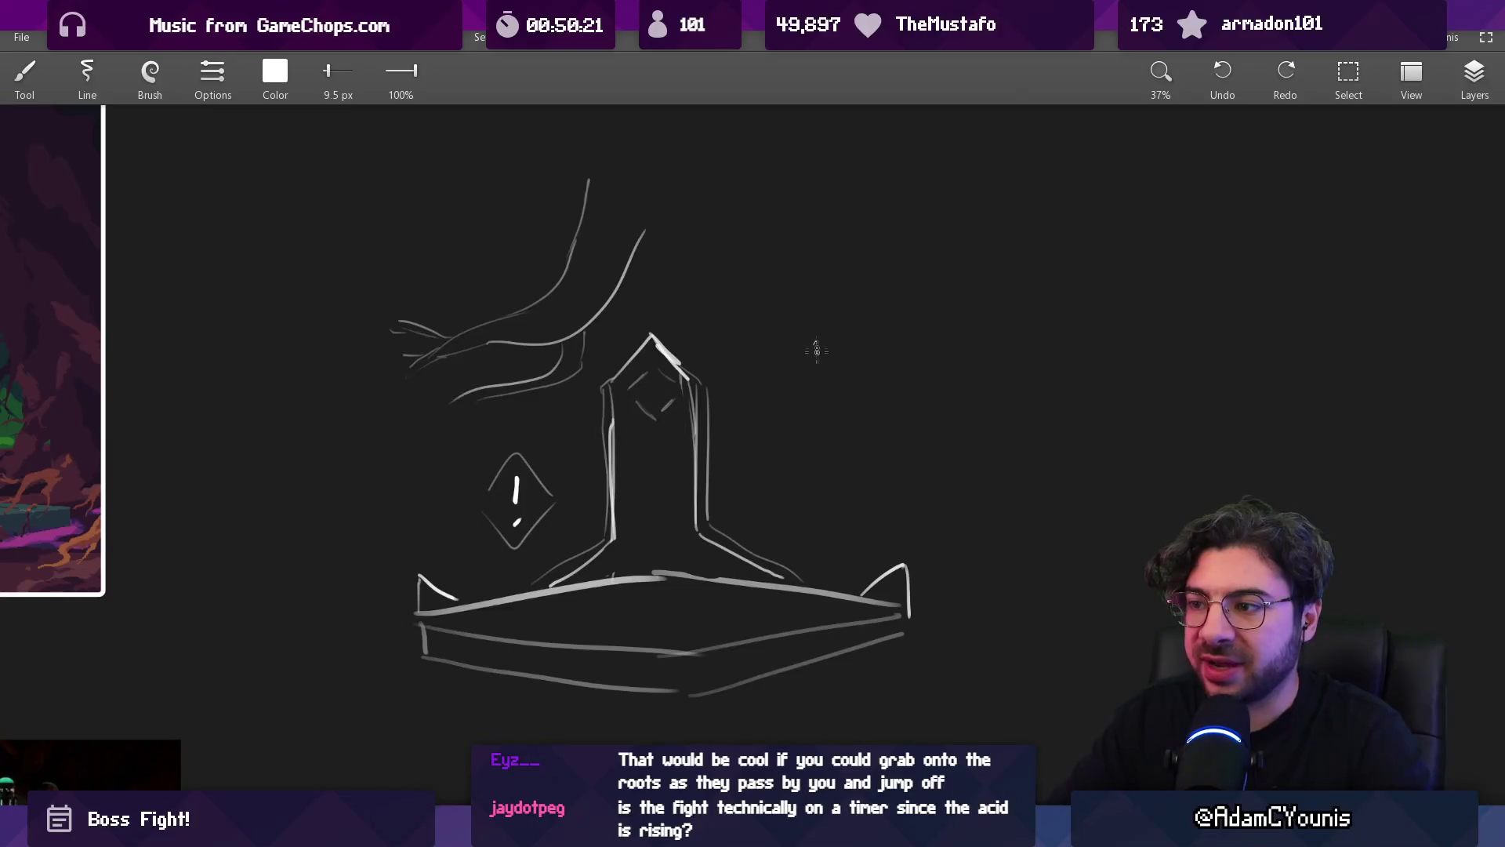
pyautogui.moveTo(764, 276); pyautogui.dragTo(782, 709)
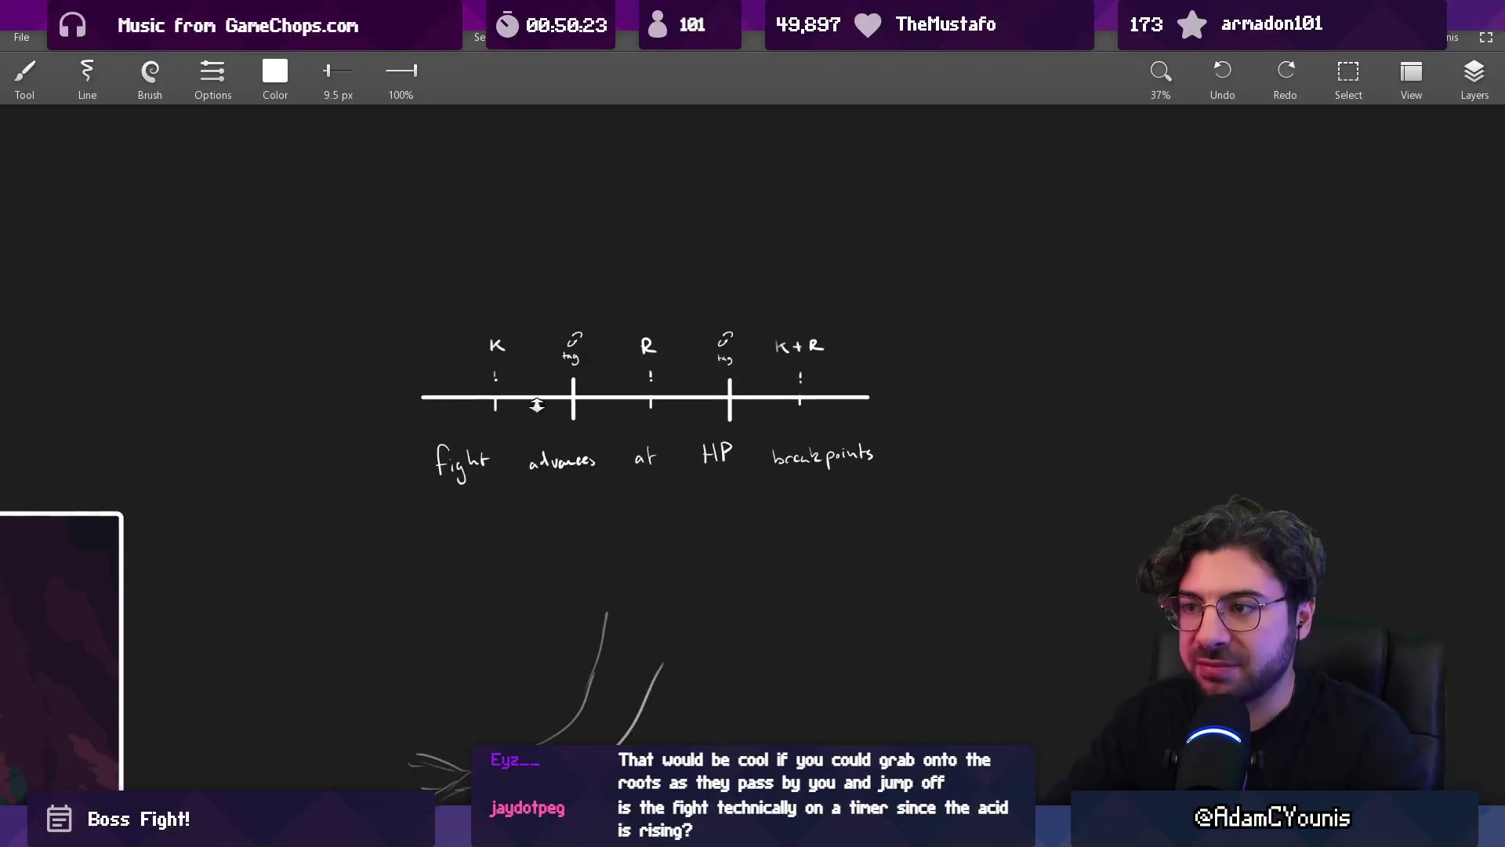
# Step: Finish the '! = Stage event' legend line and remove the stray arc near the first !
pyautogui.moveTo(535, 404); pyautogui.dragTo(518, 385)
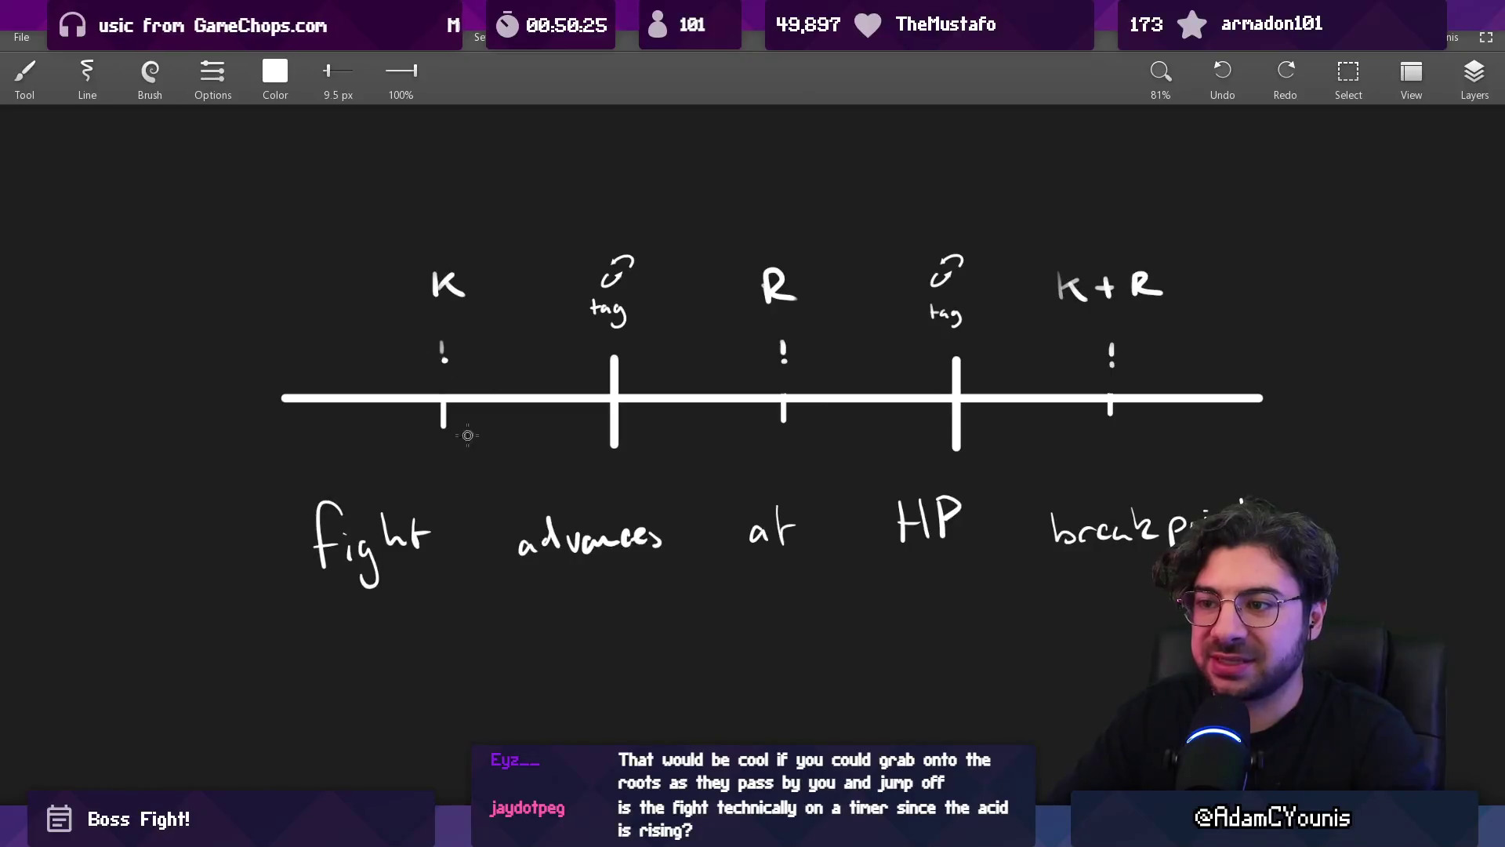
pyautogui.moveTo(431, 403); pyautogui.dragTo(347, 378)
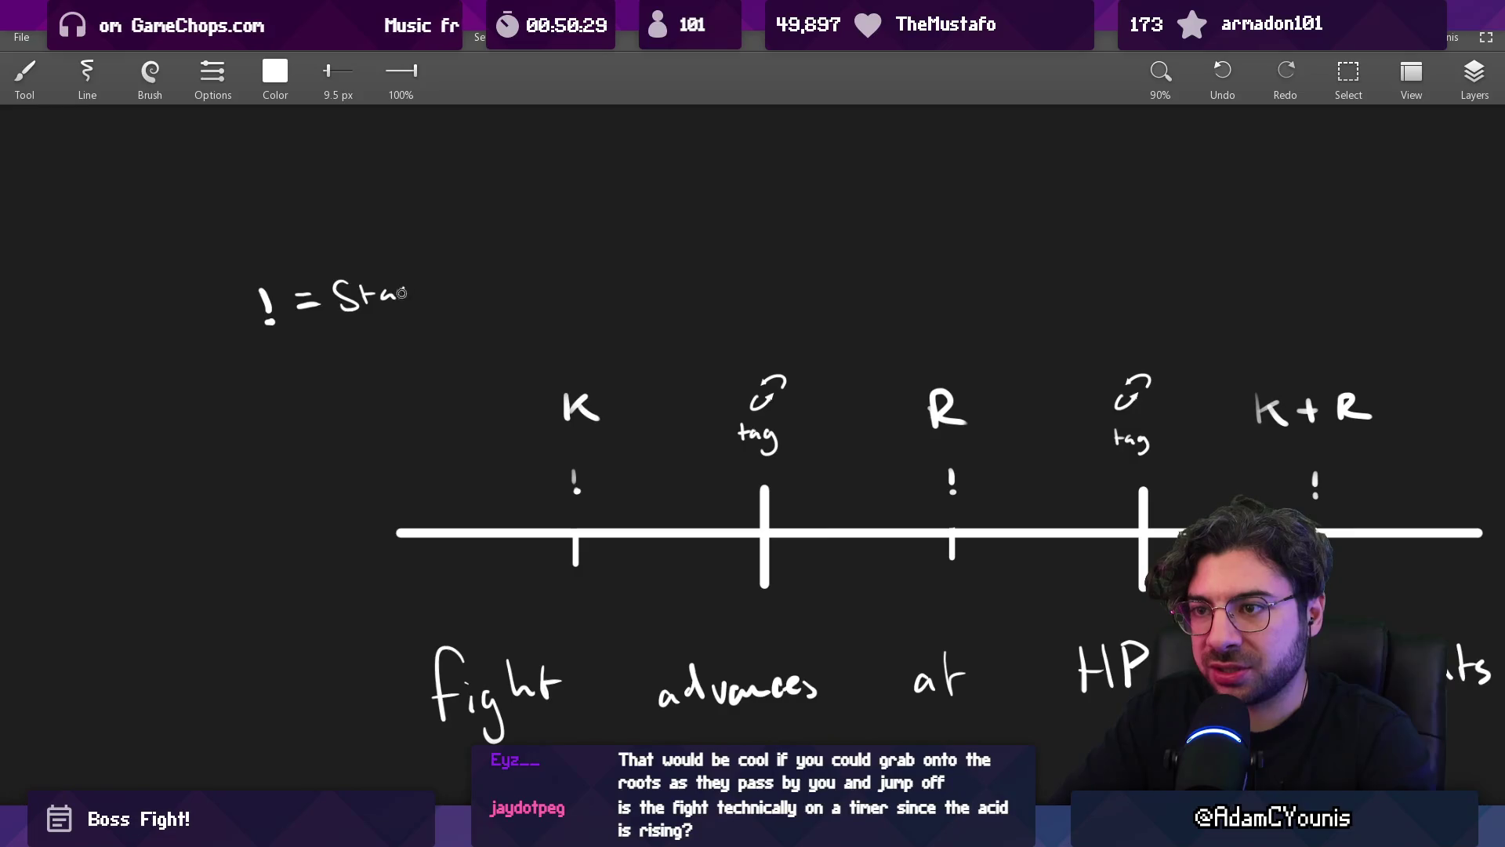
pyautogui.moveTo(514, 284); pyautogui.dragTo(570, 274)
pyautogui.scroll(-5, 655, 293)
pyautogui.moveTo(615, 351); pyautogui.dragTo(652, 375)
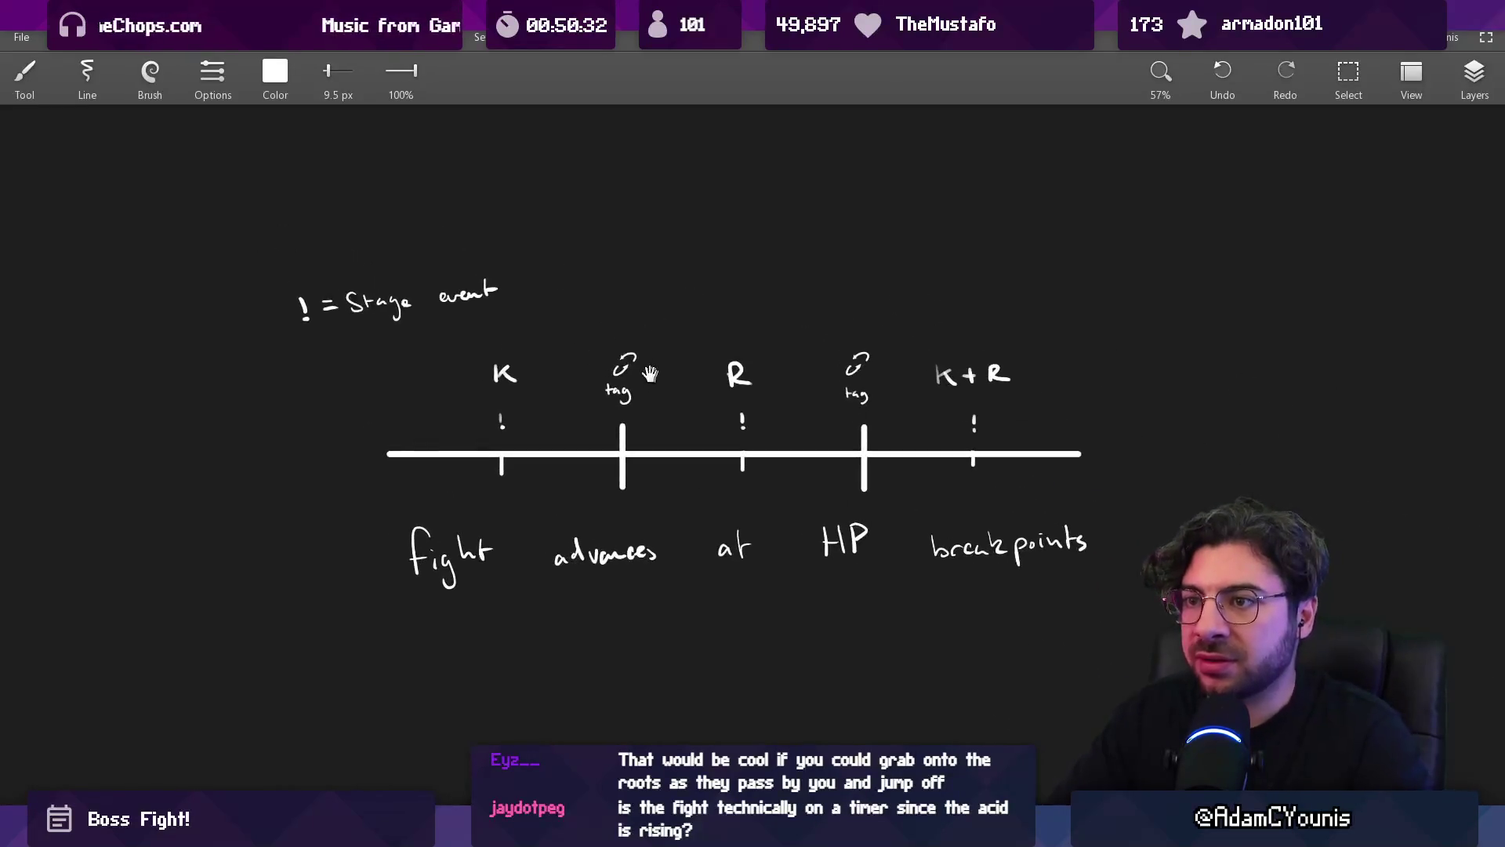
pyautogui.scroll(4, 544, 298)
# Step: Copy a loop symbol from the first tag and paste it above the stage event legend
pyautogui.press('m')
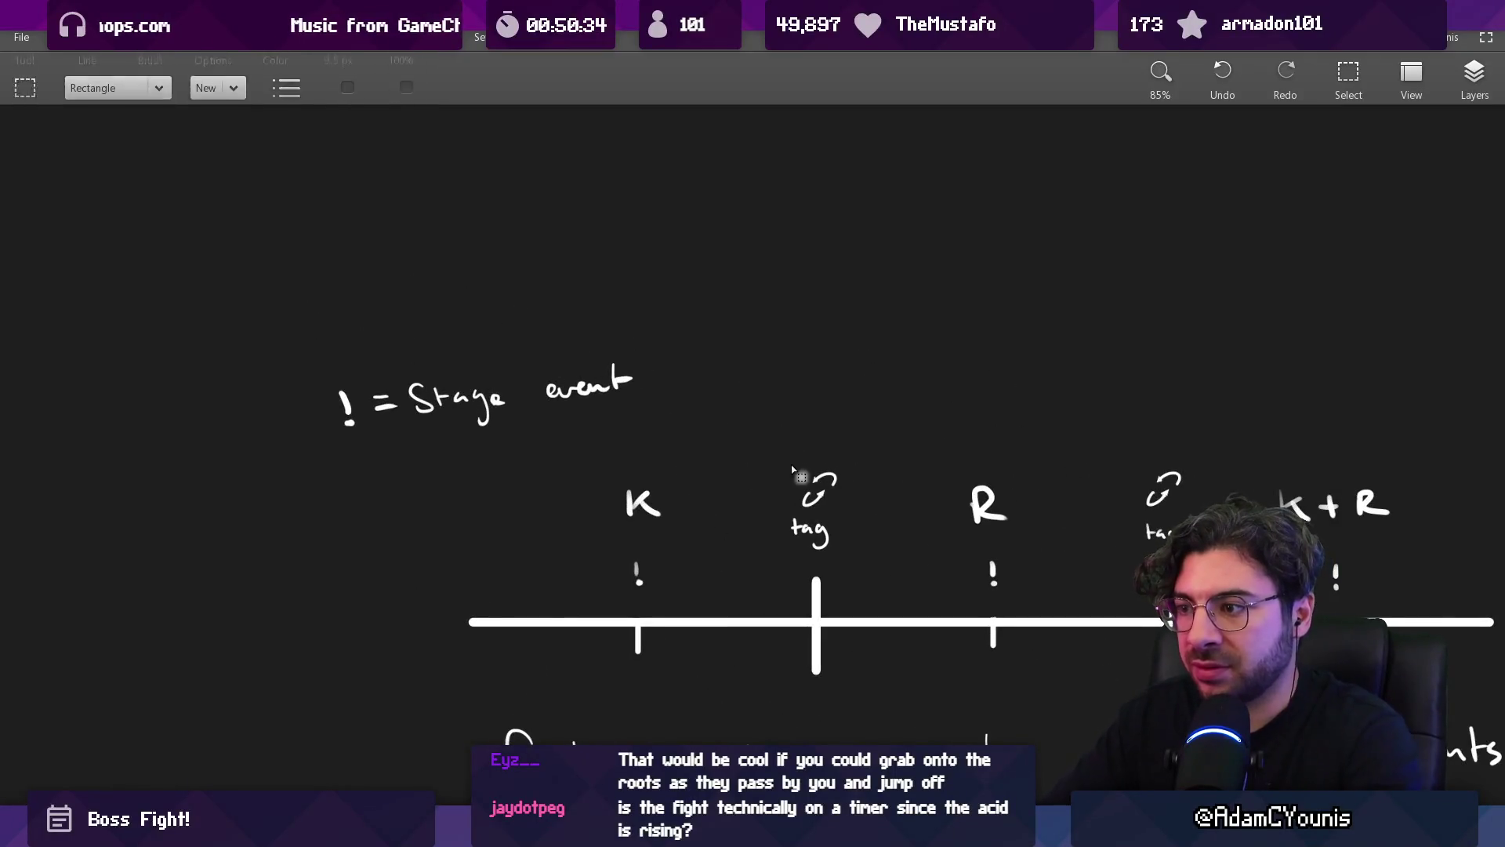
pyautogui.moveTo(781, 445); pyautogui.dragTo(853, 504)
pyautogui.hotkey('ctrl', 'c')
pyautogui.hotkey('ctrl', 'v')
pyautogui.moveTo(766, 437); pyautogui.dragTo(325, 319)
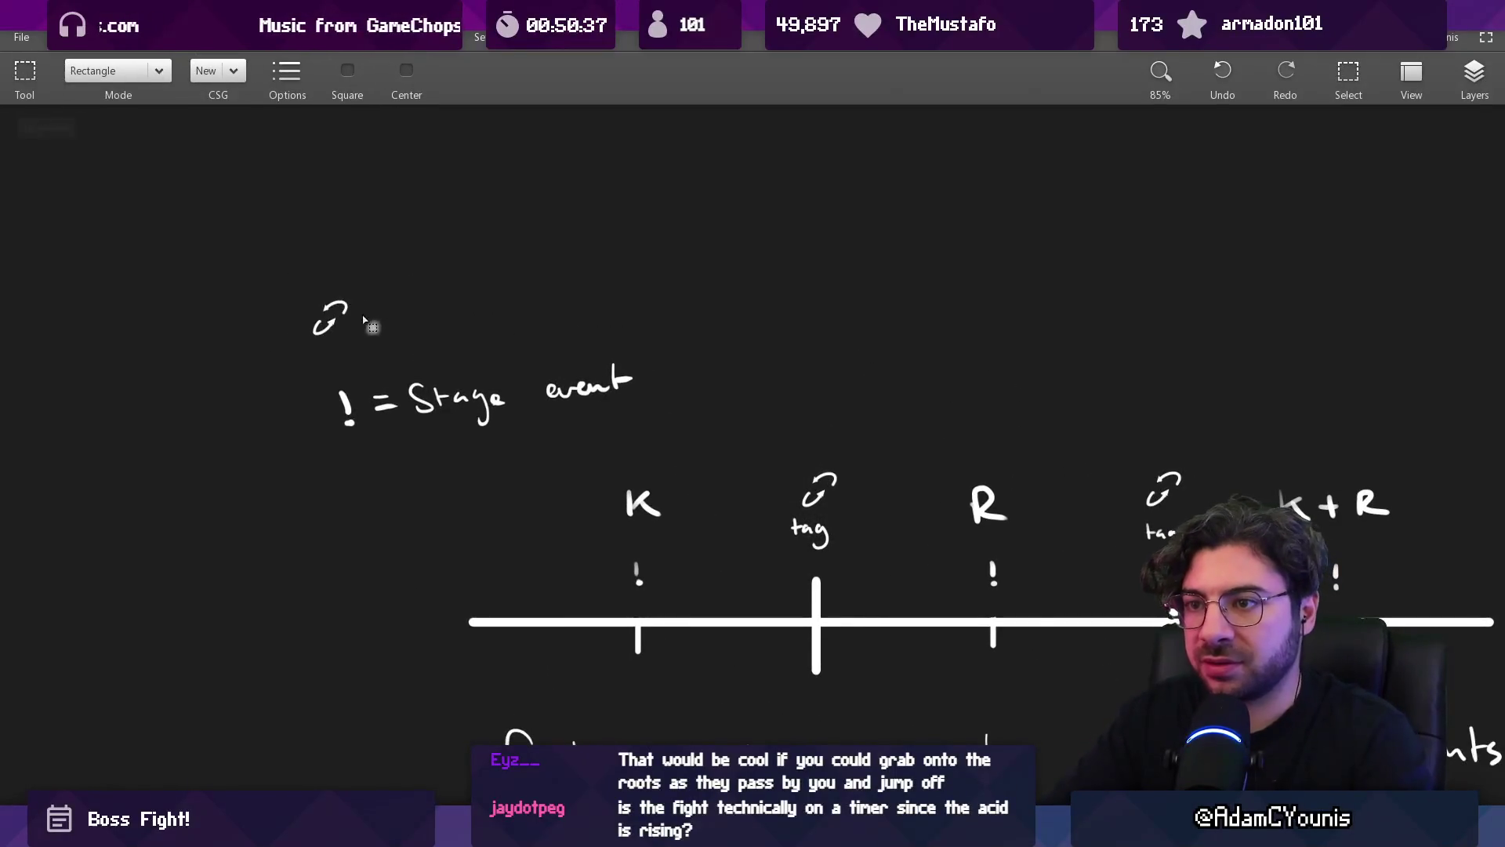
# Step: Write '= fighter swap' beside the copied loop symbol, then erase the first tag ticks' tops
pyautogui.press('b')
pyautogui.scroll(2, 417, 303)
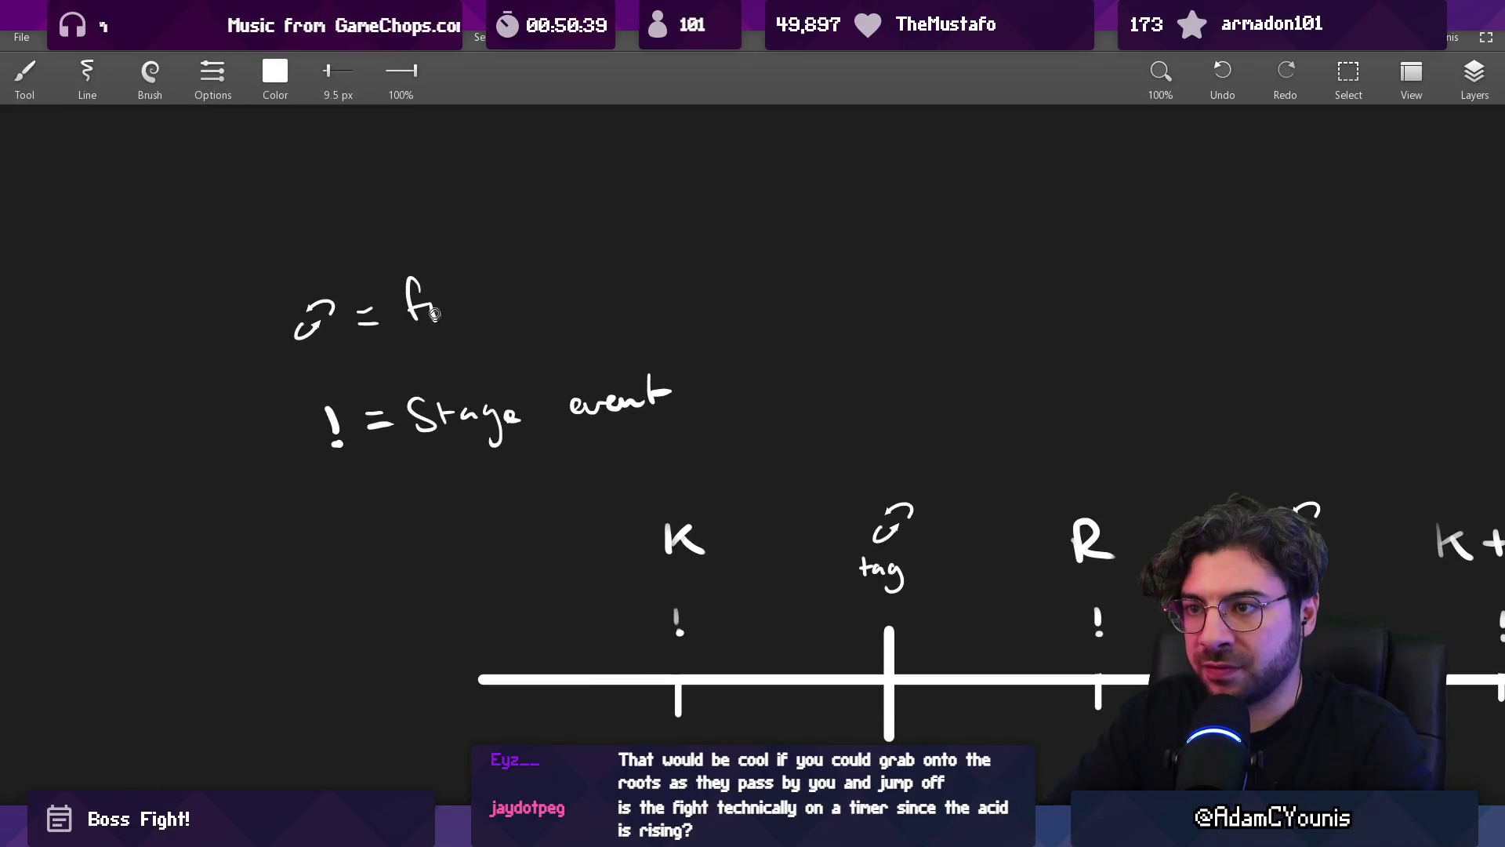
pyautogui.moveTo(448, 310); pyautogui.dragTo(460, 315)
pyautogui.moveTo(457, 278); pyautogui.dragTo(464, 296)
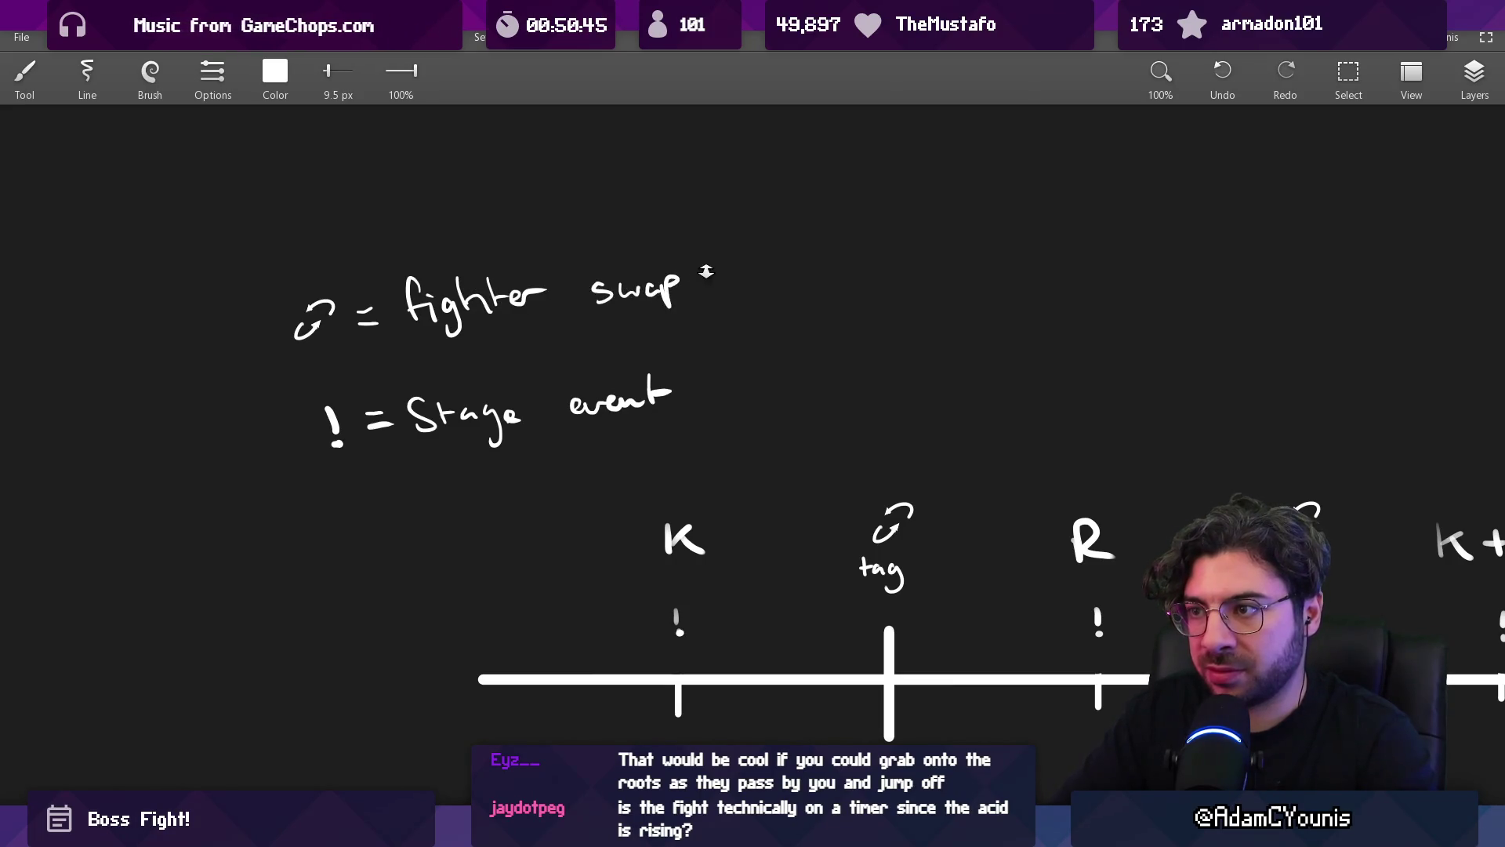
pyautogui.scroll(-5, 632, 297)
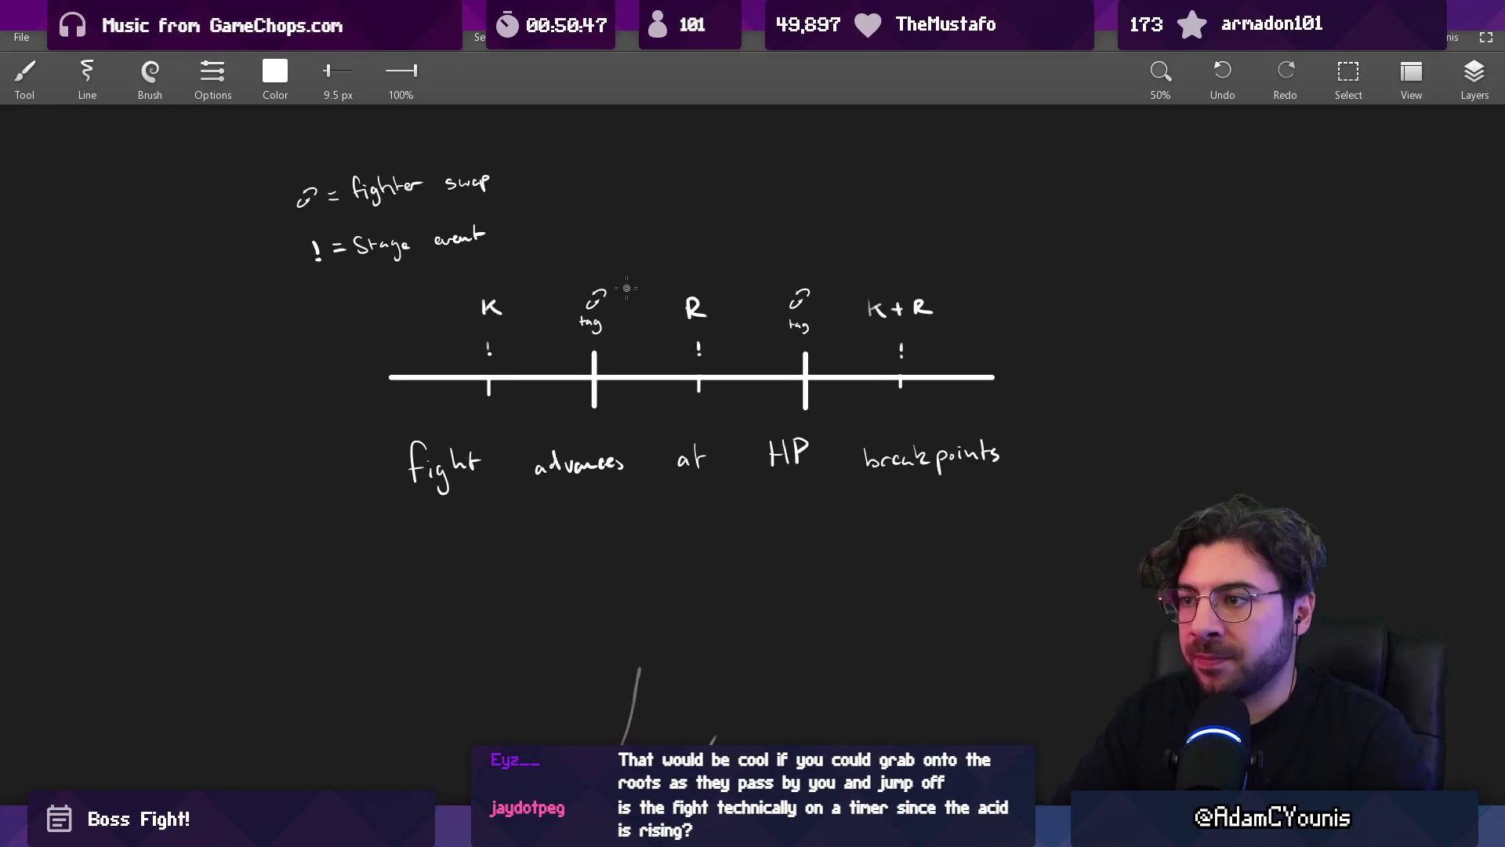
pyautogui.moveTo(587, 358); pyautogui.dragTo(593, 414)
pyautogui.scroll(5, 630, 343)
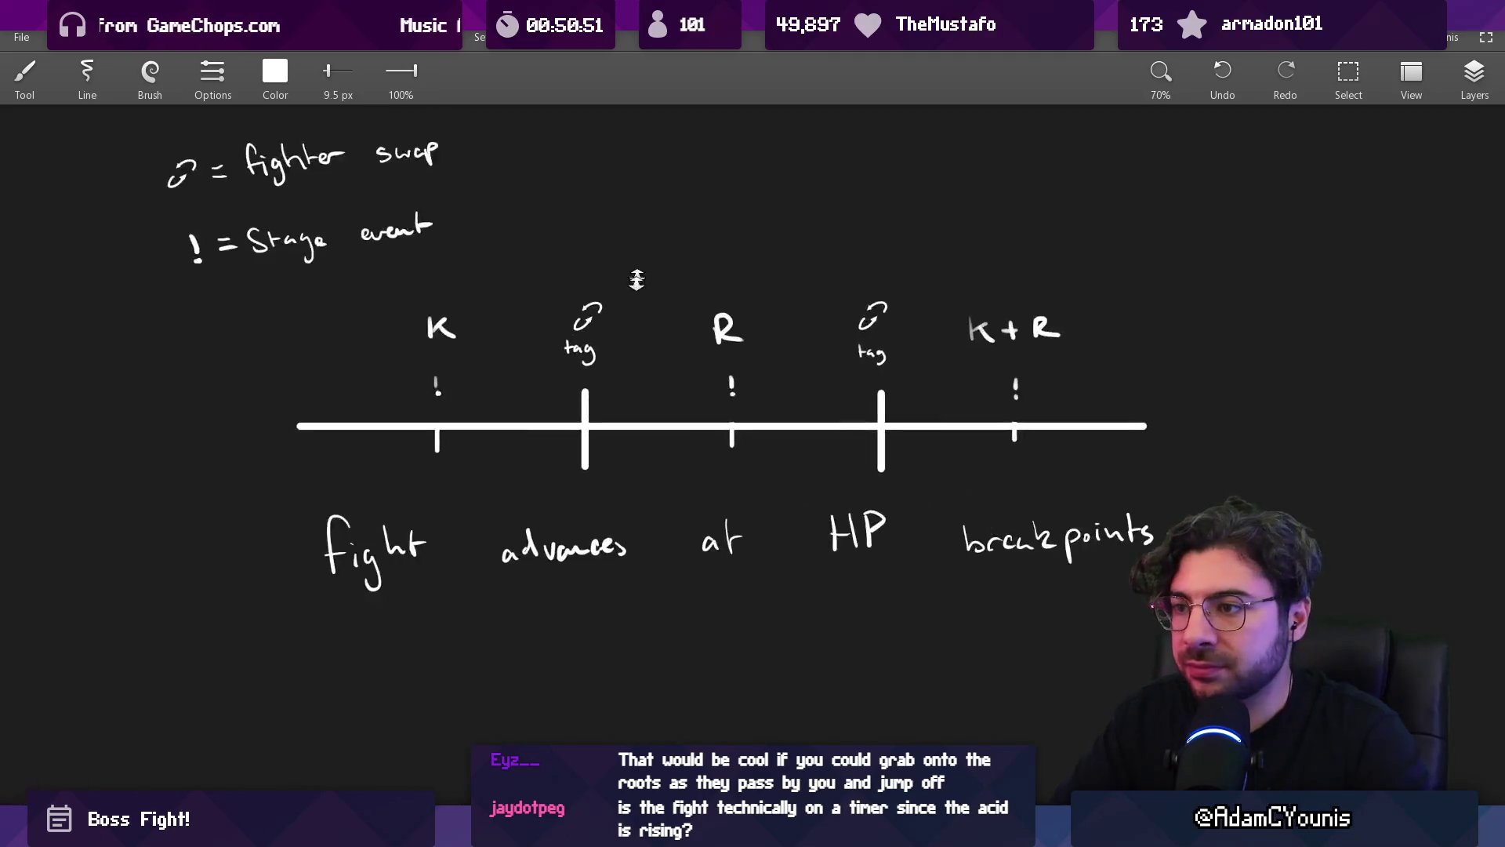
pyautogui.press('e')
pyautogui.moveTo(580, 396); pyautogui.dragTo(574, 420)
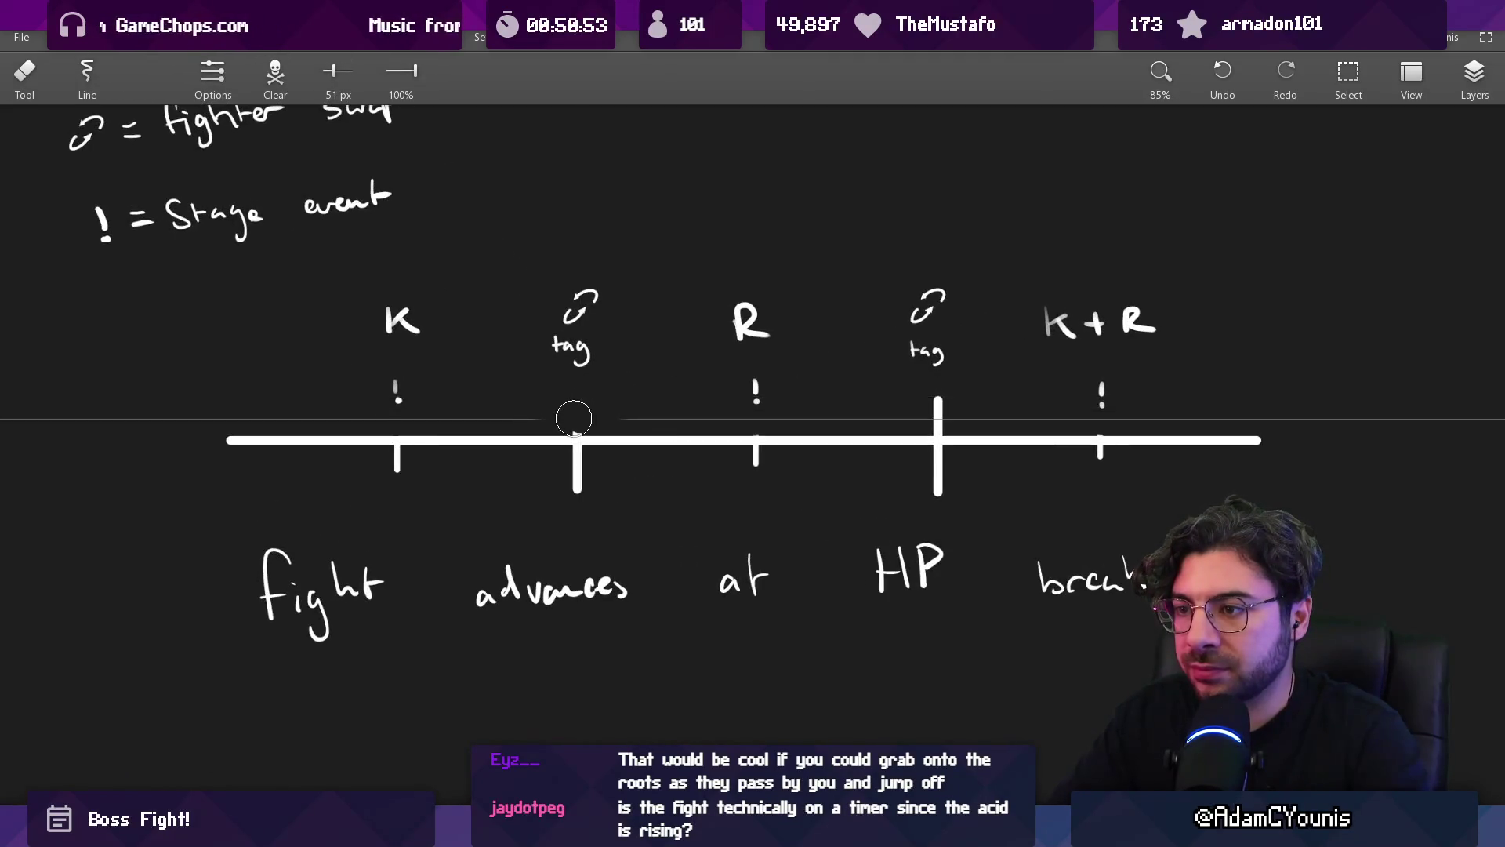
# Step: Erase the leftover tag labels and tick tops, and lower both loop symbols toward the line
pyautogui.moveTo(949, 404); pyautogui.dragTo(937, 421)
pyautogui.moveTo(913, 357); pyautogui.dragTo(946, 356)
pyautogui.moveTo(540, 345); pyautogui.dragTo(551, 360)
pyautogui.press('s')
pyautogui.moveTo(531, 271)
pyautogui.mouseDown()
pyautogui.moveTo(615, 336)
pyautogui.moveTo(605, 402)
pyautogui.mouseUp()
pyautogui.moveTo(891, 279); pyautogui.dragTo(972, 345)
pyautogui.moveTo(954, 337); pyautogui.dragTo(961, 422)
pyautogui.press('Escape')
pyautogui.press('b')
# Step: Revise the tick numbers, turning 30 into 33 and 15 into 17, and erase the 5 of 45
pyautogui.scroll(-1, 262, 484)
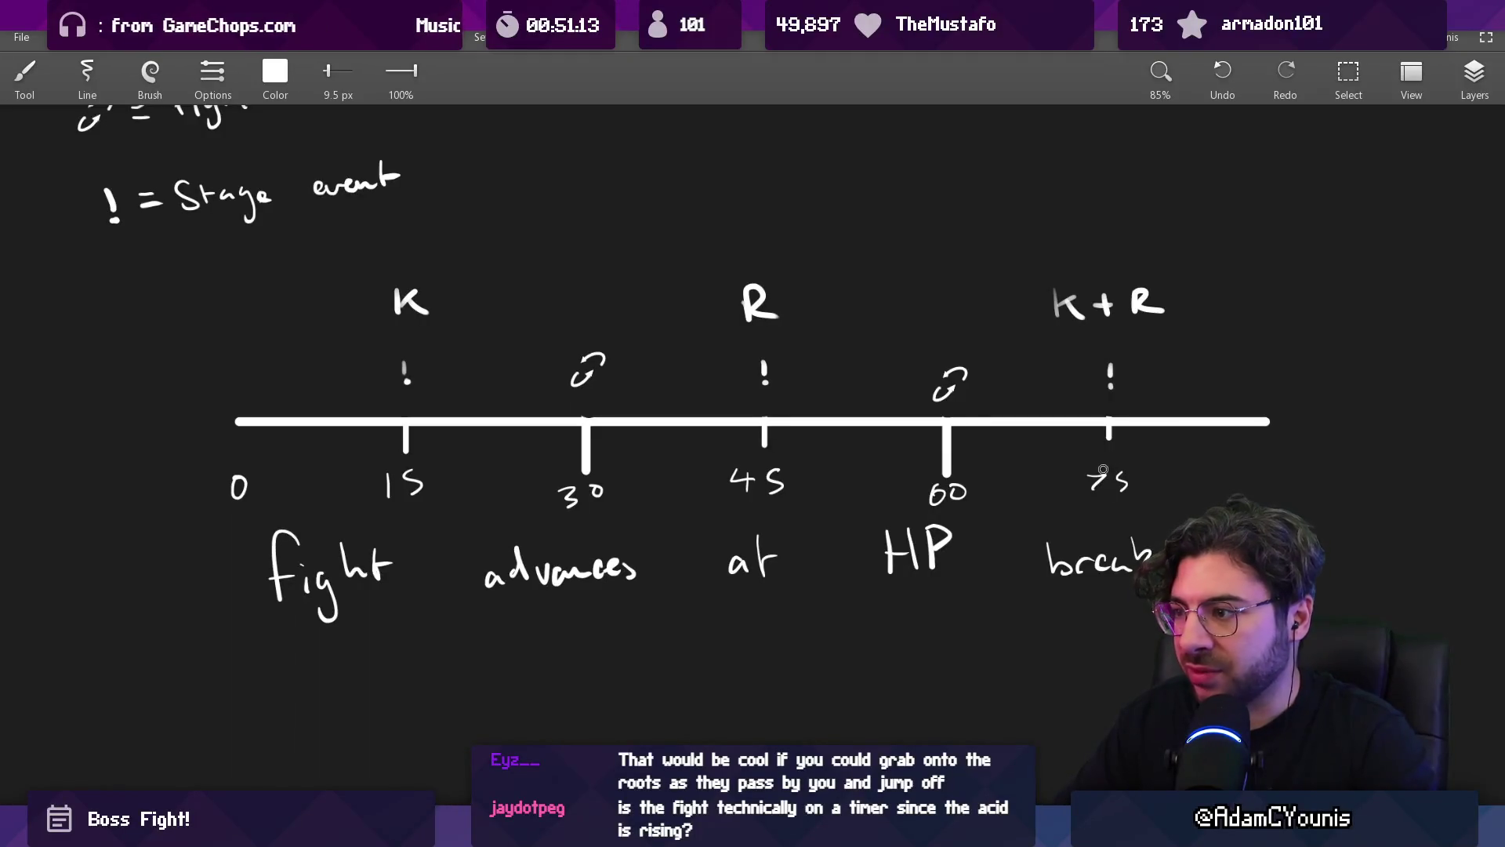
pyautogui.scroll(-3, 899, 473)
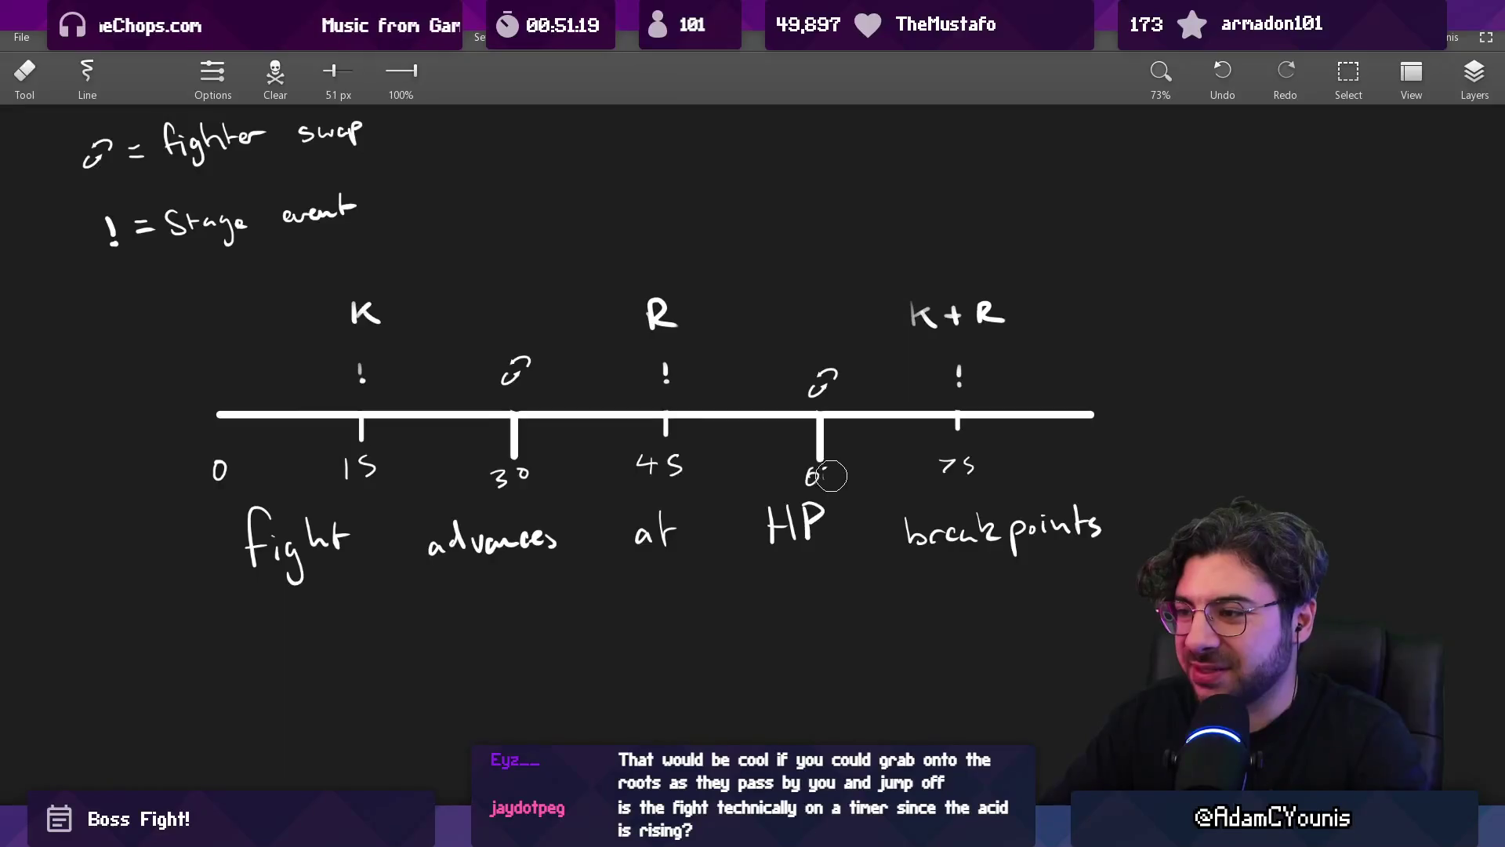
pyautogui.moveTo(527, 474)
pyautogui.mouseDown()
pyautogui.moveTo(506, 467)
pyautogui.moveTo(518, 465)
pyautogui.mouseUp()
pyautogui.scroll(2, 500, 473)
pyautogui.press('e')
pyautogui.press('b')
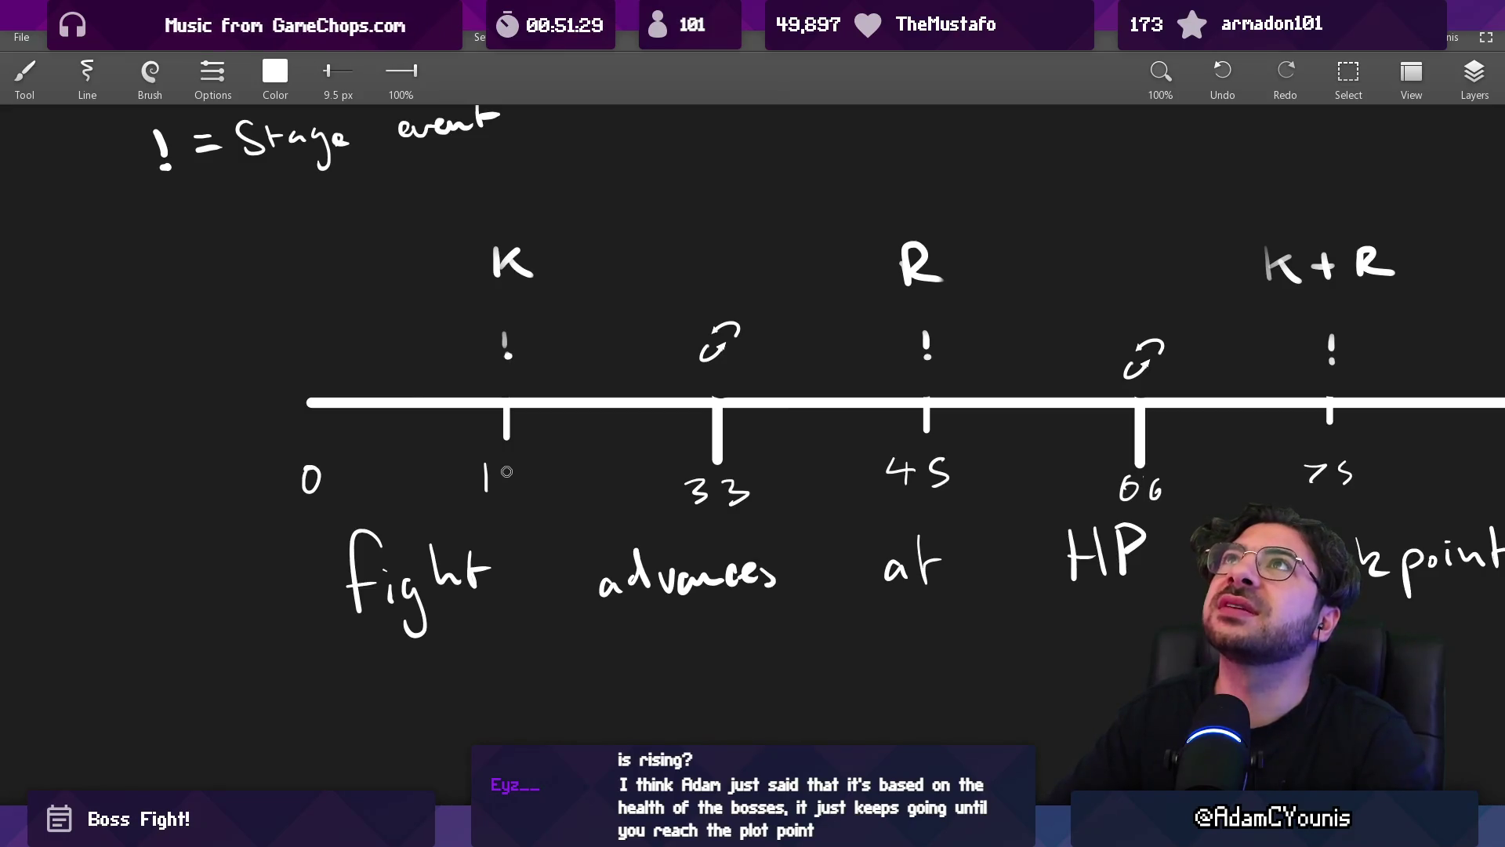
pyautogui.moveTo(526, 466); pyautogui.dragTo(513, 490)
pyautogui.moveTo(776, 494); pyautogui.dragTo(541, 461)
pyautogui.press('e')
pyautogui.moveTo(678, 448); pyautogui.dragTo(709, 456)
# Step: Rewrite the middle mark as 50 and clear the 75 mark under K+R, undoing slips
pyautogui.press('b')
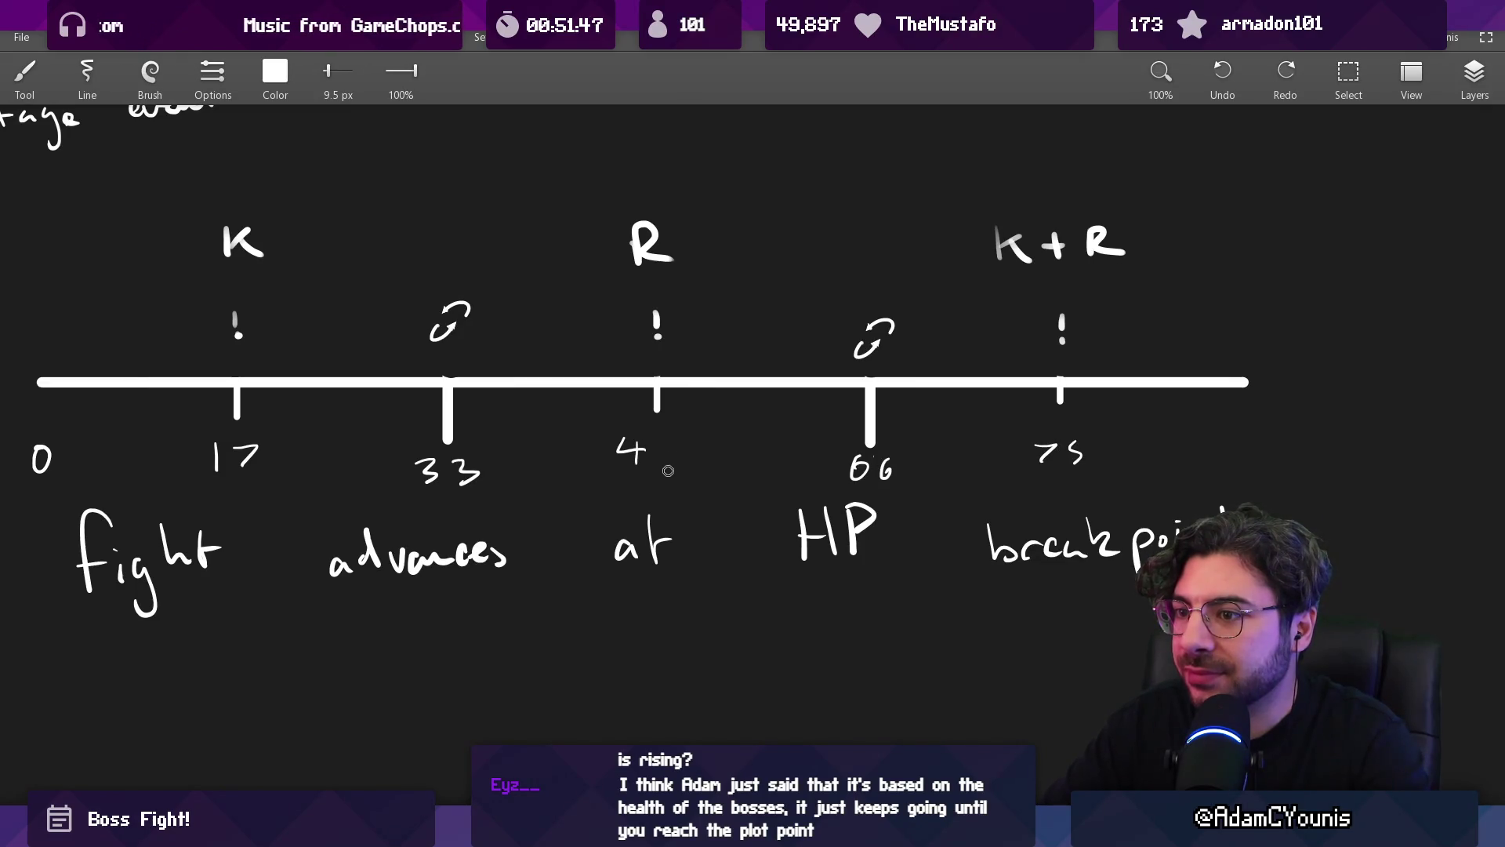
pyautogui.moveTo(628, 446)
pyautogui.mouseDown()
pyautogui.moveTo(615, 444)
pyautogui.moveTo(627, 461)
pyautogui.mouseUp()
pyautogui.scroll(-1, 780, 450)
pyautogui.hscroll(1, 872, 461)
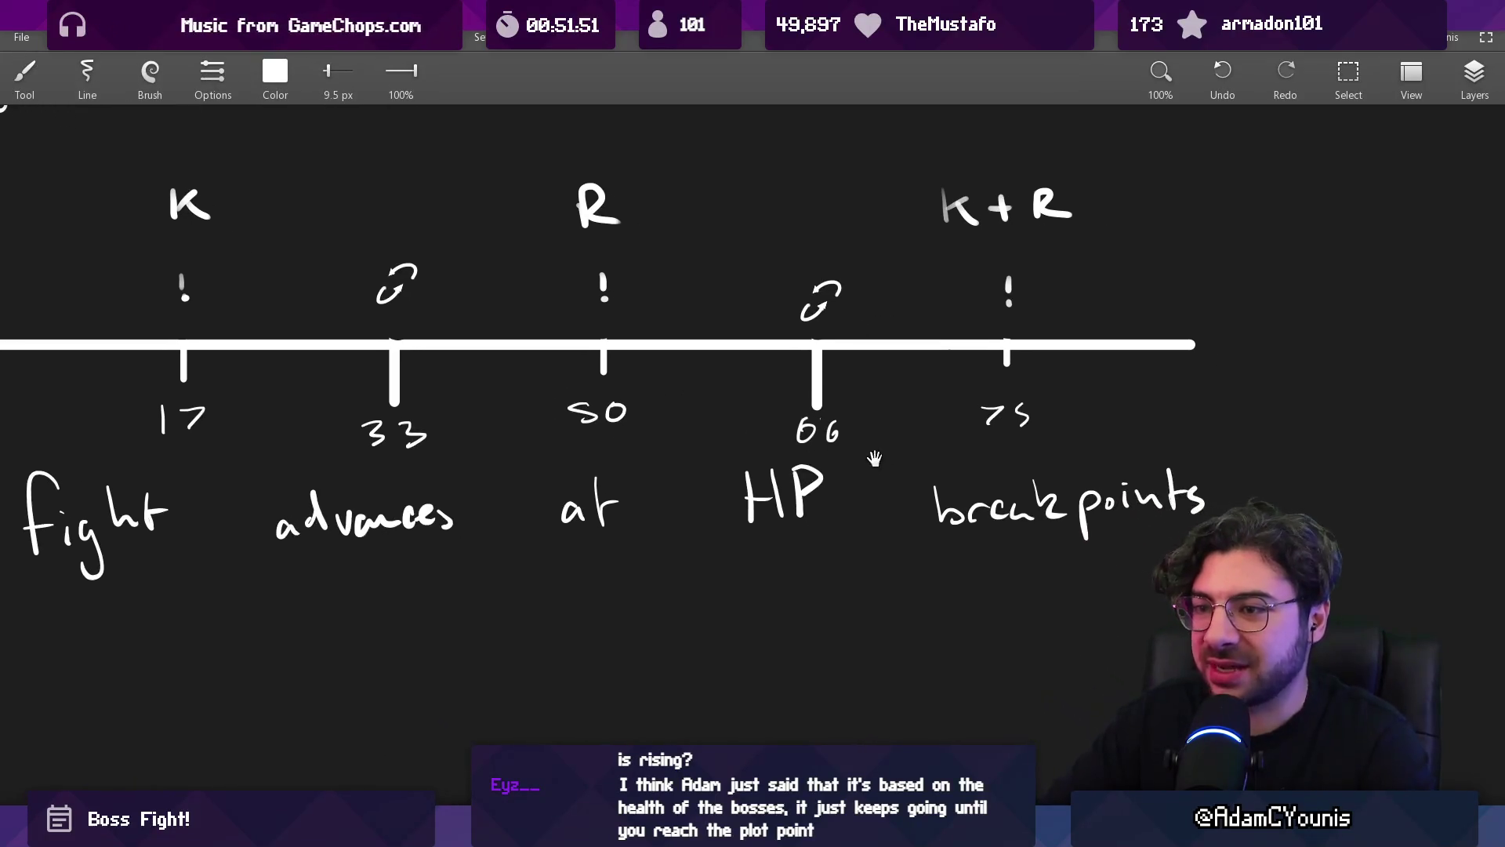
pyautogui.press('e')
pyautogui.hotkey('ctrl', 'z')
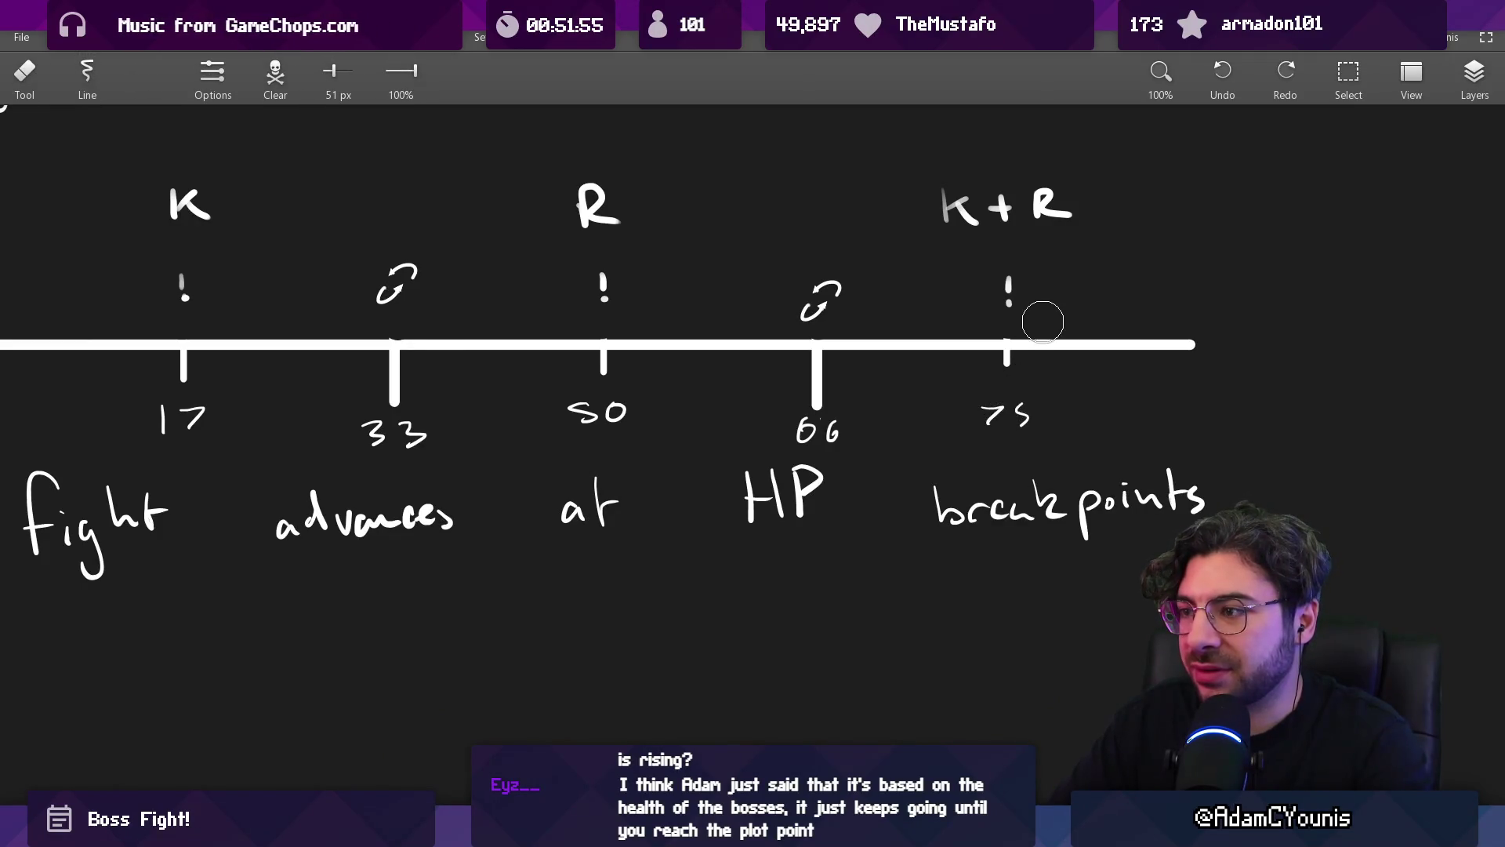
pyautogui.hscroll(2, 1002, 404)
pyautogui.moveTo(976, 425)
pyautogui.mouseDown()
pyautogui.moveTo(924, 417)
pyautogui.moveTo(932, 437)
pyautogui.moveTo(950, 430)
pyautogui.mouseUp()
pyautogui.press('b')
pyautogui.hotkey('ctrl', 'z')
pyautogui.hotkey('ctrl', 'z')
pyautogui.scroll(-3, 972, 426)
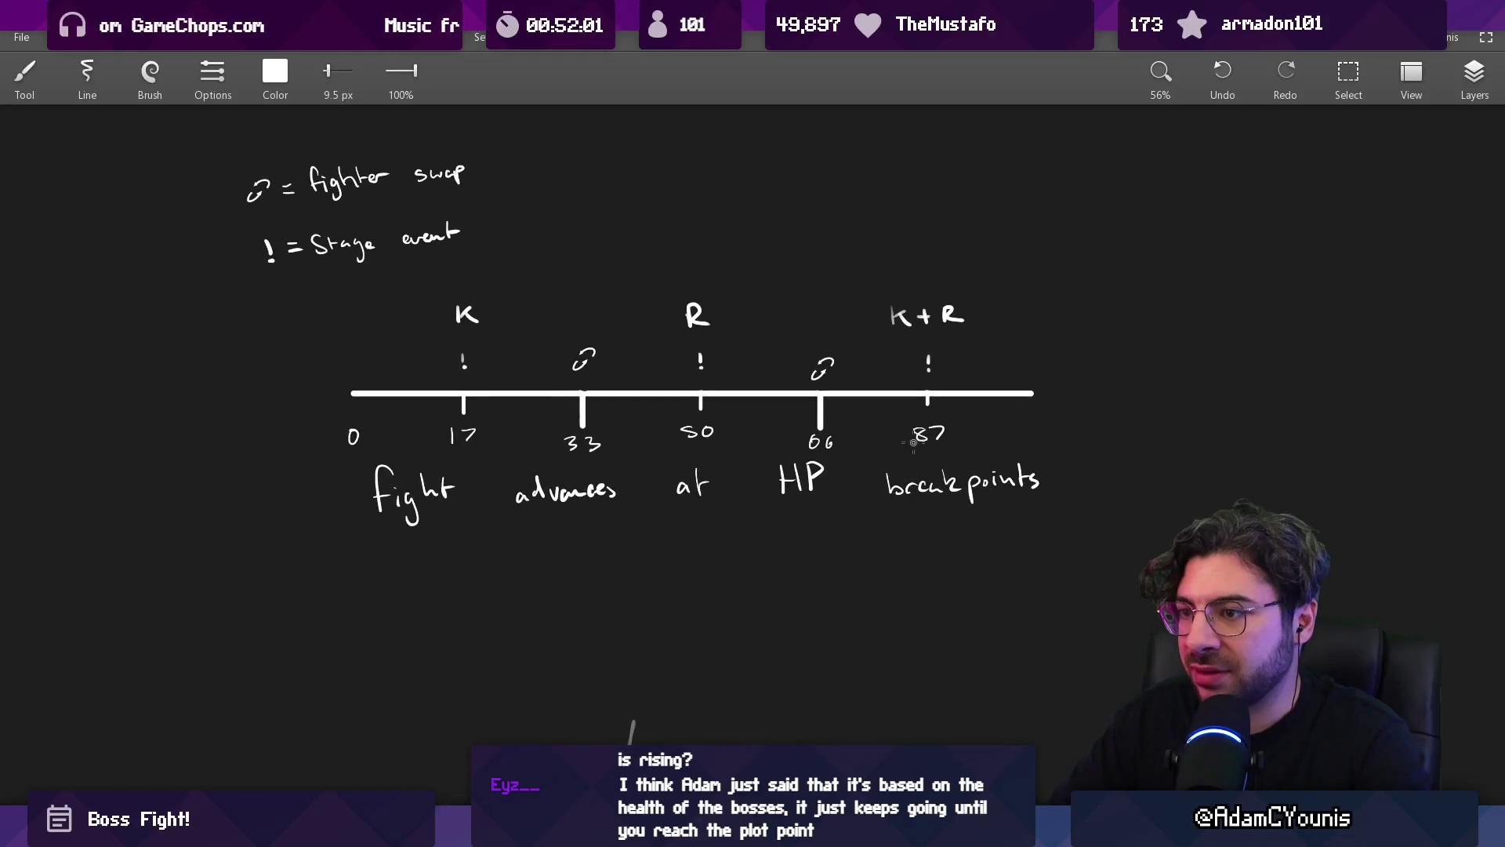
pyautogui.scroll(3, 921, 419)
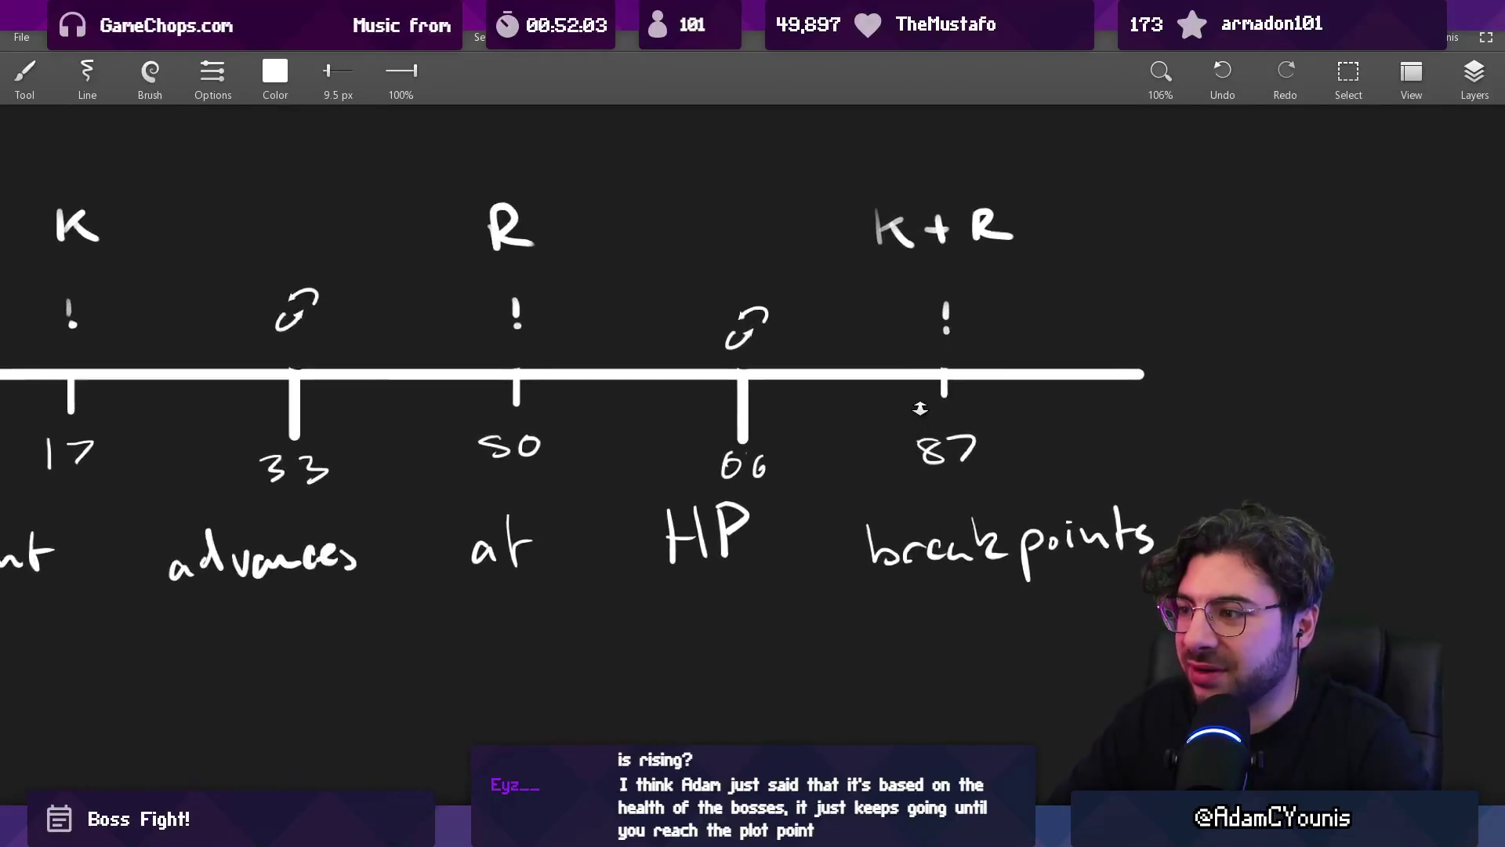
pyautogui.scroll(-1, 920, 400)
pyautogui.scroll(1, 920, 399)
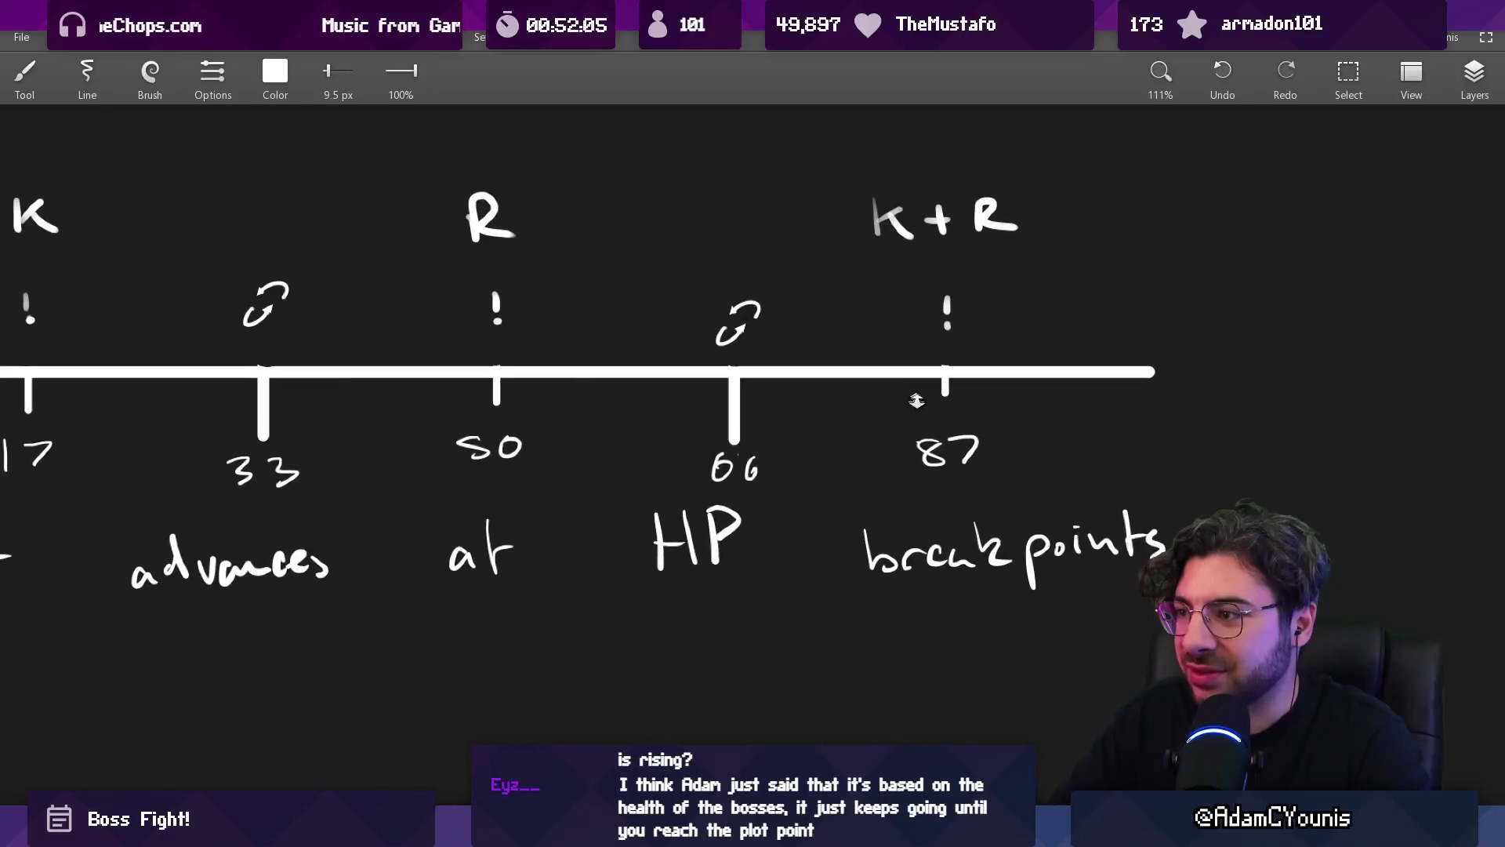
# Step: Fix the last tick to 83 and write 100 at the timeline's right end
pyautogui.press('e')
pyautogui.moveTo(956, 441); pyautogui.dragTo(971, 450)
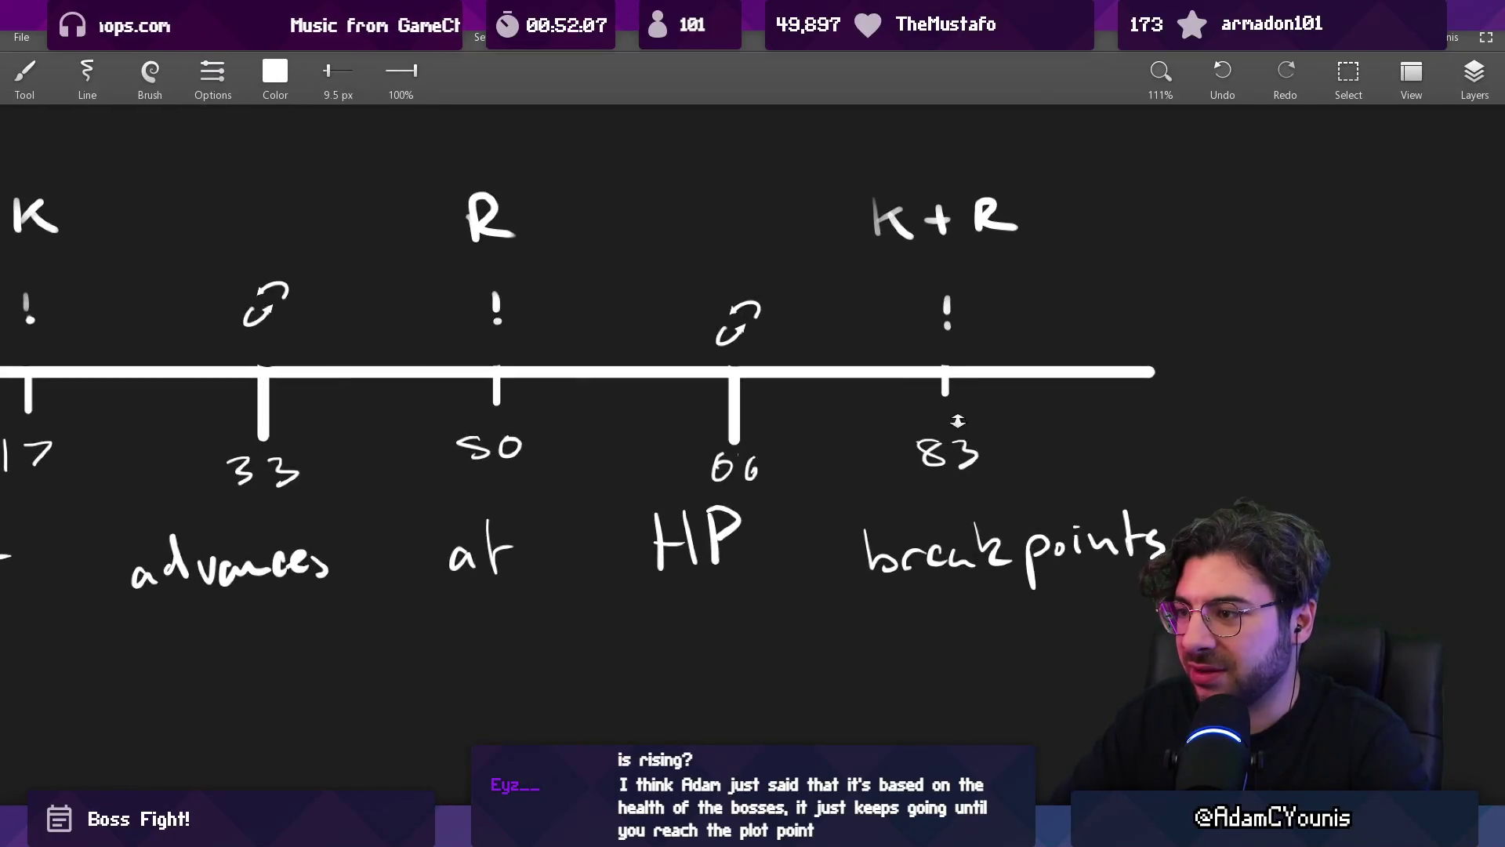
pyautogui.scroll(-3, 954, 428)
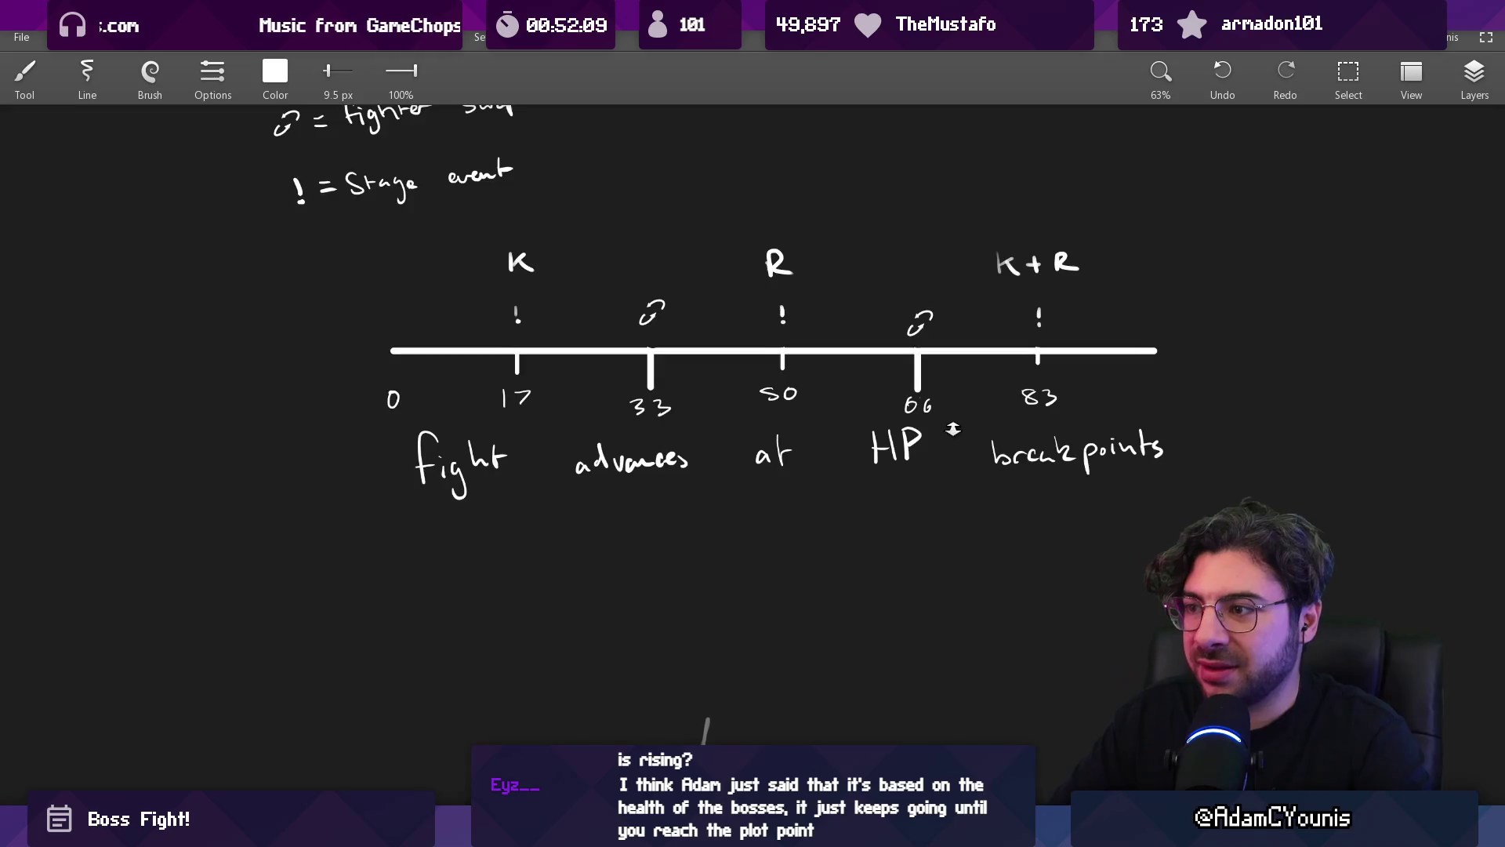
pyautogui.scroll(-1, 954, 428)
pyautogui.moveTo(631, 255)
pyautogui.mouseDown()
pyautogui.moveTo(654, 359)
pyautogui.moveTo(671, 355)
pyautogui.mouseUp()
pyautogui.moveTo(1102, 458); pyautogui.dragTo(1100, 464)
pyautogui.moveTo(1112, 451); pyautogui.dragTo(1113, 452)
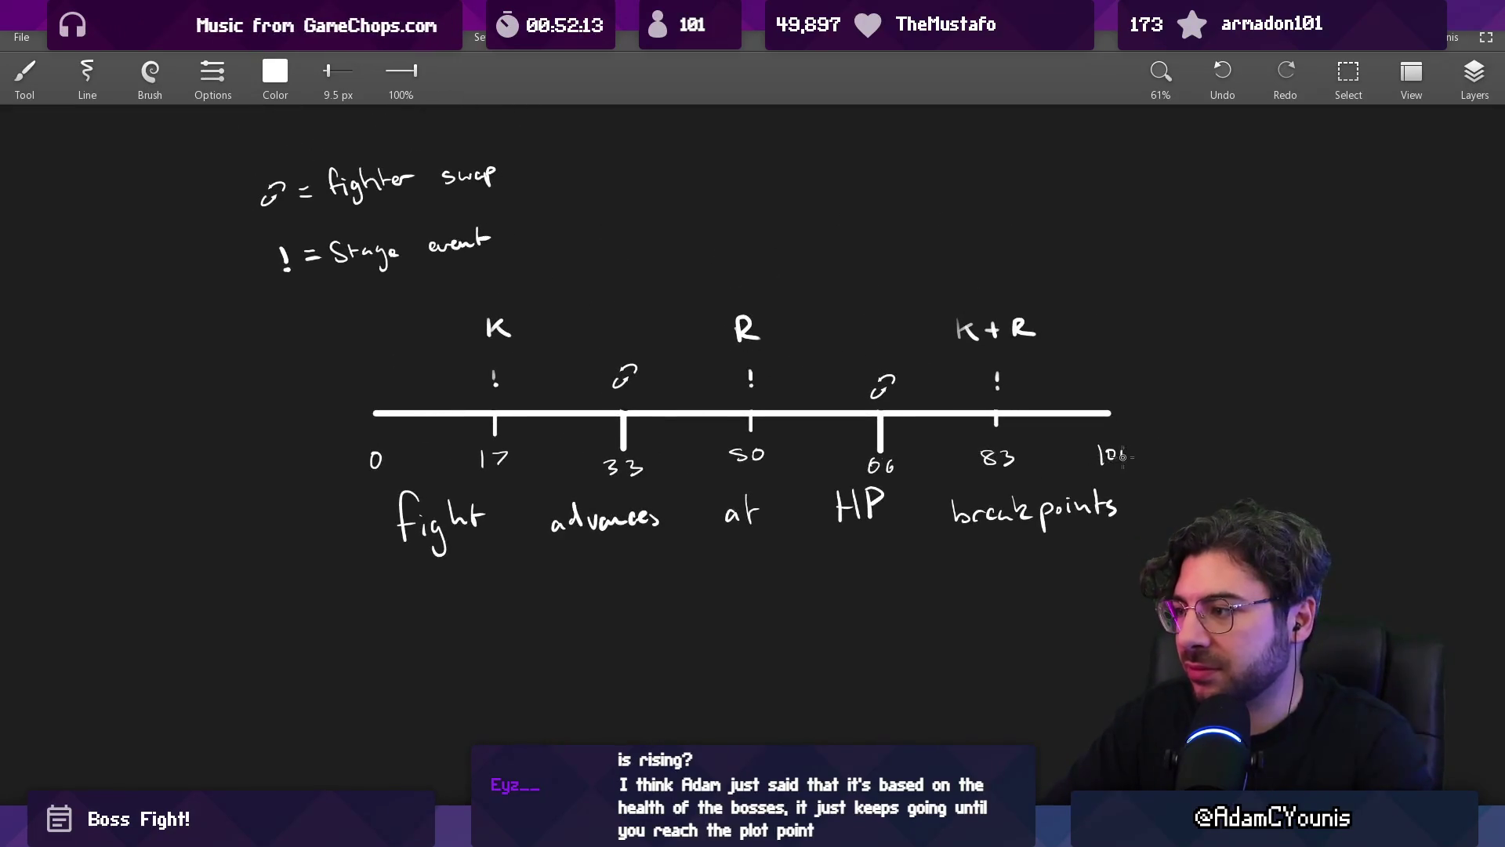
pyautogui.scroll(5, 1143, 426)
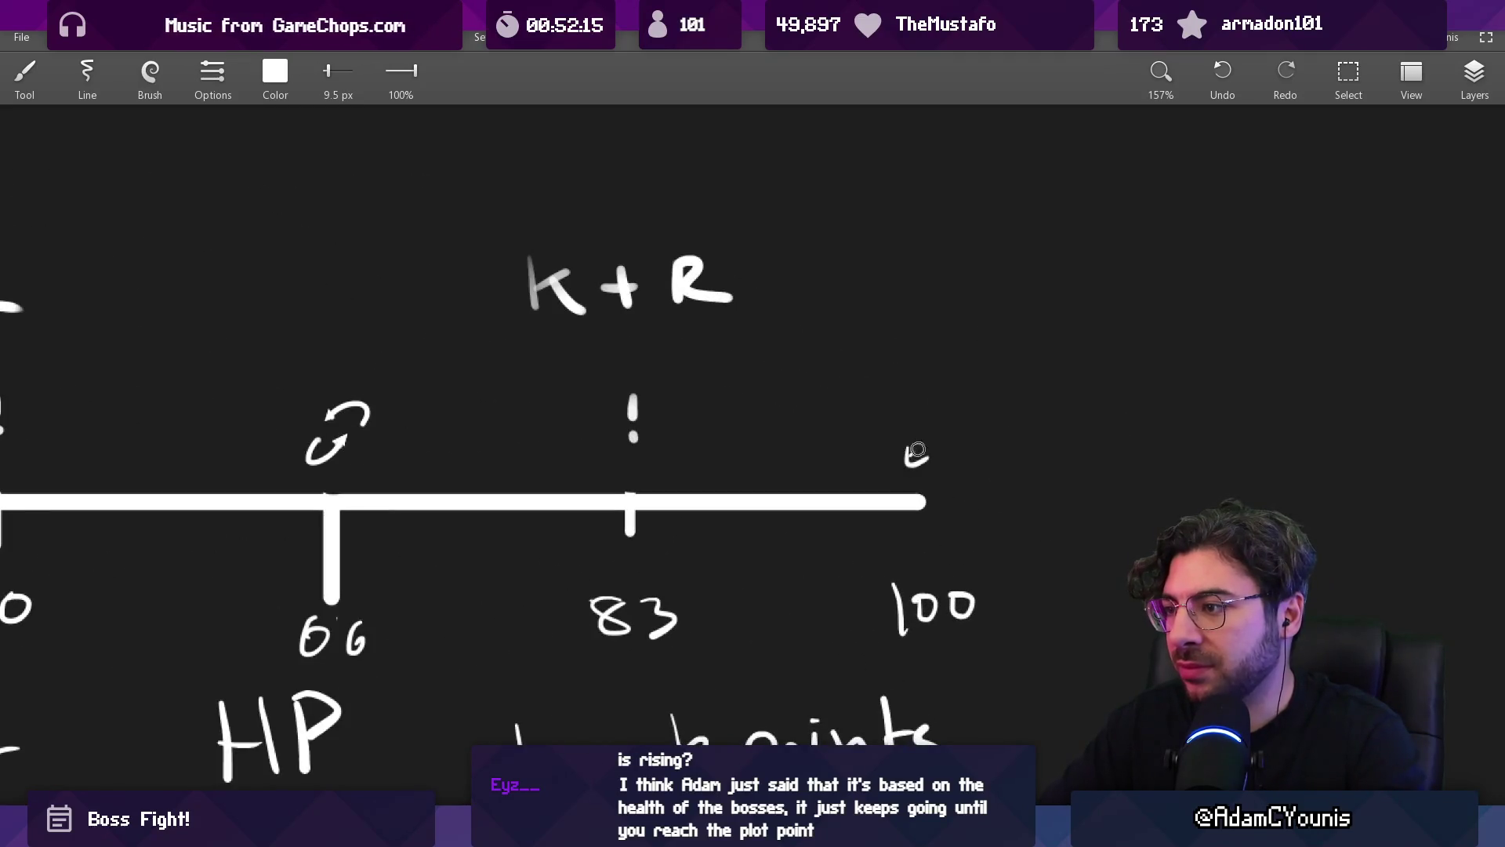
# Step: Write 'END' above the 100 mark and pan down to the sketches below the timeline
pyautogui.moveTo(986, 431); pyautogui.dragTo(992, 459)
pyautogui.scroll(-3, 980, 439)
pyautogui.press('e')
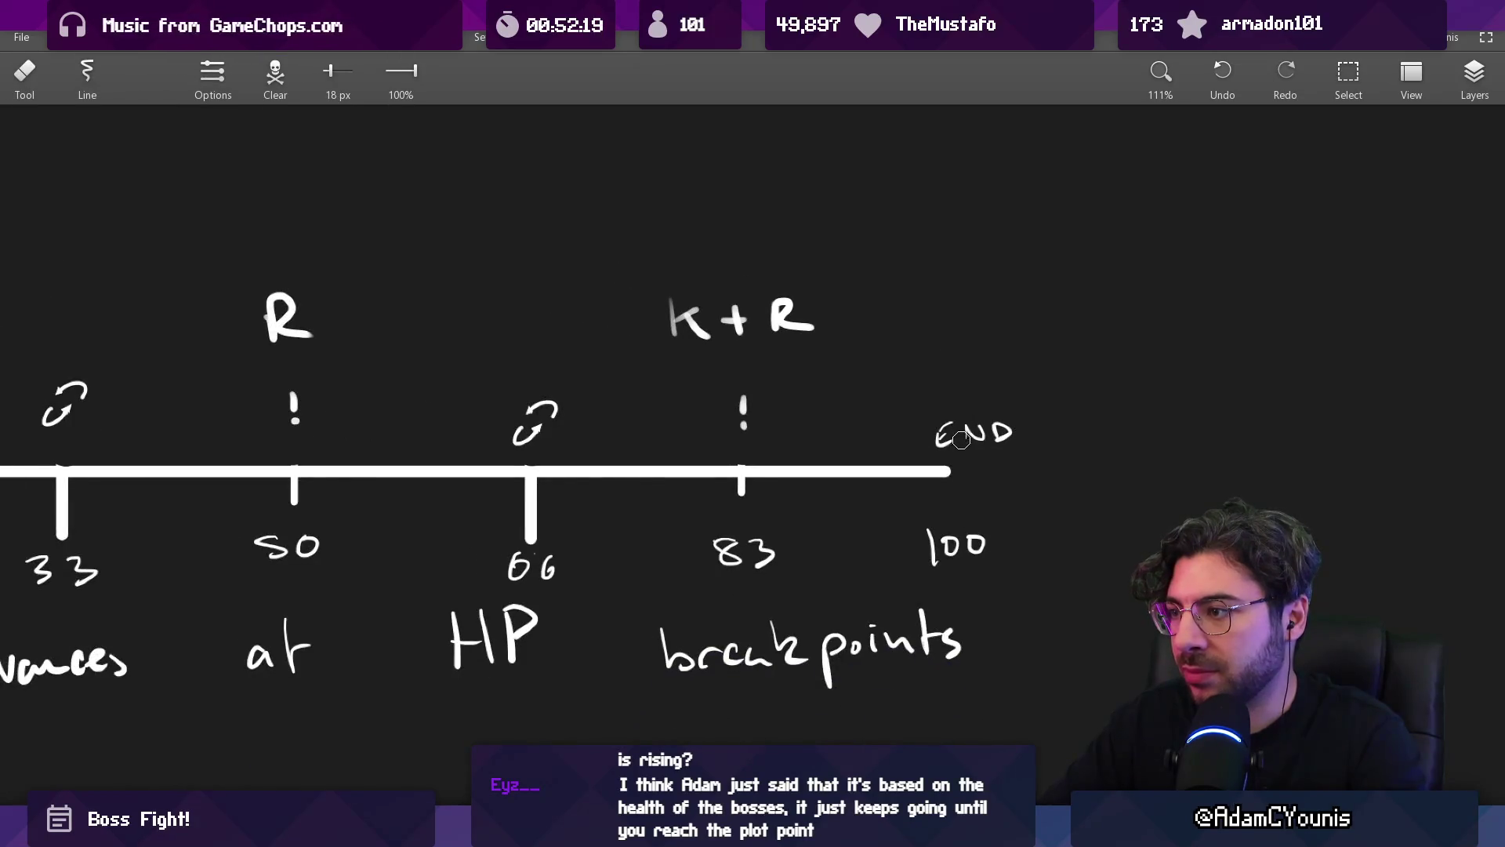
pyautogui.scroll(-5, 1016, 391)
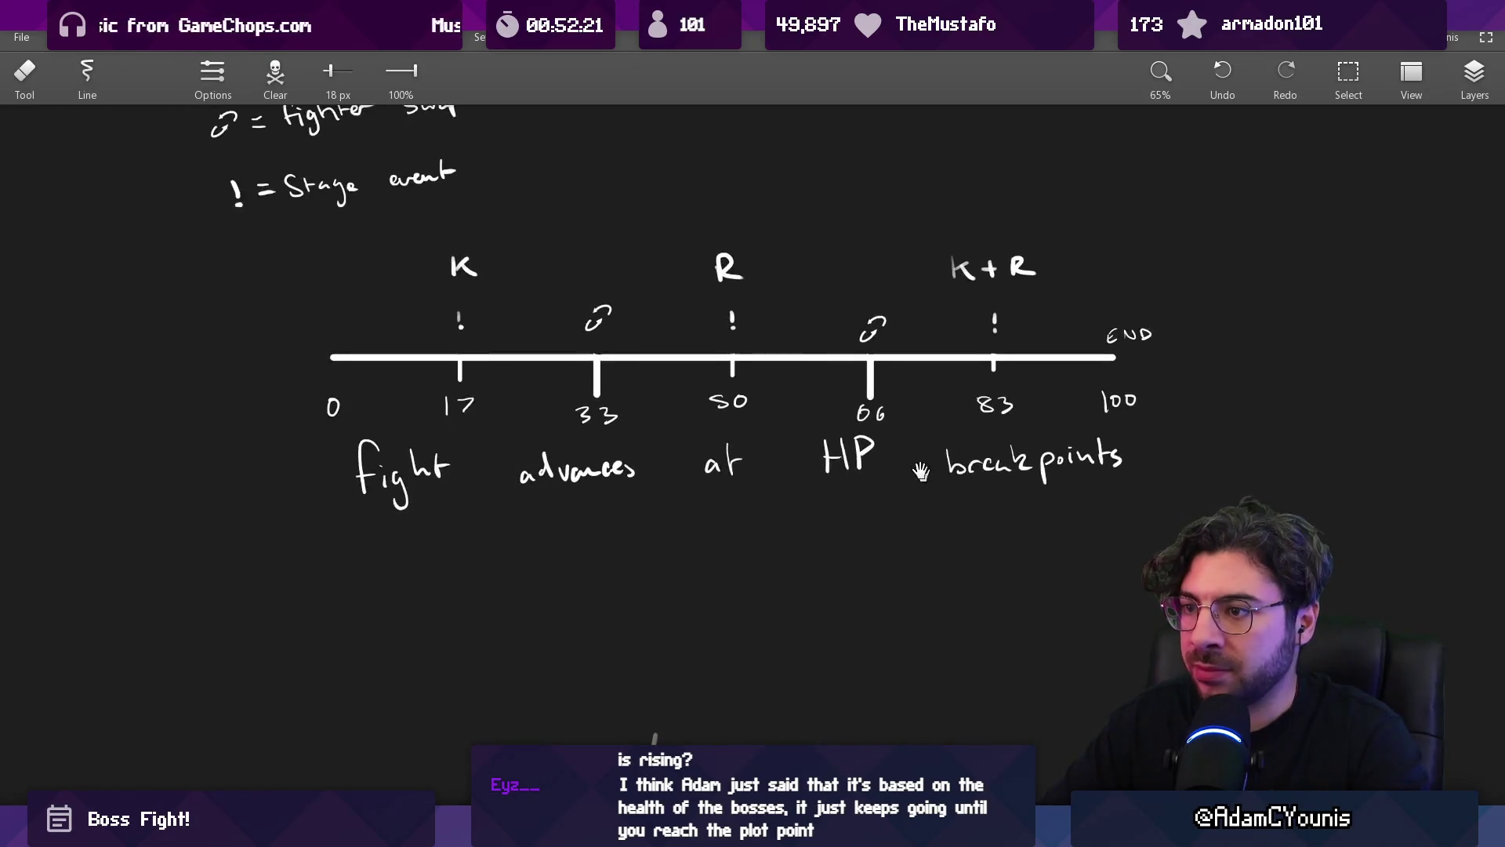
pyautogui.scroll(-5, 705, 341)
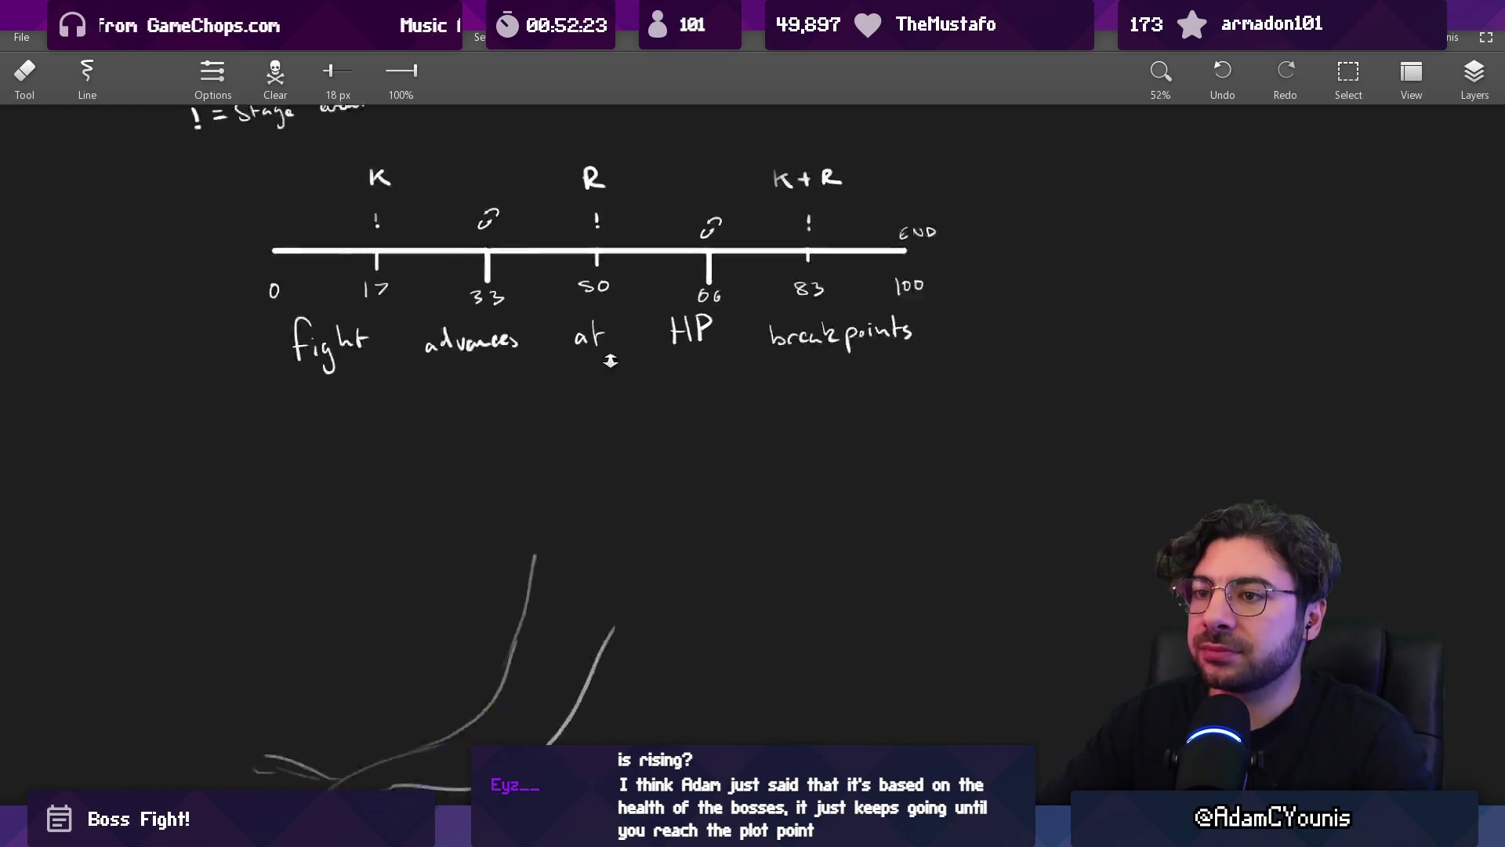
pyautogui.scroll(-4, 719, 266)
pyautogui.moveTo(698, 329); pyautogui.dragTo(756, 333)
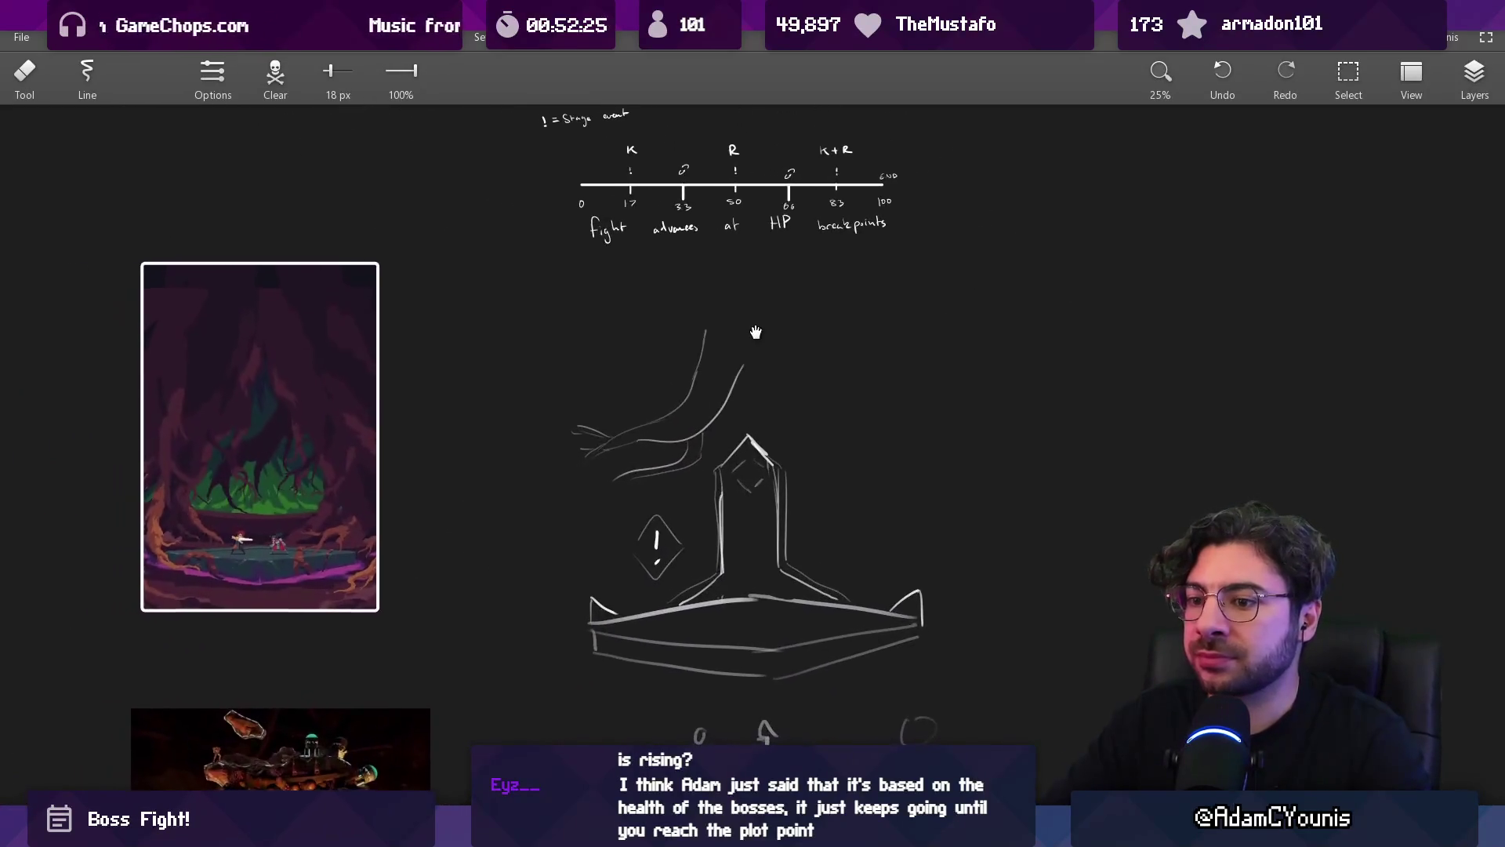
pyautogui.moveTo(754, 330)
pyautogui.mouseDown()
pyautogui.moveTo(741, 384)
pyautogui.moveTo(756, 398)
pyautogui.mouseUp()
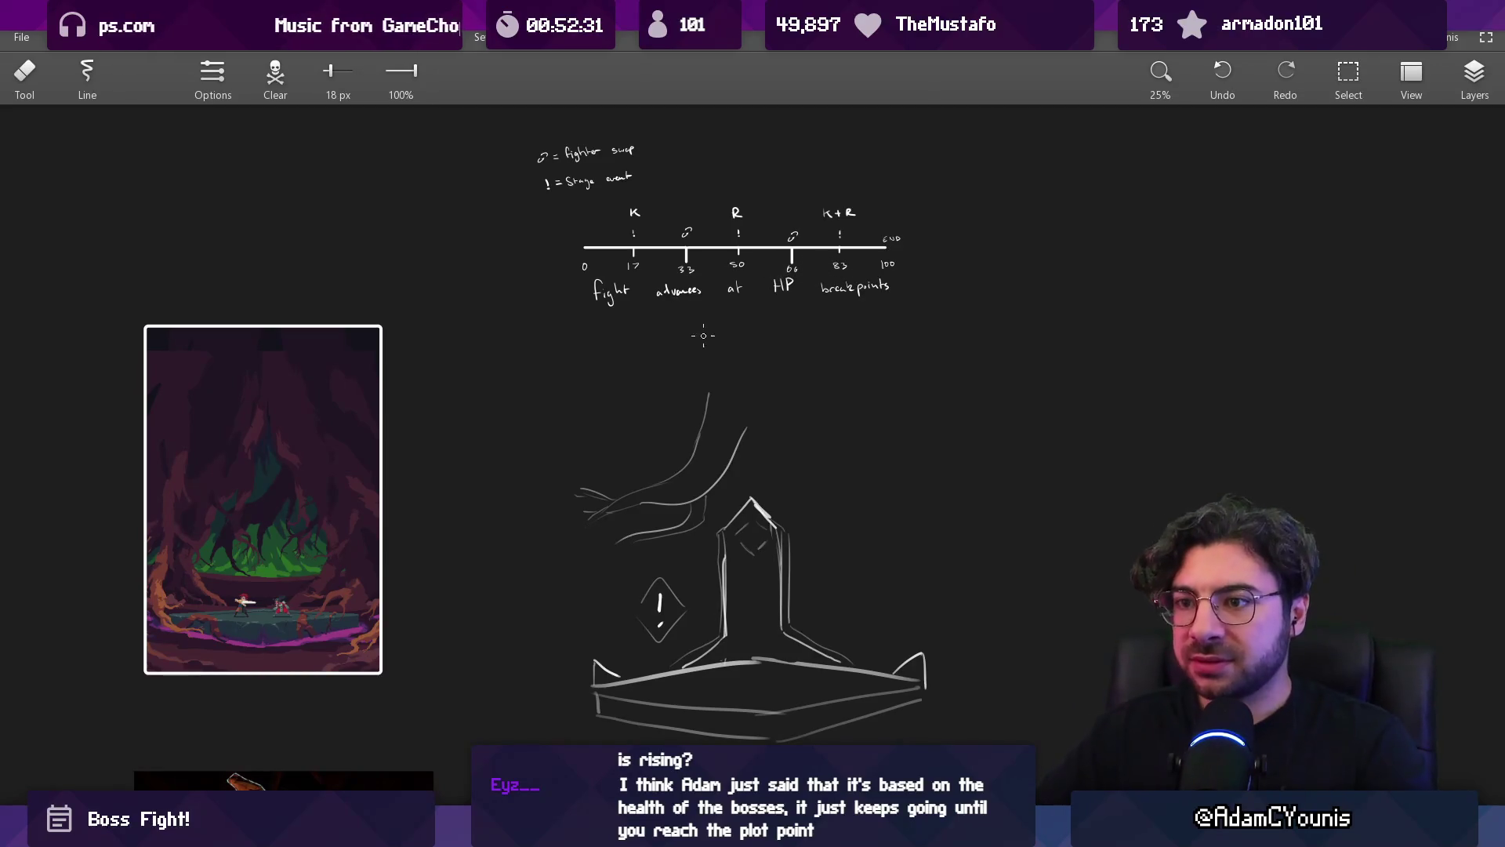
pyautogui.scroll(5, 529, 428)
# Step: Pan to the pixel-art panel and search Everything for 'rekka .ase'
pyautogui.moveTo(529, 428); pyautogui.dragTo(573, 435)
pyautogui.press('b')
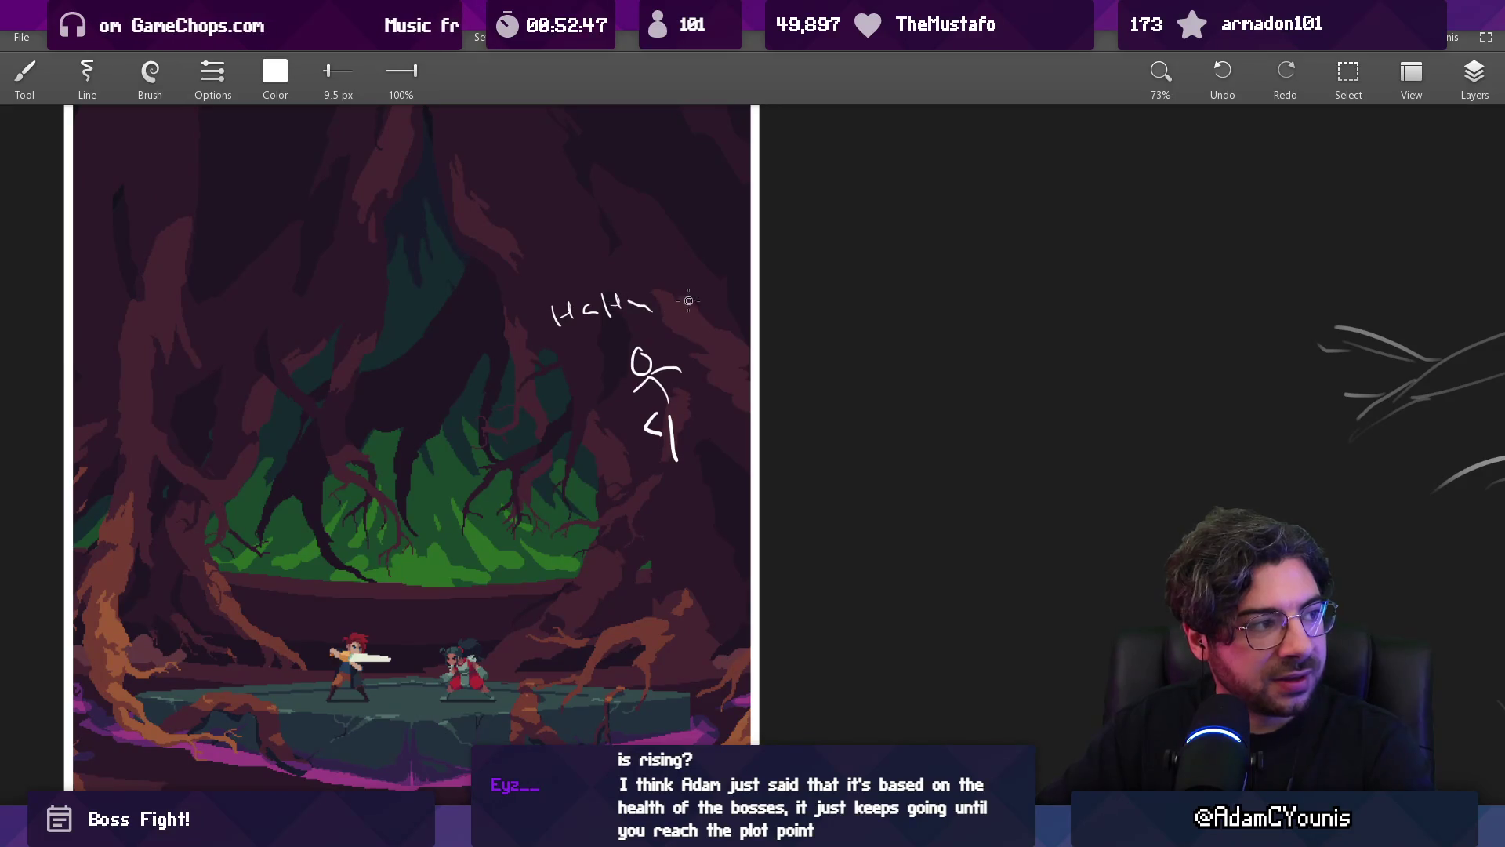
pyautogui.scroll(-5, 738, 285)
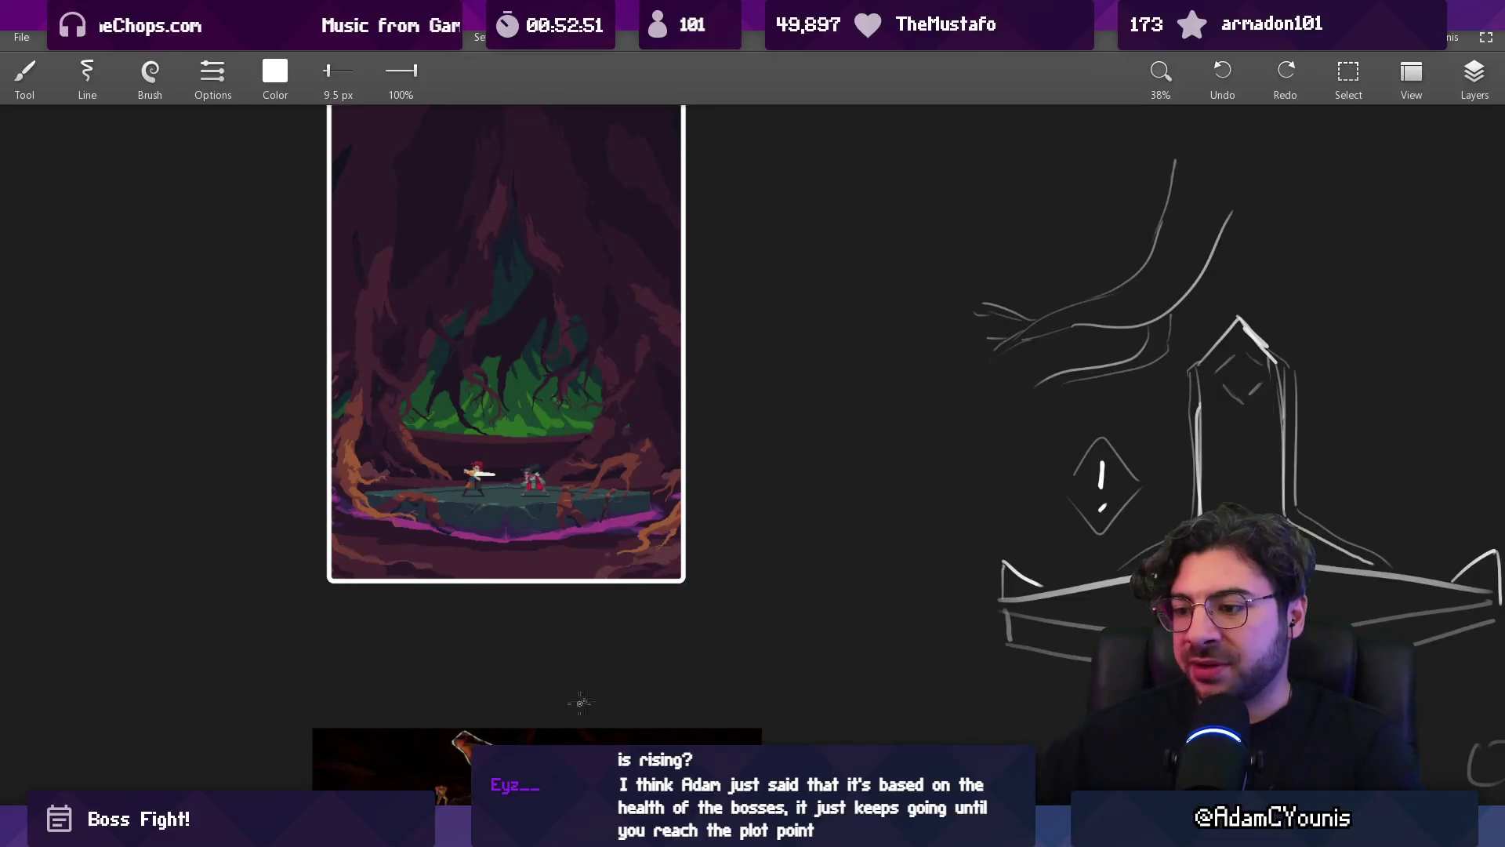
pyautogui.write('rekka .ase')
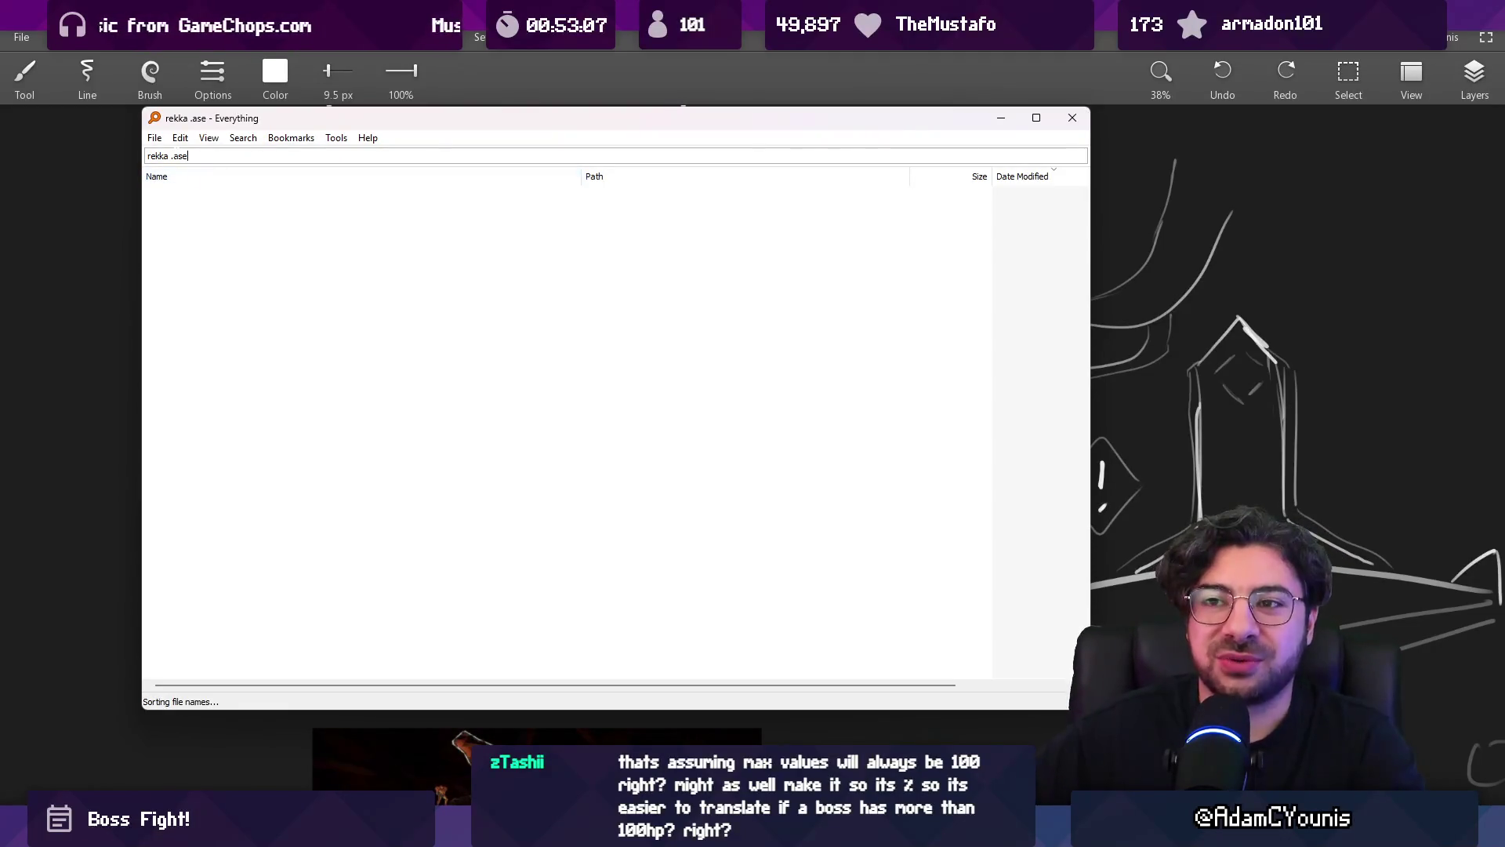
# Step: Open rekka.ase in Aseprite and enlarge its animation timeline
pyautogui.press('Down')
pyautogui.press('Return')
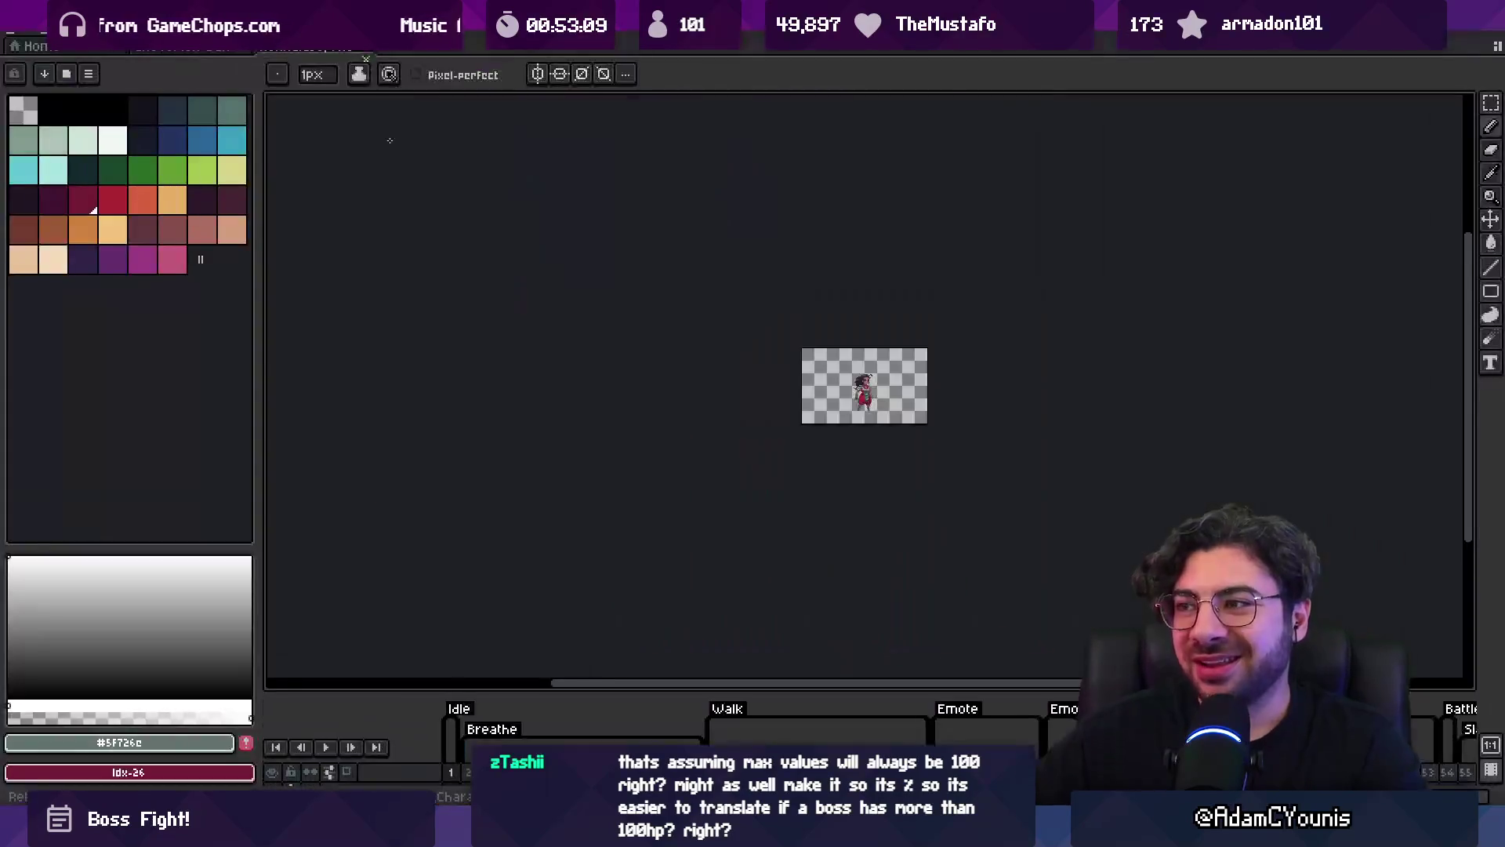
pyautogui.scroll(3, 913, 394)
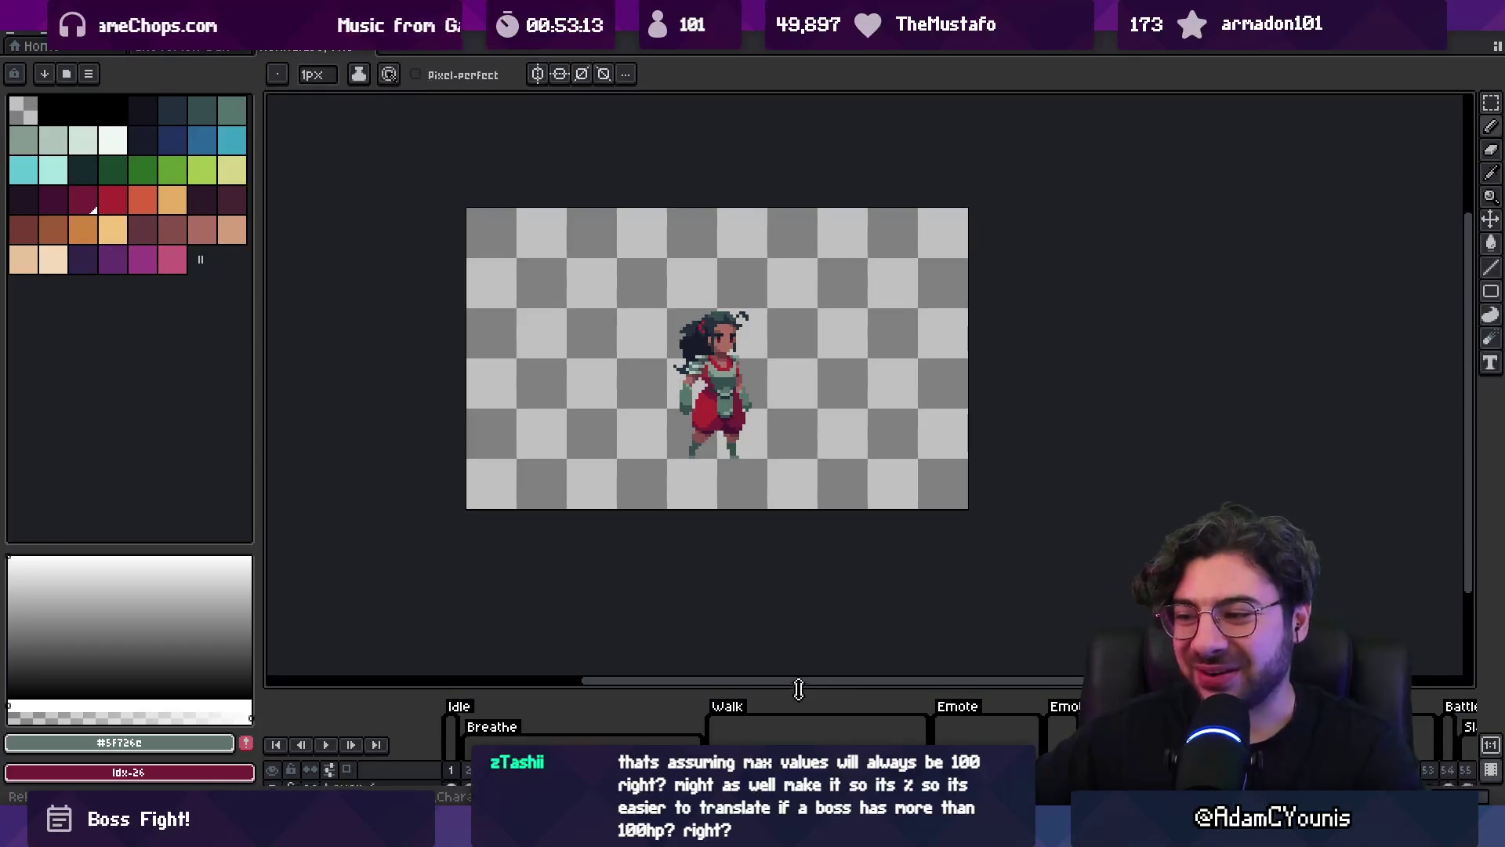
pyautogui.moveTo(799, 693); pyautogui.dragTo(799, 558)
# Step: Play the Rekka animation from frame 88, stop it, and return to the drawing app
pyautogui.click(491, 655)
pyautogui.hscroll(3, 630, 685)
pyautogui.hscroll(5, 643, 674)
pyautogui.click(758, 650)
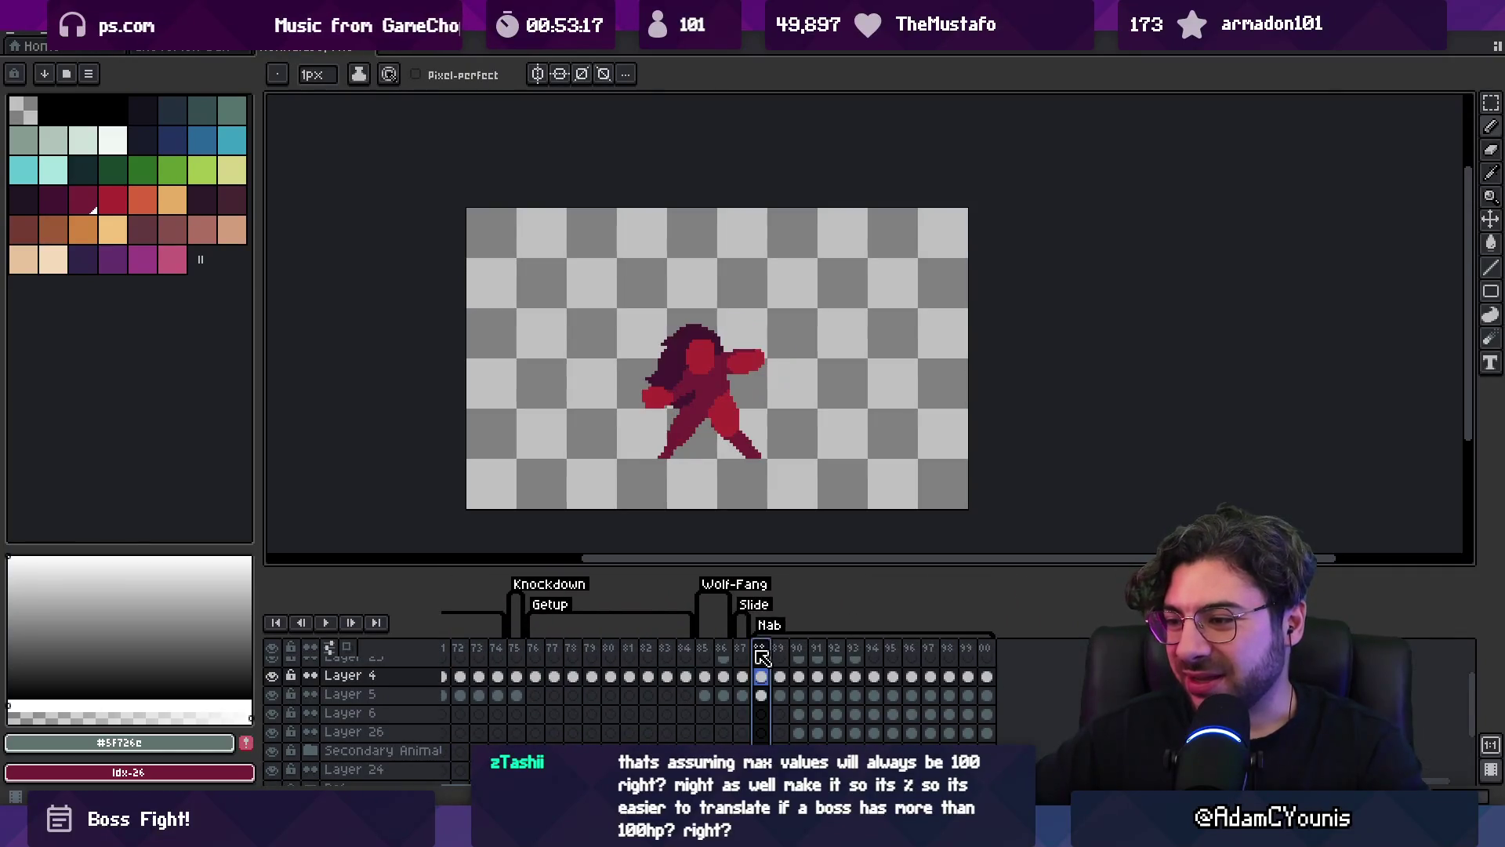
pyautogui.press('Return')
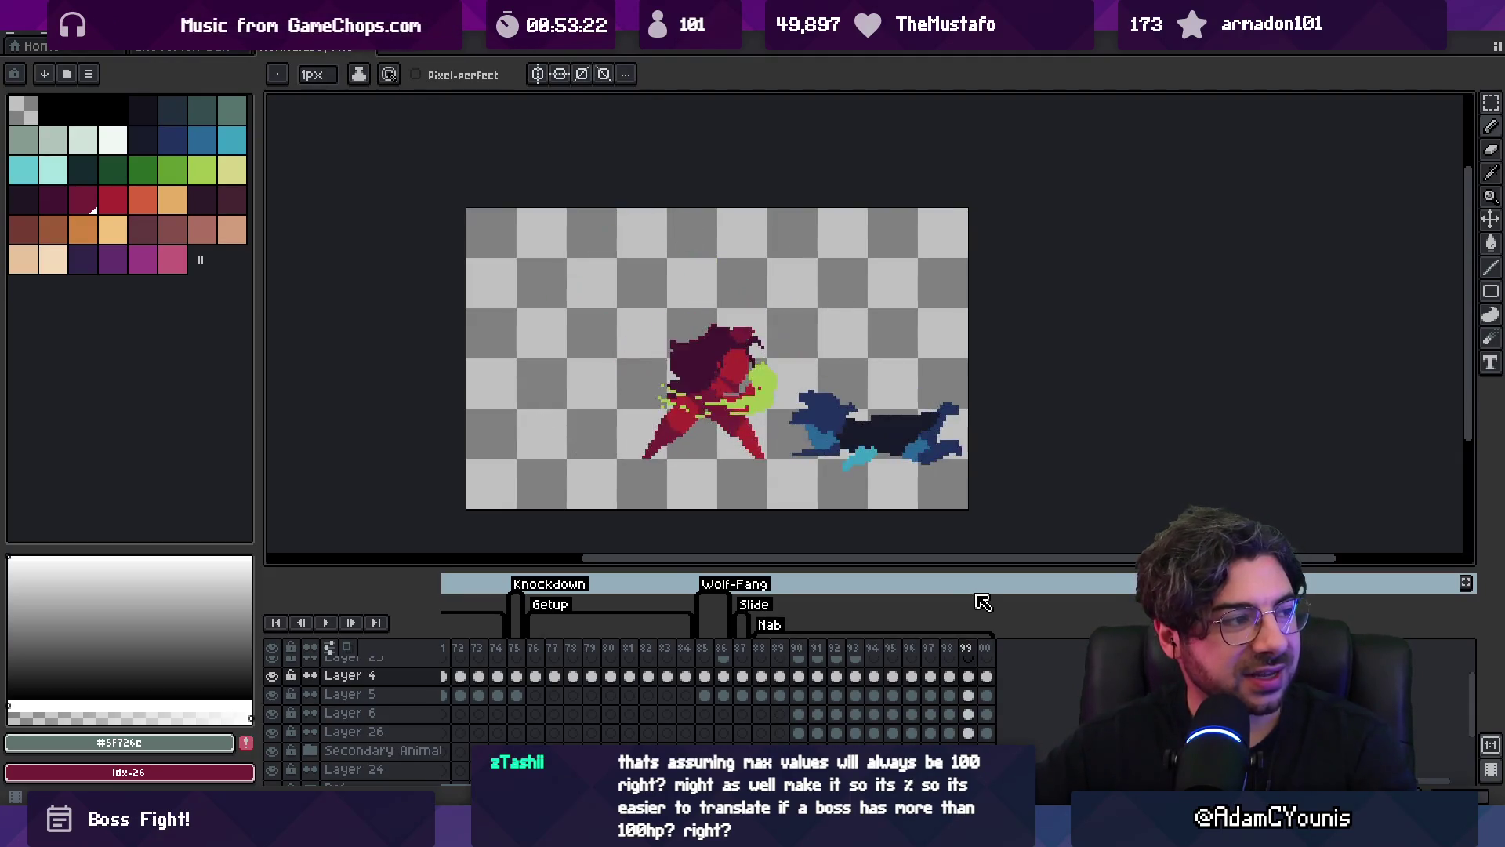
pyautogui.press('Return')
pyautogui.press('Return')
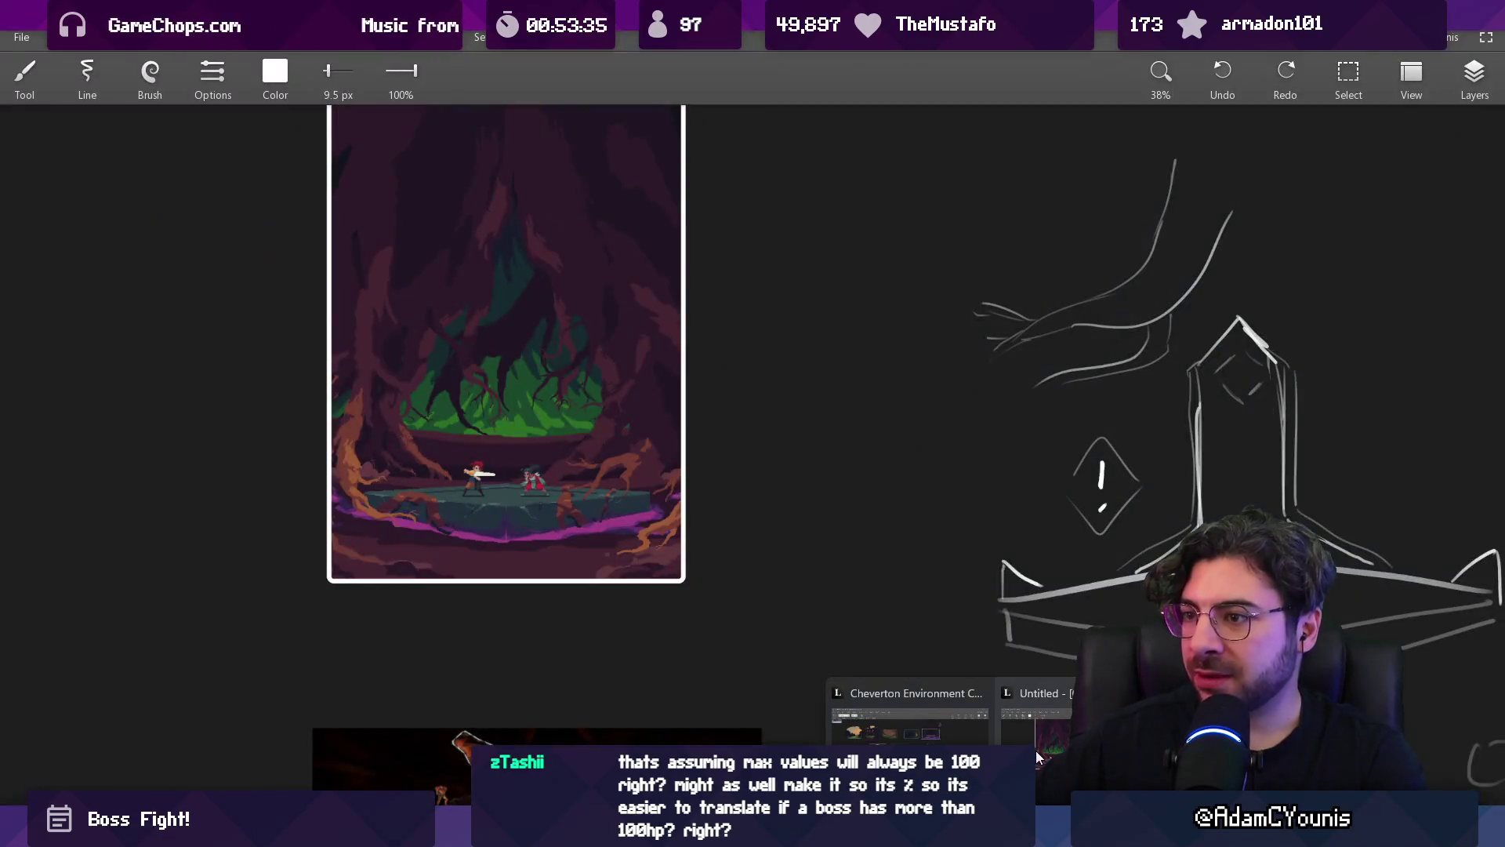
pyautogui.click(1036, 750)
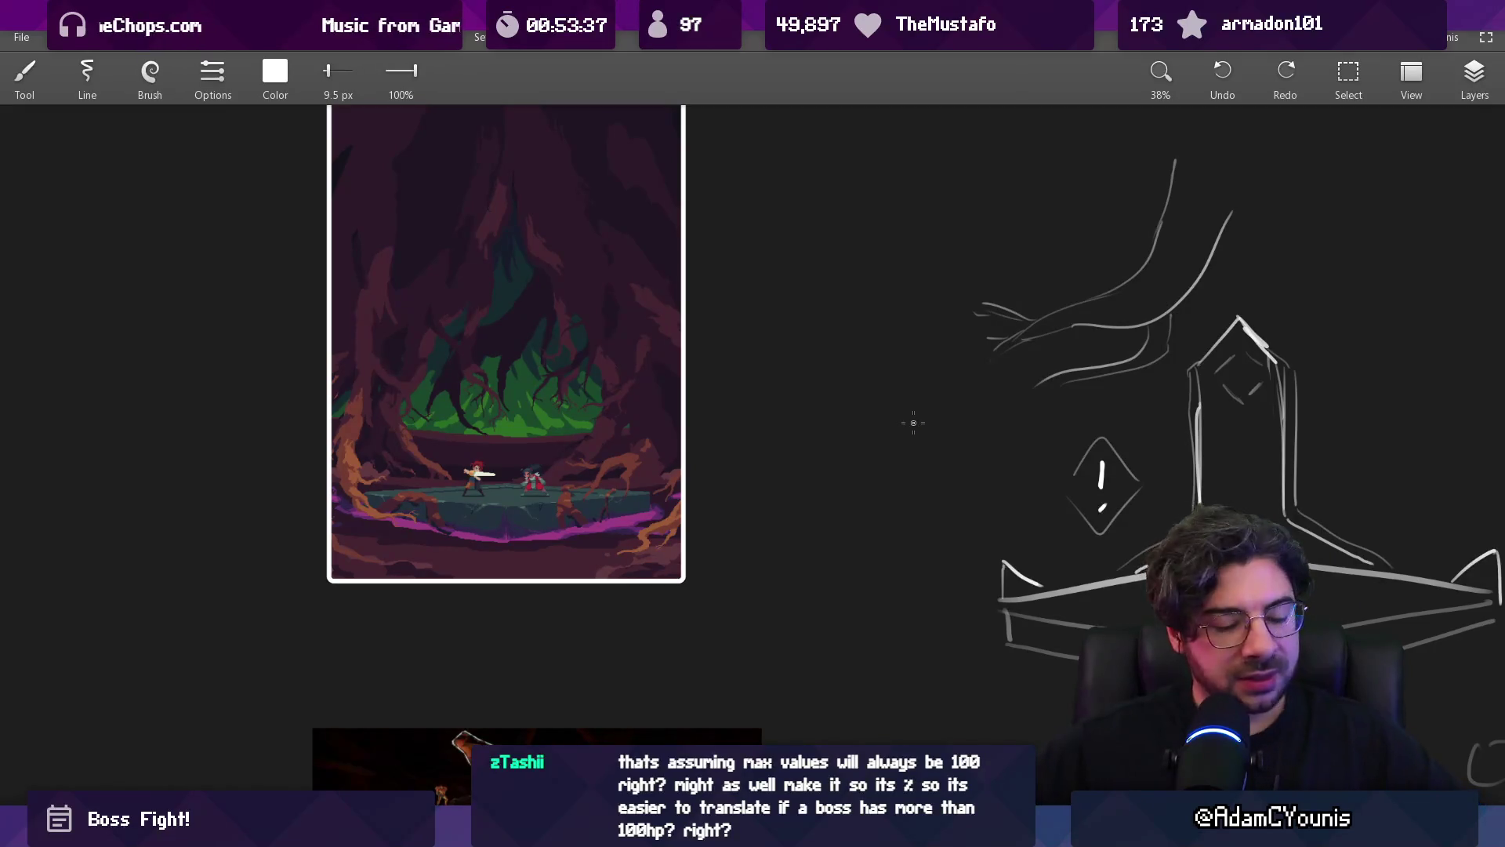
# Step: Rectangle-select the HP breakpoint timeline sketch in the sketching app
pyautogui.scroll(-5, 885, 443)
pyautogui.scroll(3, 756, 464)
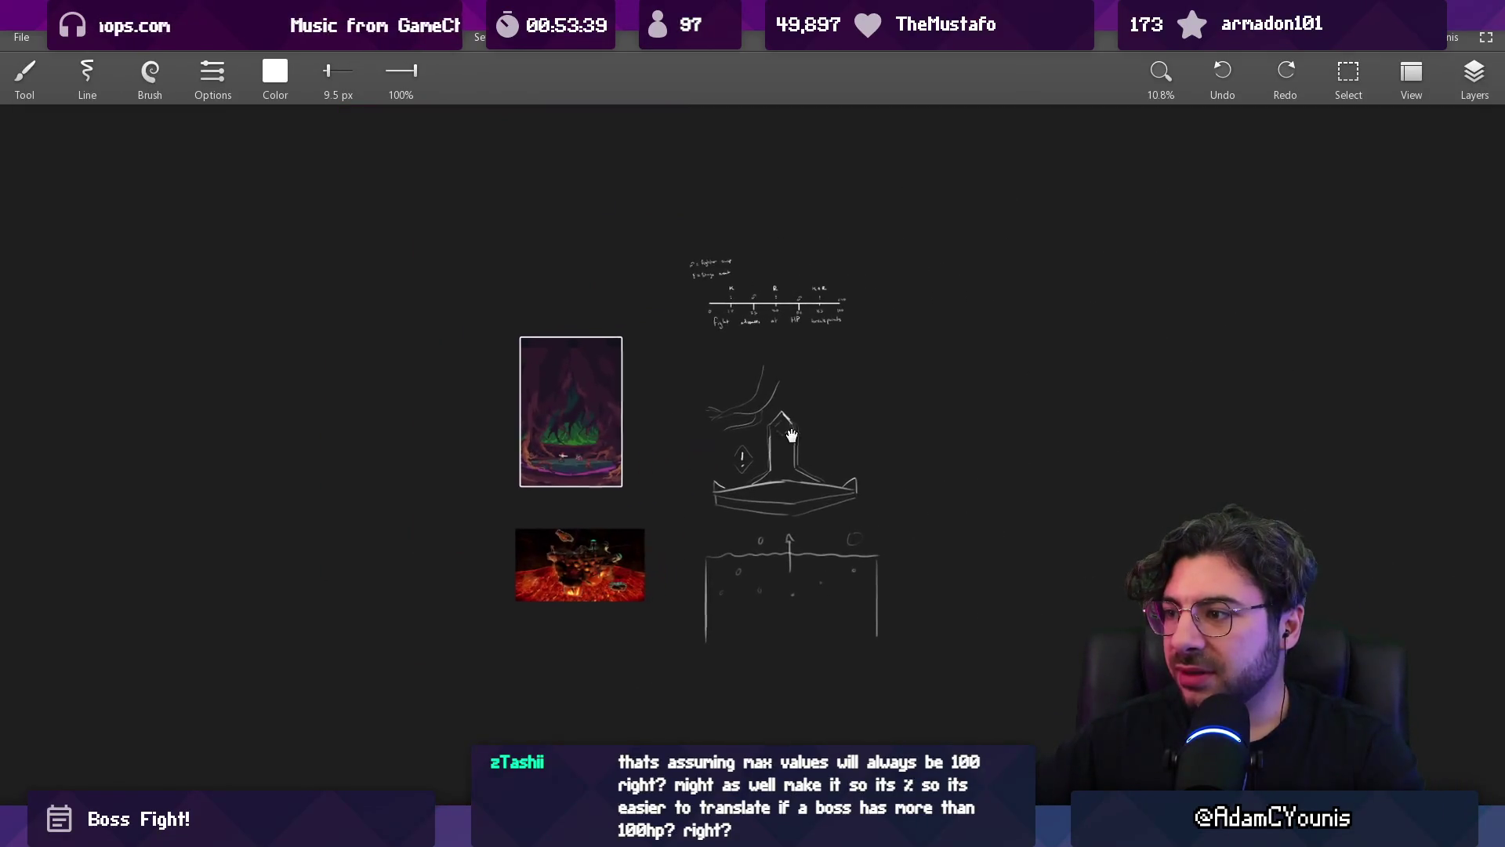
pyautogui.scroll(4, 757, 464)
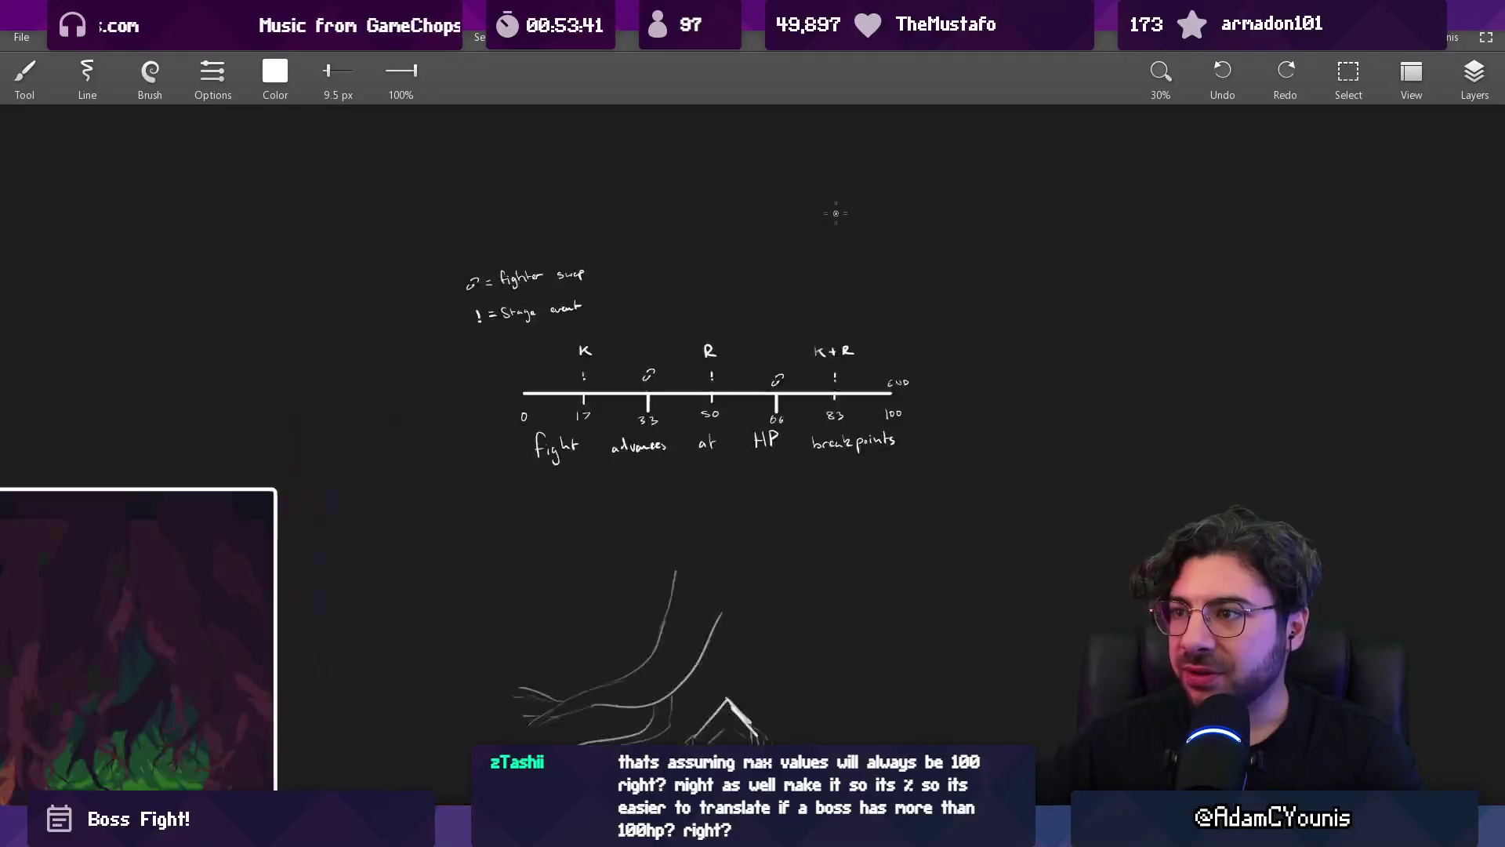
pyautogui.press('s')
pyautogui.moveTo(239, 266)
pyautogui.mouseDown()
pyautogui.moveTo(981, 662)
pyautogui.moveTo(1014, 631)
pyautogui.mouseUp()
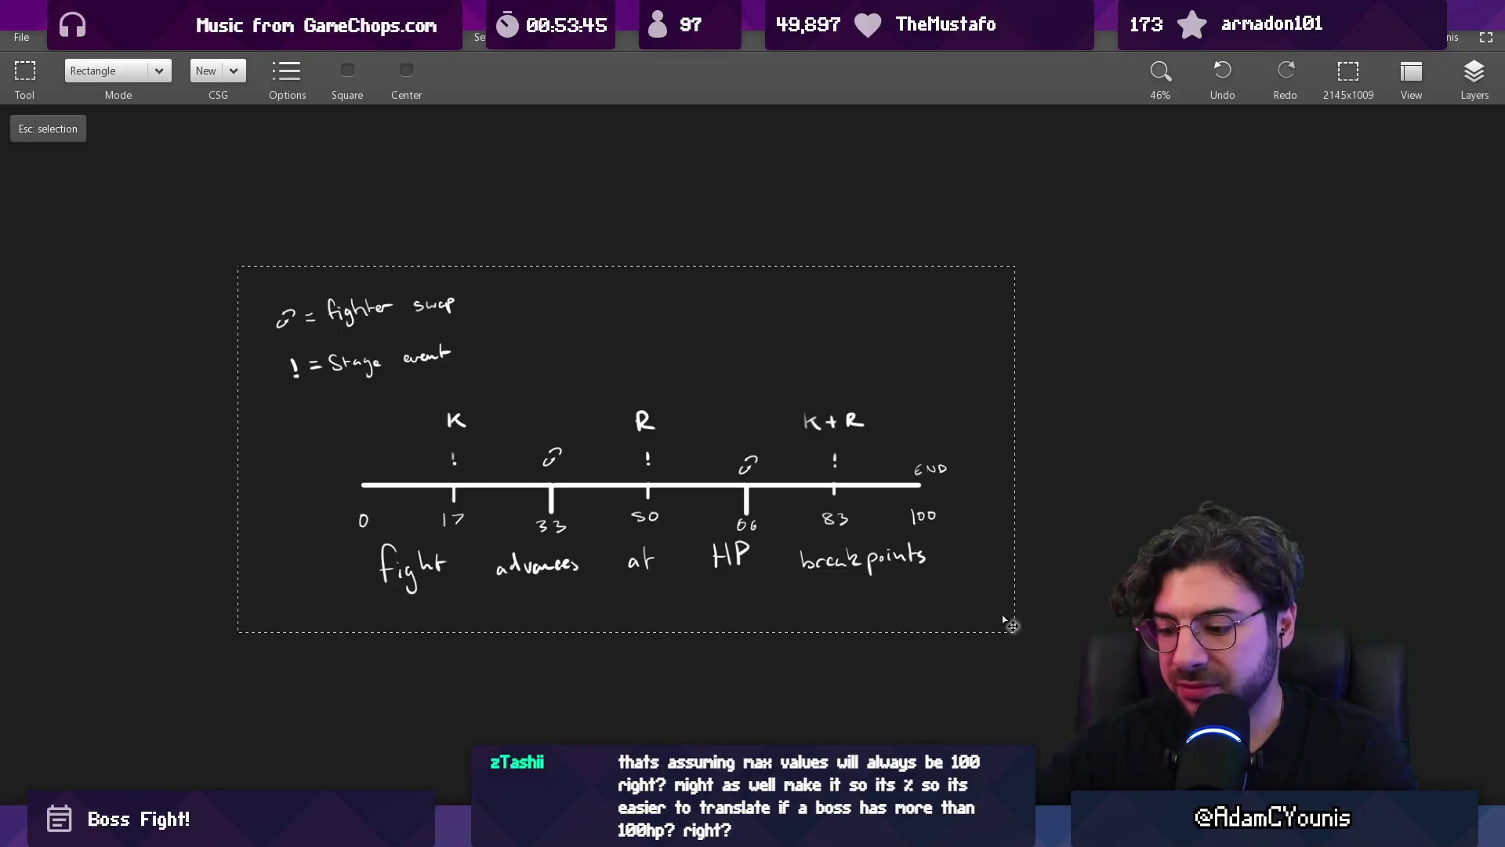
pyautogui.press('Escape')
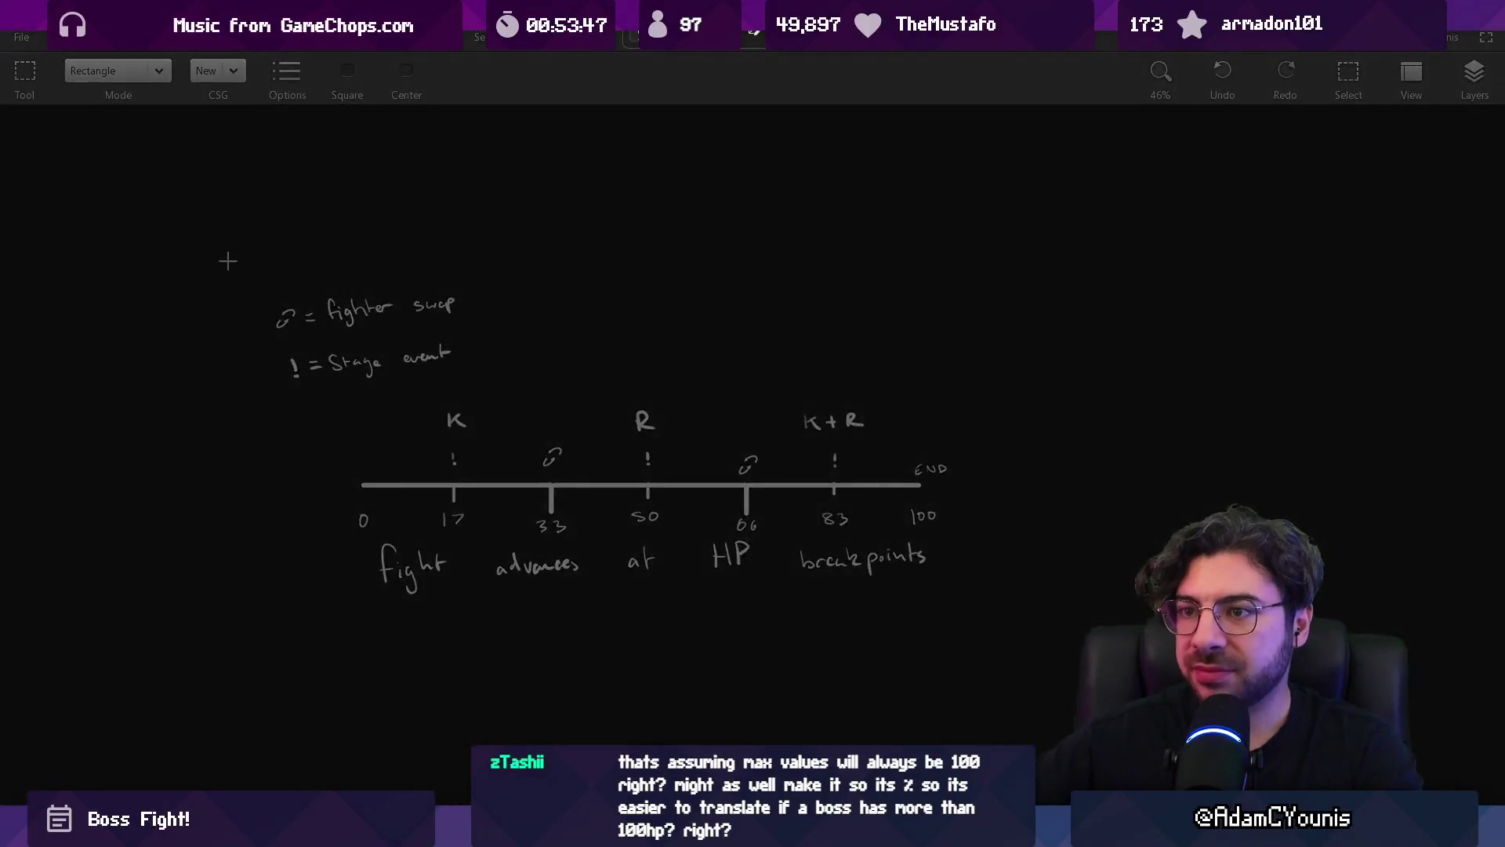
pyautogui.moveTo(240, 263)
pyautogui.mouseDown()
pyautogui.moveTo(1051, 702)
pyautogui.moveTo(998, 632)
pyautogui.mouseUp()
pyautogui.press('Escape')
# Step: Paste the timeline onto the Boss Fights page, move it right, and remove its black background
pyautogui.hotkey('alt', 'Tab')
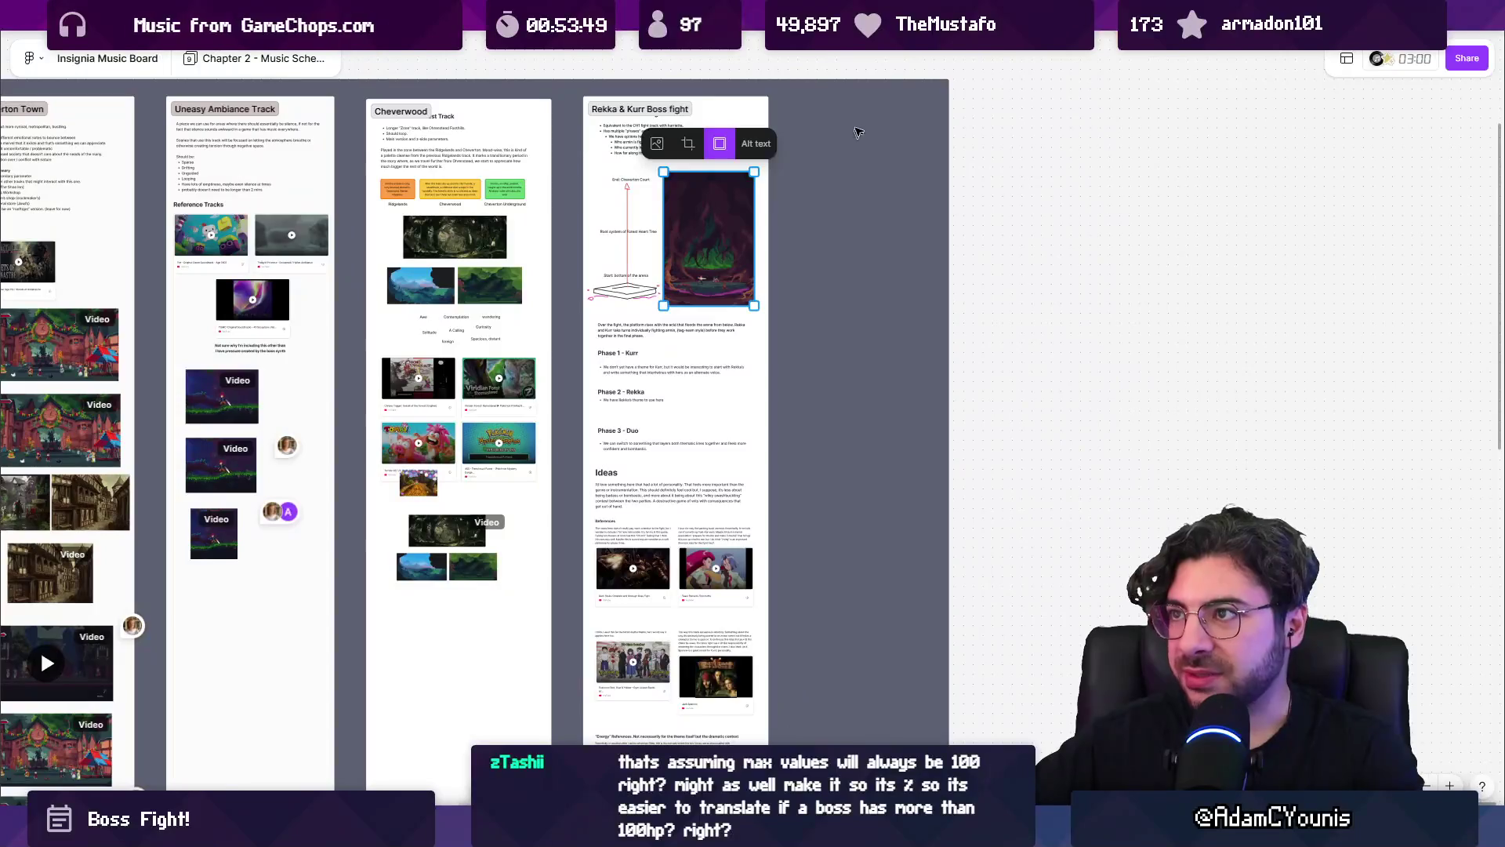
pyautogui.click(259, 156)
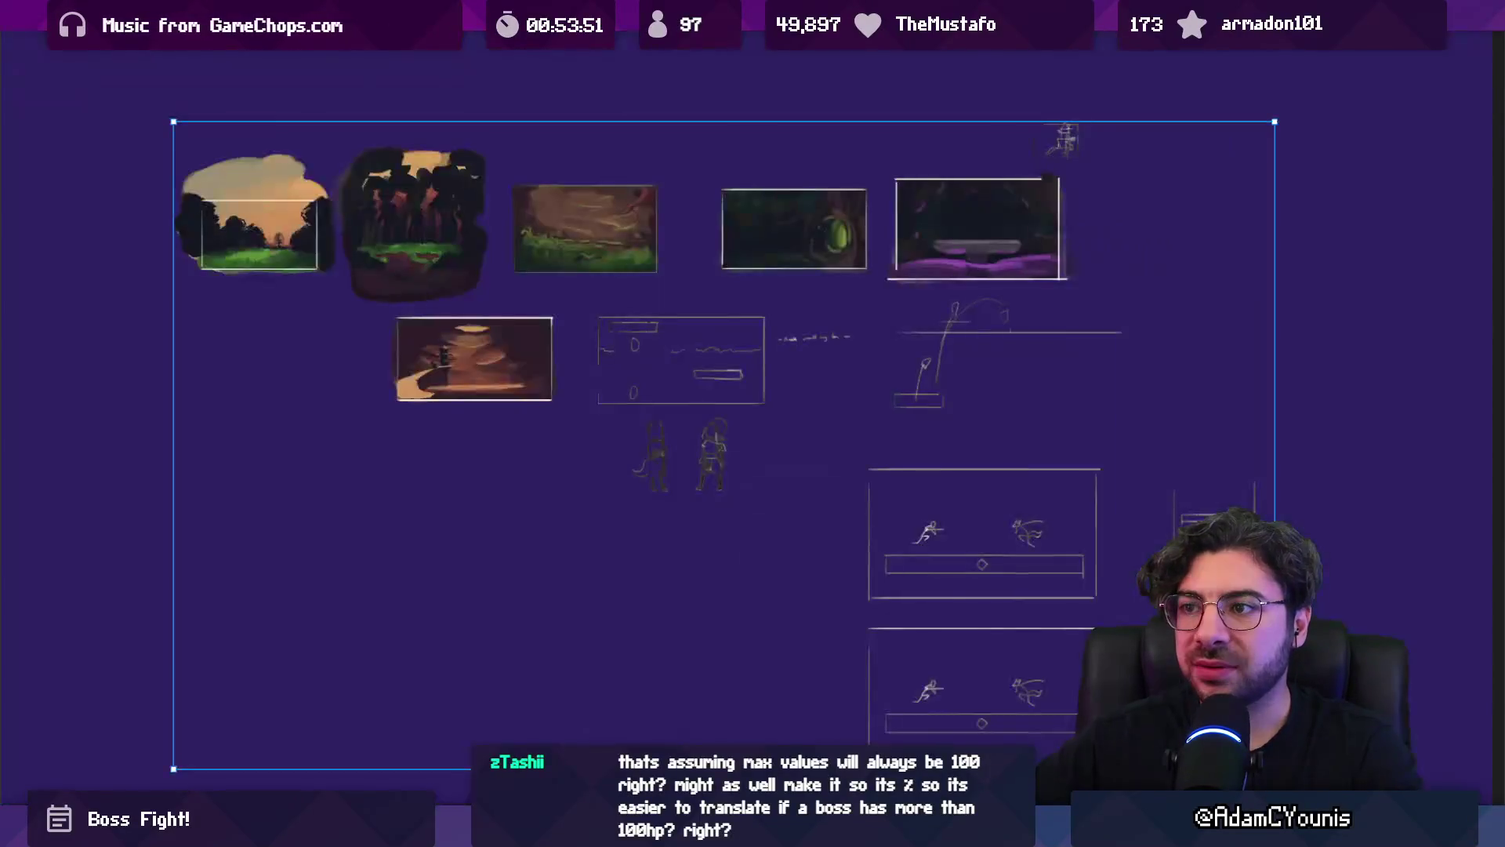
pyautogui.hscroll(5, 980, 384)
pyautogui.scroll(-2, 979, 384)
pyautogui.click(980, 384)
pyautogui.hotkey('ctrl', 'v')
pyautogui.moveTo(980, 385)
pyautogui.mouseDown()
pyautogui.moveTo(1460, 353)
pyautogui.moveTo(1373, 340)
pyautogui.mouseUp()
pyautogui.rightClick(1089, 345)
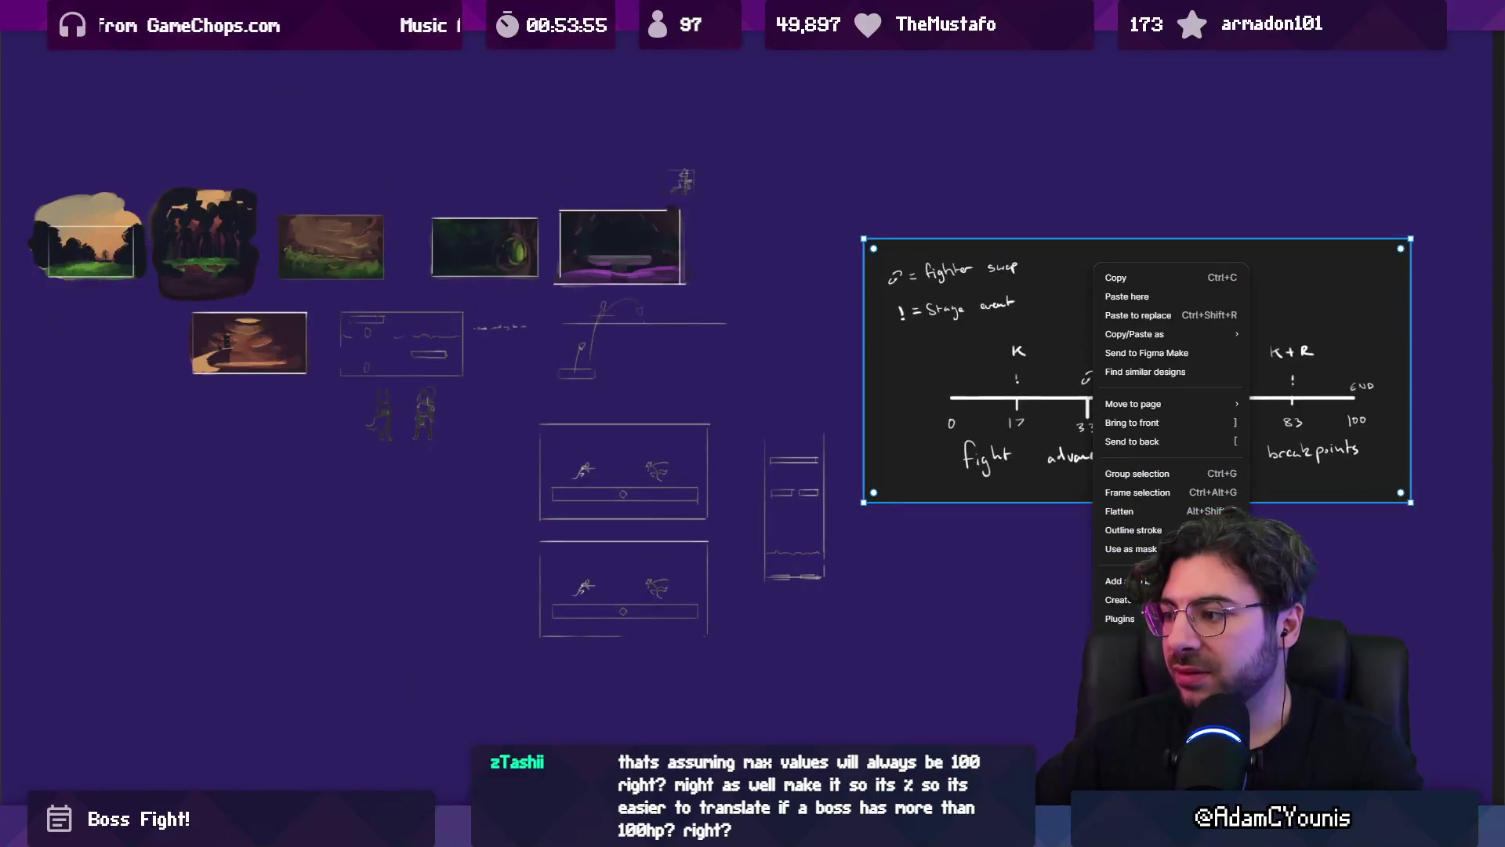
pyautogui.press('Escape')
pyautogui.hotkey('ctrl', '\\')
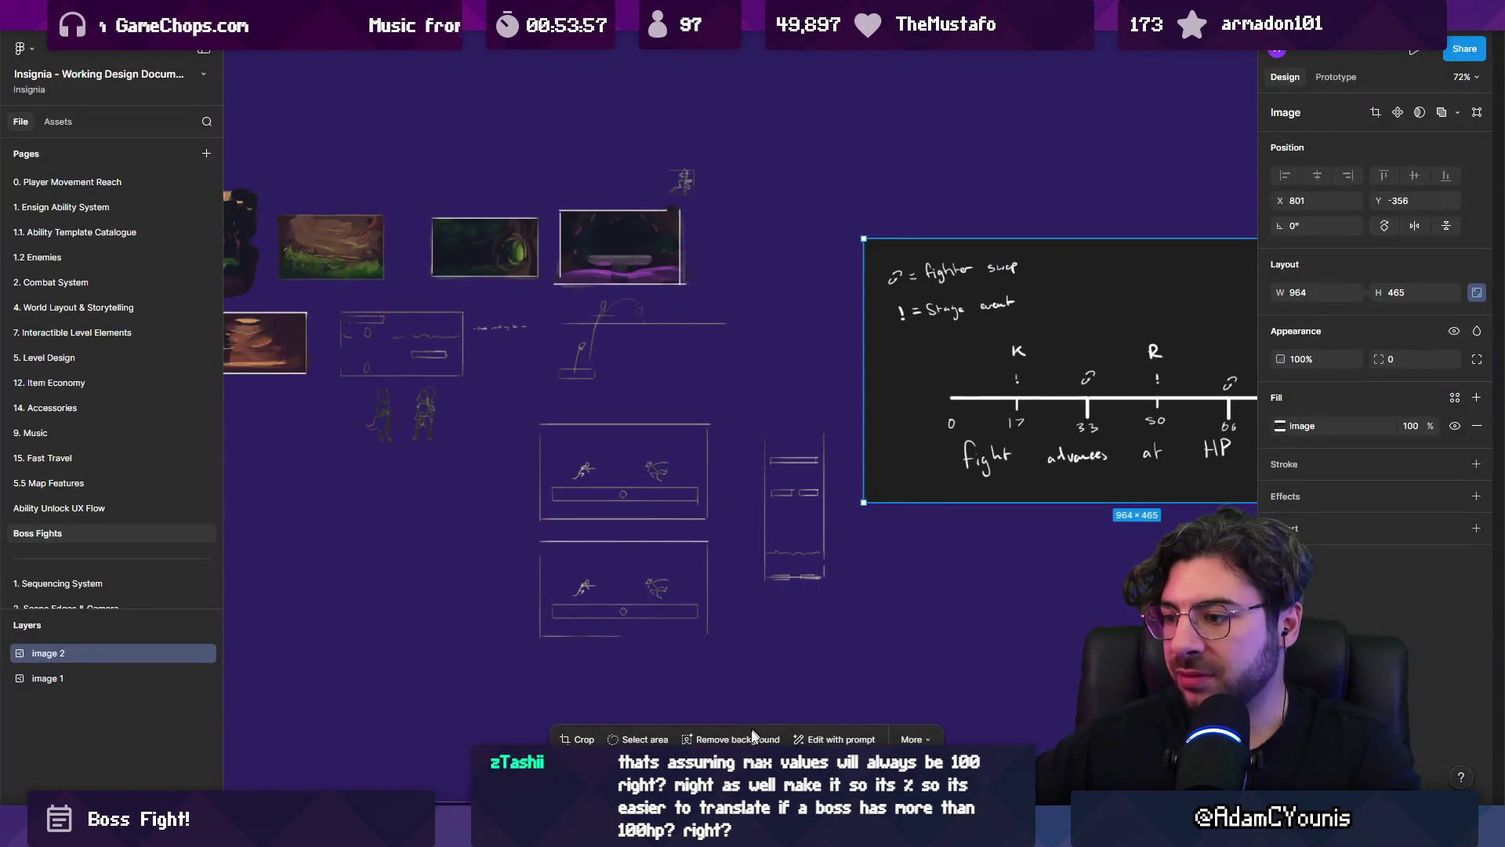
pyautogui.click(754, 736)
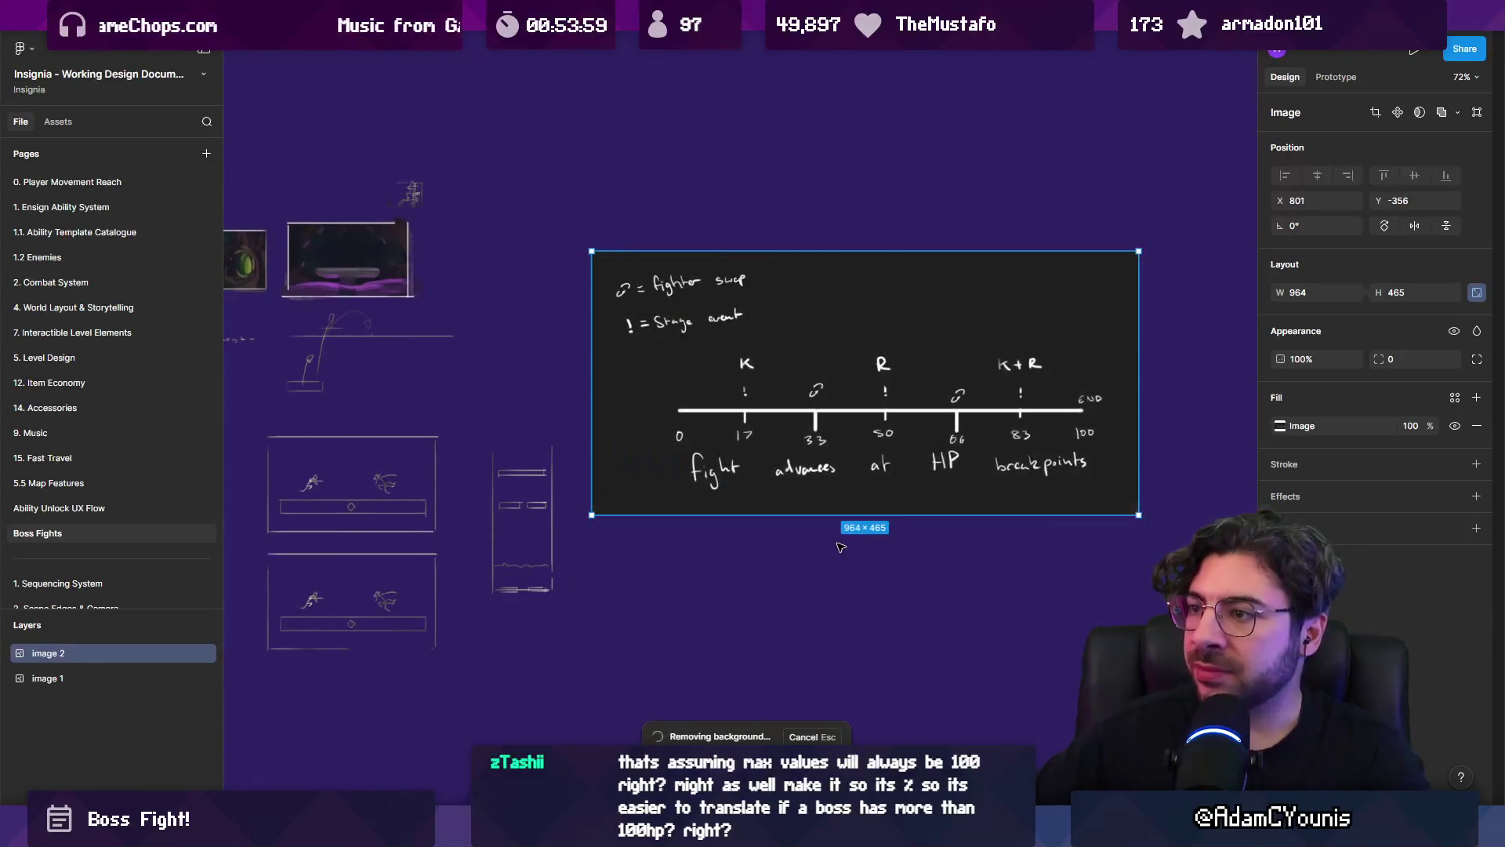
# Step: Copy the cleaned timeline image and return to the sketching app
pyautogui.hotkey('ctrl', 'shift', 'c')
pyautogui.hotkey('alt', 'Tab')
pyautogui.hotkey('ctrl', 'v')
pyautogui.scroll(-5, 921, 474)
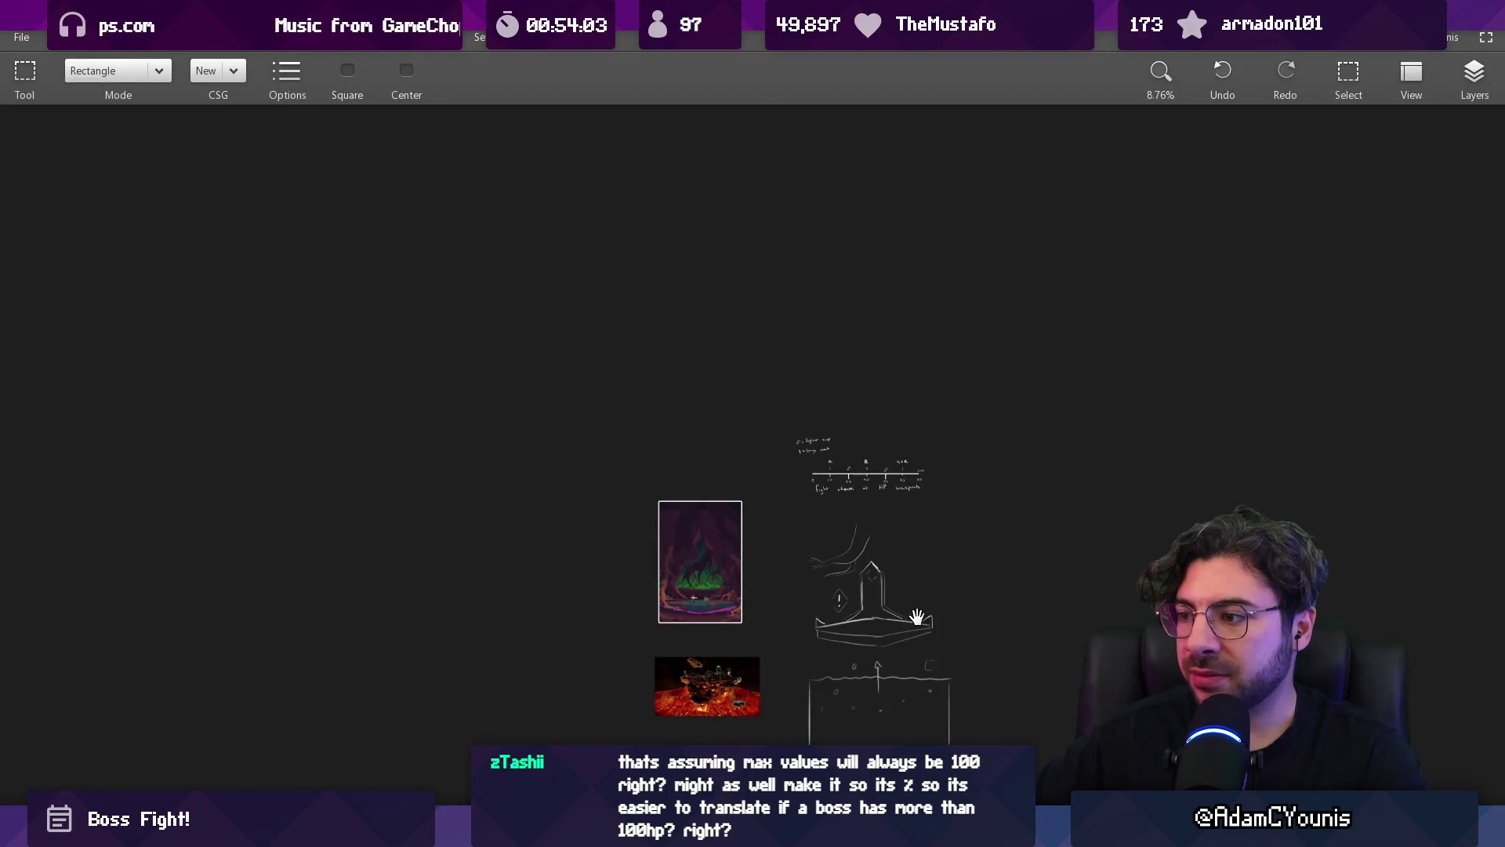
# Step: Lasso-select and copy the pillar sketch, deleting the blank black paste it produced in Figma
pyautogui.scroll(3, 916, 617)
pyautogui.moveTo(368, 259)
pyautogui.mouseDown()
pyautogui.moveTo(863, 716)
pyautogui.moveTo(883, 718)
pyautogui.mouseUp()
pyautogui.press('Escape')
pyautogui.press('l')
pyautogui.moveTo(383, 584)
pyautogui.mouseDown()
pyautogui.moveTo(478, 608)
pyautogui.moveTo(661, 401)
pyautogui.moveTo(800, 706)
pyautogui.moveTo(415, 678)
pyautogui.moveTo(404, 639)
pyautogui.mouseUp()
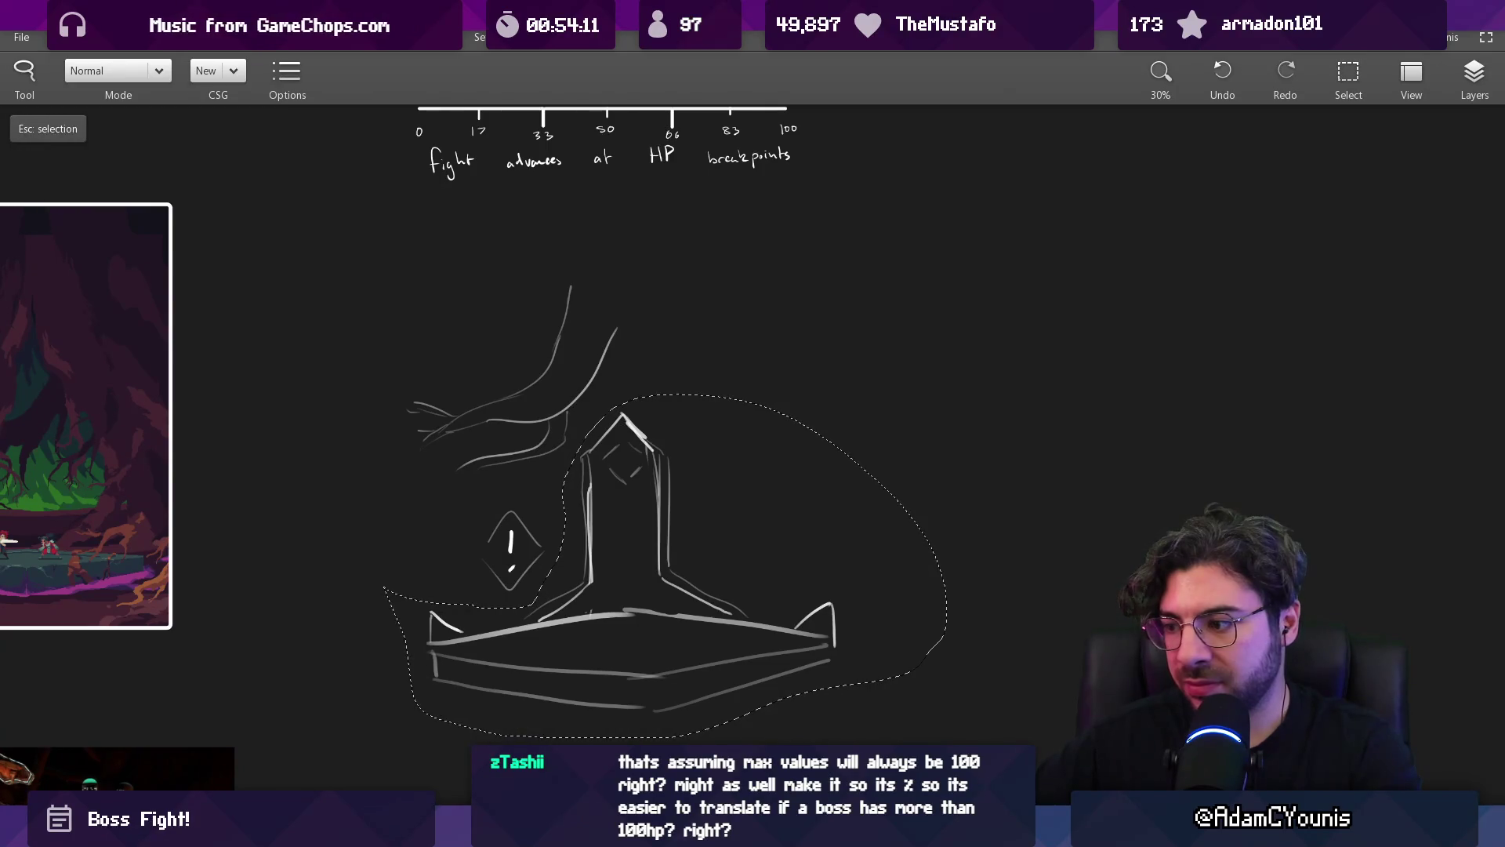
pyautogui.hotkey('ctrl', 'c')
pyautogui.hotkey('alt', 'Tab')
pyautogui.hotkey('ctrl', 'v')
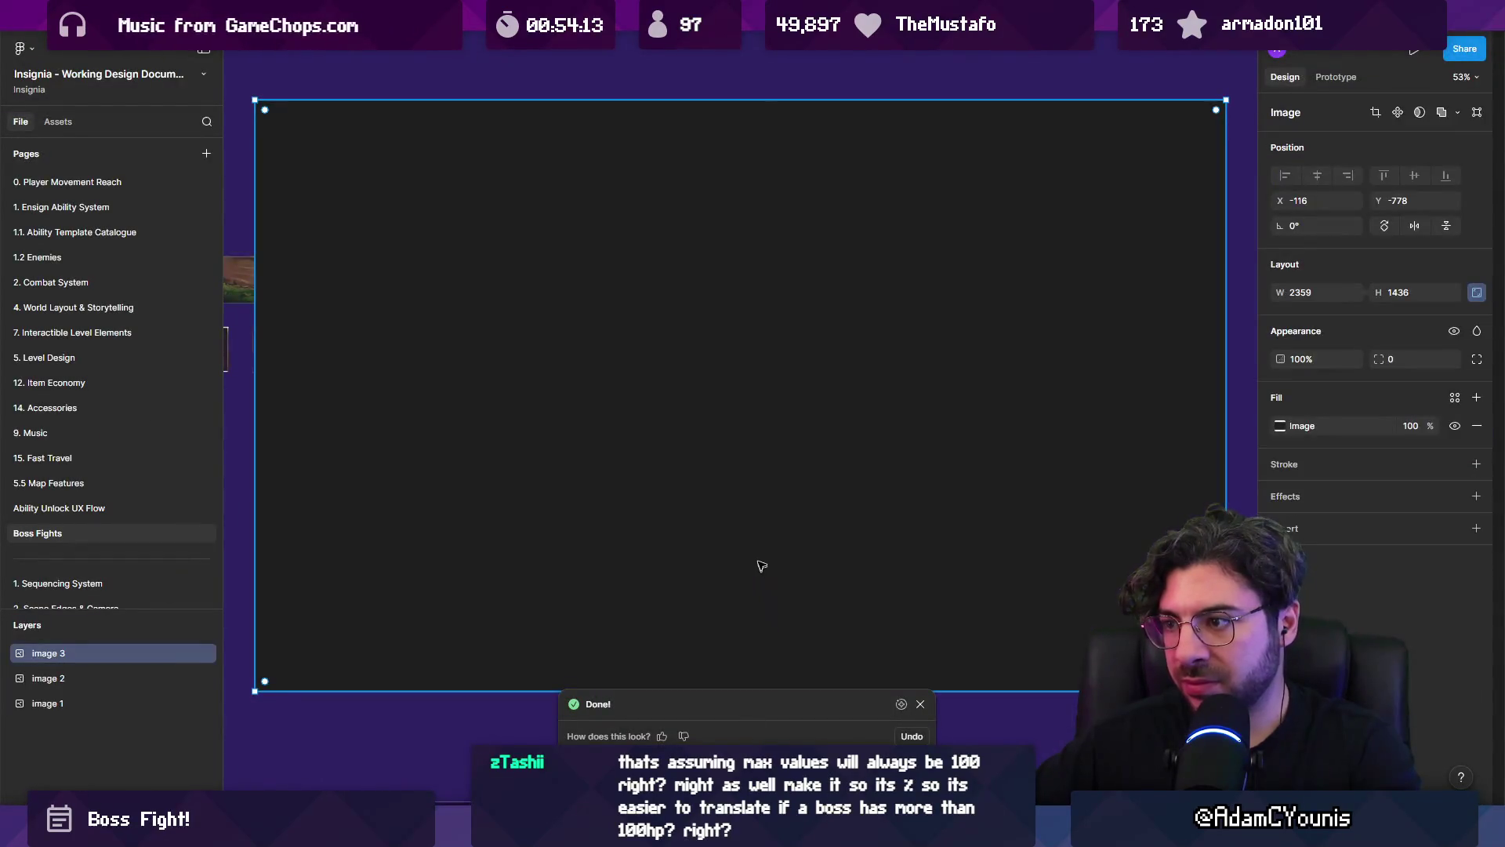
pyautogui.press('Delete')
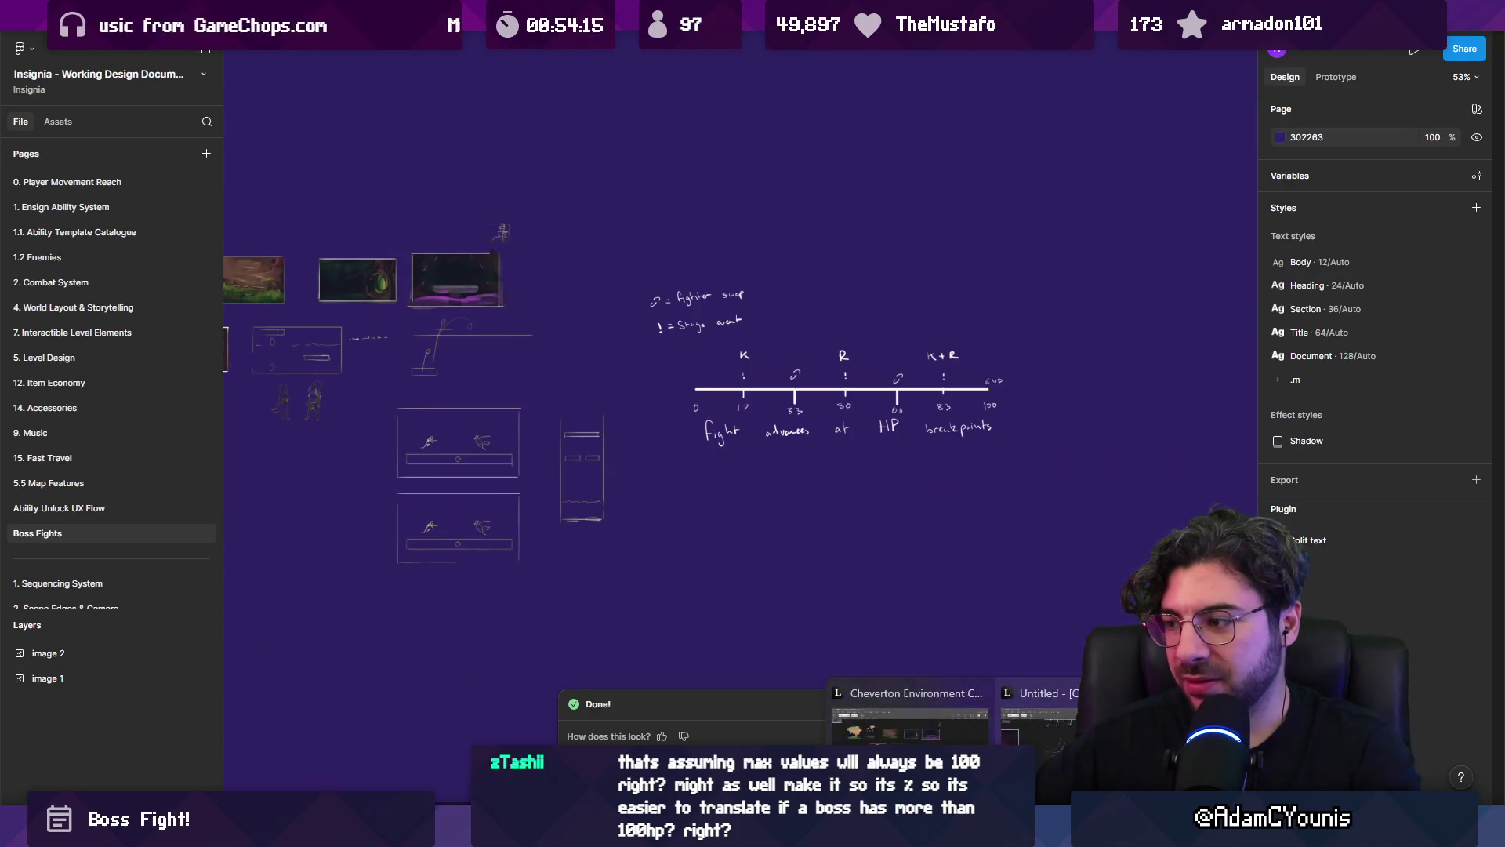
pyautogui.hotkey('alt', 'Tab')
# Step: Merge the two clipboard layers, then paste the pillar sketch, shrunk, below the timeline
pyautogui.click(1473, 86)
pyautogui.moveTo(1392, 219); pyautogui.dragTo(1393, 251)
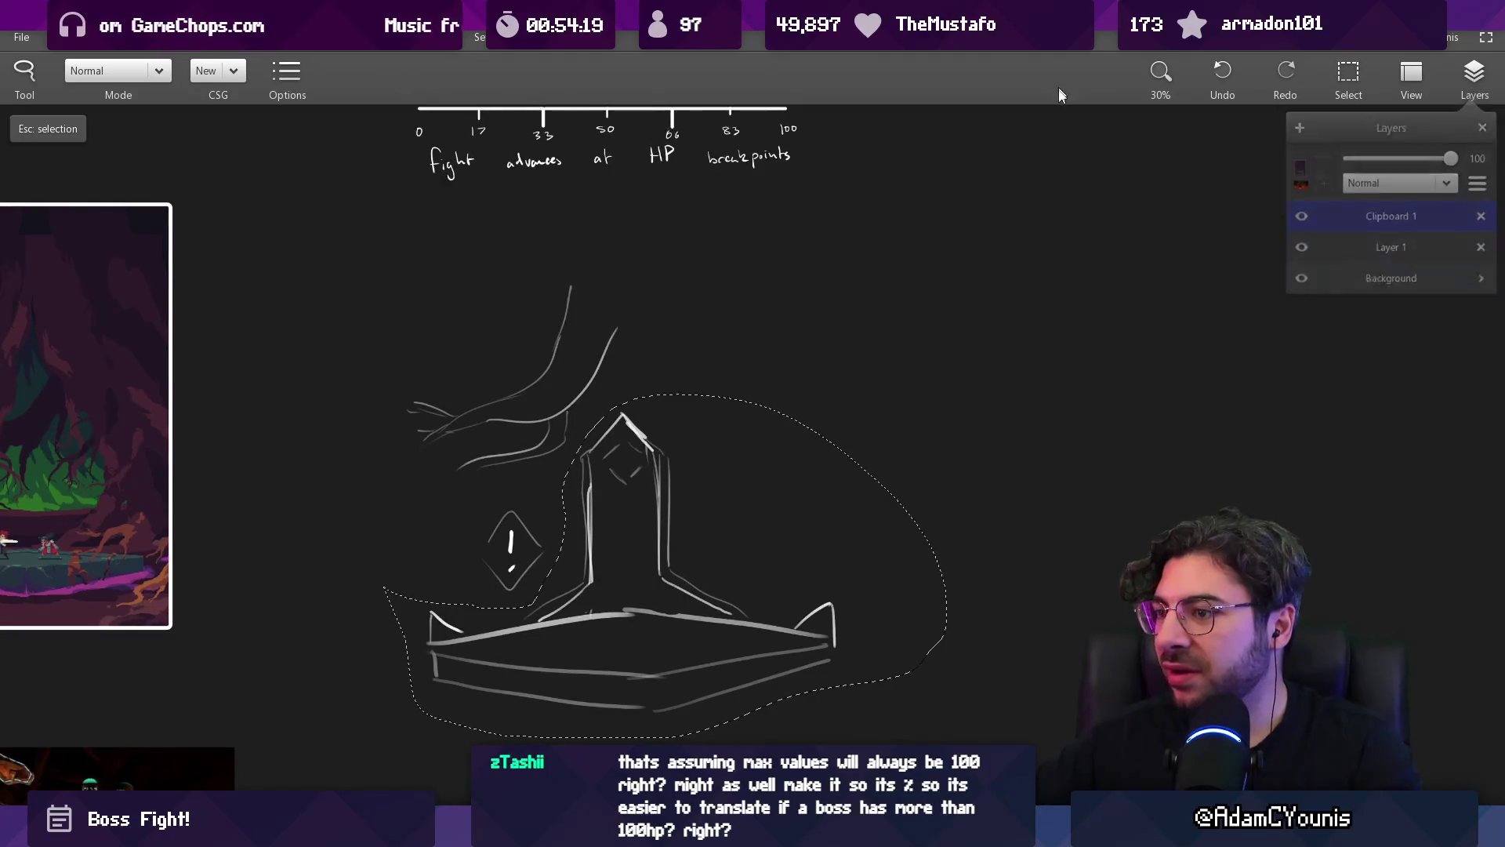
pyautogui.hotkey('alt', 'Tab')
pyautogui.hotkey('ctrl', 'v')
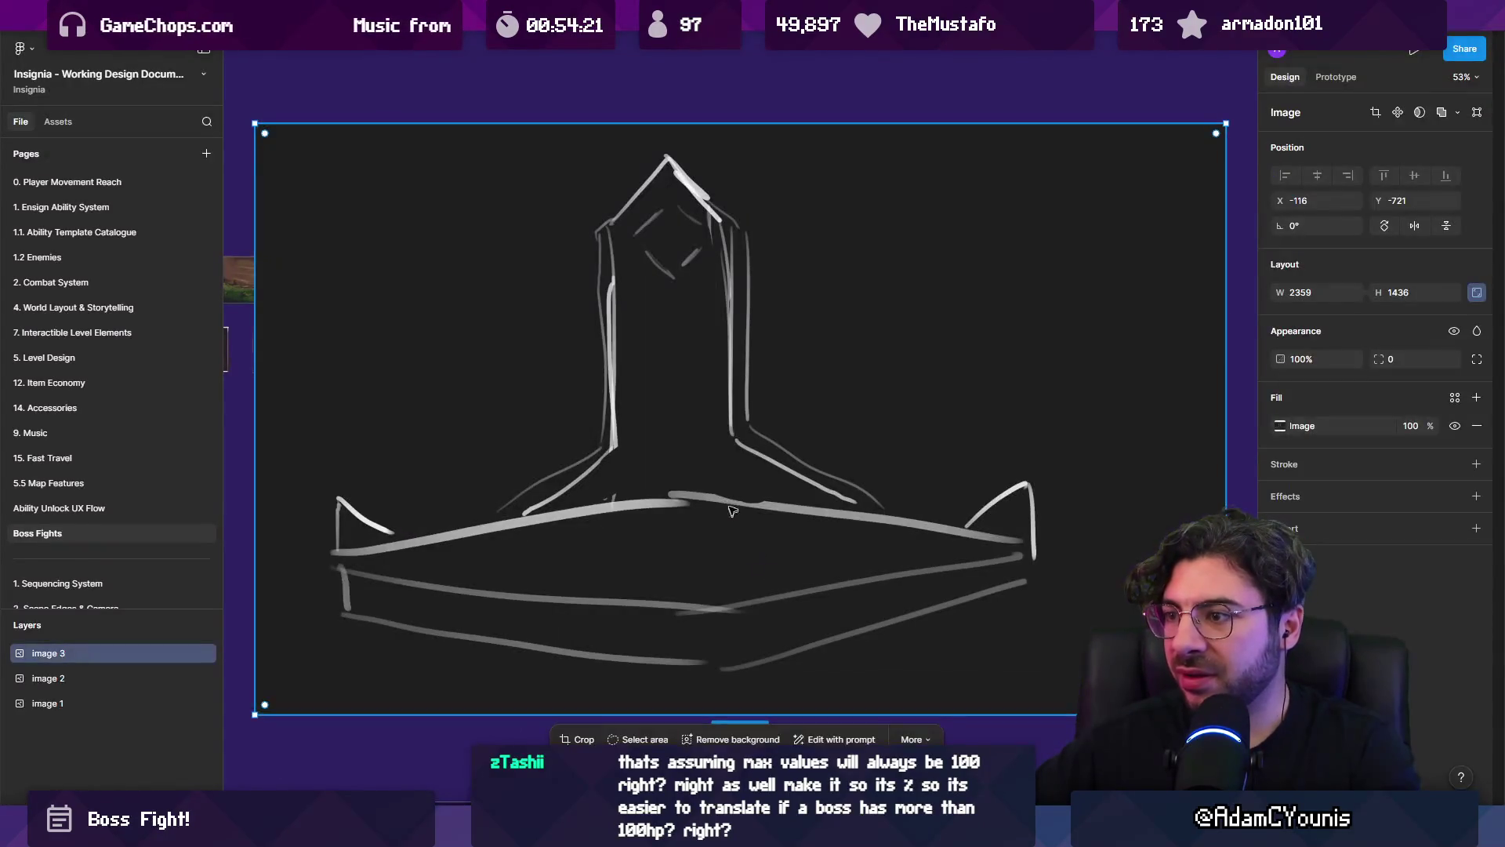
pyautogui.moveTo(1226, 123)
pyautogui.mouseDown()
pyautogui.moveTo(1106, 125)
pyautogui.moveTo(865, 301)
pyautogui.moveTo(714, 370)
pyautogui.mouseUp()
pyautogui.moveTo(674, 423)
pyautogui.mouseDown()
pyautogui.moveTo(694, 433)
pyautogui.moveTo(721, 529)
pyautogui.mouseUp()
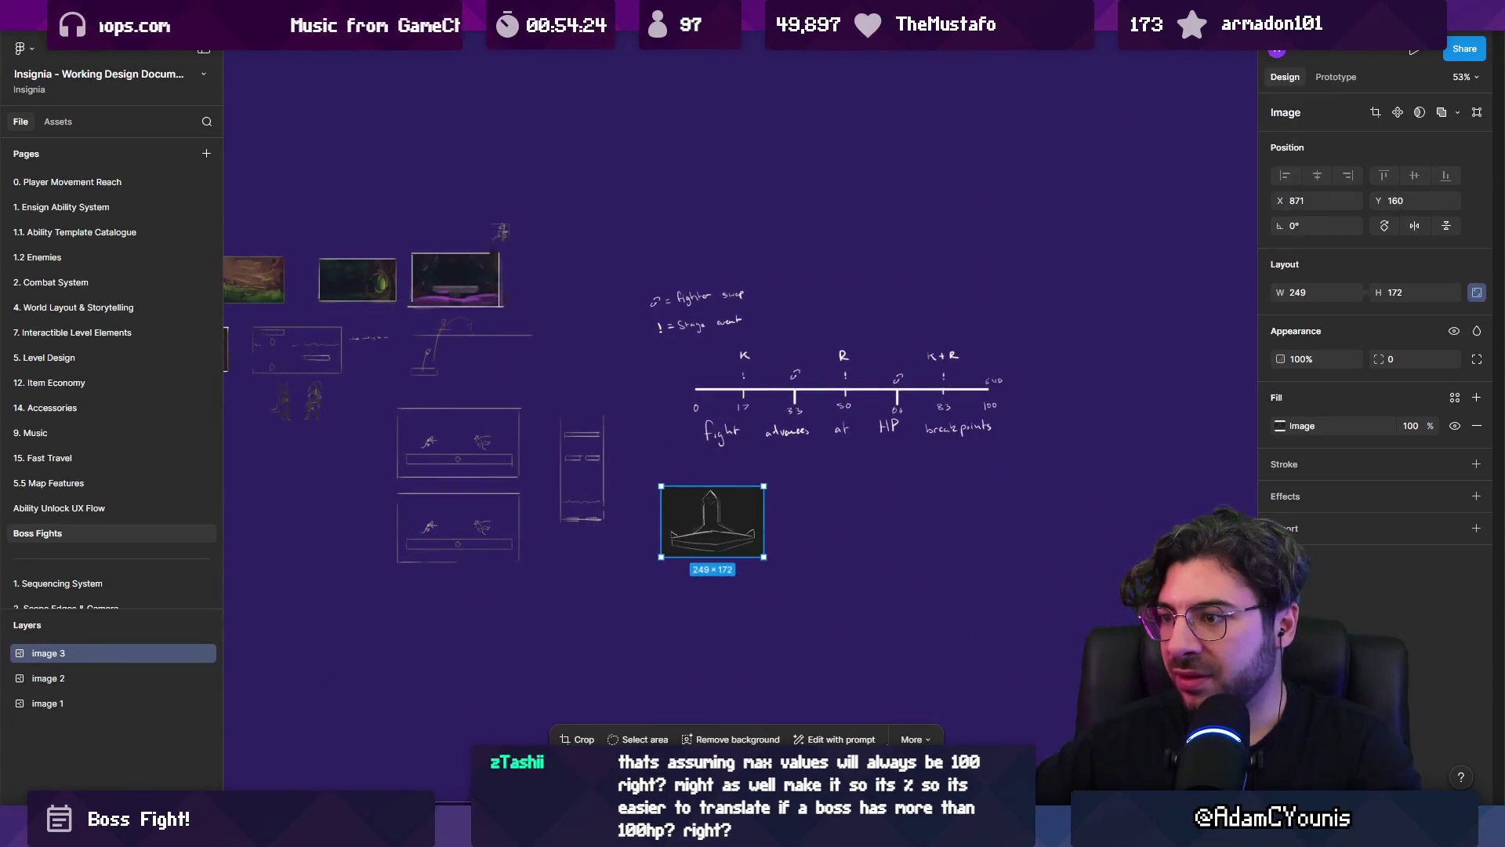
pyautogui.click(876, 723)
# Step: Copy the whole pillar-and-branches drawing into Figma, shrunk and placed beside the first sketch
pyautogui.moveTo(913, 831)
pyautogui.click(913, 701)
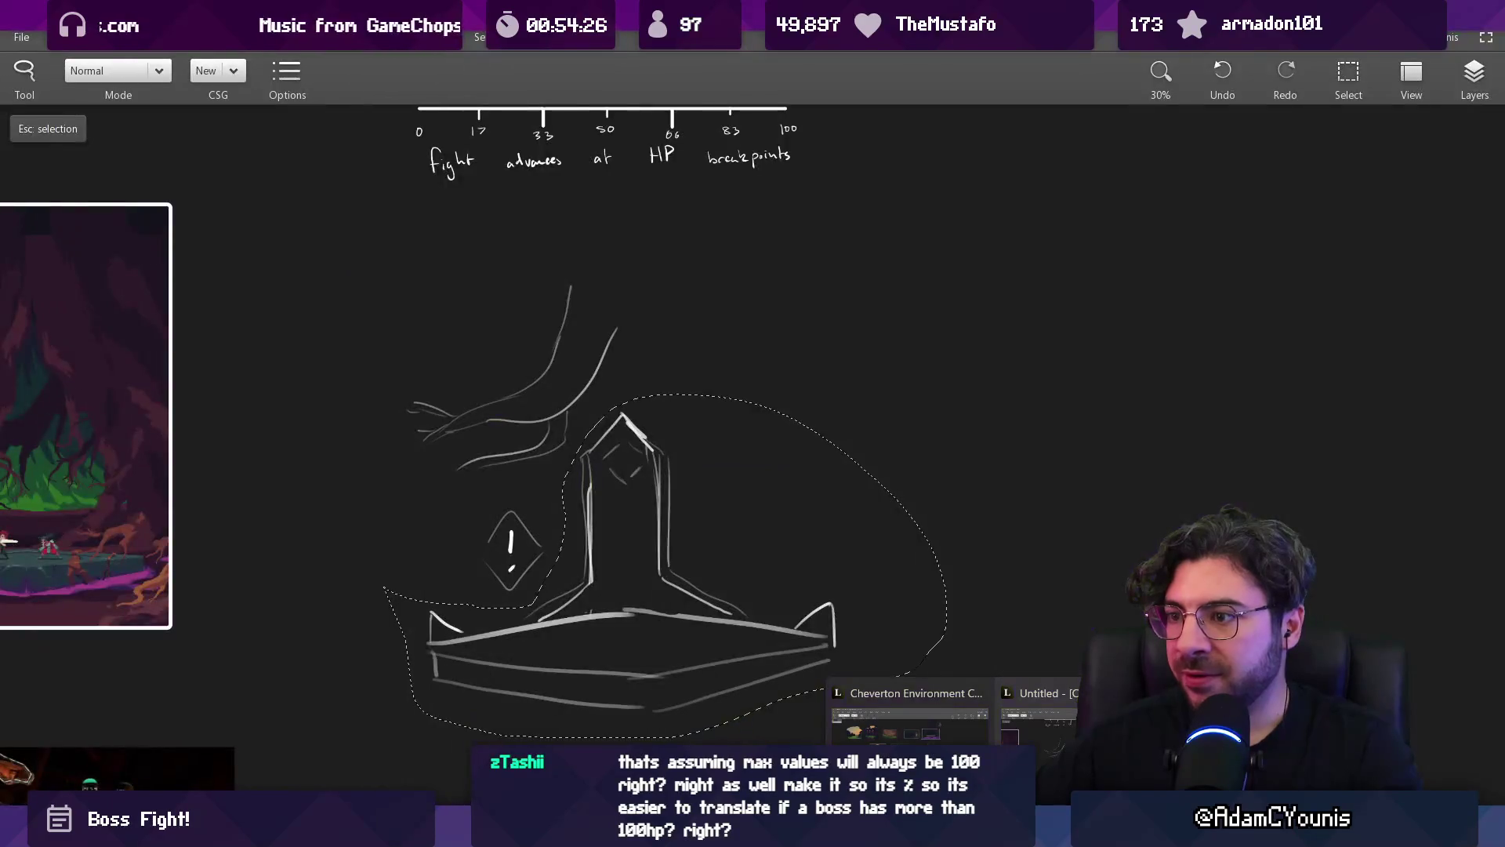
pyautogui.press('m')
pyautogui.moveTo(372, 276); pyautogui.dragTo(866, 729)
pyautogui.hotkey('ctrl', 'c')
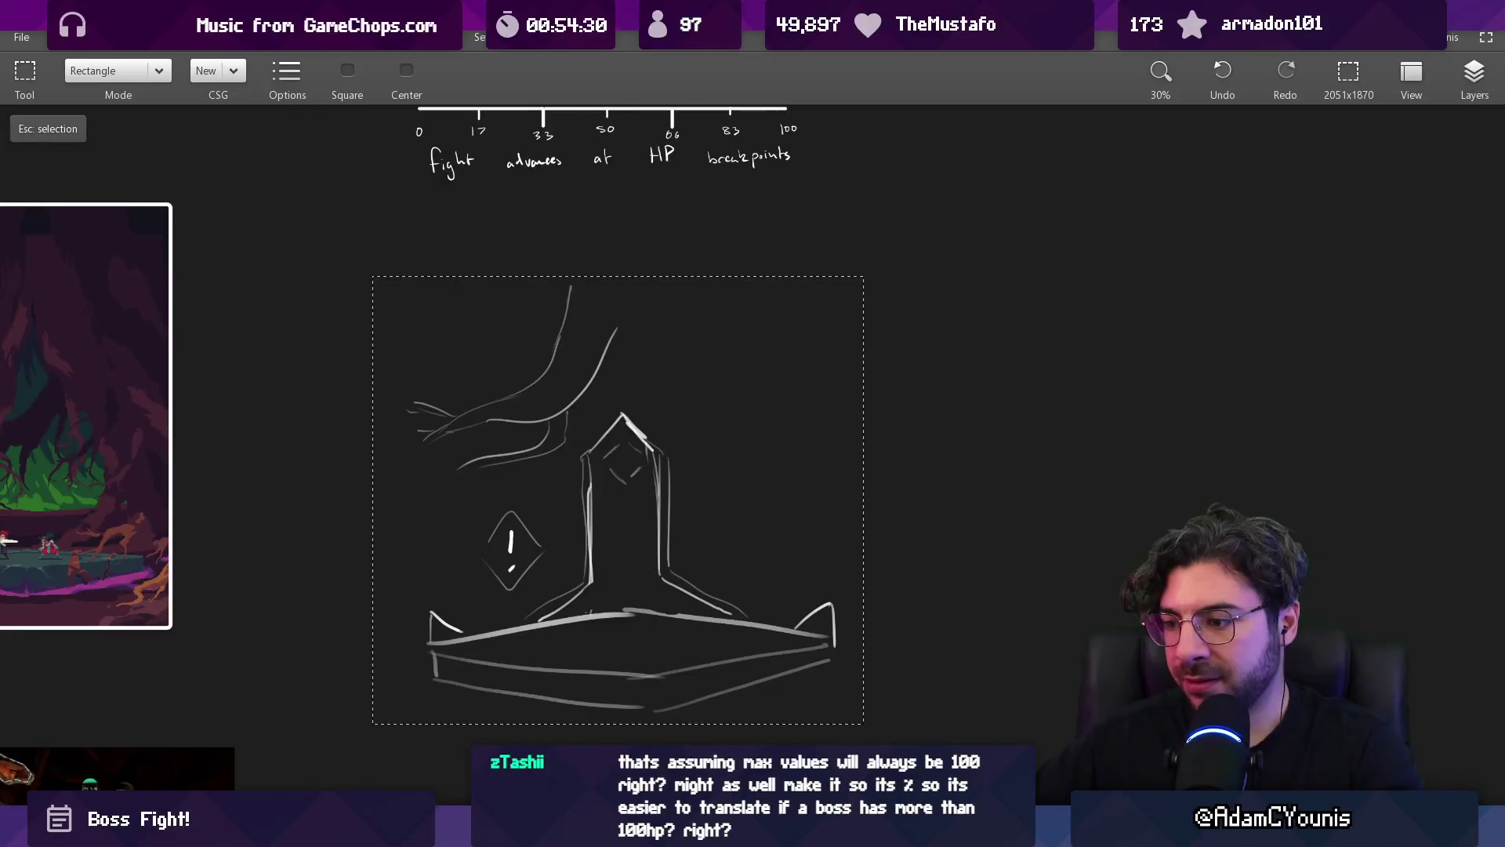
pyautogui.hotkey('alt', 'Tab')
pyautogui.hotkey('ctrl', 'v')
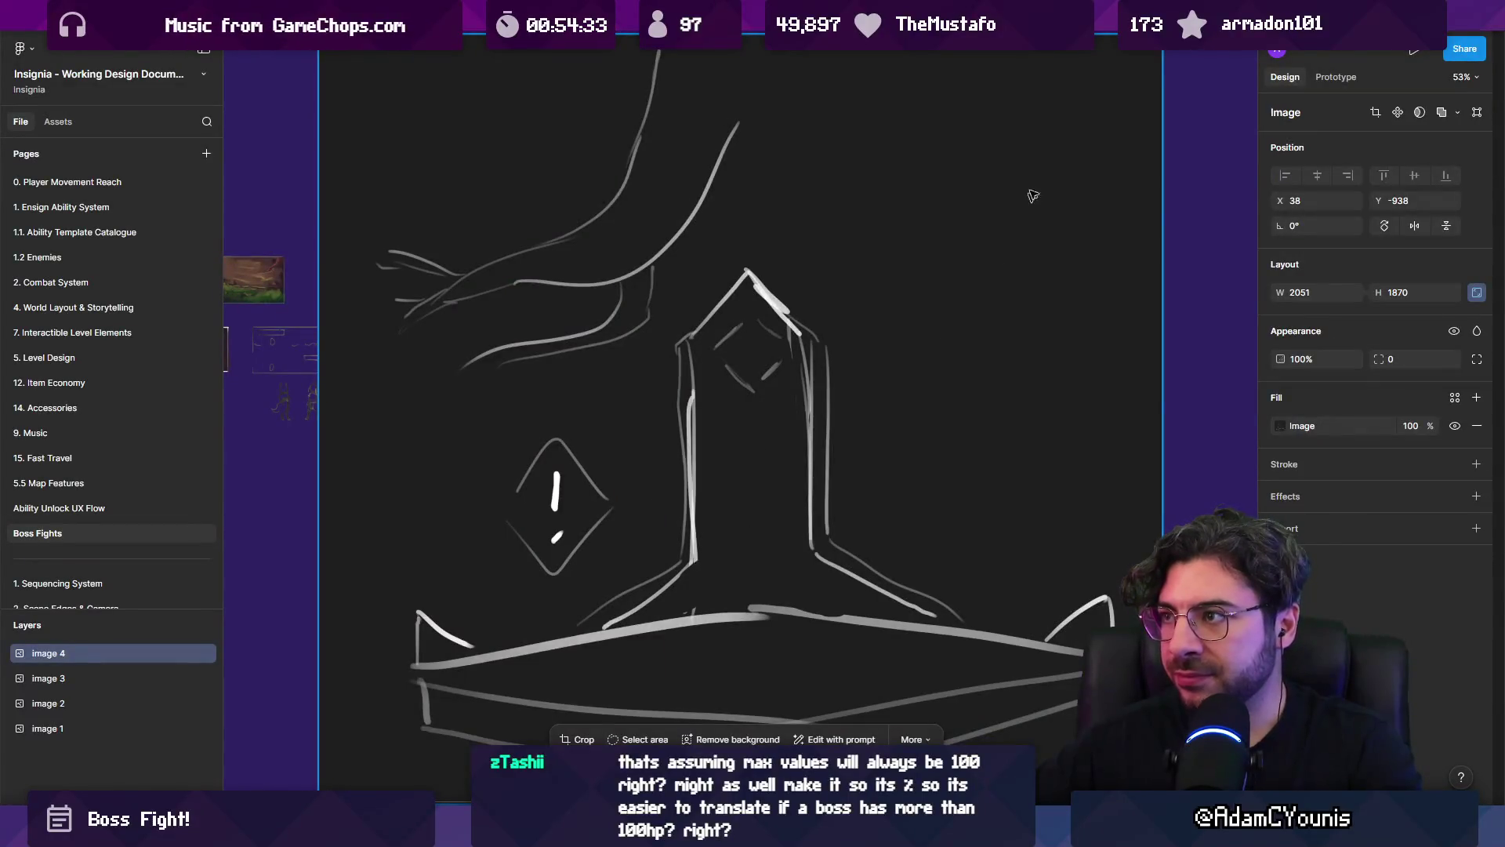
pyautogui.scroll(-5, 1024, 210)
pyautogui.moveTo(925, 243)
pyautogui.mouseDown()
pyautogui.moveTo(772, 397)
pyautogui.moveTo(793, 369)
pyautogui.mouseUp()
pyautogui.moveTo(741, 415)
pyautogui.mouseDown()
pyautogui.moveTo(733, 529)
pyautogui.moveTo(842, 531)
pyautogui.mouseUp()
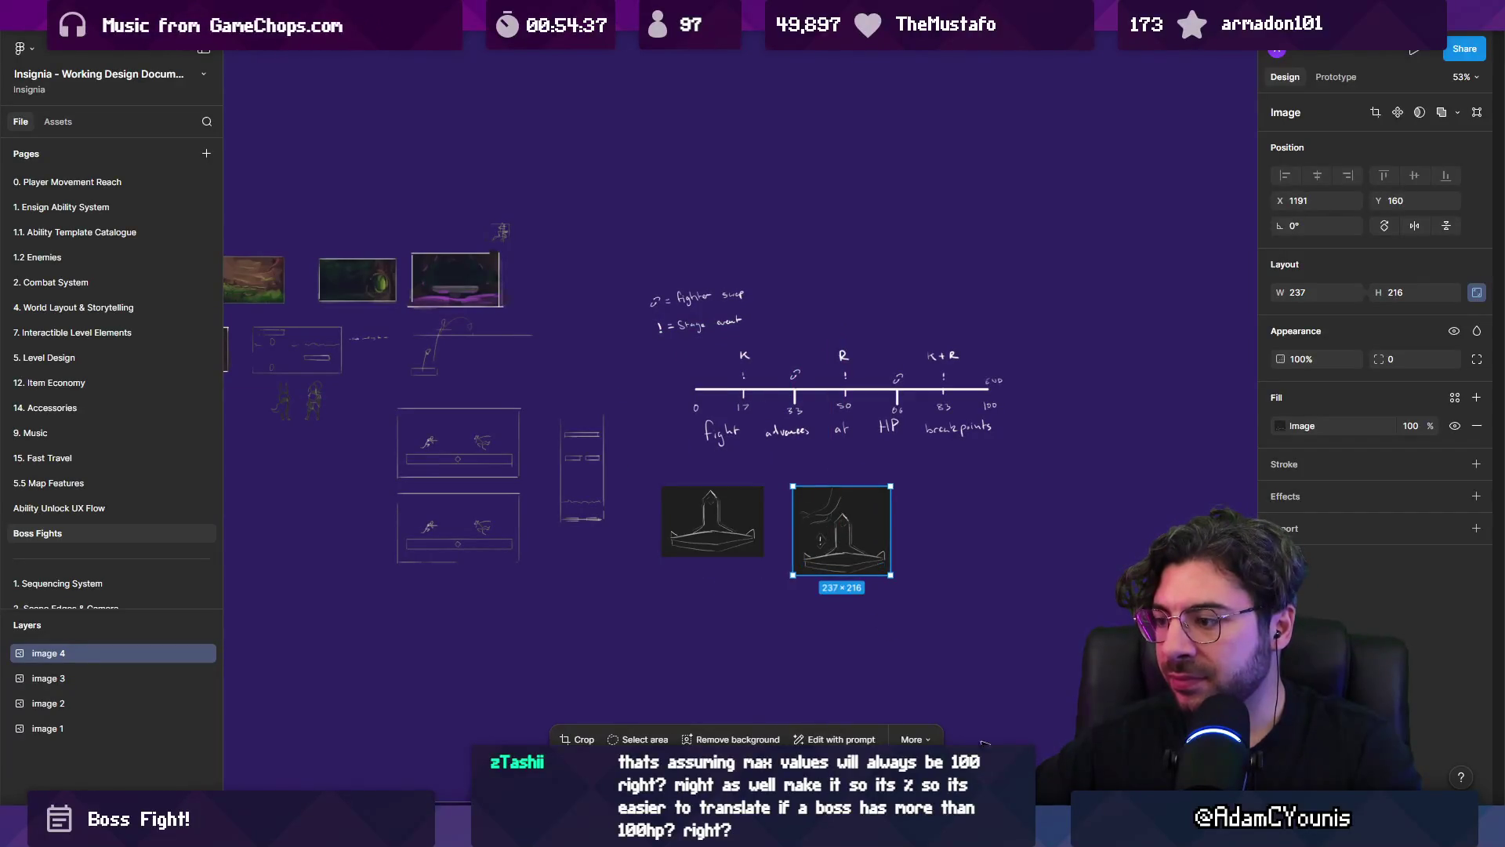
pyautogui.moveTo(999, 831)
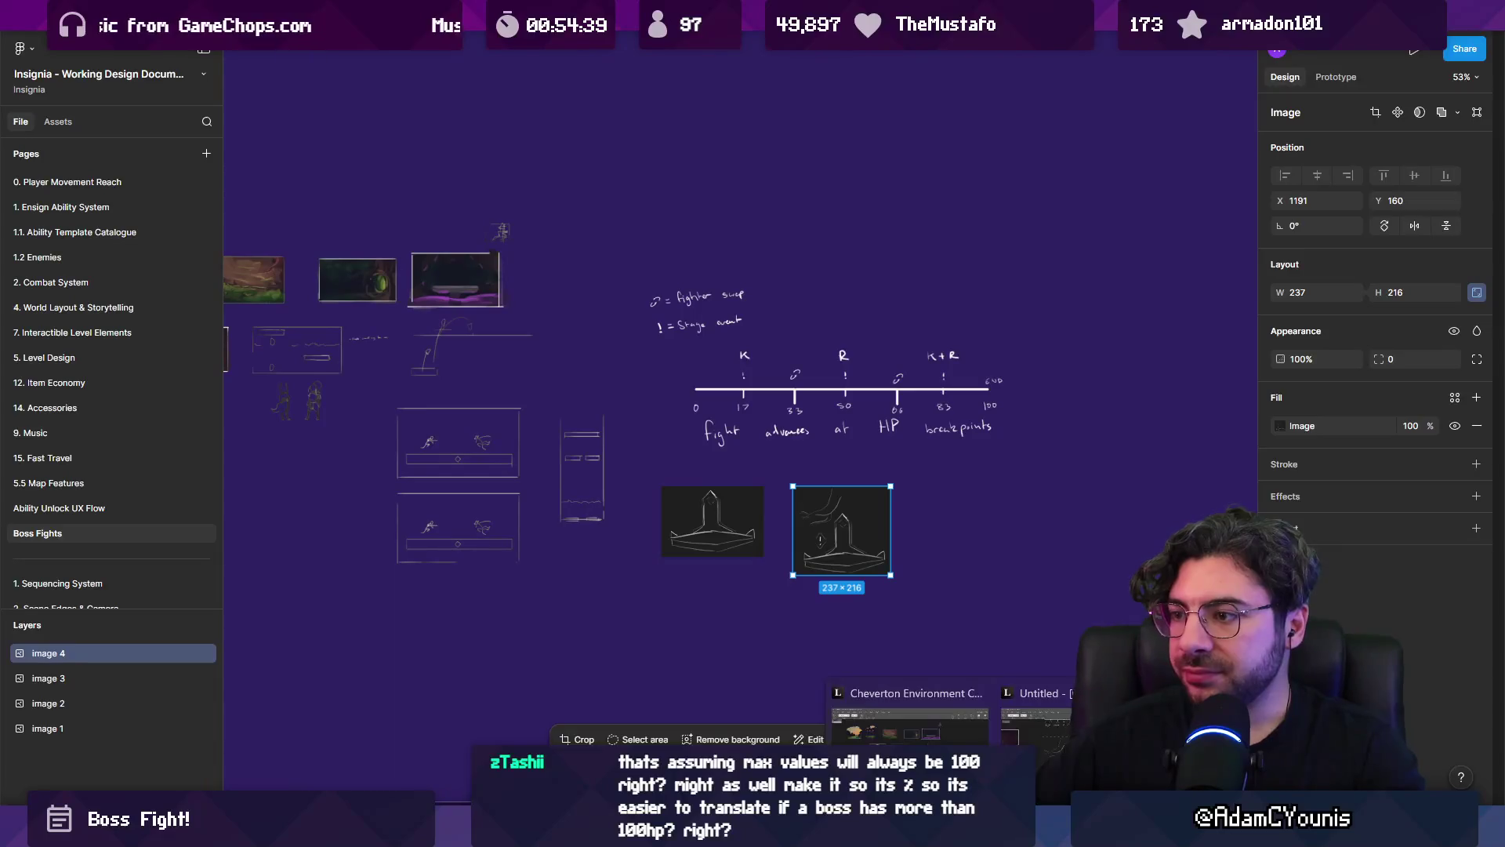
pyautogui.click(1039, 718)
pyautogui.scroll(-3, 1067, 399)
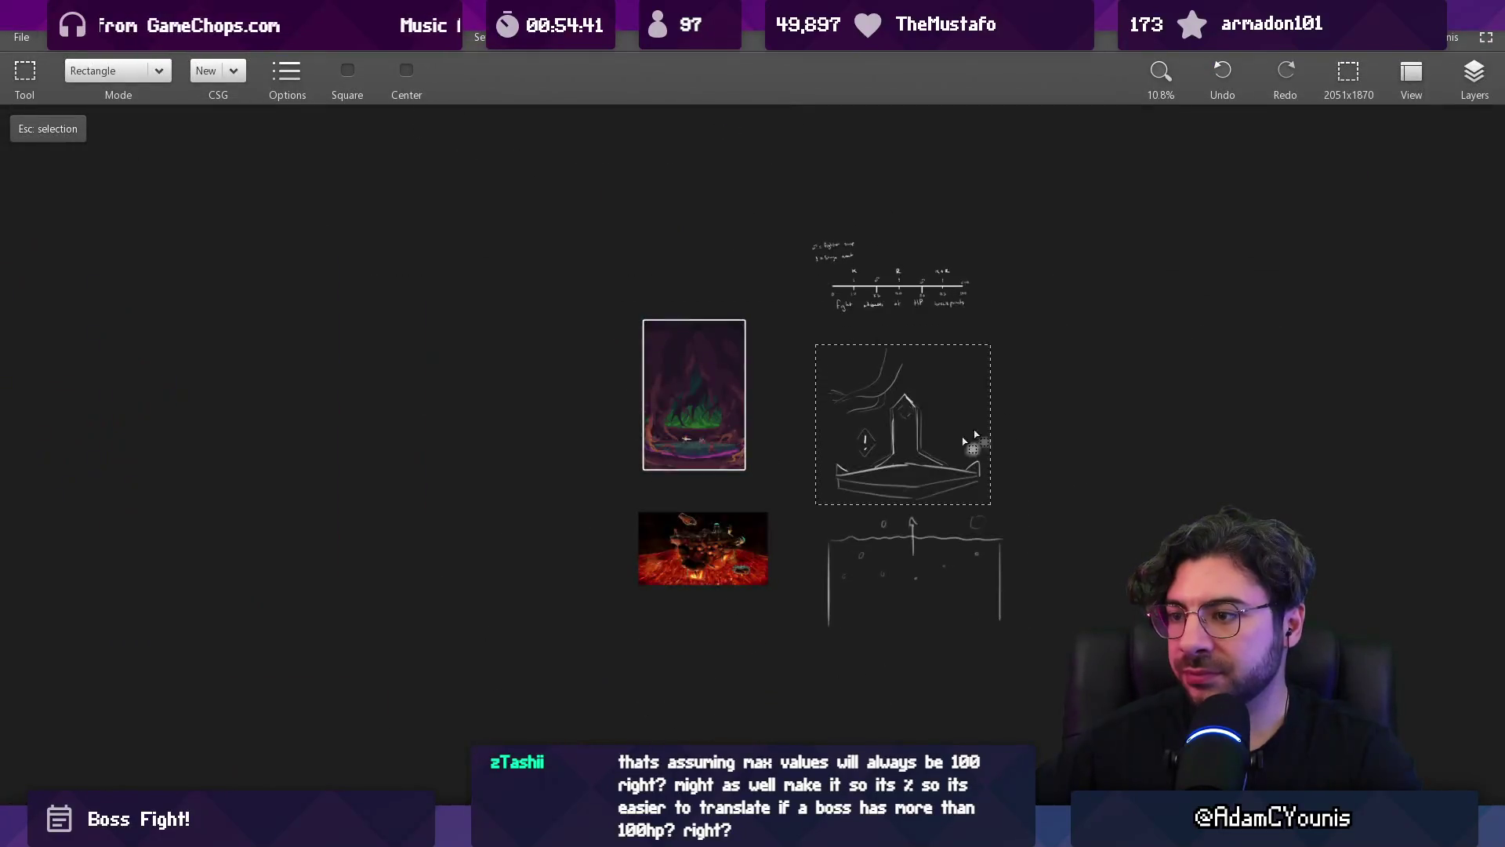
# Step: Select and copy the lava boss screenshot and paste it onto the Boss Fights page
pyautogui.scroll(5, 768, 548)
pyautogui.moveTo(784, 553); pyautogui.dragTo(641, 472)
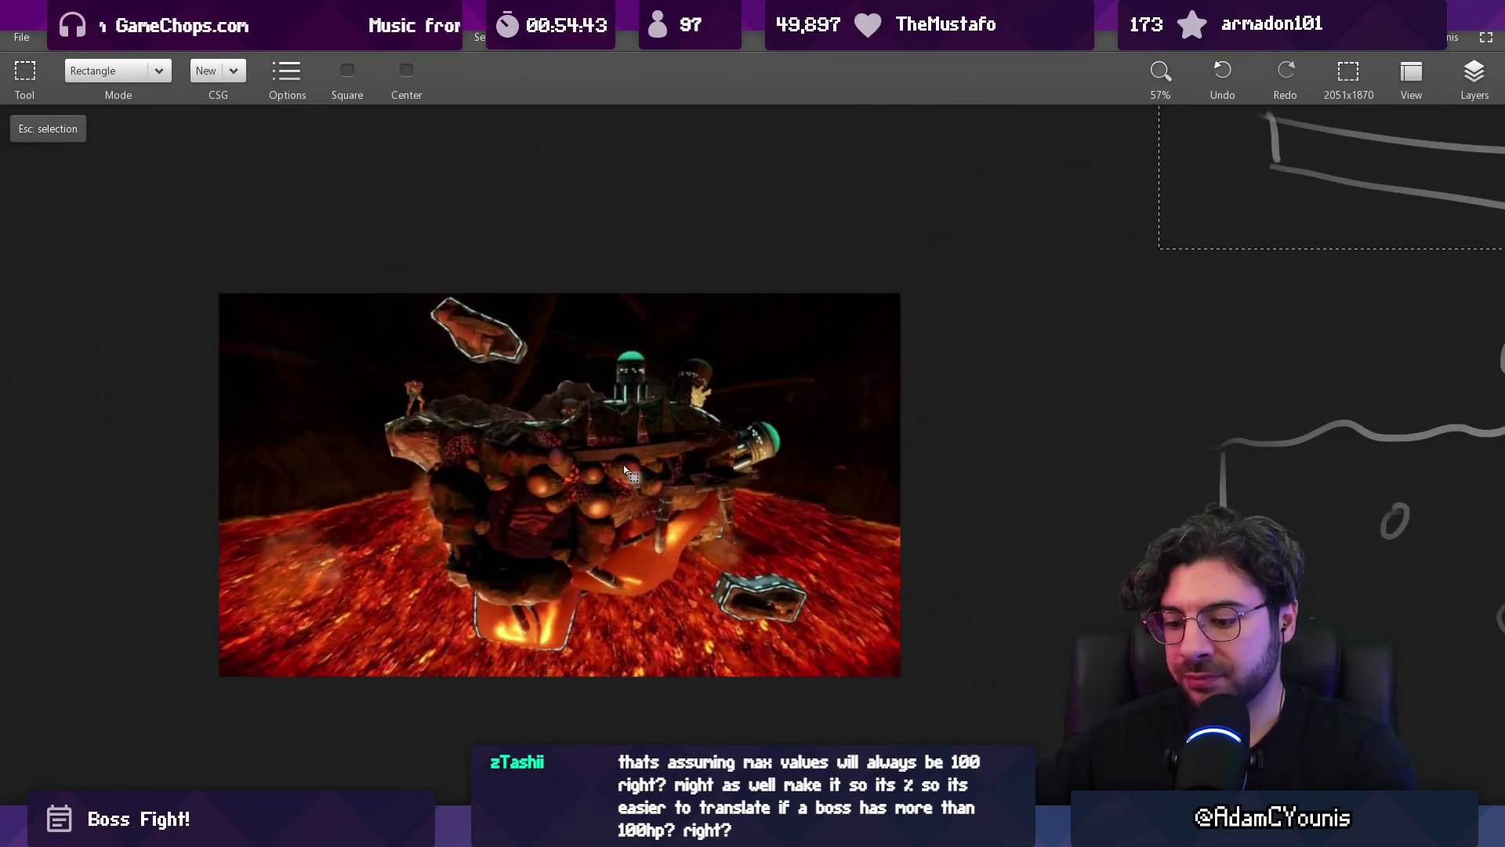
pyautogui.moveTo(219, 293); pyautogui.dragTo(901, 686)
pyautogui.hotkey('ctrl', 'c')
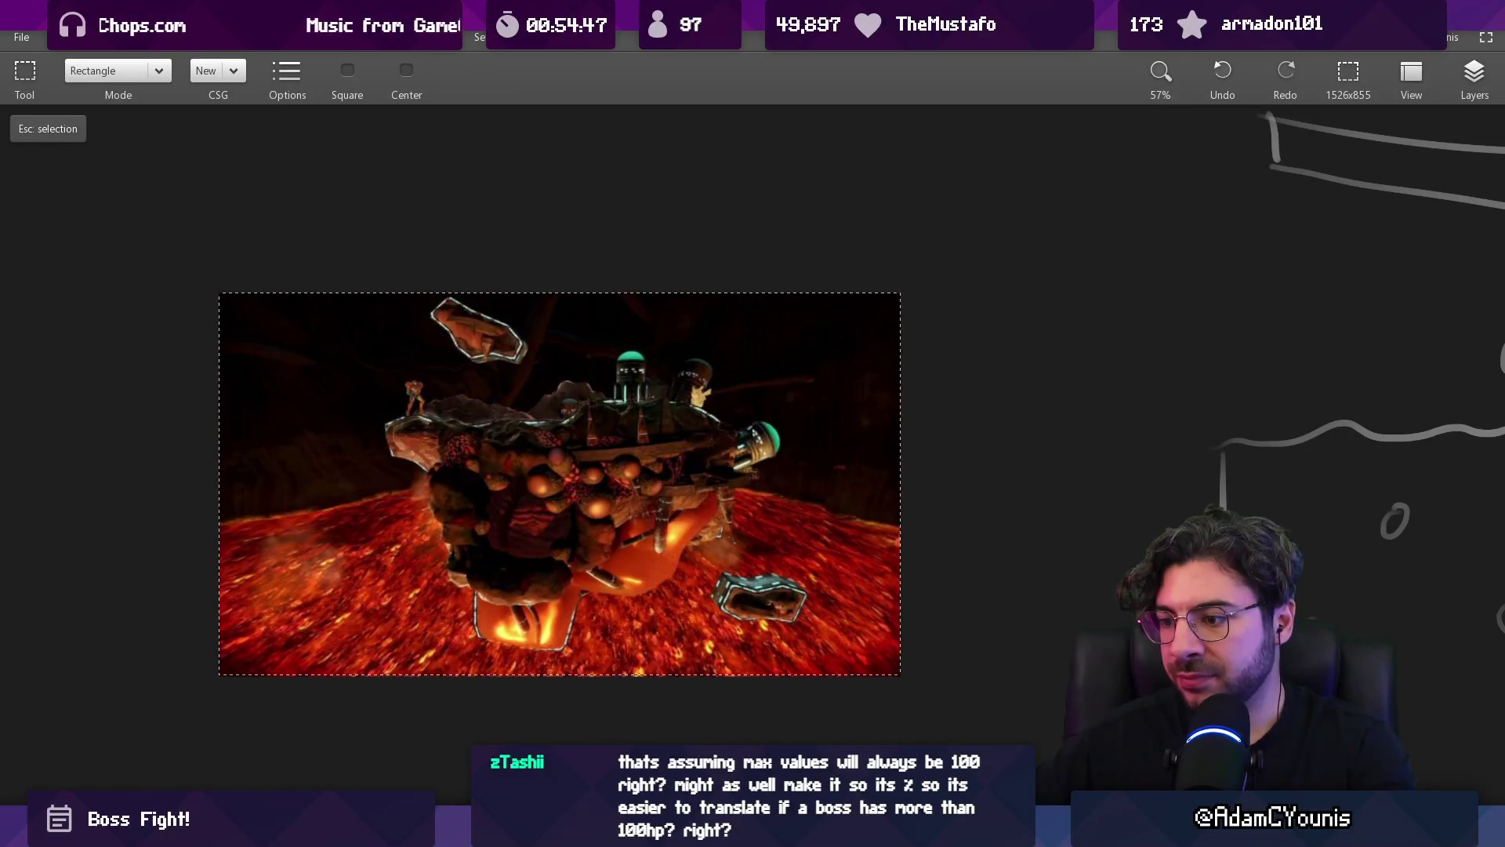
pyautogui.hotkey('alt', 'Tab')
pyautogui.hotkey('ctrl', 'v')
# Step: Shrink the lava arena image to 434×243 below the sketches, then start a text box on empty canvas
pyautogui.keyDown('ctrl'); pyautogui.scroll(-5, 847, 447); pyautogui.keyUp('ctrl')
pyautogui.moveTo(974, 320)
pyautogui.mouseDown()
pyautogui.moveTo(810, 390)
pyautogui.moveTo(626, 573)
pyautogui.mouseUp()
pyautogui.scroll(5, 905, 440)
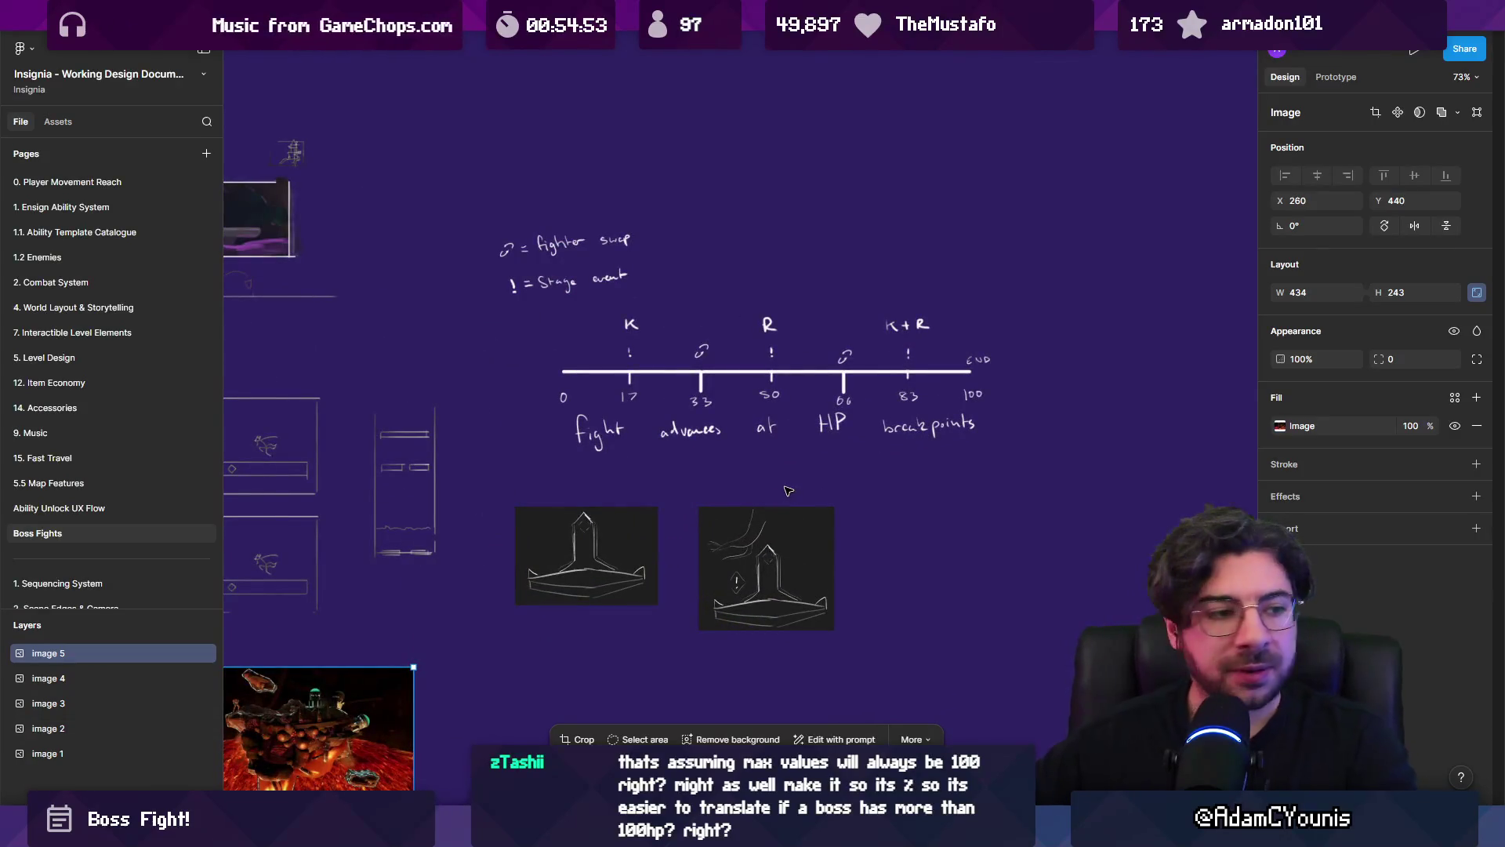
pyautogui.moveTo(699, 488)
pyautogui.mouseDown()
pyautogui.moveTo(972, 443)
pyautogui.moveTo(888, 487)
pyautogui.moveTo(655, 549)
pyautogui.moveTo(576, 467)
pyautogui.mouseUp()
pyautogui.scroll(-5, 972, 443)
pyautogui.scroll(5, 635, 340)
pyautogui.press('t')
pyautogui.click(636, 344)
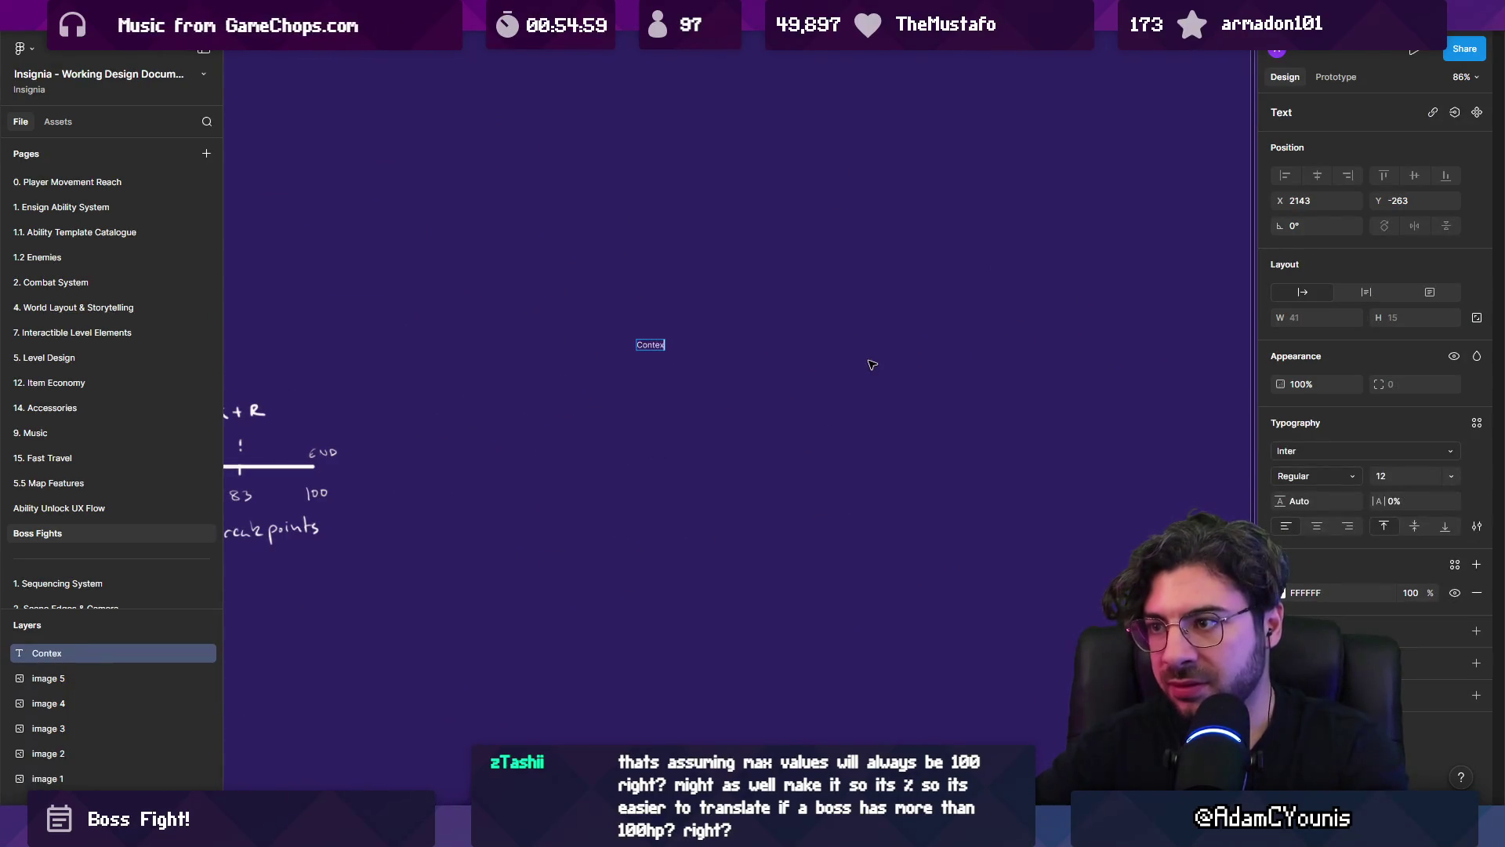
# Step: Finish the 'Context' heading, make it bold and scale it to 2x
pyautogui.click(642, 350)
pyautogui.scroll(5, 642, 349)
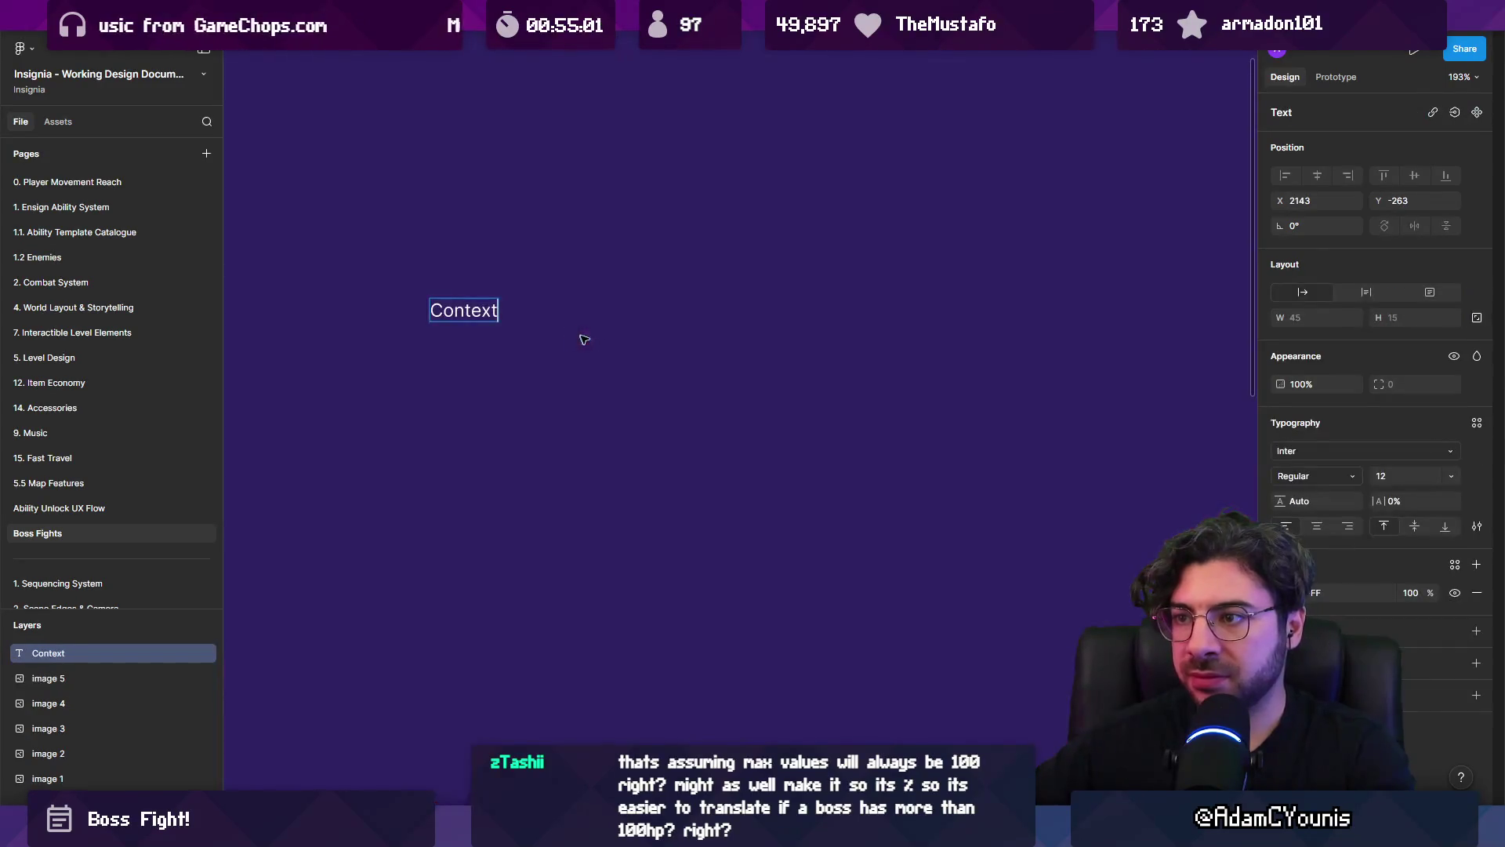
pyautogui.hotkey('ctrl', 'z')
pyautogui.press('Escape')
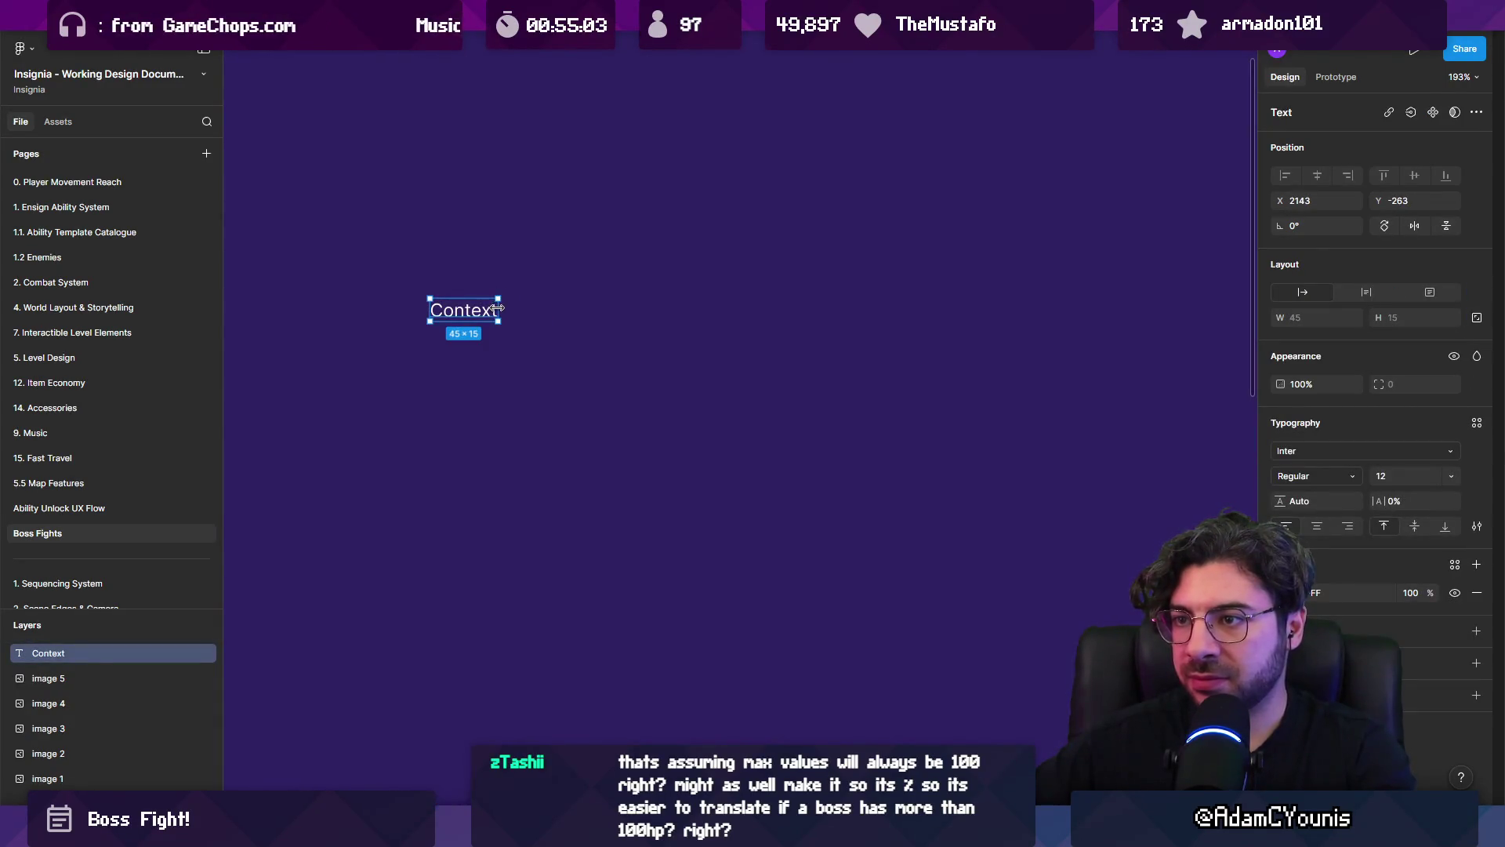
pyautogui.hotkey('ctrl', 'b')
pyautogui.press('k')
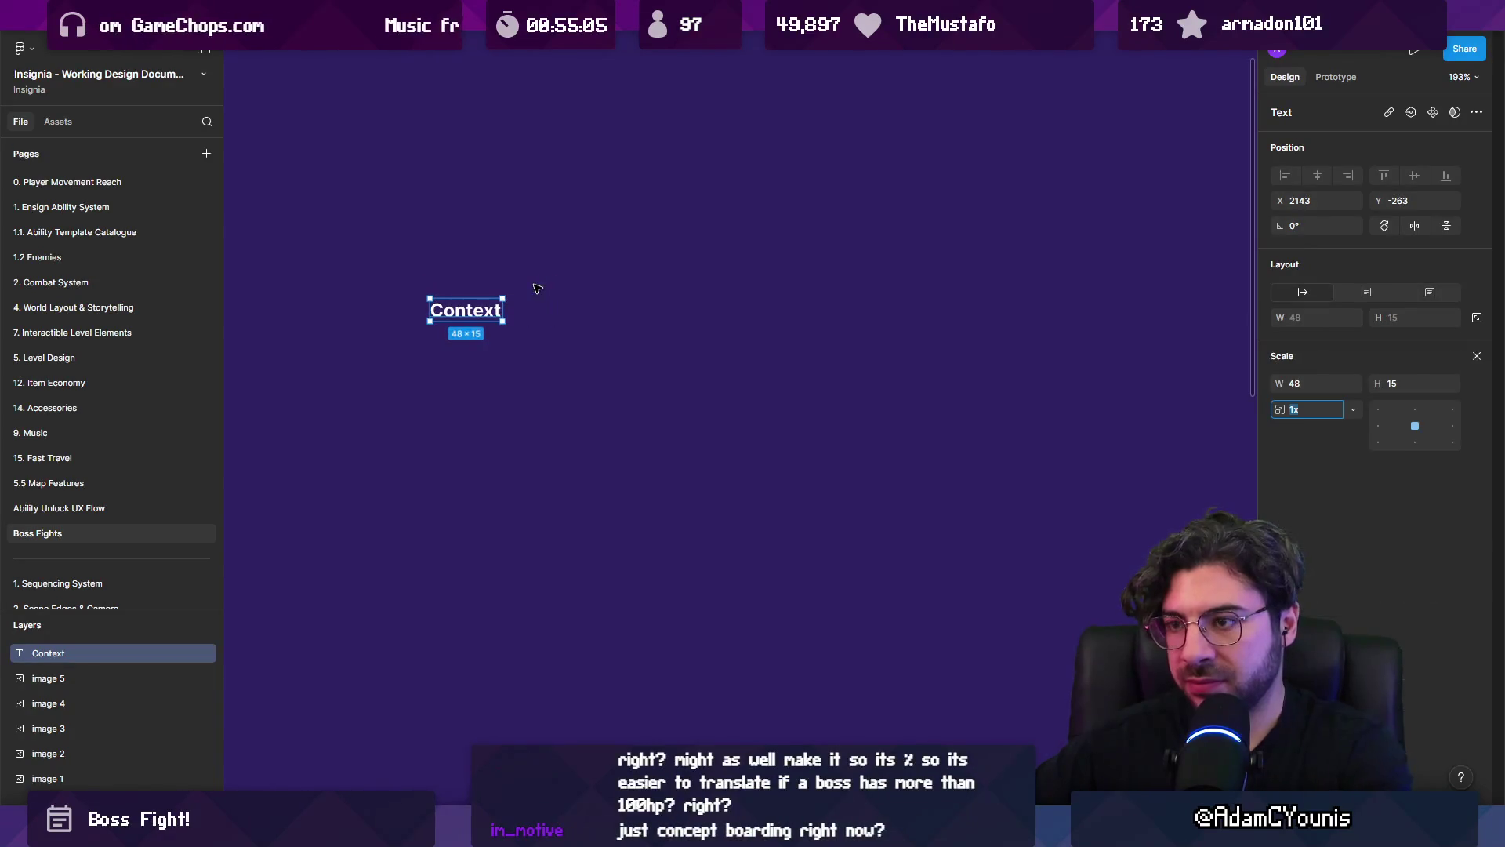
pyautogui.write('2')
pyautogui.press('Return')
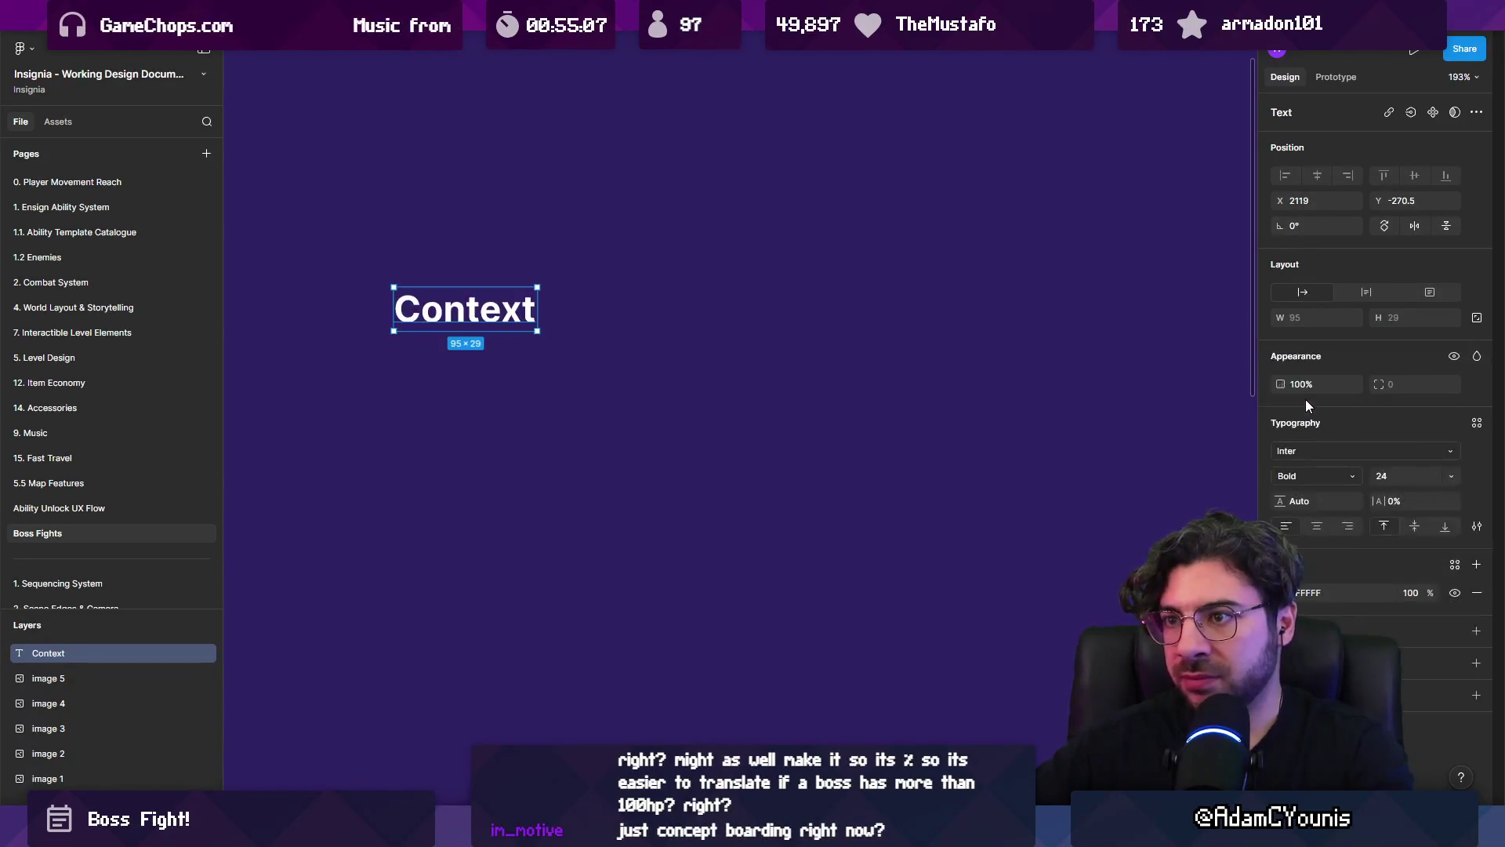
# Step: Duplicate the heading just below it and scale the copy to 0.5x
pyautogui.click(728, 460)
pyautogui.keyDown('alt'); pyautogui.moveTo(492, 310); pyautogui.dragTo(492, 369); pyautogui.keyUp('alt')
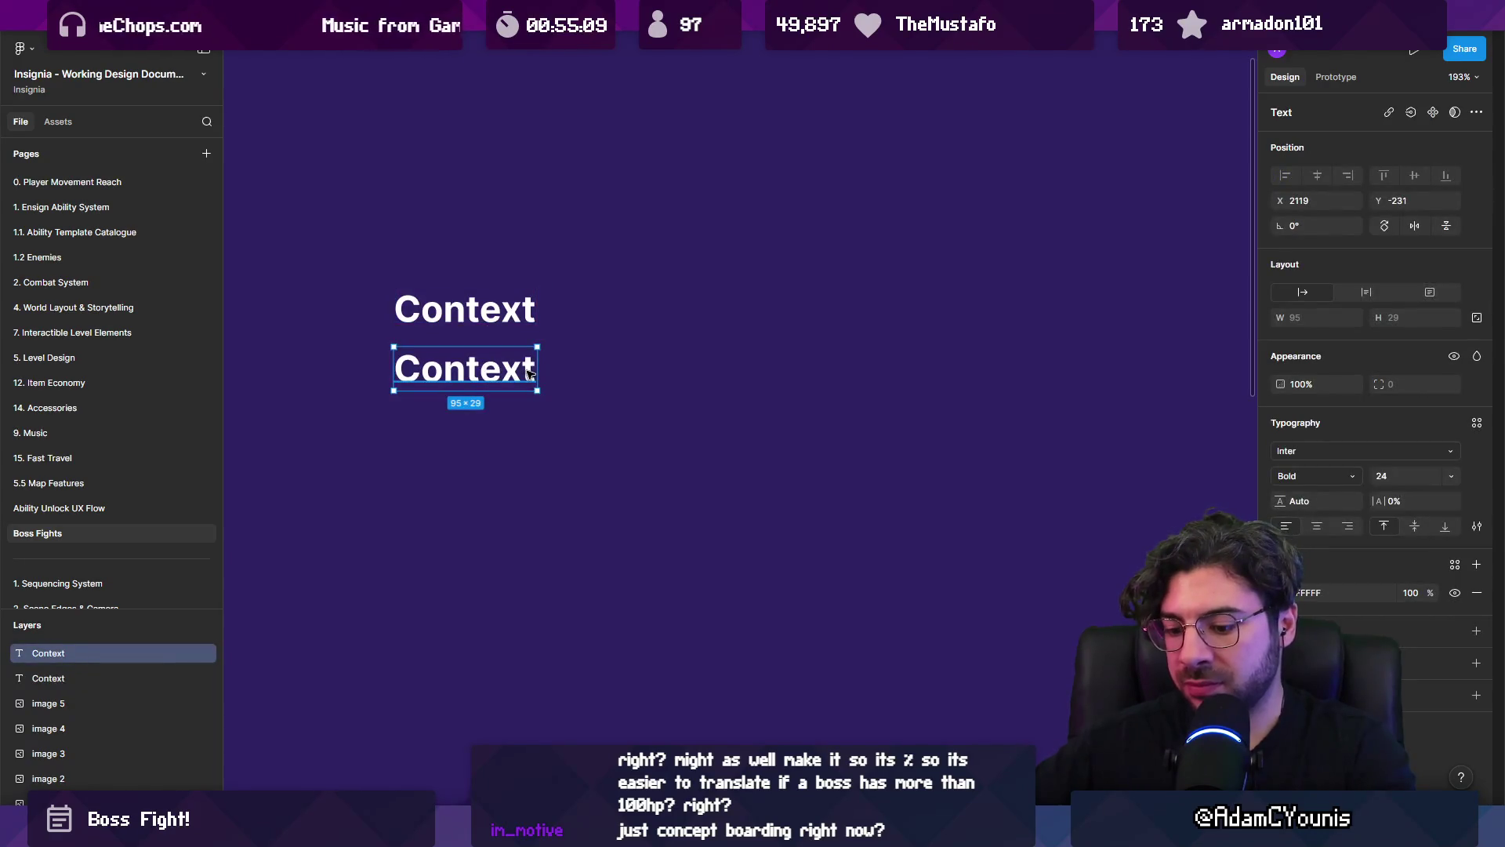
pyautogui.write('k5')
pyautogui.press('Return')
pyautogui.press('Tab')
pyautogui.hotkey('shift', 'Tab')
# Step: Replace the copy's text with the question 'Why is the fight happening?'
pyautogui.scroll(3, 446, 374)
pyautogui.press('Return')
pyautogui.write('Why is the fihgt')
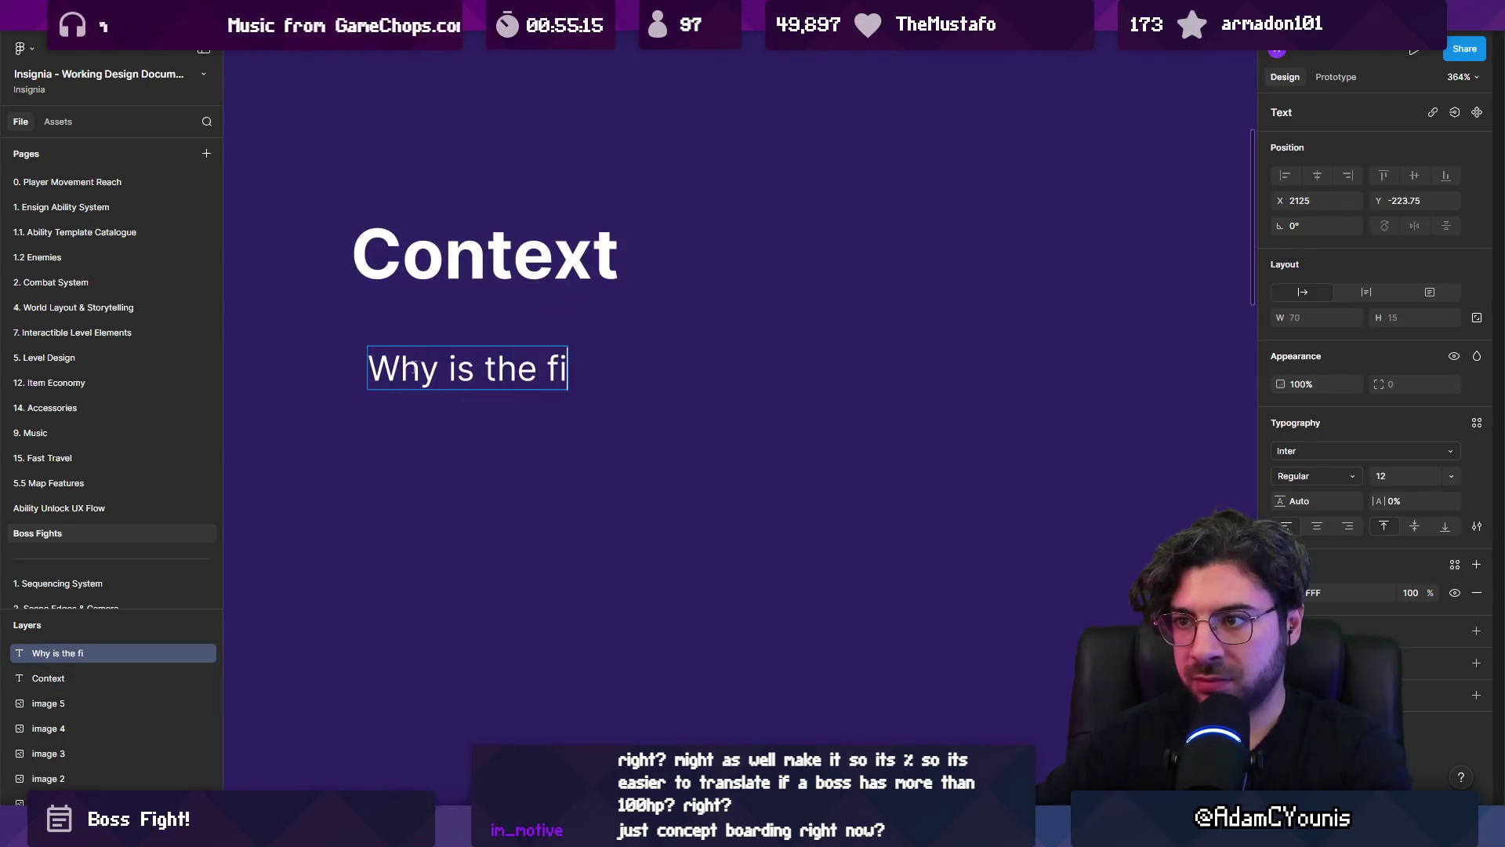
pyautogui.press('BackSpace')
pyautogui.press('BackSpace')
pyautogui.press('BackSpace')
pyautogui.write('ght hAPPWE')
pyautogui.press('BackSpace')
pyautogui.press('BackSpace')
pyautogui.press('BackSpace')
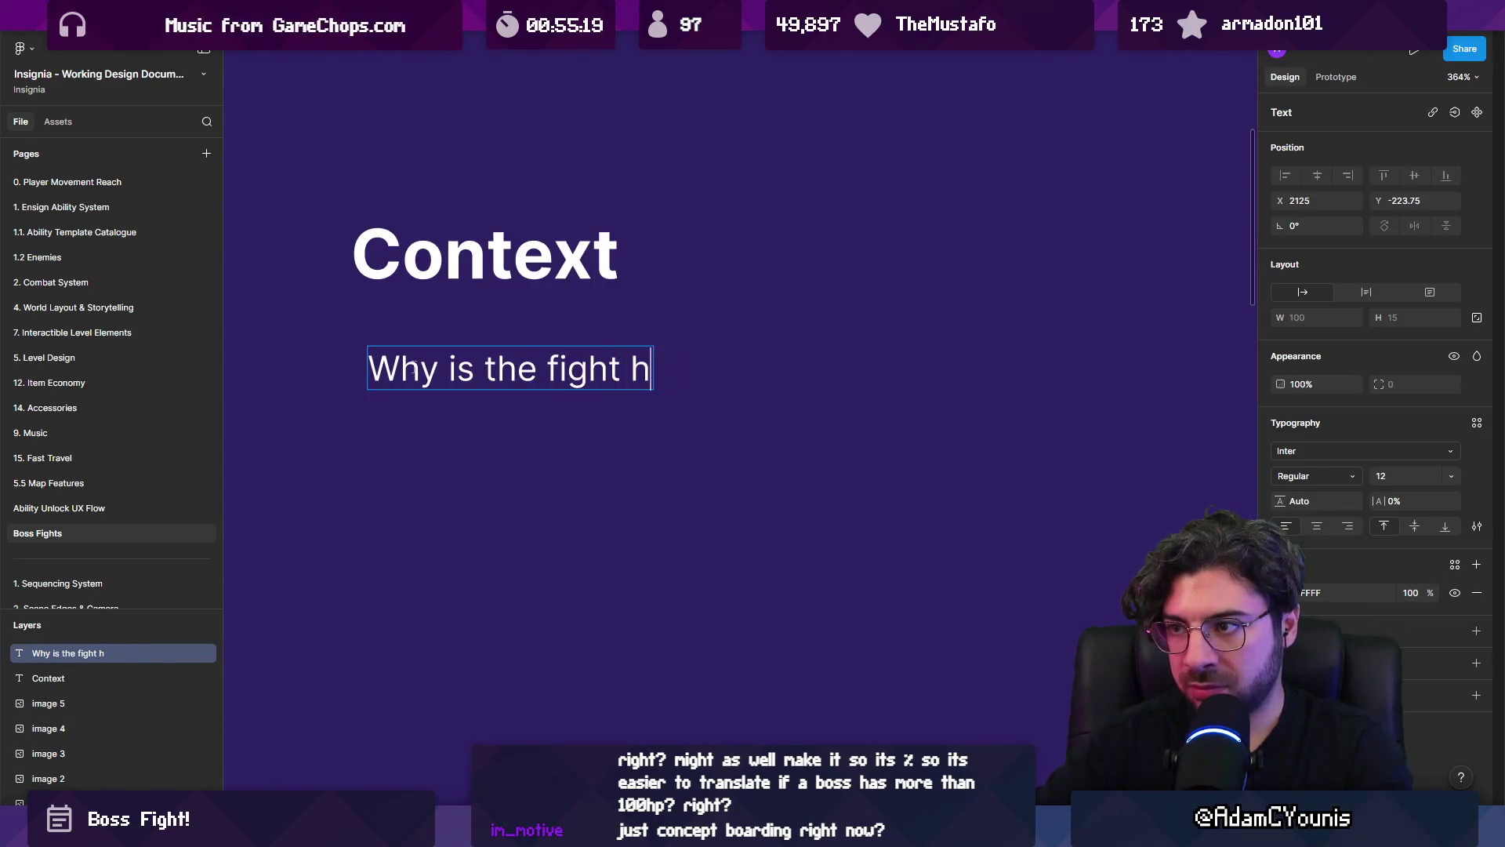
pyautogui.write('aoo')
pyautogui.press('BackSpace')
pyautogui.press('BackSpace')
pyautogui.write('ppening?')
pyautogui.press('Return')
# Step: Type the answer: Armin made it through the temple and recovered the emerald, but Rekka…
pyautogui.write('A')
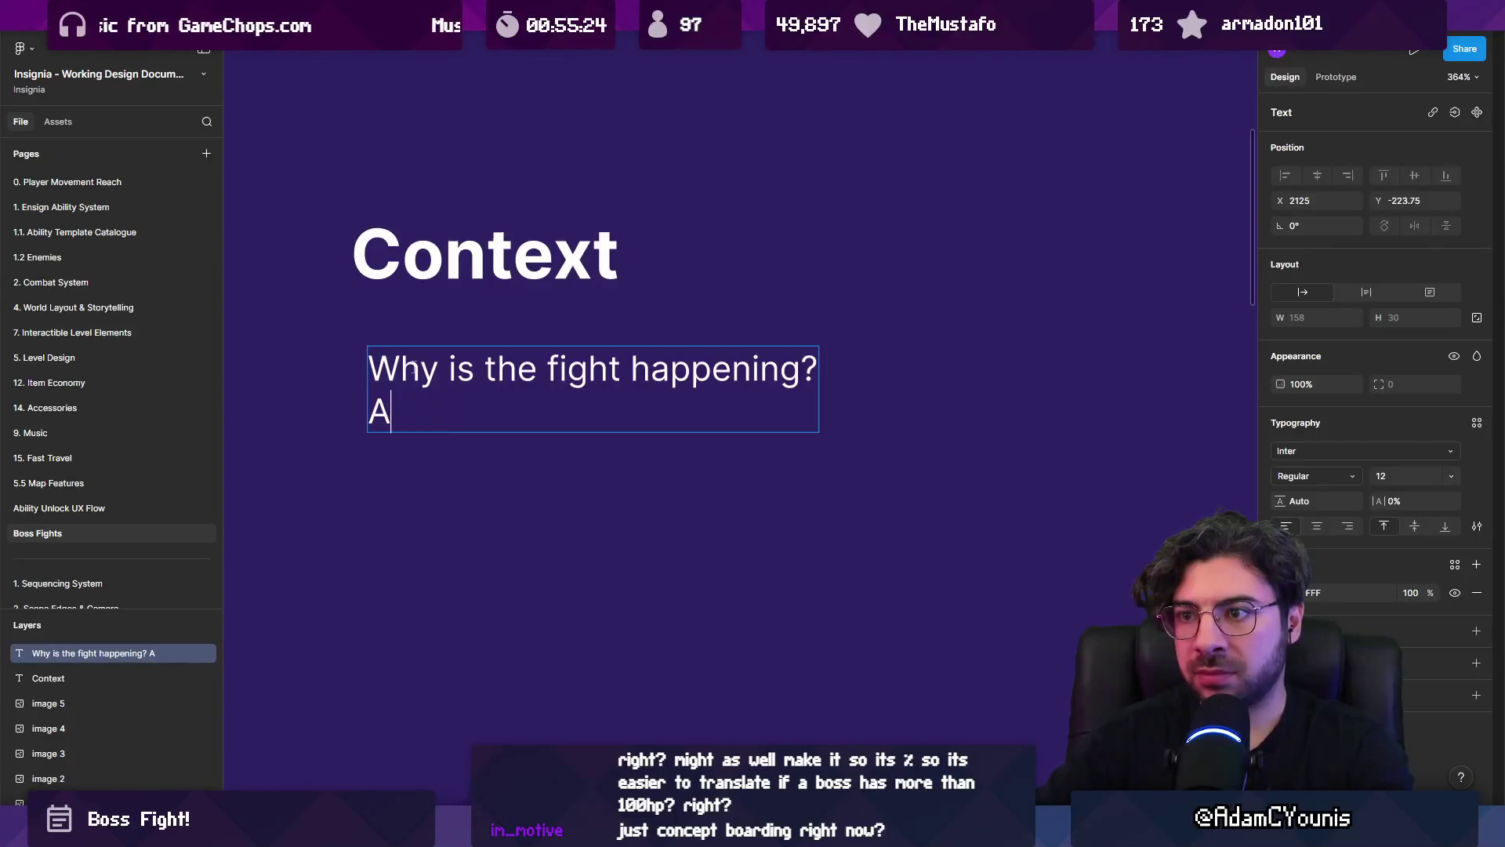
pyautogui.write('tmin has ')
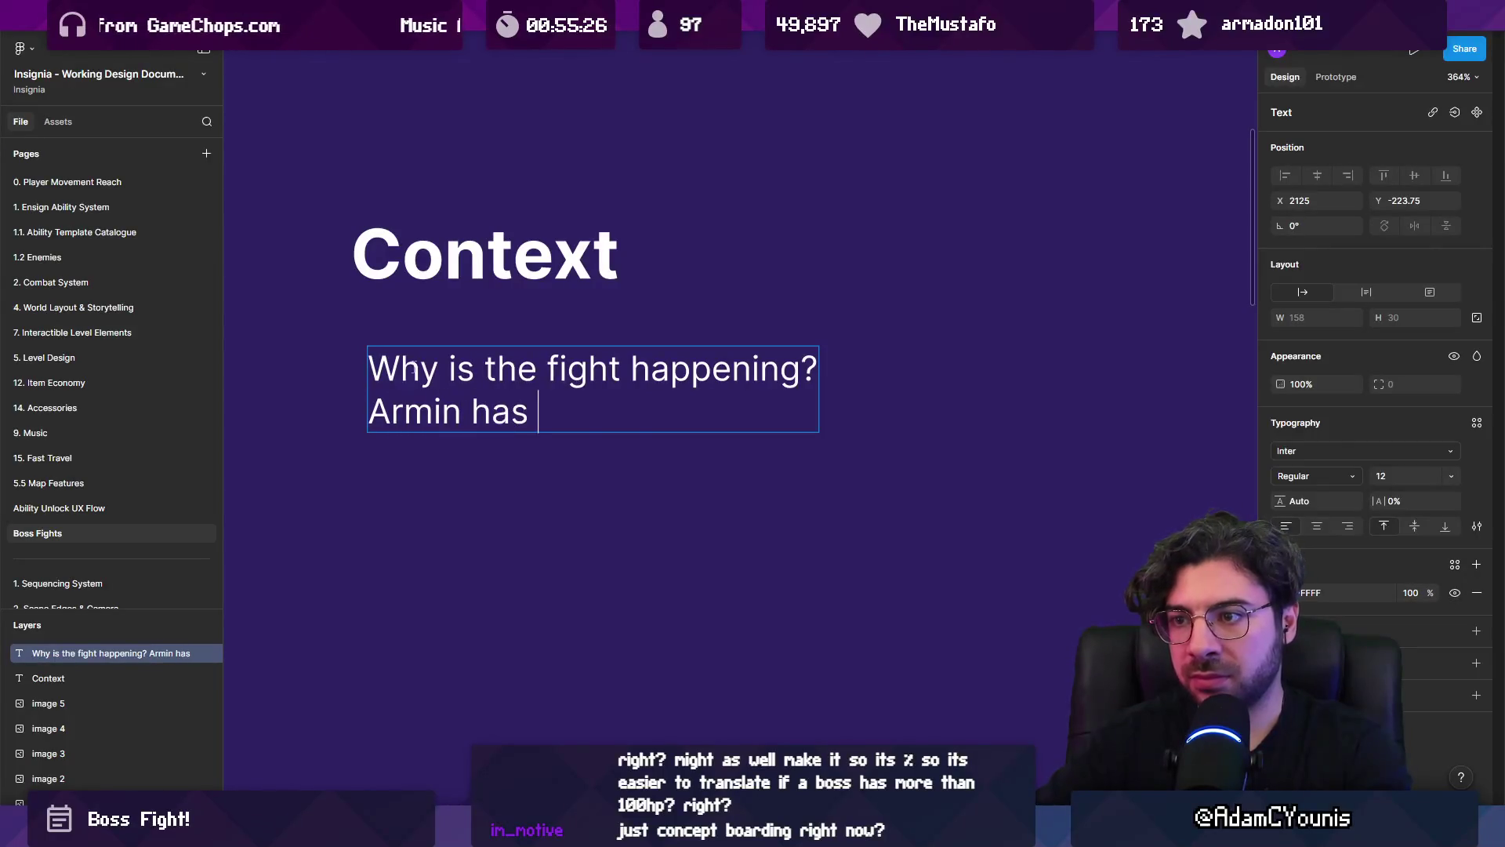
pyautogui.write('made rough the temple')
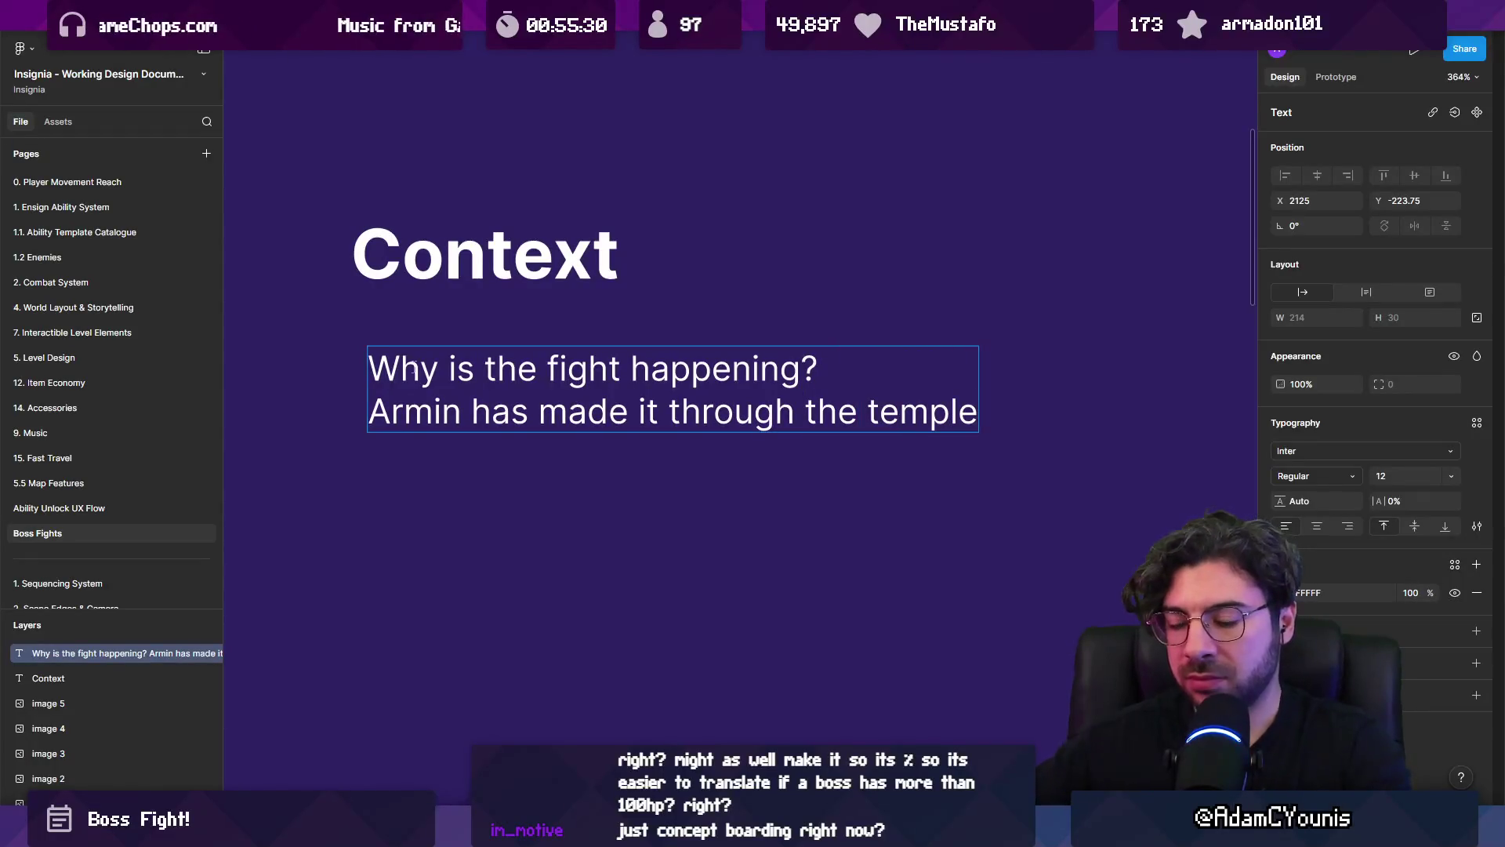
pyautogui.scroll(-3, 270, 392)
pyautogui.write('and ')
pyautogui.write('recovered teh c')
pyautogui.press('BackSpace')
pyautogui.press('BackSpace')
pyautogui.write('he emerald, but ')
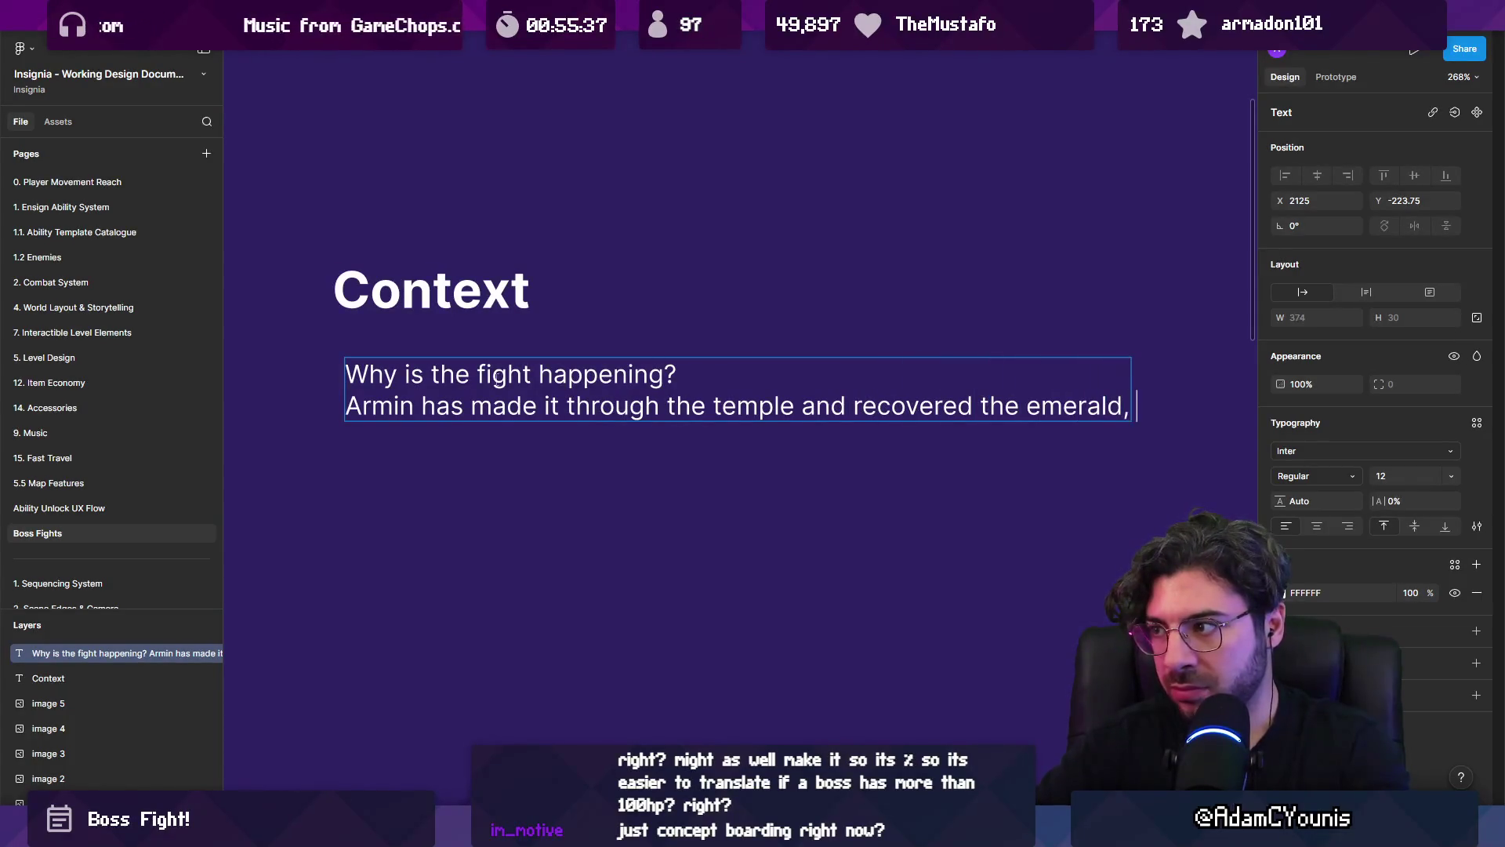
pyautogui.write('Rewk')
pyautogui.press('BackSpace')
pyautogui.press('BackSpace')
pyautogui.press('BackSpace')
pyautogui.write('kka')
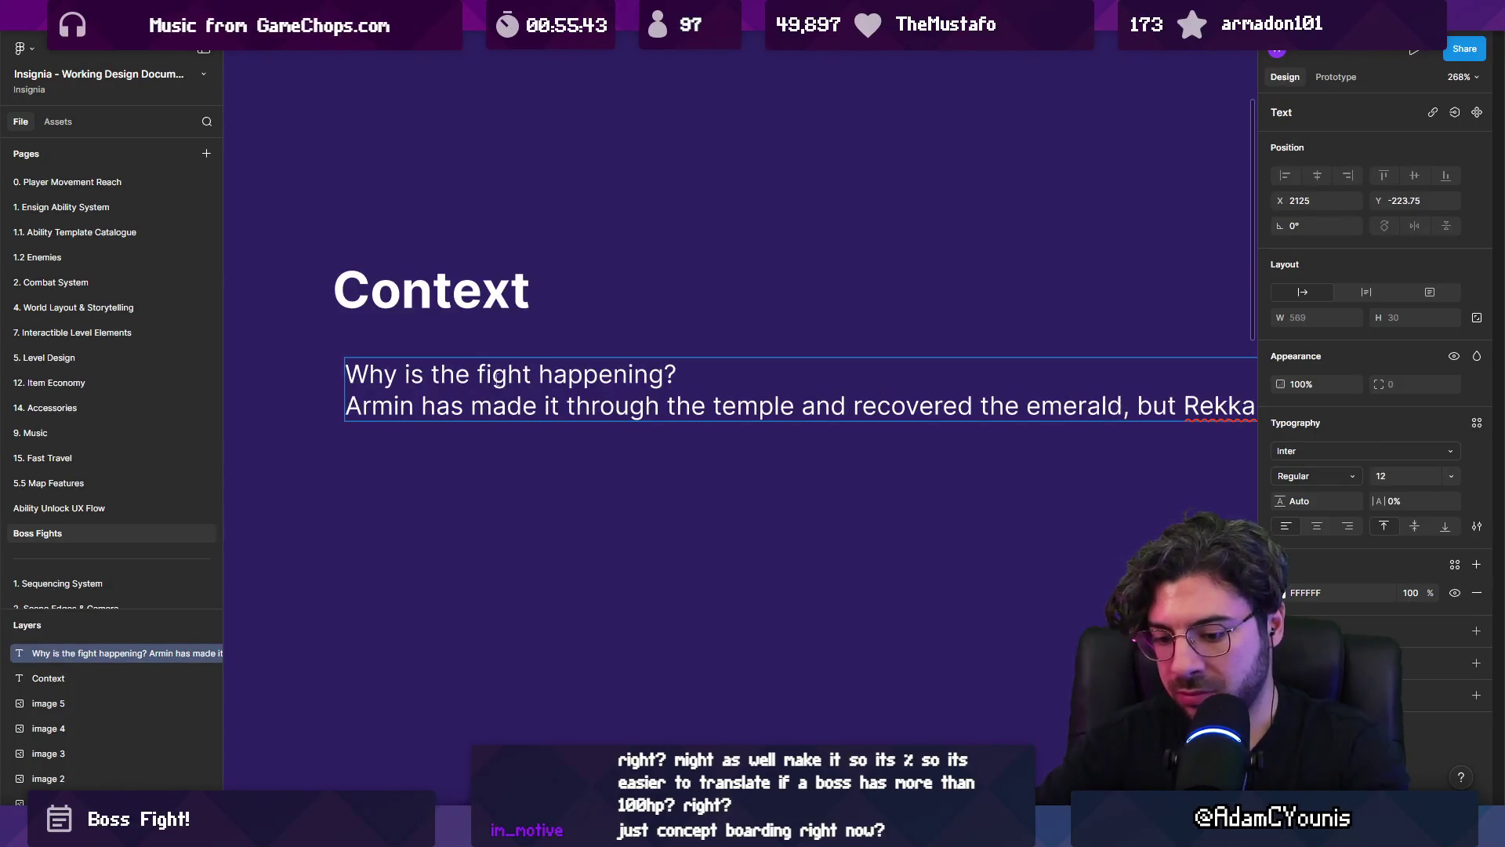
pyautogui.scroll(-3, 538, 396)
pyautogui.hscroll(2, 841, 400)
# Step: Narrow the text box to 412 wide and add 'and want it back' to the answer
pyautogui.press('Escape')
pyautogui.moveTo(1108, 392); pyautogui.dragTo(860, 392)
pyautogui.moveTo(792, 395); pyautogui.dragTo(830, 395)
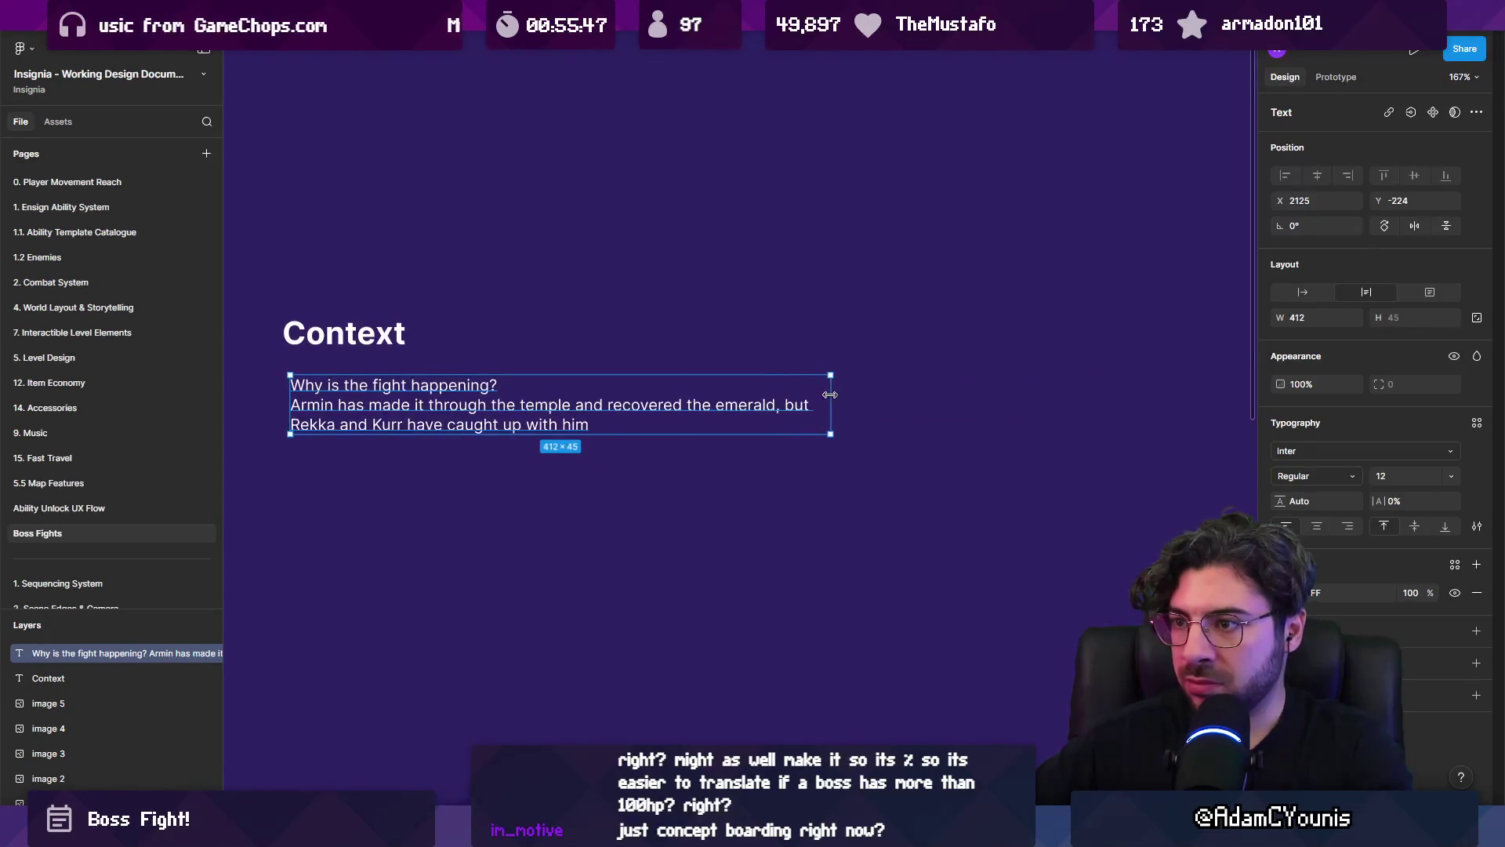
pyautogui.scroll(3, 516, 432)
pyautogui.doubleClick(618, 424)
pyautogui.write('and want it back.')
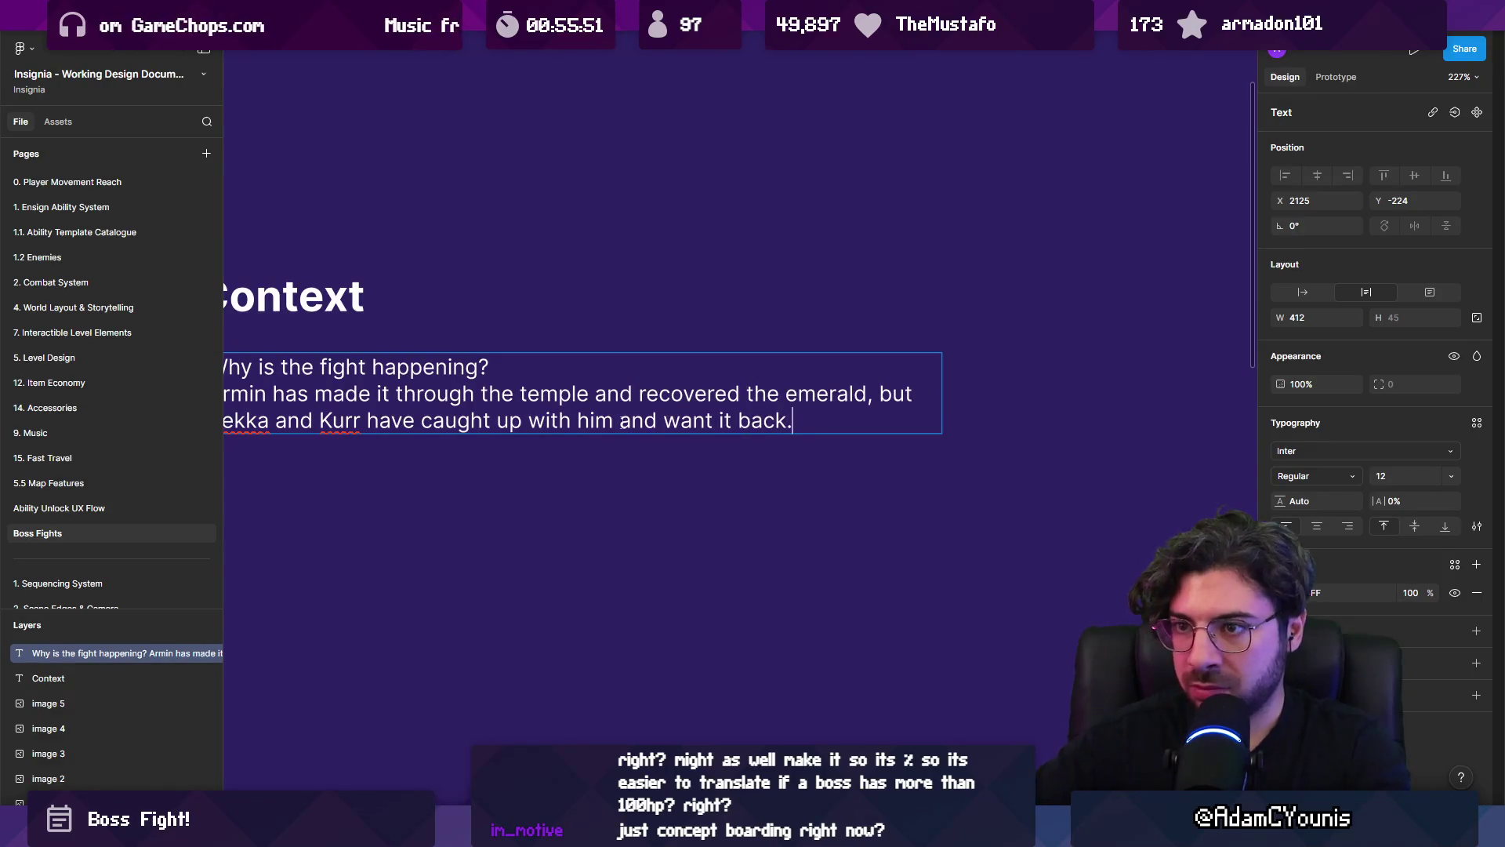
# Step: Make the 'Why is the fight happening?' question line bold
pyautogui.press('Up')
pyautogui.press('Up')
pyautogui.hotkey('shift', 'Home')
pyautogui.hotkey('ctrl', 'b')
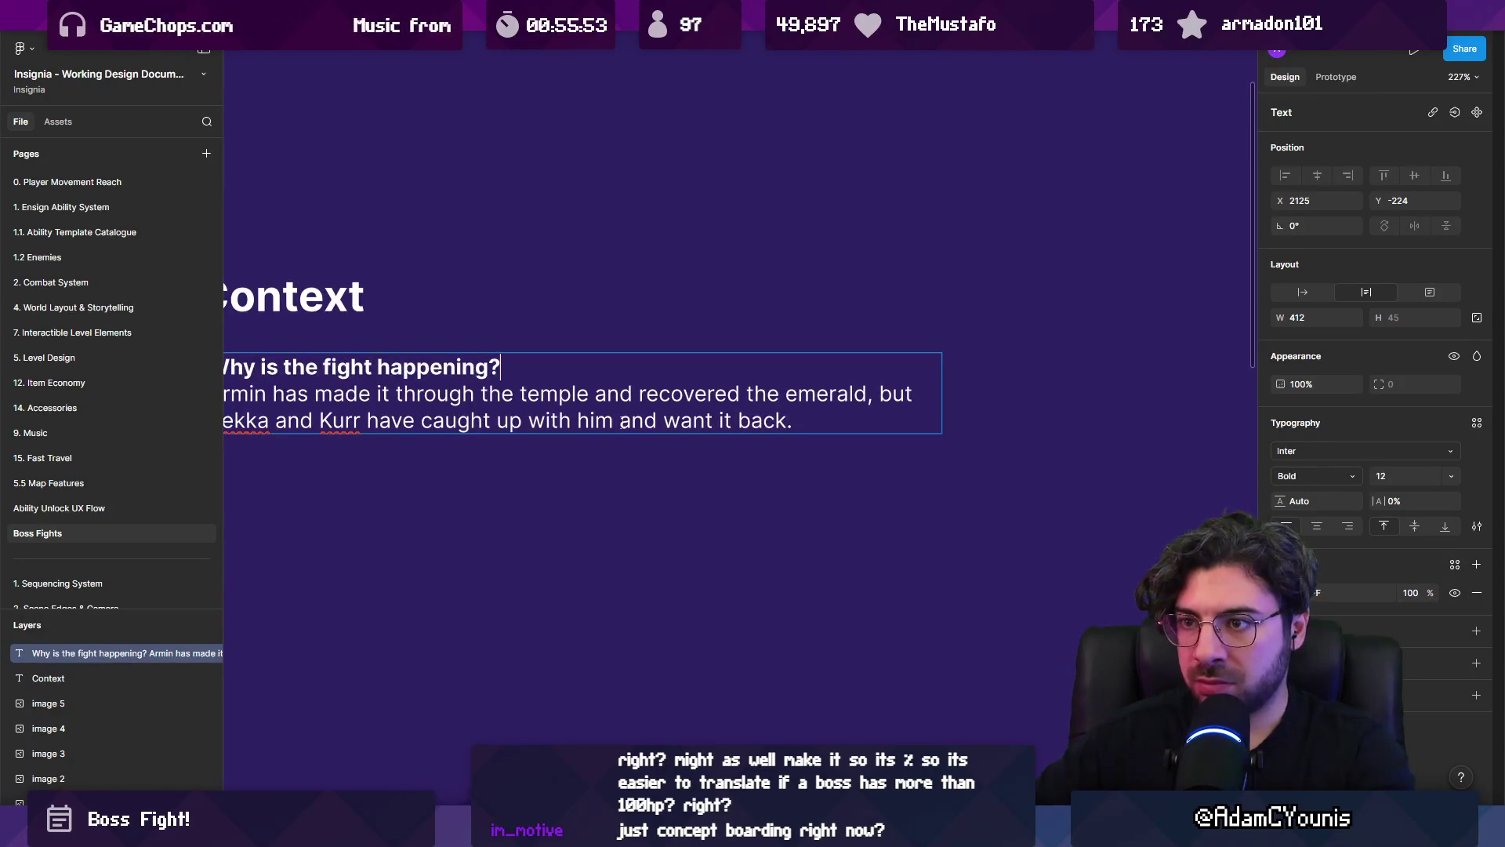
pyautogui.press('Return')
pyautogui.press('BackSpace')
pyautogui.hscroll(-3, 831, 417)
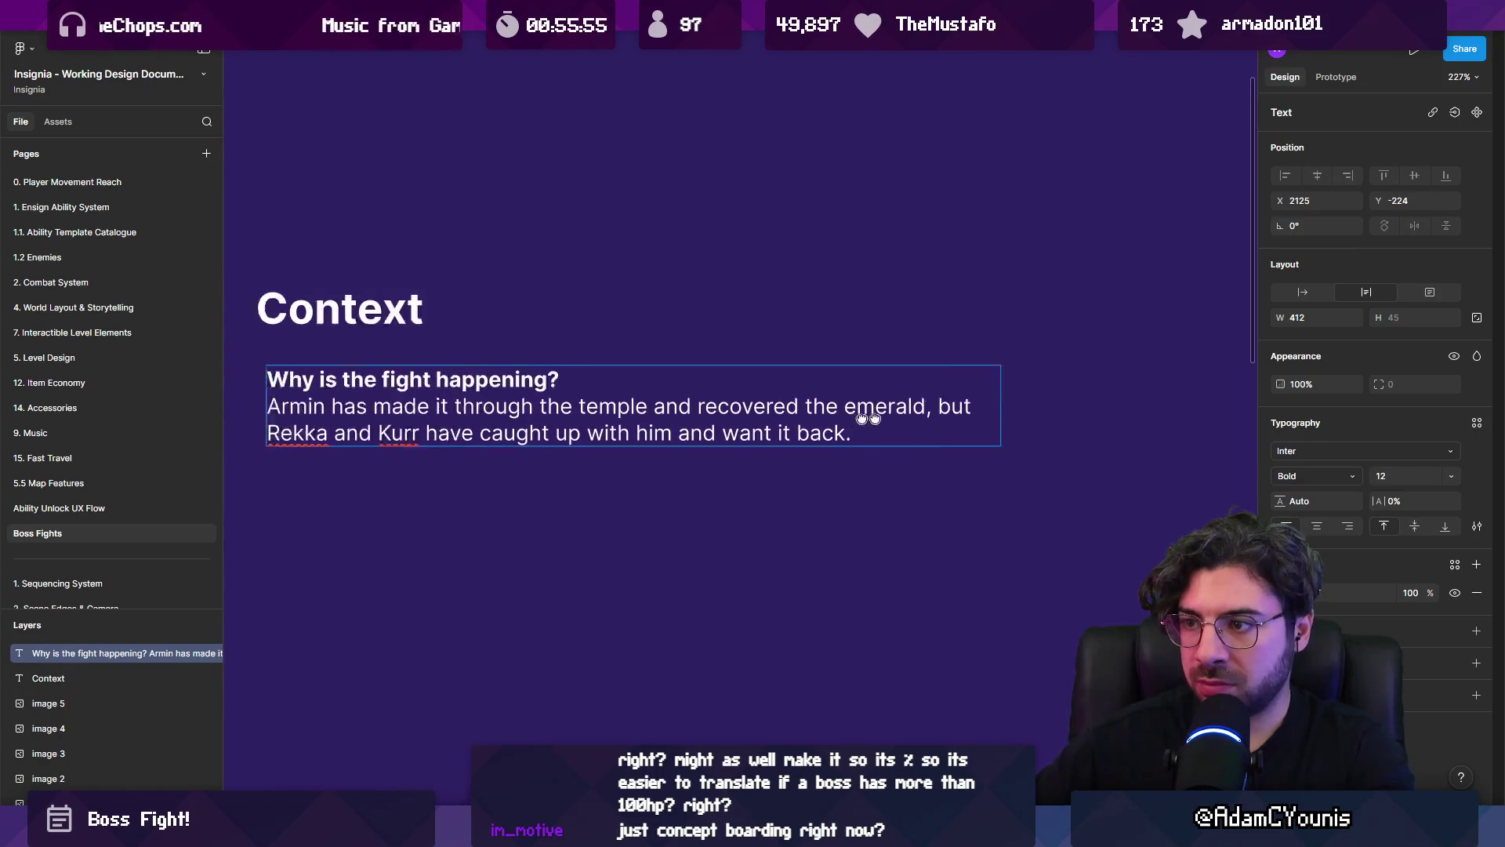
# Step: Rework the answer's final words and add blank lines for the next question
pyautogui.doubleClick(924, 429)
pyautogui.write('instea')
pyautogui.hotkey('ctrl', 'shift', 'Left')
pyautogui.write('for themselves')
pyautogui.hotkey('ctrl', 'shift', 'Left')
pyautogui.write('the hunden')
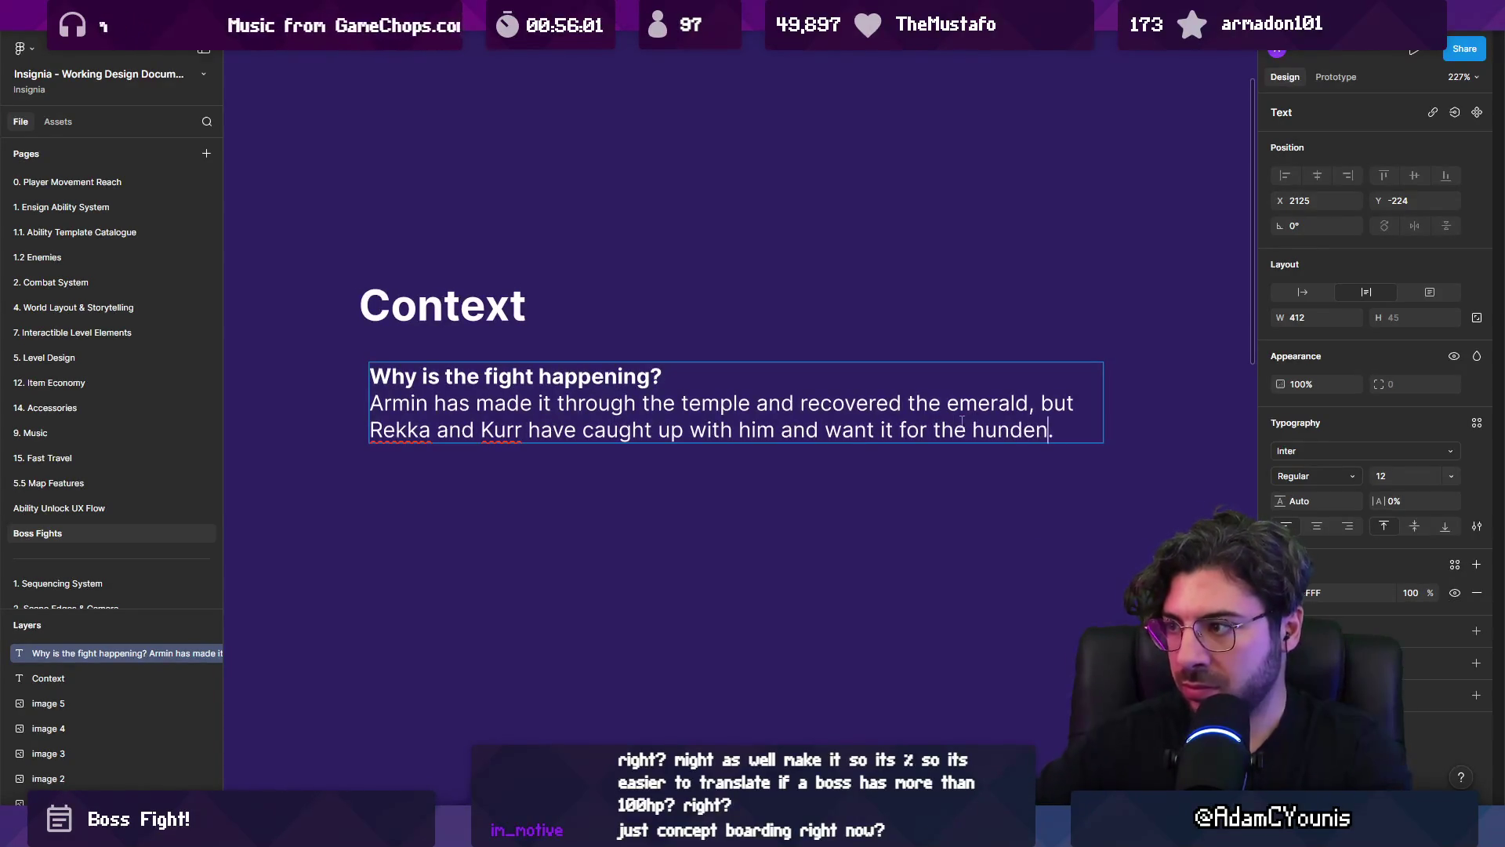
pyautogui.press('Return')
pyautogui.press('Return')
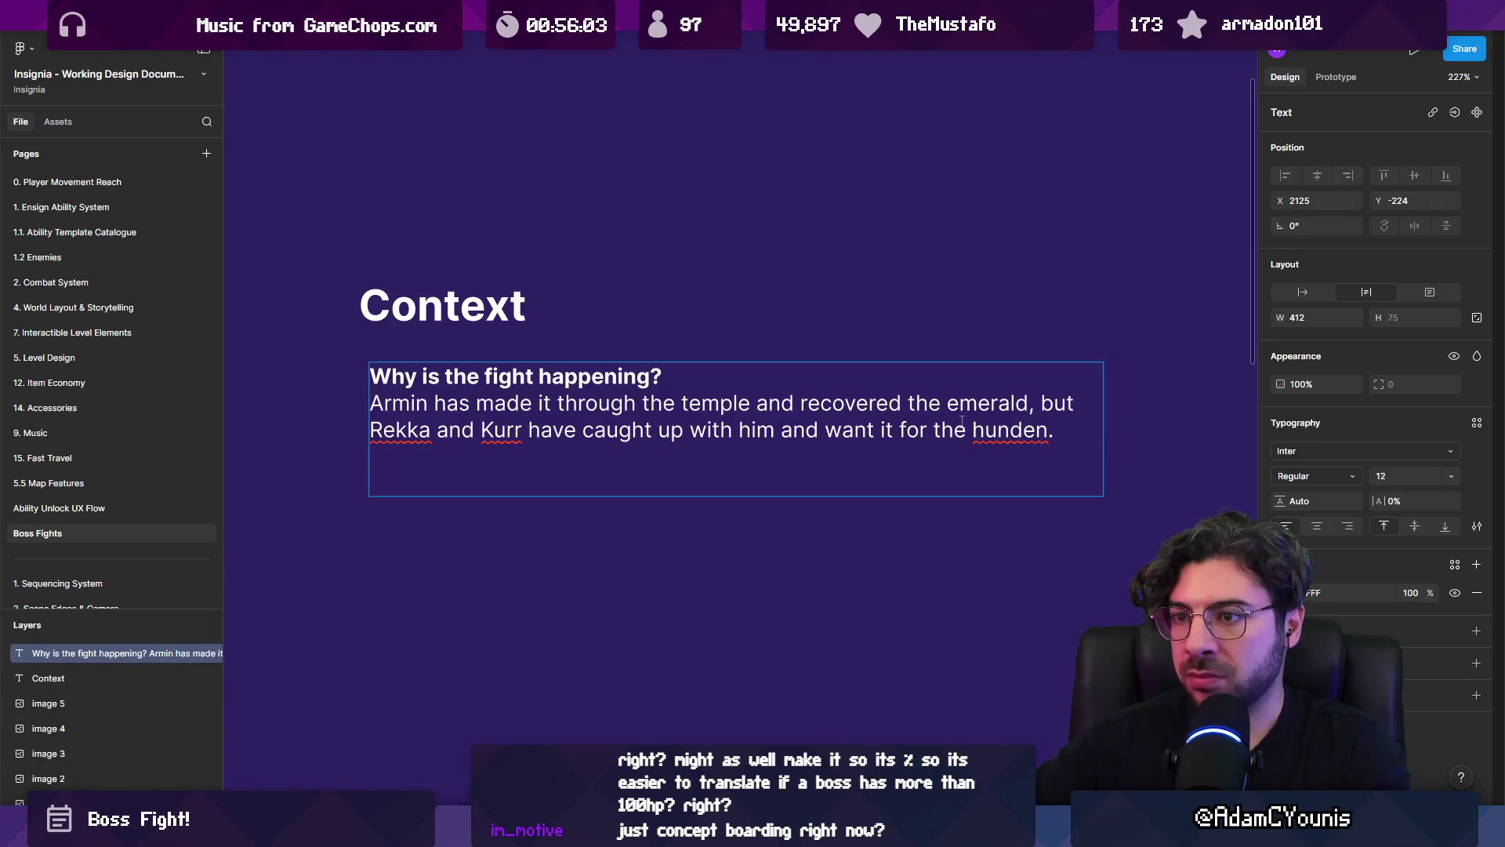
# Step: Add the bold question 'What is happening around them?'
pyautogui.write('What is happening around the')
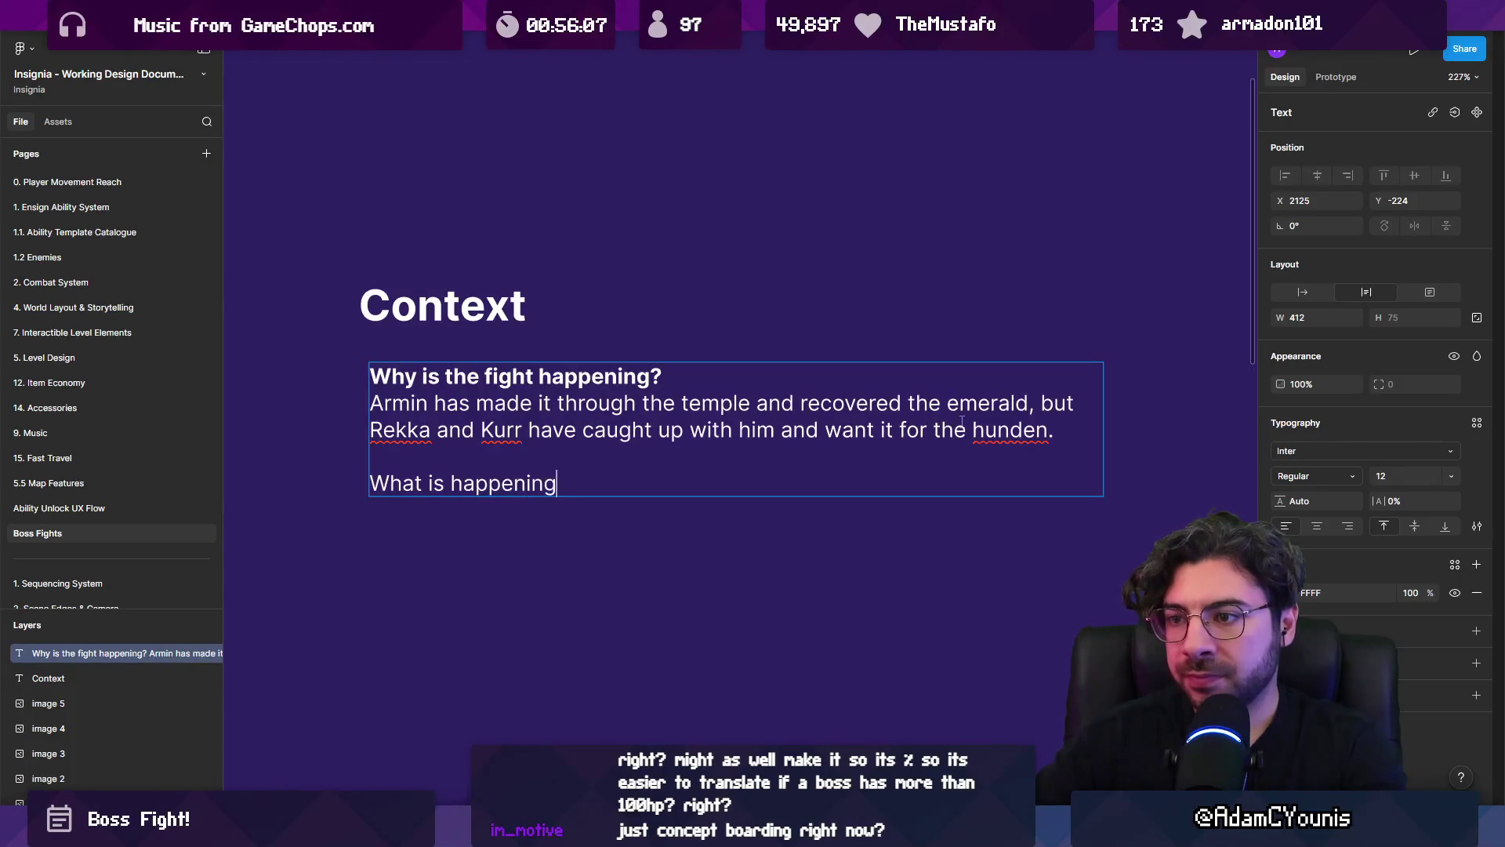
pyautogui.write('m?')
pyautogui.press('Return')
pyautogui.hotkey('shift', 'Up')
pyautogui.hotkey('ctrl', 'b')
pyautogui.press('Down')
# Step: Begin the answer: the arena takes place at the centre of the root system
pyautogui.write('The aren')
pyautogui.press('BackSpace')
pyautogui.press('BackSpace')
pyautogui.write('arena takes pl')
pyautogui.press('BackSpace')
pyautogui.press('BackSpace')
pyautogui.press('BackSpace')
pyautogui.write('at thecentre of the root system')
pyautogui.write('the ')
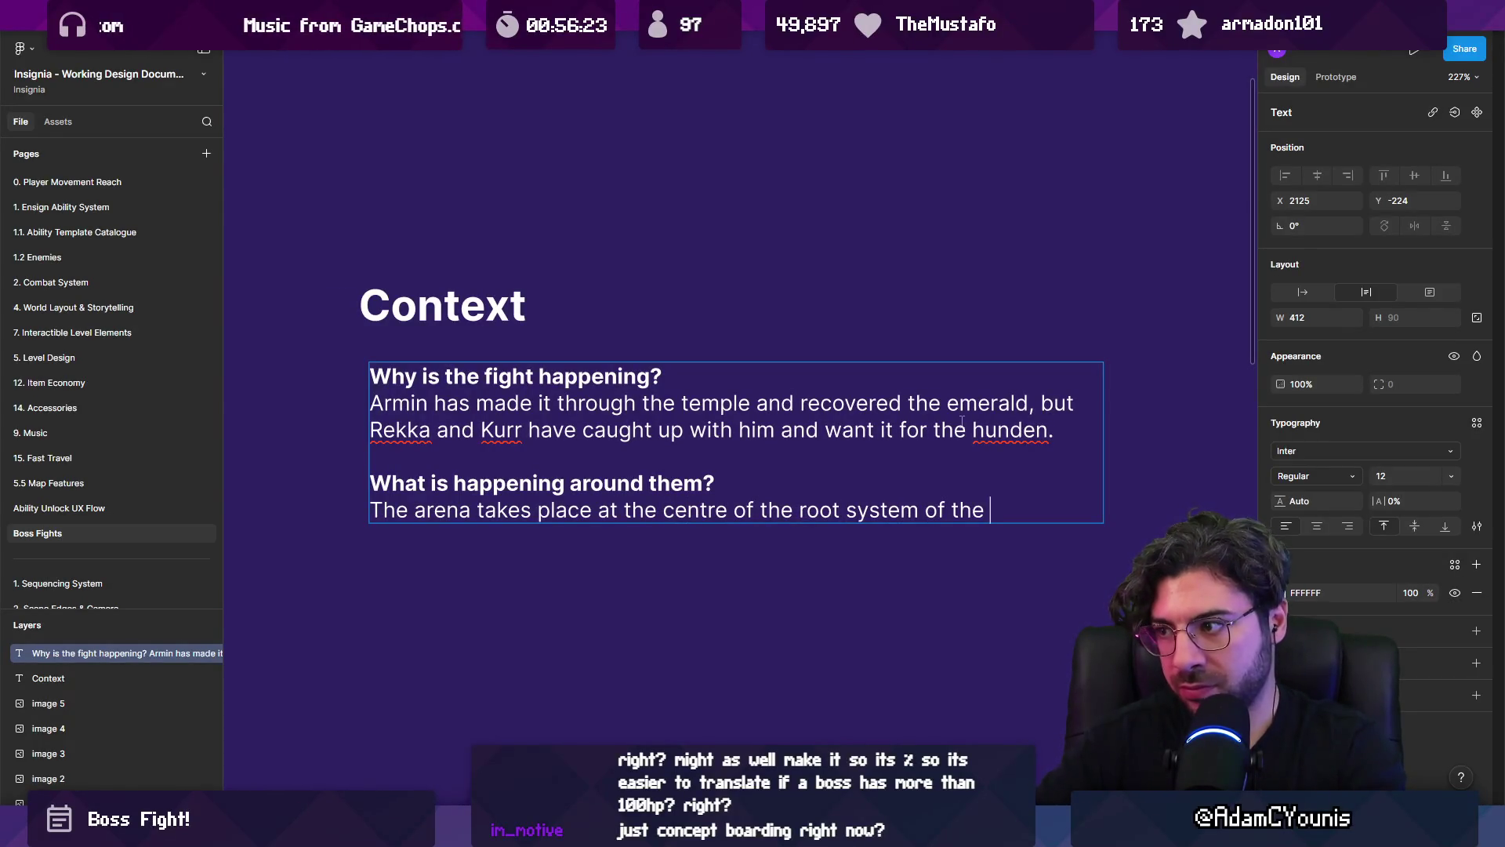
pyautogui.write('heverton Hra')
pyautogui.press('BackSpace')
pyautogui.press('BackSpace')
pyautogui.press('BackSpace')
# Step: Continue: the Forest Heart Tree risks corrosion by rot that has taken hold beneath the region
pyautogui.write('F')
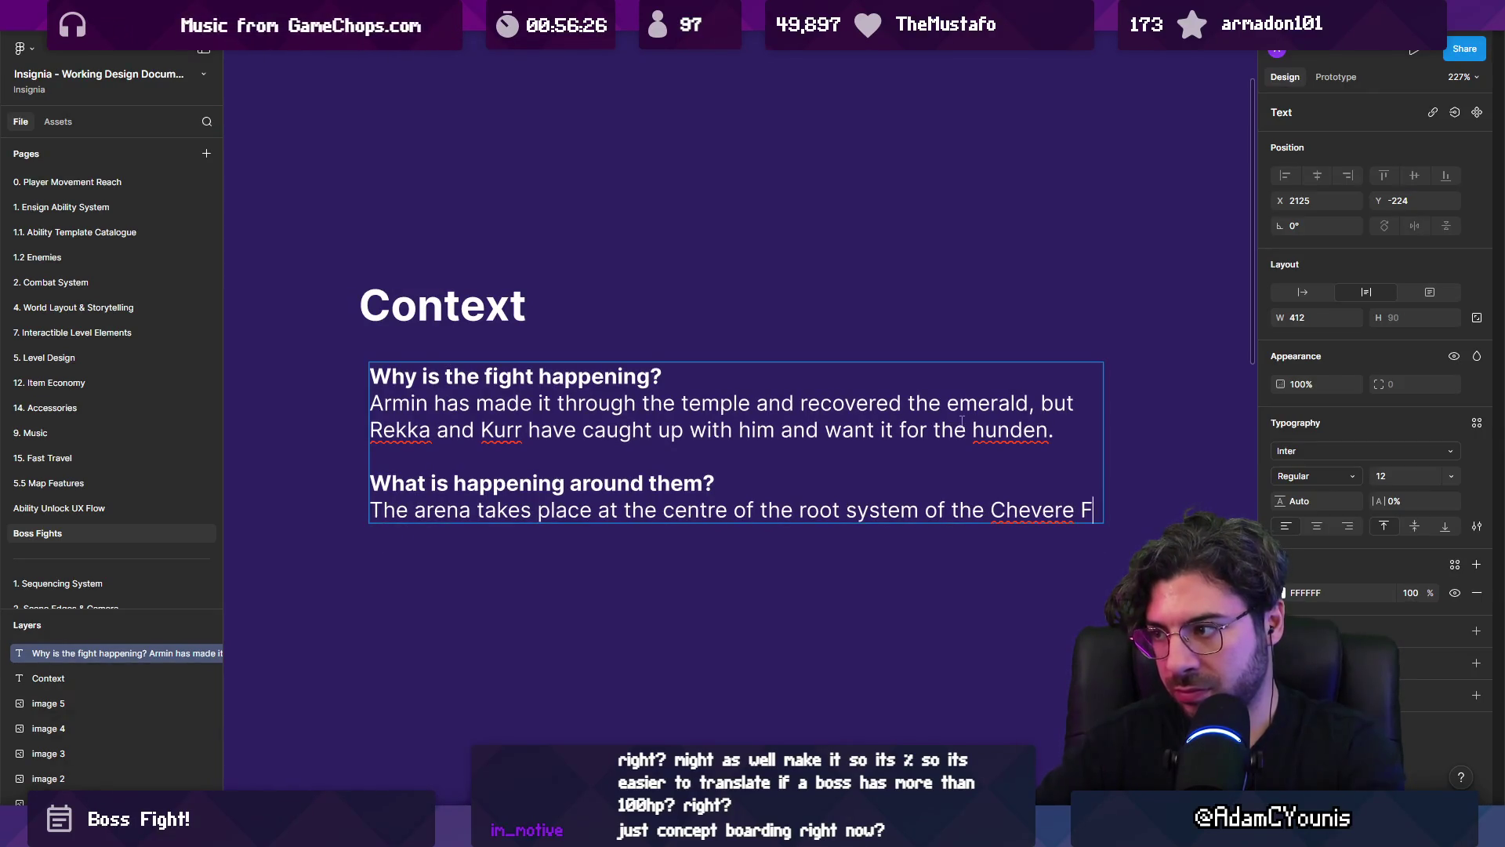
pyautogui.write('orest Heart Tree, which is')
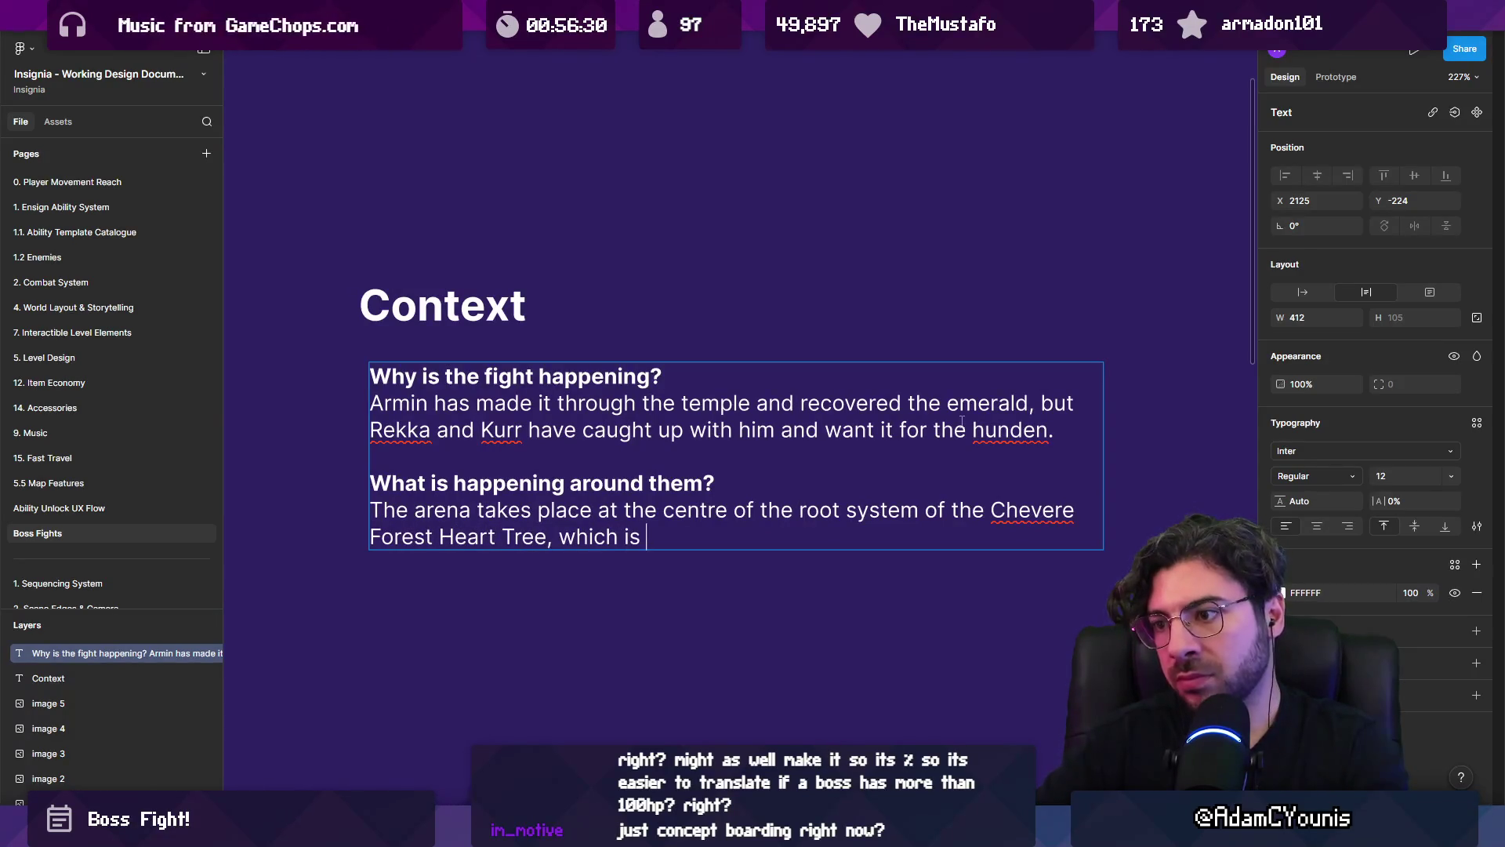
pyautogui.write(' at risk o')
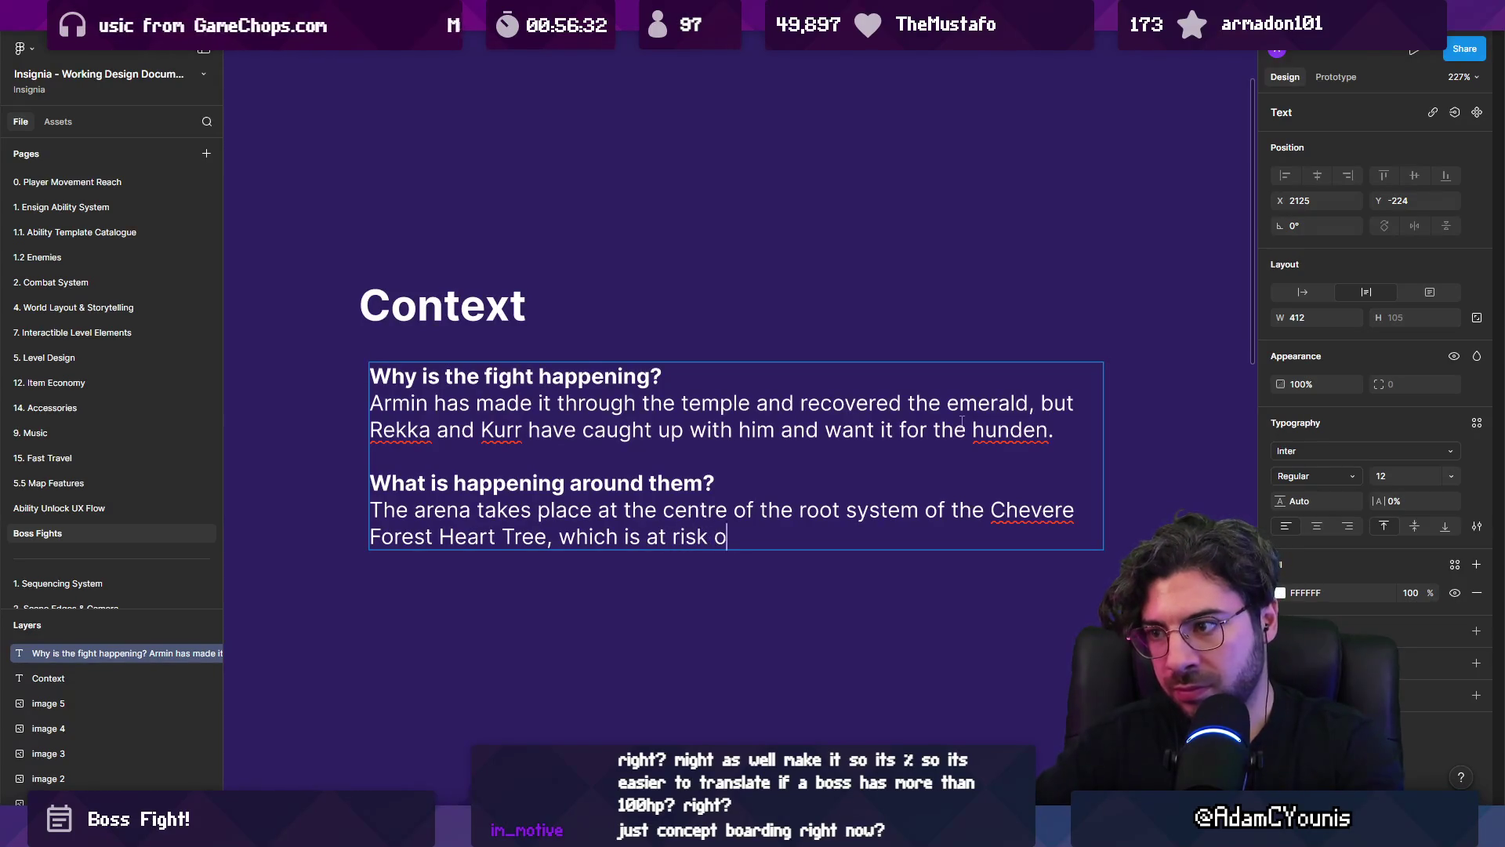
pyautogui.write('f being ')
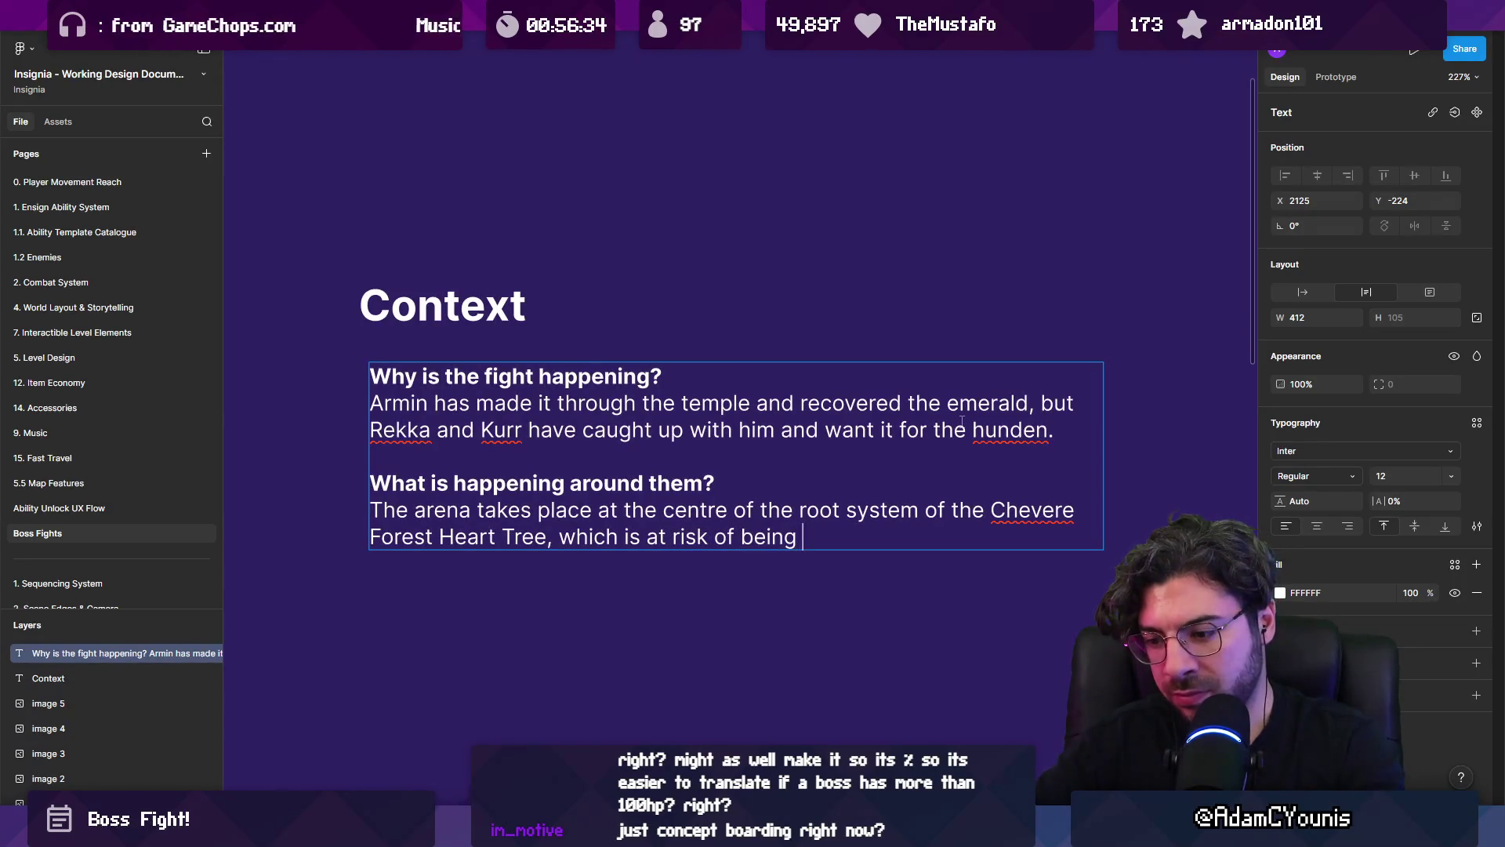
pyautogui.write('corroded by t')
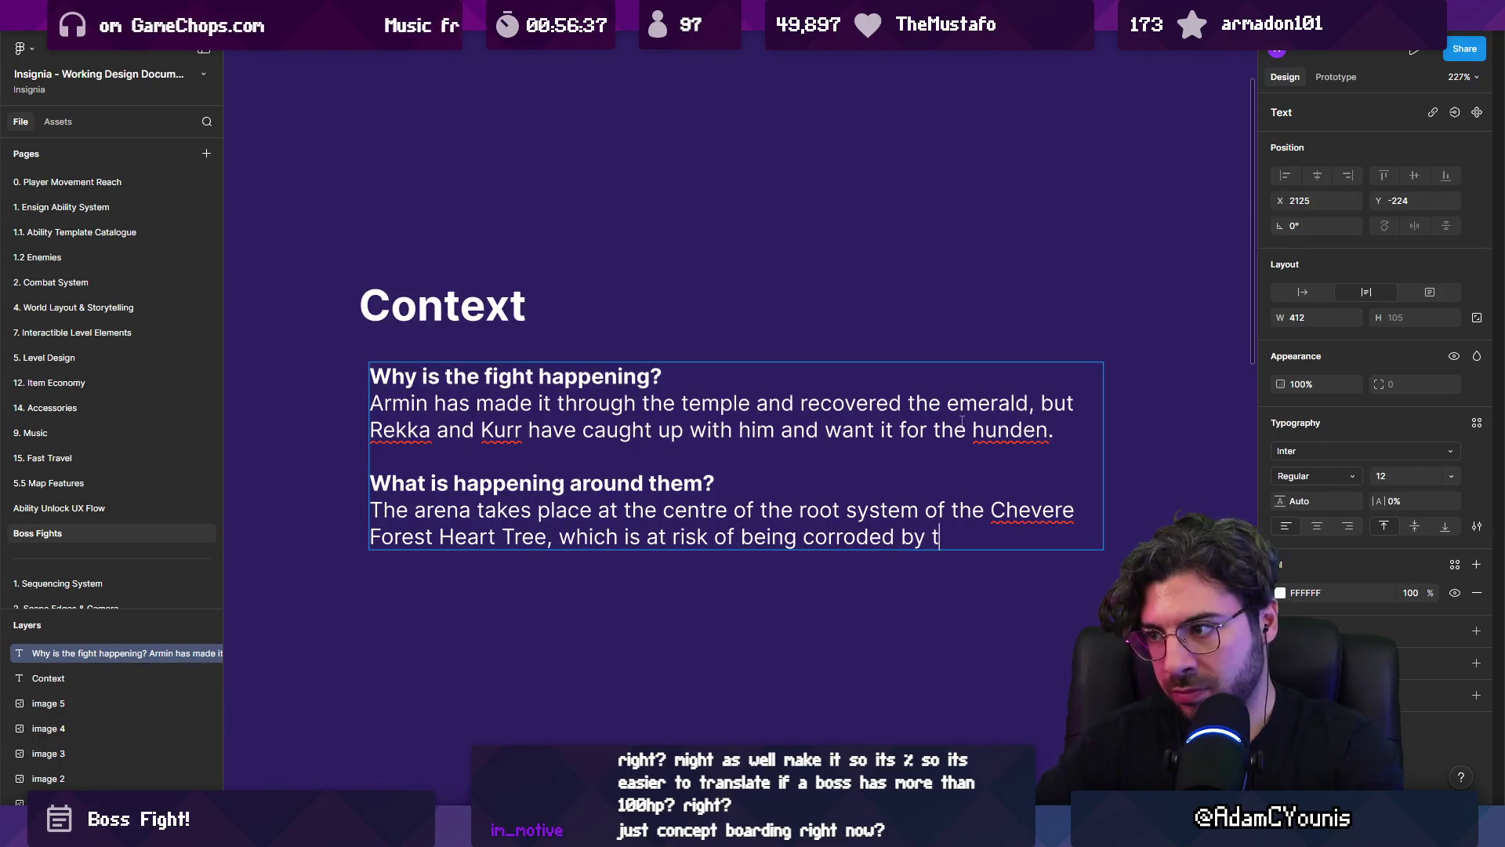
pyautogui.write('he ricing acid th')
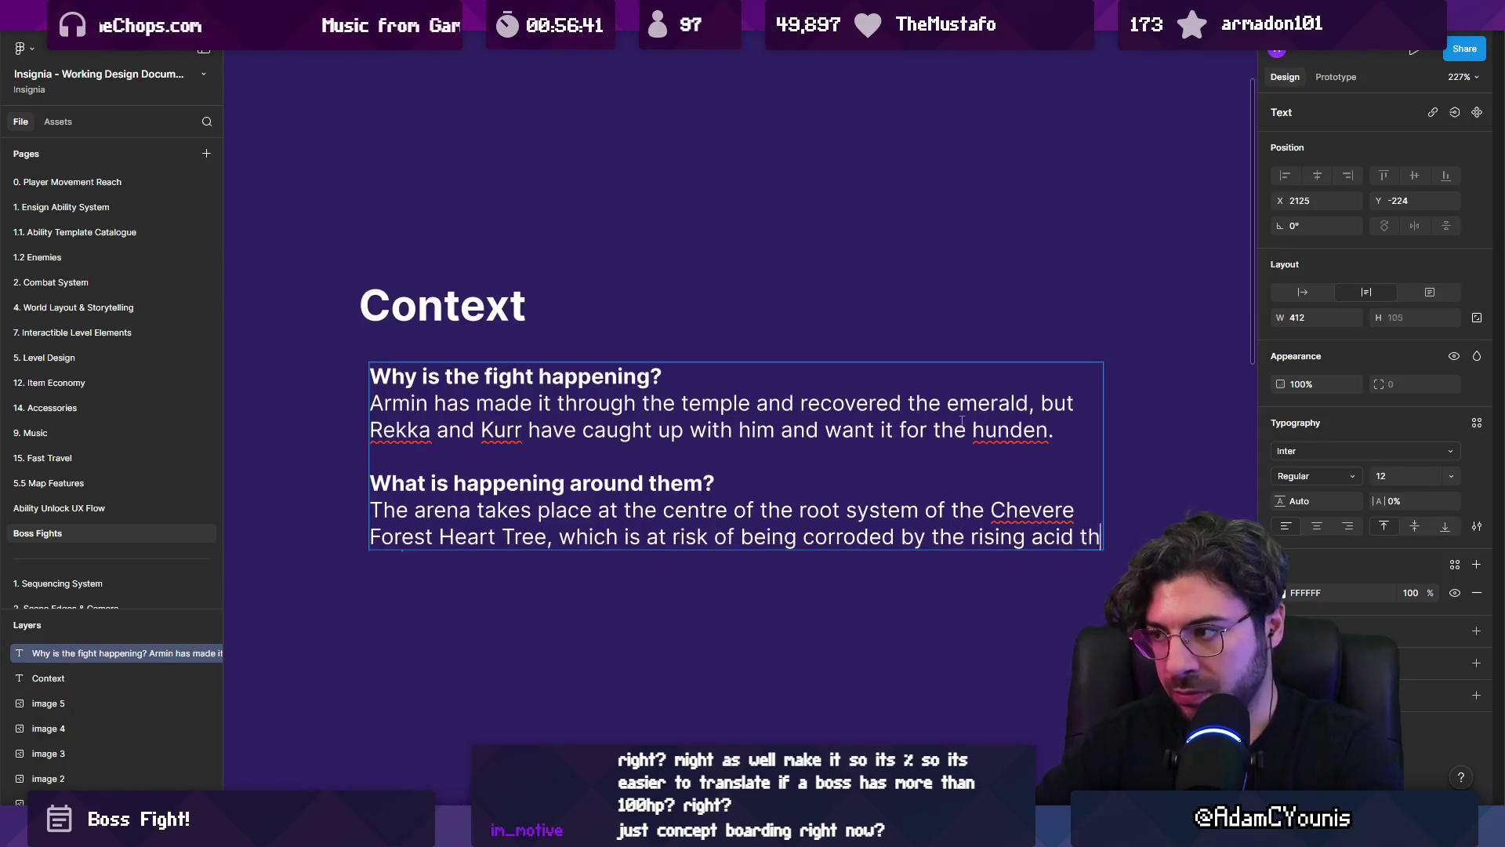
pyautogui.write('at')
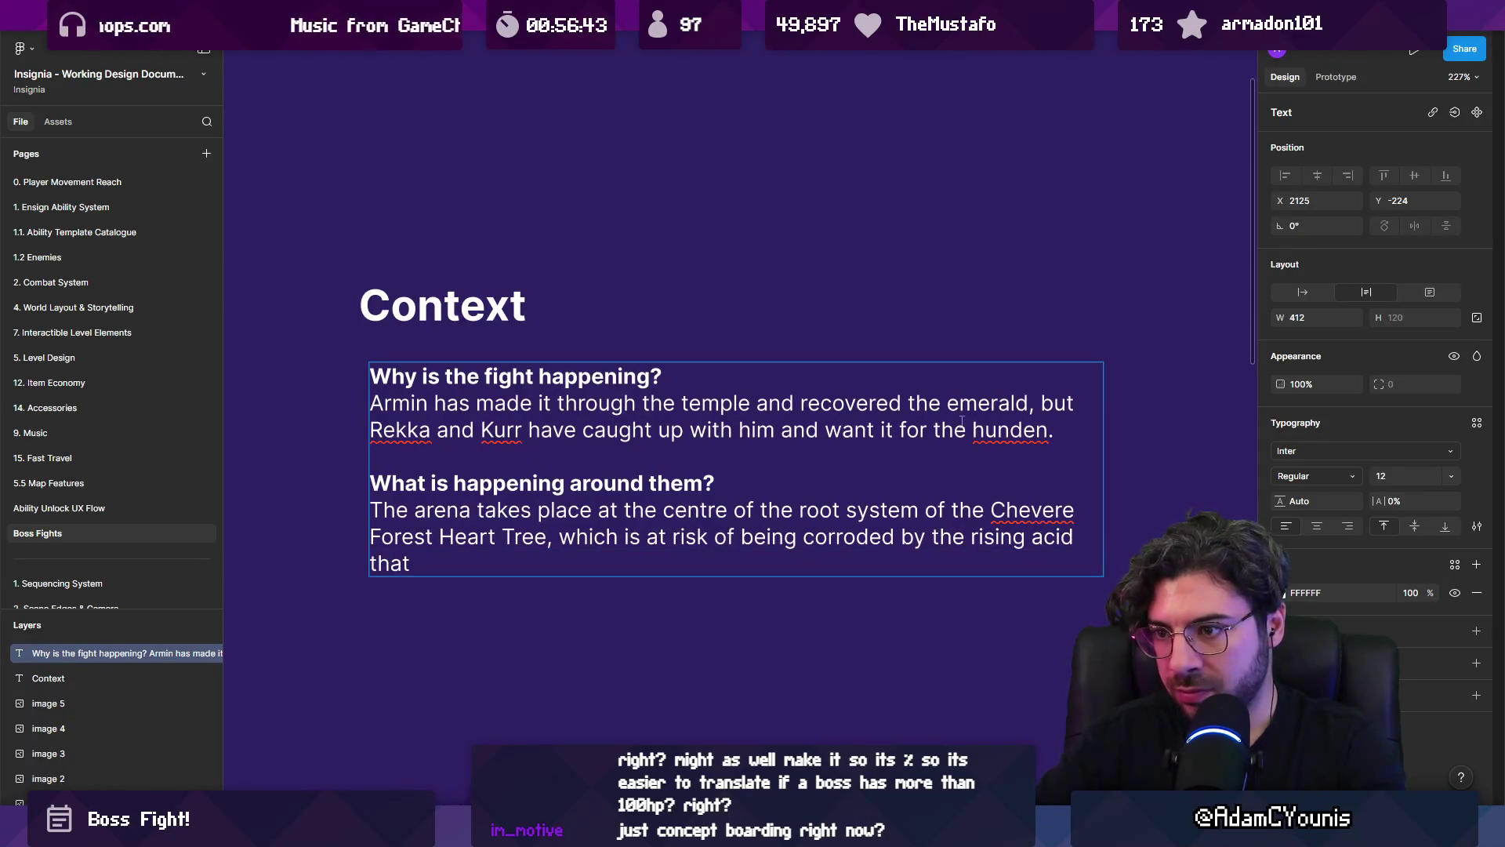
pyautogui.press('BackSpace')
pyautogui.press('BackSpace')
pyautogui.press('BackSpace')
pyautogui.write('rot that pl')
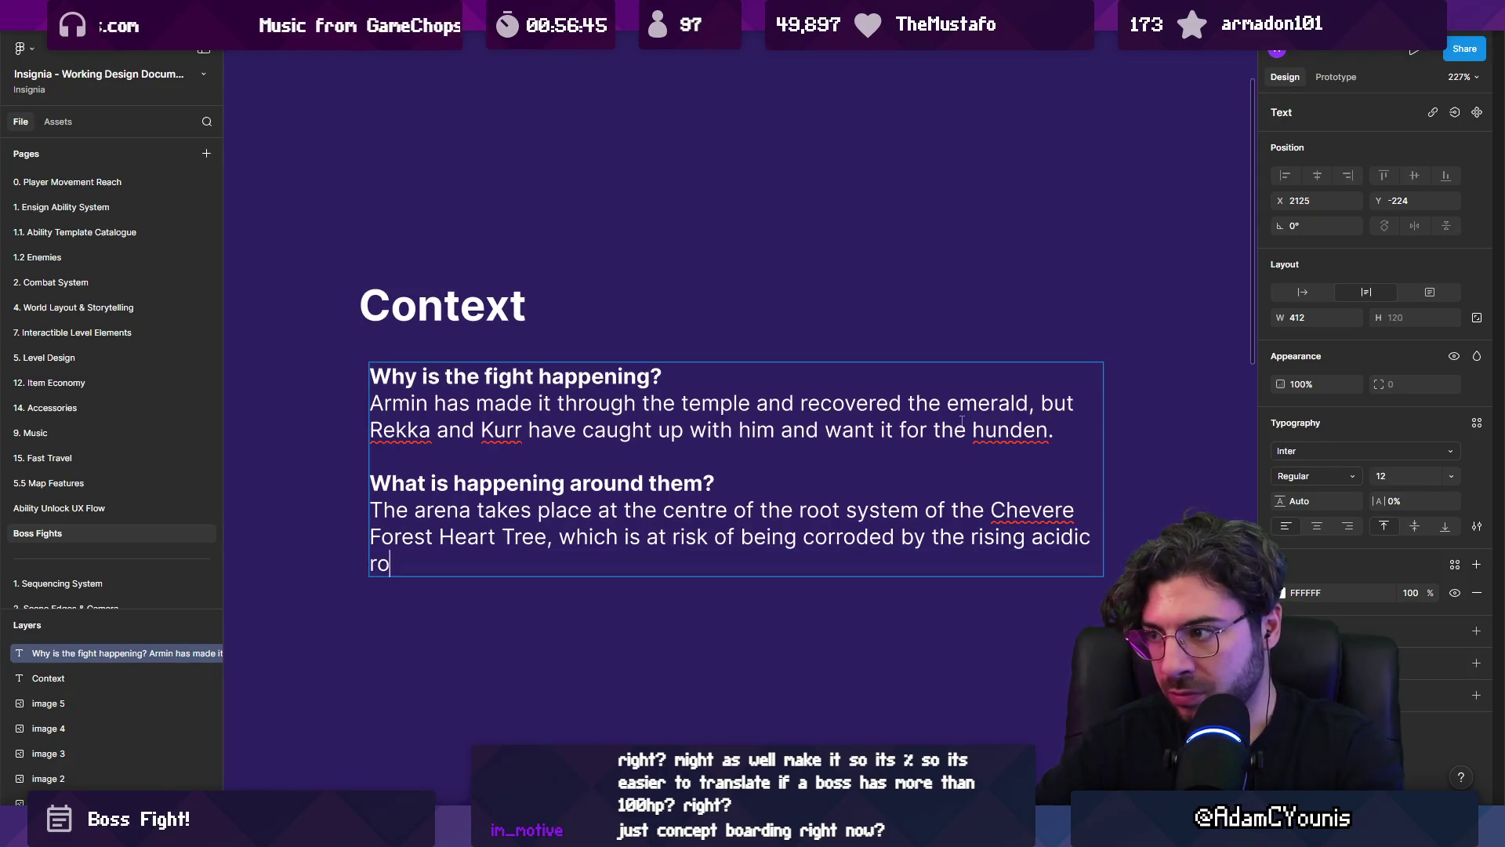
pyautogui.press('BackSpace')
pyautogui.press('BackSpace')
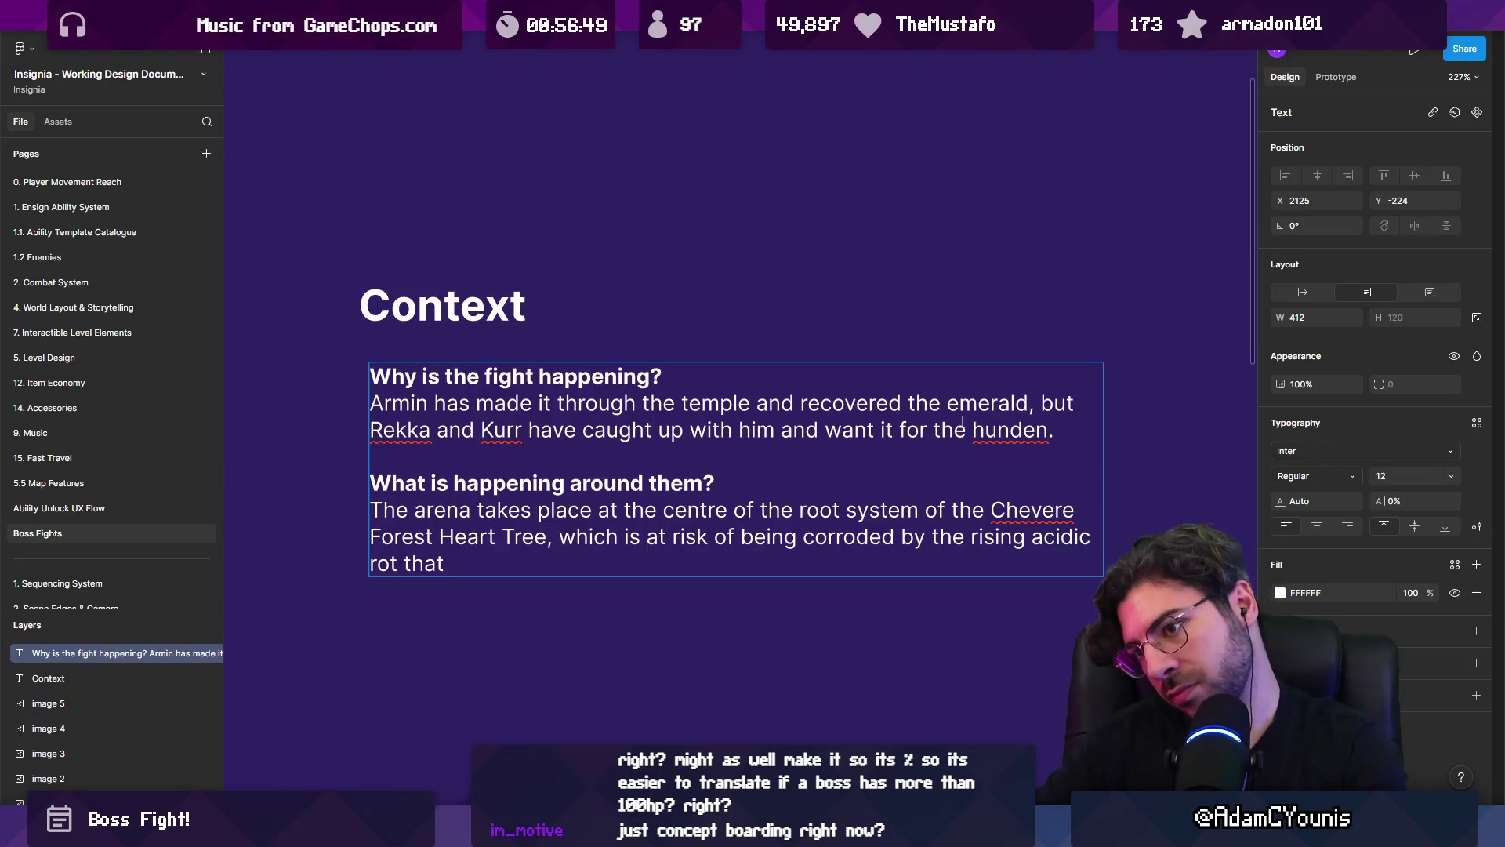
pyautogui.write(' has taken ')
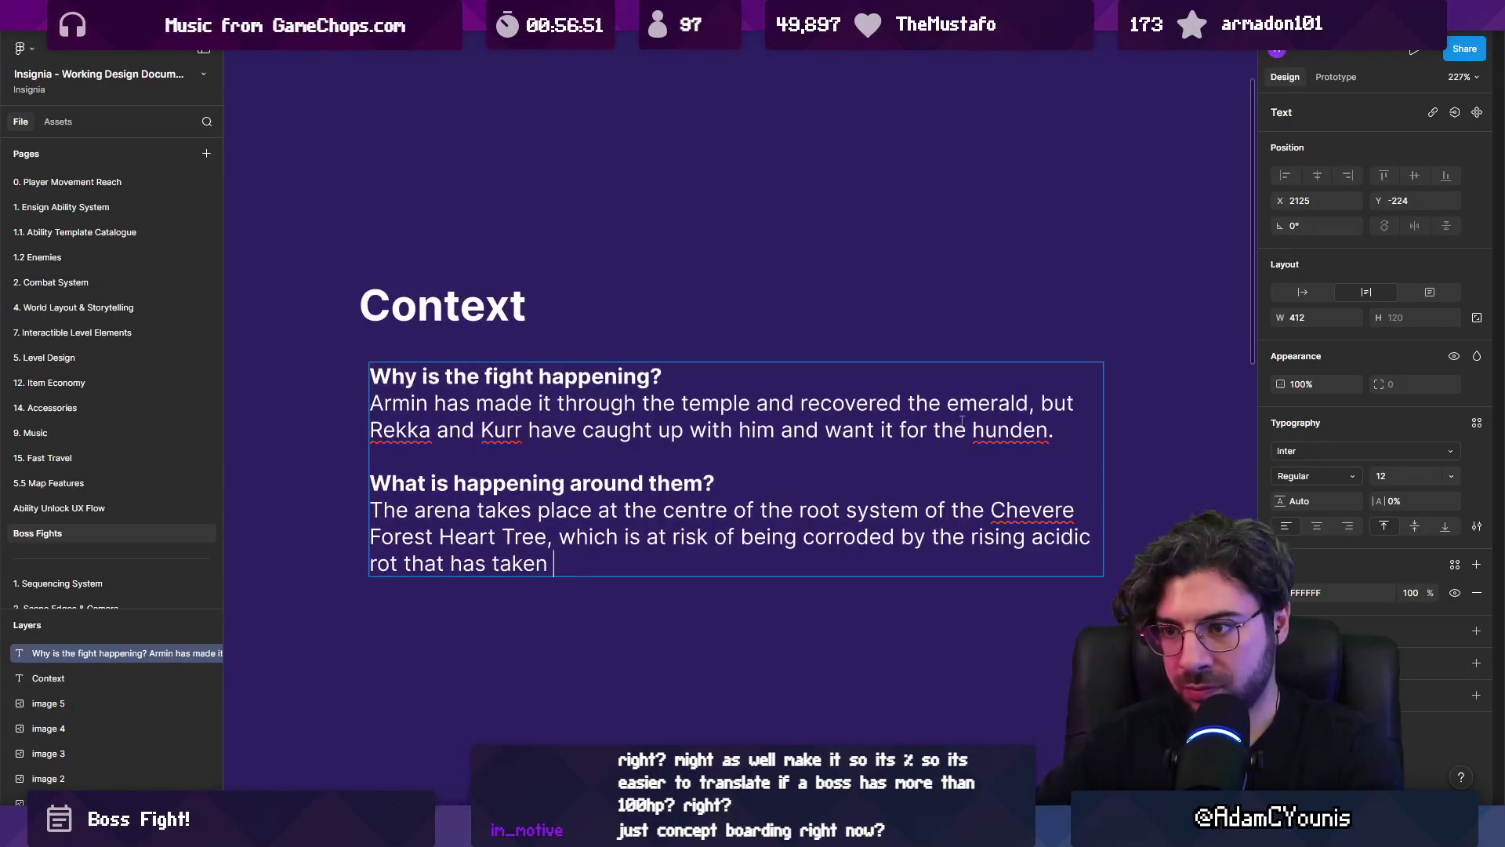
pyautogui.write('hol')
pyautogui.write('un')
pyautogui.press('BackSpace')
pyautogui.press('BackSpace')
pyautogui.write('benea')
pyautogui.write('th the reguion')
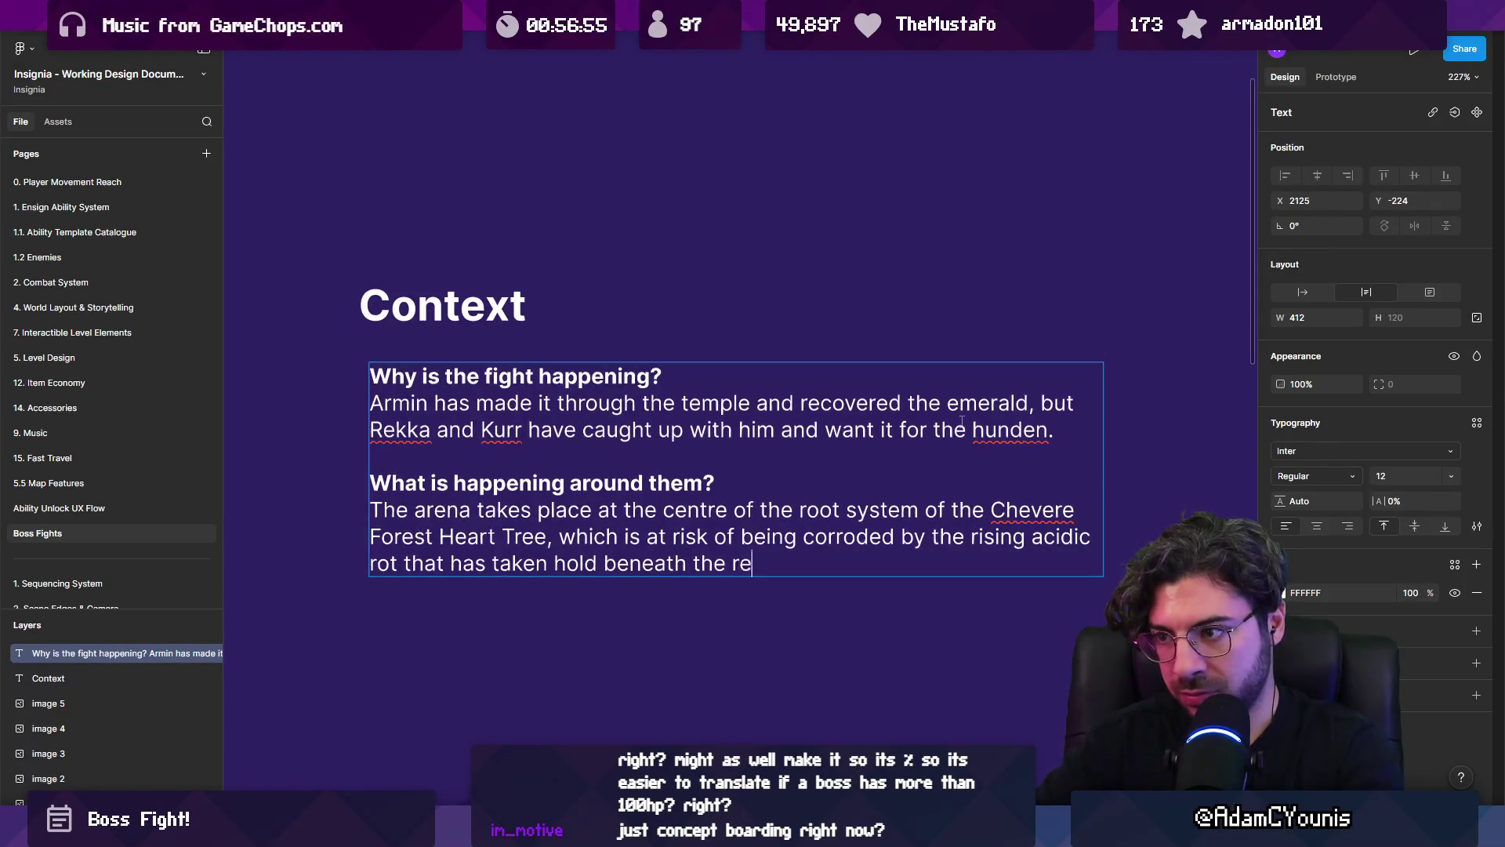
pyautogui.press('BackSpace')
pyautogui.press('BackSpace')
pyautogui.press('BackSpace')
pyautogui.write('ion.')
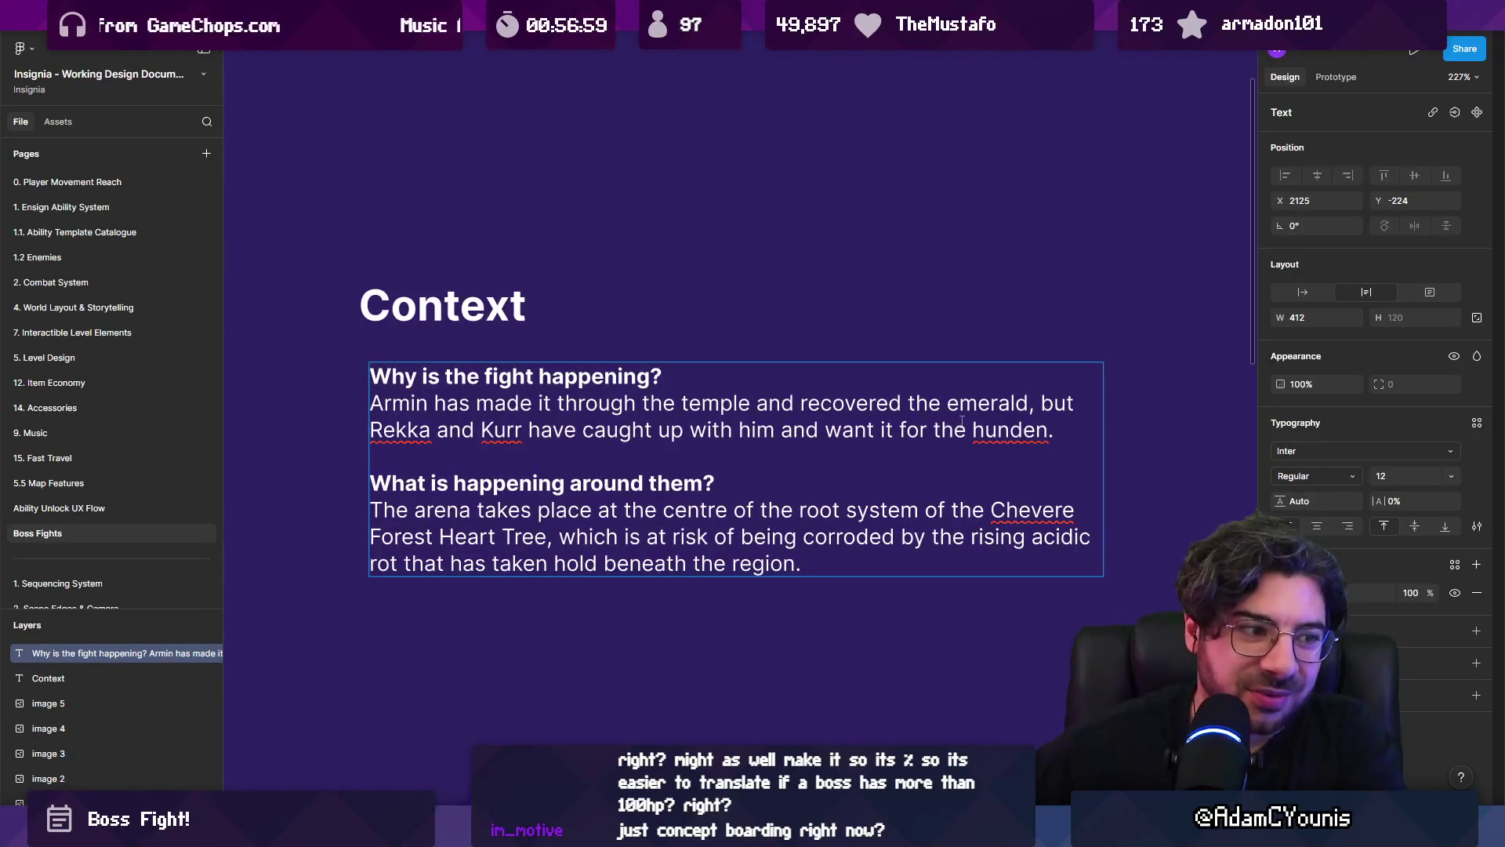
pyautogui.moveTo(1020, 737)
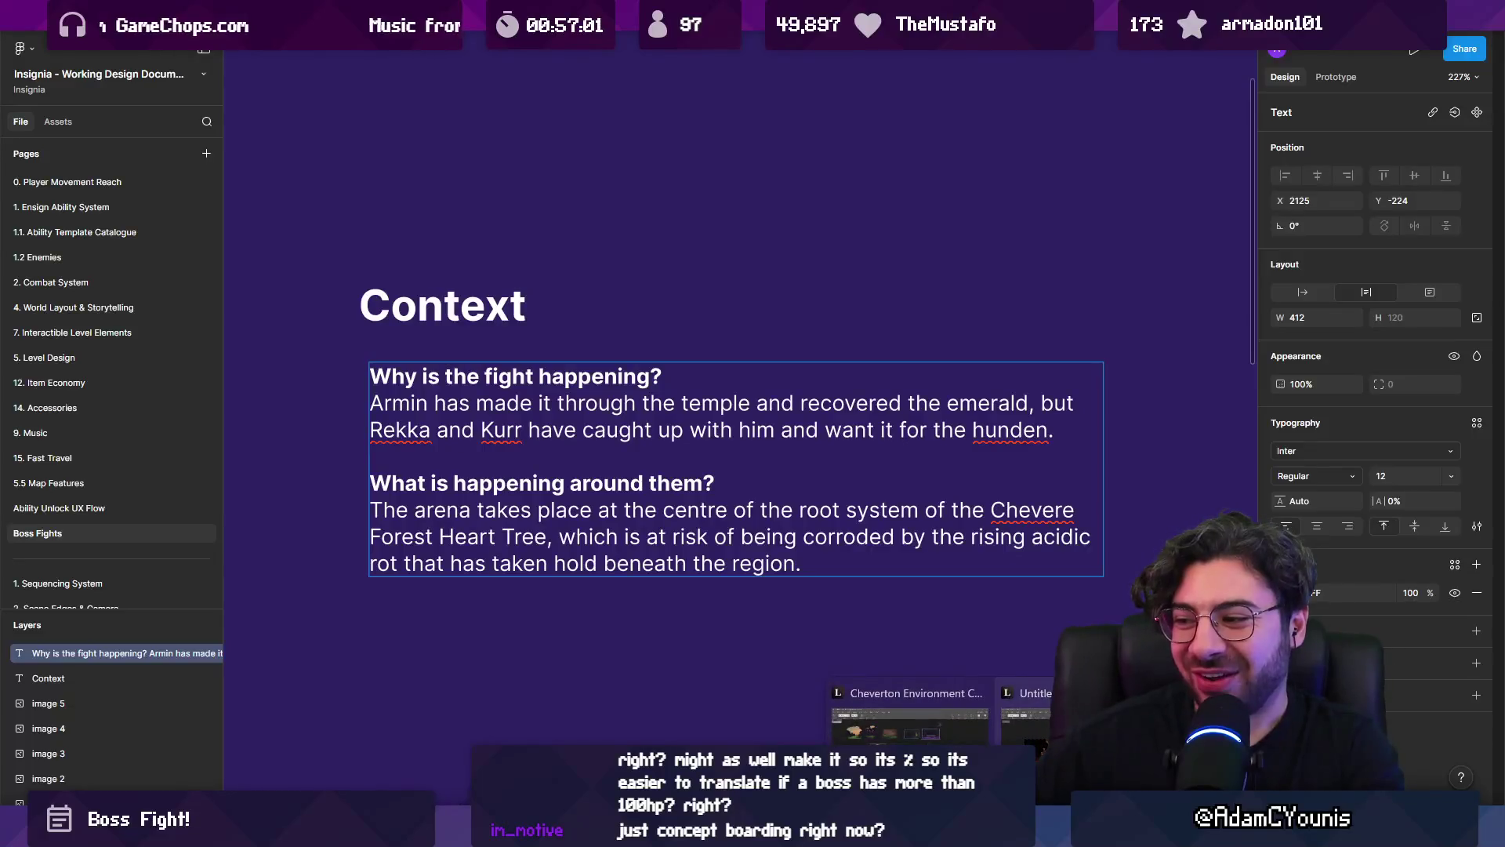
pyautogui.click(1029, 710)
pyautogui.scroll(-3, 588, 396)
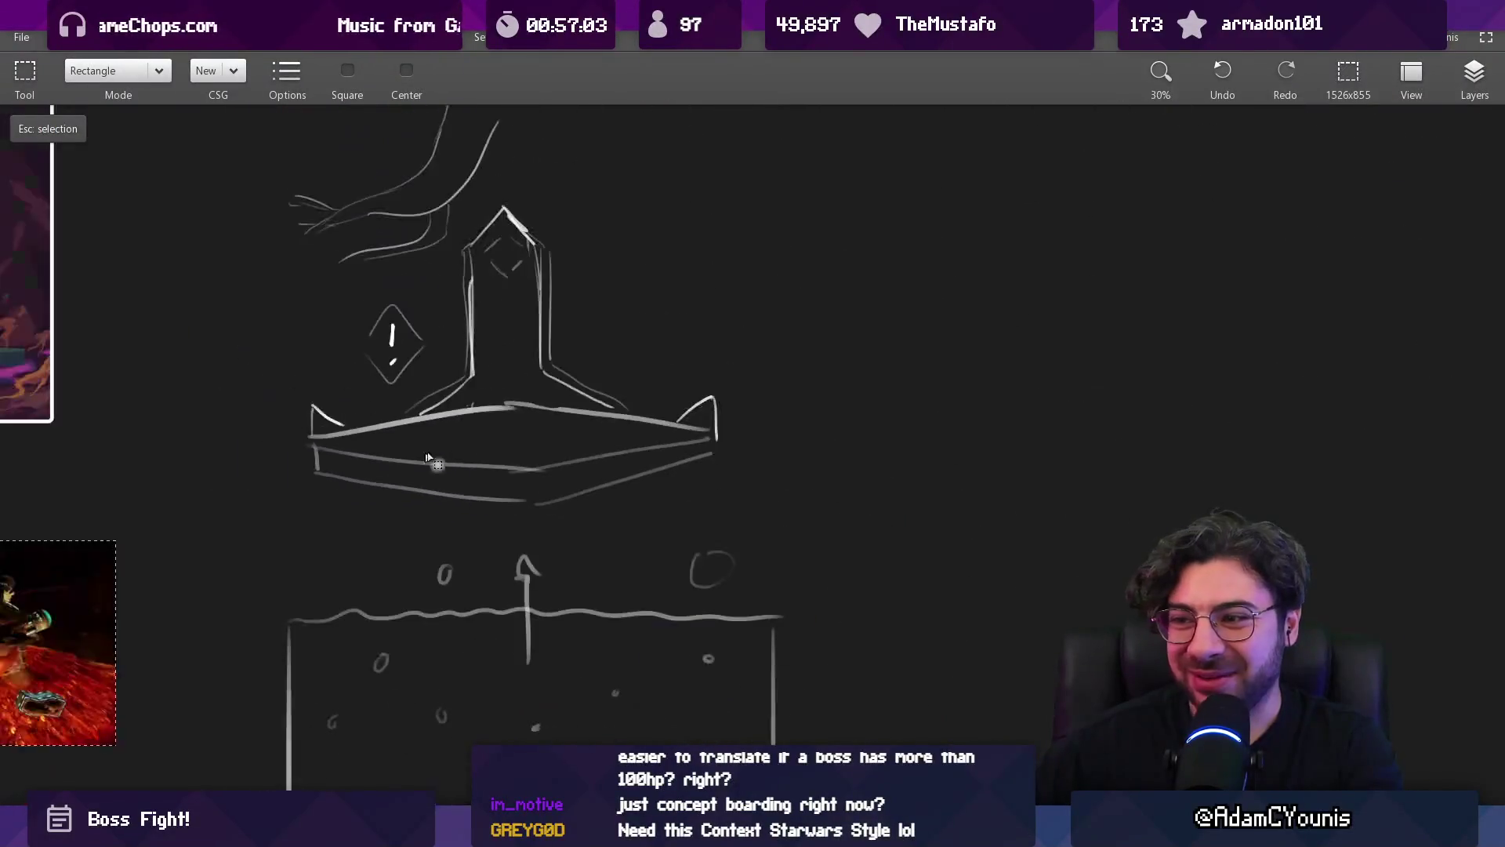
pyautogui.hscroll(-5, 643, 418)
pyautogui.scroll(3, 504, 655)
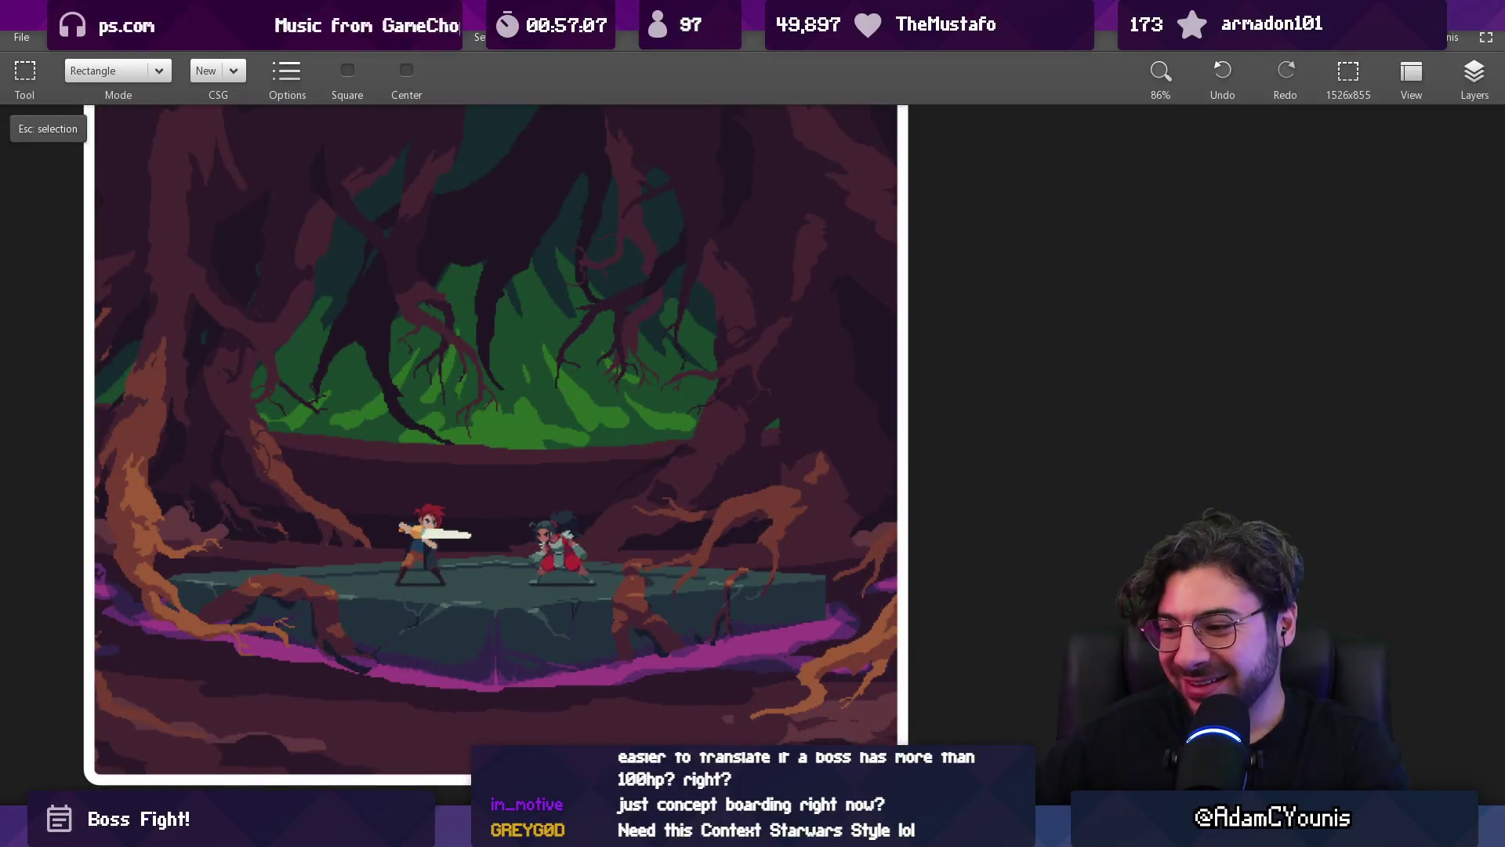
pyautogui.hotkey('alt', 'Tab')
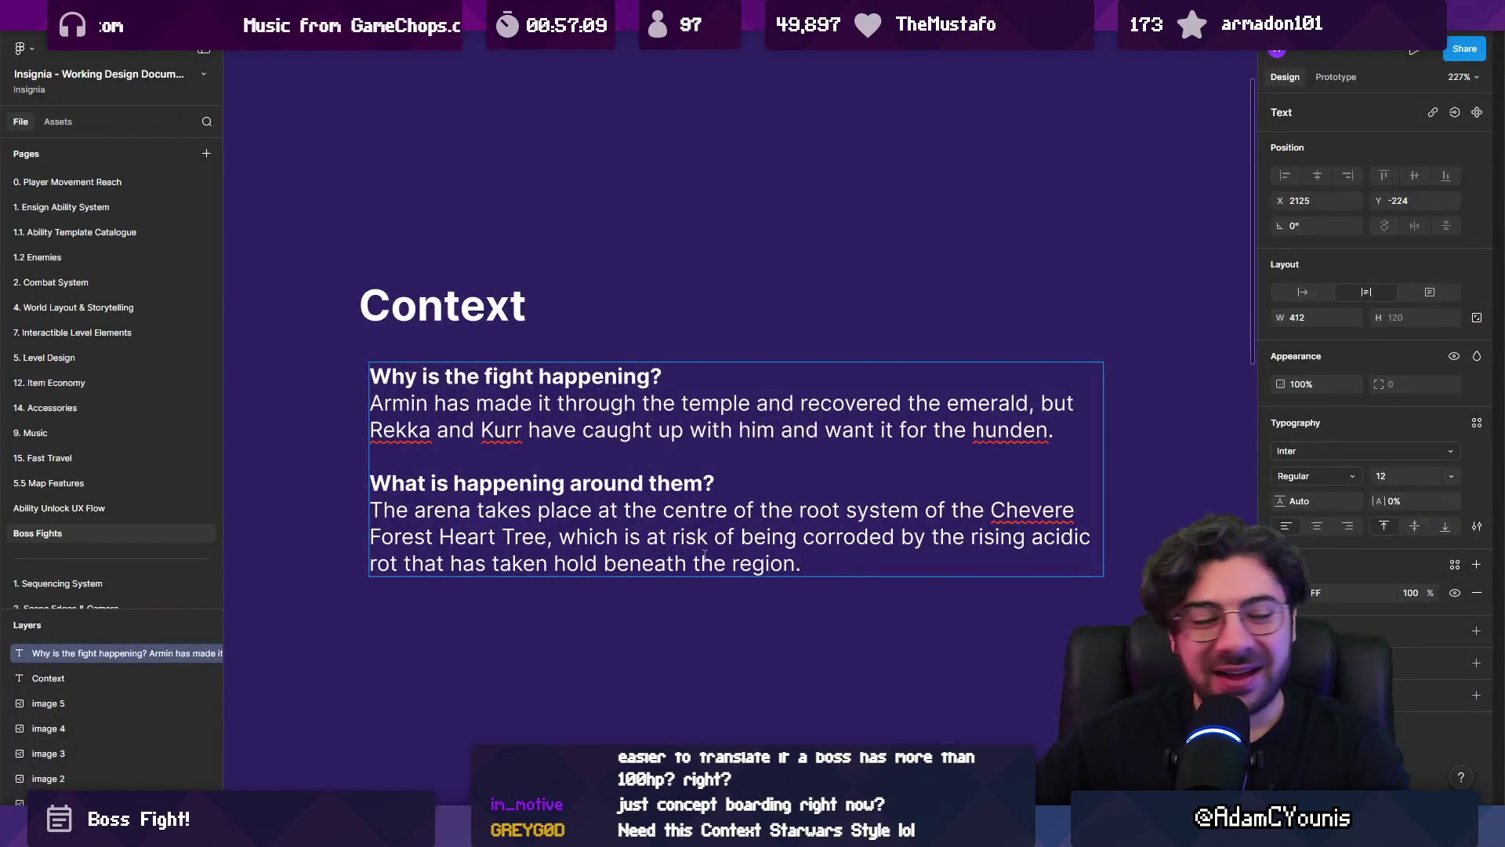
# Step: Narrow the Context text box to about 234 px, colour it golden yellow, and stretch it to 425 px tall
pyautogui.scroll(-3, 704, 555)
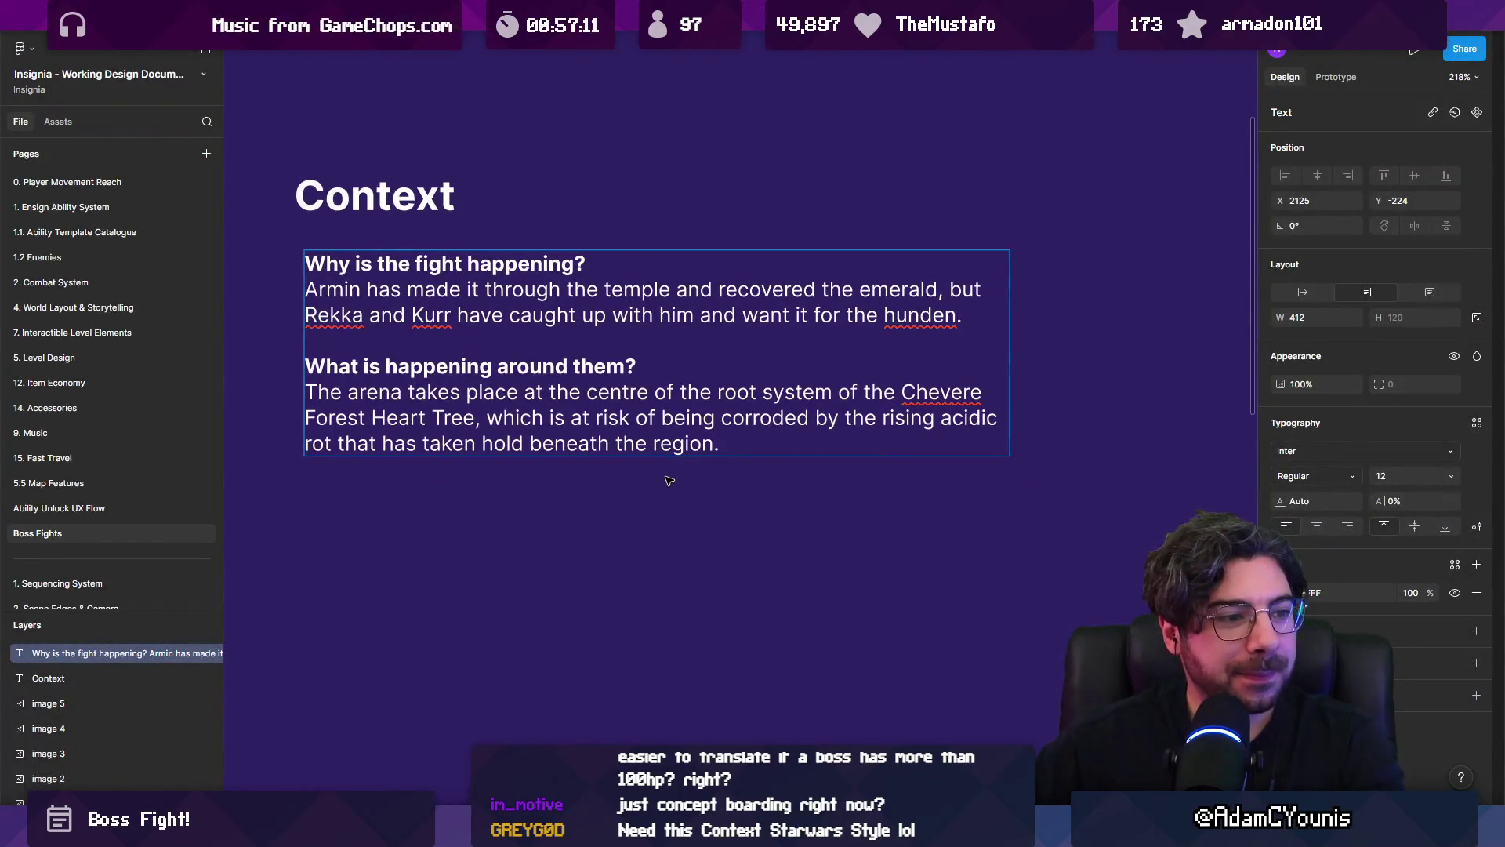
pyautogui.scroll(-5, 668, 480)
pyautogui.press('Escape')
pyautogui.moveTo(860, 411); pyautogui.dragTo(760, 409)
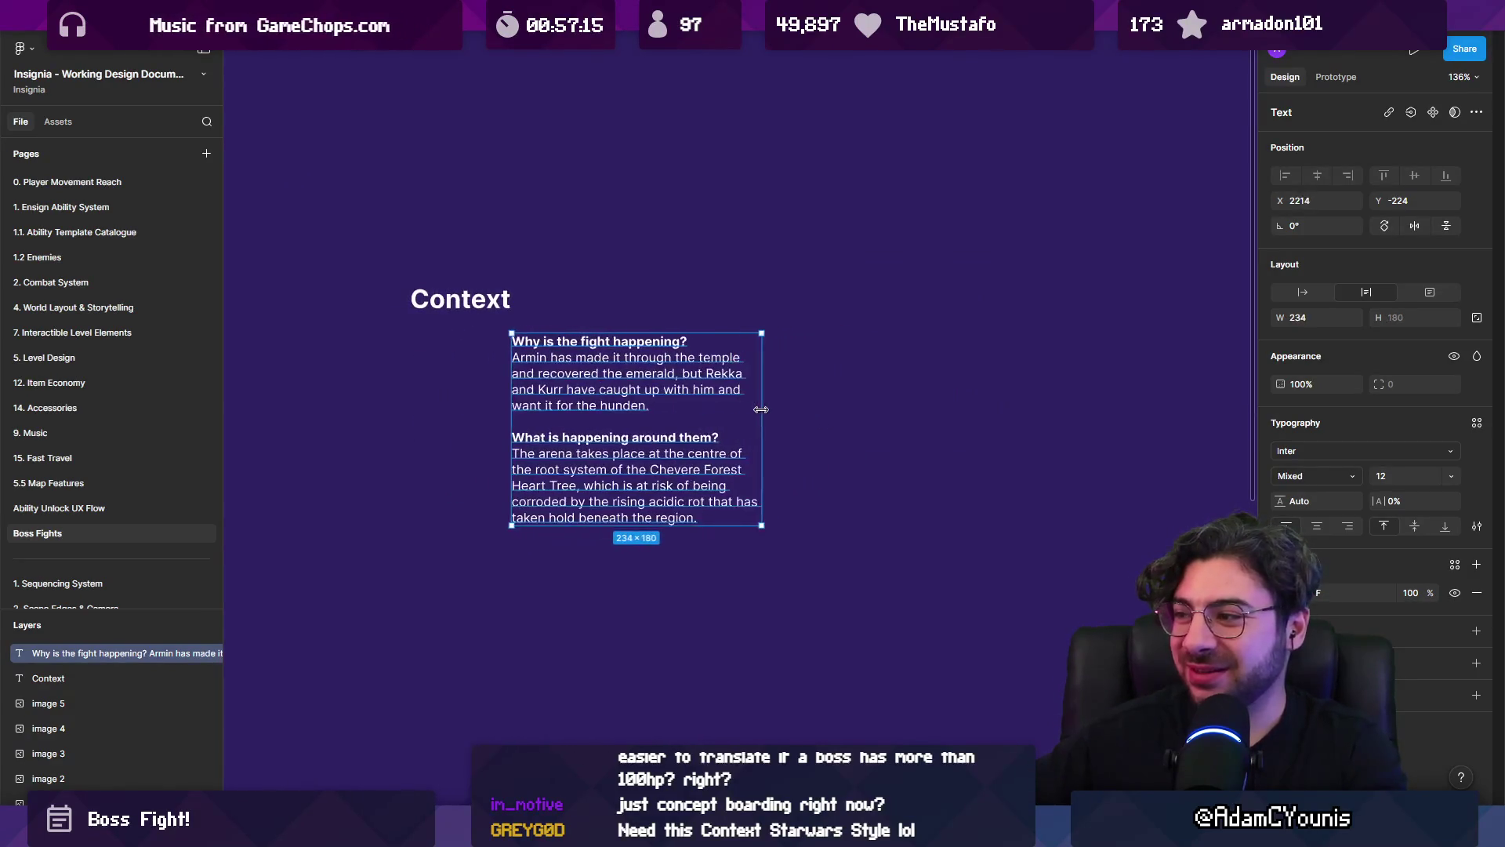
pyautogui.click(1285, 593)
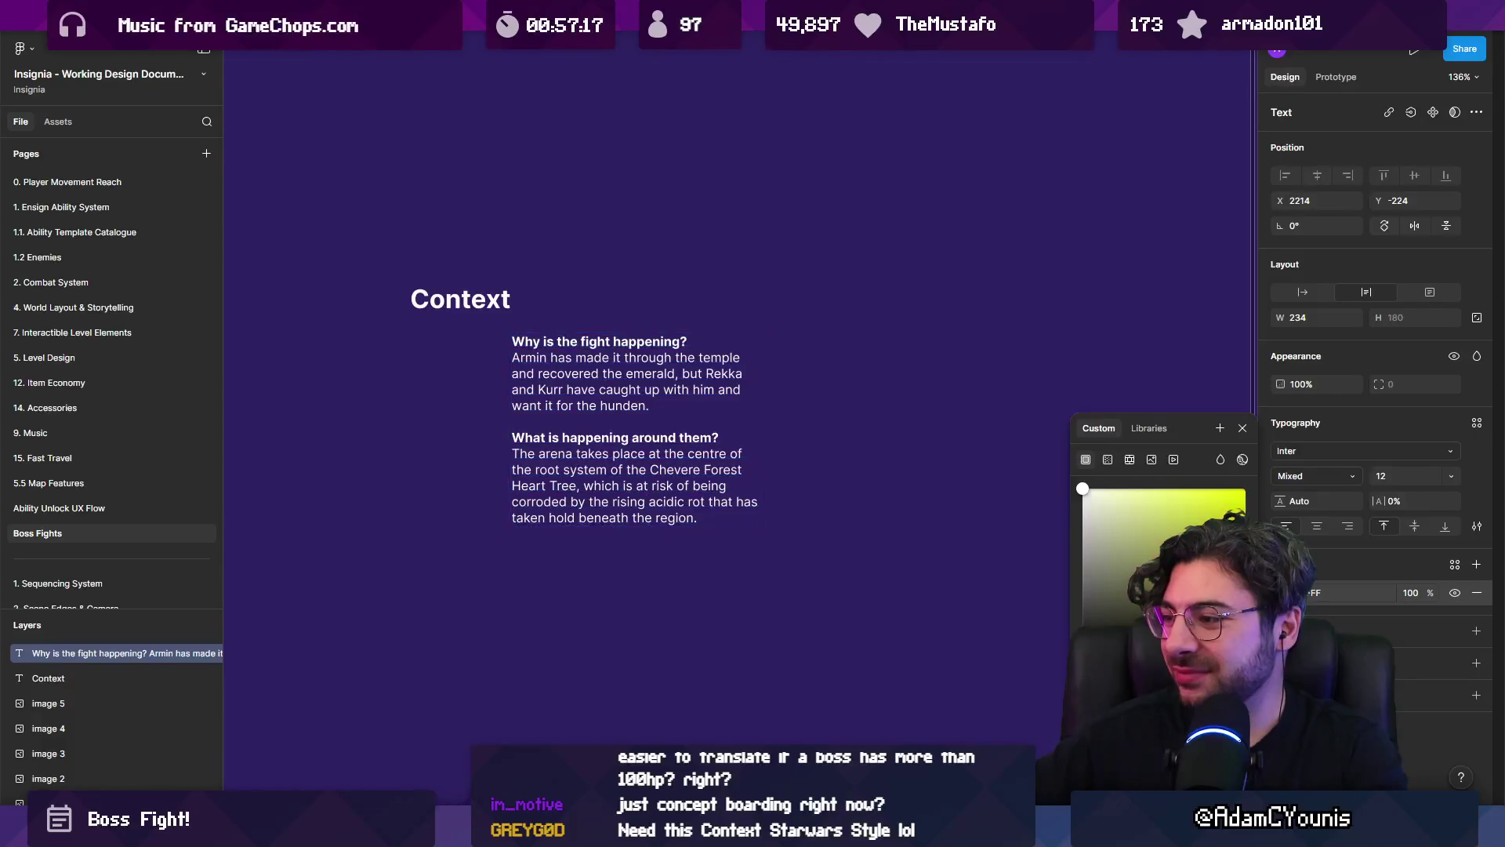
pyautogui.moveTo(1121, 639); pyautogui.dragTo(1113, 639)
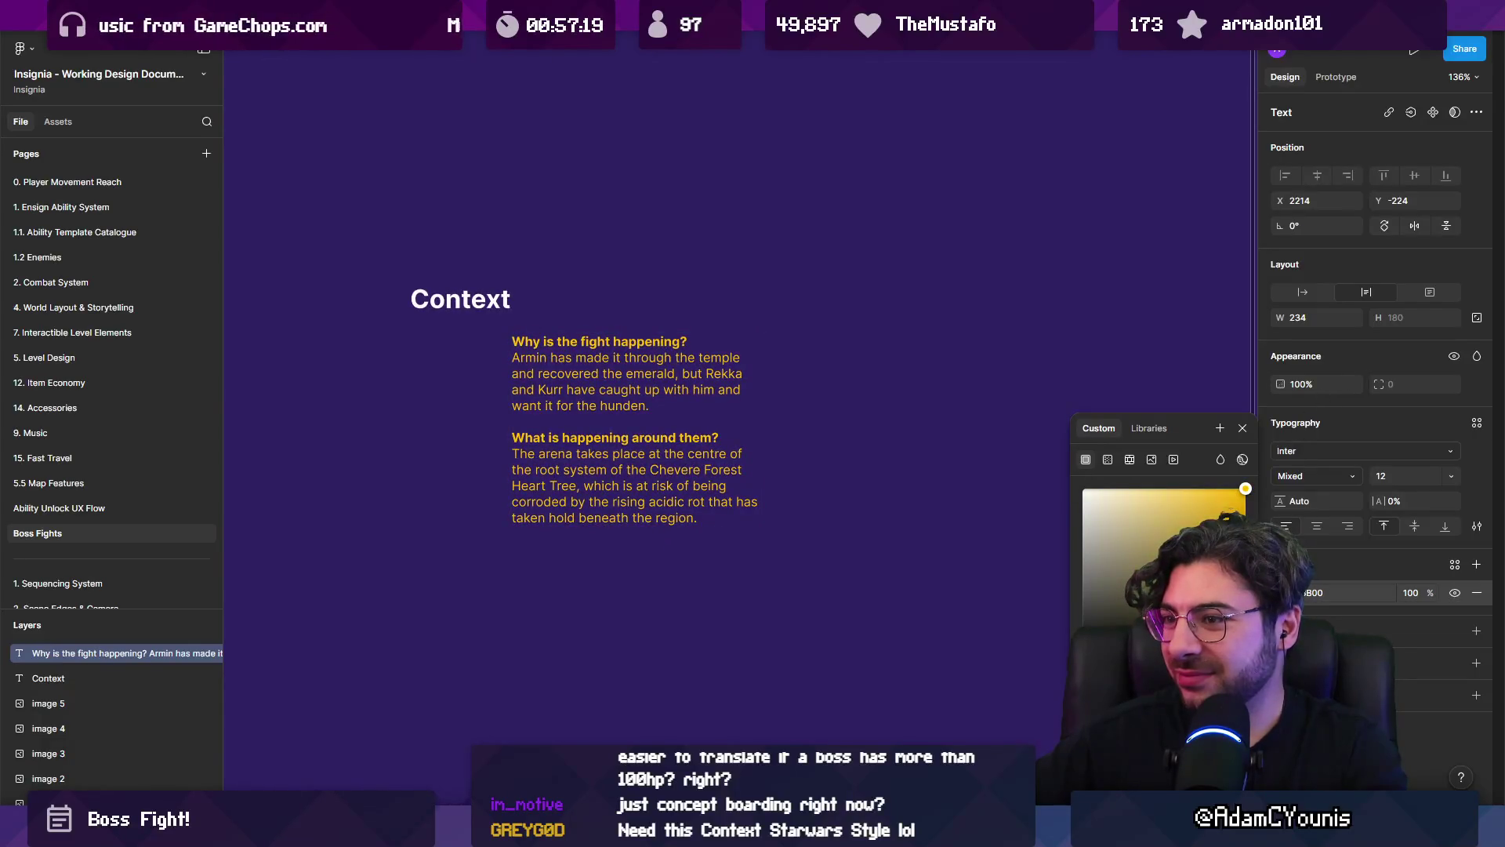
pyautogui.moveTo(690, 527); pyautogui.dragTo(690, 786)
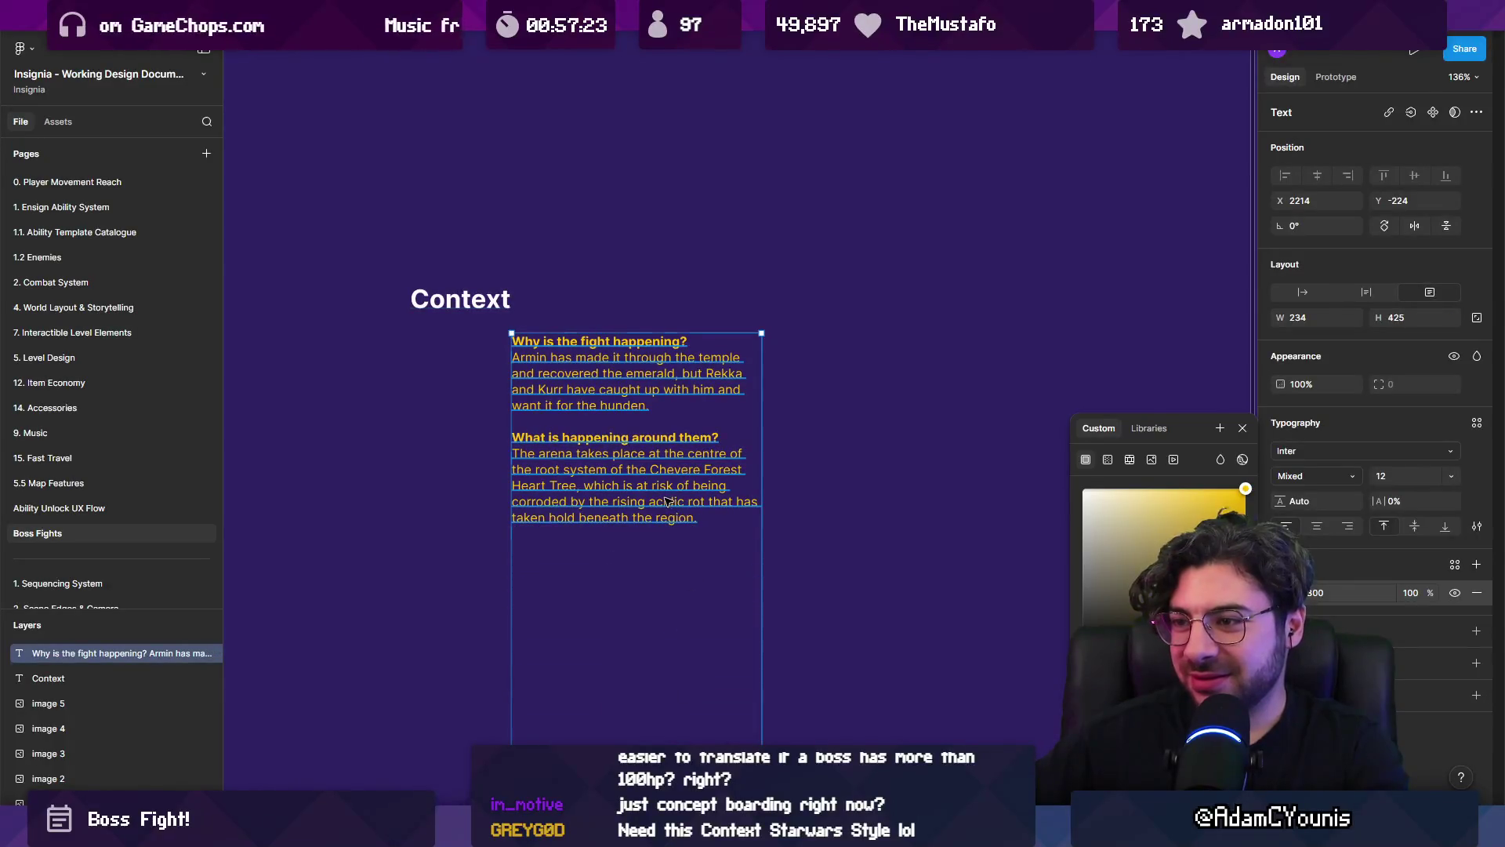
# Step: Paste a duplicate of the Context paragraphs into the box and drag the box up the page
pyautogui.doubleClick(626, 490)
pyautogui.hotkey('ctrl', 'c')
pyautogui.press('Right')
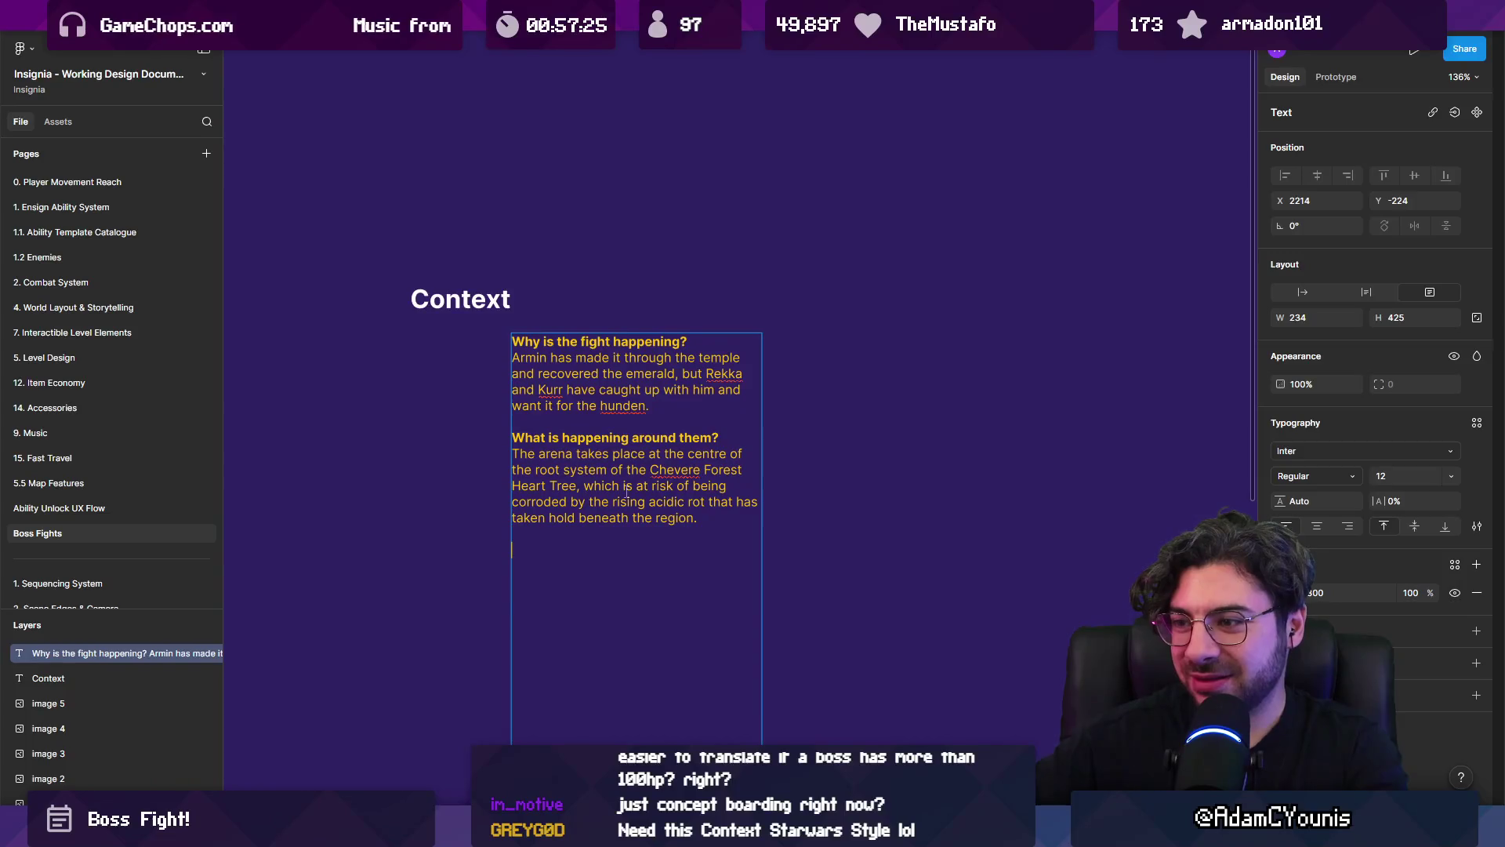
pyautogui.hotkey('ctrl', 'v')
pyautogui.hotkey('ctrl', 'v')
pyautogui.press('Escape')
pyautogui.press('Escape')
pyautogui.moveTo(641, 615)
pyautogui.mouseDown()
pyautogui.moveTo(647, 377)
pyautogui.moveTo(625, 102)
pyautogui.mouseUp()
# Step: Undo the move, delete the duplicated paragraphs, and restore the box to 412 px width
pyautogui.hotkey('ctrl', 'z')
pyautogui.doubleClick(653, 355)
pyautogui.hotkey('ctrl', 'shift', 'End')
pyautogui.press('Delete')
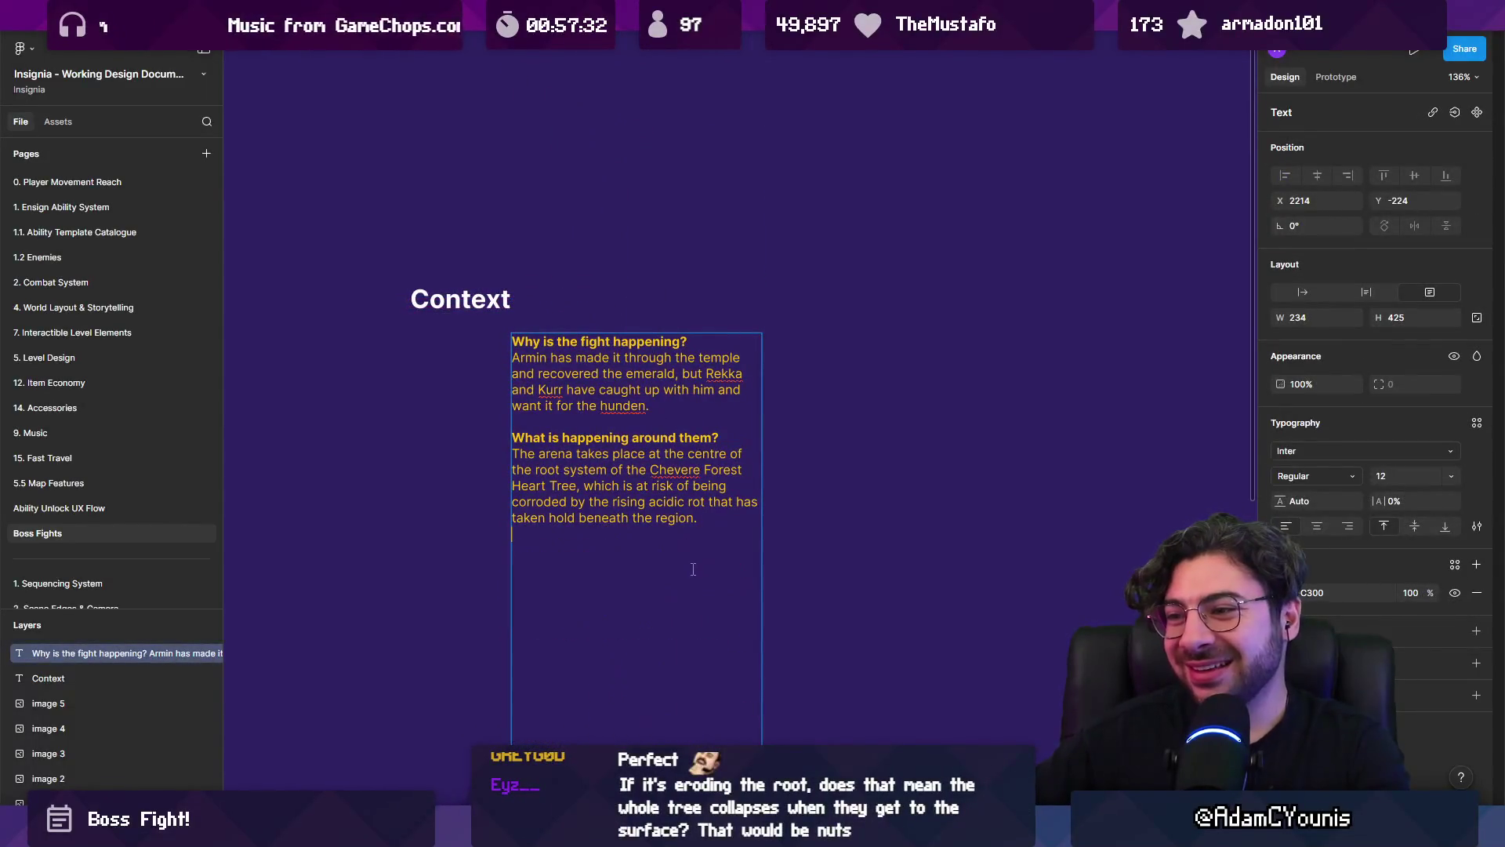
pyautogui.scroll(3, 546, 511)
pyautogui.press('Escape')
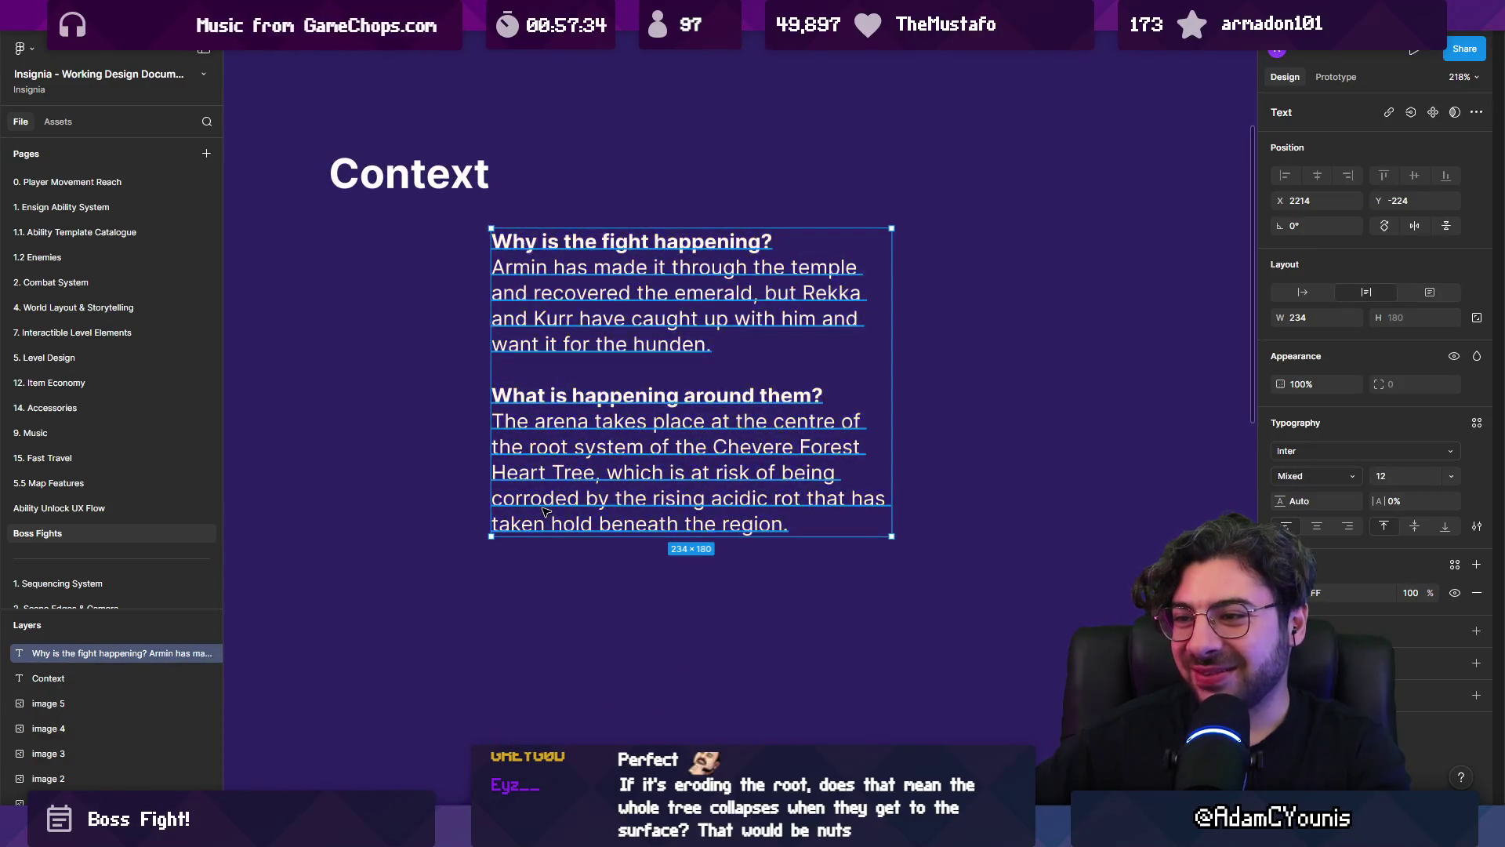
pyautogui.hotkey('ctrl', 'z')
# Step: Add a new empty line after the word 'region.' in the setting answer
pyautogui.press('Return')
pyautogui.click(789, 424)
pyautogui.press('Return')
pyautogui.press('Return')
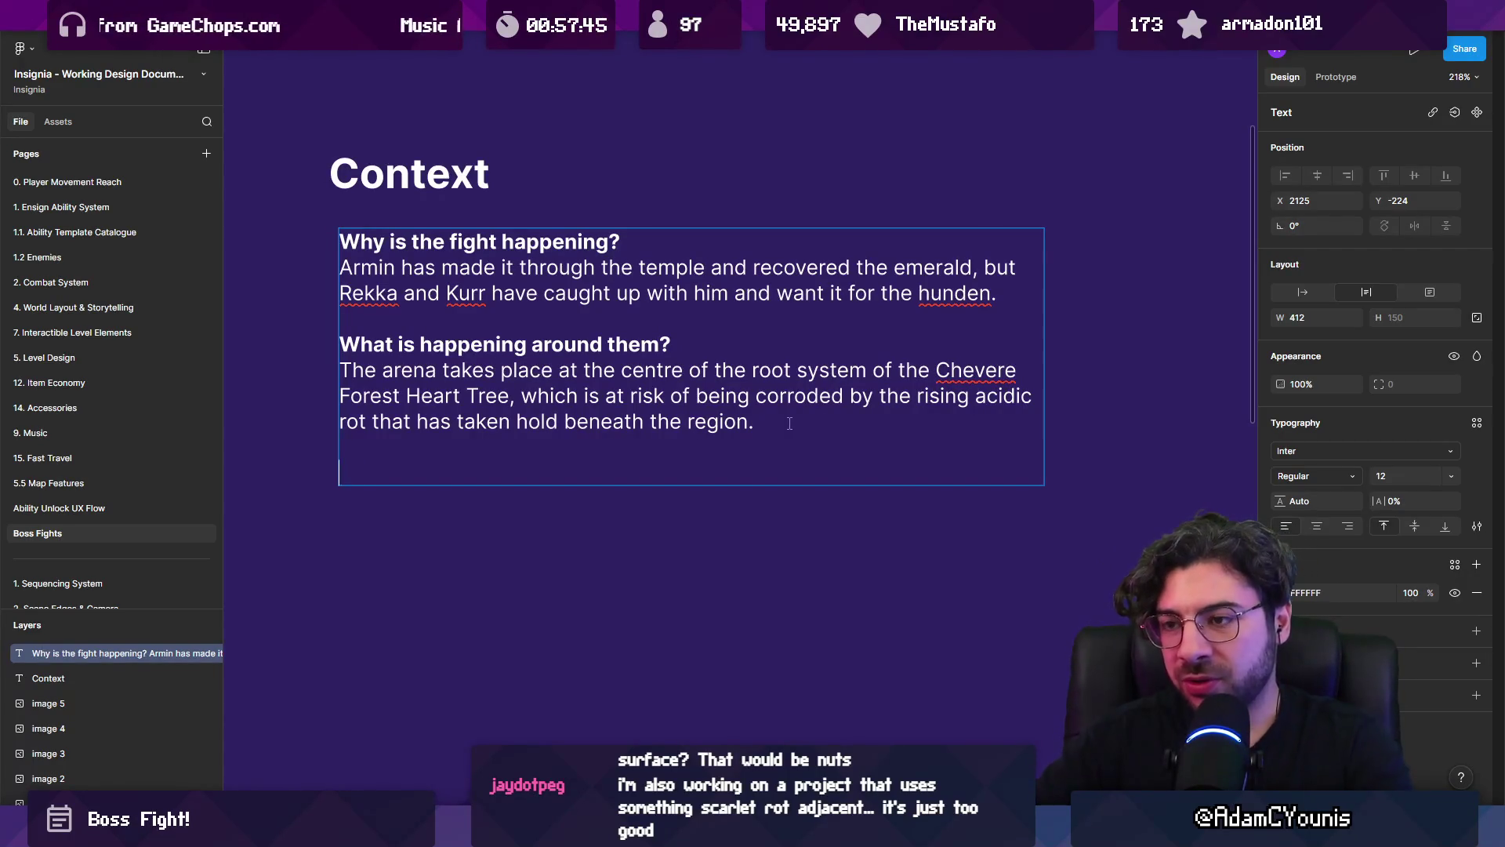
pyautogui.write('Wh')
# Step: Type the bold question 'How will they use the emerald in the fight?', replacing a draft question
pyautogui.hotkey('shift', 'Home')
pyautogui.hotkey('ctrl', 'b')
pyautogui.press('End')
pyautogui.write('a')
pyautogui.write('s t')
pyautogui.press('BackSpace')
pyautogui.press('BackSpace')
pyautogui.press('BackSpace')
pyautogui.write('is the outcome they want')
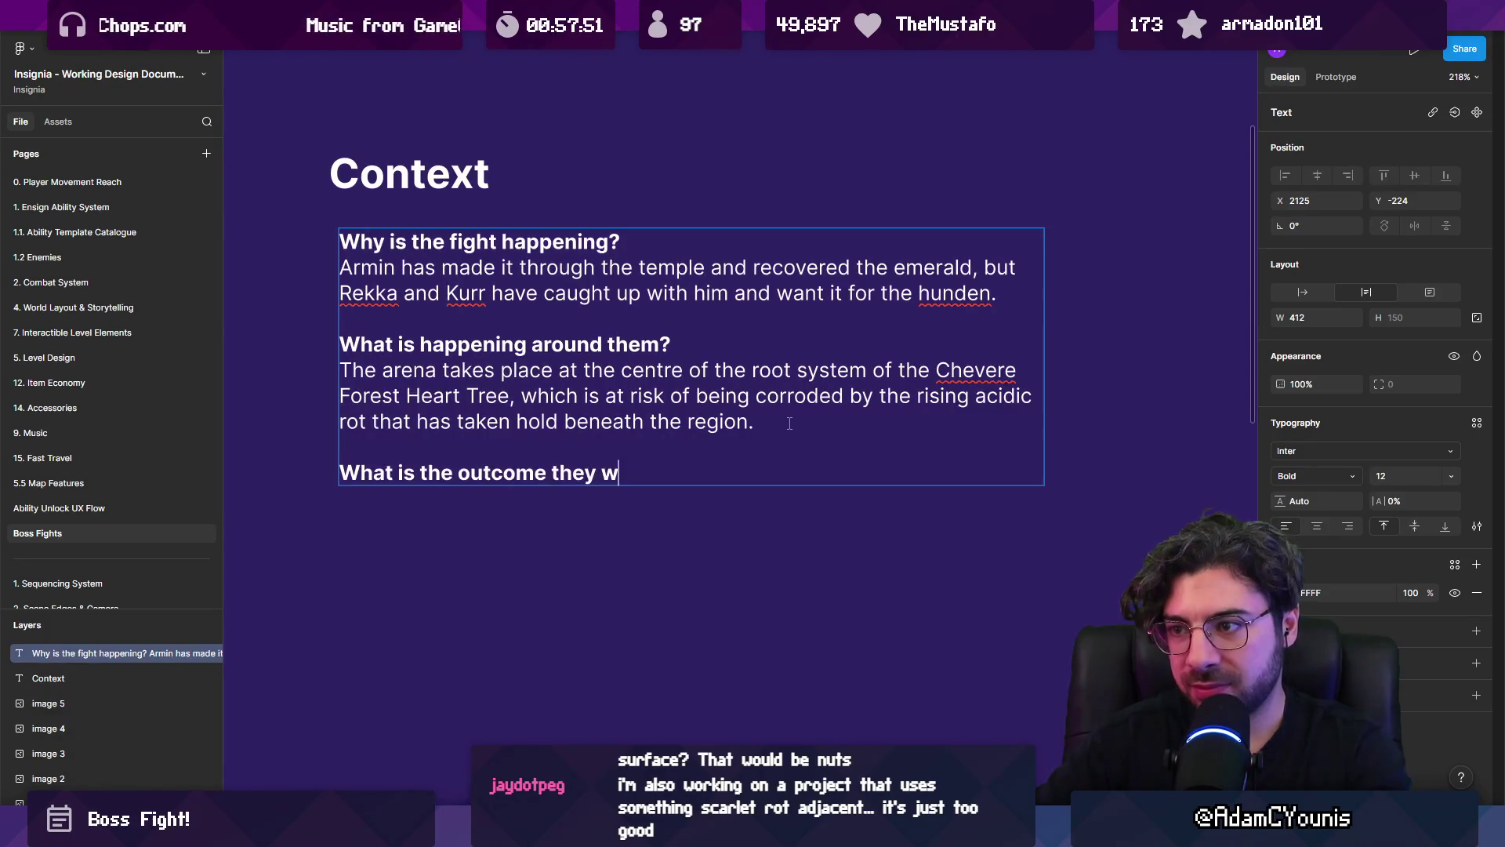
pyautogui.hotkey('shift', 'Home')
pyautogui.write('How w')
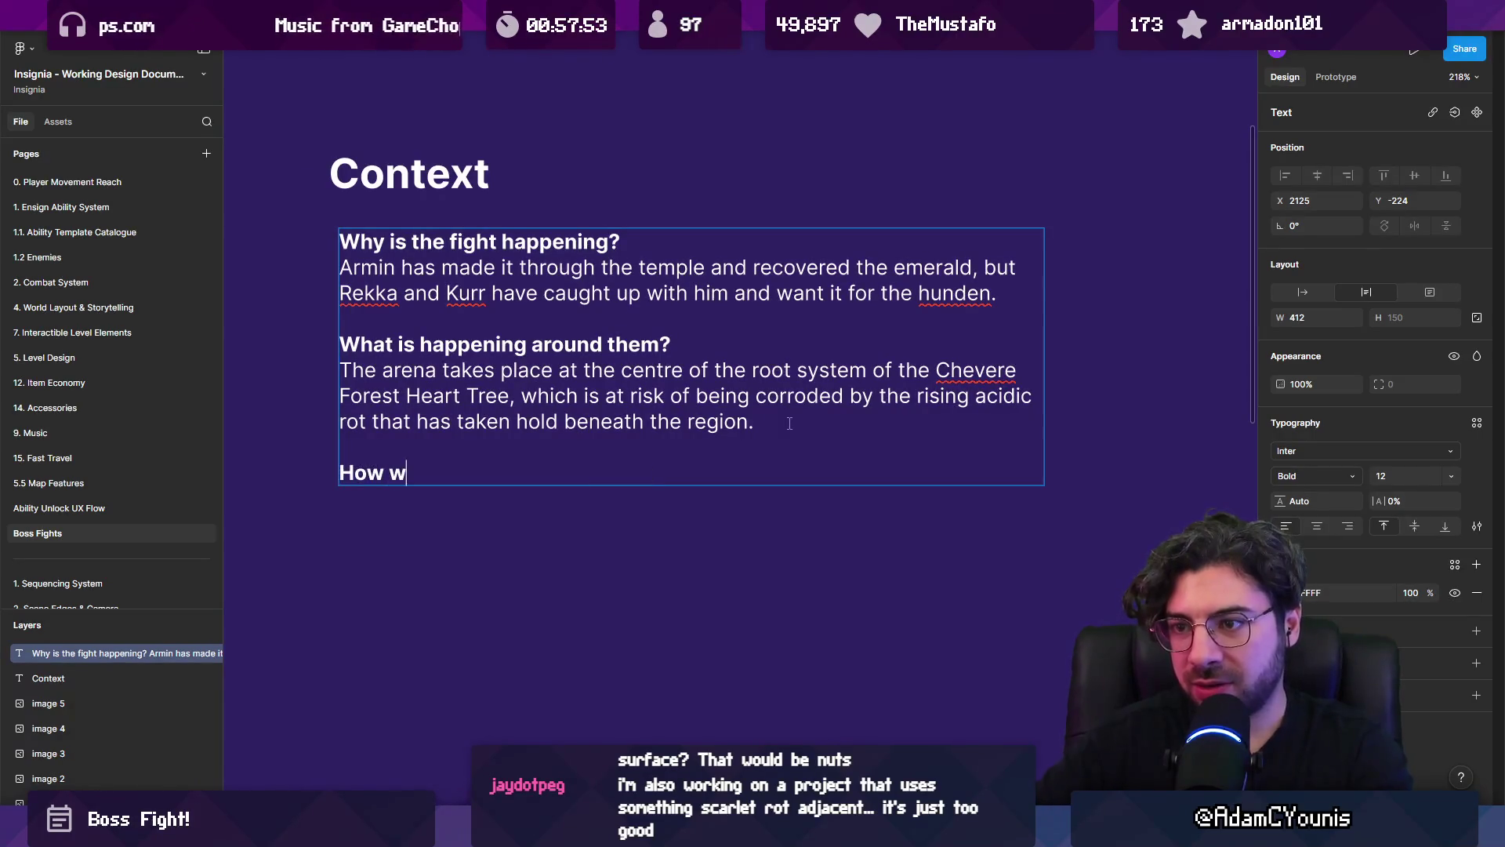
pyautogui.write('ill they use thr')
pyautogui.press('BackSpace')
pyautogui.press('BackSpace')
pyautogui.write('he emerald in ')
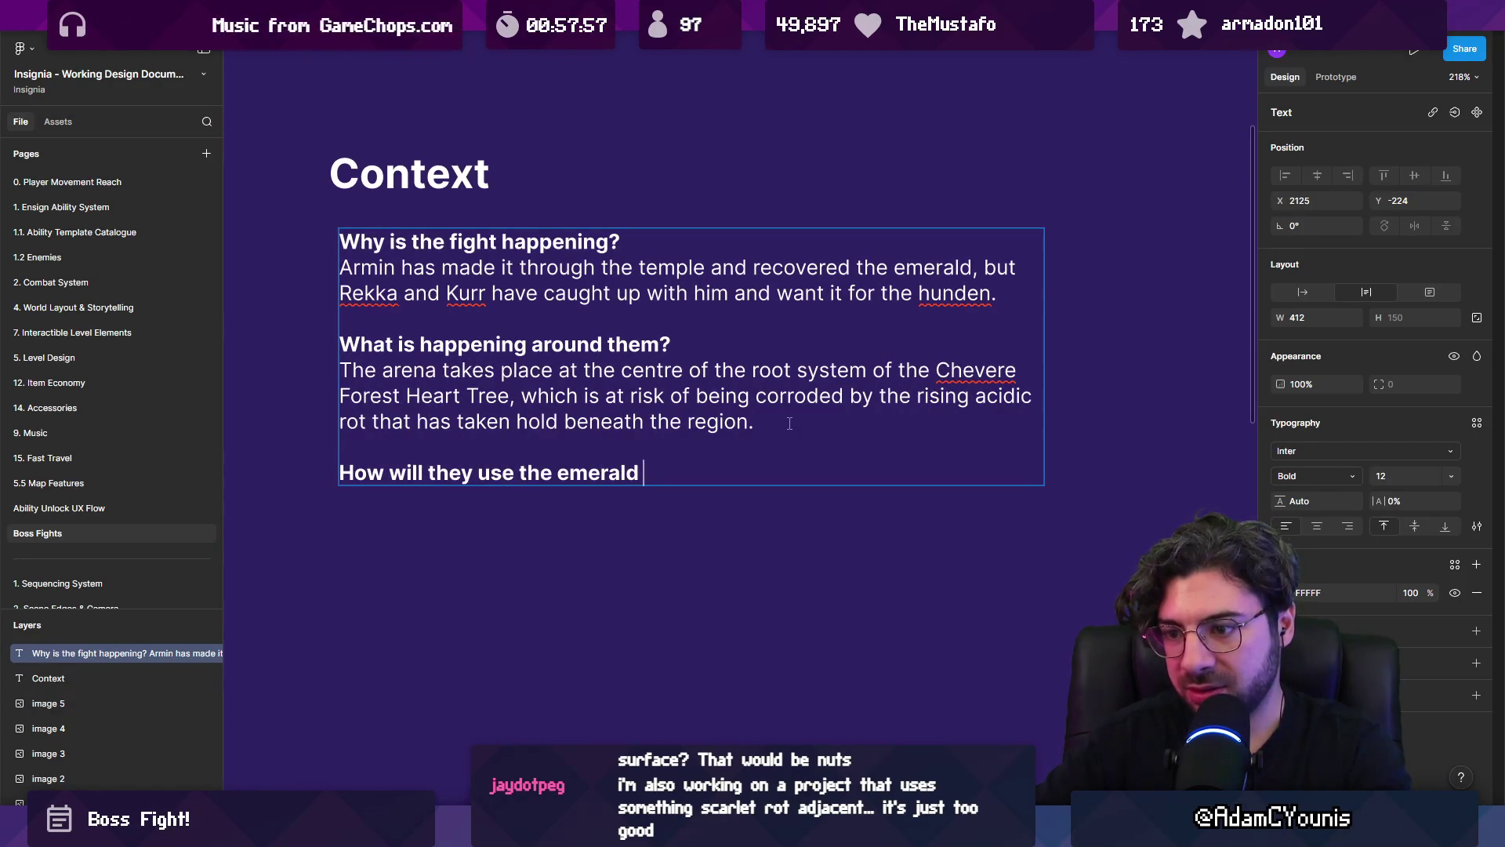
pyautogui.write('the fight?')
# Step: On a new line, answer that Rmin will use the emerald to defeat Rekka and Kurr, who recklessly destroy the level
pyautogui.press('Return')
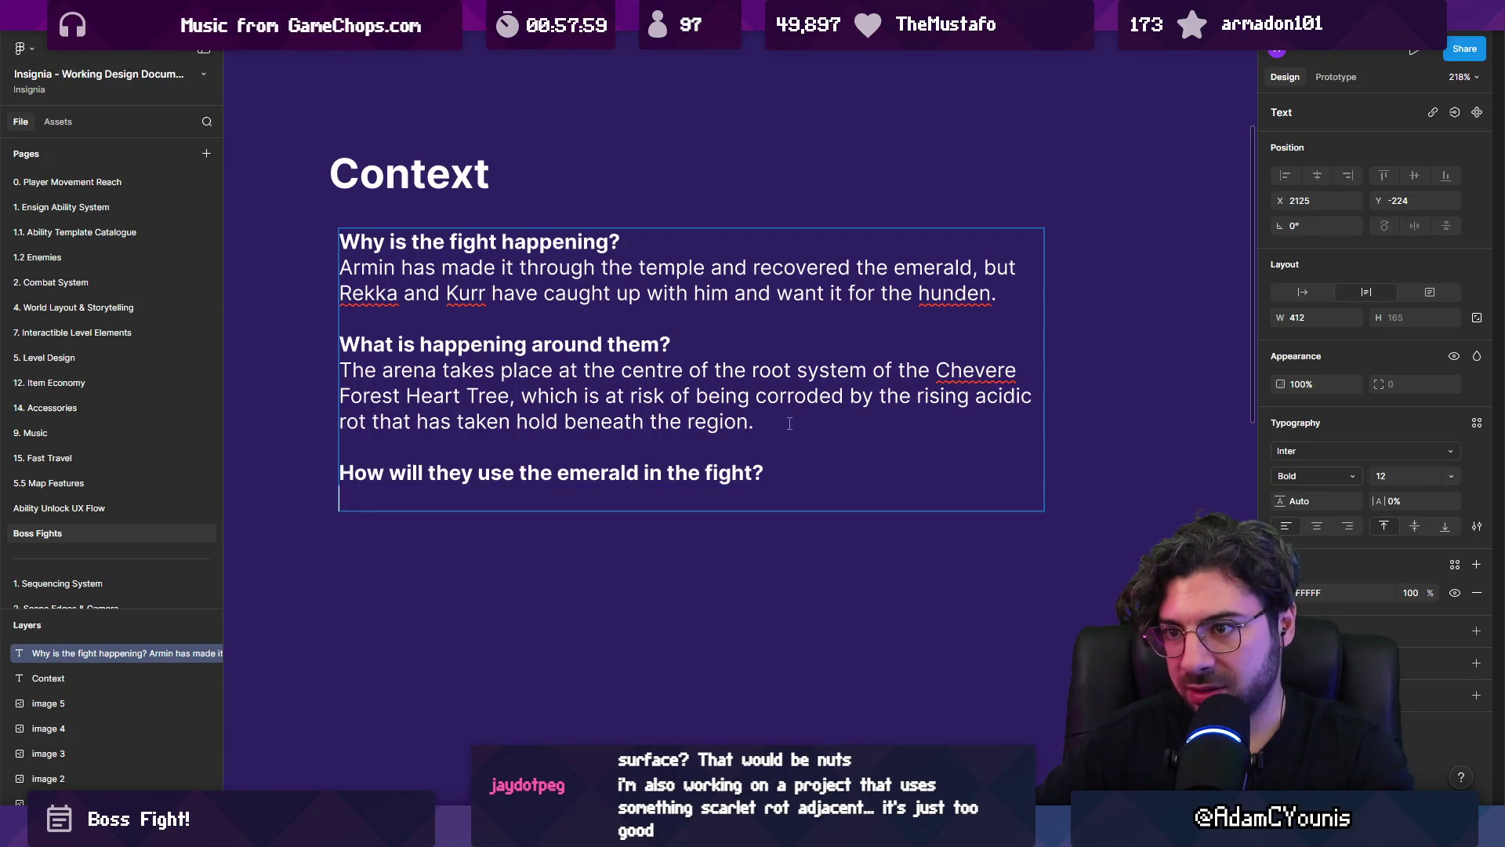
pyautogui.write('Armin will use ')
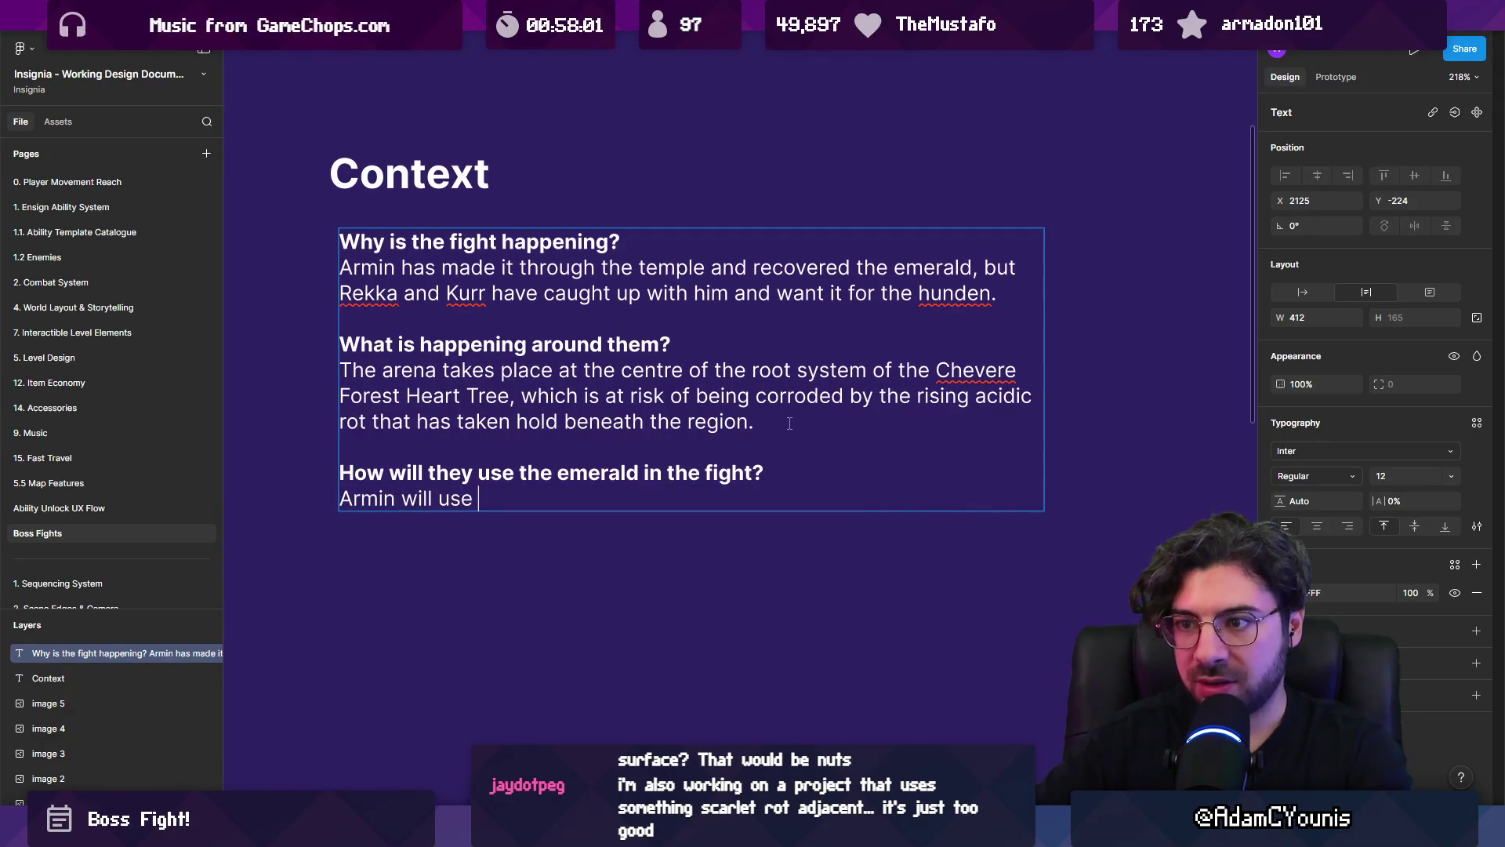
pyautogui.write('it to try and defeta')
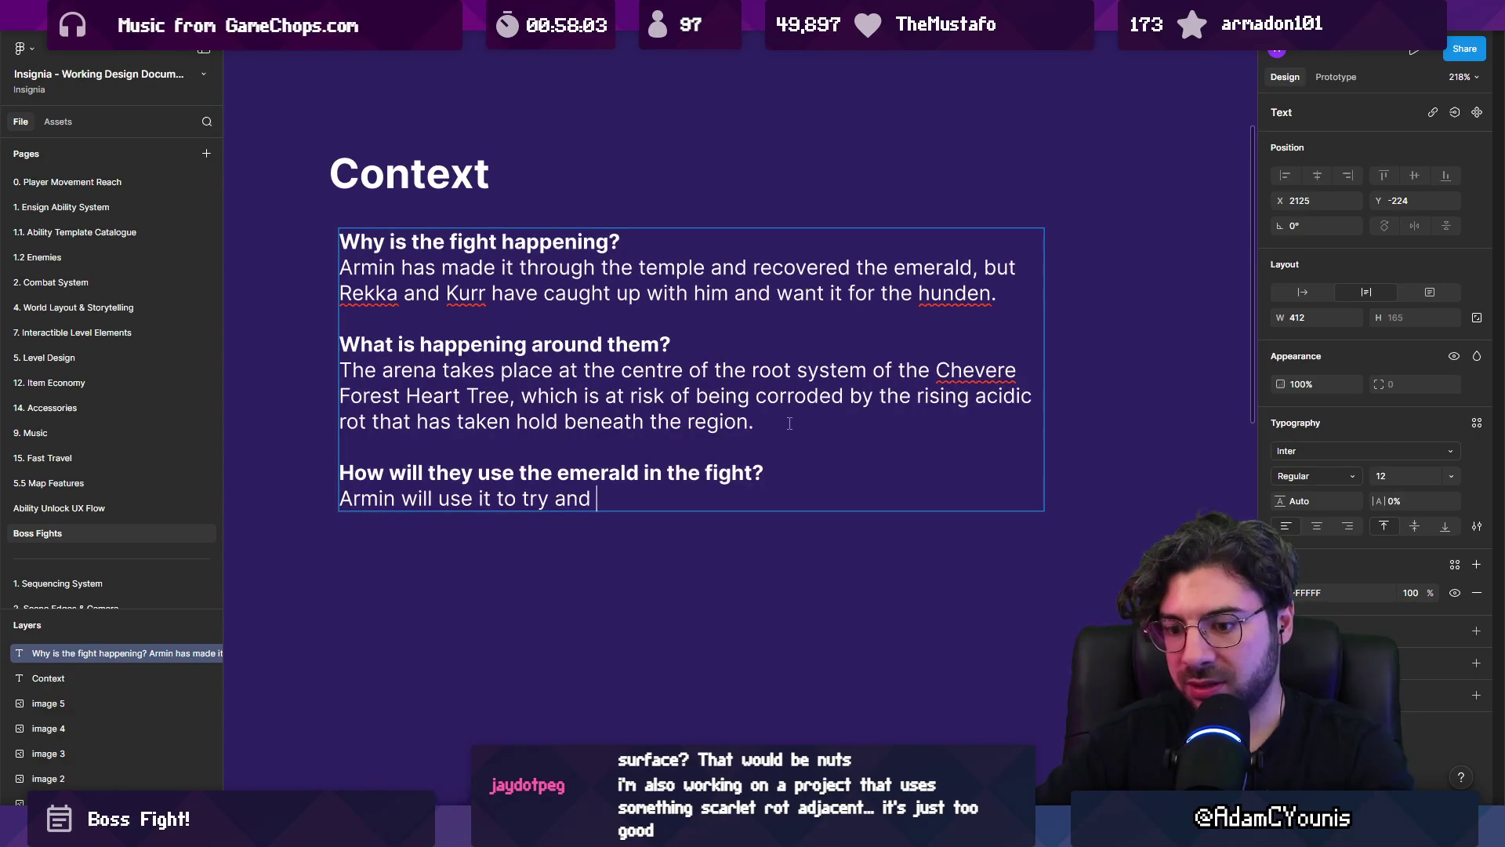
pyautogui.press('BackSpace')
pyautogui.press('BackSpace')
pyautogui.write('att')
pyautogui.press('BackSpace')
pyautogui.write('Rekka')
pyautogui.write('nd Kurr, wehile')
pyautogui.press('BackSpace')
pyautogui.write('hiule')
pyautogui.press('BackSpace')
pyautogui.press('BackSpace')
pyautogui.press('BackSpace')
pyautogui.write('lle')
pyautogui.press('BackSpace')
pyautogui.press('BackSpace')
pyautogui.write('e they')
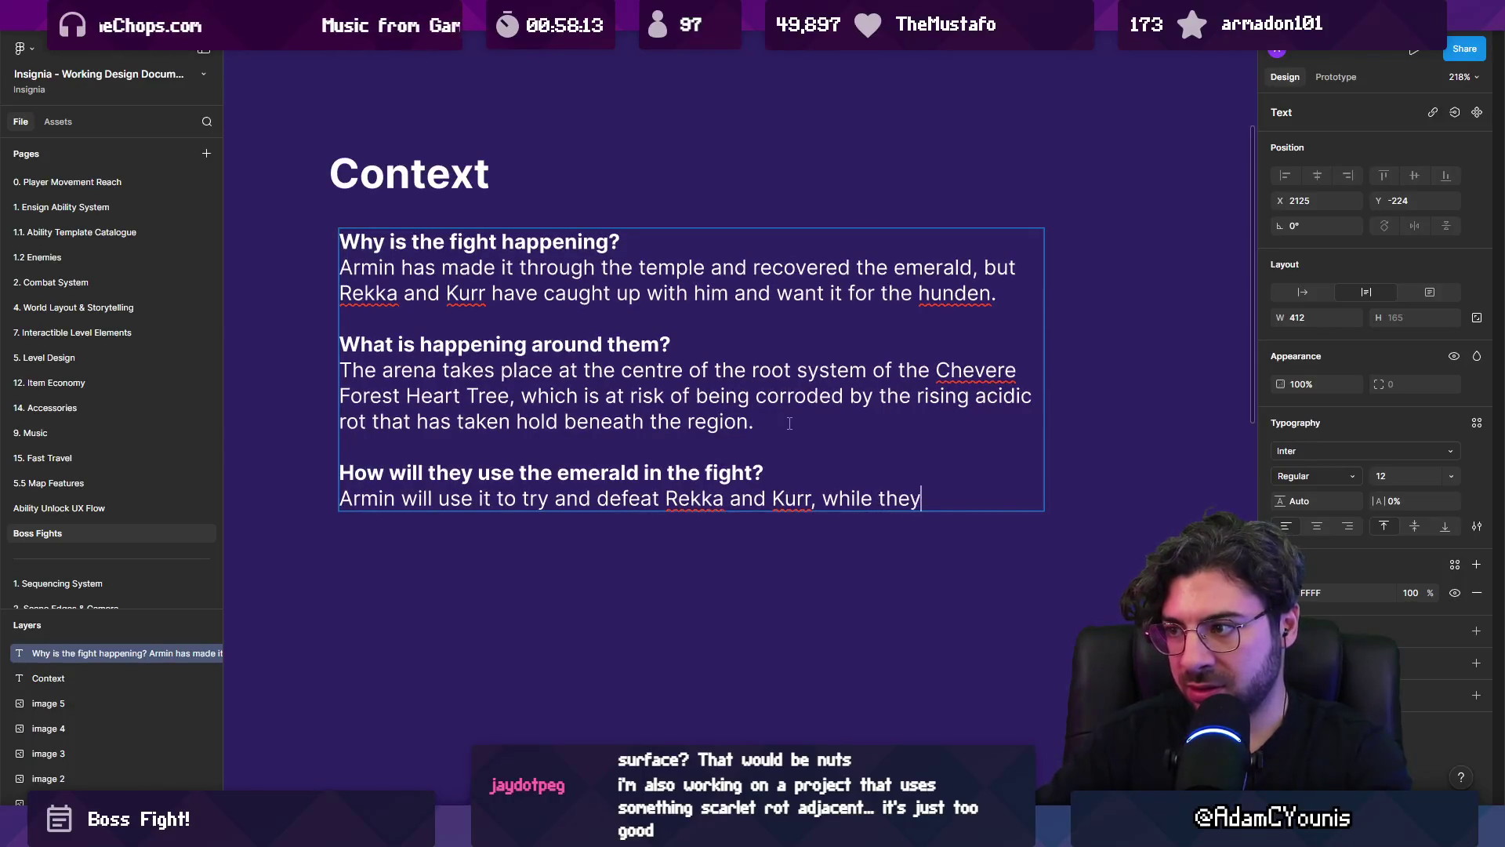
pyautogui.write(' will use it to')
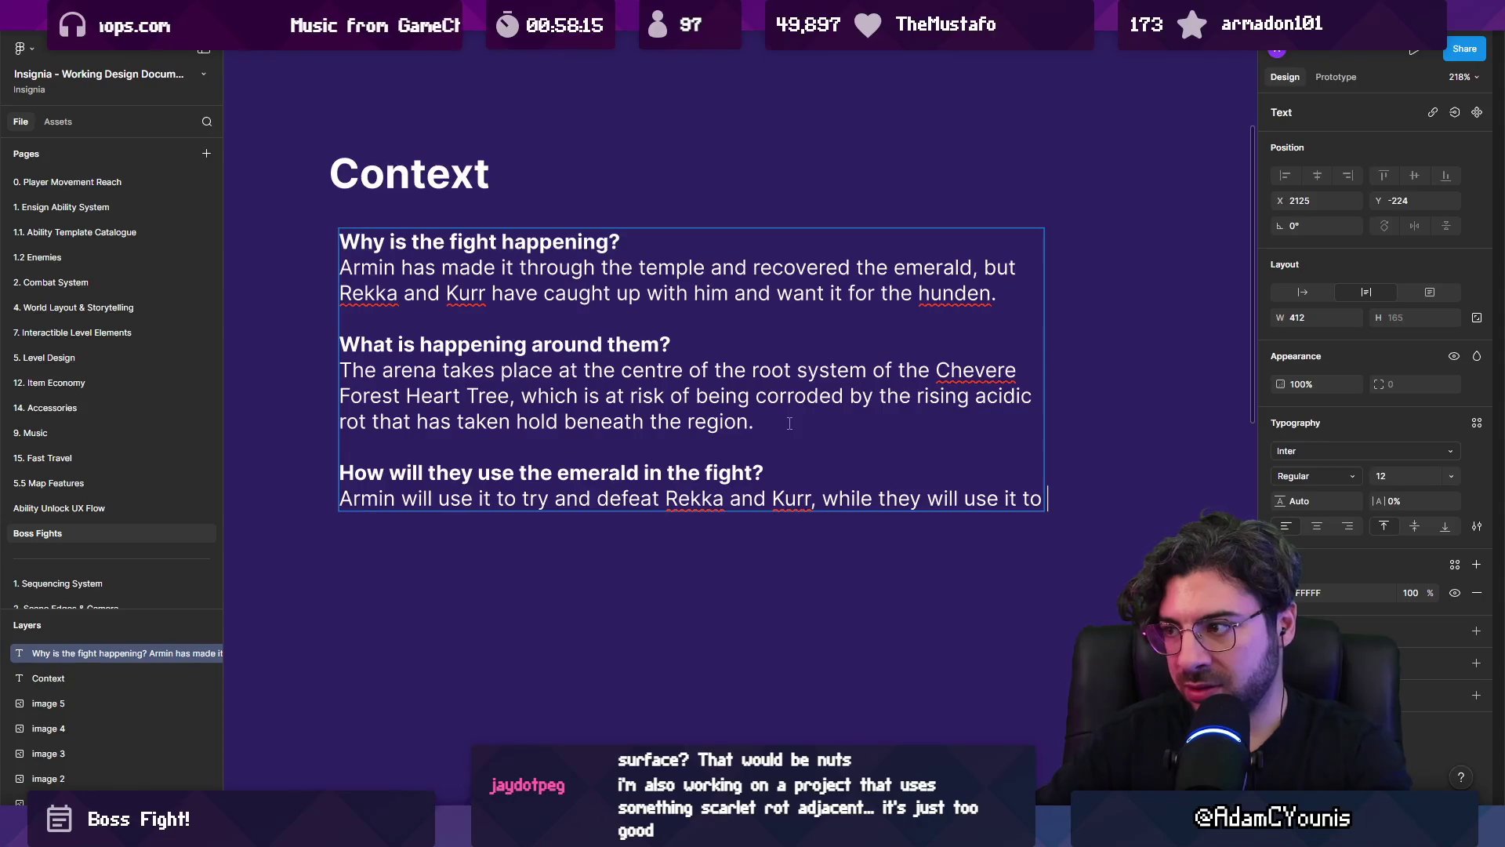
pyautogui.write(' actively d')
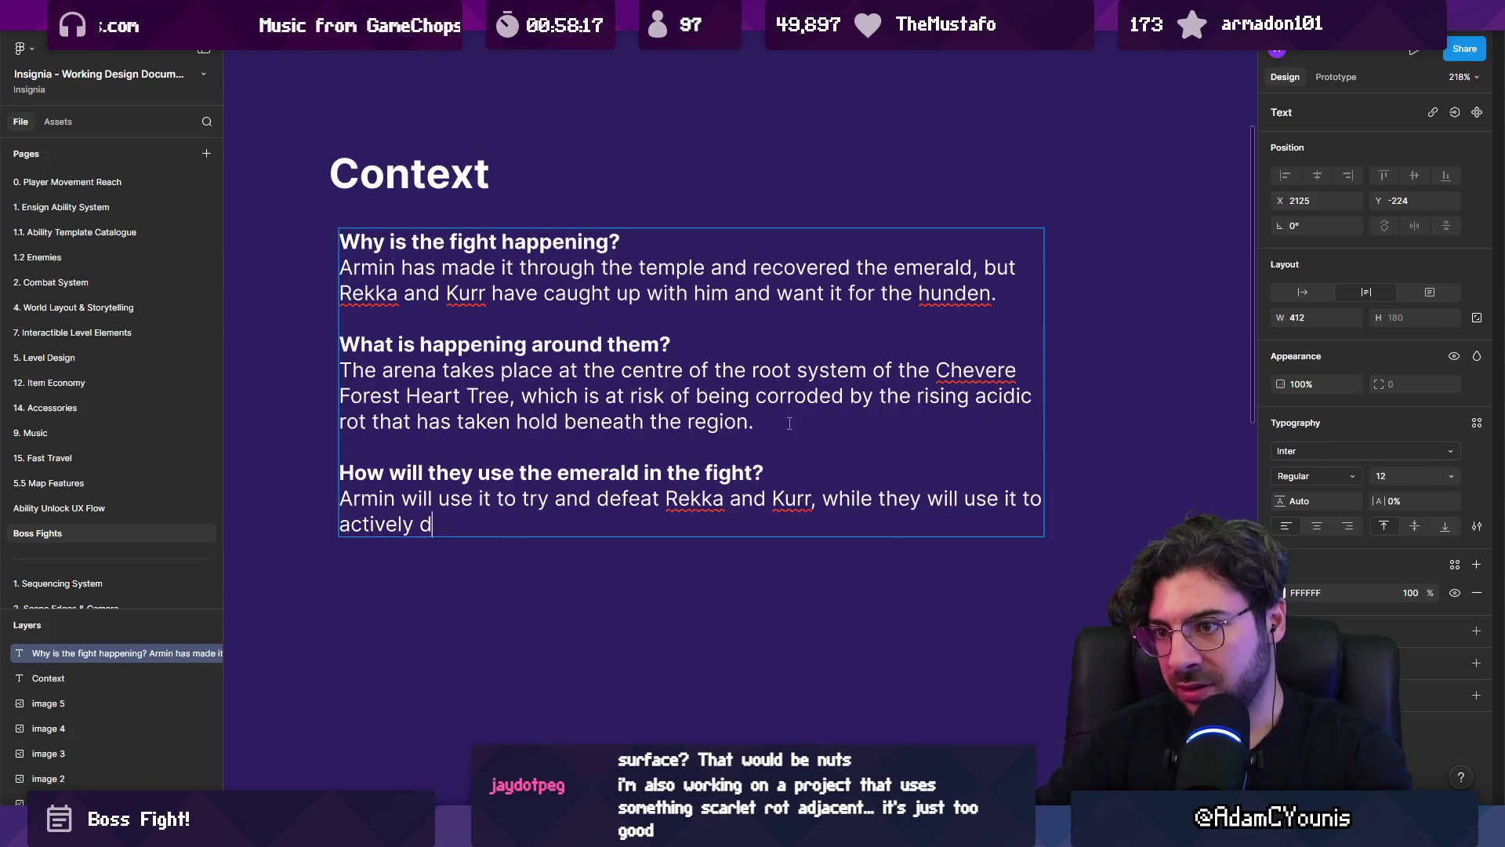
pyautogui.write('estroy paof the level')
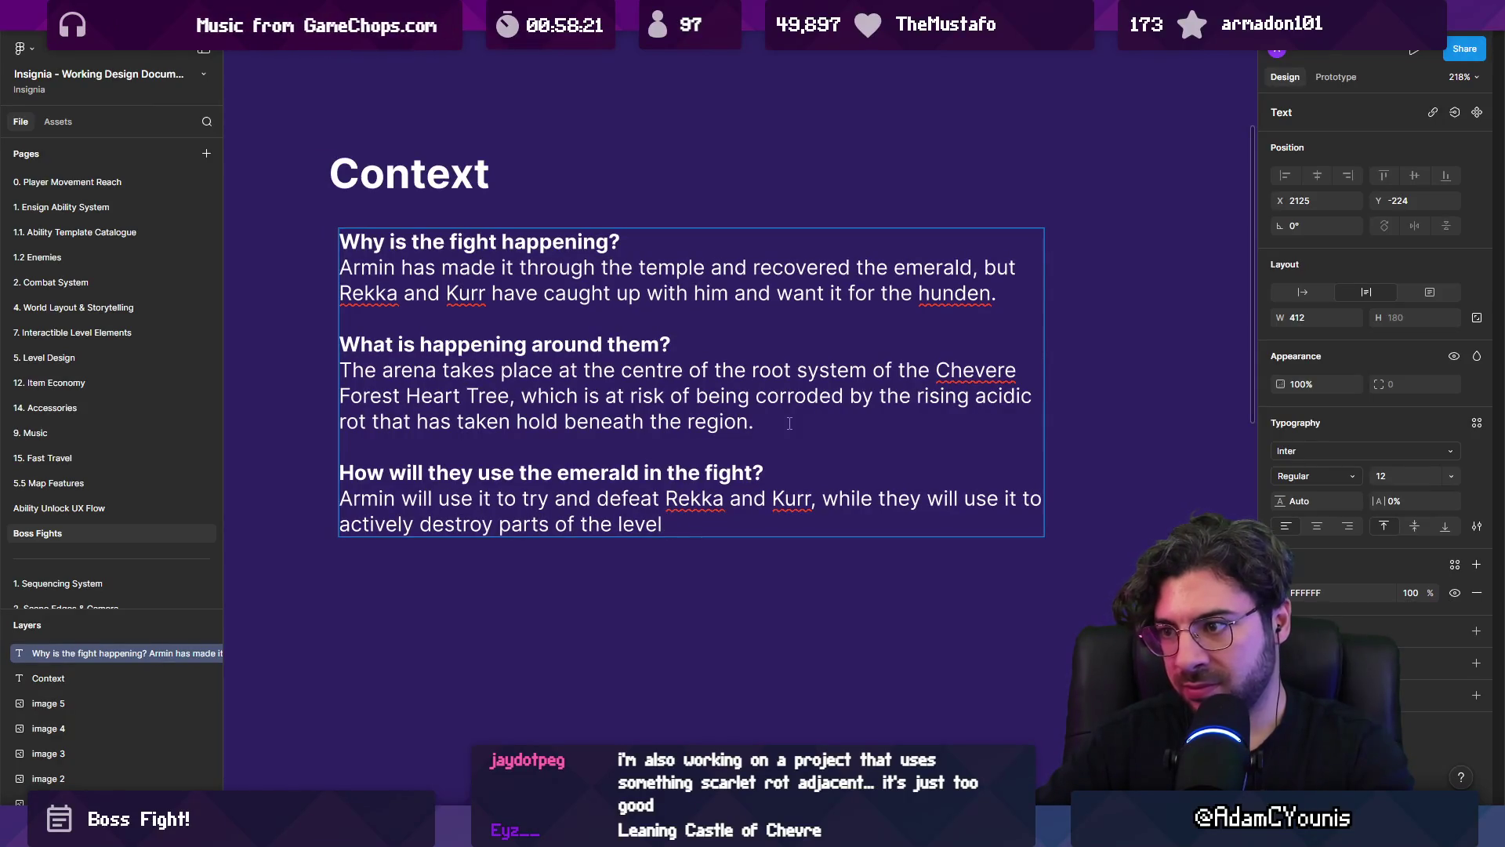
pyautogui.write(' i, recklesslyu')
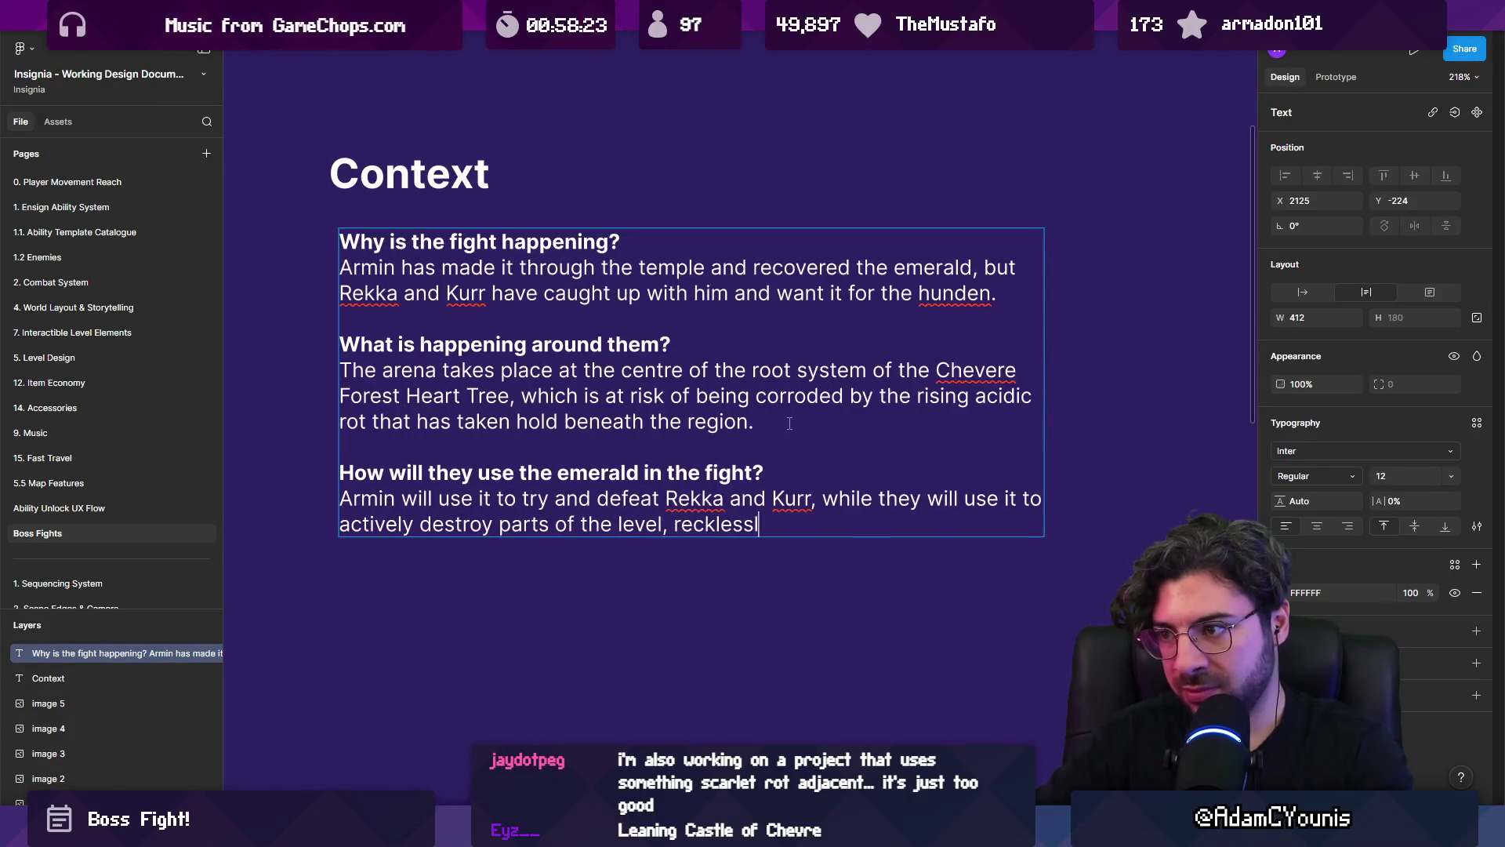
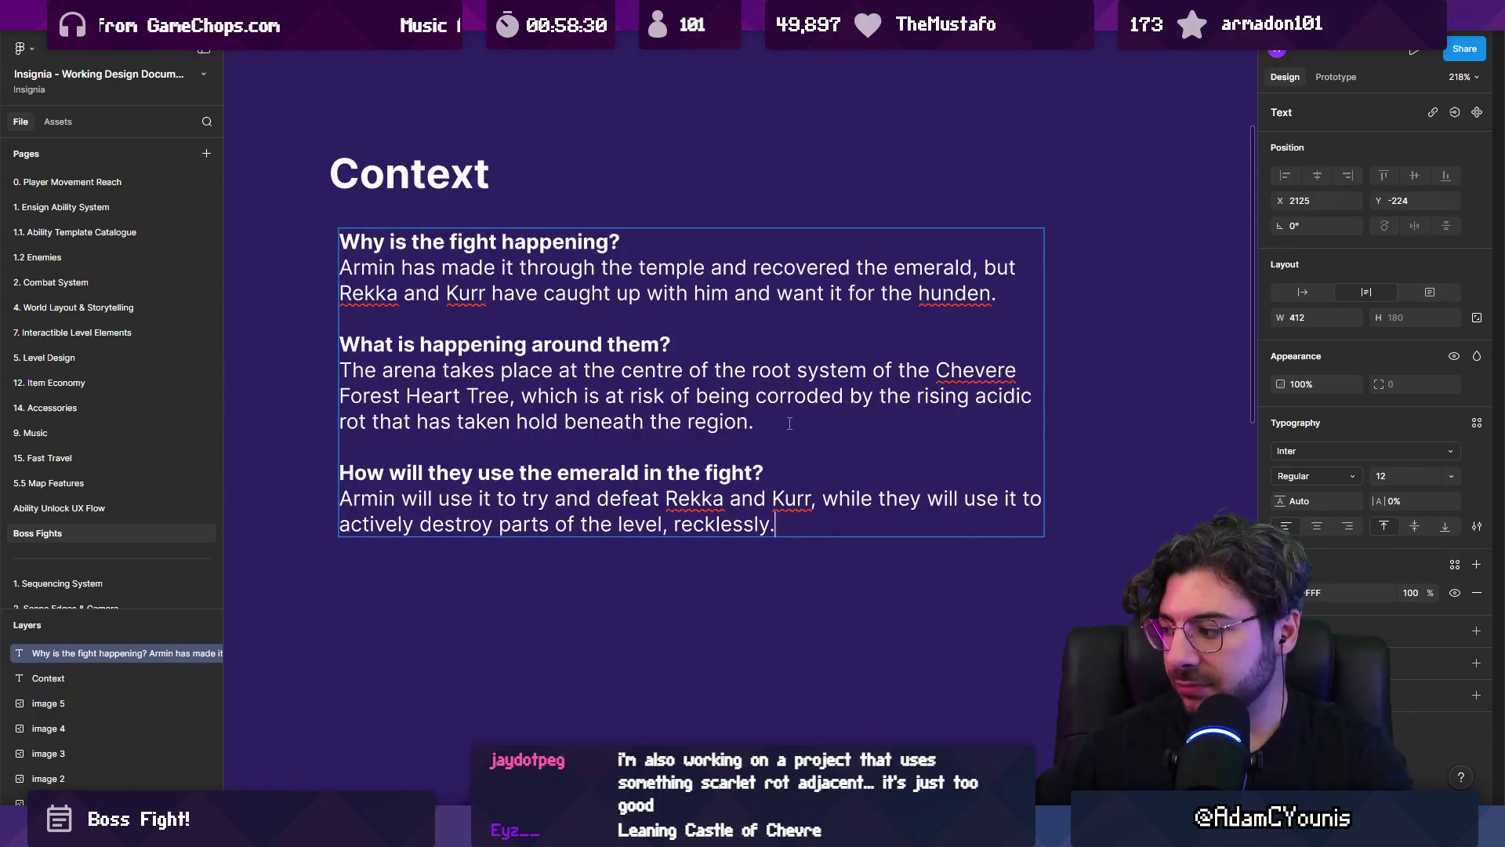
# Step: Start a new Context paragraph: 'There needs to be fixed points where the power is passed between protagonist'
pyautogui.press('Return')
pyautogui.press('Return')
pyautogui.write('There need ')
pyautogui.write('s to be fira')
pyautogui.press('BackSpace')
pyautogui.press('BackSpace')
pyautogui.press('BackSpace')
pyautogui.write('x')
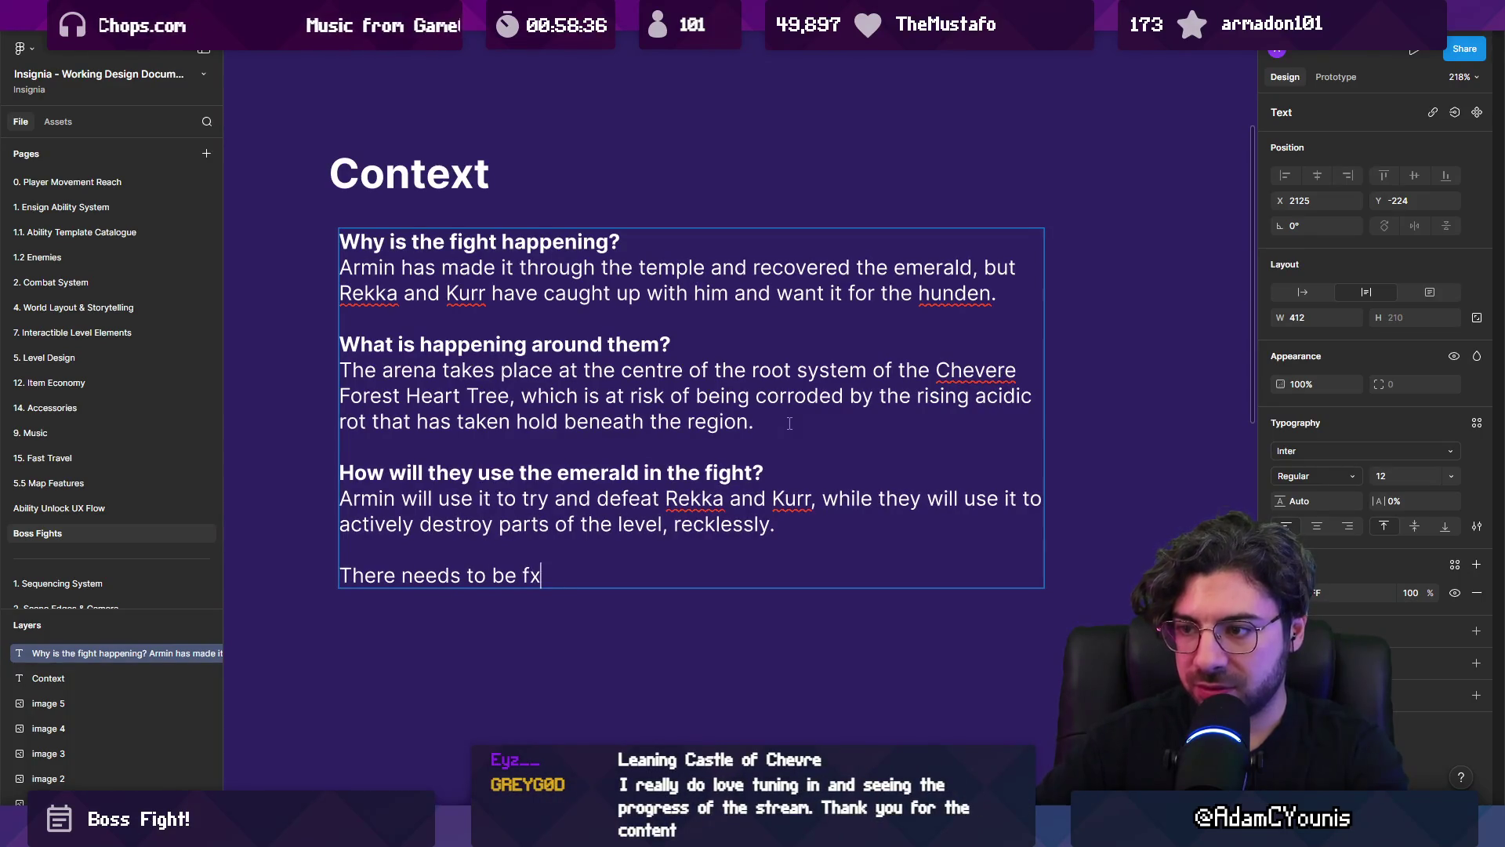
pyautogui.press('BackSpace')
pyautogui.write('ixed points w')
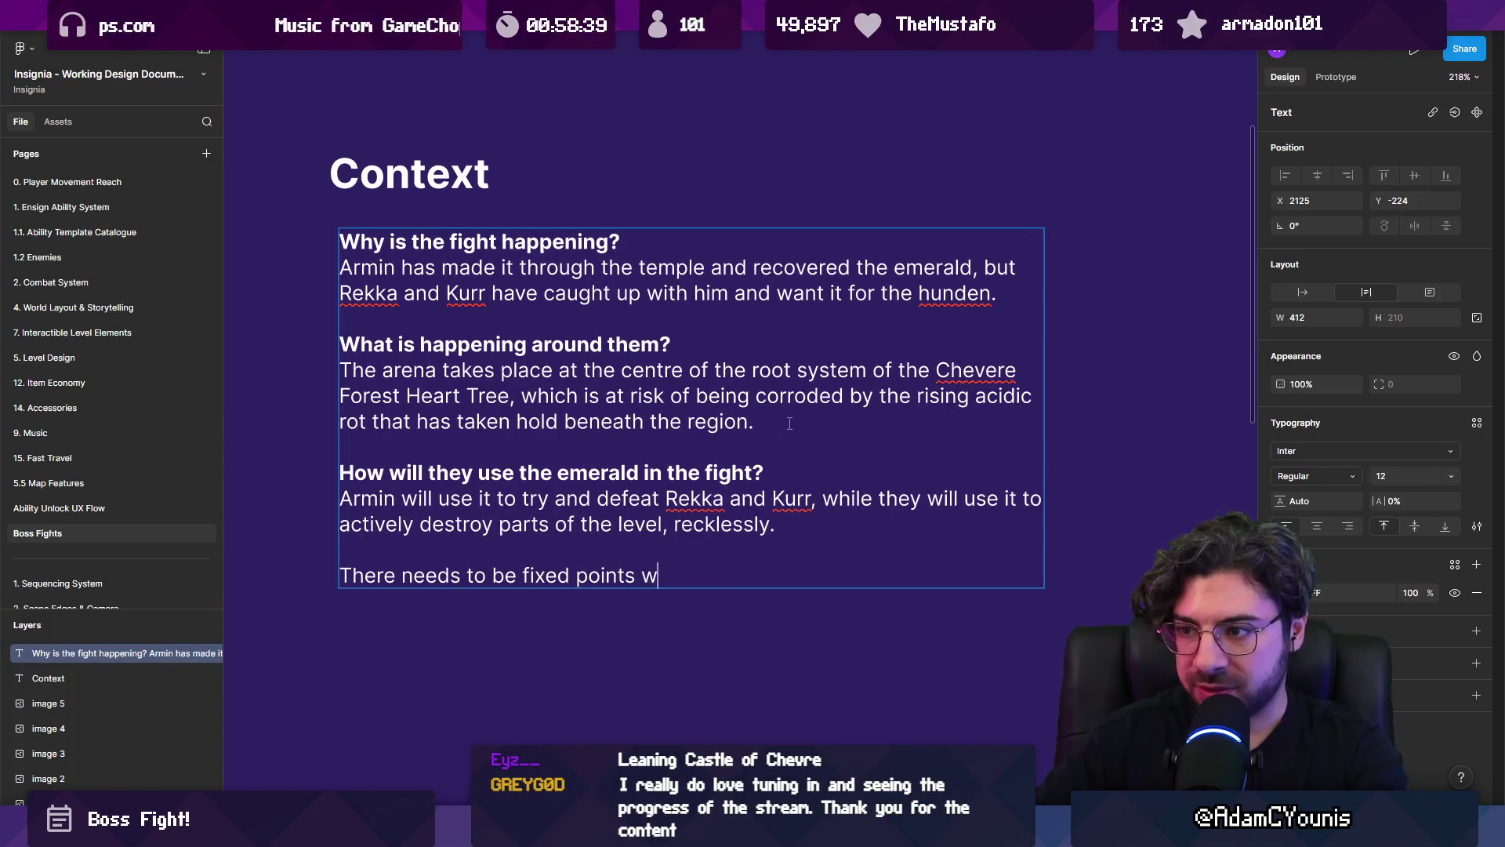
pyautogui.write('here the ')
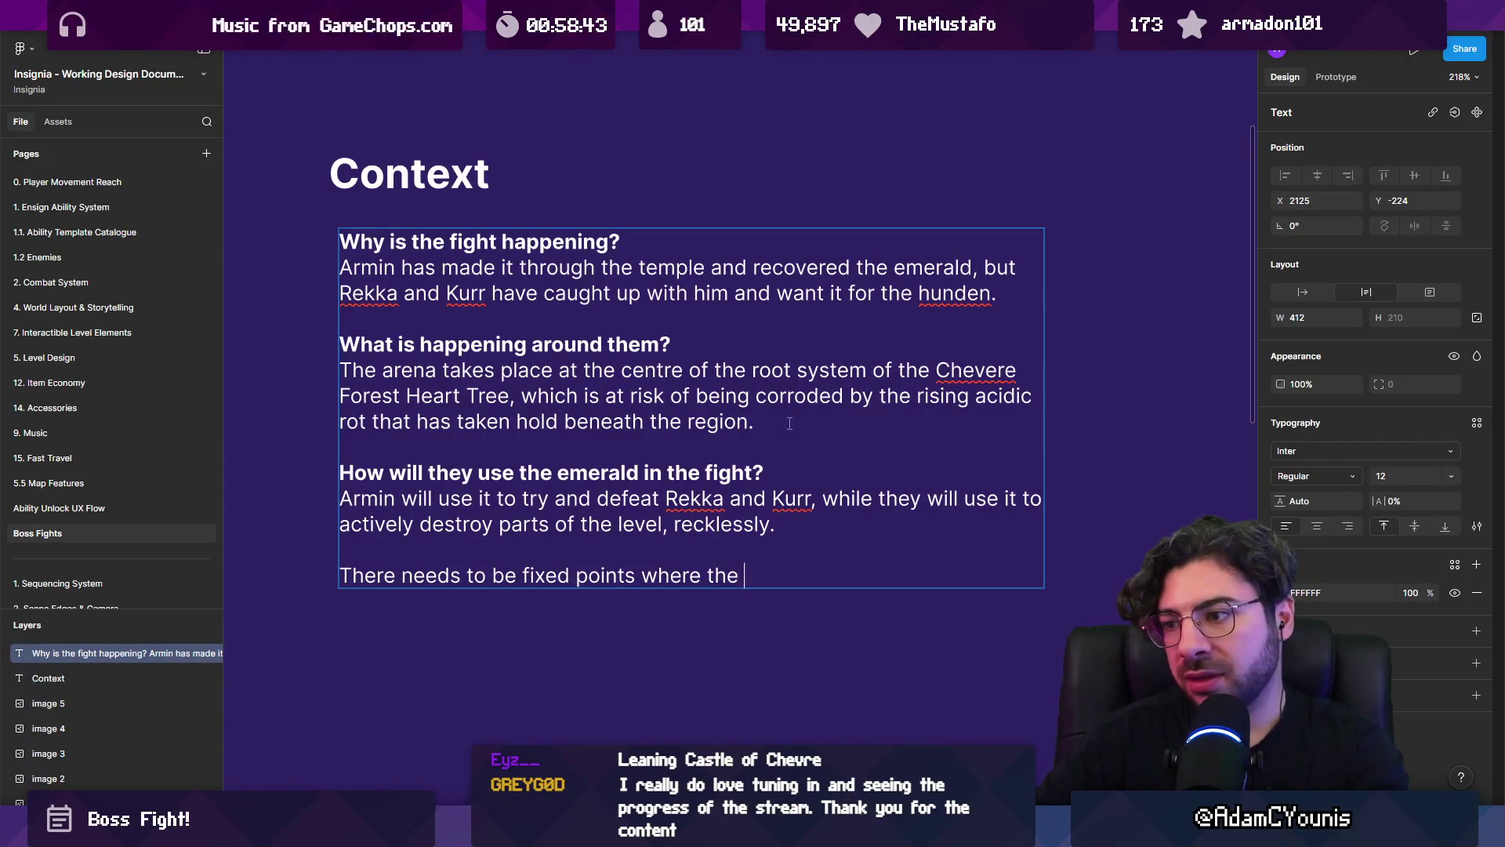
pyautogui.write('ower is pa')
pyautogui.press('BackSpace')
pyautogui.press('BackSpace')
pyautogui.press('BackSpace')
pyautogui.write('assde')
pyautogui.press('BackSpace')
pyautogui.press('BackSpace')
pyautogui.write('ed betwe')
pyautogui.write('en protao')
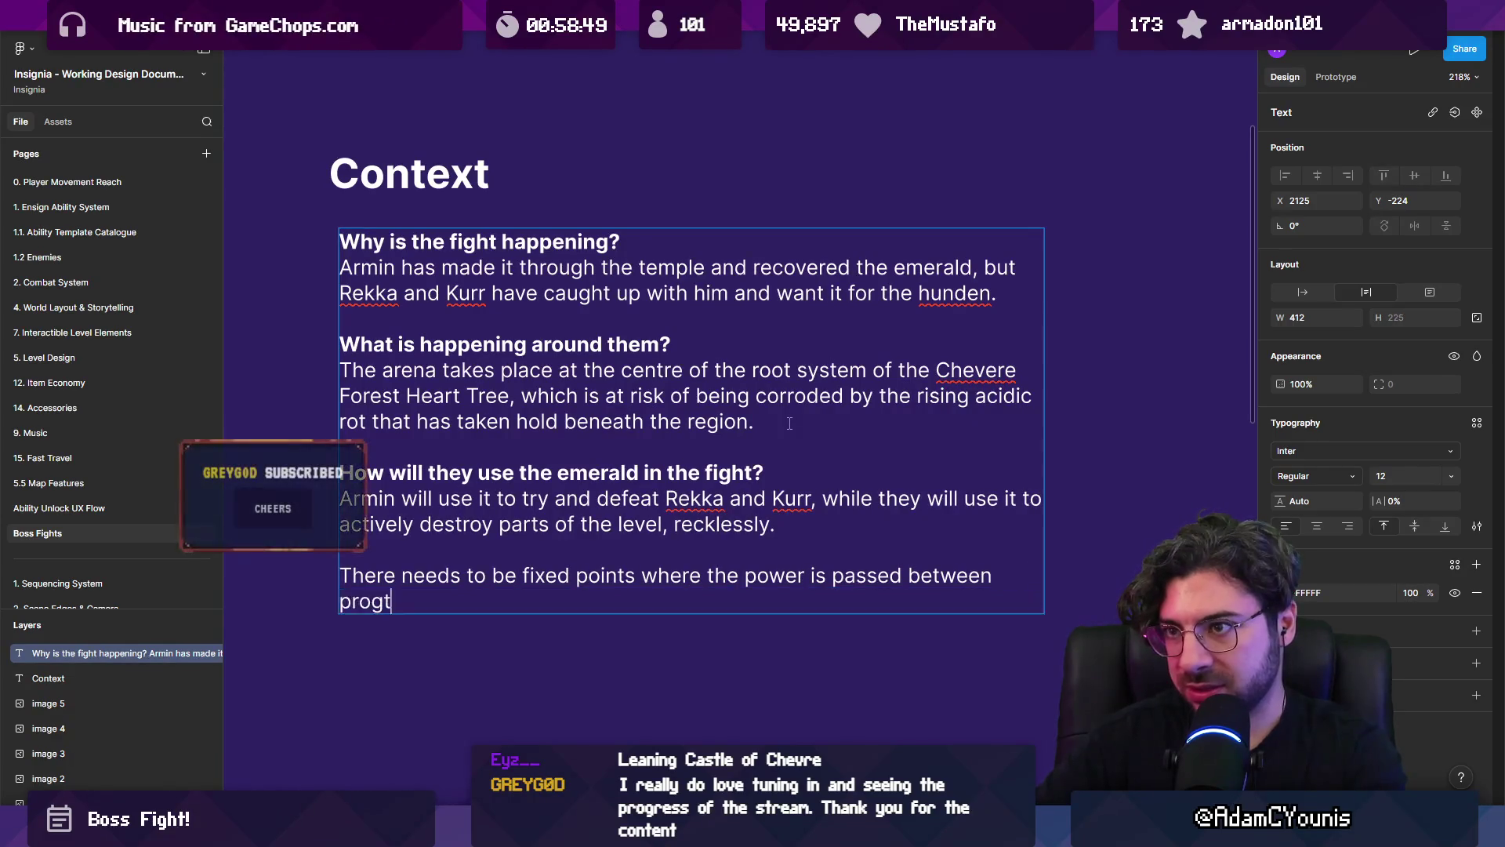
pyautogui.press('BackSpace')
# Step: Continue with '…and villains', tying it to the player's "Win condition" sequence and losing the power right after
pyautogui.write('g')
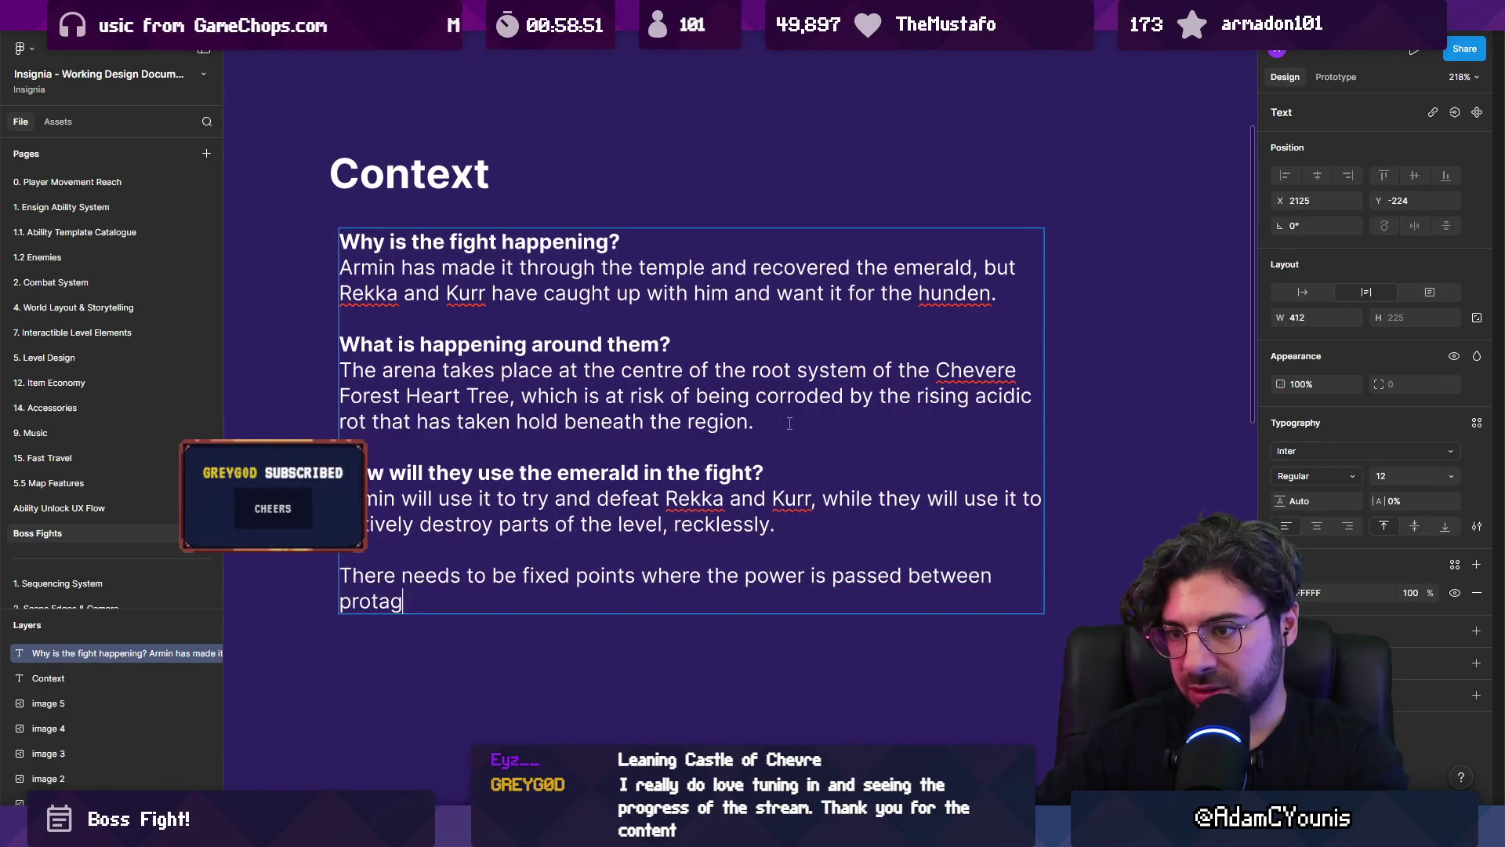
pyautogui.write('honist and')
pyautogui.write(' villains.')
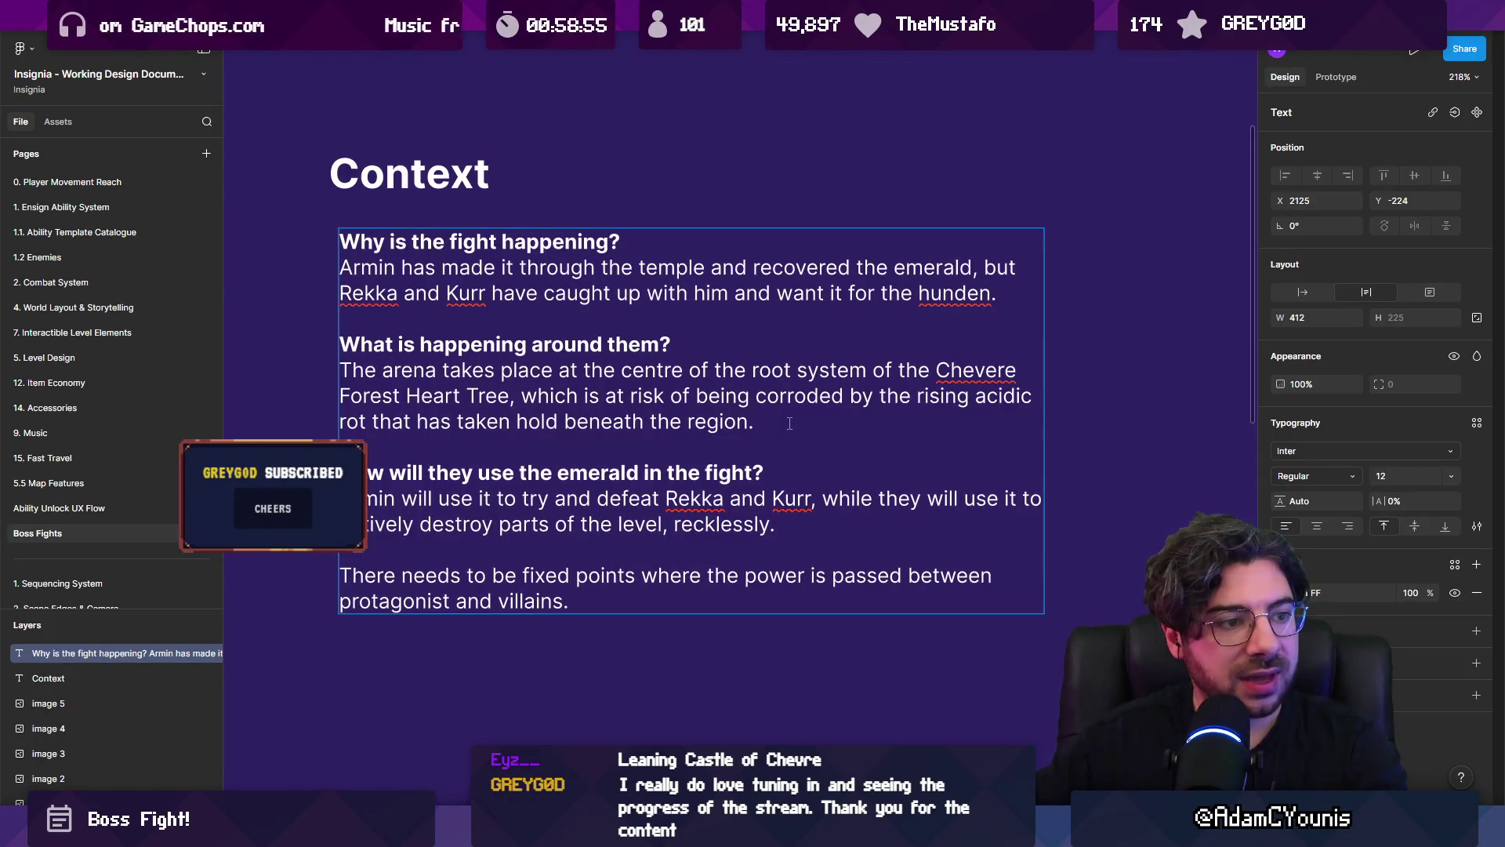
pyautogui.write(' This should happen ')
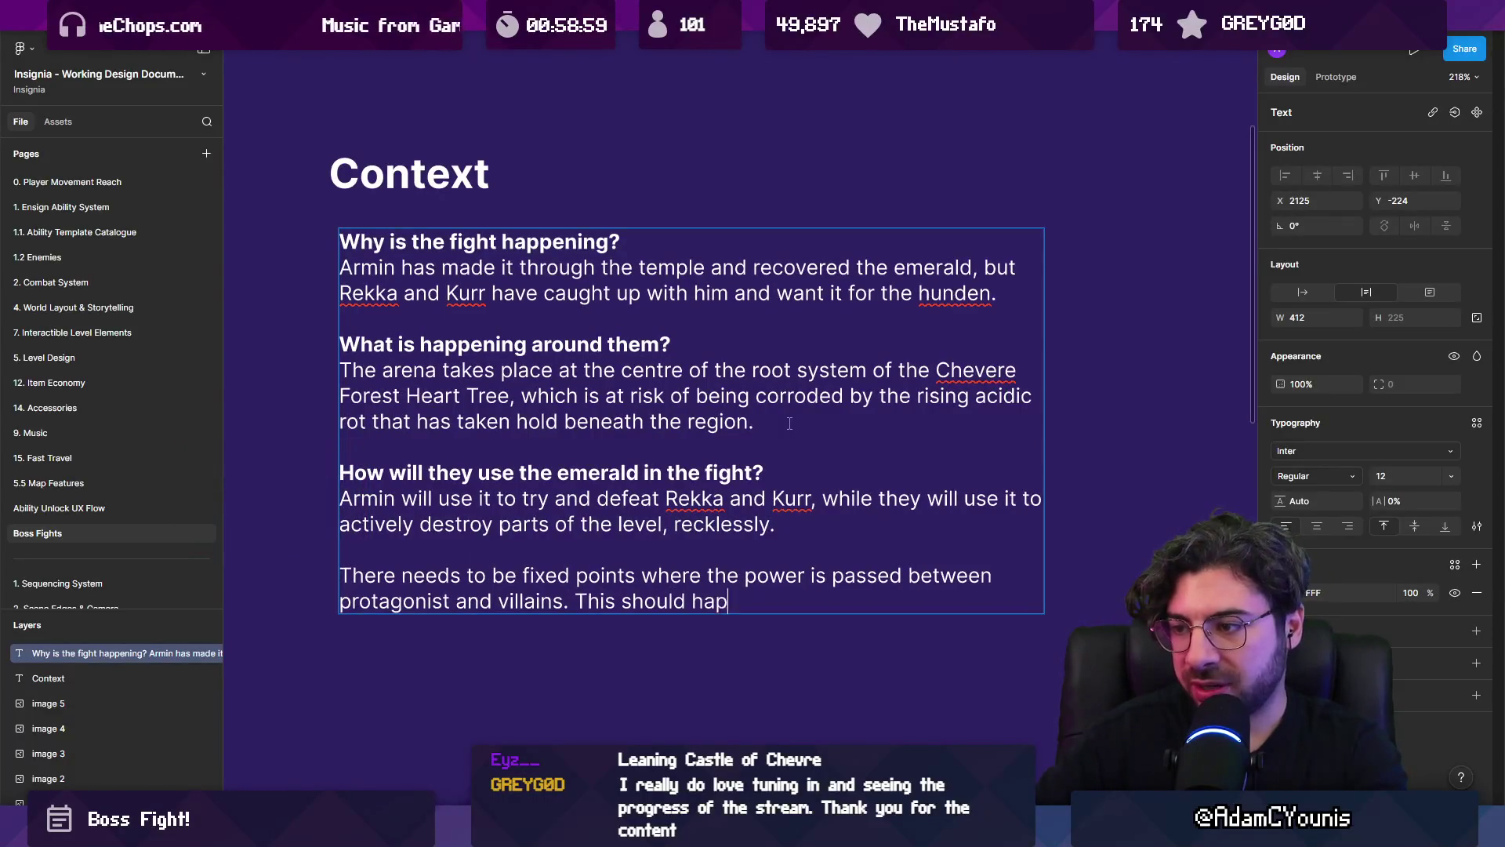
pyautogui.write('as')
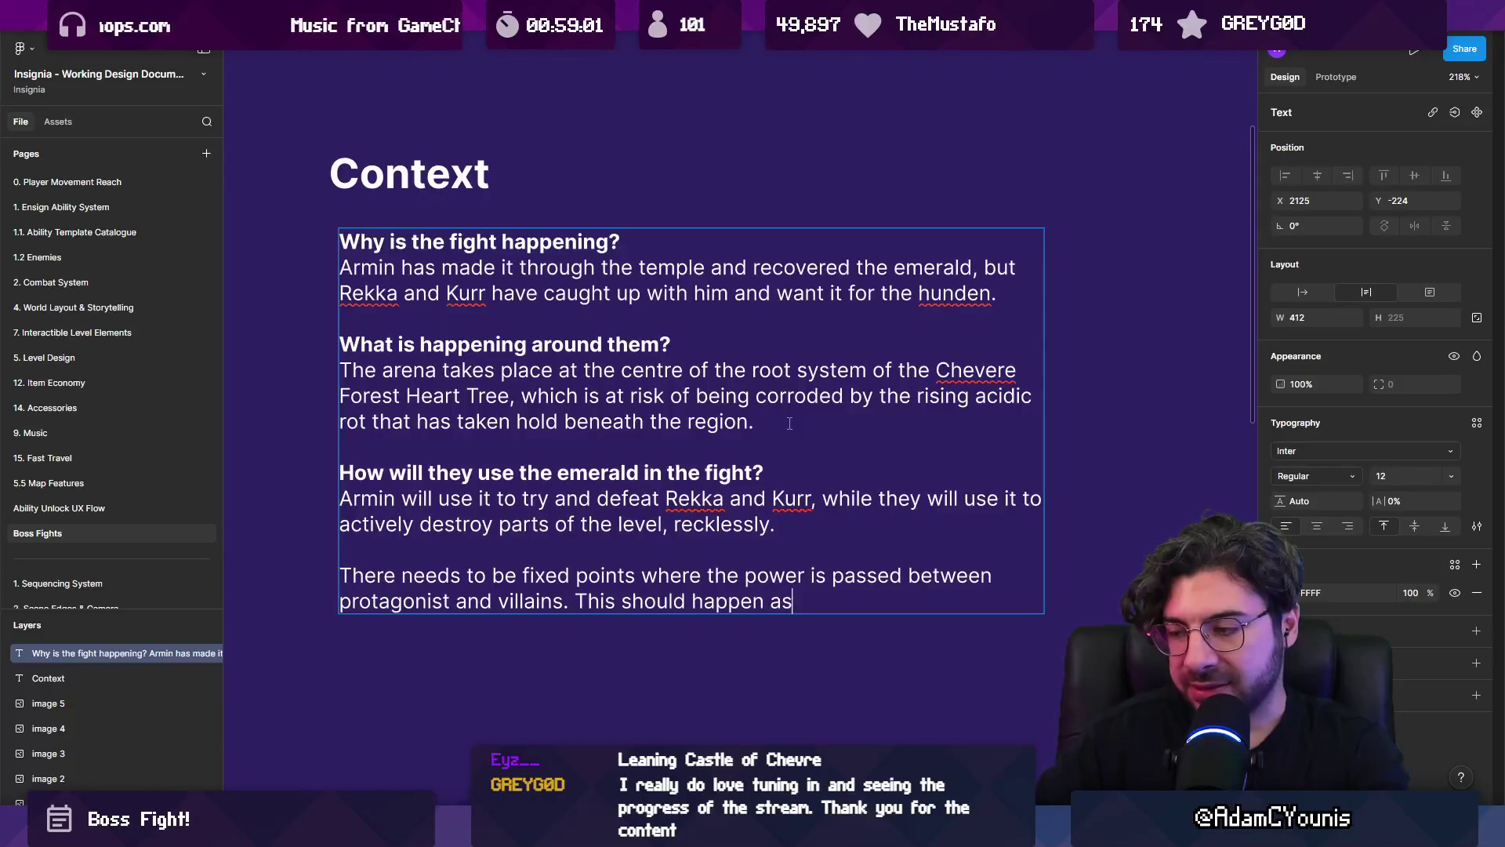
pyautogui.write('resultg of')
pyautogui.press('BackSpace')
pyautogui.press('BackSpace')
pyautogui.write('of the player')
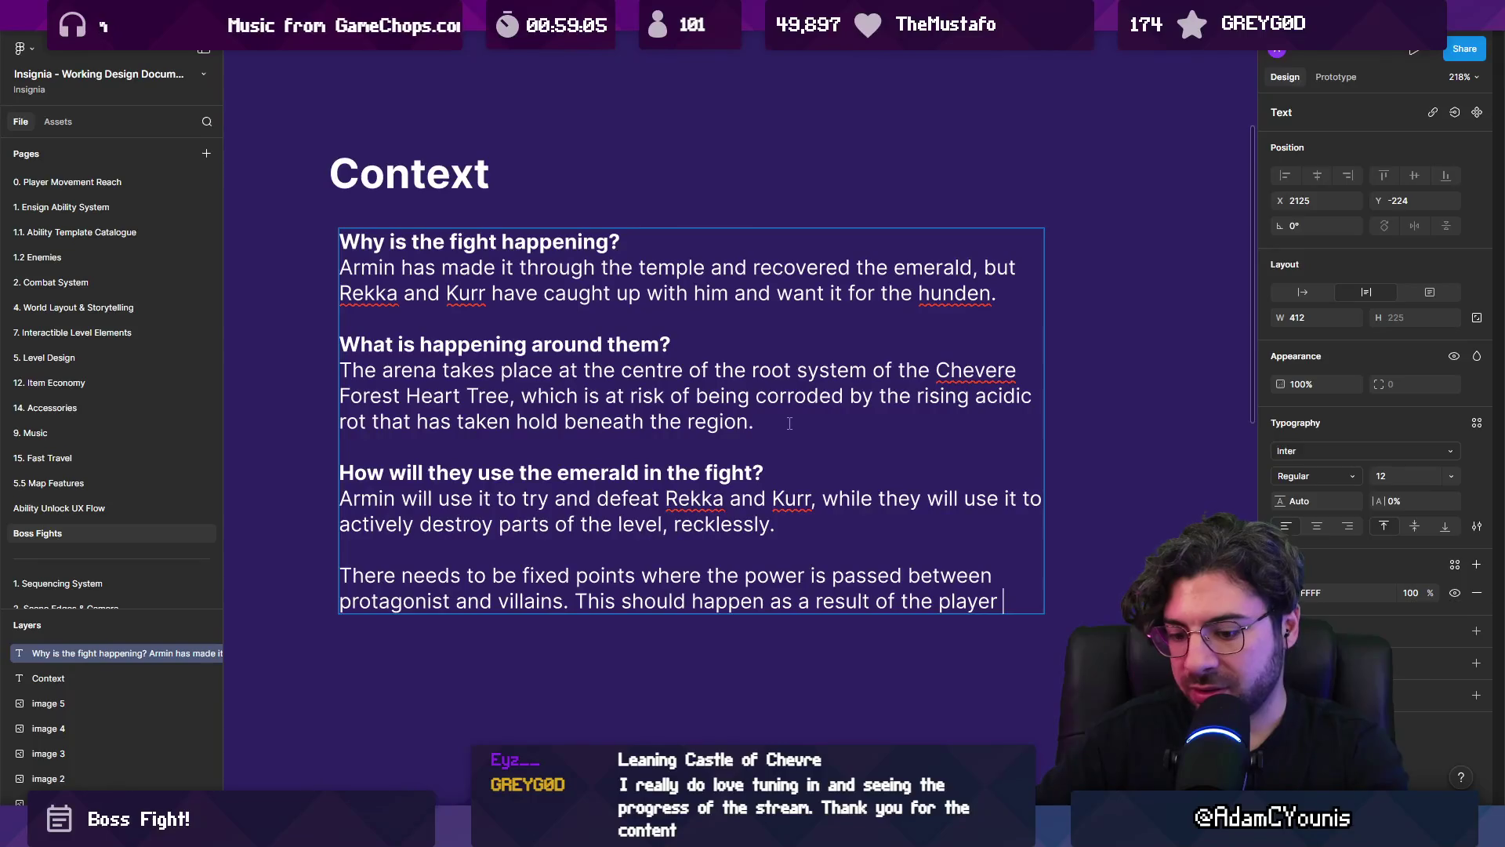
pyautogui.write(' gertt')
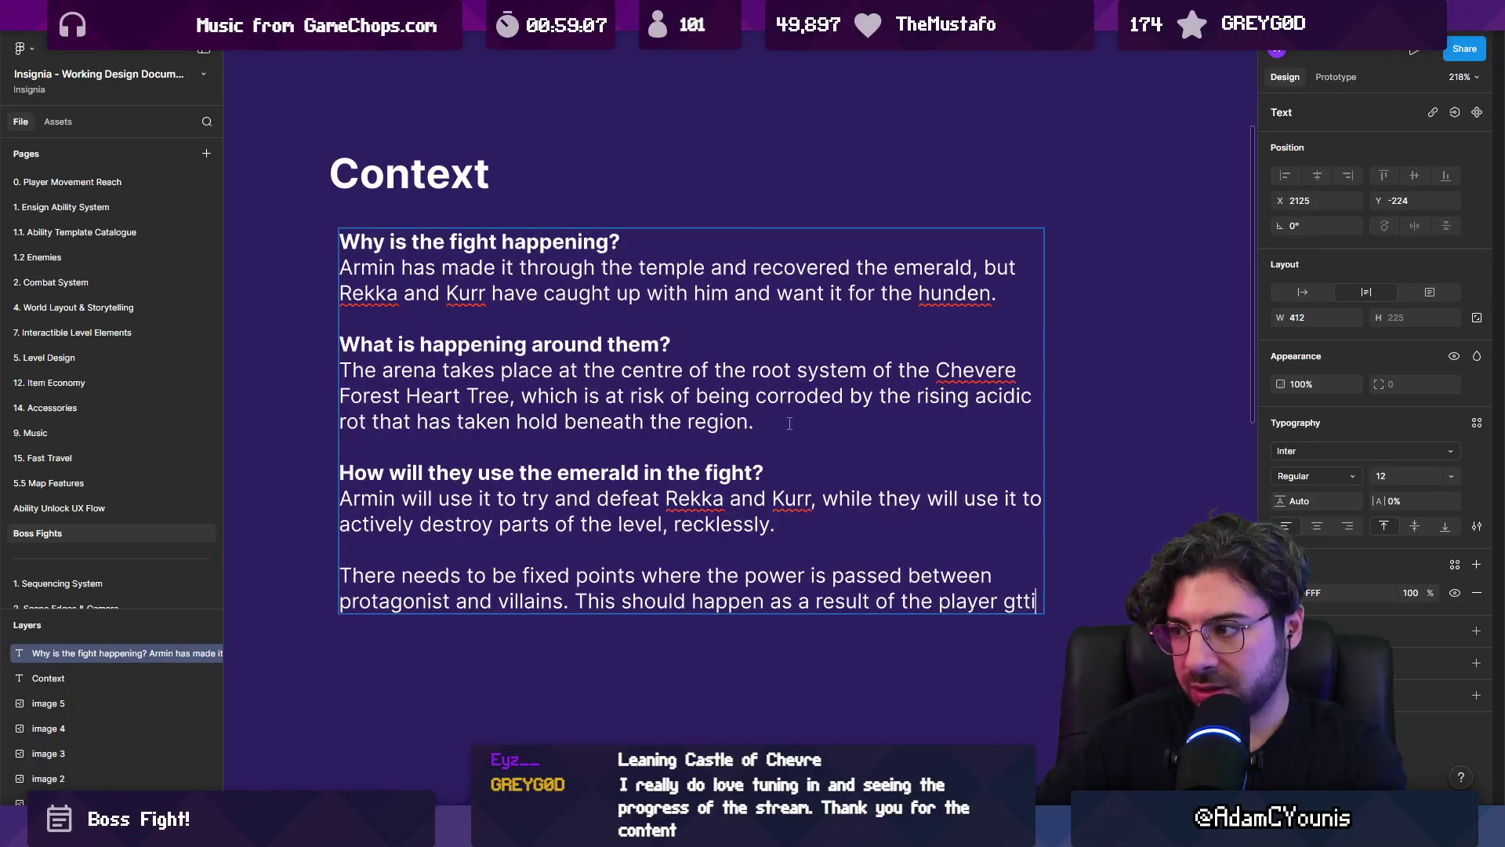
pyautogui.write('tting their "')
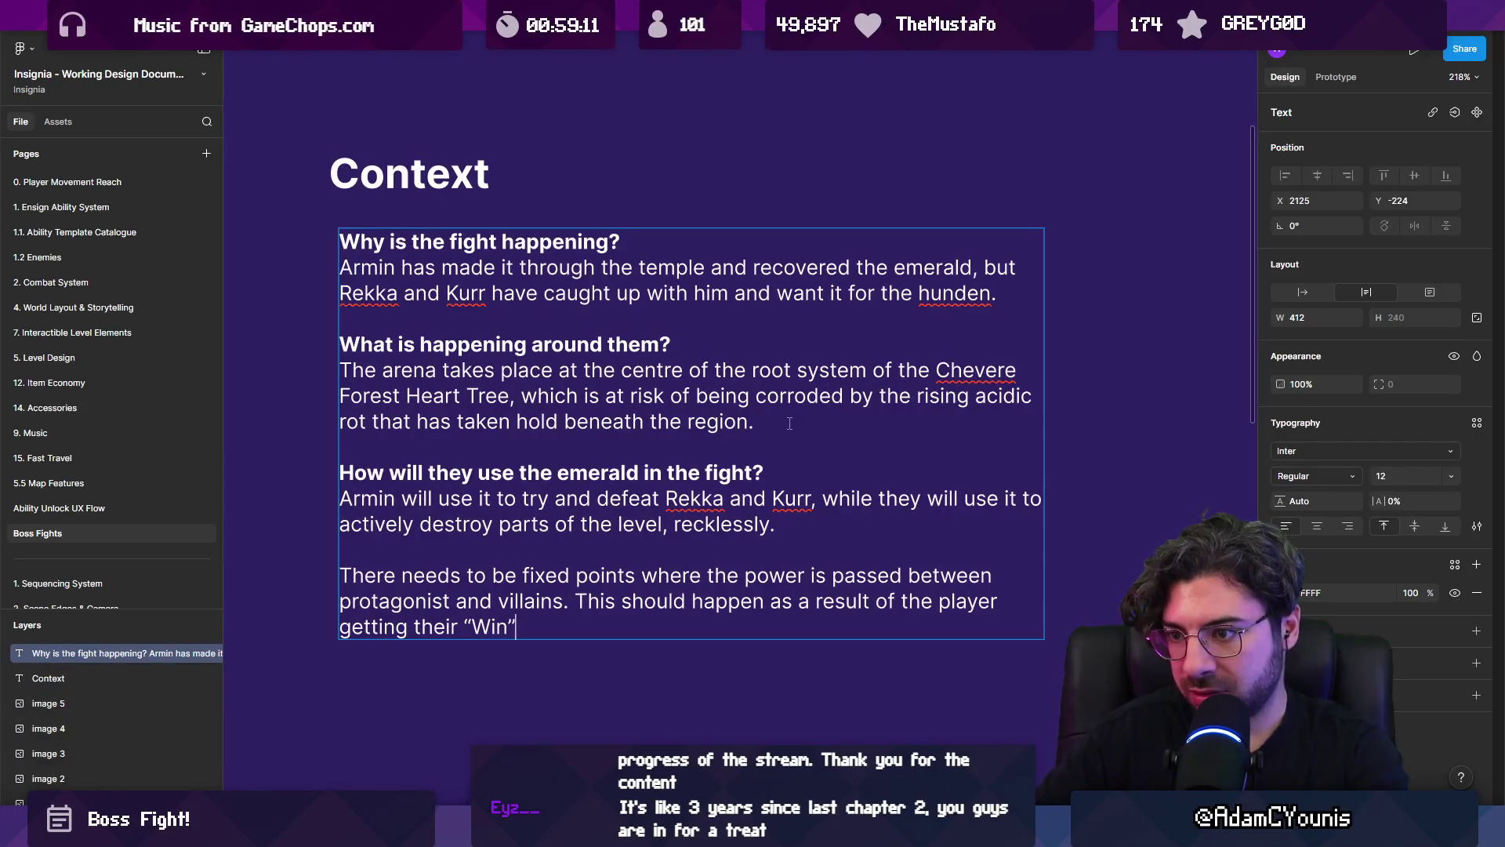
pyautogui.press('BackSpace')
pyautogui.write('dt')
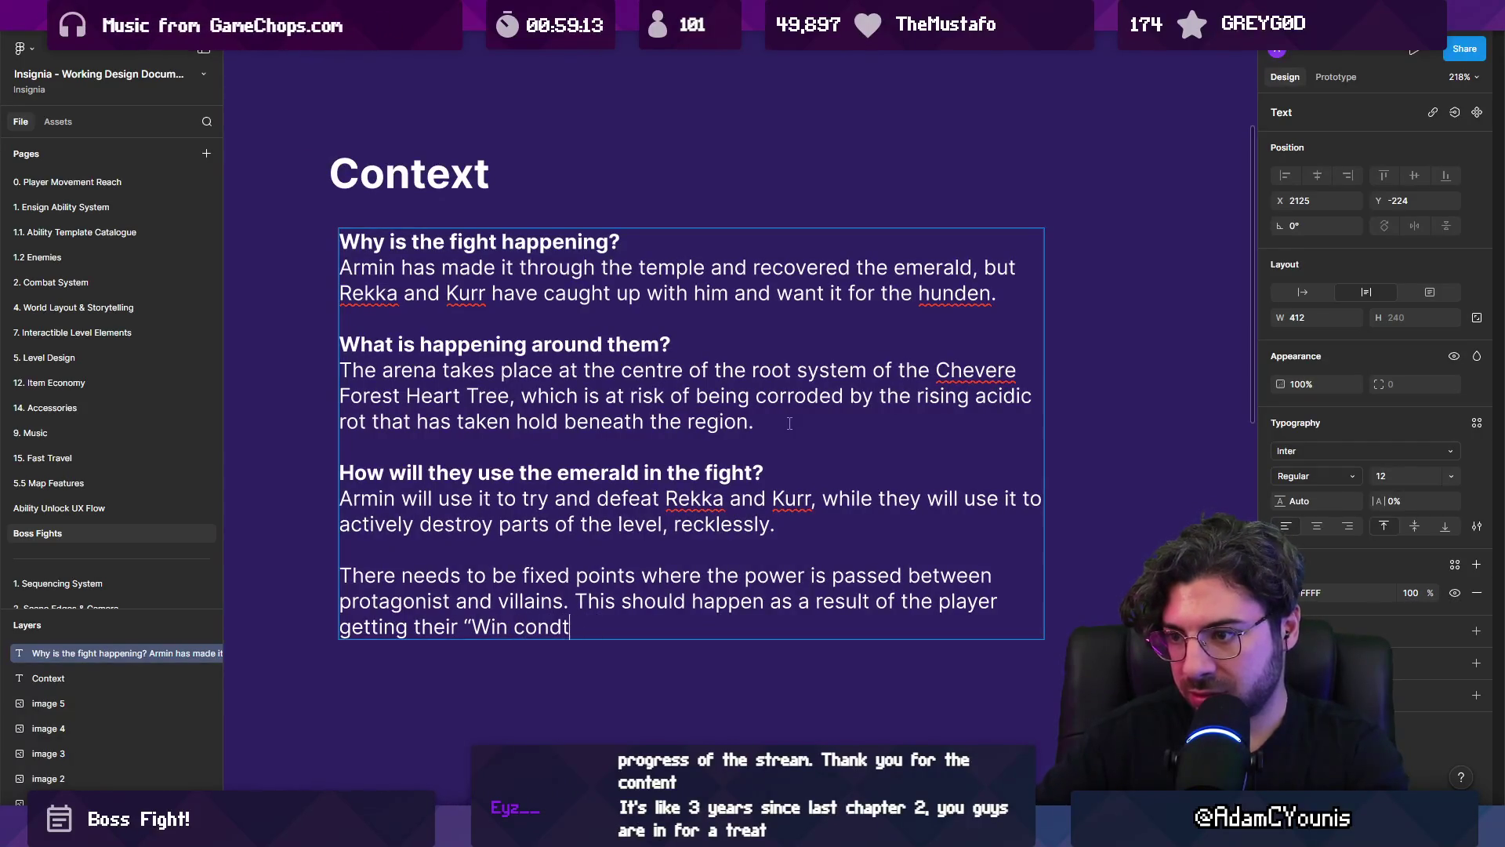
pyautogui.write('ioition”, but be a')
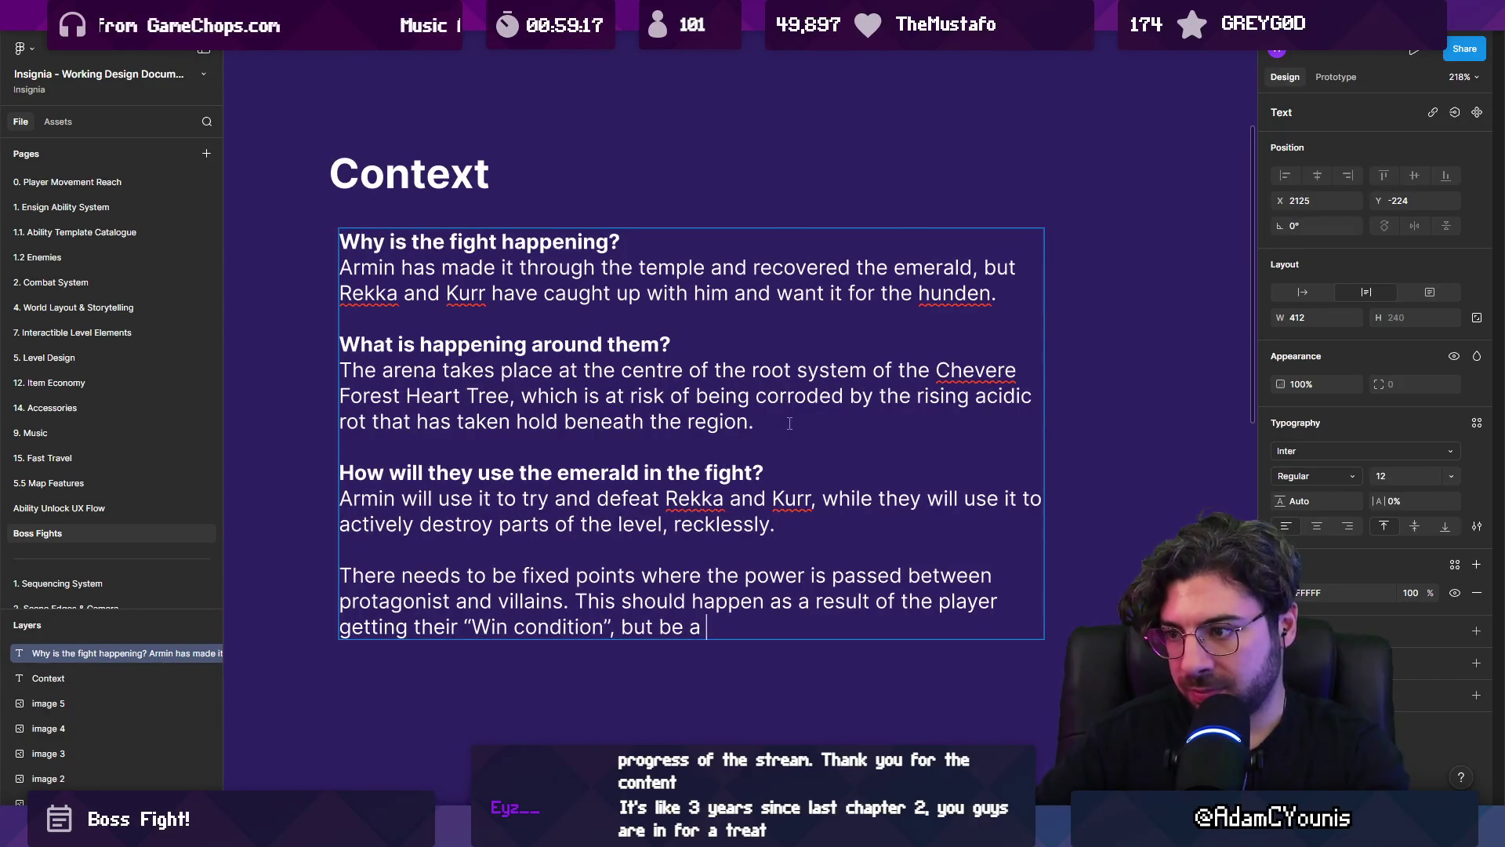
pyautogui.write('d sequence')
pyautogui.press('BackSpace')
pyautogui.press('BackSpace')
pyautogui.write('so you alway')
pyautogui.write('us')
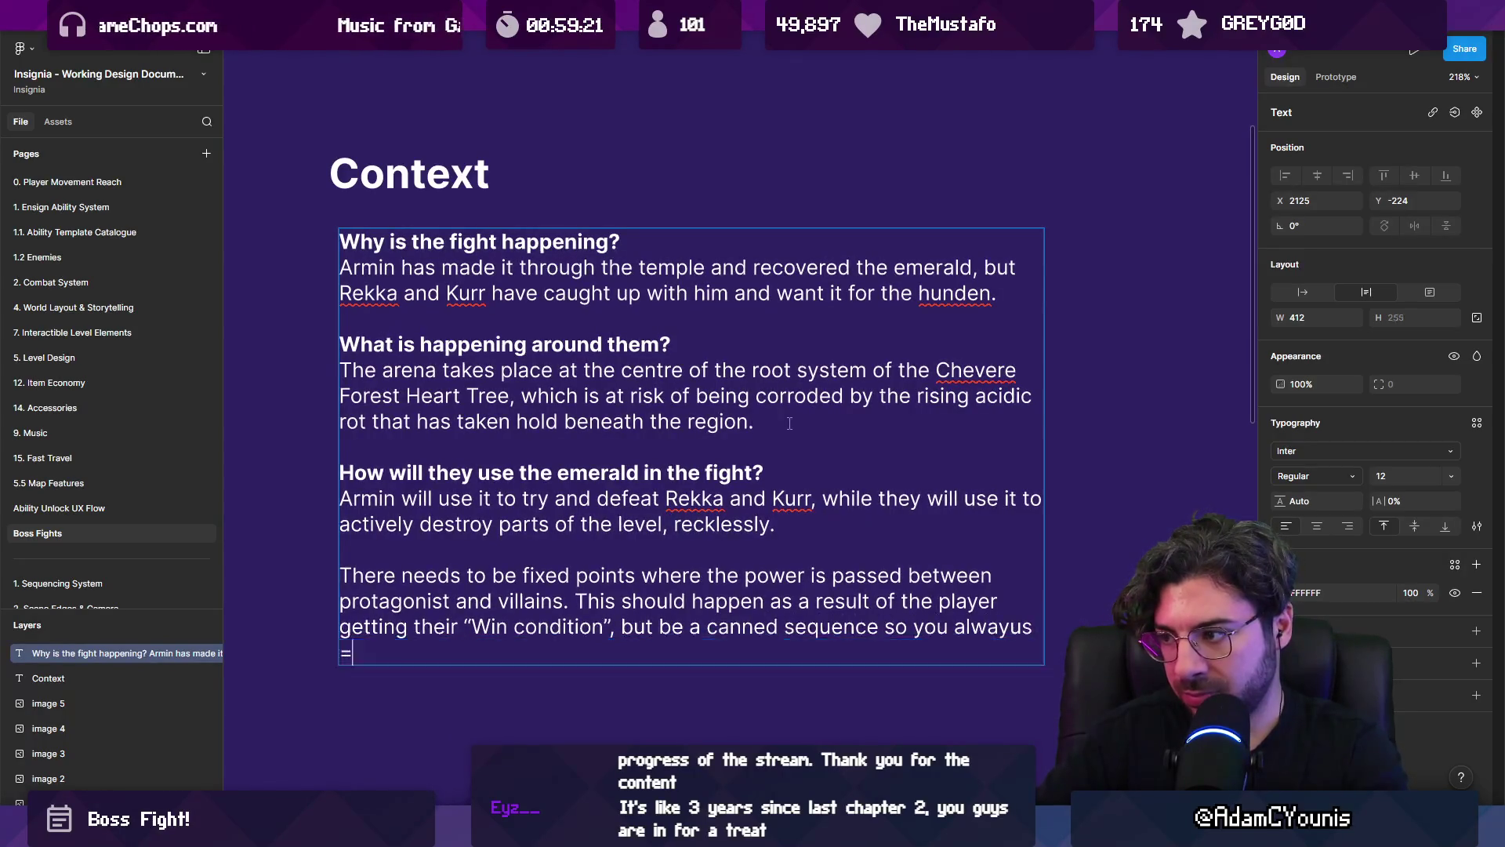
pyautogui.write(' lose the power')
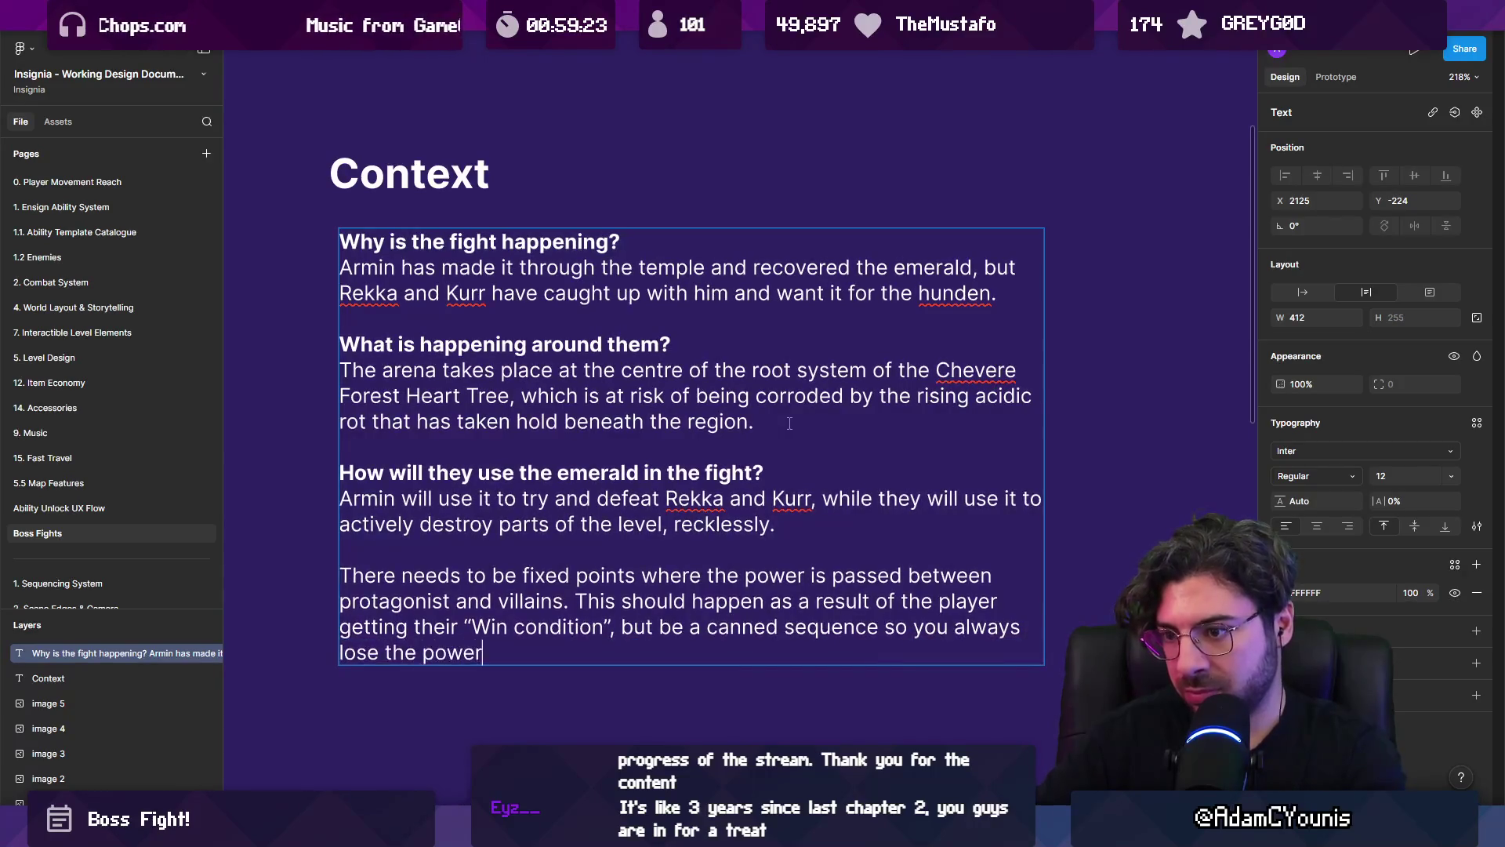
pyautogui.write(' right afe')
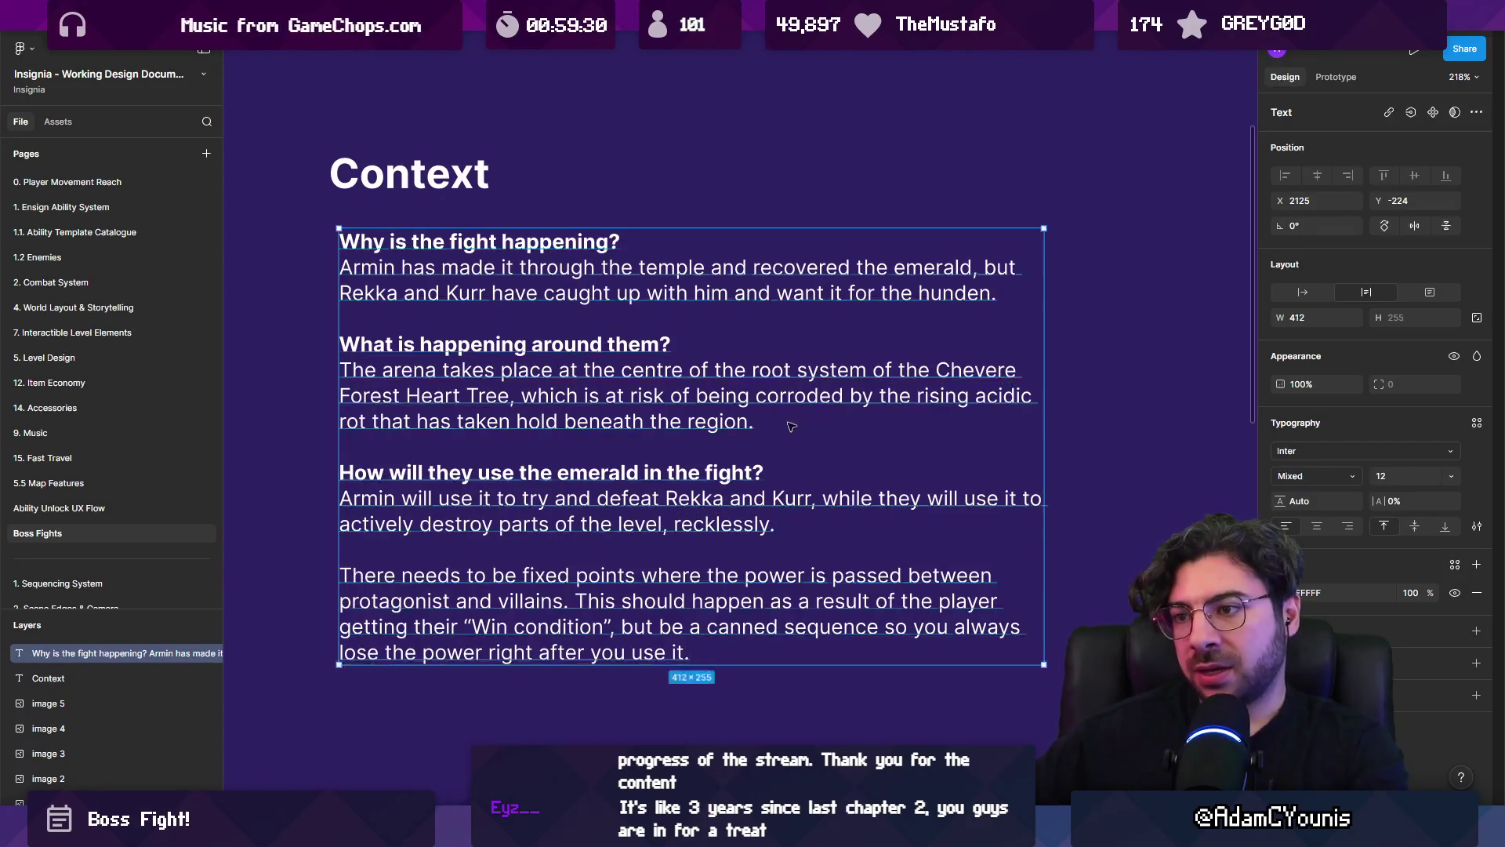
# Step: Finish editing the Context notes and hide the interface to view the timeline sketch on the canvas
pyautogui.press('Escape')
pyautogui.press('Escape')
pyautogui.scroll(-10, 790, 423)
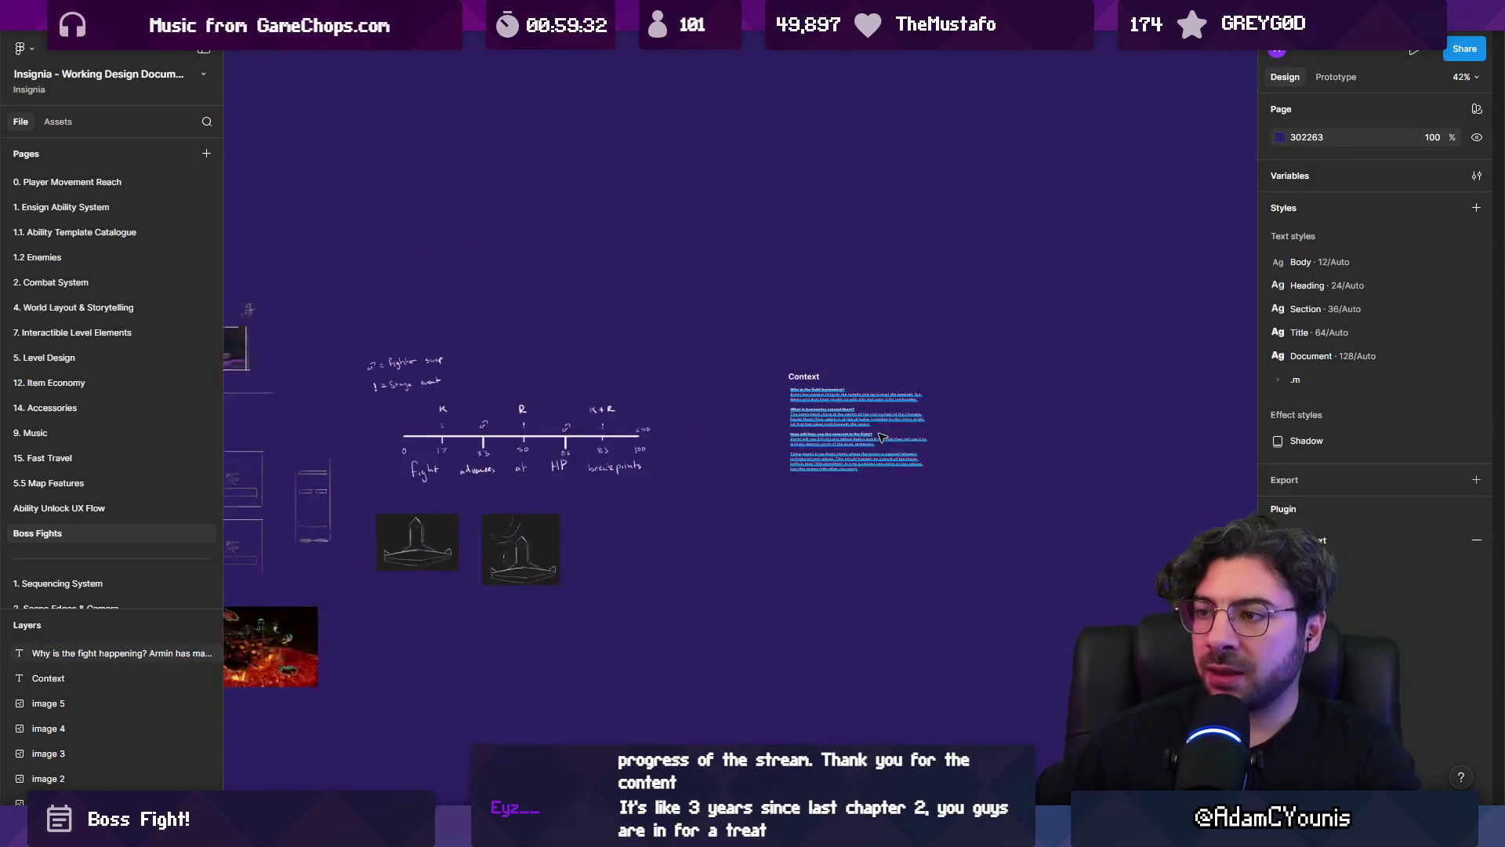
pyautogui.scroll(5, 706, 423)
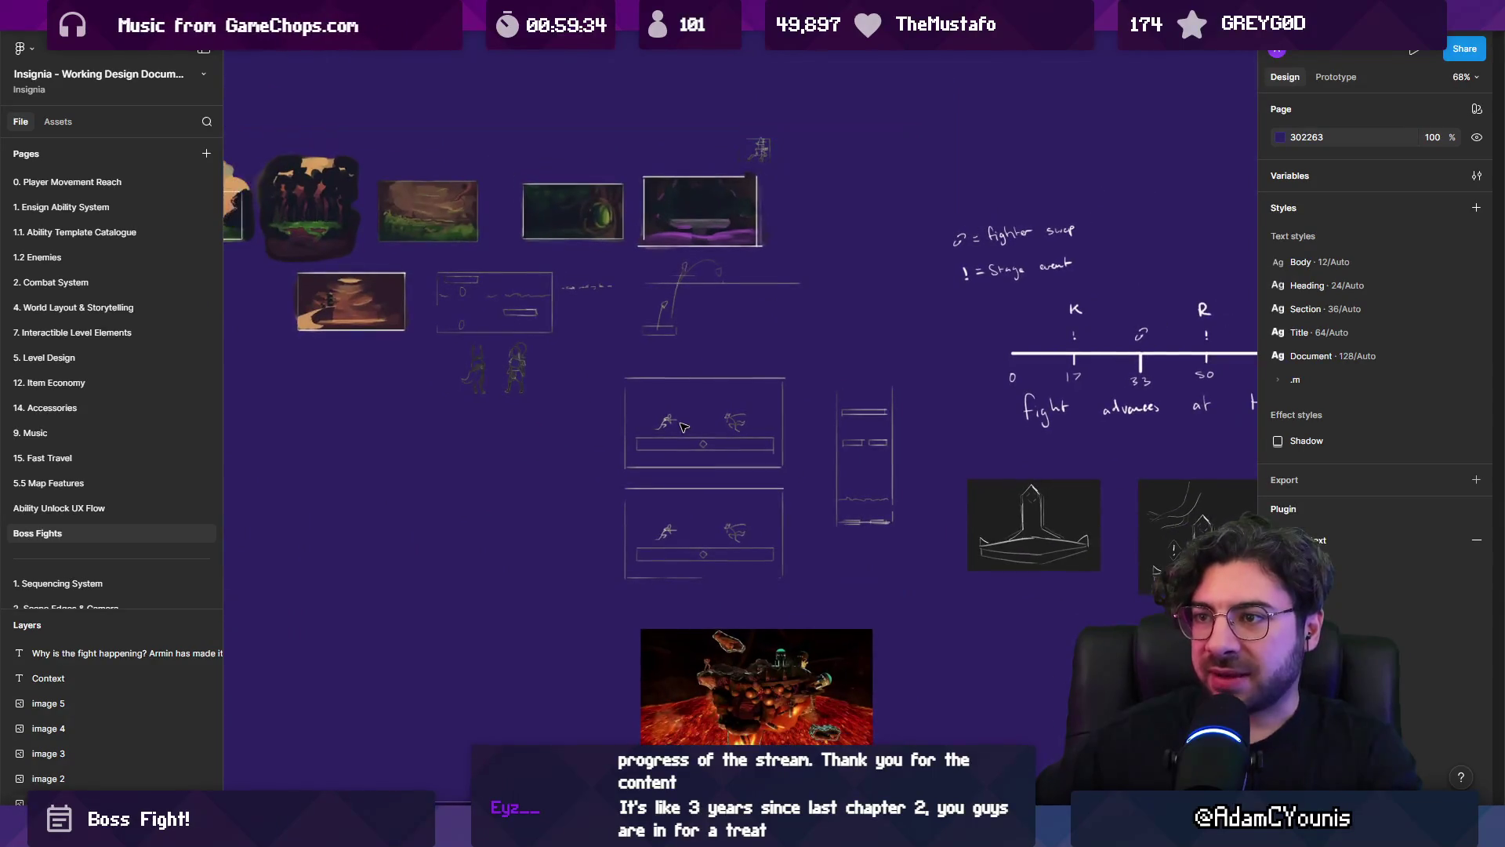
pyautogui.hotkey('ctrl', '\\')
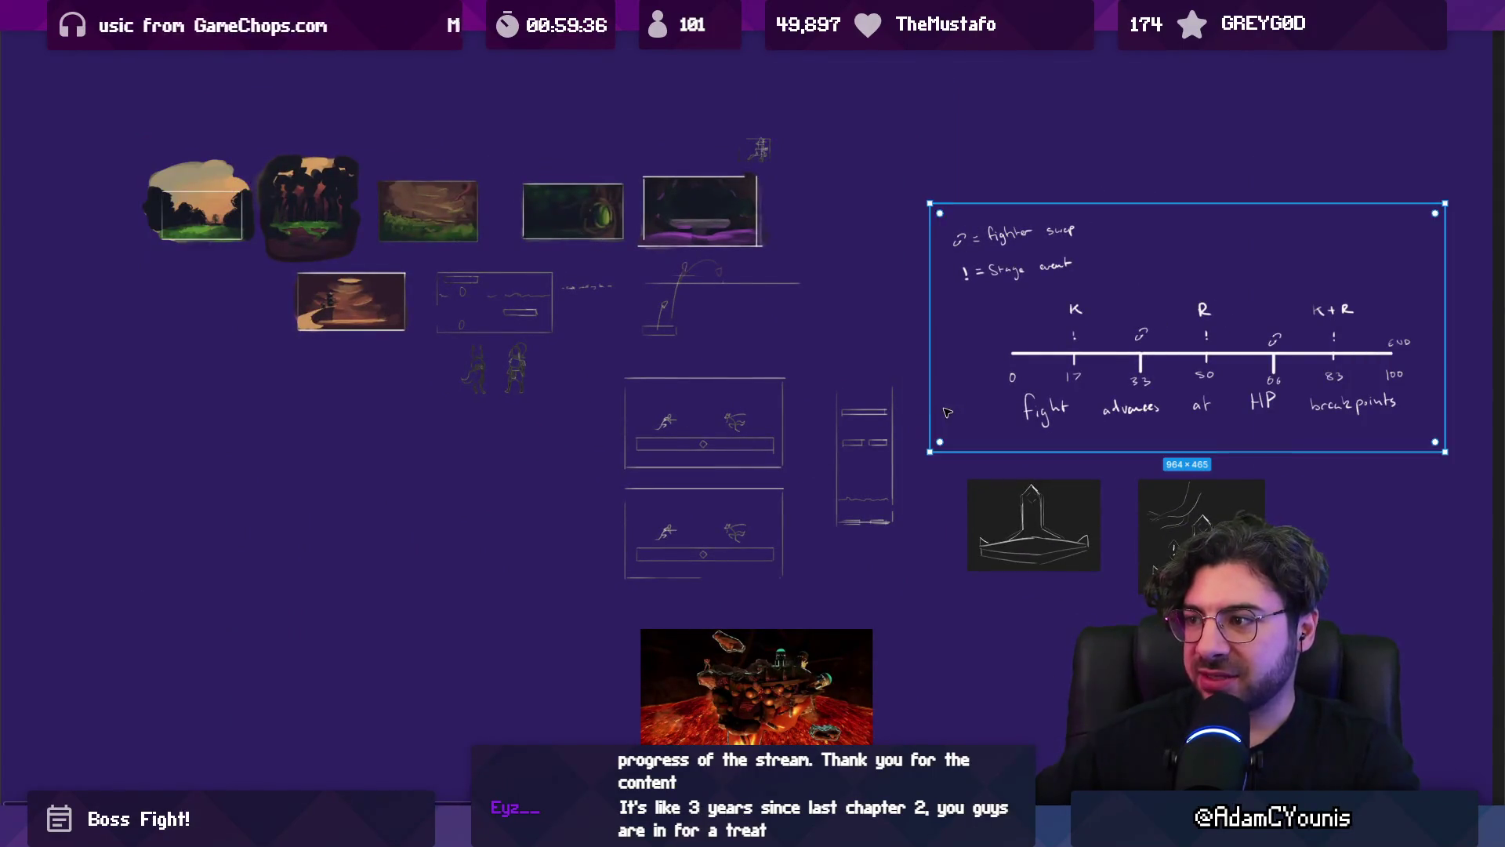
pyautogui.click(902, 453)
pyautogui.hscroll(3, 804, 517)
pyautogui.scroll(1, 804, 517)
# Step: Narrow the Context text block so its notes rewrap
pyautogui.click(800, 528)
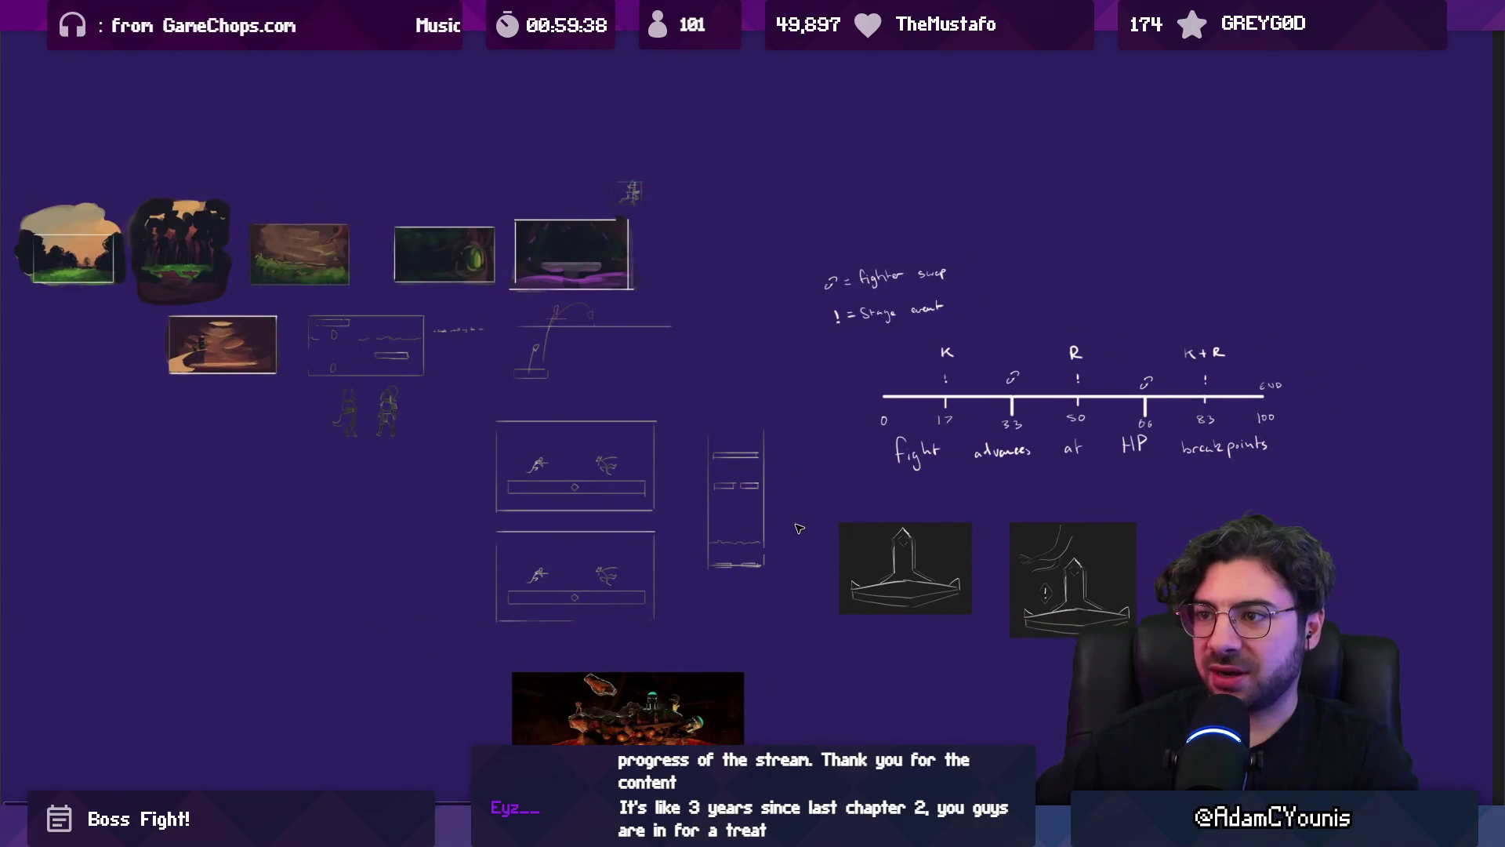
pyautogui.hscroll(10, 1176, 510)
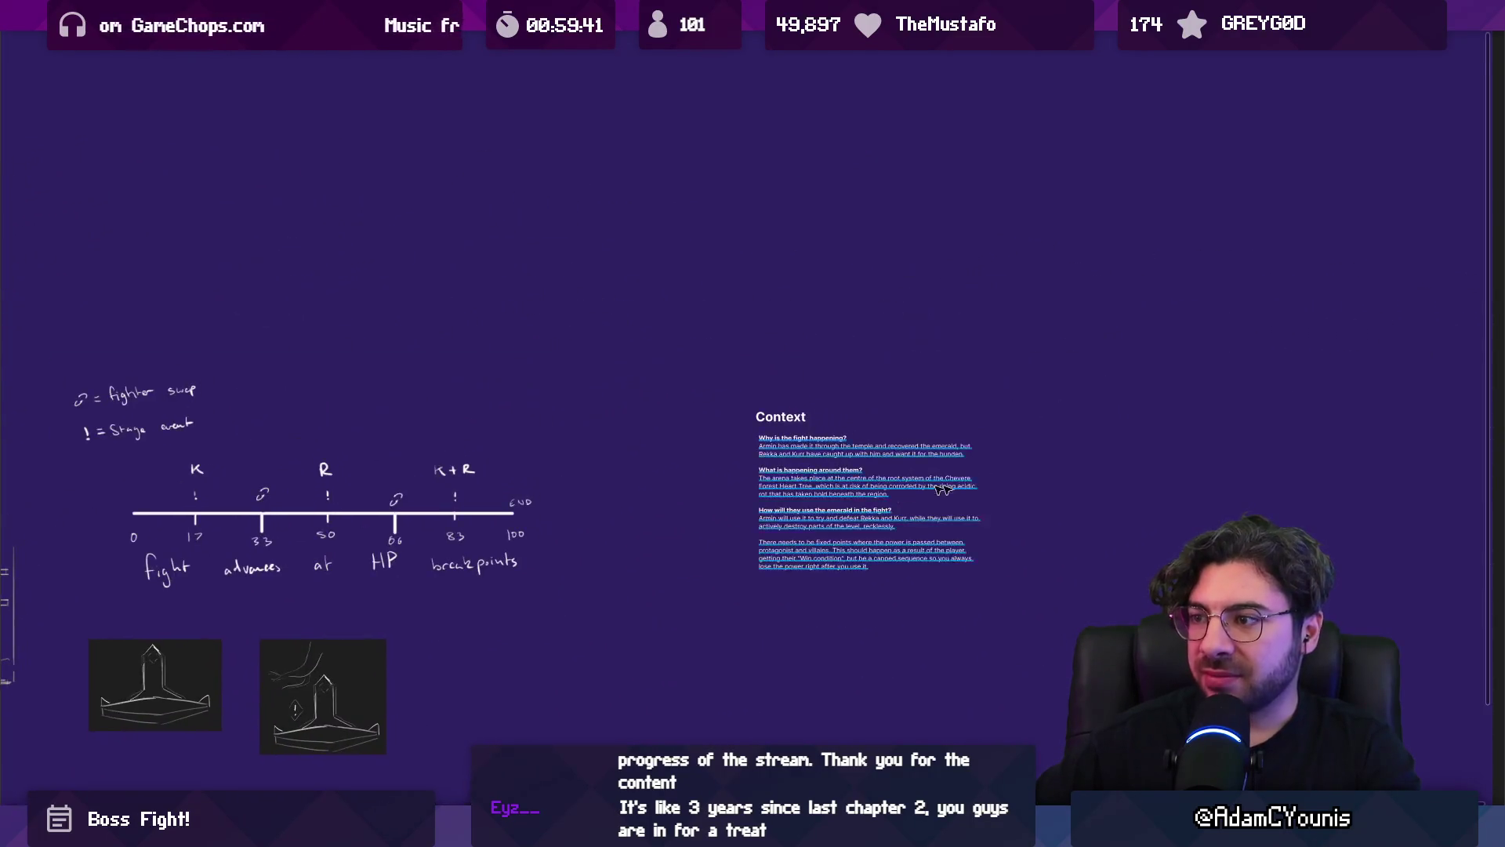
pyautogui.scroll(5, 811, 502)
pyautogui.click(812, 564)
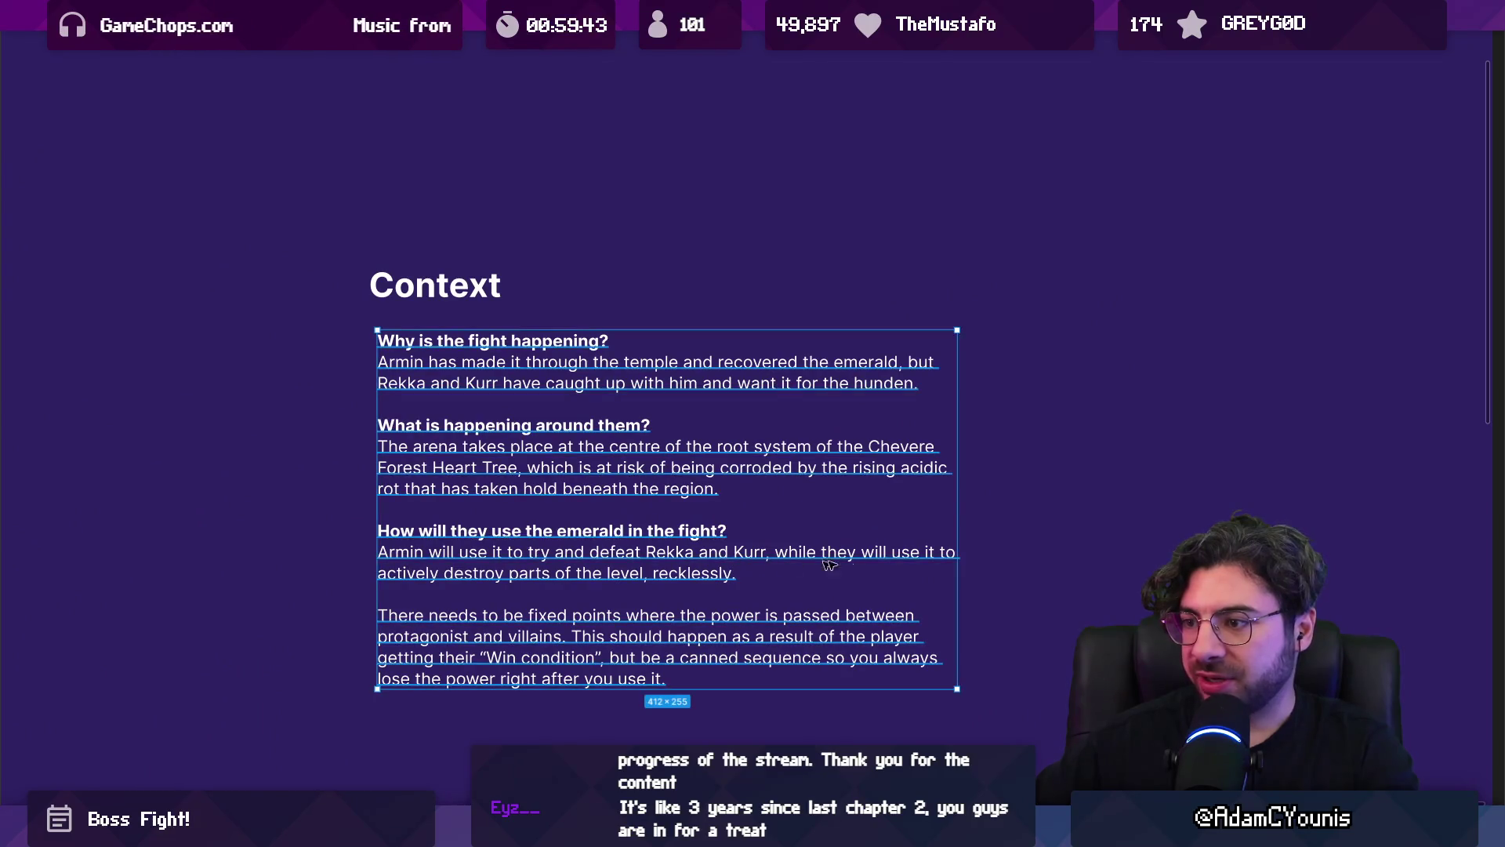
pyautogui.moveTo(948, 547)
pyautogui.mouseDown()
pyautogui.moveTo(976, 548)
pyautogui.moveTo(901, 551)
pyautogui.mouseUp()
pyautogui.press('Escape')
# Step: Look over the Context notes, then bring the editor side panels back
pyautogui.scroll(-8, 862, 572)
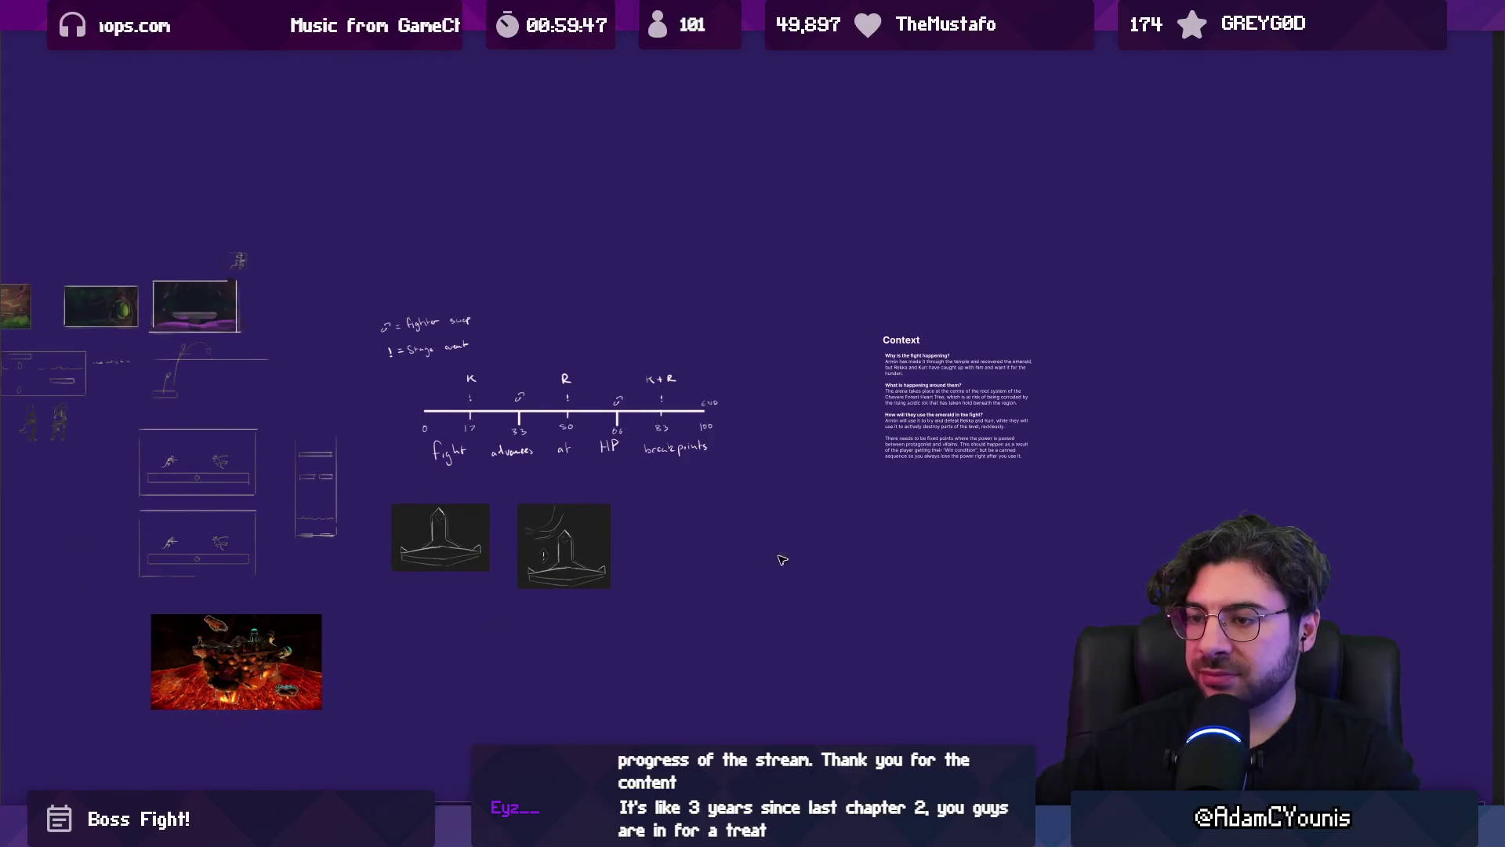
pyautogui.scroll(5, 493, 410)
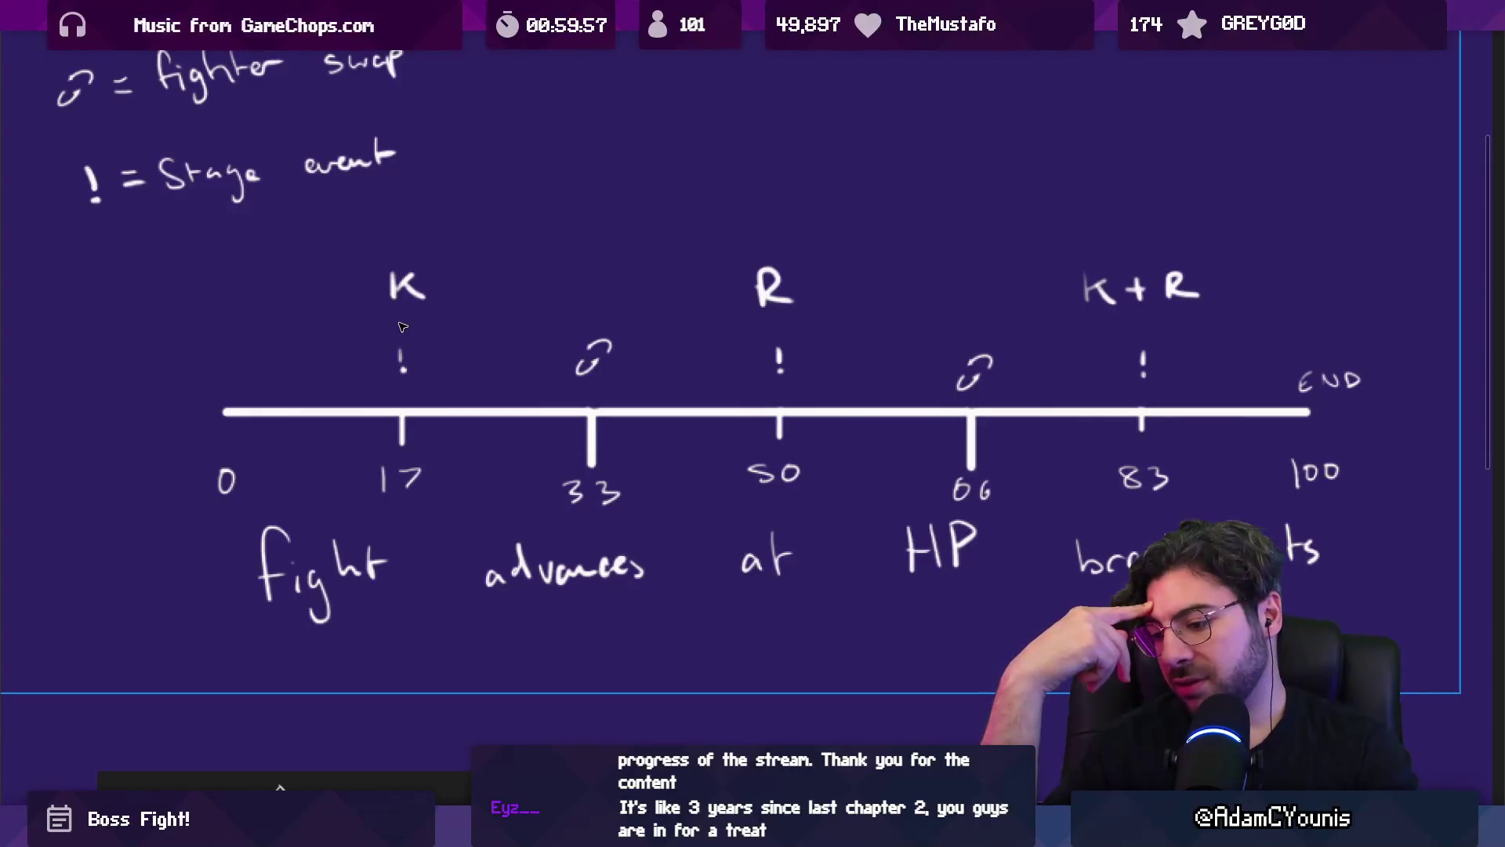
pyautogui.scroll(-3, 396, 324)
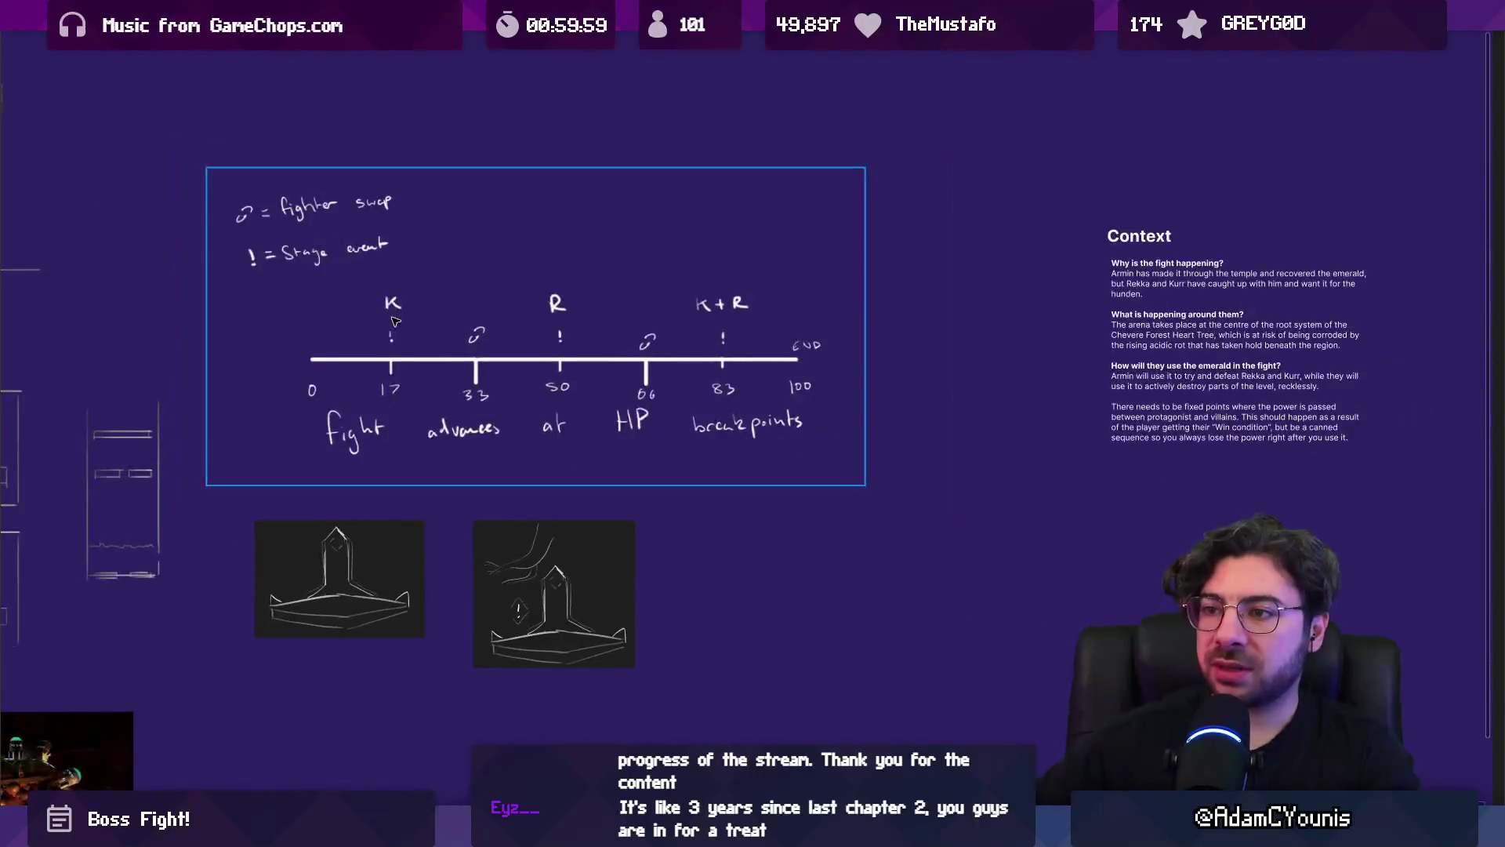
pyautogui.hscroll(10, 751, 379)
pyautogui.scroll(-3, 751, 379)
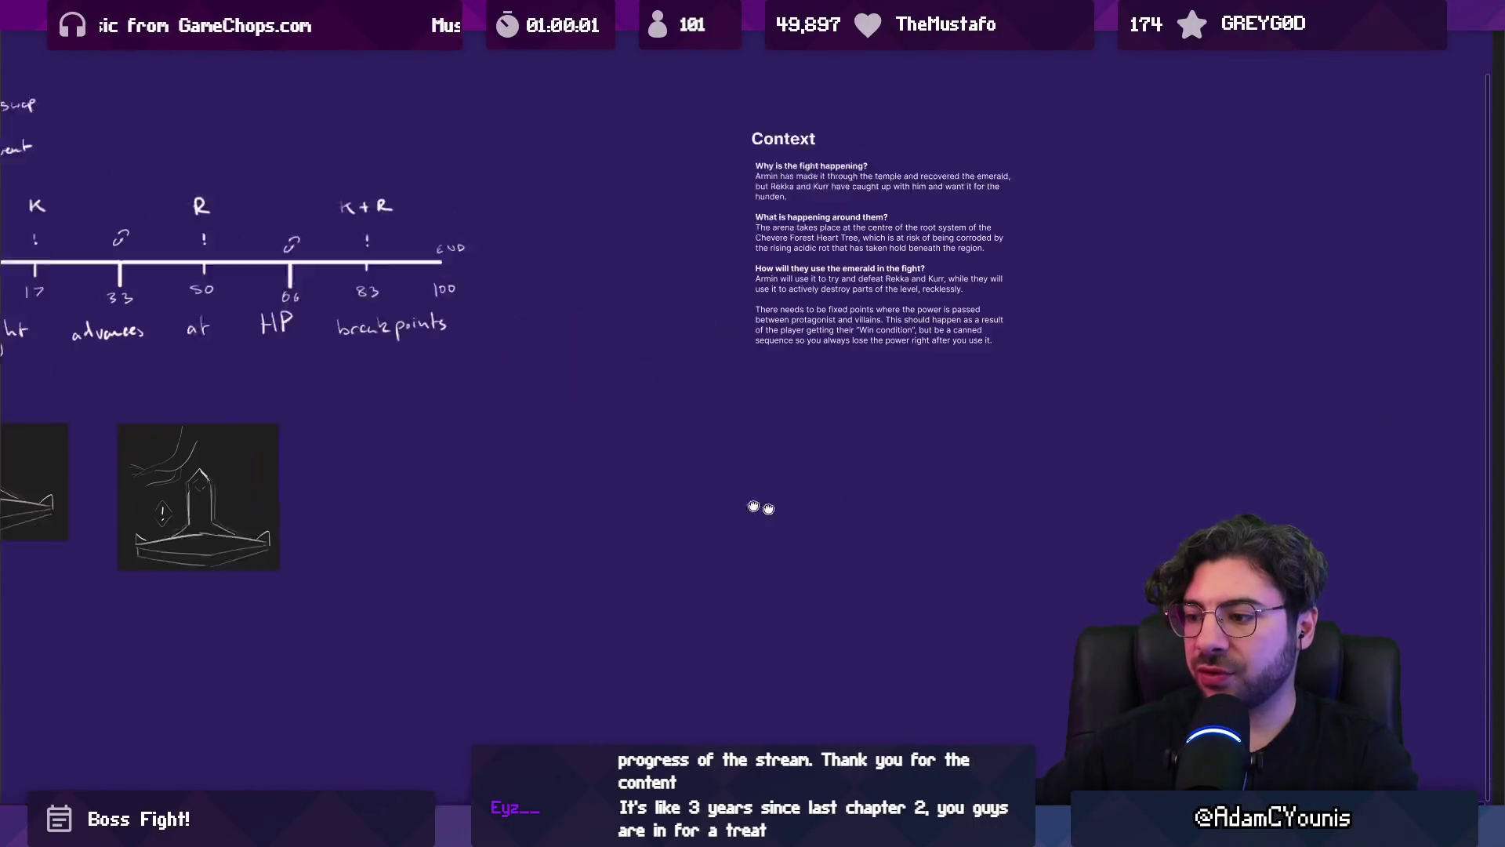
pyautogui.scroll(3, 690, 518)
pyautogui.hotkey('ctrl', '\\')
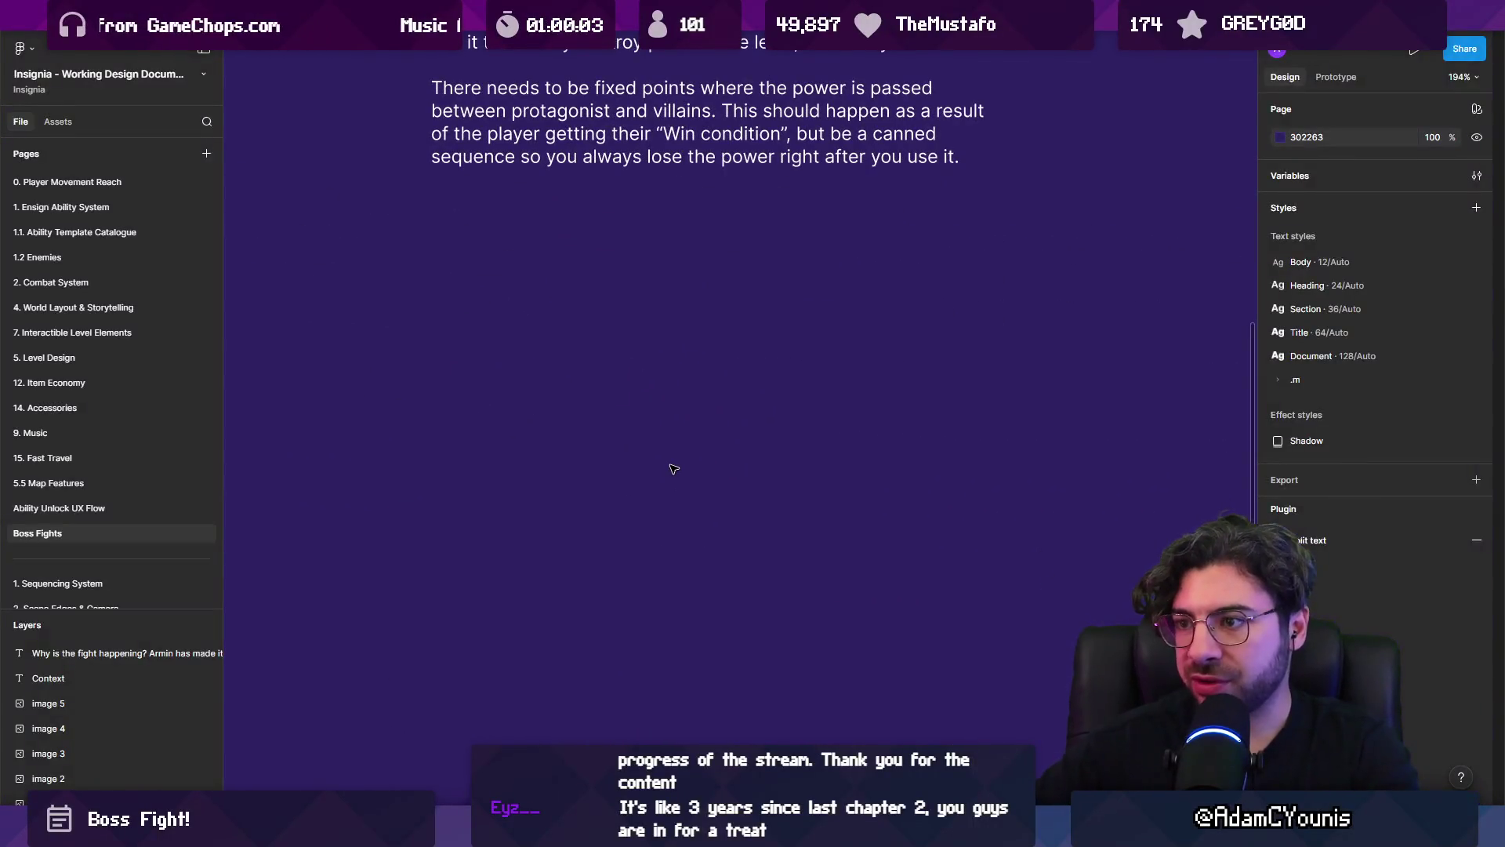
# Step: Draw an 81×32 timeline rectangle below the Context notes, discarding a first thin attempt
pyautogui.scroll(2, 674, 502)
pyautogui.moveTo(450, 425); pyautogui.dragTo(558, 431)
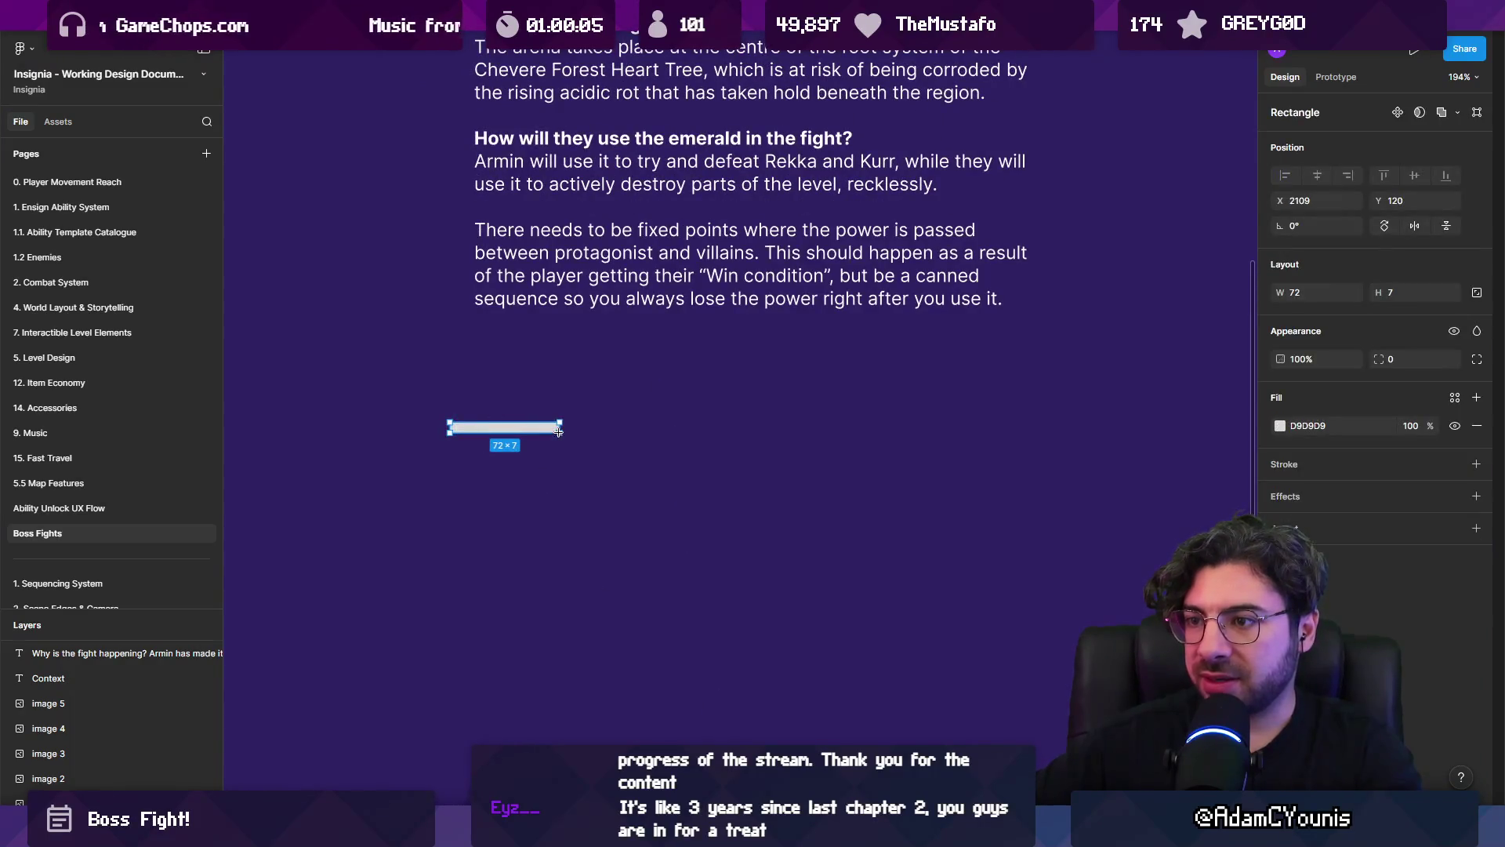
pyautogui.press('Delete')
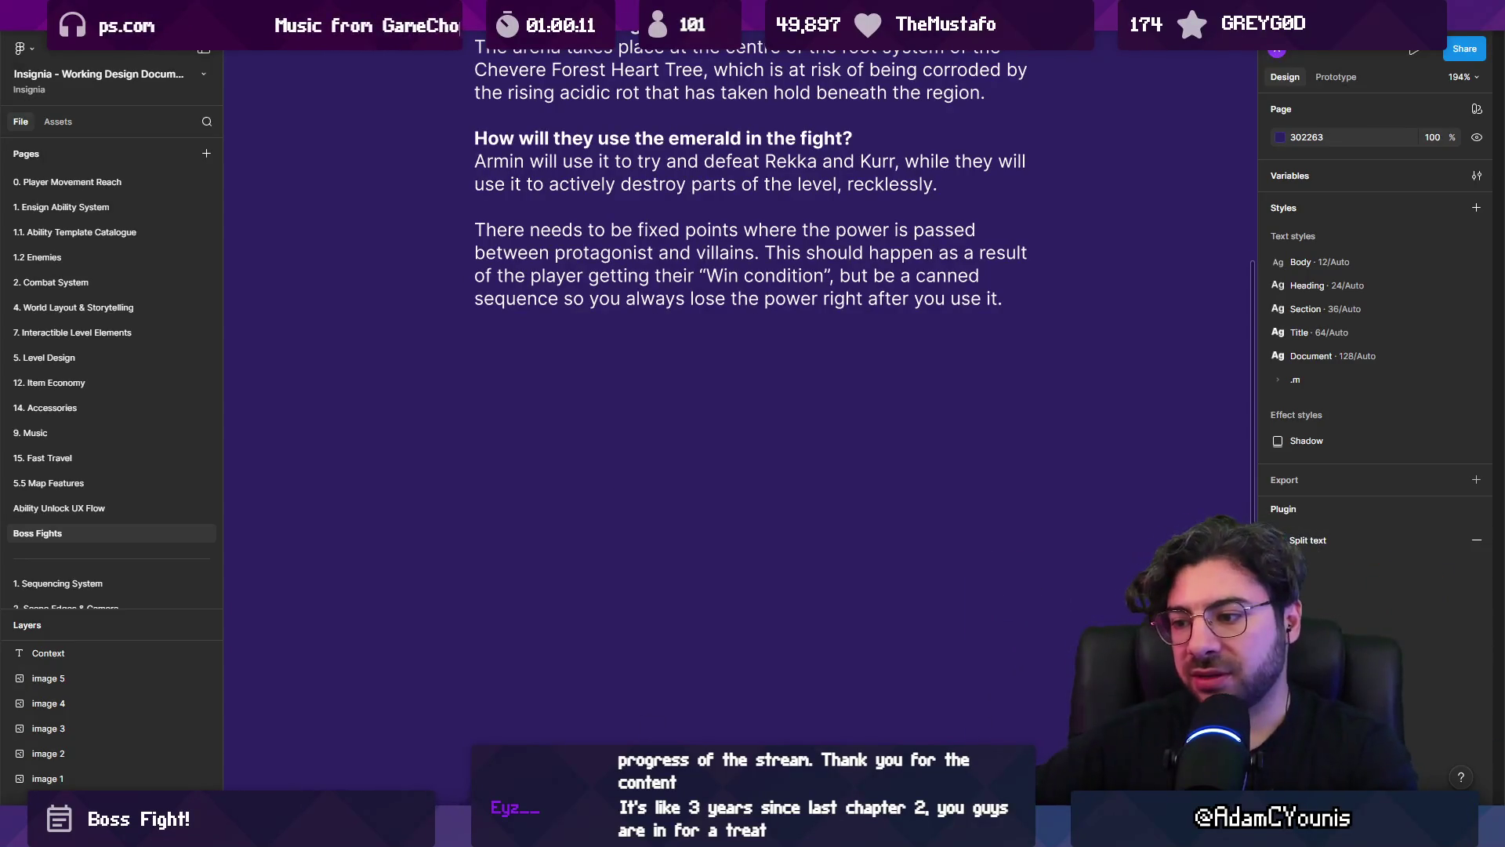
pyautogui.moveTo(441, 408)
pyautogui.mouseDown()
pyautogui.moveTo(514, 460)
pyautogui.moveTo(673, 447)
pyautogui.moveTo(629, 445)
pyautogui.mouseUp()
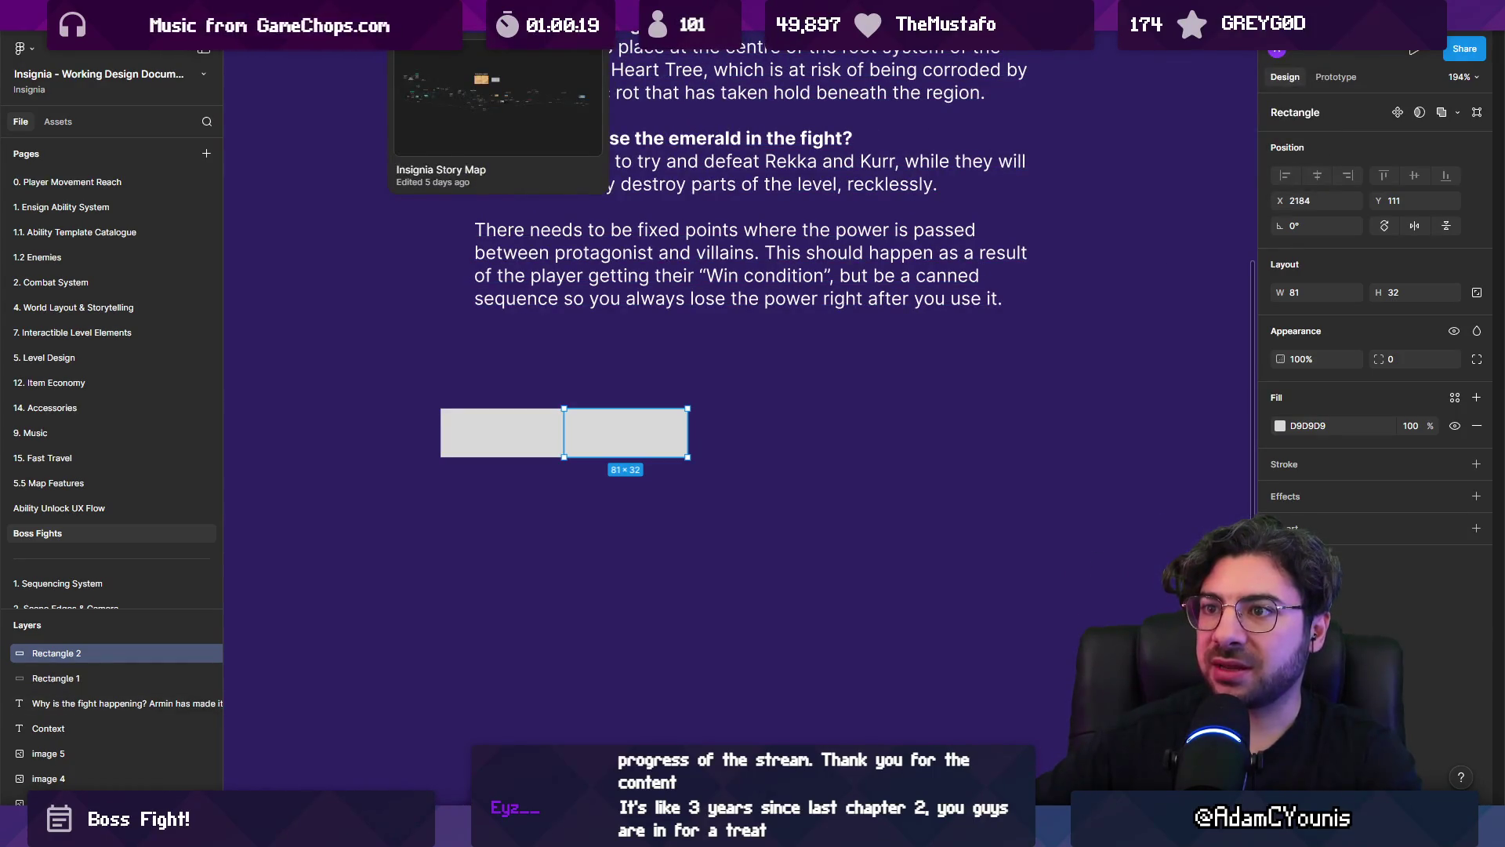
pyautogui.click(471, 12)
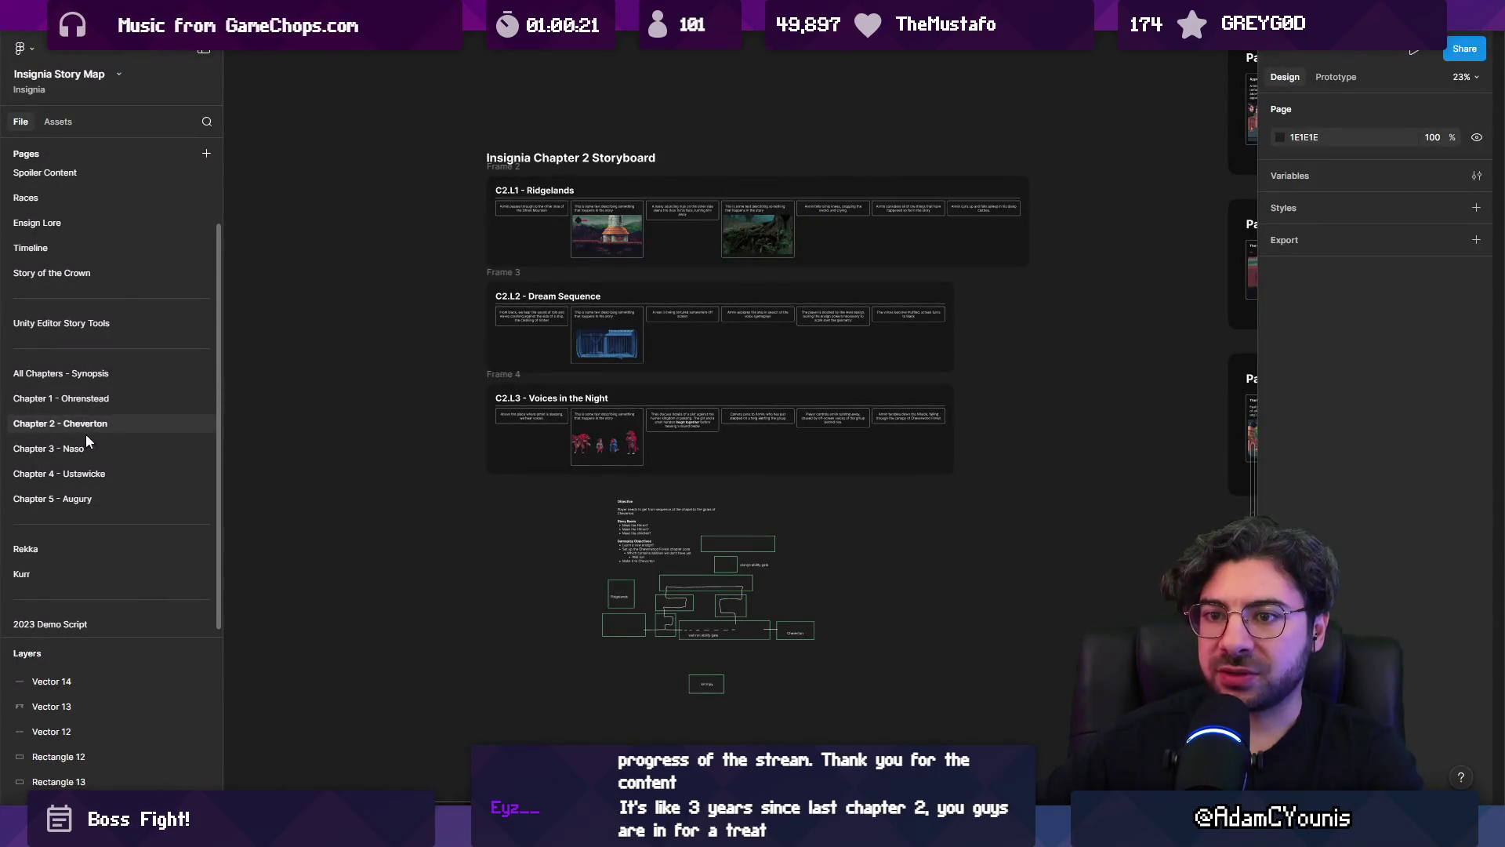
pyautogui.scroll(-5, 345, 393)
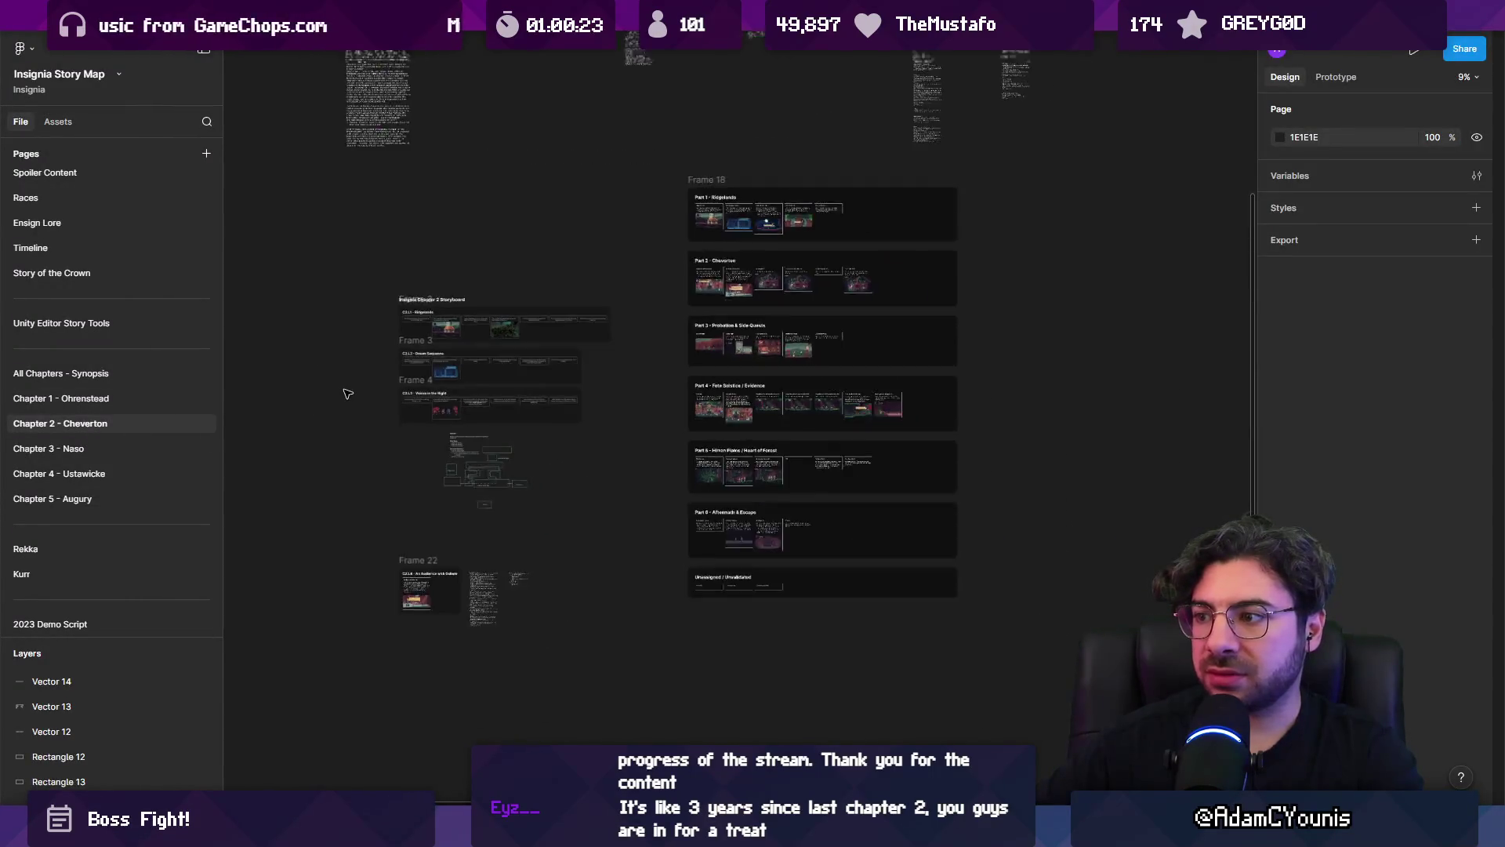
pyautogui.scroll(5, 346, 393)
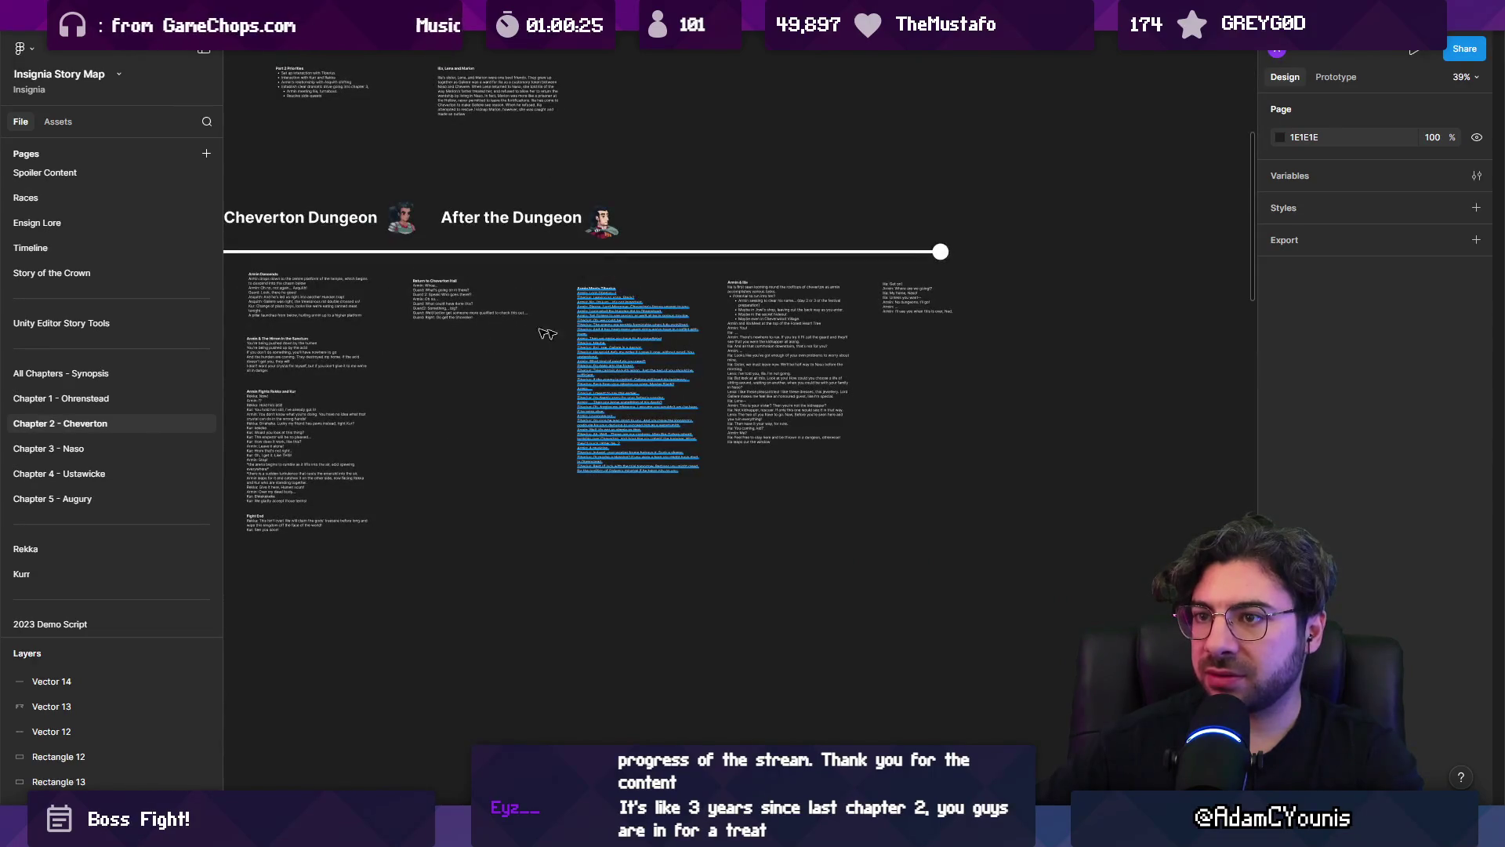
pyautogui.hscroll(-5, 580, 333)
pyautogui.scroll(5, 763, 293)
pyautogui.moveTo(811, 294); pyautogui.dragTo(726, 307)
pyautogui.scroll(3, 697, 440)
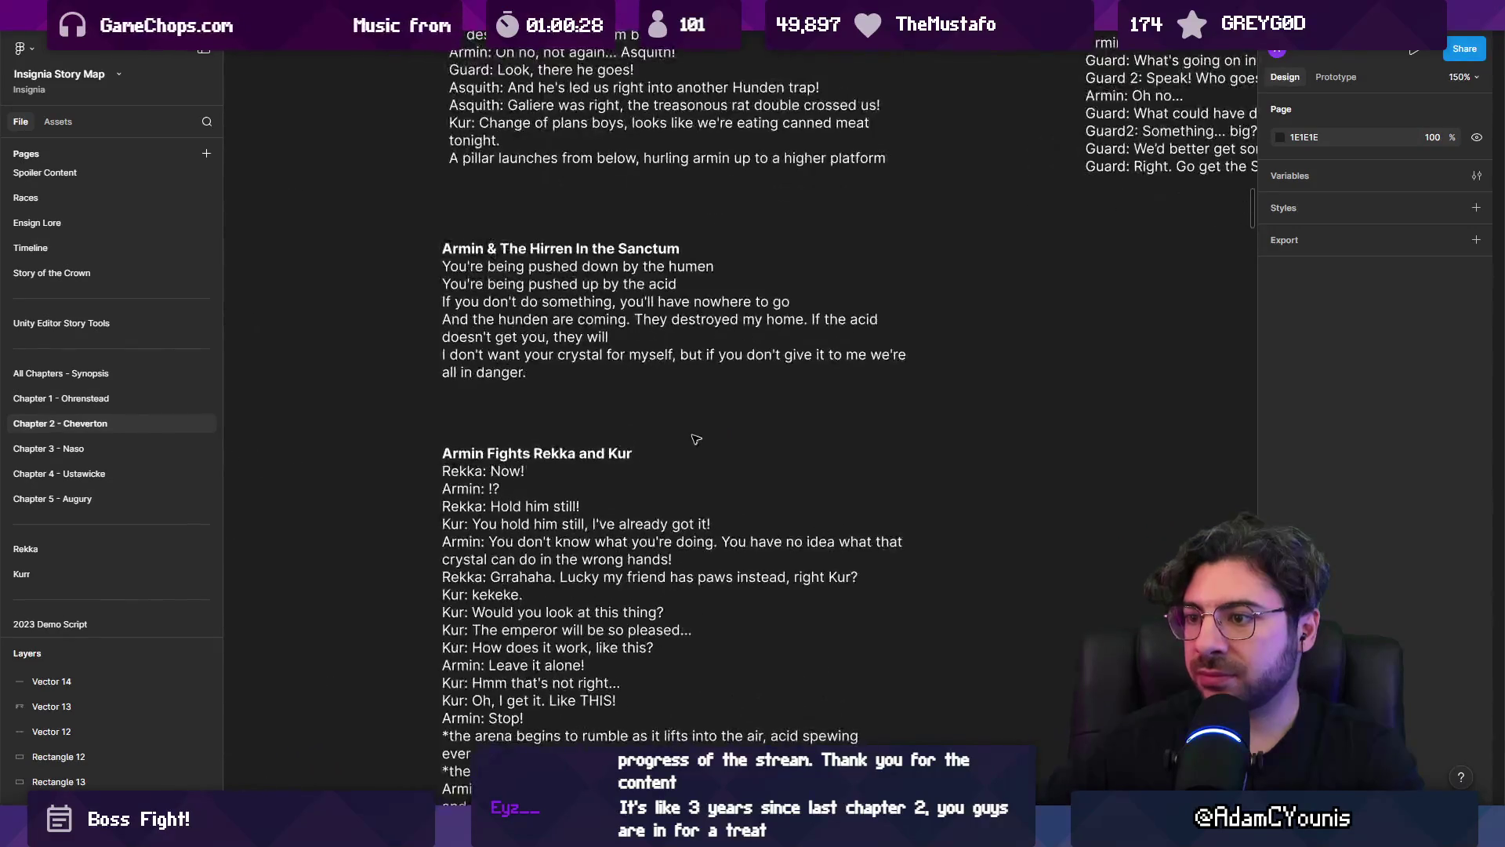
pyautogui.scroll(-2, 692, 425)
pyautogui.scroll(1, 692, 426)
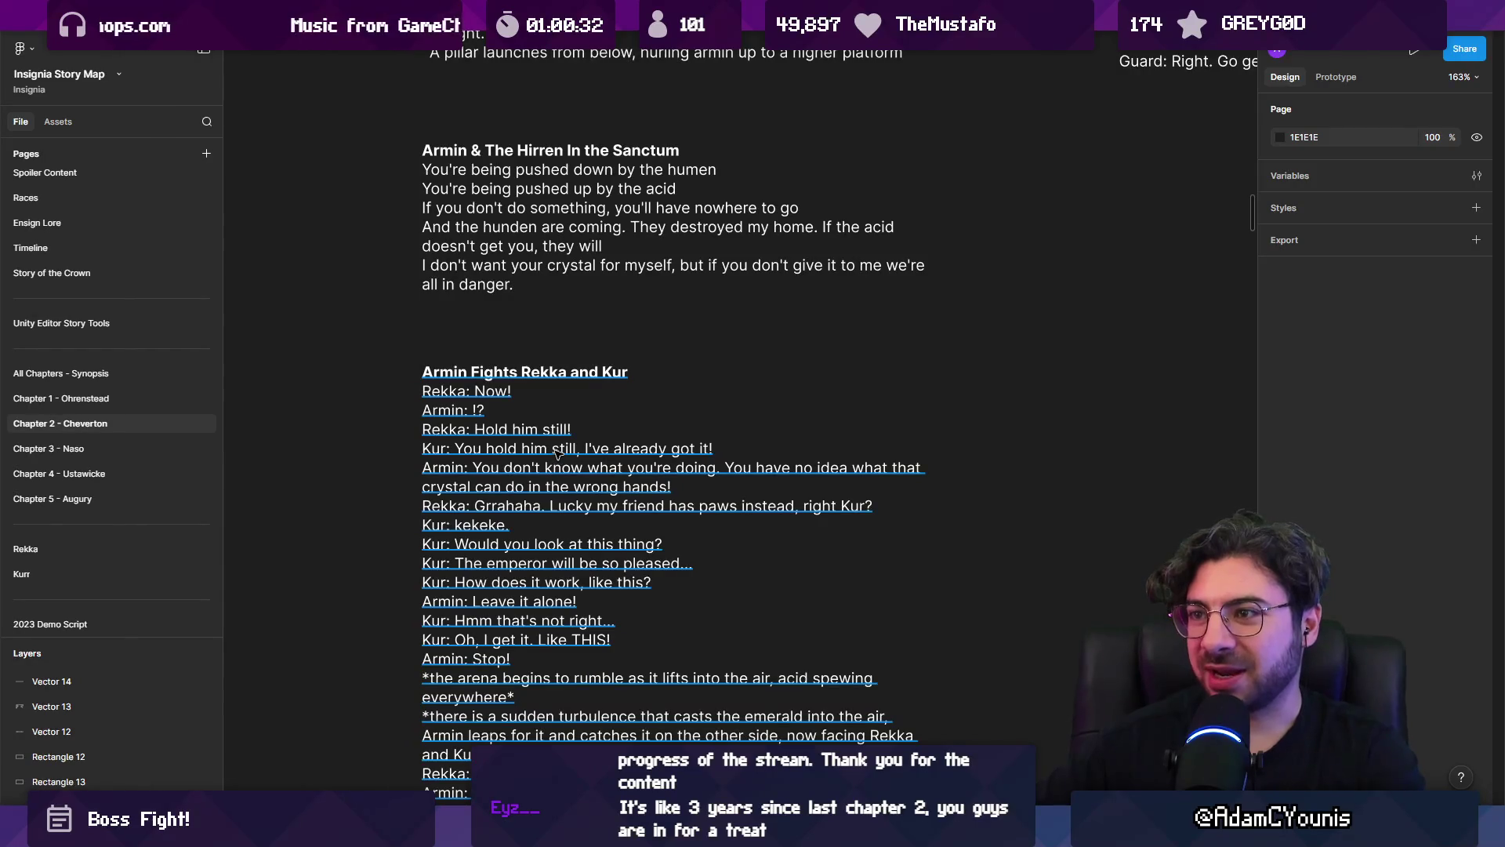
pyautogui.scroll(5, 563, 329)
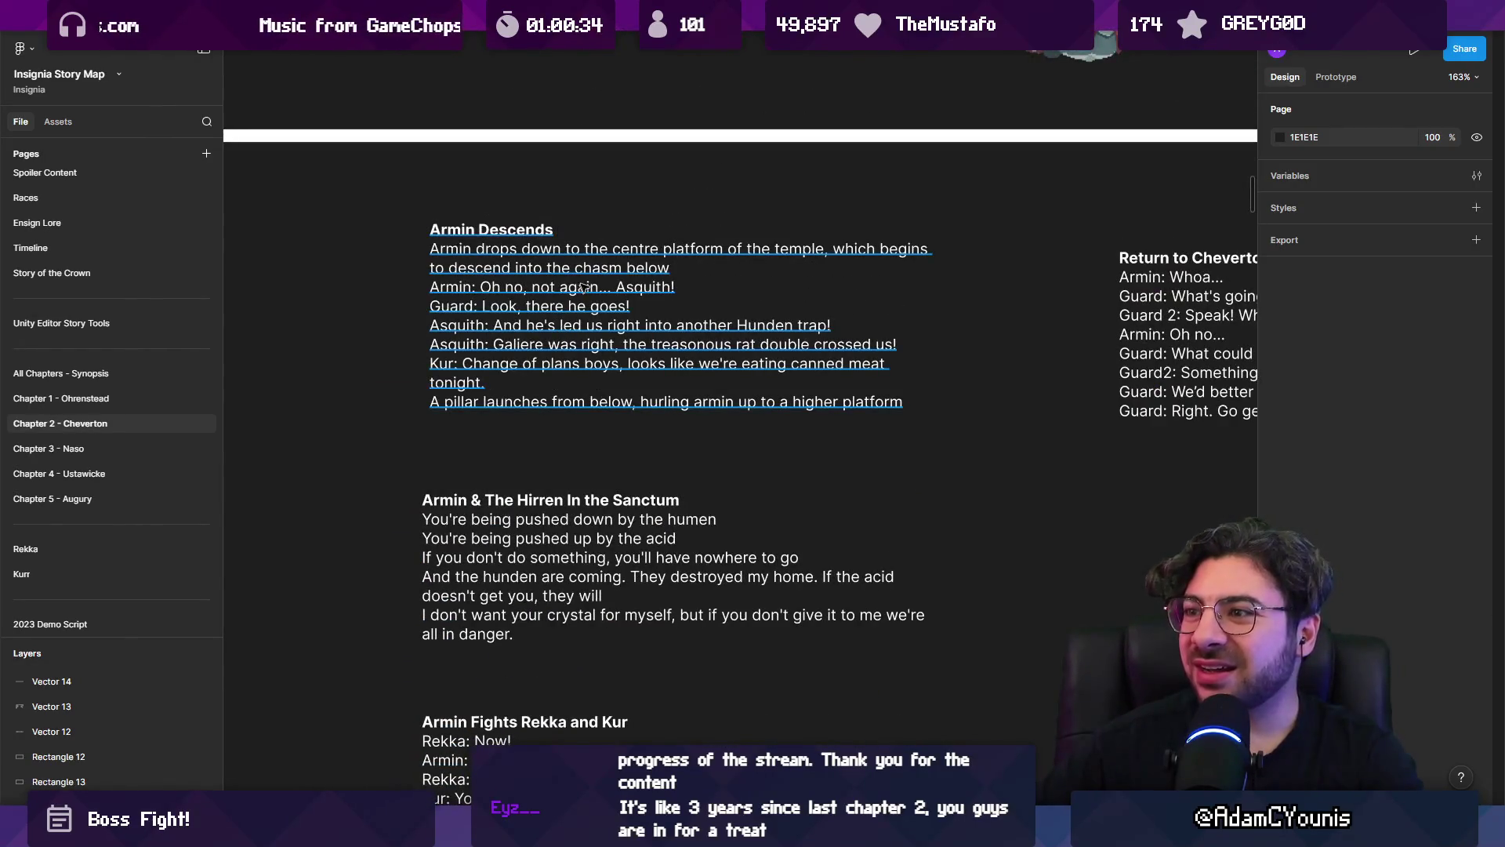
pyautogui.scroll(-1, 598, 285)
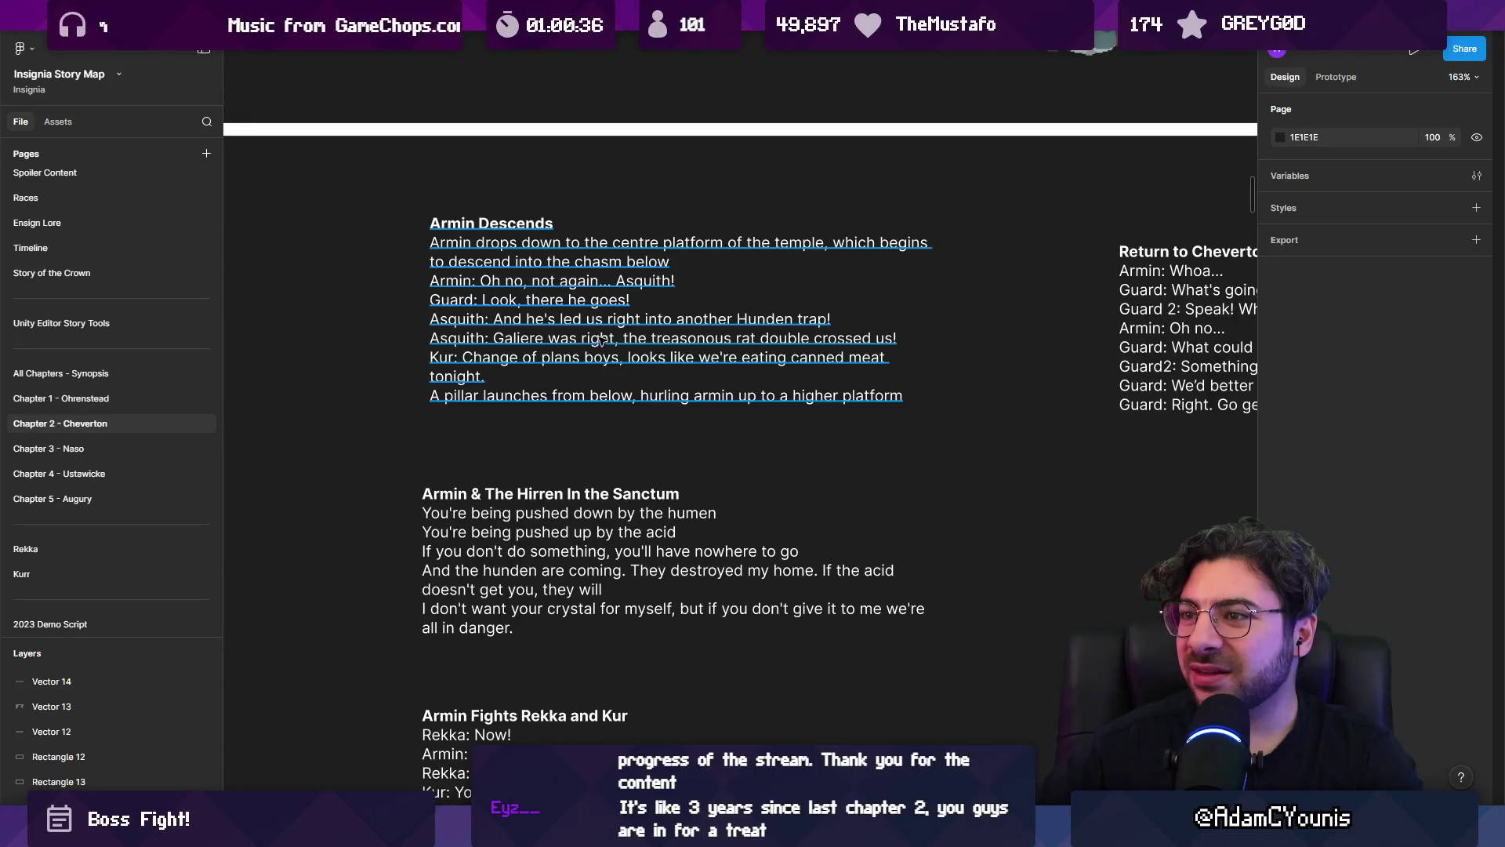
pyautogui.scroll(-3, 600, 339)
pyautogui.scroll(-4, 600, 342)
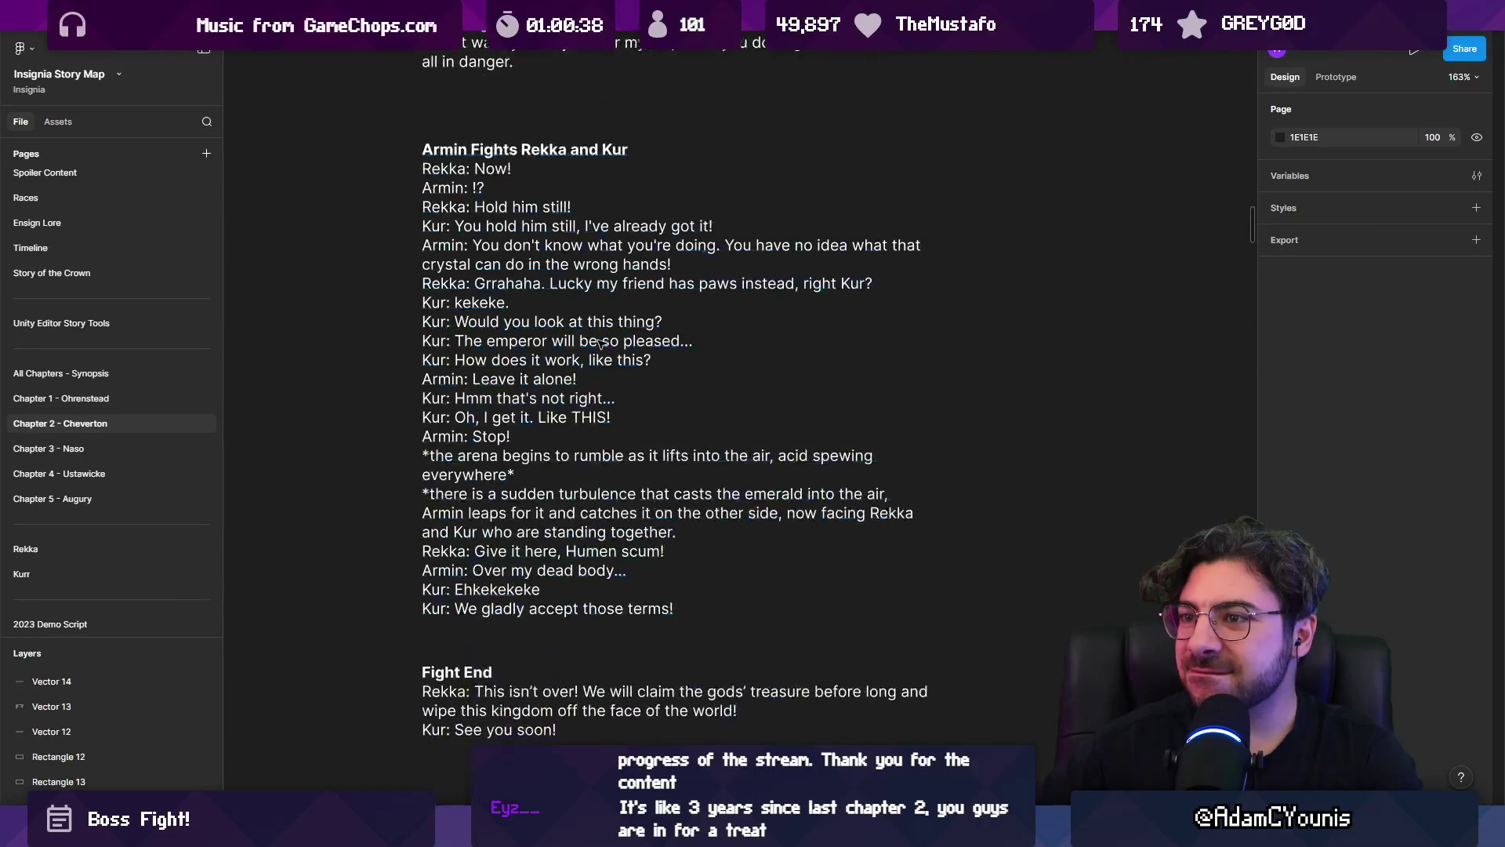
pyautogui.keyDown('ctrl'); pyautogui.scroll(3, 663, 327); pyautogui.keyUp('ctrl')
pyautogui.scroll(1, 663, 326)
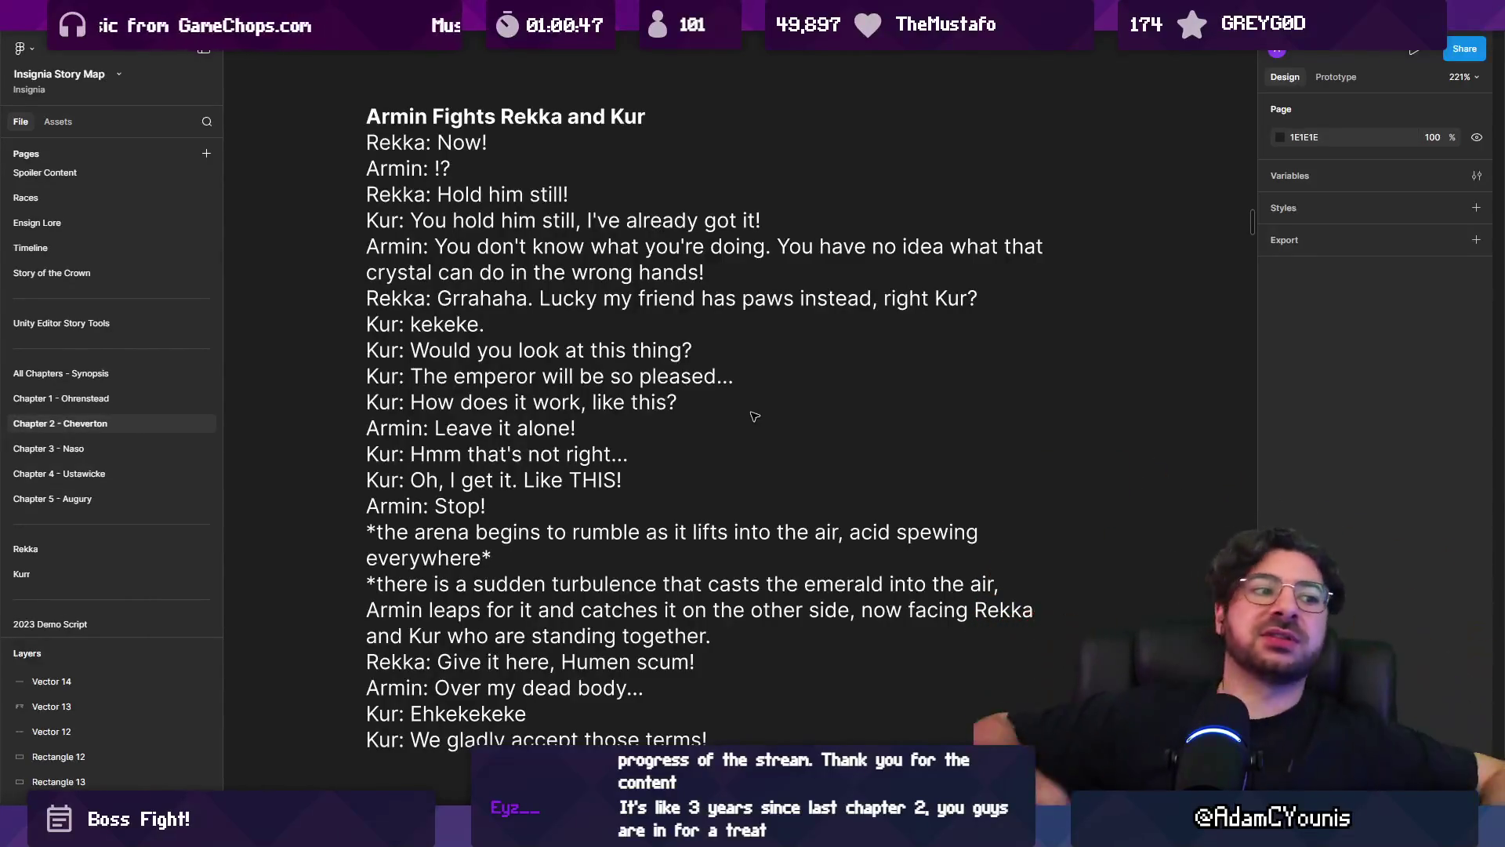
pyautogui.doubleClick(430, 251)
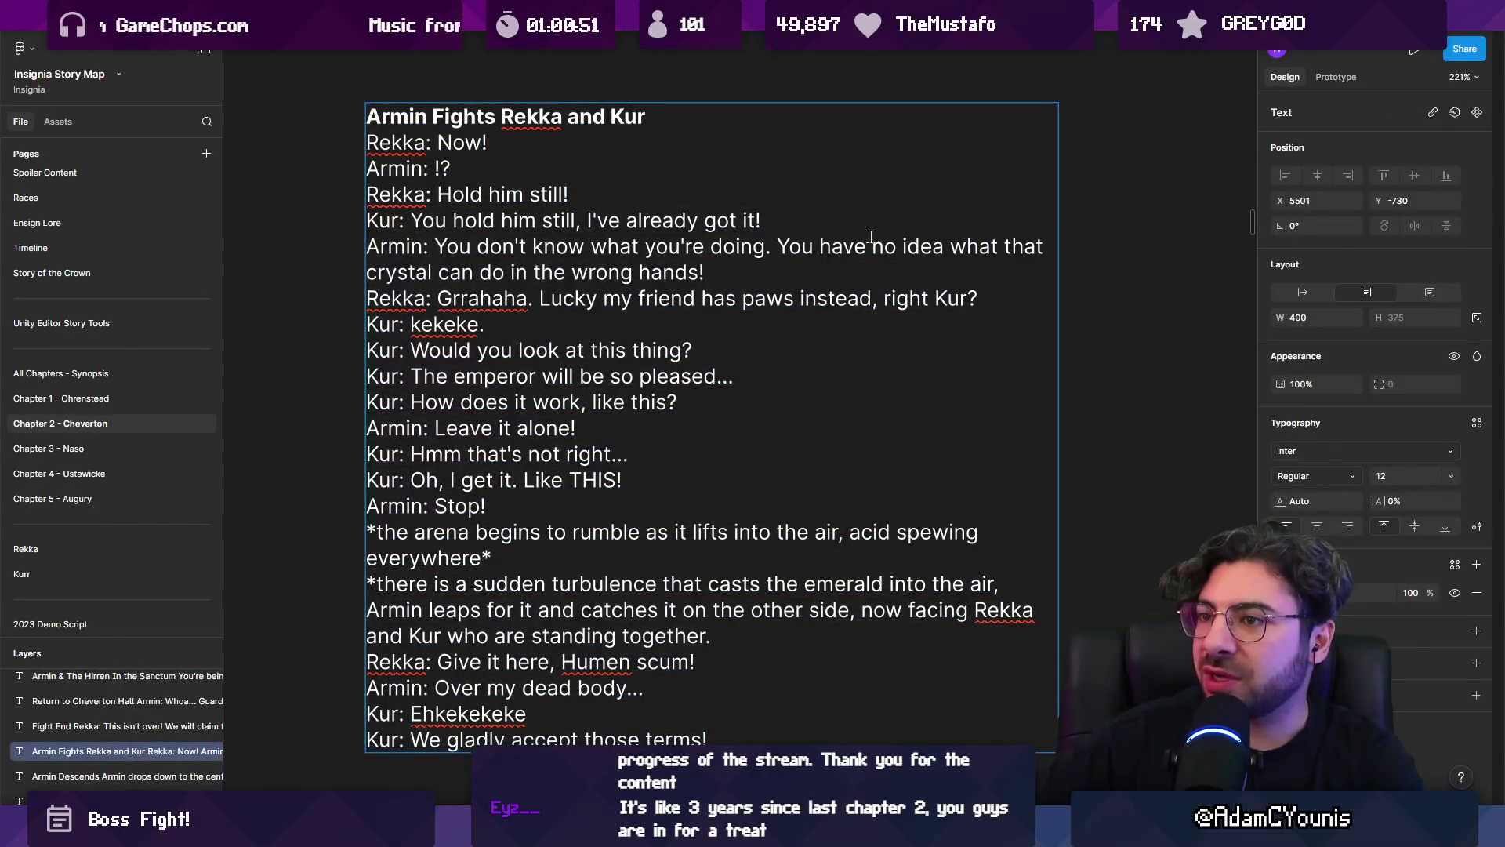
pyautogui.moveTo(773, 251); pyautogui.dragTo(752, 270)
pyautogui.click(755, 270)
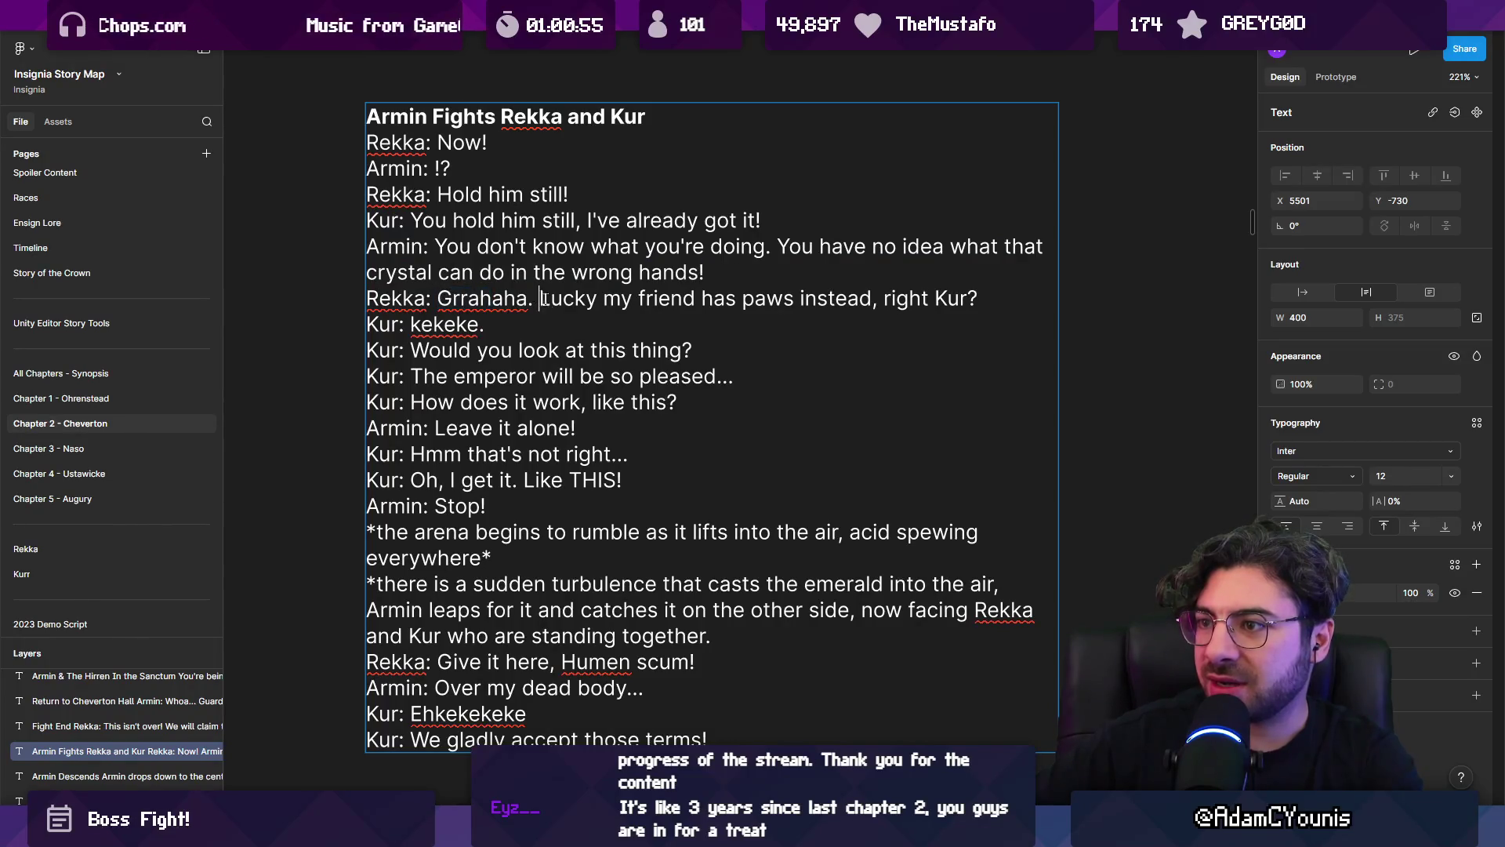
pyautogui.moveTo(541, 299); pyautogui.dragTo(561, 317)
pyautogui.click(559, 320)
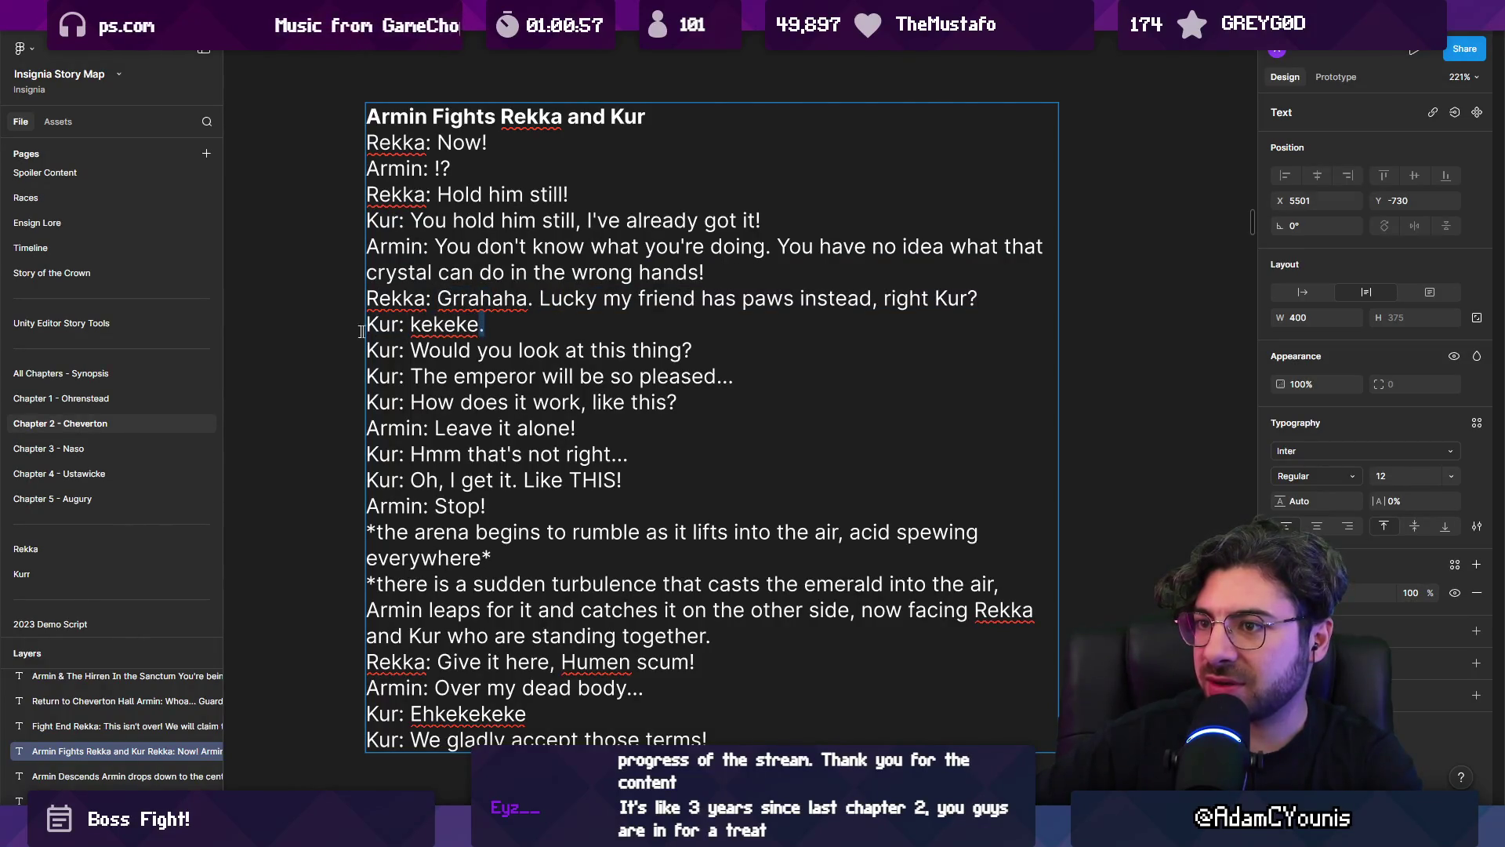
pyautogui.click(336, 334)
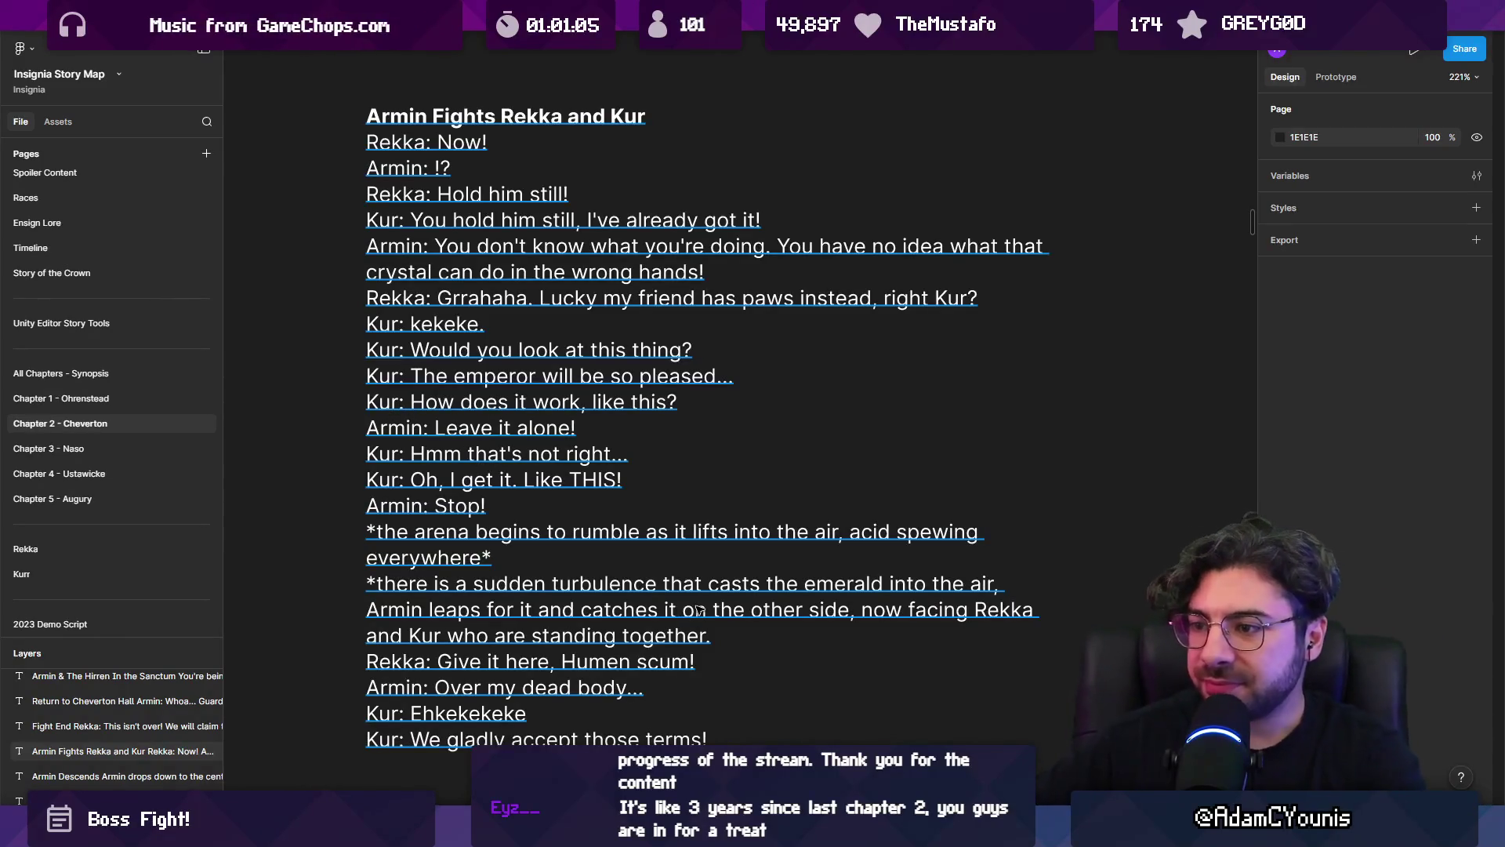
pyautogui.doubleClick(427, 480)
pyautogui.click(427, 480)
pyautogui.moveTo(367, 479)
pyautogui.mouseDown()
pyautogui.moveTo(511, 533)
pyautogui.moveTo(800, 584)
pyautogui.moveTo(374, 623)
pyautogui.mouseUp()
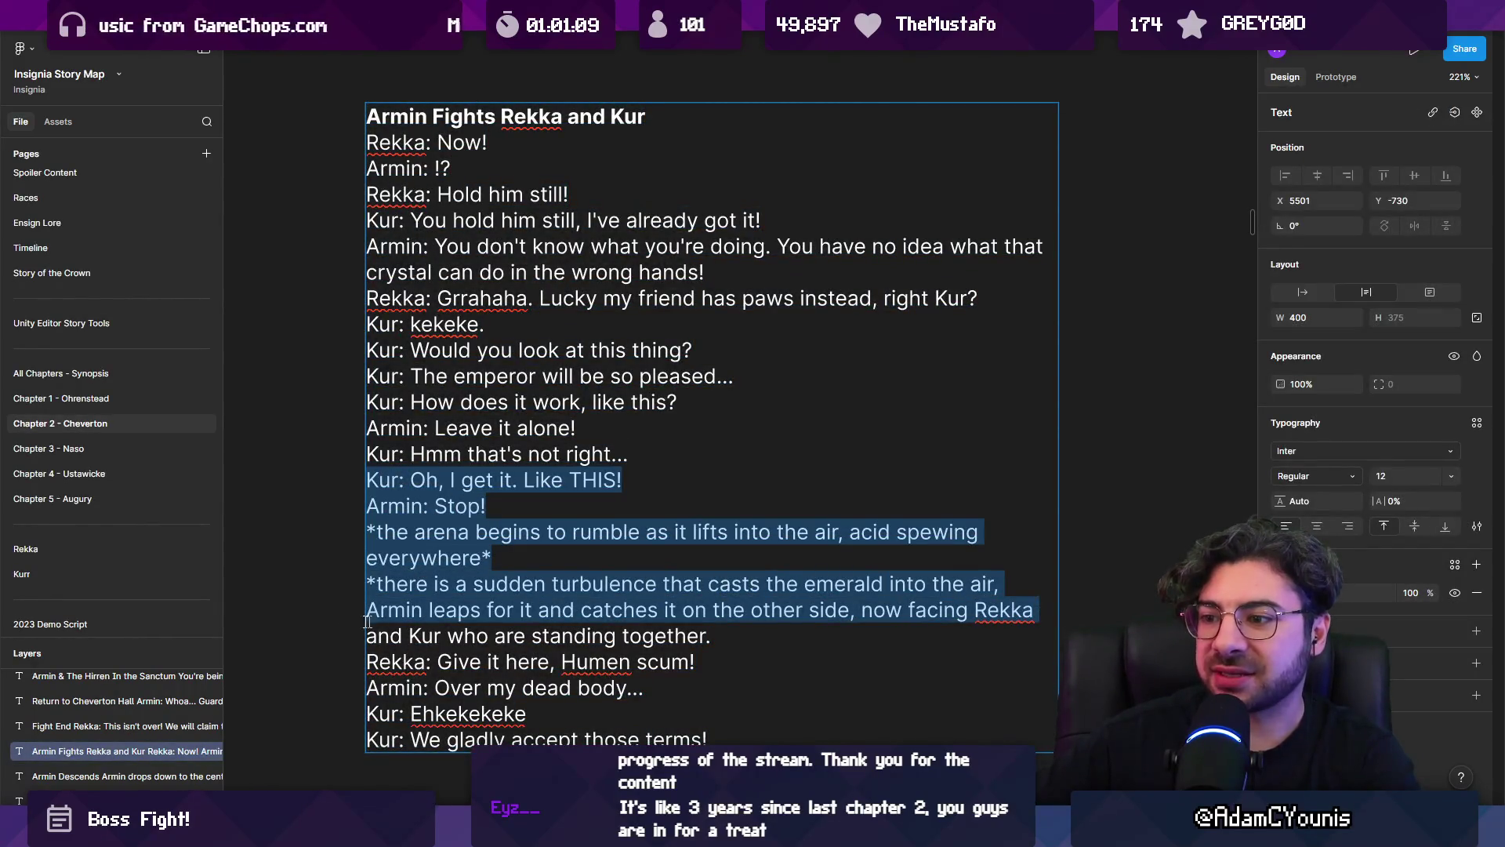
pyautogui.press('Escape')
pyautogui.press('Escape')
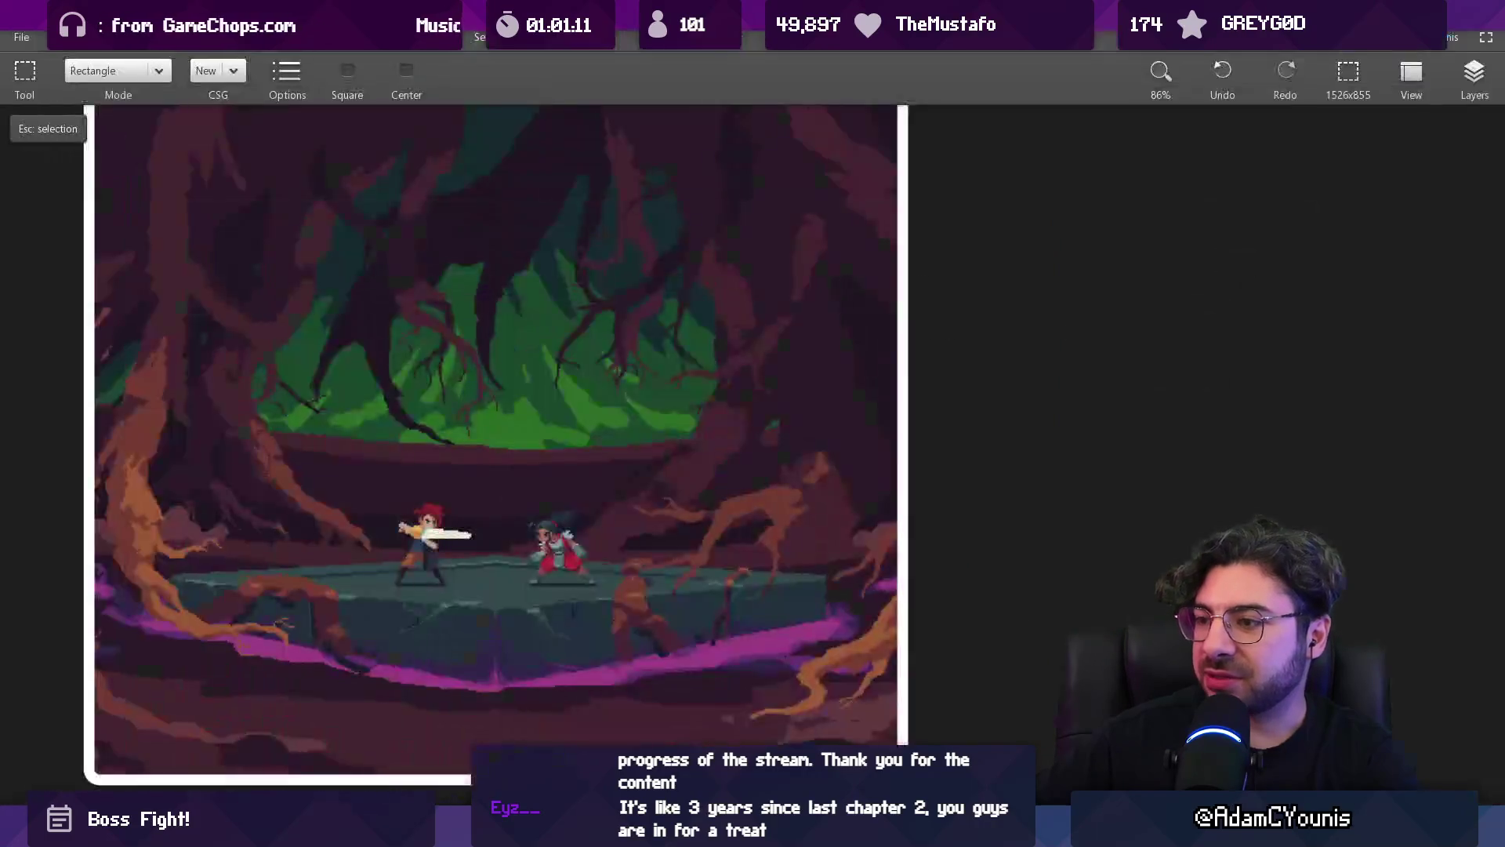
# Step: Back on the Boss Fights page, make the left timeline rectangle blue
pyautogui.hotkey('ctrl', 'Tab')
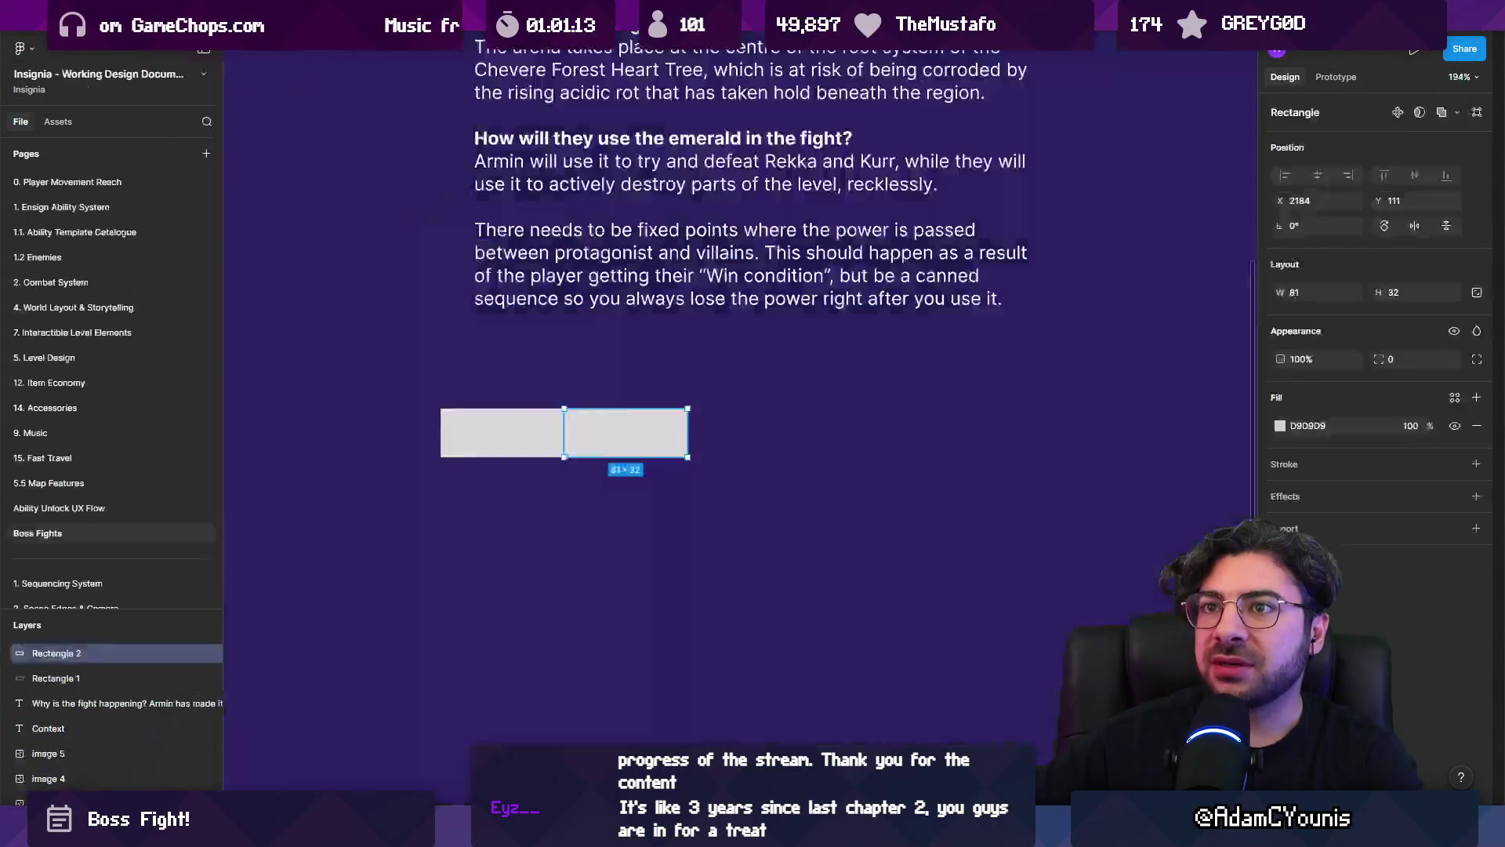
pyautogui.scroll(-3, 490, 438)
pyautogui.scroll(4, 490, 437)
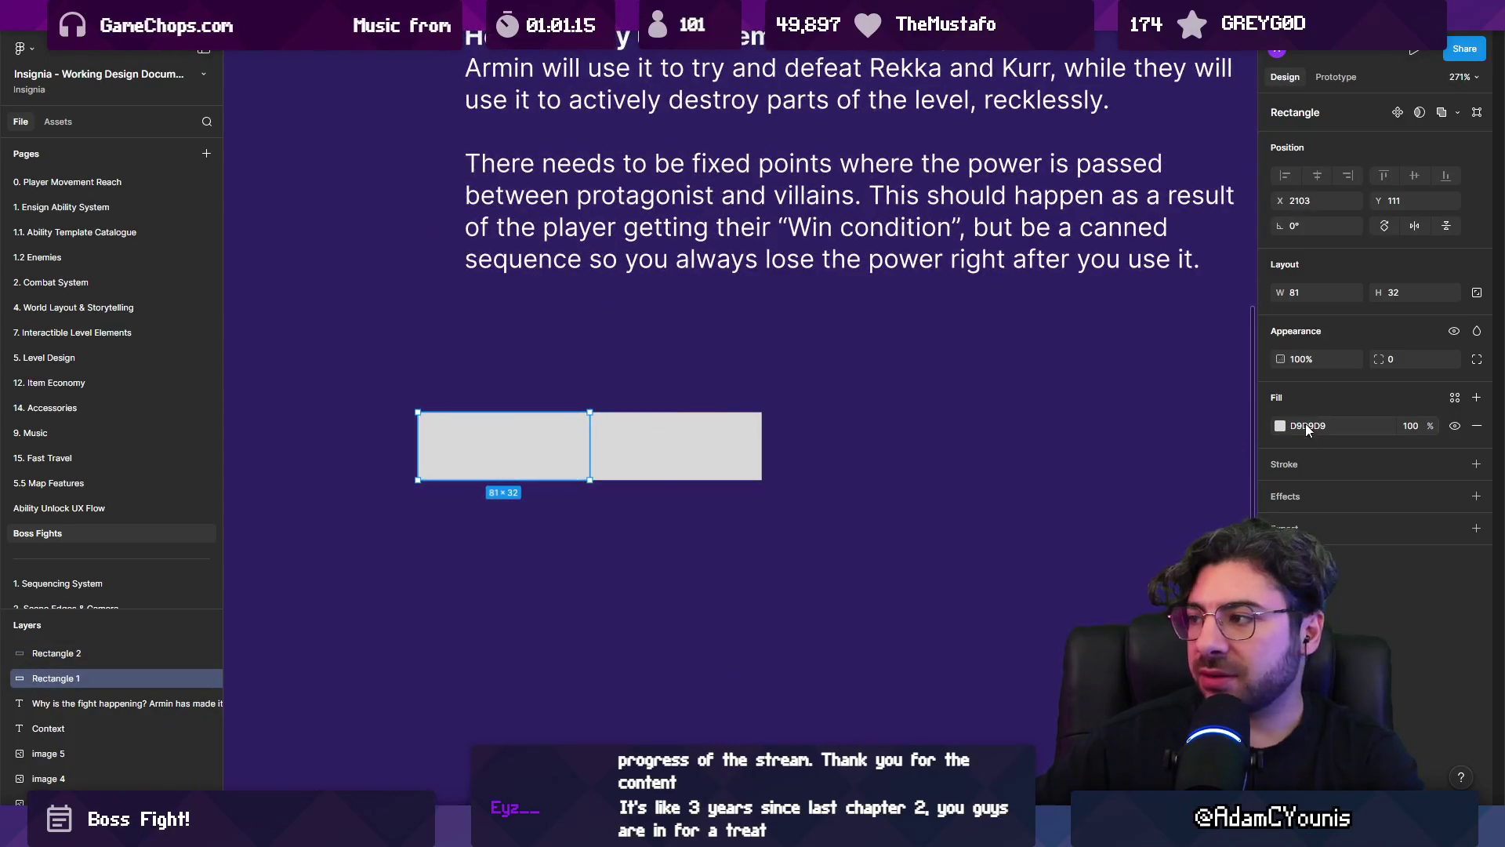
pyautogui.click(1279, 425)
pyautogui.click(548, 450)
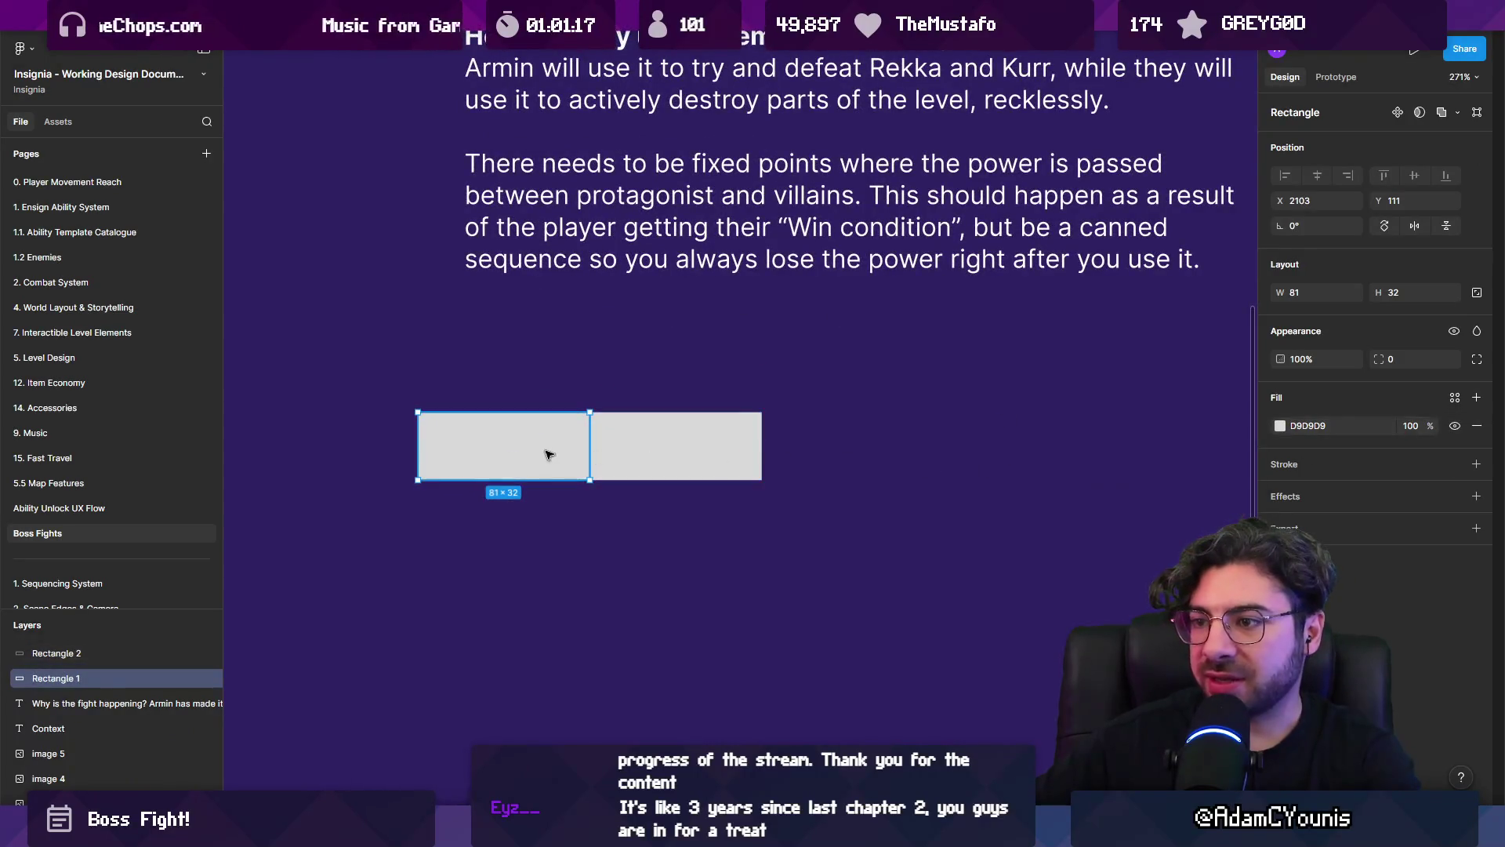
pyautogui.click(1279, 425)
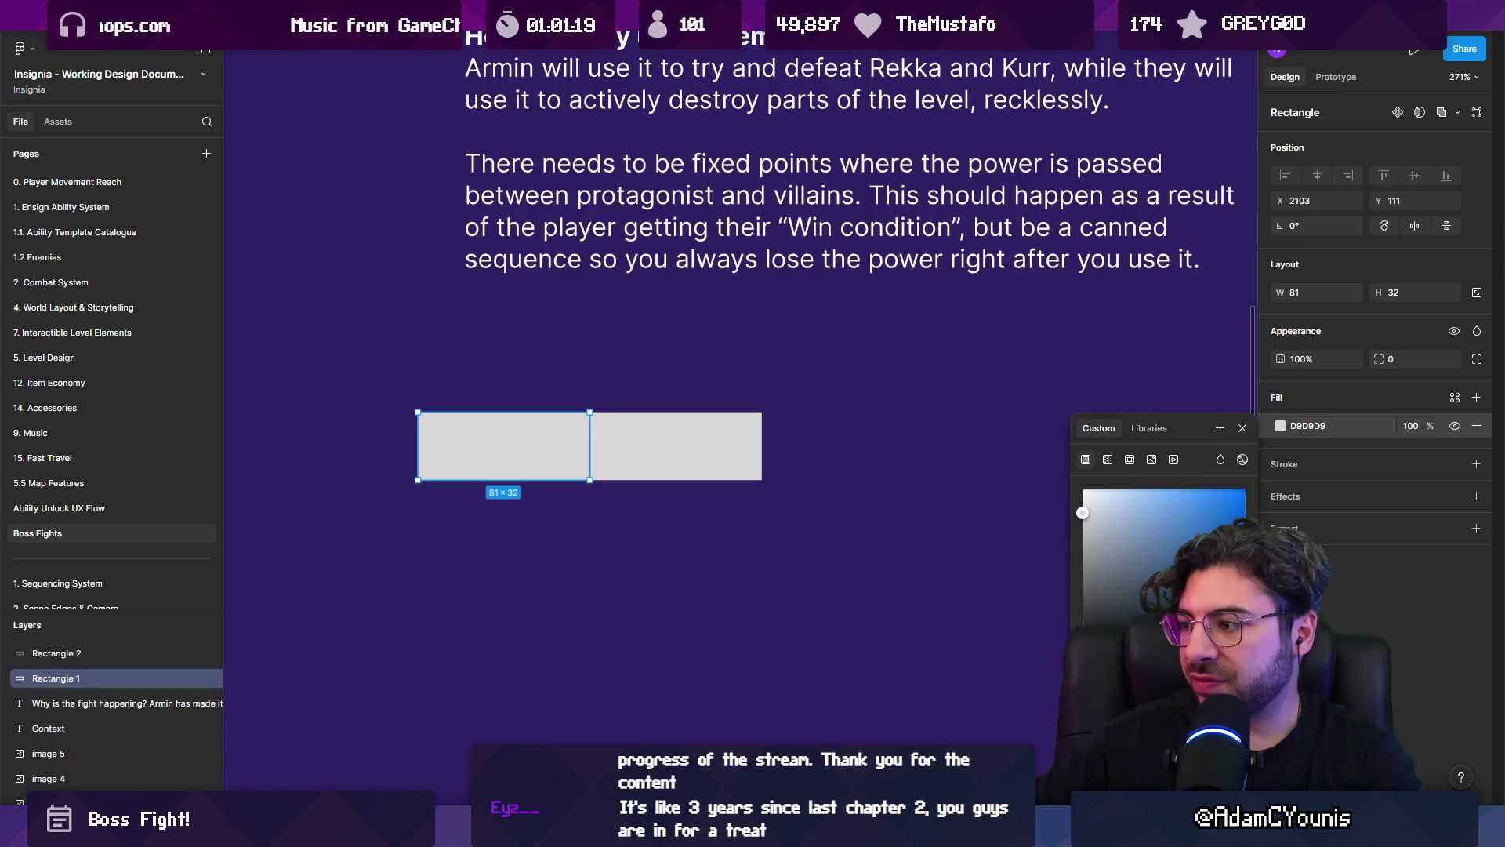
pyautogui.click(1237, 515)
# Step: Make the right rectangle red and add a magenta (FF00A1) copy beside it
pyautogui.click(659, 437)
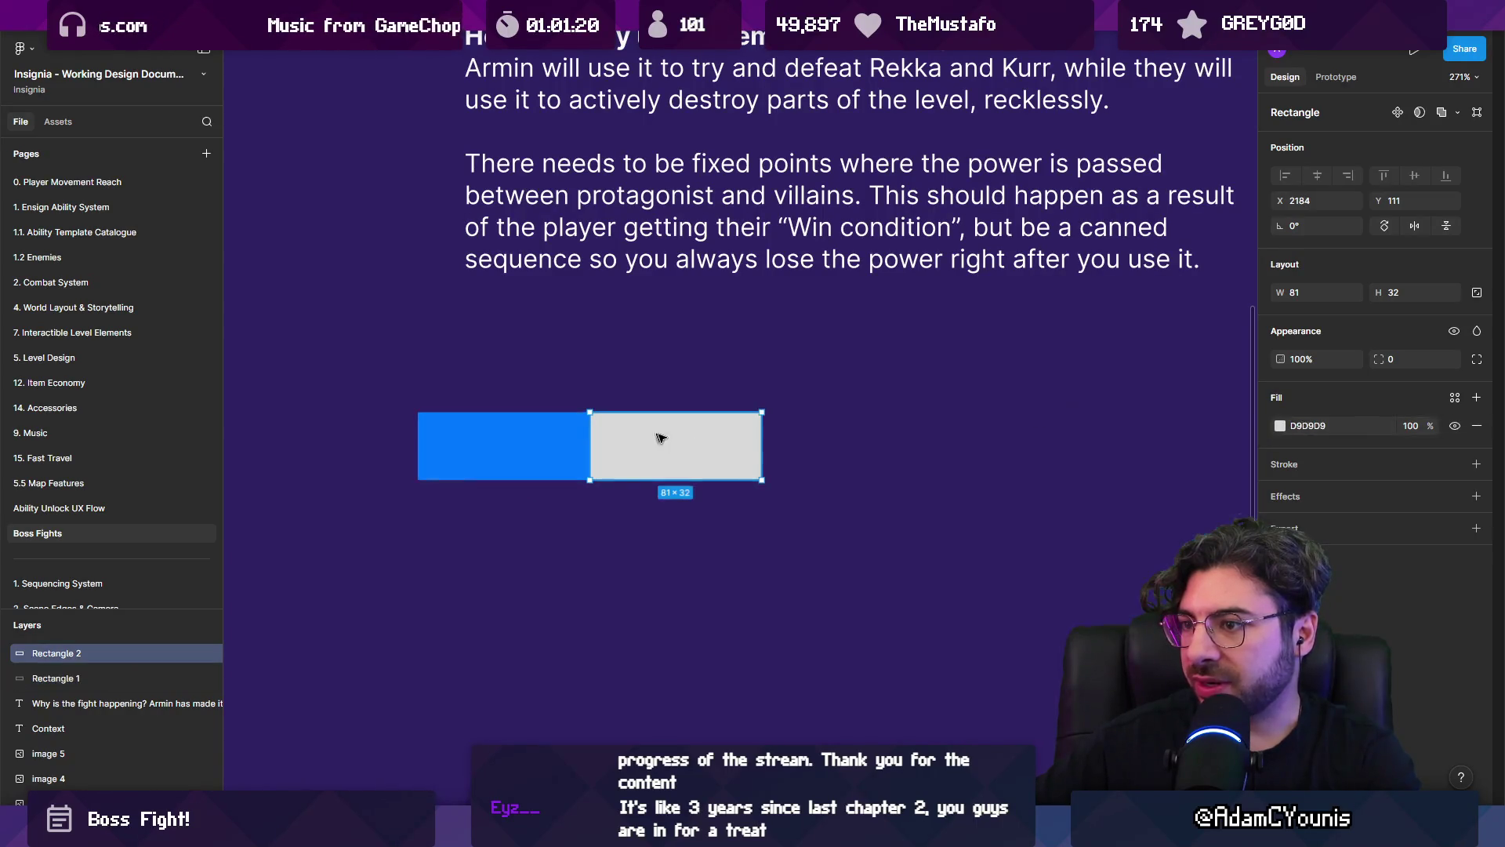
pyautogui.click(1280, 426)
pyautogui.click(1245, 490)
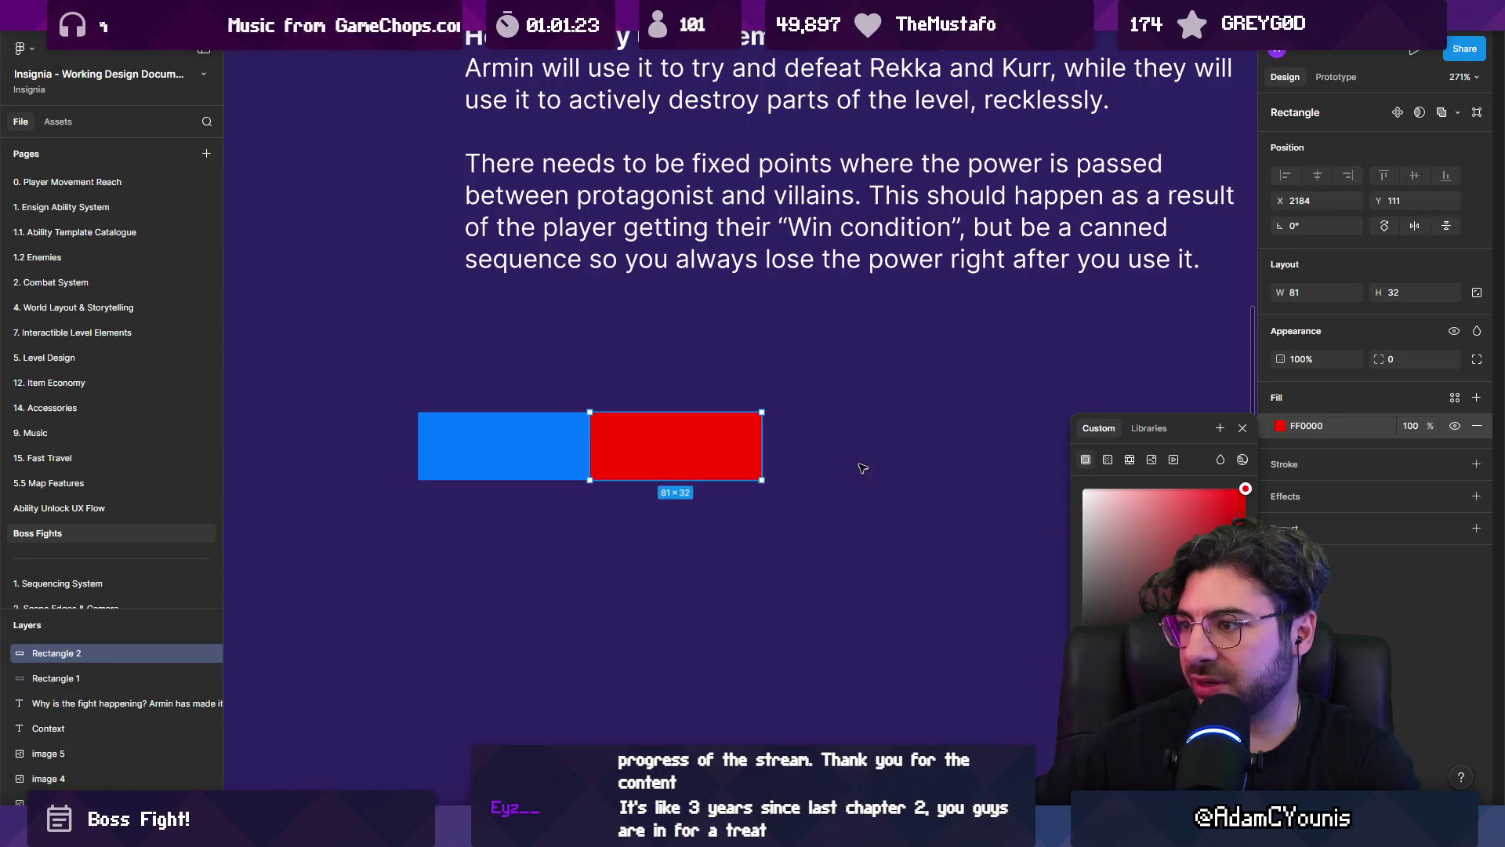
pyautogui.click(688, 450)
pyautogui.hotkey('ctrl', 'd')
pyautogui.click(1280, 426)
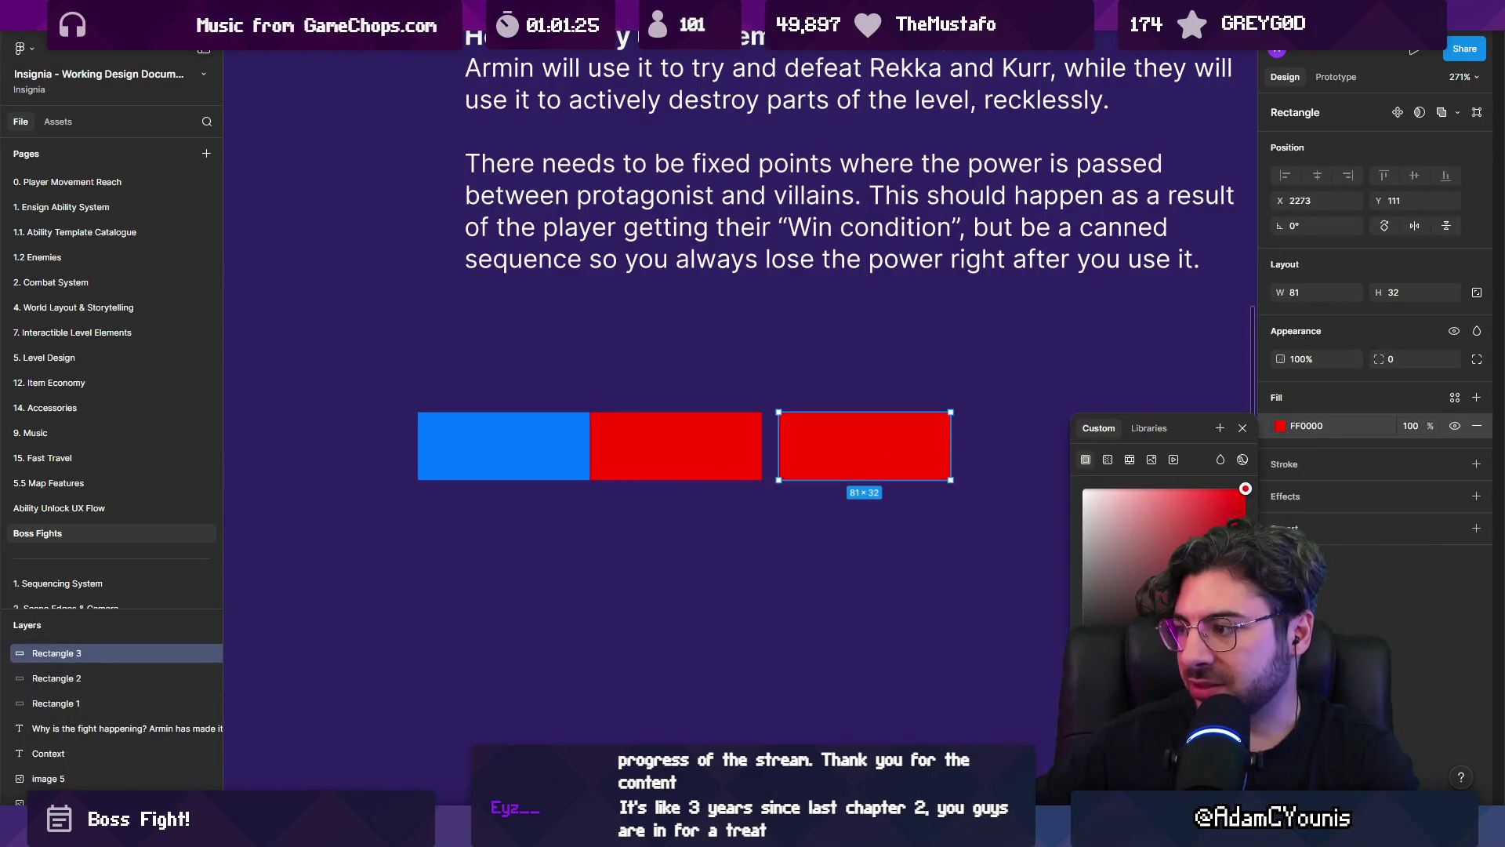
pyautogui.moveTo(1238, 666); pyautogui.dragTo(1223, 667)
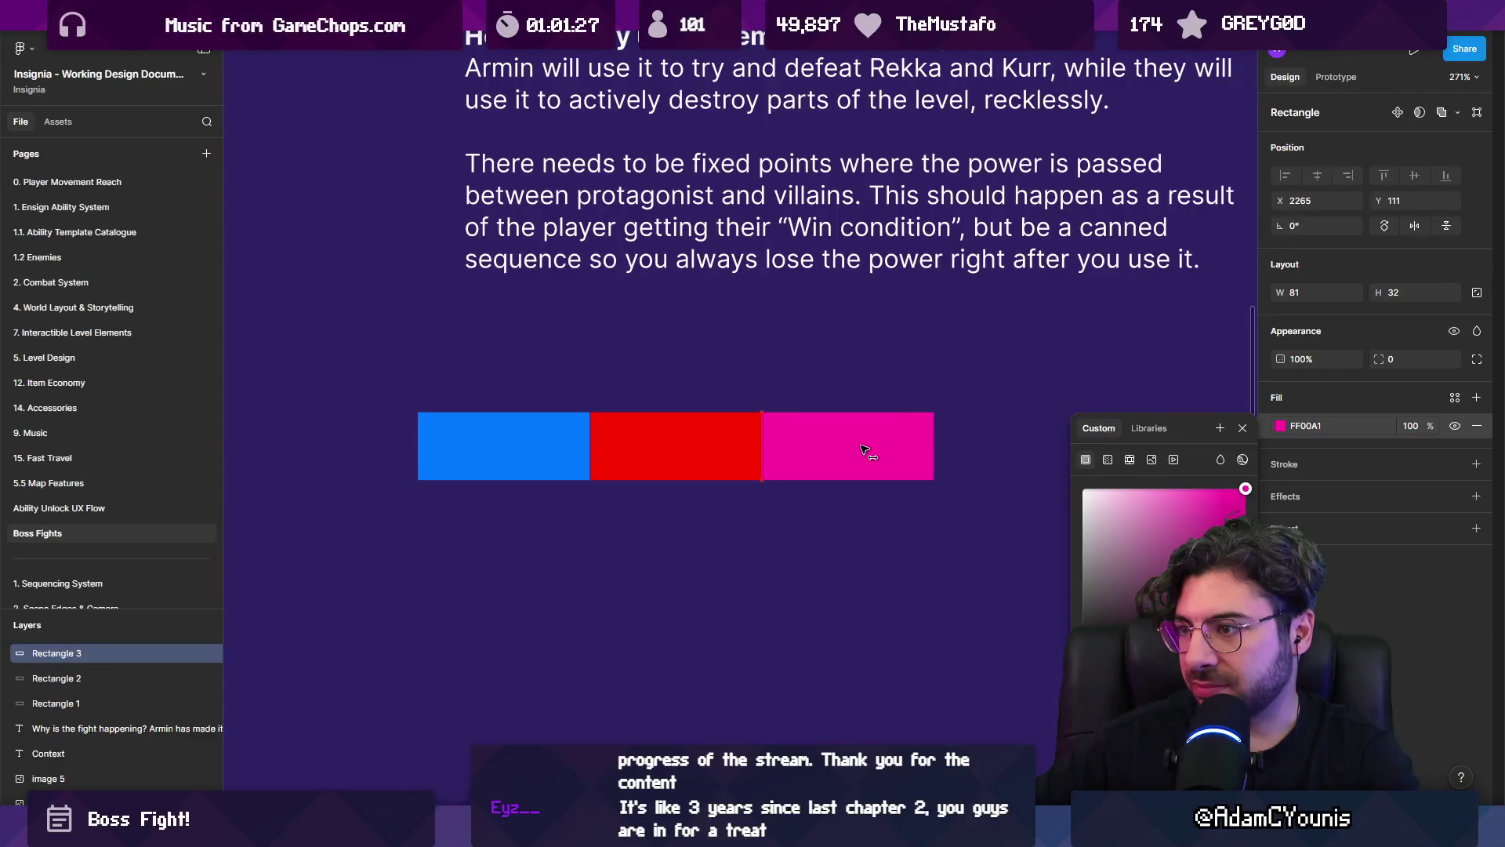
# Step: Shrink all three bars to 18 high and darken the red fill to A20000
pyautogui.moveTo(806, 504); pyautogui.dragTo(407, 439)
pyautogui.moveTo(633, 481); pyautogui.dragTo(633, 465)
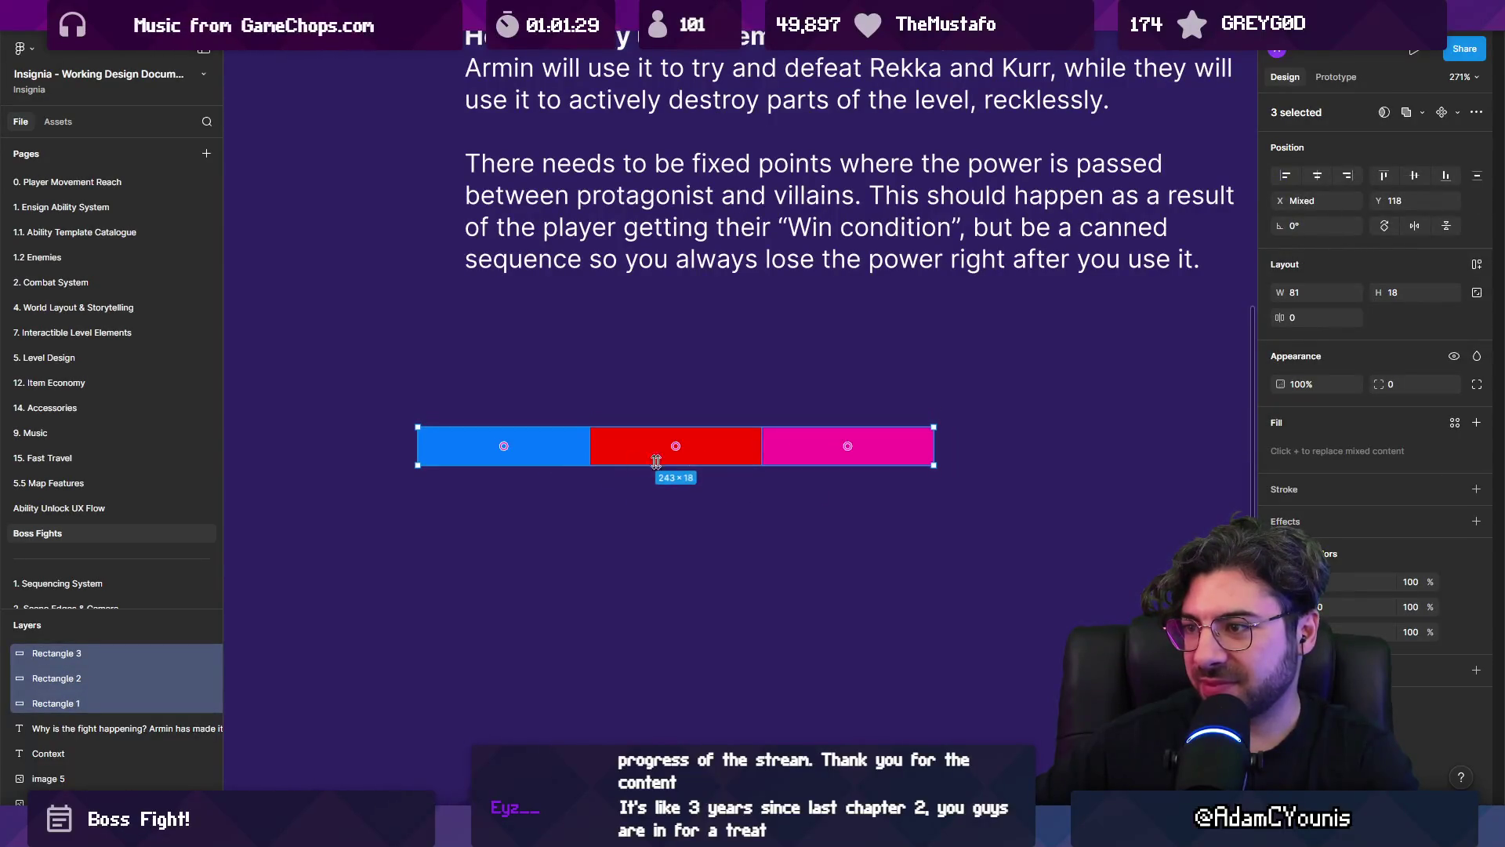
pyautogui.click(846, 445)
pyautogui.click(729, 448)
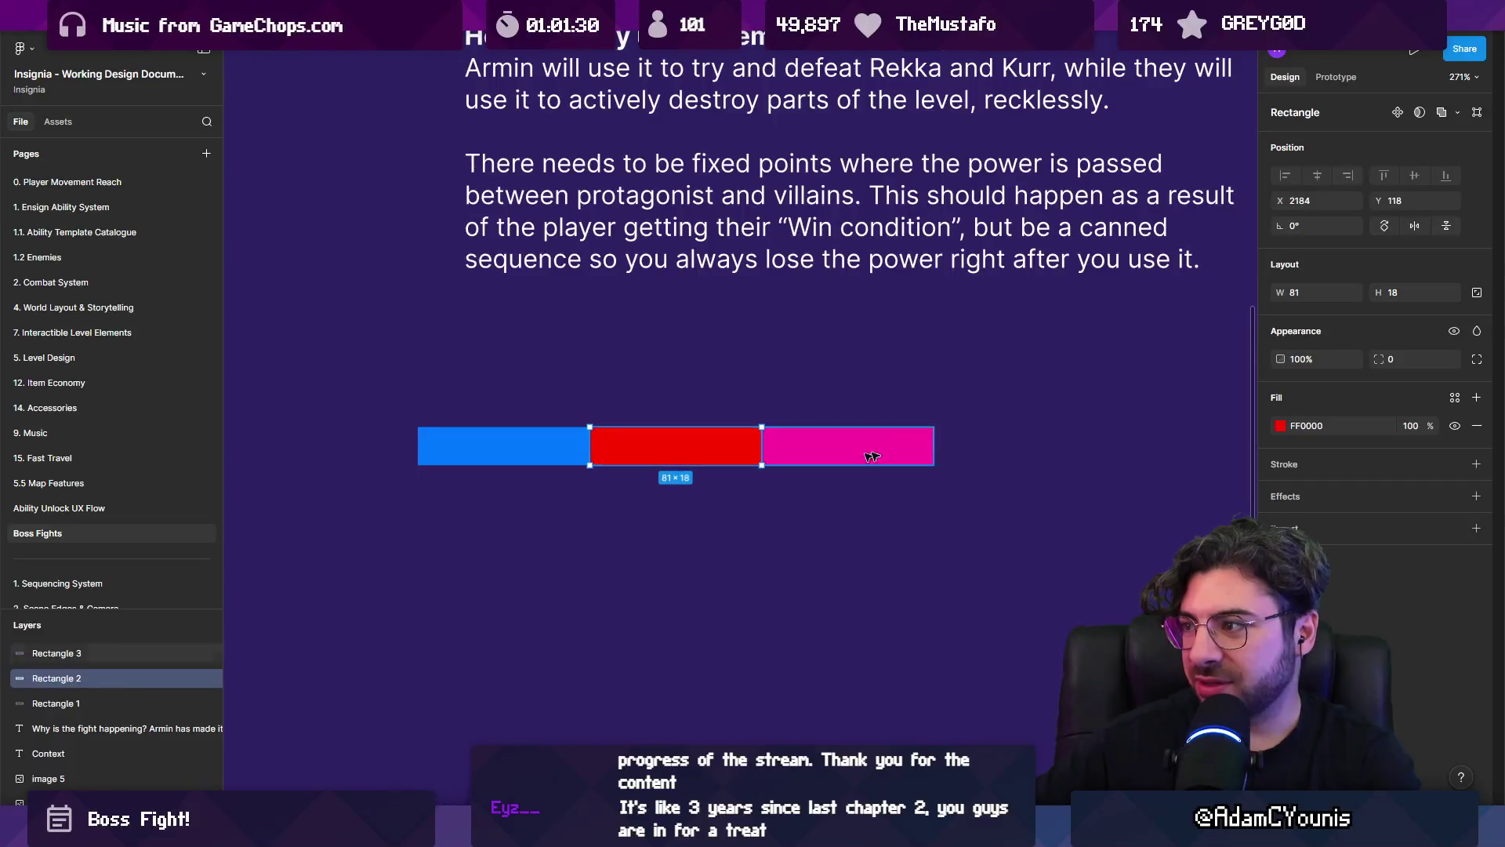
pyautogui.click(1280, 426)
pyautogui.click(1243, 549)
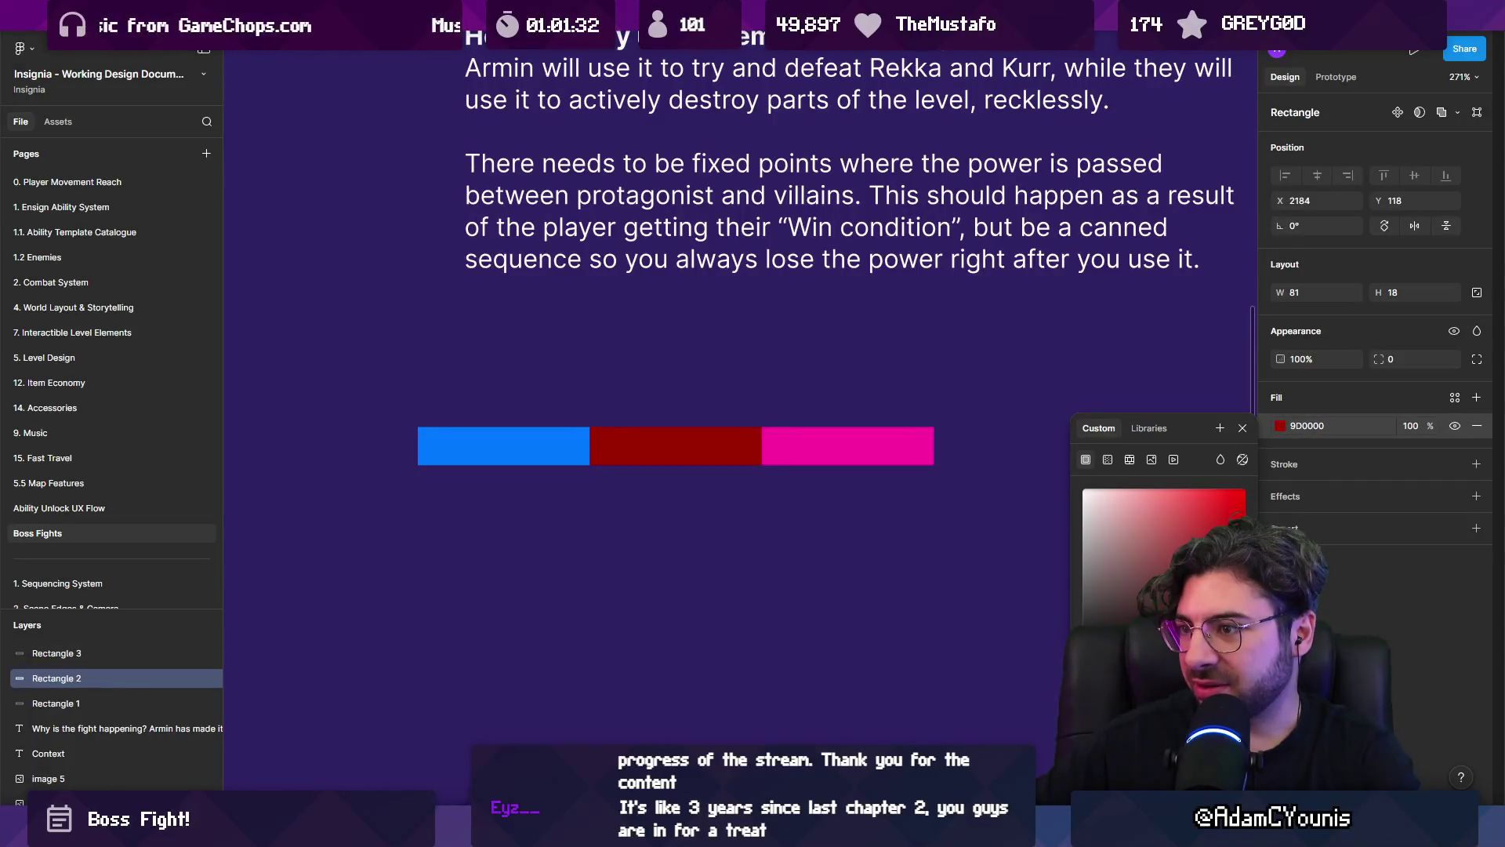
pyautogui.click(811, 460)
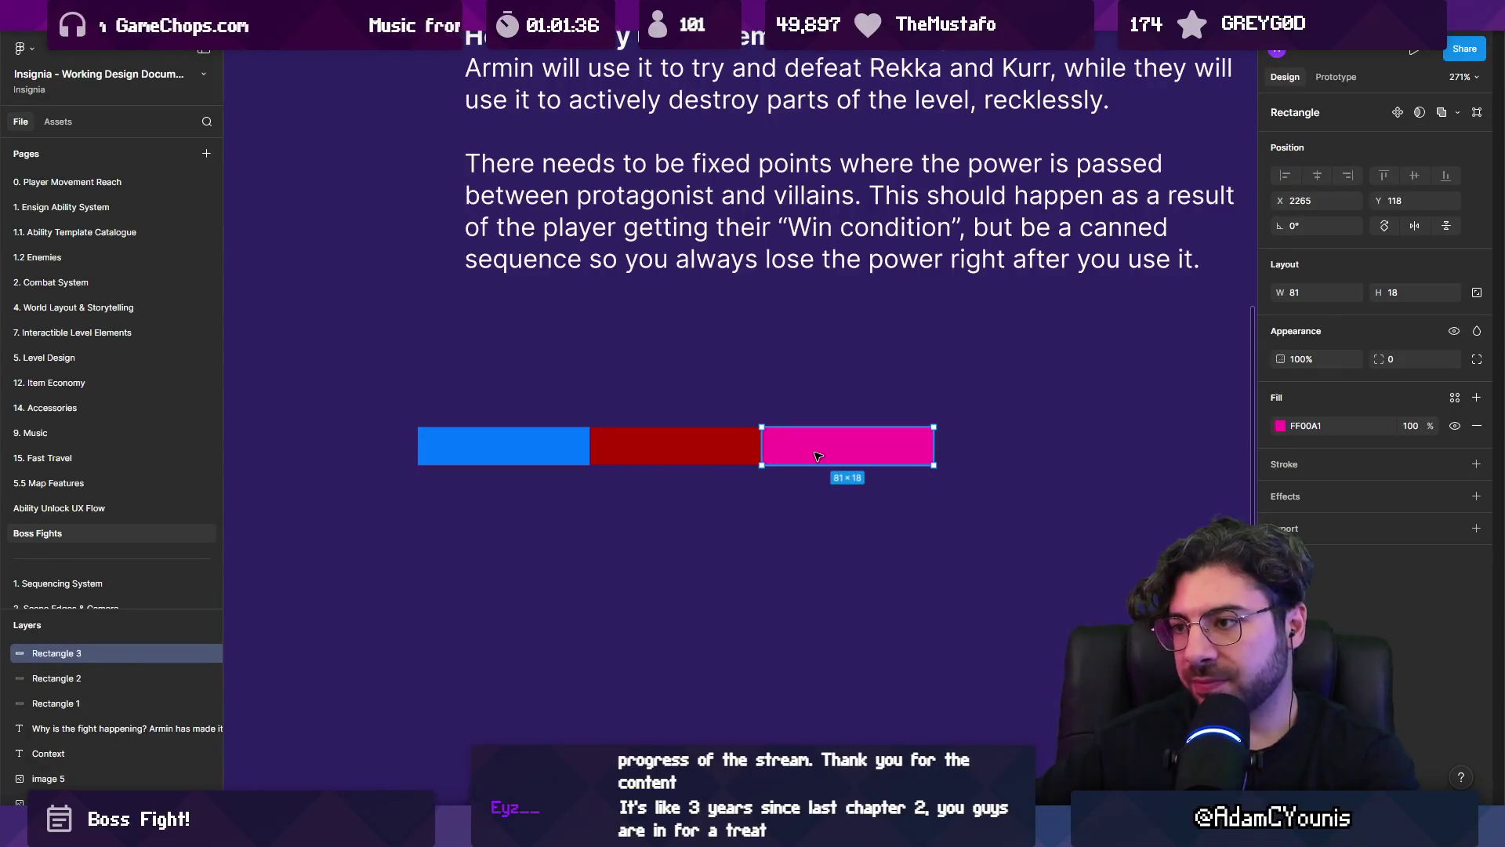
pyautogui.click(727, 383)
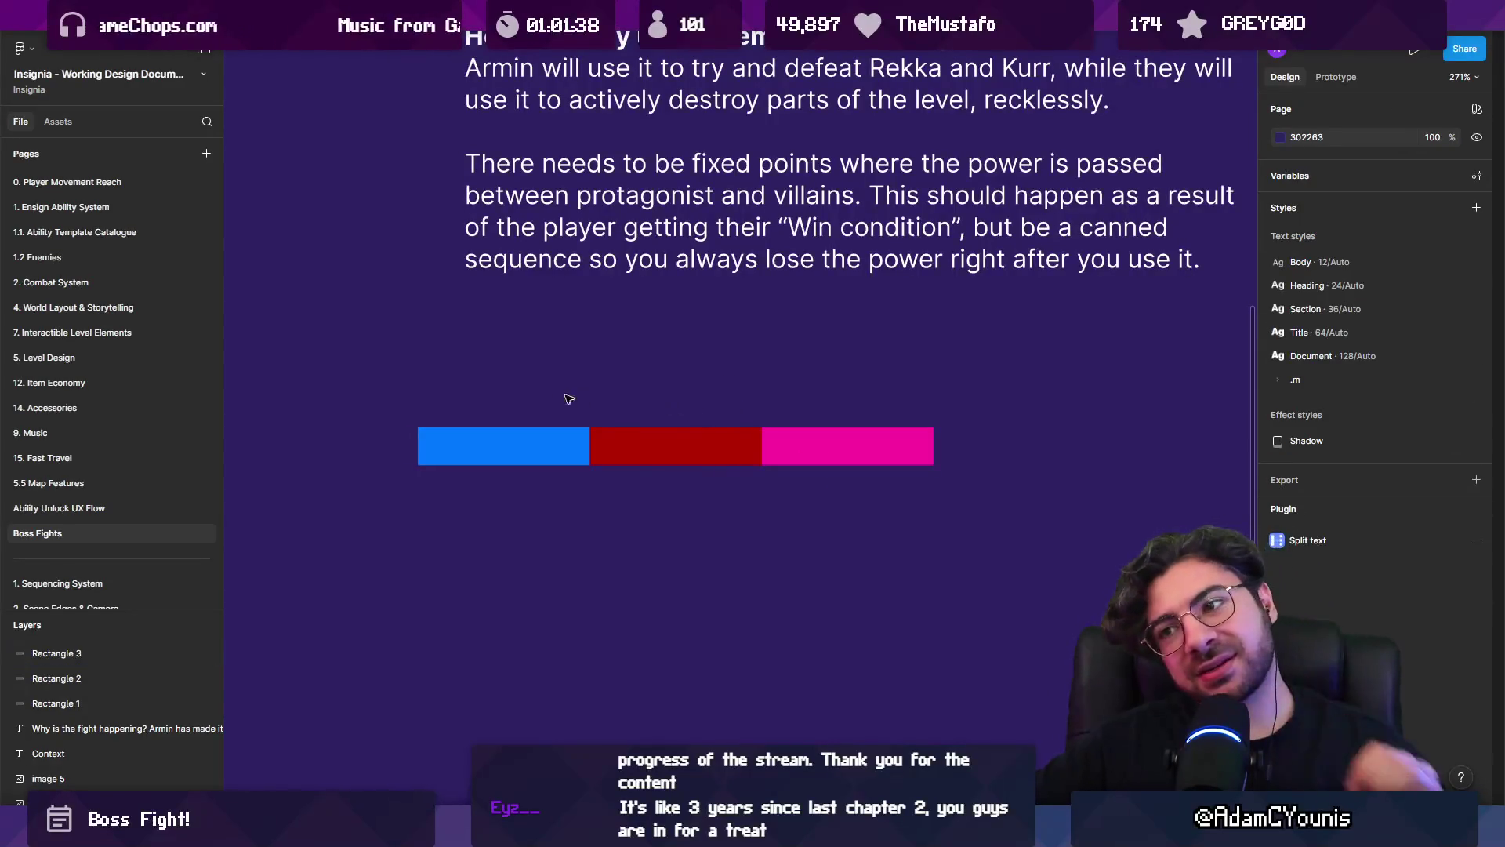
# Step: Reorder the bars so the magenta bar sits between blue and red
pyautogui.click(504, 446)
pyautogui.moveTo(661, 451); pyautogui.dragTo(1006, 453)
pyautogui.moveTo(841, 449); pyautogui.dragTo(669, 447)
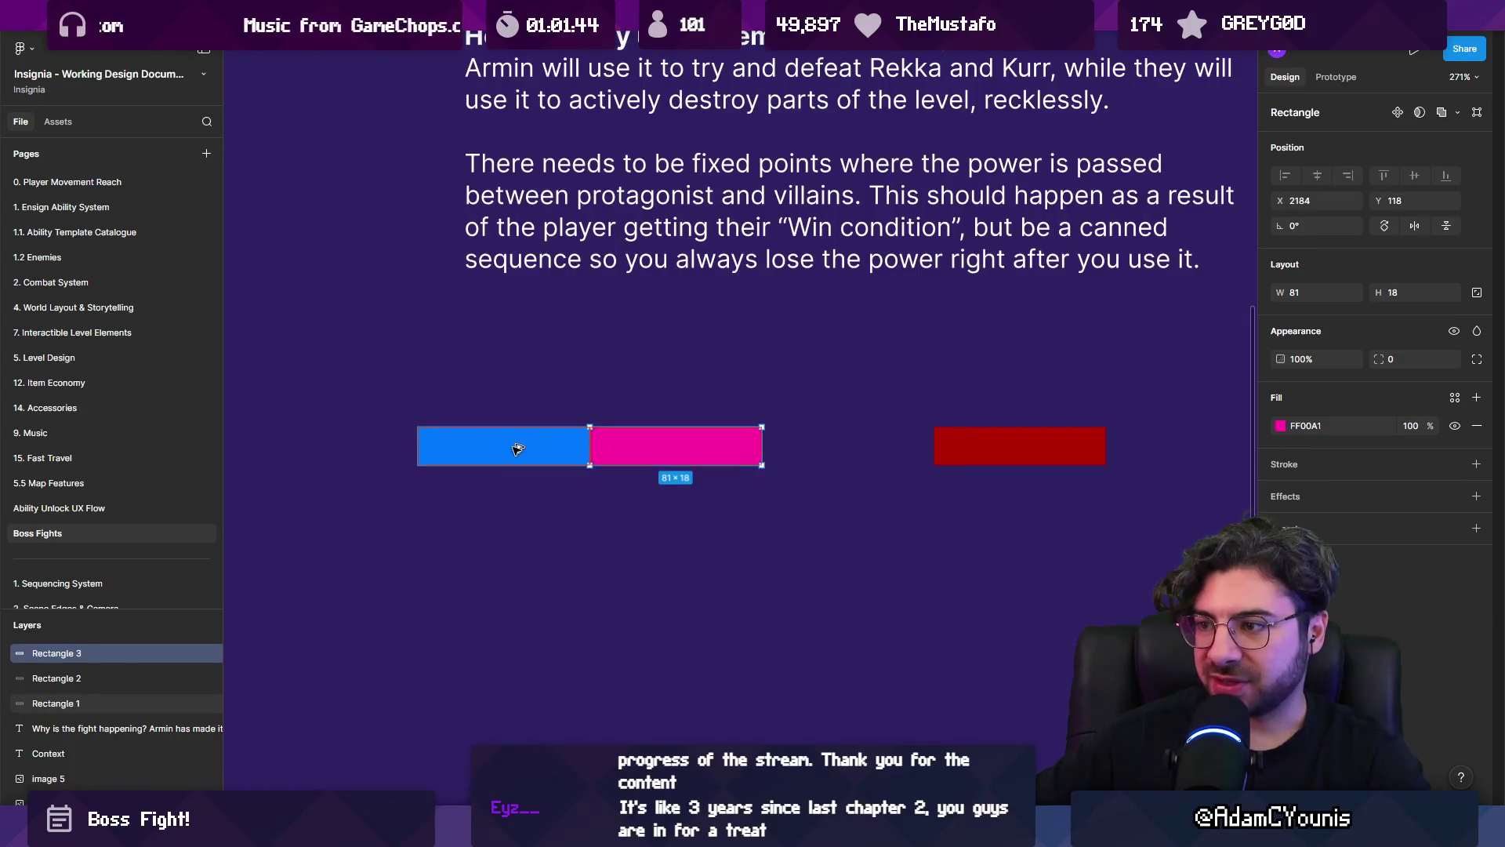
pyautogui.moveTo(976, 443)
pyautogui.mouseDown()
pyautogui.moveTo(799, 444)
pyautogui.moveTo(1011, 394)
pyautogui.moveTo(1058, 446)
pyautogui.mouseUp()
# Step: Add a split half-height blue-over-red block and a magenta copy at the row's end
pyautogui.hscroll(5, 1058, 446)
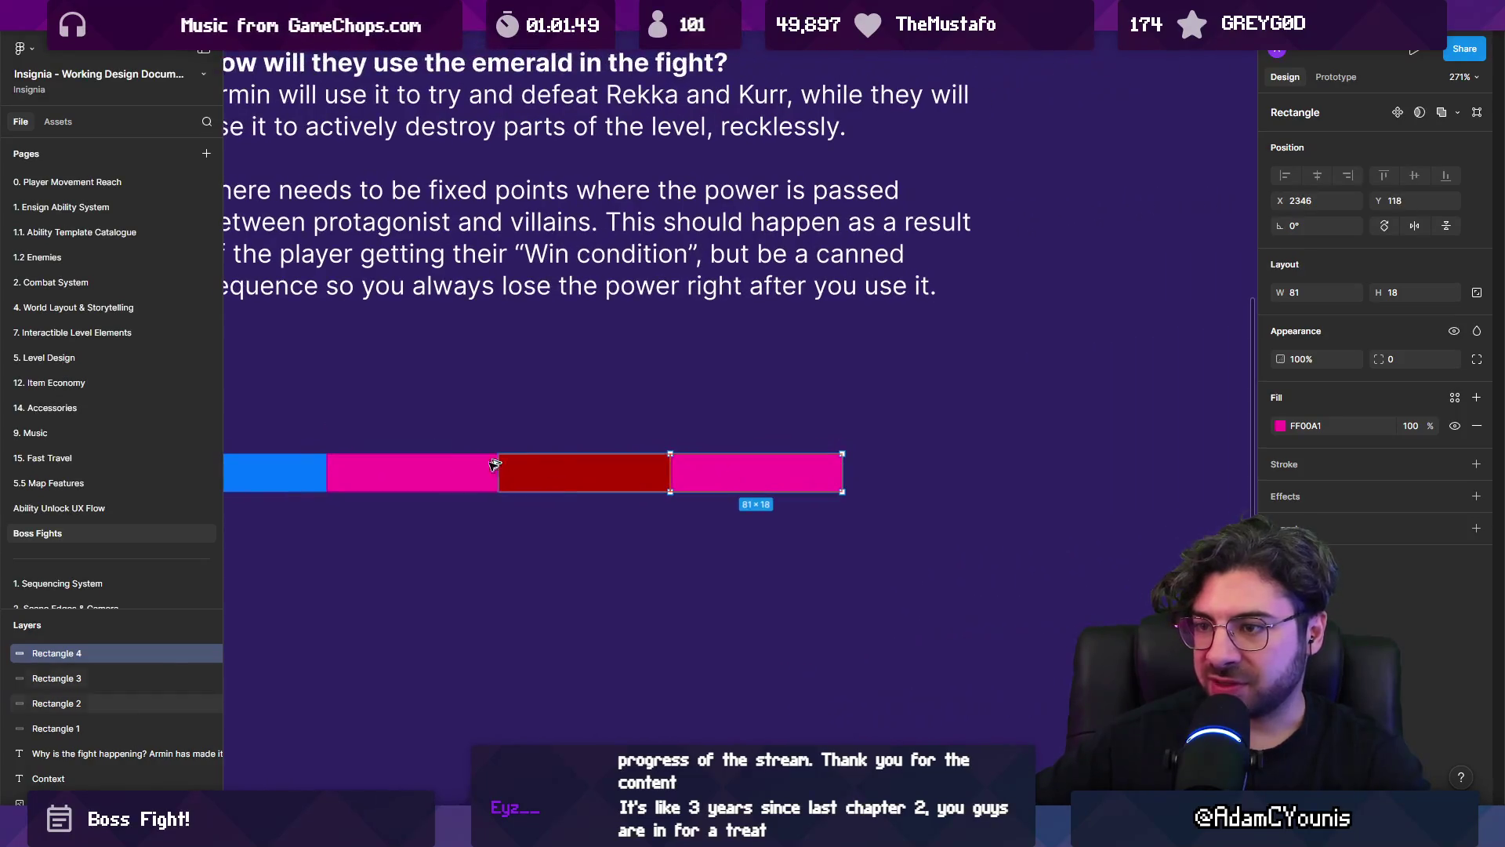
pyautogui.click(307, 463)
pyautogui.moveTo(307, 463)
pyautogui.keyDown('alt'); pyautogui.mouseDown()
pyautogui.moveTo(1019, 451)
pyautogui.moveTo(996, 464)
pyautogui.mouseUp(); pyautogui.keyUp('alt')
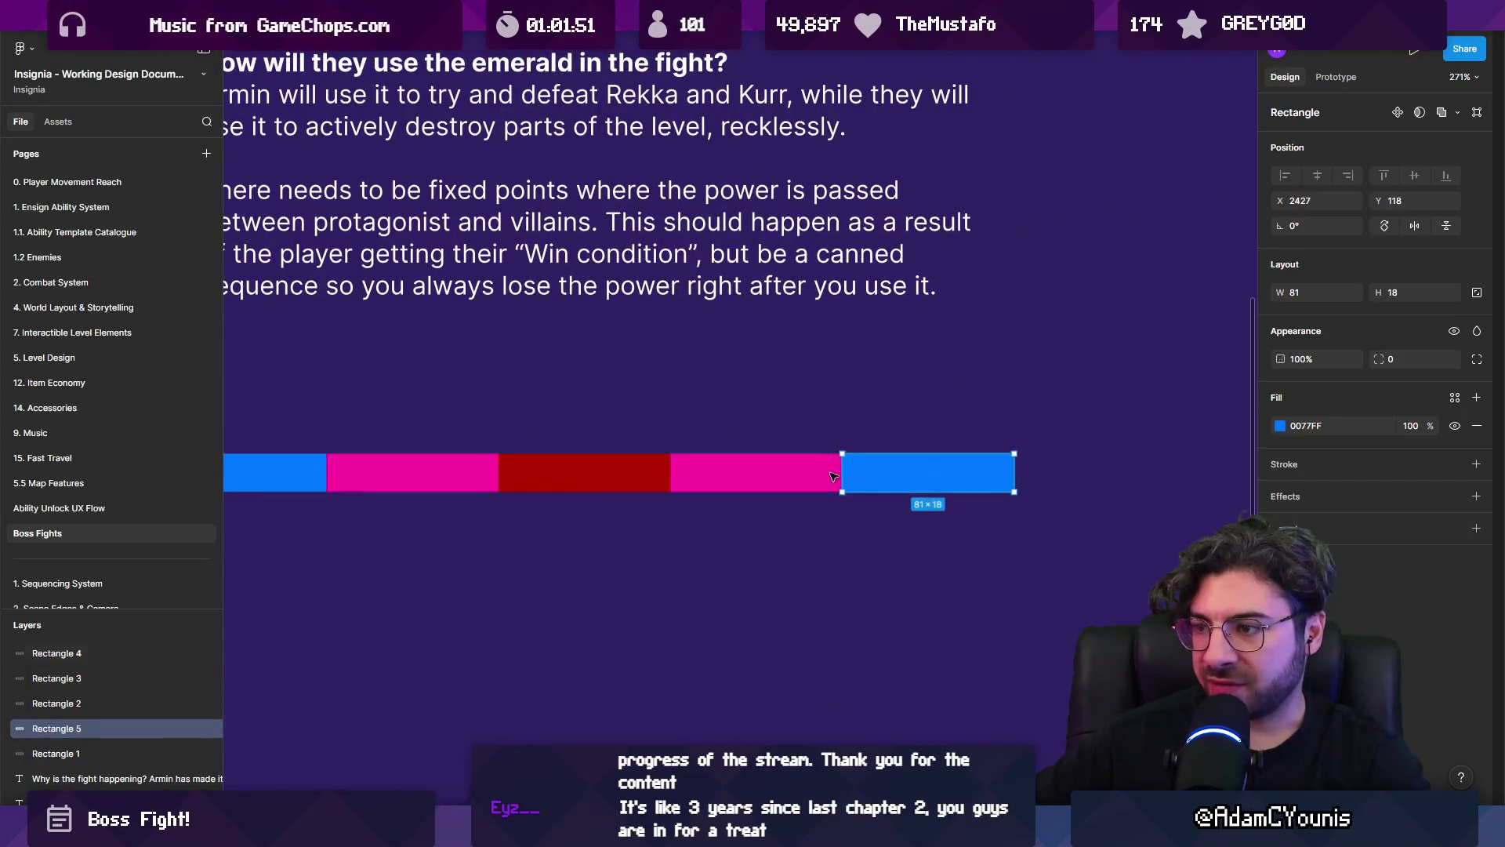
pyautogui.keyDown('alt'); pyautogui.moveTo(627, 479); pyautogui.dragTo(987, 548); pyautogui.keyUp('alt')
pyautogui.click(912, 484)
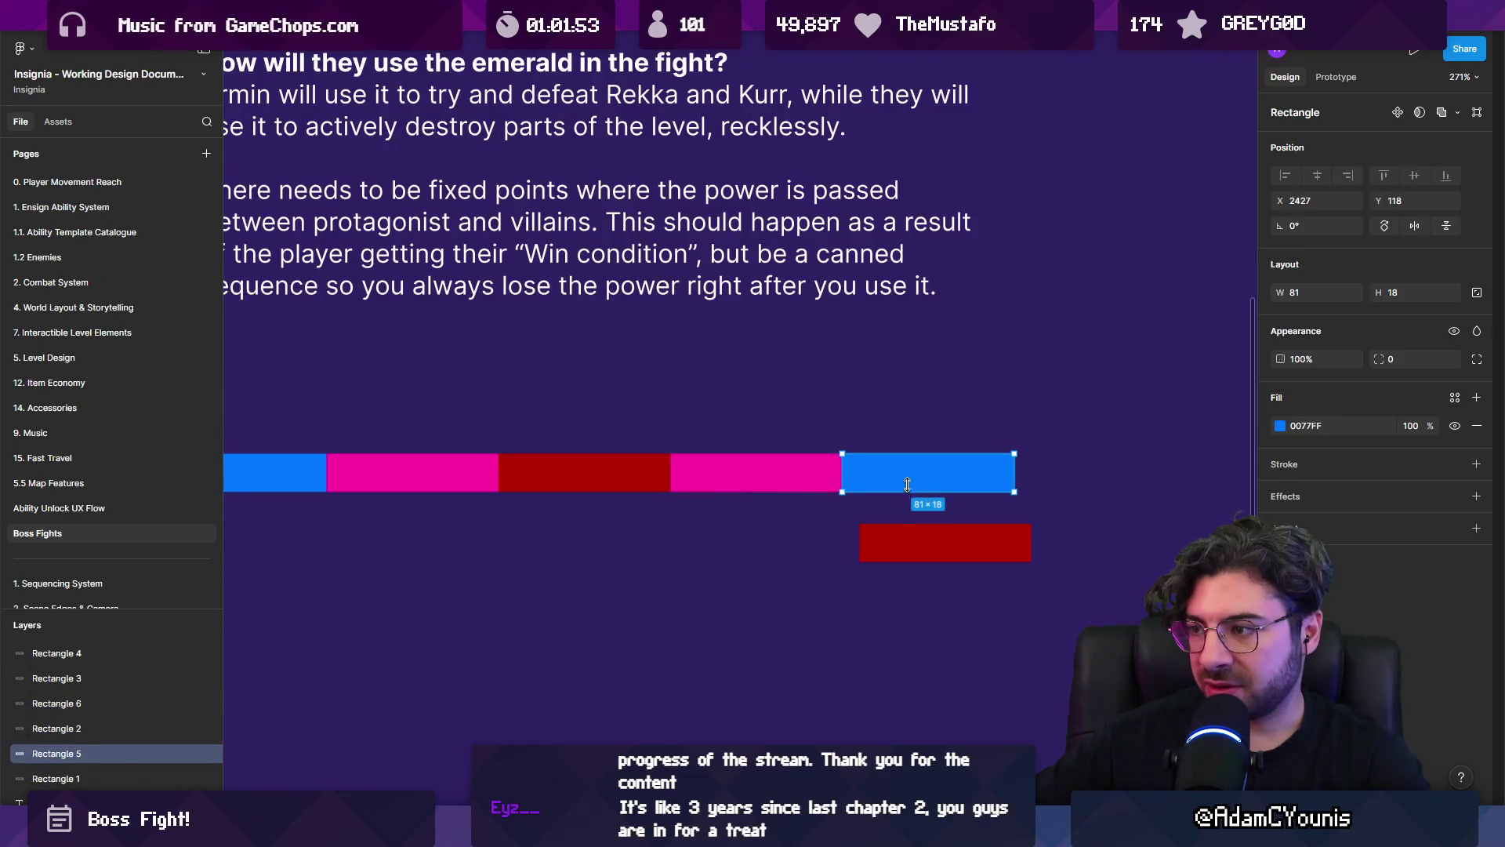
pyautogui.moveTo(907, 486); pyautogui.dragTo(907, 470)
pyautogui.moveTo(902, 550); pyautogui.dragTo(897, 488)
pyautogui.moveTo(679, 474); pyautogui.dragTo(1025, 472)
# Step: Recolour all three magenta bars green, 3BA86C
pyautogui.scroll(-5, 760, 389)
pyautogui.press('Escape')
pyautogui.click(578, 435)
pyautogui.keyDown('shift'); pyautogui.click(756, 433); pyautogui.keyUp('shift')
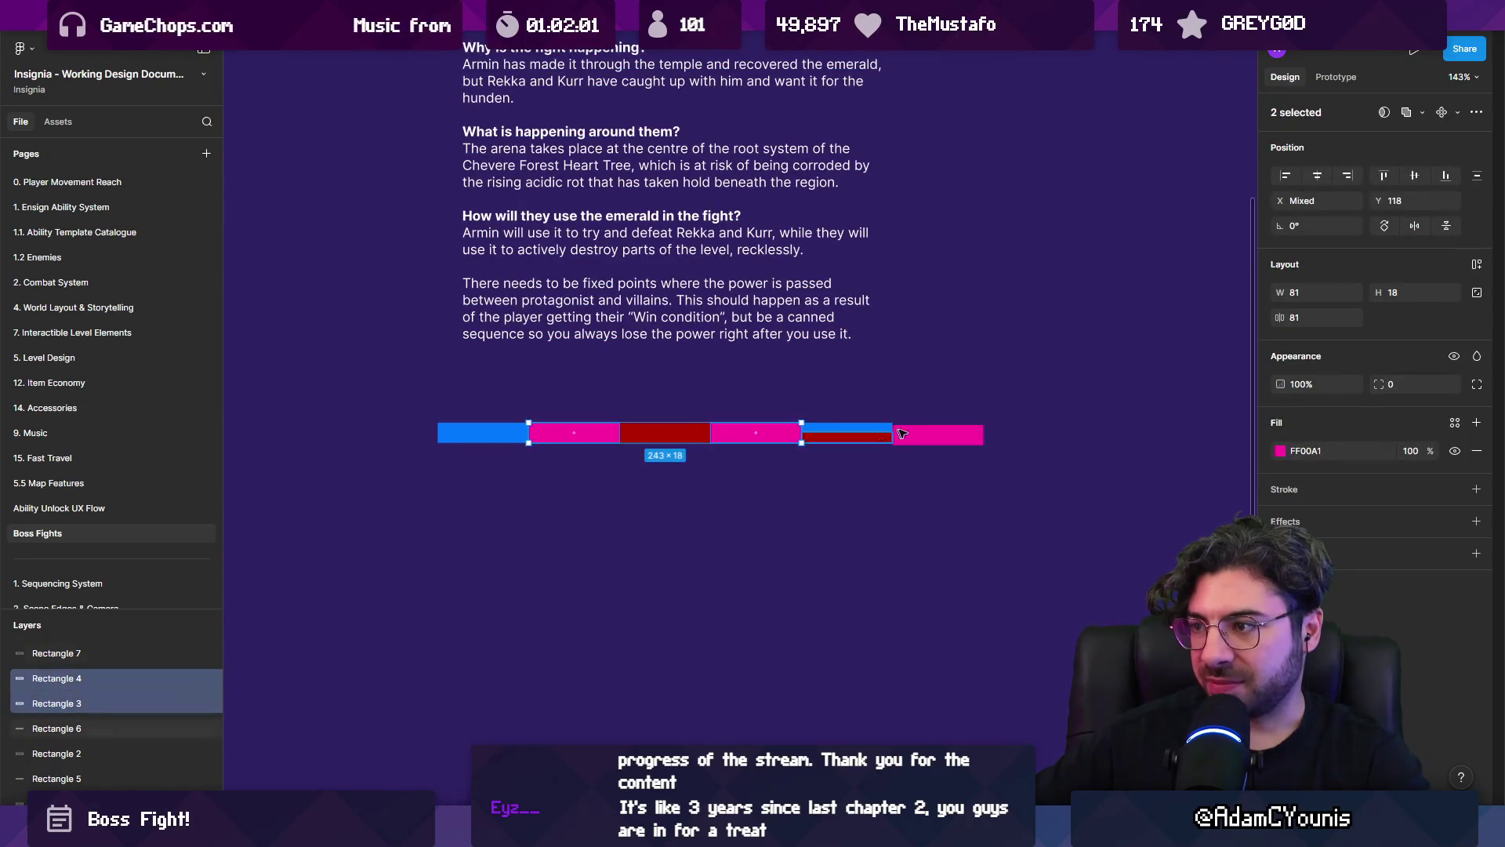
pyautogui.keyDown('shift'); pyautogui.click(939, 435); pyautogui.keyUp('shift')
pyautogui.click(1281, 451)
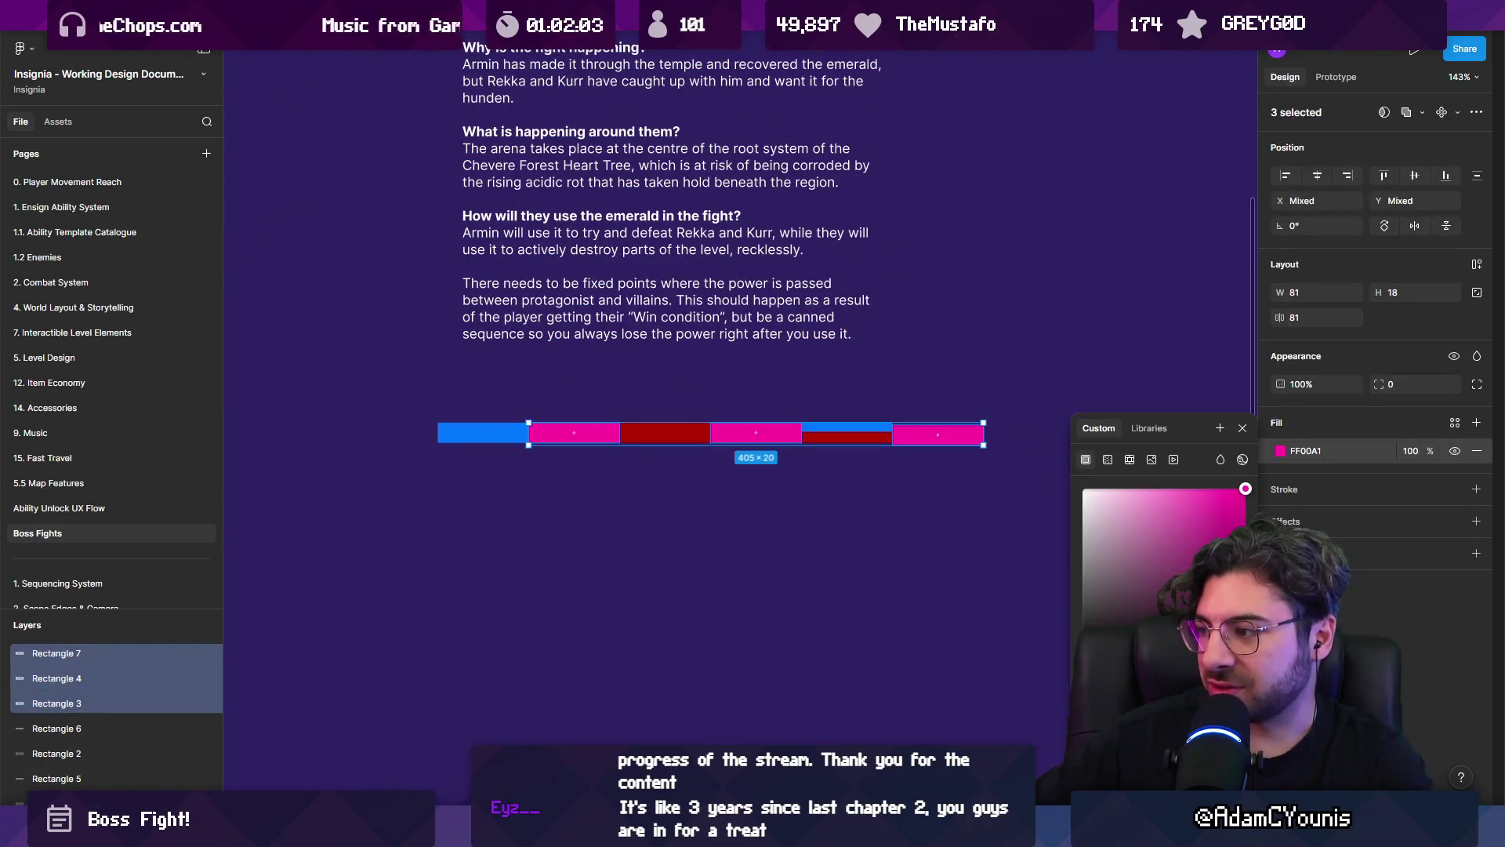
pyautogui.moveTo(1230, 690); pyautogui.dragTo(1154, 689)
pyautogui.moveTo(1241, 511); pyautogui.dragTo(1190, 553)
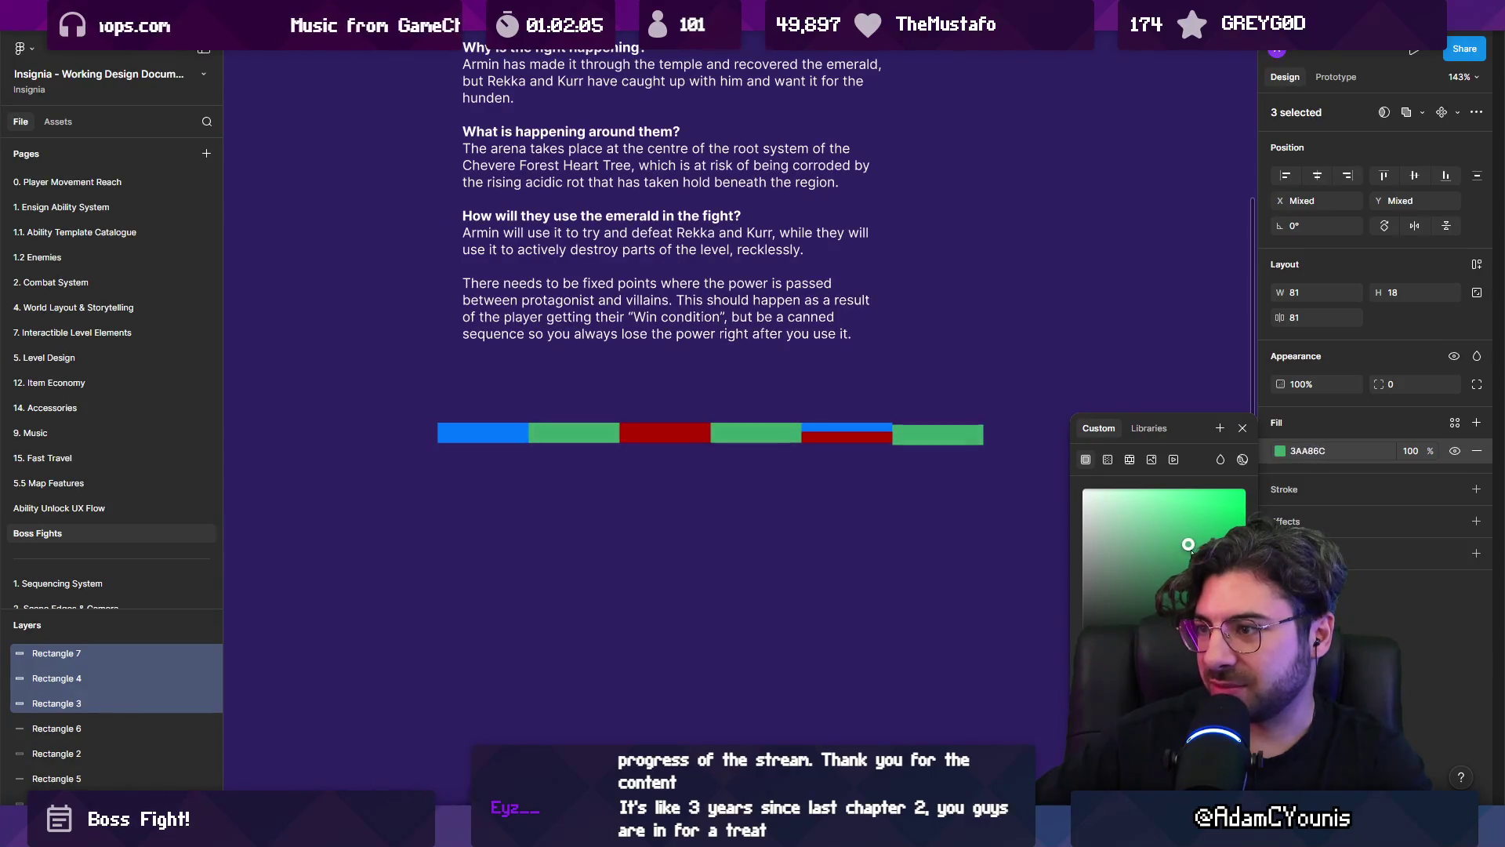
# Step: Brighten the fill of both red bars
pyautogui.click(664, 433)
pyautogui.keyDown('shift'); pyautogui.click(847, 436); pyautogui.keyUp('shift')
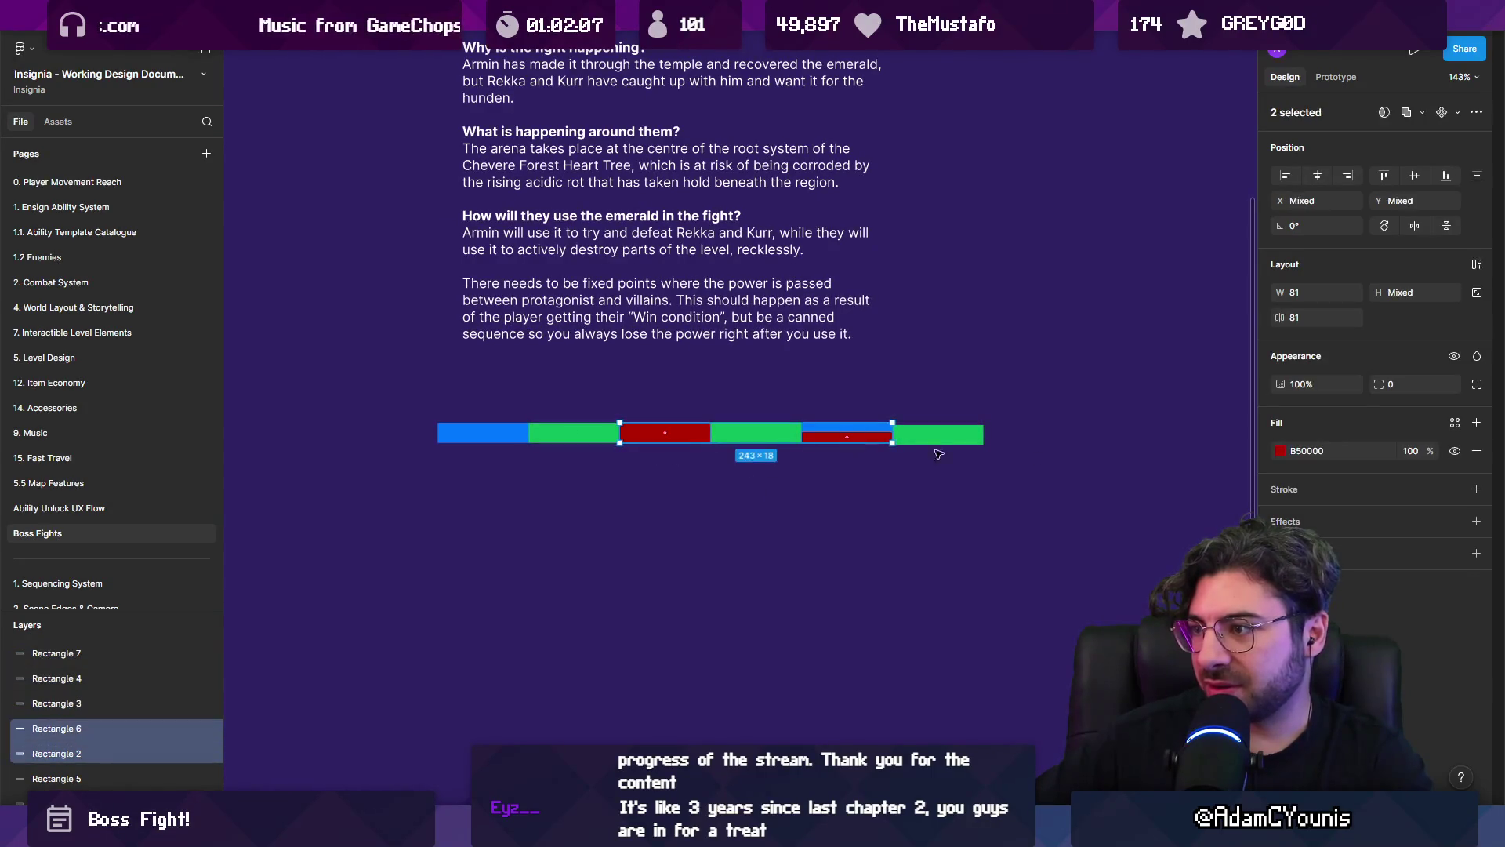
pyautogui.click(1280, 450)
pyautogui.click(1225, 496)
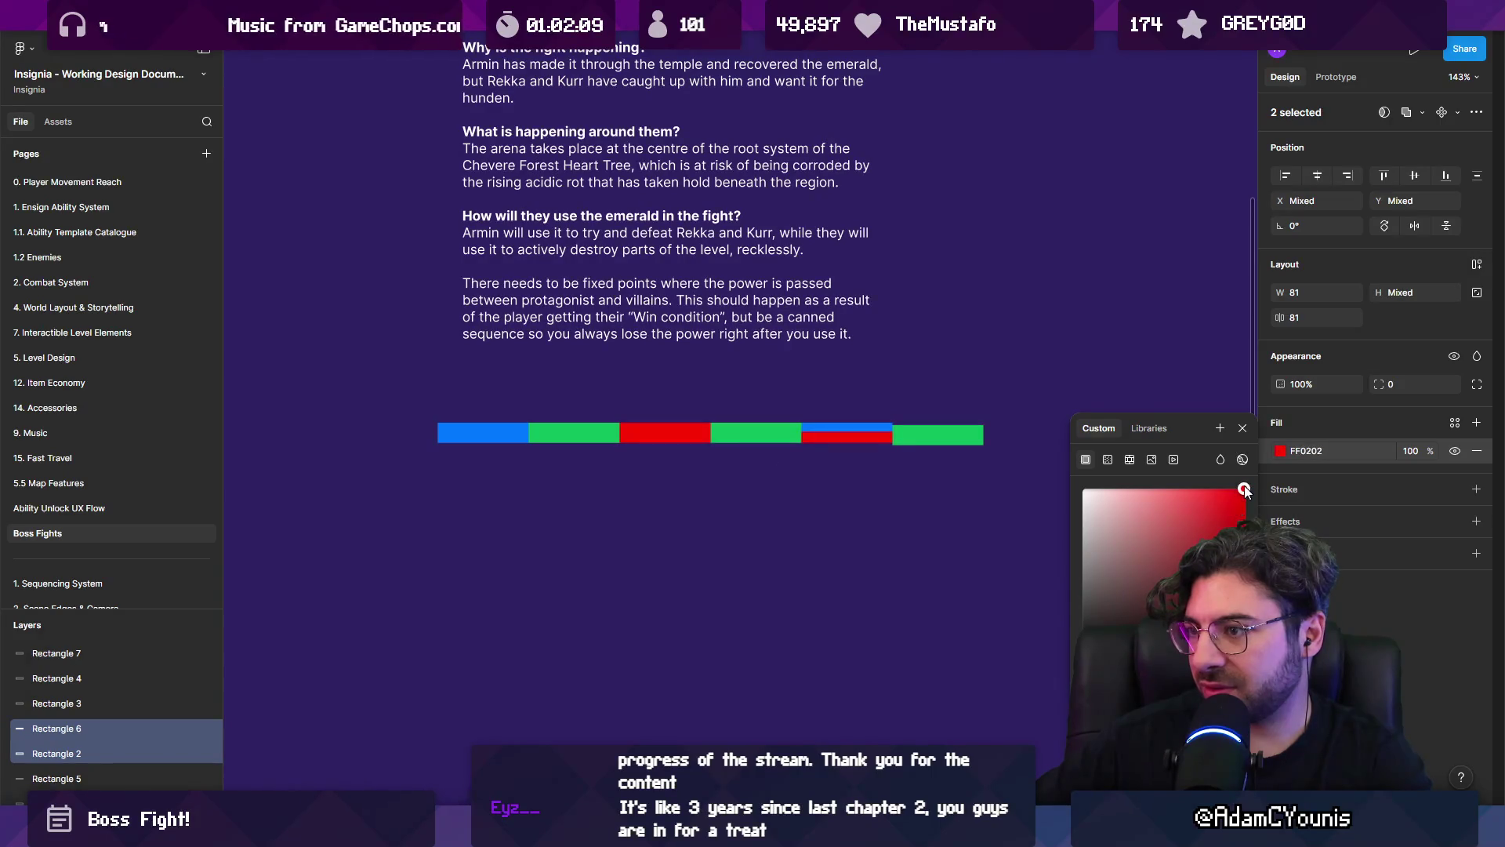
pyautogui.keyDown('ctrl'); pyautogui.scroll(5, 695, 368); pyautogui.keyUp('ctrl')
pyautogui.click(700, 363)
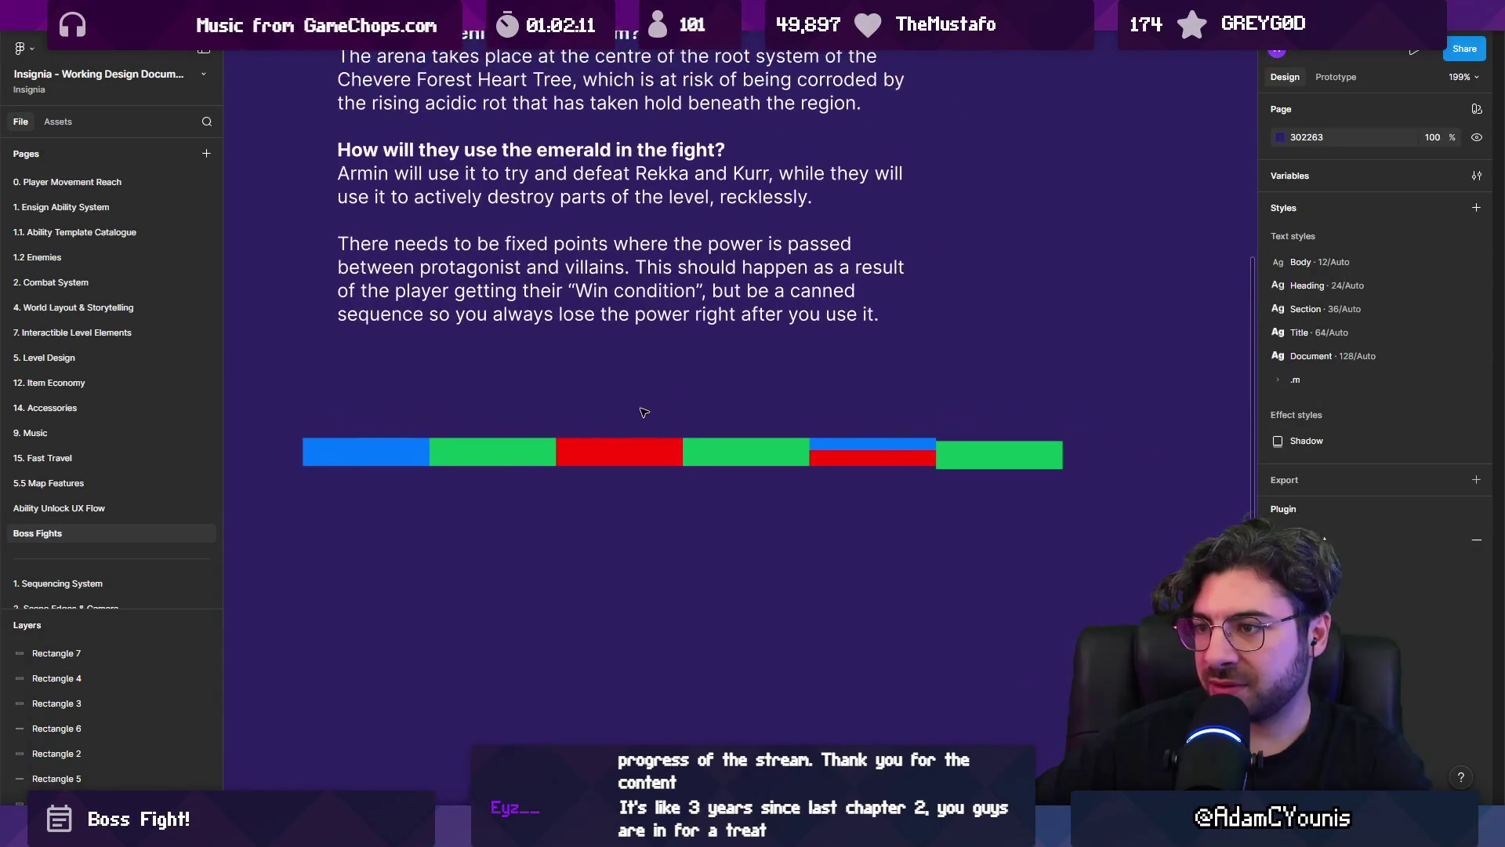
# Step: Line up the last green bar and give all seven timeline blocks a black outline
pyautogui.moveTo(961, 457); pyautogui.dragTo(958, 453)
pyautogui.click(769, 498)
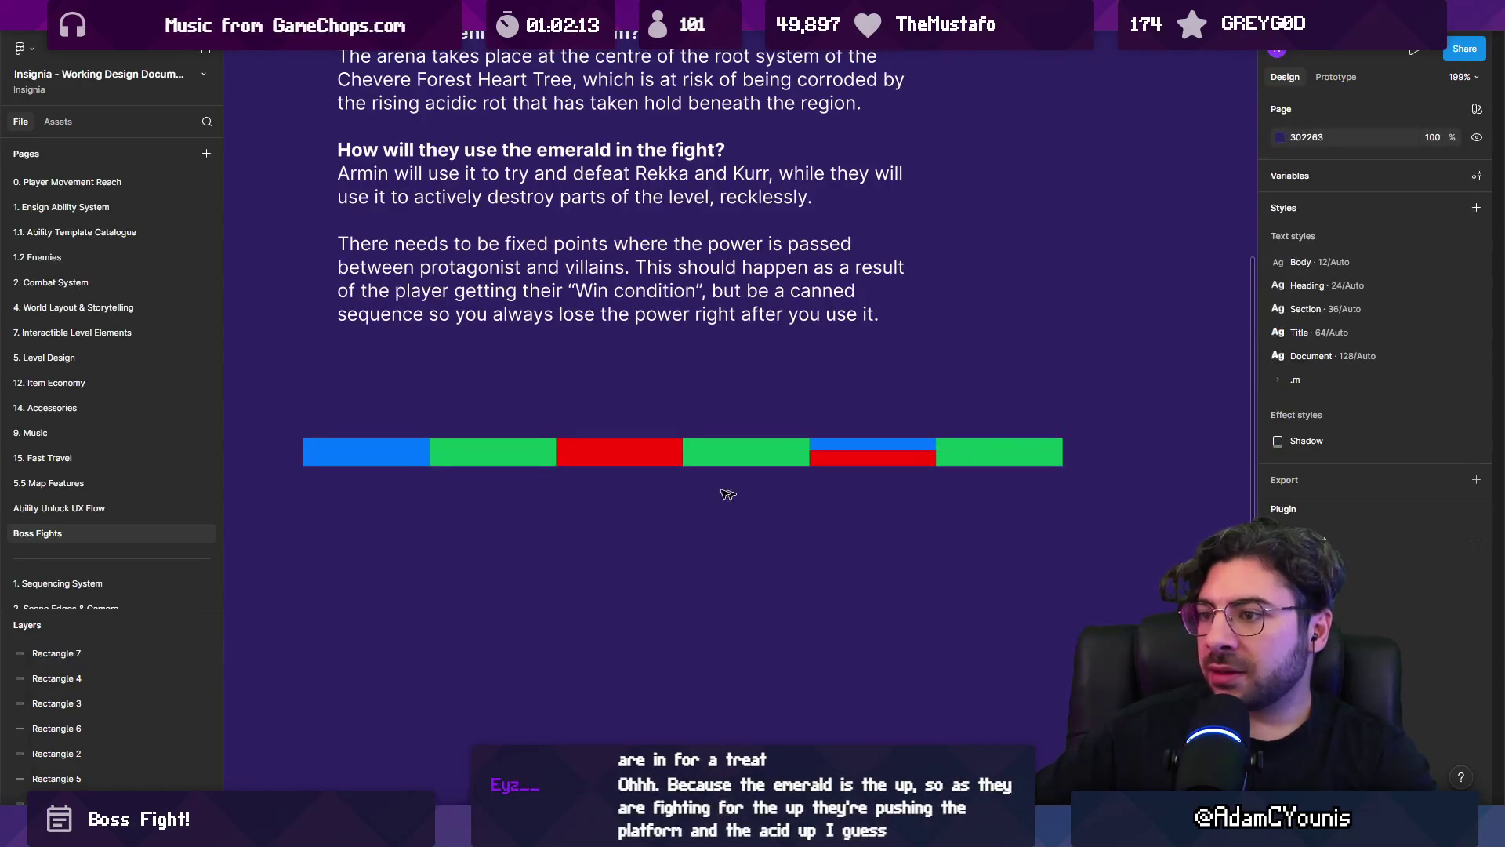
pyautogui.click(380, 450)
pyautogui.keyDown('shift'); pyautogui.click(492, 452); pyautogui.keyUp('shift')
pyautogui.keyDown('shift'); pyautogui.click(619, 451); pyautogui.keyUp('shift')
pyautogui.keyDown('shift'); pyautogui.click(745, 451); pyautogui.keyUp('shift')
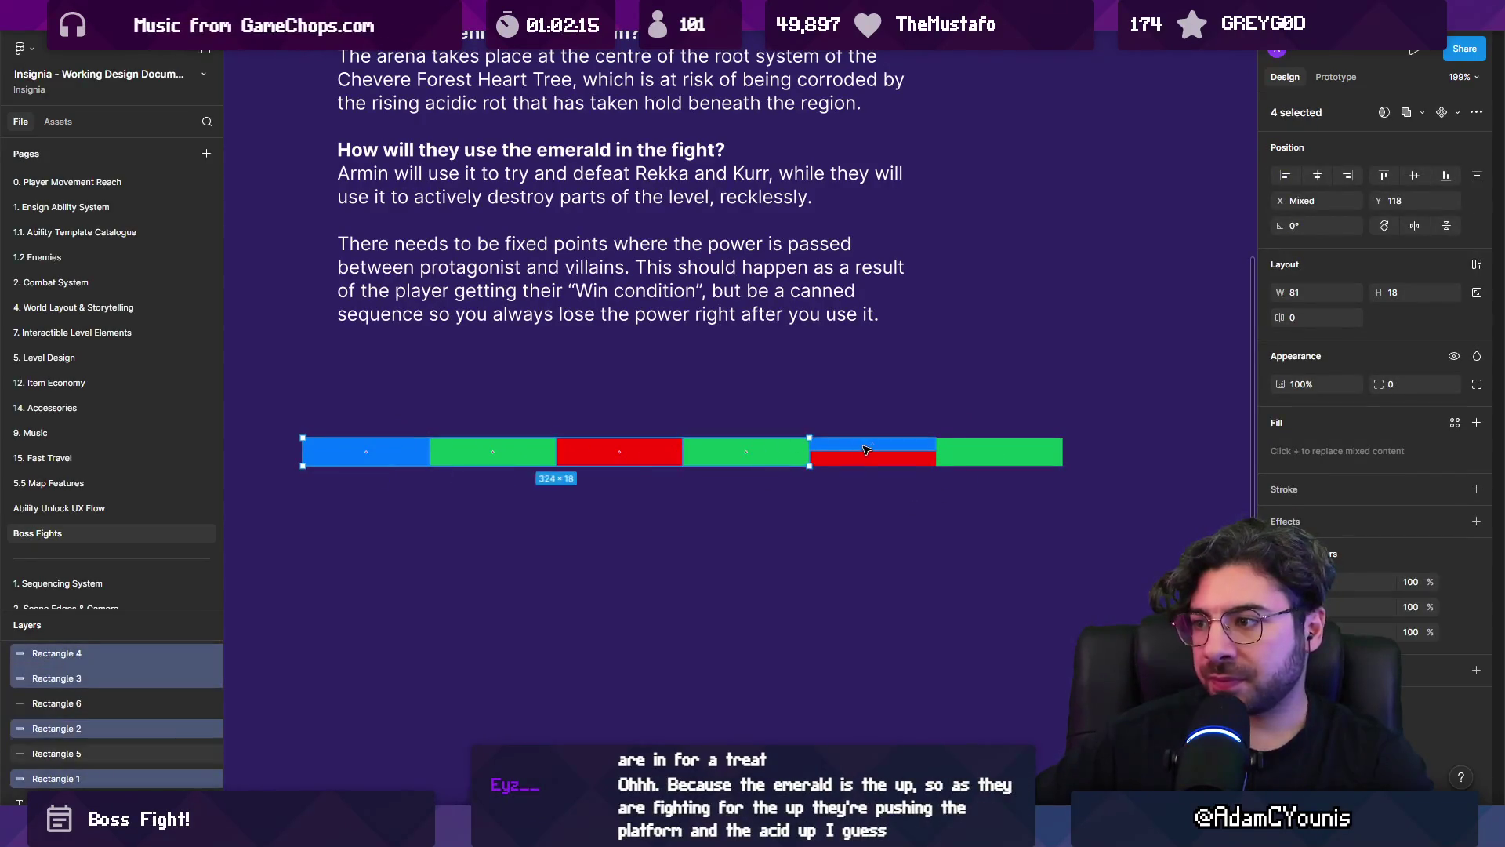
pyautogui.keyDown('shift'); pyautogui.click(866, 445); pyautogui.keyUp('shift')
pyautogui.keyDown('shift'); pyautogui.click(866, 458); pyautogui.keyUp('shift')
pyautogui.keyDown('shift'); pyautogui.click(1000, 452); pyautogui.keyUp('shift')
pyautogui.click(1476, 488)
pyautogui.click(1280, 518)
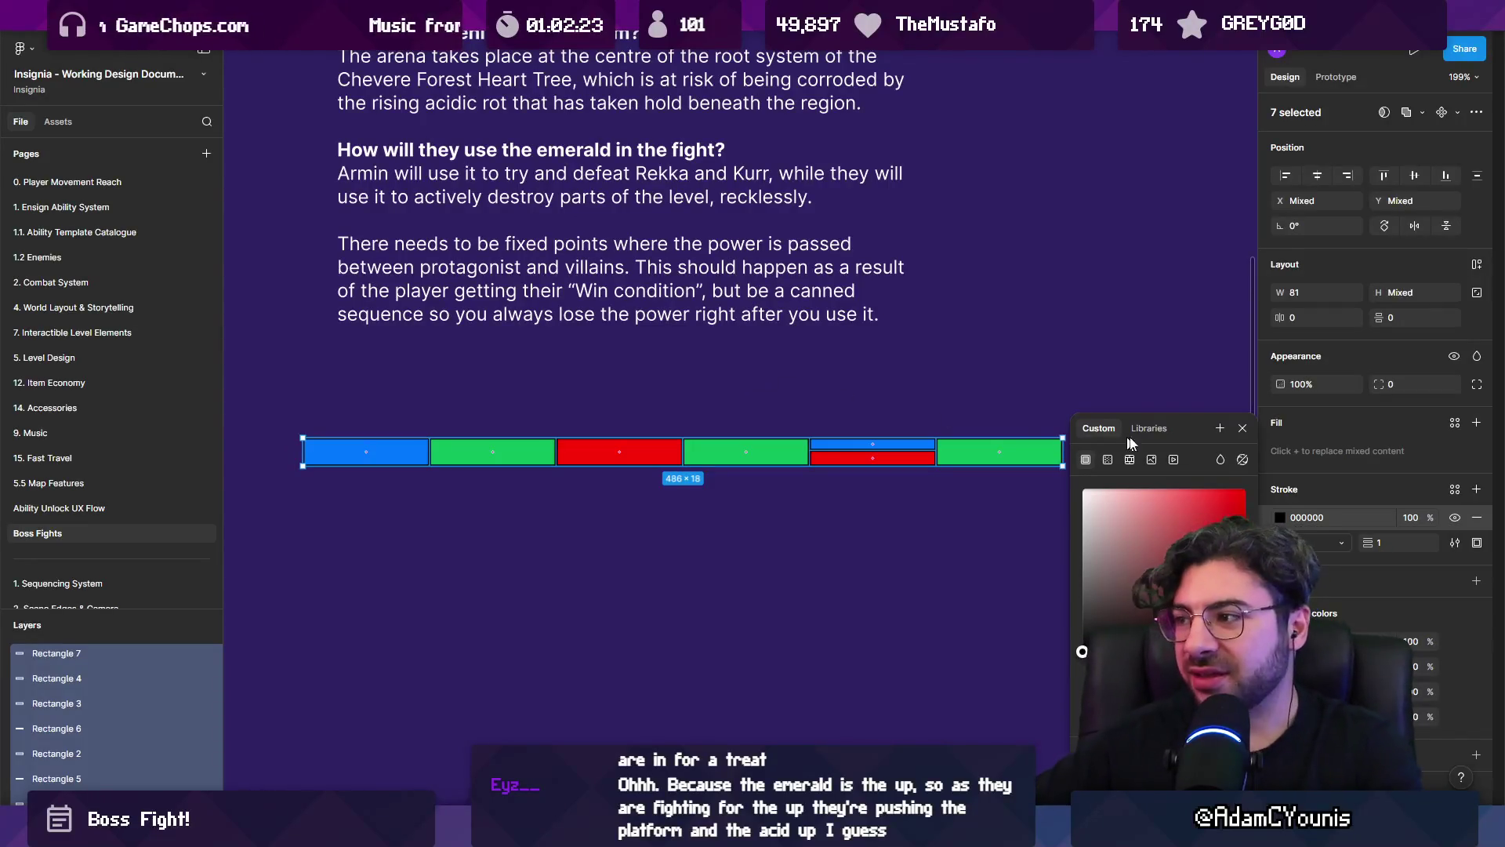
pyautogui.press('Escape')
pyautogui.press('Escape')
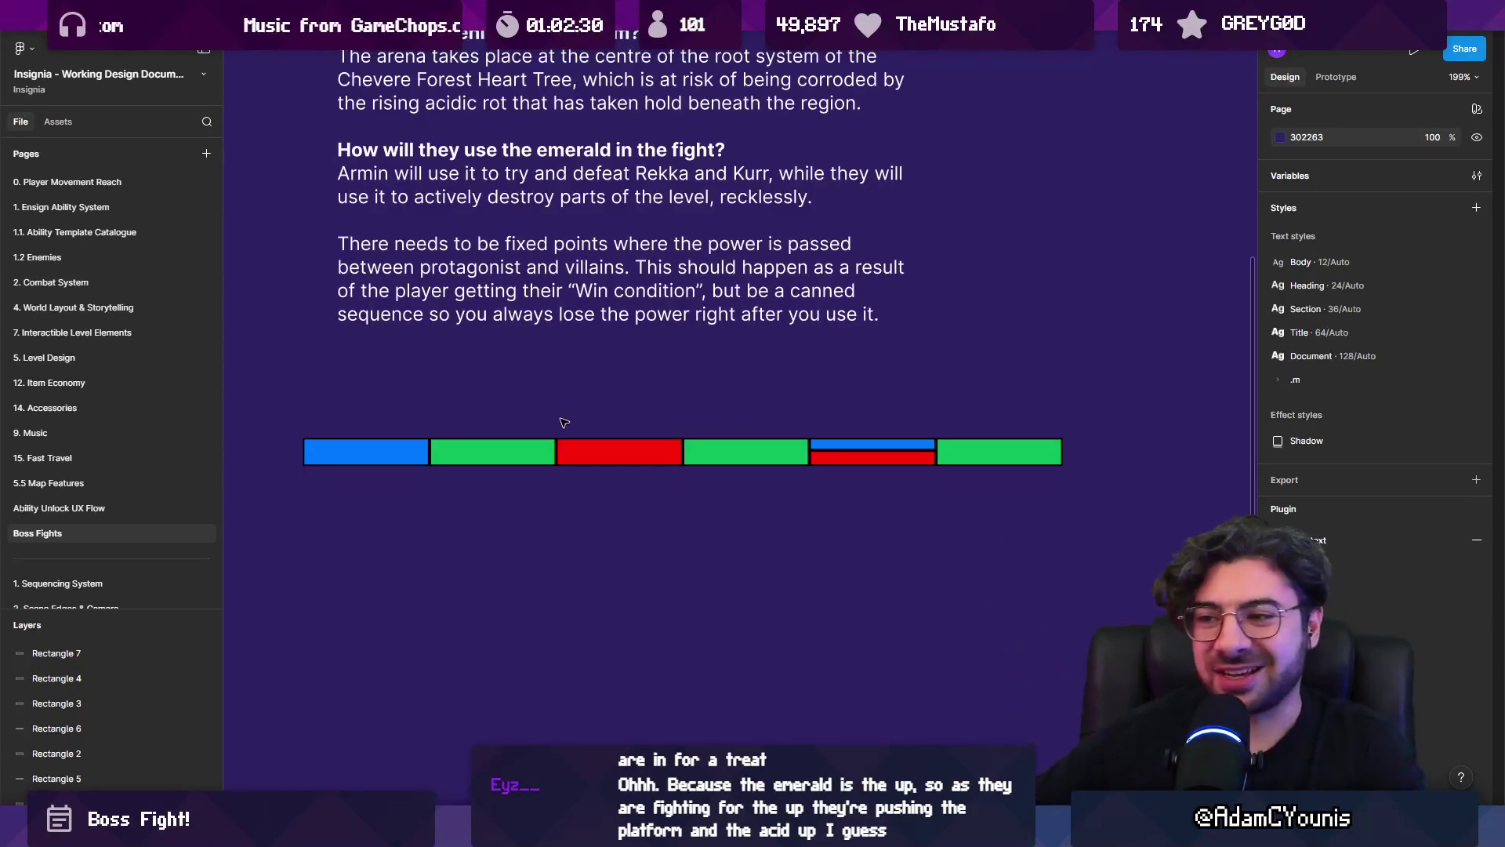
# Step: Even out the split block into an 81×9 blue half above an 81×10 red half
pyautogui.scroll(5, 880, 459)
pyautogui.click(881, 417)
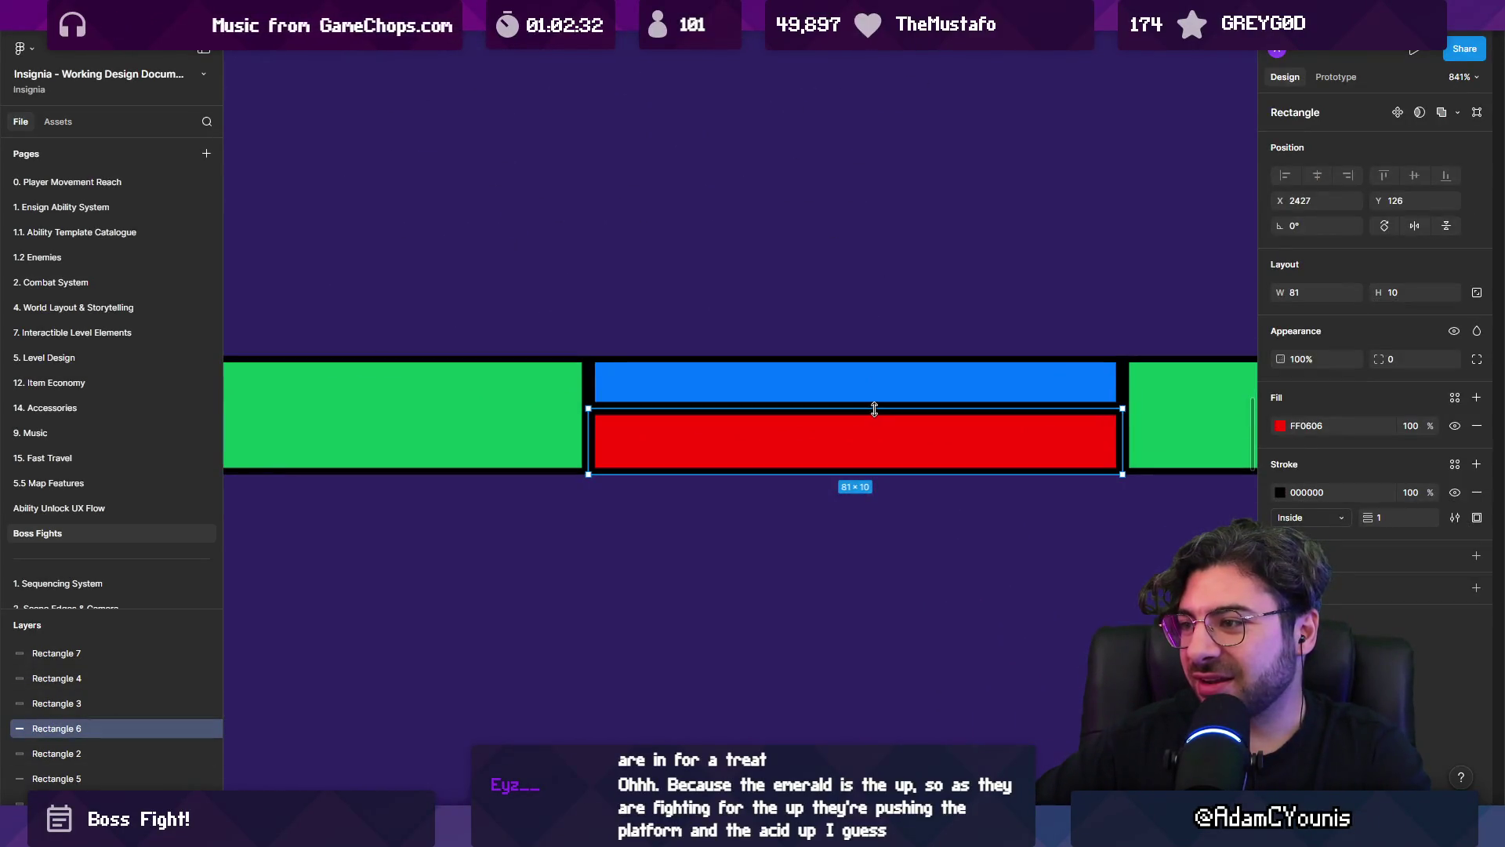
pyautogui.moveTo(880, 417); pyautogui.dragTo(877, 408)
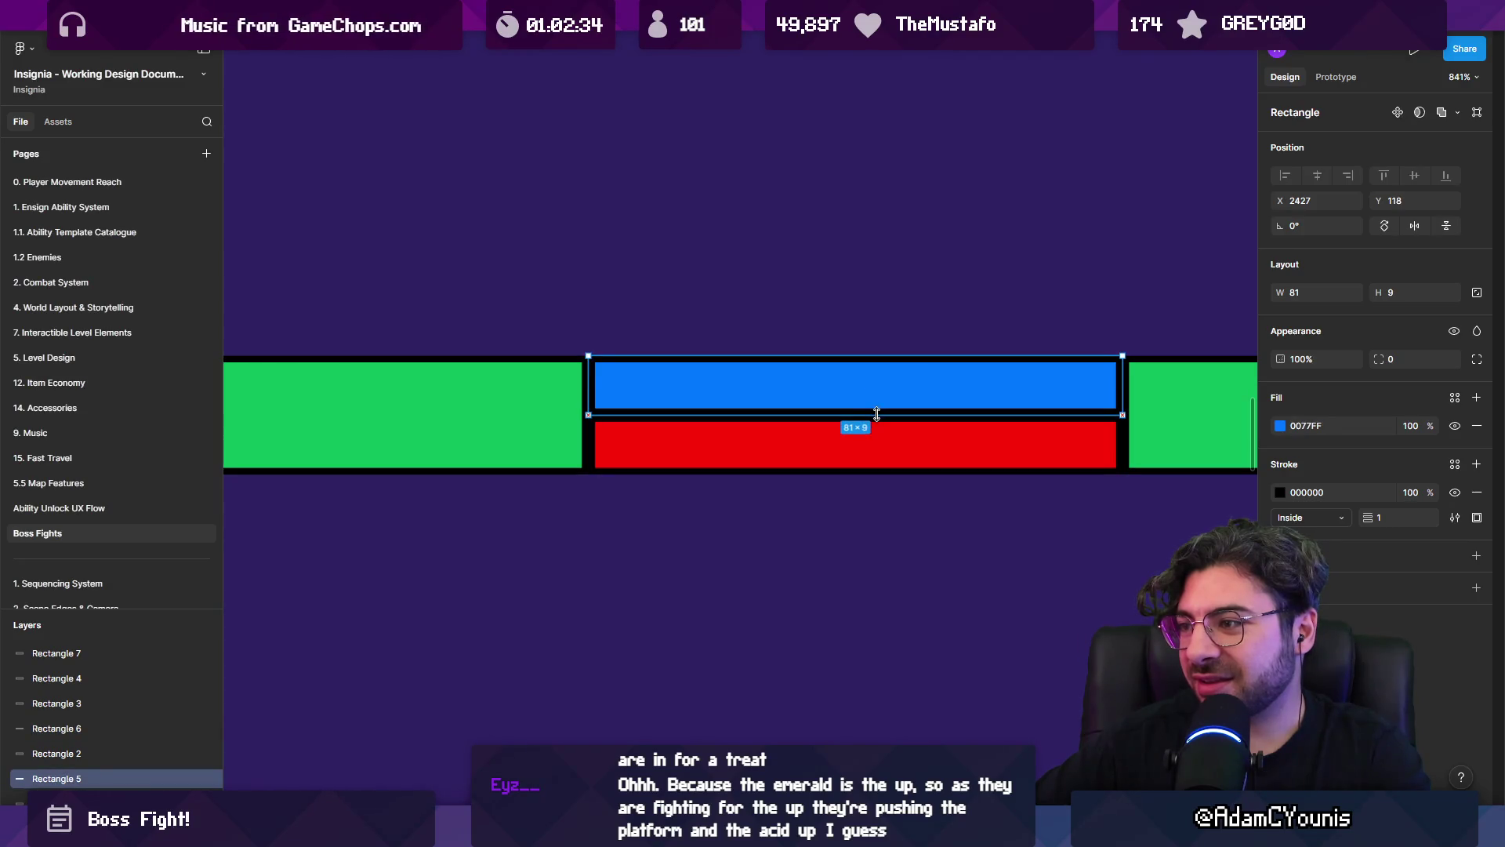
pyautogui.click(856, 550)
pyautogui.scroll(-5, 855, 549)
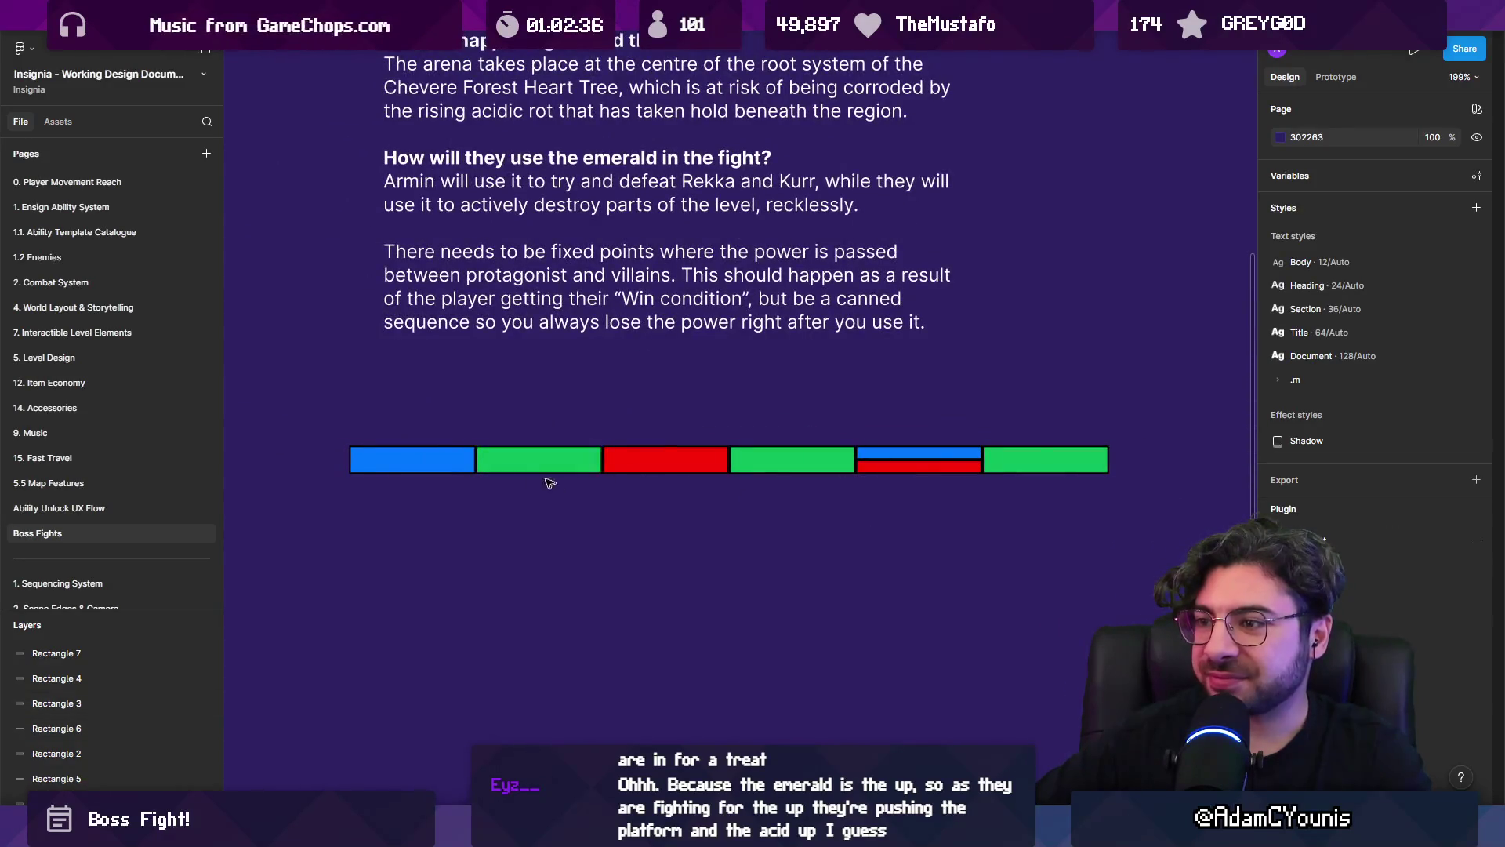
pyautogui.scroll(4, 455, 459)
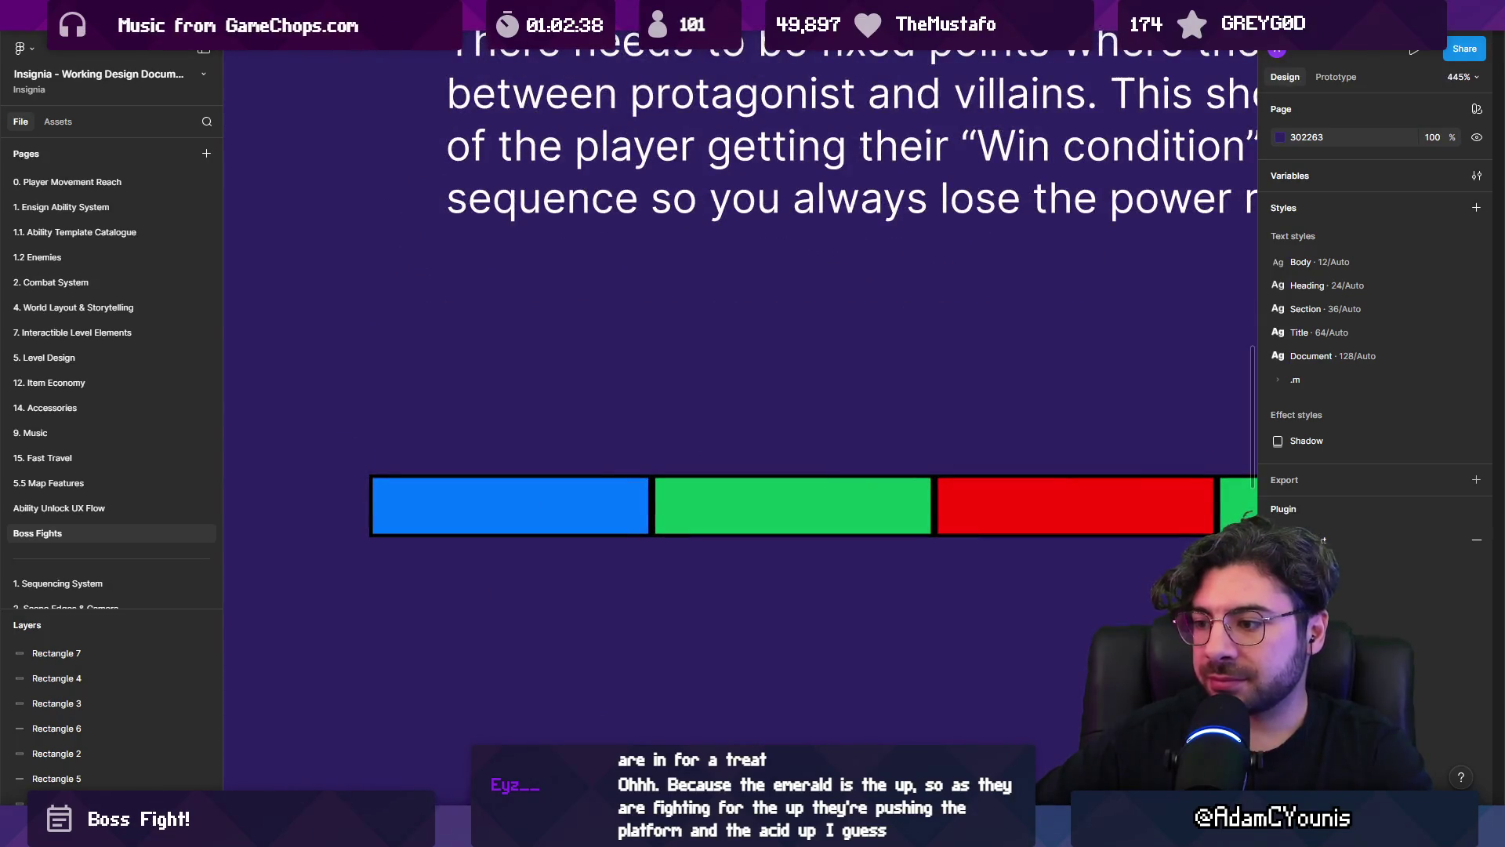
# Step: Copy the Kurr label over the green and red blocks, renaming them Armin and Rekka
pyautogui.click(425, 428)
pyautogui.press('Escape')
pyautogui.moveTo(471, 431)
pyautogui.mouseDown()
pyautogui.moveTo(612, 459)
pyautogui.moveTo(1053, 452)
pyautogui.mouseUp()
pyautogui.press('Return')
pyautogui.write('A')
pyautogui.press('Escape')
pyautogui.press('Return')
pyautogui.write('RE')
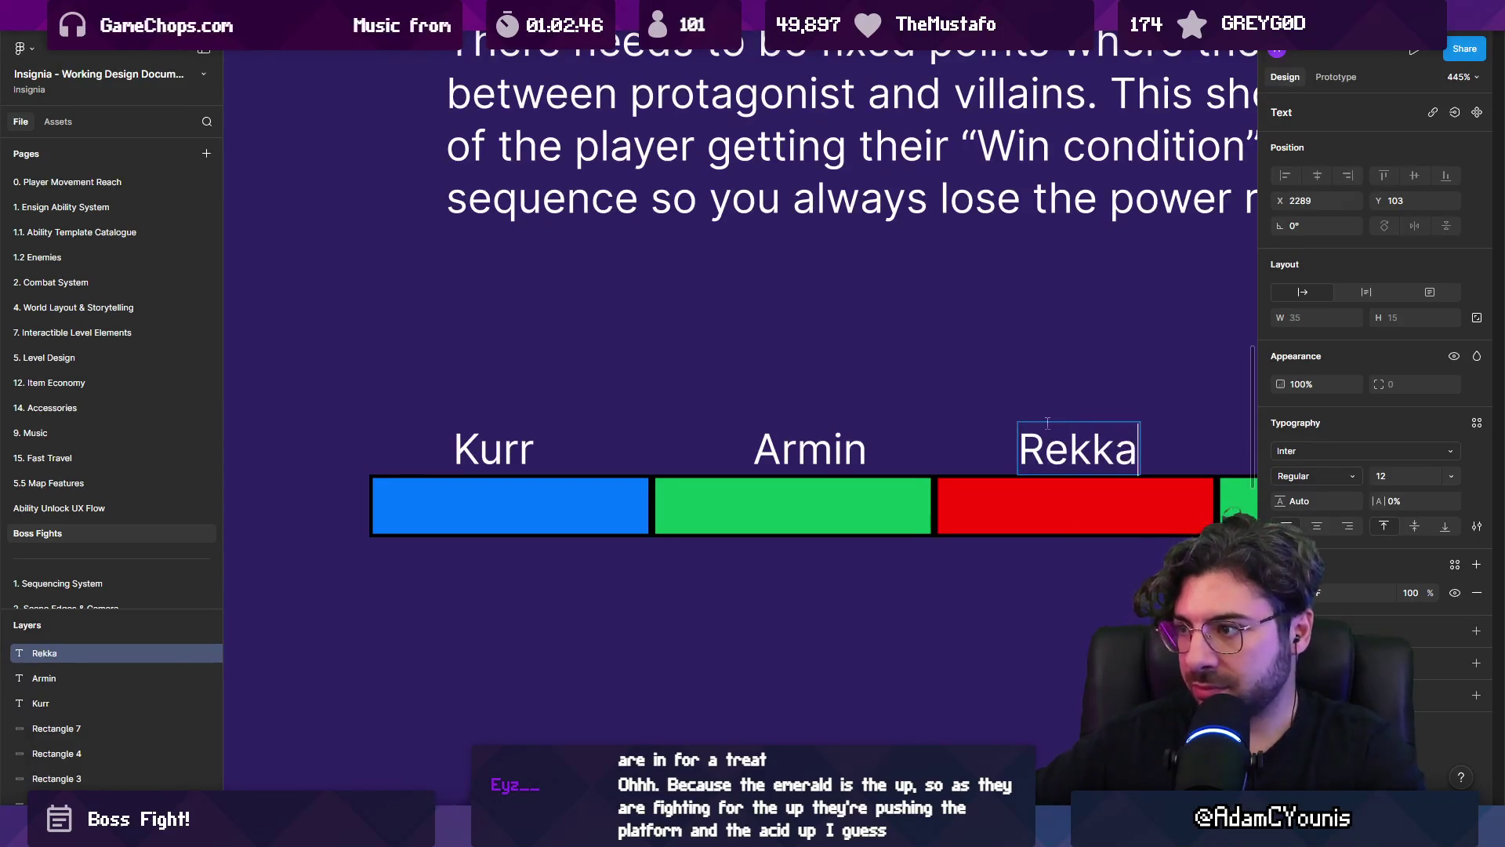
pyautogui.scroll(-3, 1047, 423)
# Step: Add Armin after Rekka, stack Rekka over Kurr on the split block, and label the last green block Armin
pyautogui.click(448, 462)
pyautogui.moveTo(448, 463)
pyautogui.mouseDown()
pyautogui.moveTo(901, 457)
pyautogui.moveTo(868, 457)
pyautogui.mouseUp()
pyautogui.click(645, 461)
pyautogui.hotkey('ctrl', 'd')
pyautogui.scroll(-2, 792, 453)
pyautogui.moveTo(651, 461)
pyautogui.mouseDown()
pyautogui.moveTo(1003, 437)
pyautogui.moveTo(1004, 424)
pyautogui.mouseUp()
pyautogui.moveTo(231, 435); pyautogui.dragTo(690, 470)
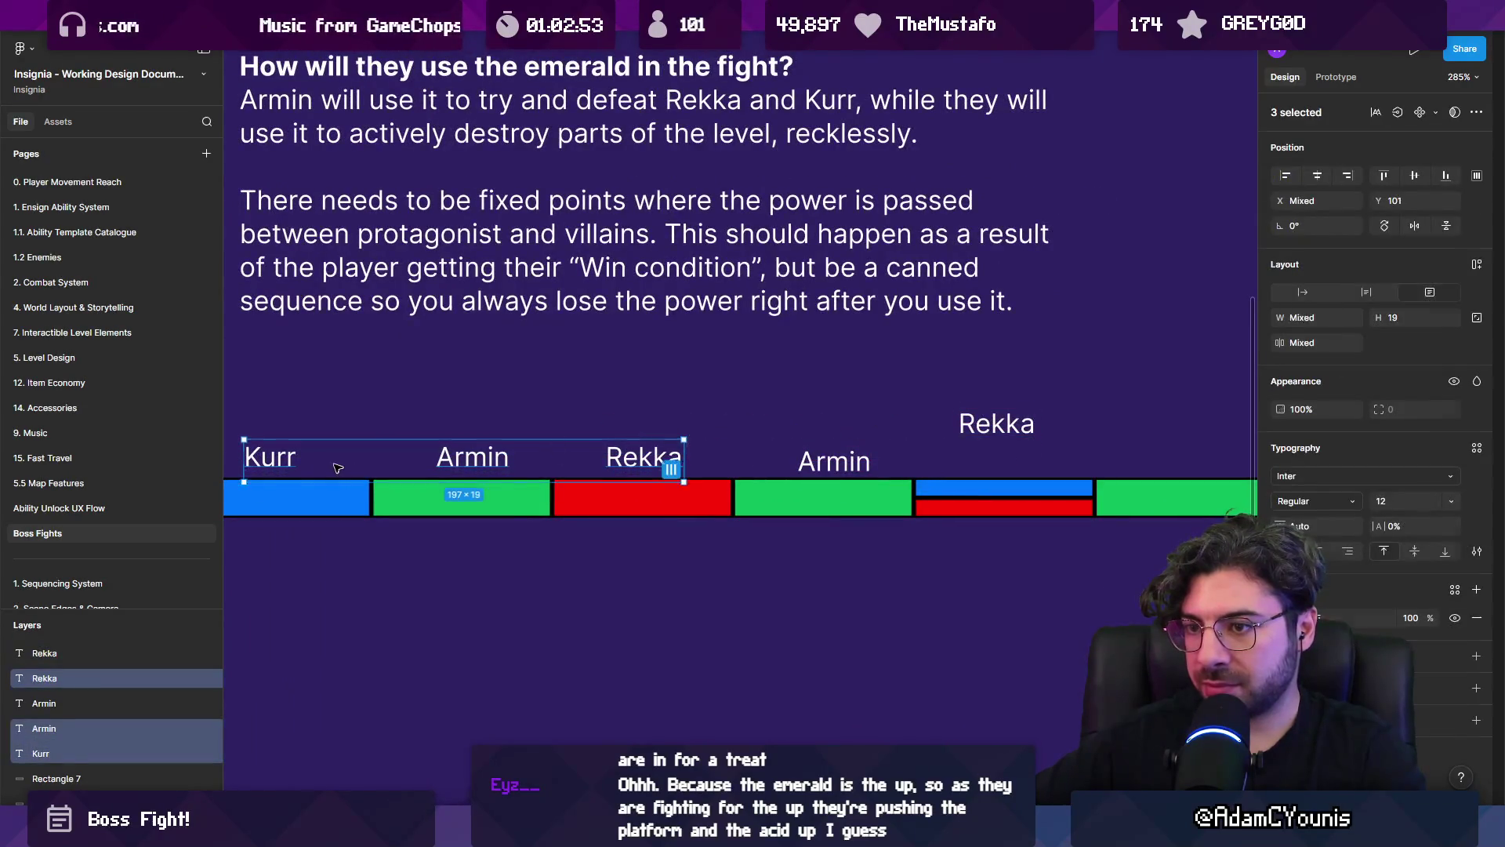
pyautogui.click(267, 458)
pyautogui.moveTo(266, 458)
pyautogui.mouseDown()
pyautogui.moveTo(988, 459)
pyautogui.moveTo(816, 462)
pyautogui.mouseUp()
pyautogui.hscroll(2, 815, 463)
pyautogui.moveTo(584, 469); pyautogui.dragTo(964, 466)
pyautogui.press('Escape')
# Step: Nudge the Armin labels over the second and fourth blocks left to centre them
pyautogui.scroll(-5, 733, 576)
pyautogui.moveTo(717, 531); pyautogui.dragTo(711, 531)
pyautogui.click(508, 533)
pyautogui.moveTo(507, 533); pyautogui.dragTo(500, 533)
pyautogui.click(615, 610)
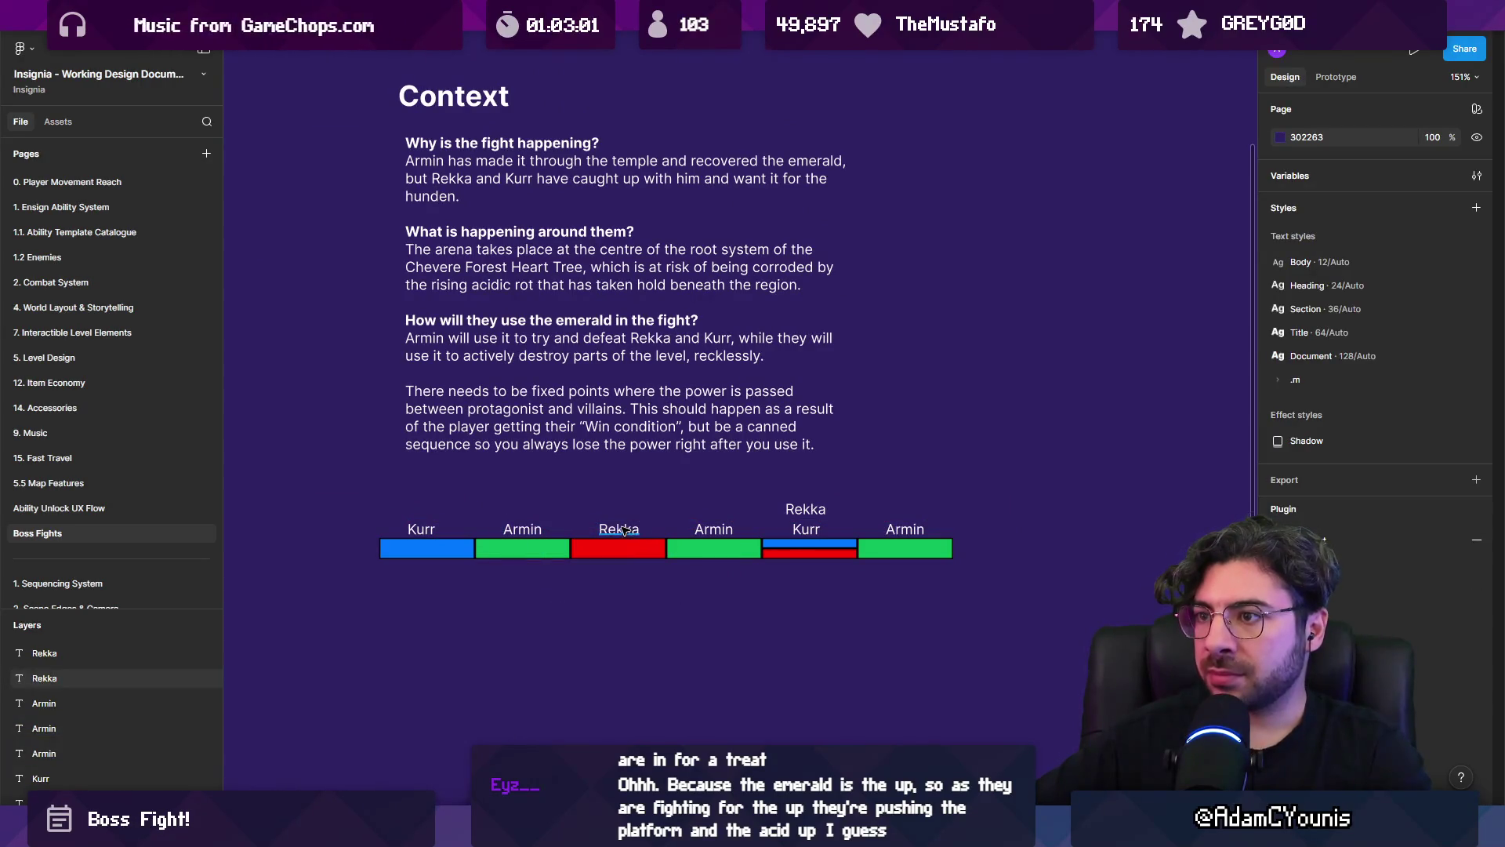
# Step: Move the handwritten timeline sketch below the Context text
pyautogui.scroll(-4, 575, 650)
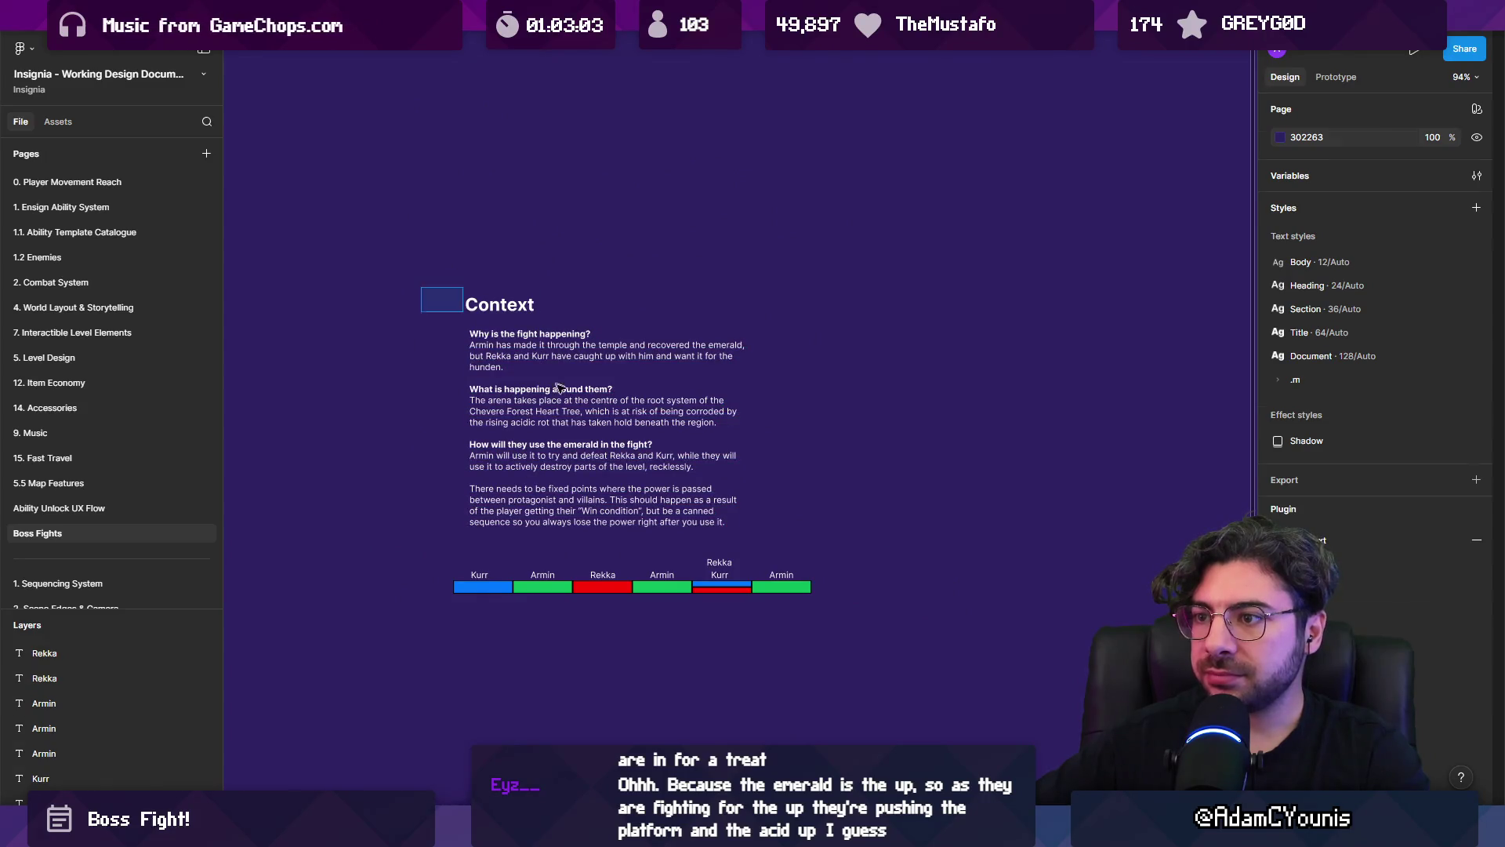
pyautogui.click(528, 482)
pyautogui.scroll(-6, 548, 470)
pyautogui.click(599, 447)
pyautogui.moveTo(600, 447)
pyautogui.mouseDown()
pyautogui.moveTo(749, 517)
pyautogui.moveTo(588, 447)
pyautogui.moveTo(814, 490)
pyautogui.moveTo(776, 495)
pyautogui.mouseUp()
pyautogui.scroll(10, 749, 501)
pyautogui.moveTo(743, 415); pyautogui.dragTo(663, 573)
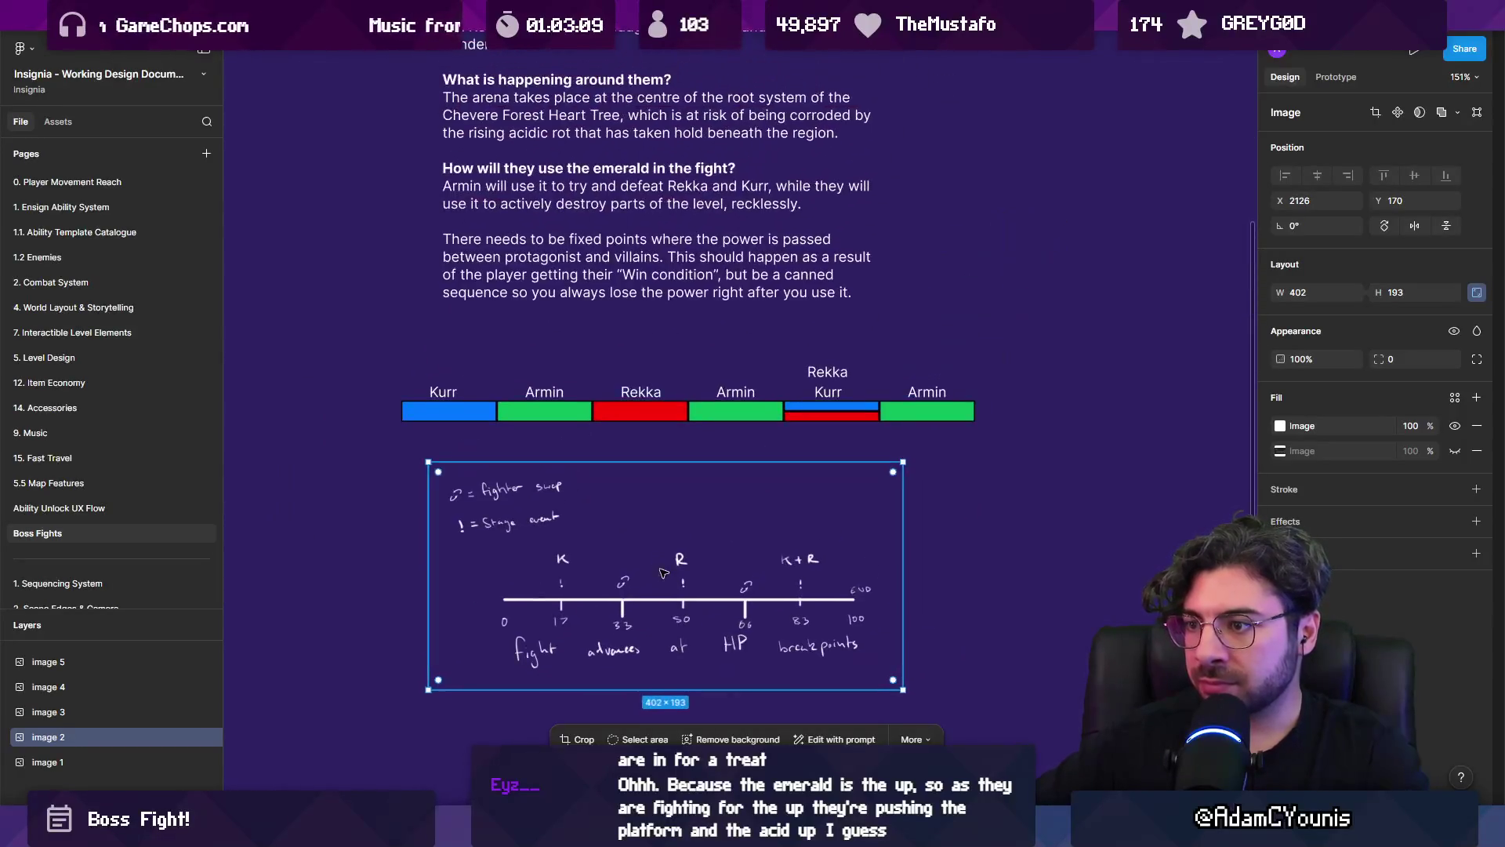
pyautogui.click(403, 446)
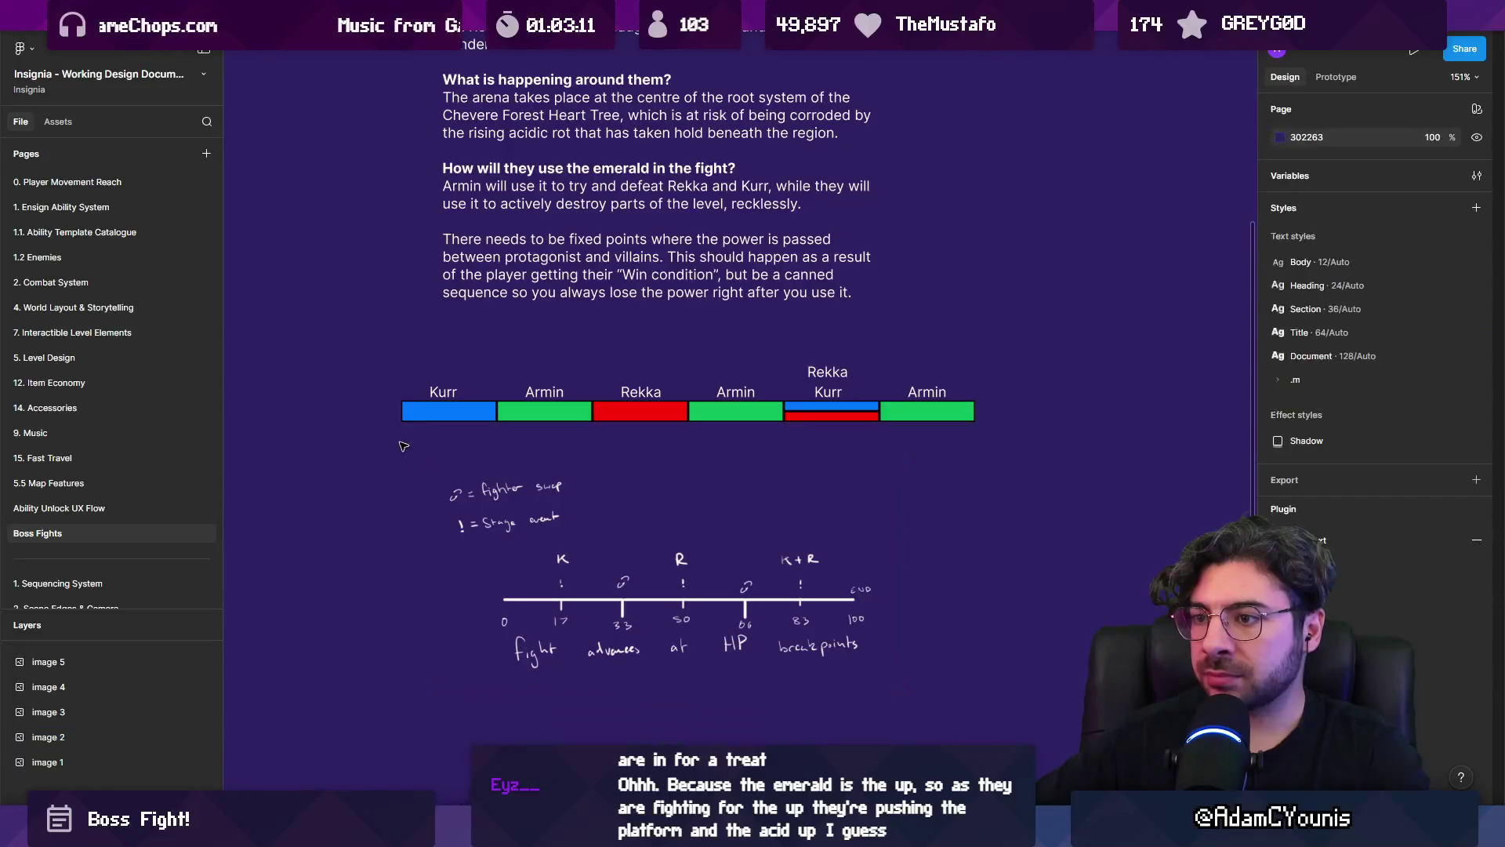
# Step: Move the coloured bar down, then enlarge and trim the timeline sketch above it
pyautogui.moveTo(365, 359); pyautogui.dragTo(976, 428)
pyautogui.moveTo(767, 415); pyautogui.dragTo(767, 725)
pyautogui.click(894, 474)
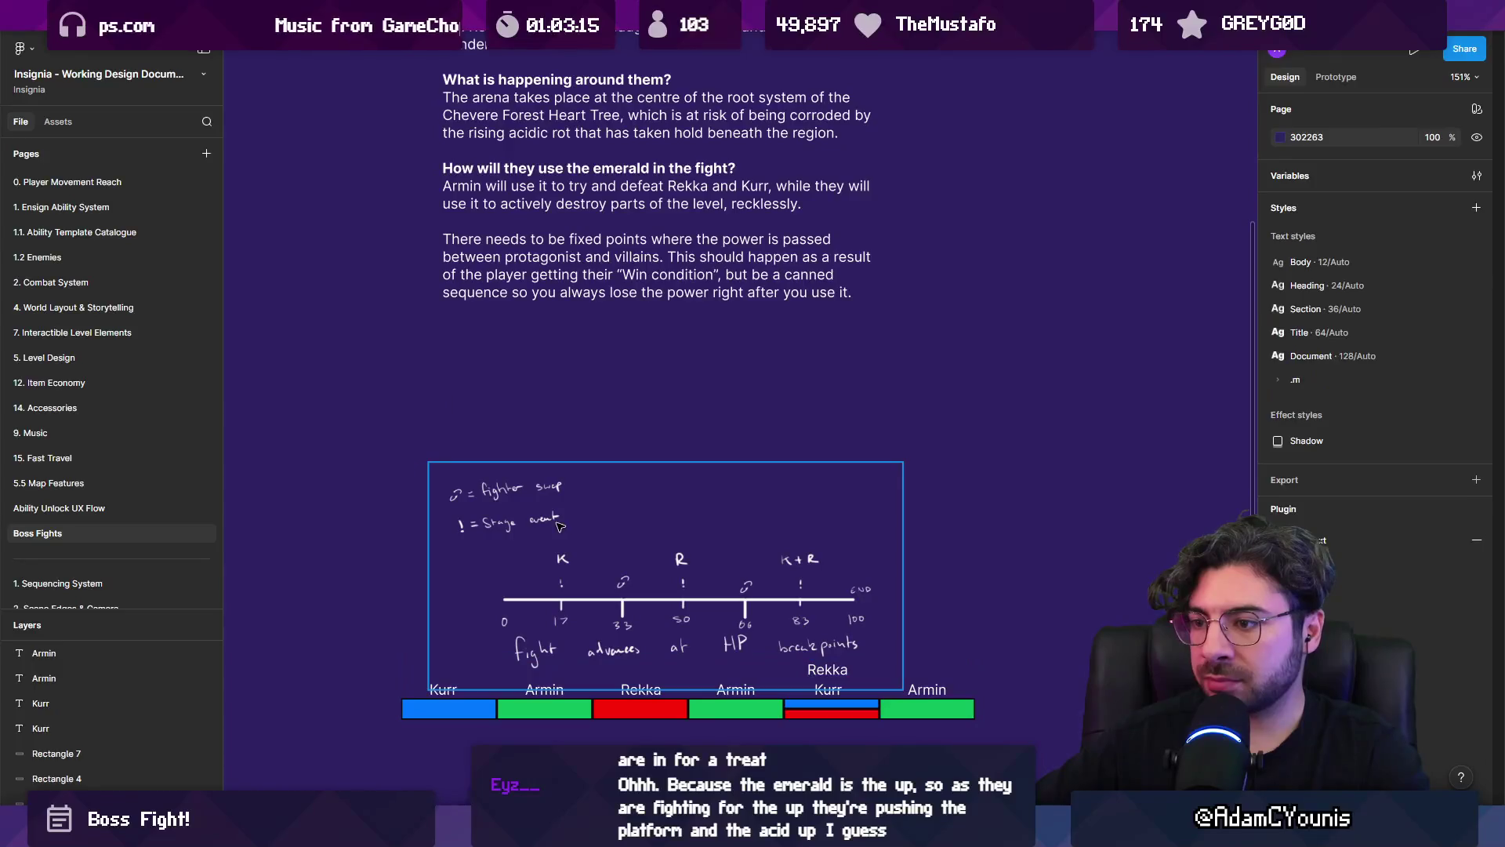
pyautogui.moveTo(906, 463)
pyautogui.mouseDown()
pyautogui.moveTo(1023, 439)
pyautogui.moveTo(1044, 397)
pyautogui.mouseUp()
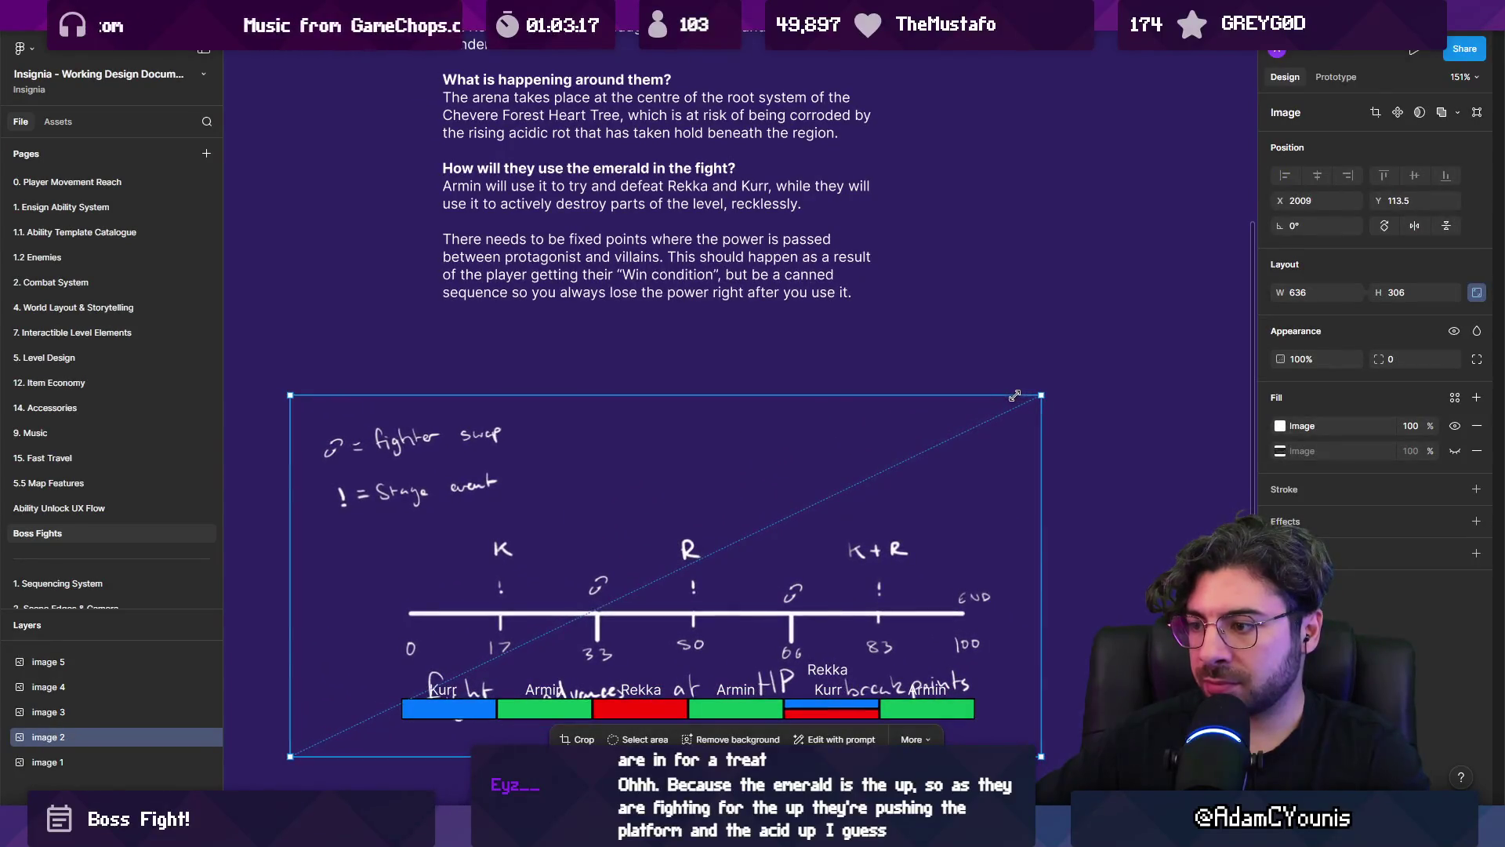
pyautogui.moveTo(743, 592); pyautogui.dragTo(743, 537)
pyautogui.moveTo(686, 690); pyautogui.dragTo(684, 662)
pyautogui.moveTo(290, 463); pyautogui.dragTo(317, 460)
pyautogui.moveTo(1043, 496); pyautogui.dragTo(1023, 496)
# Step: Move the sketch and coloured bar together up beneath the Context text
pyautogui.scroll(-3, 919, 531)
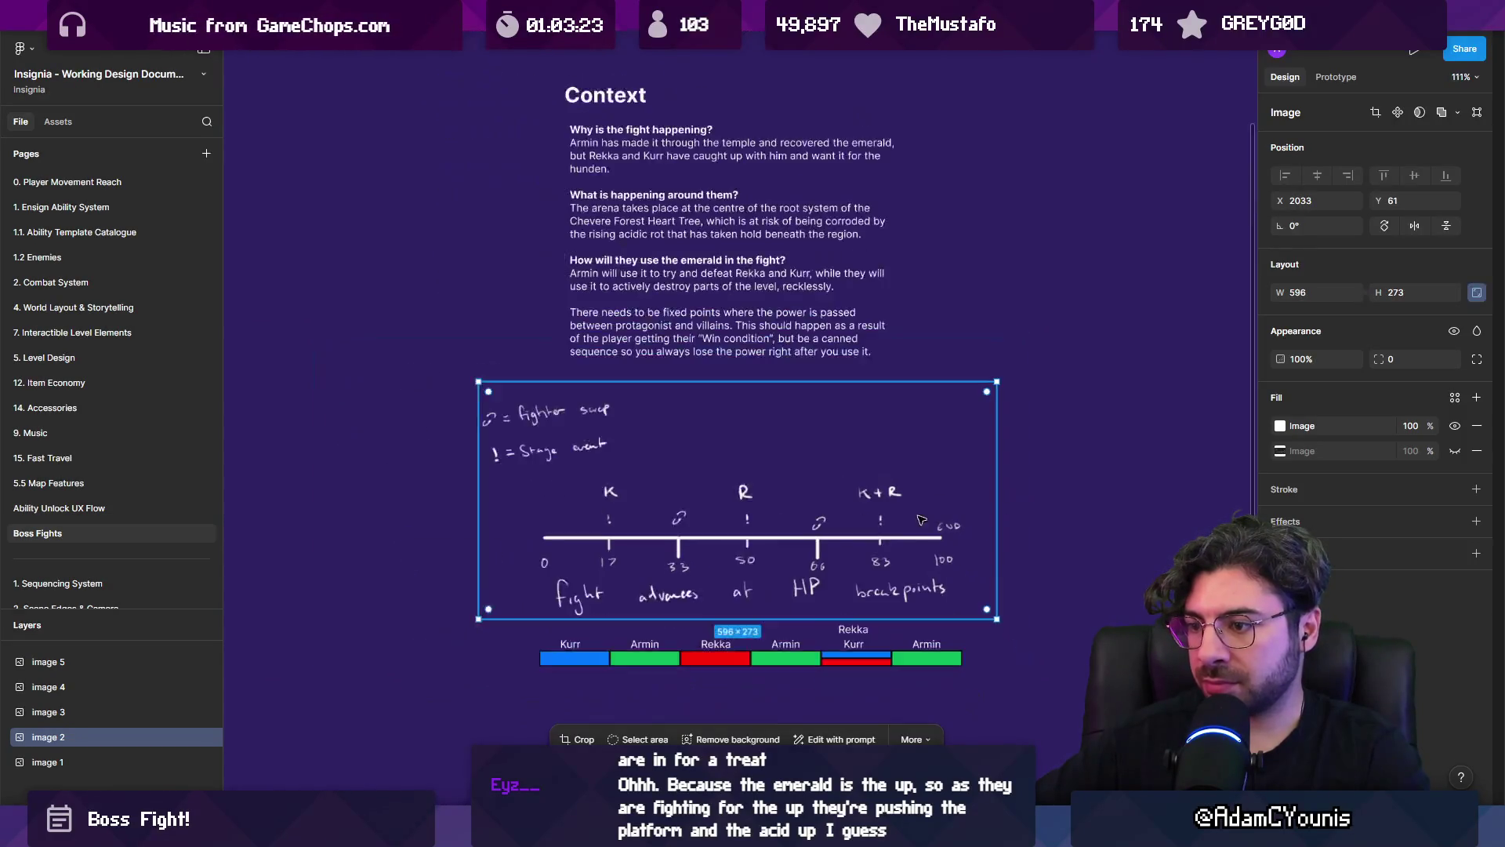
pyautogui.hscroll(1, 877, 533)
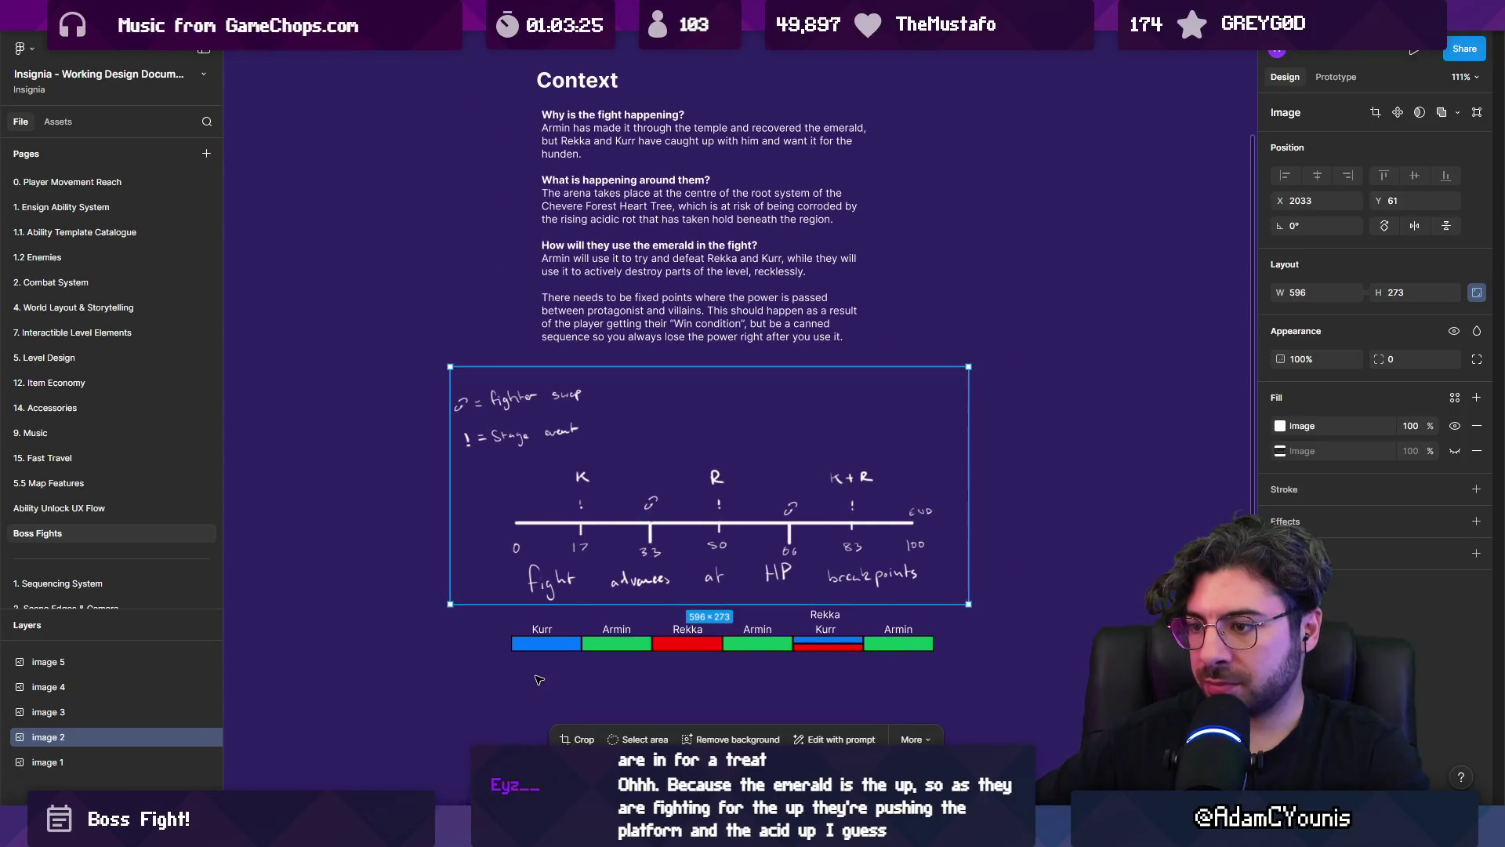
pyautogui.click(541, 645)
pyautogui.click(466, 417)
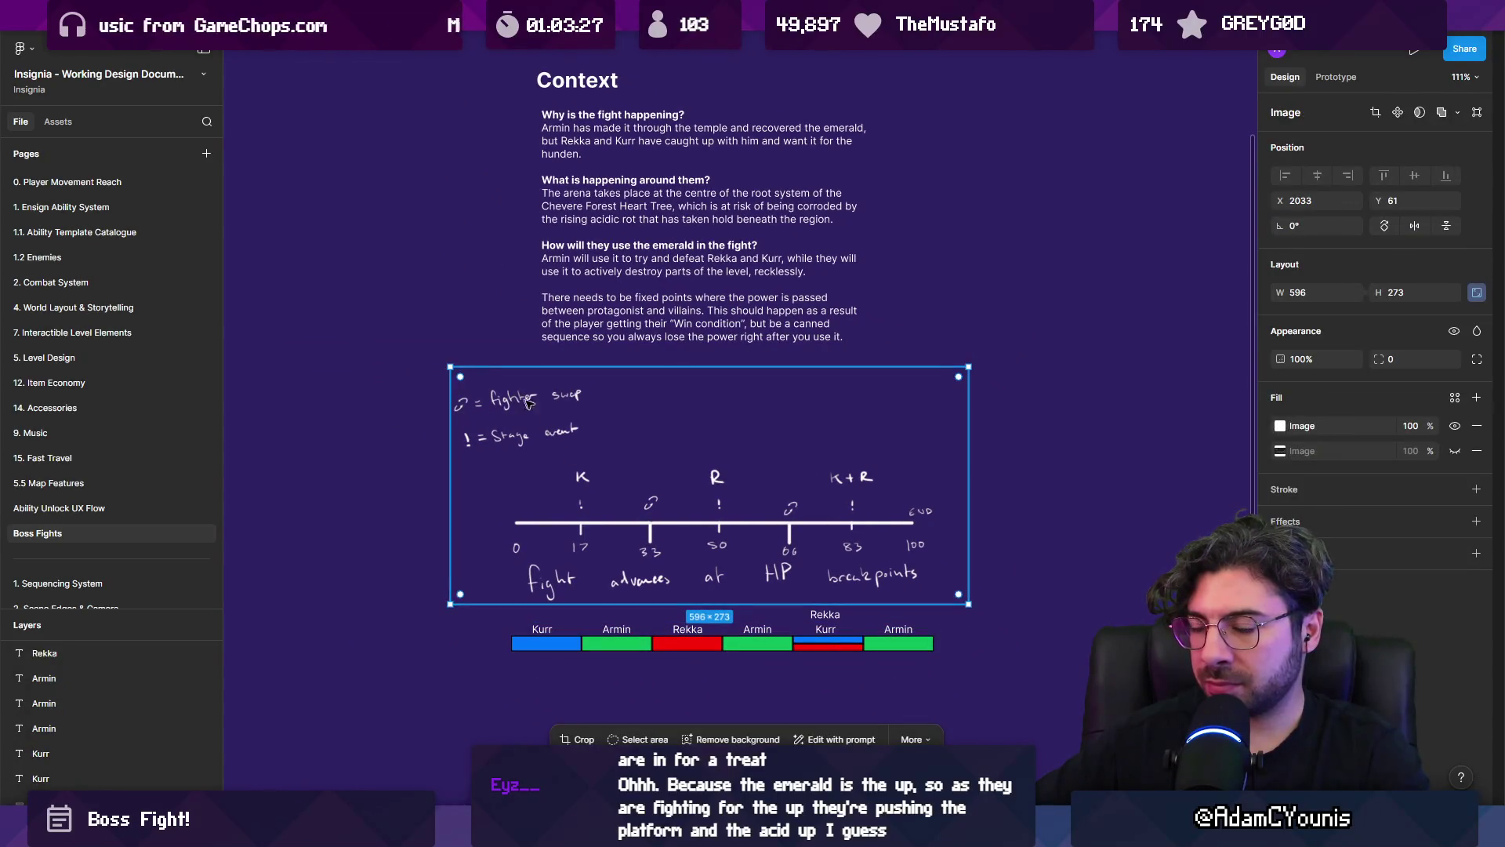
pyautogui.moveTo(977, 362); pyautogui.dragTo(444, 698)
pyautogui.moveTo(791, 500); pyautogui.dragTo(715, 383)
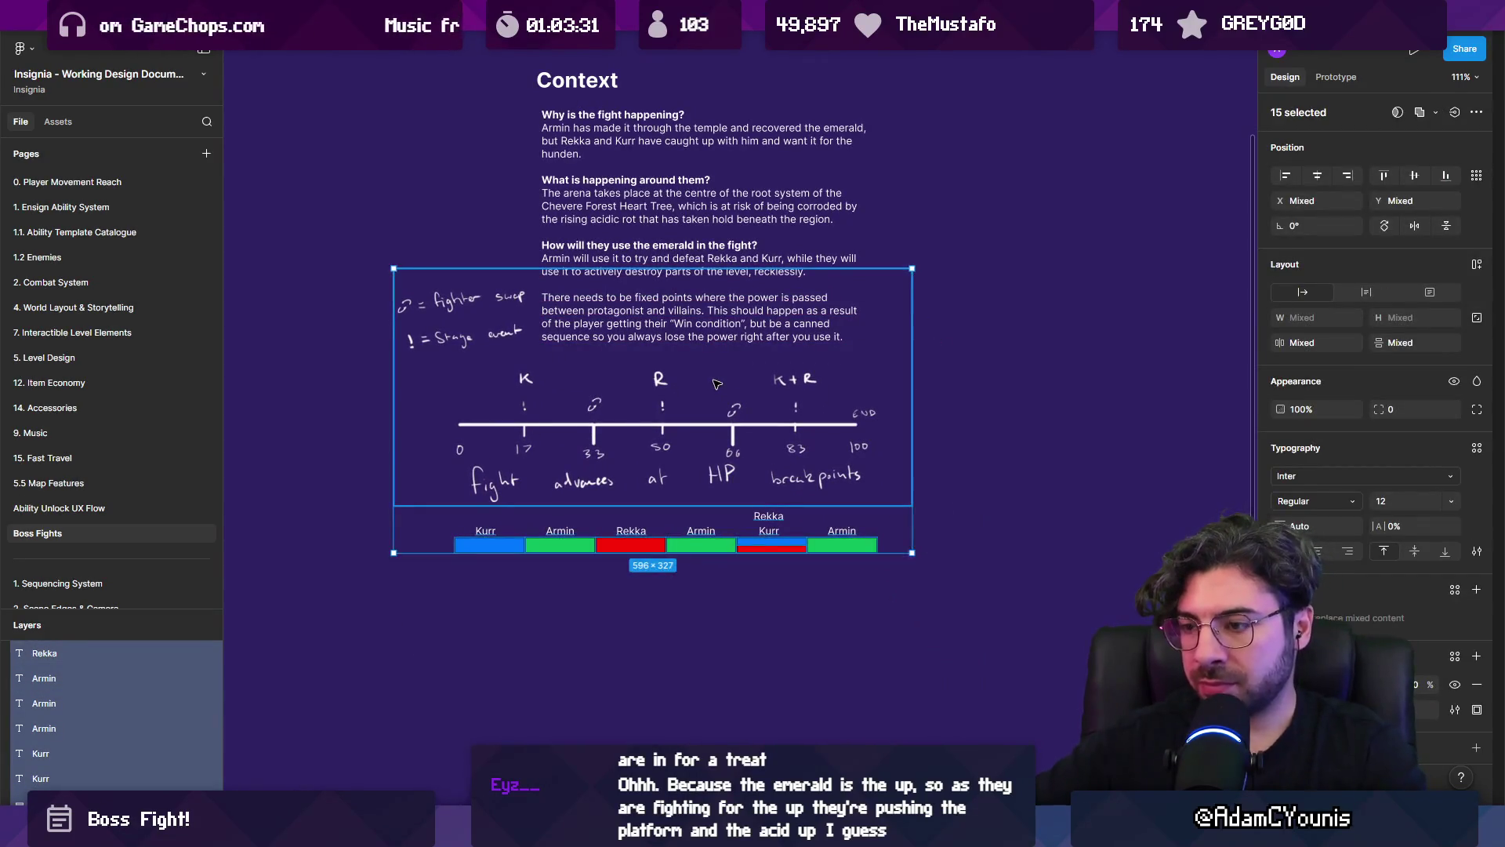
pyautogui.click(1052, 380)
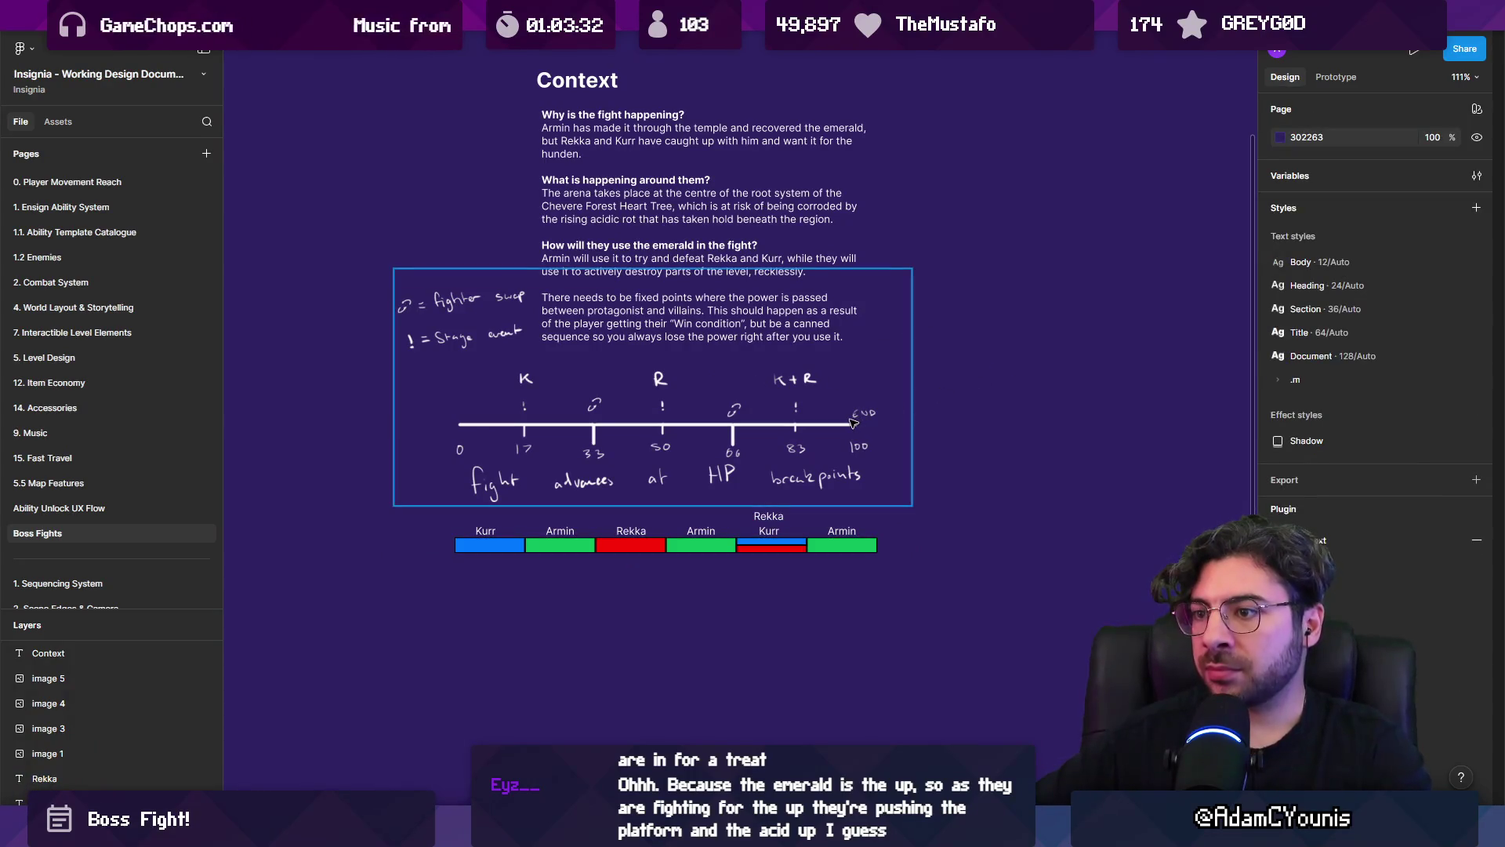
pyautogui.scroll(5, 576, 529)
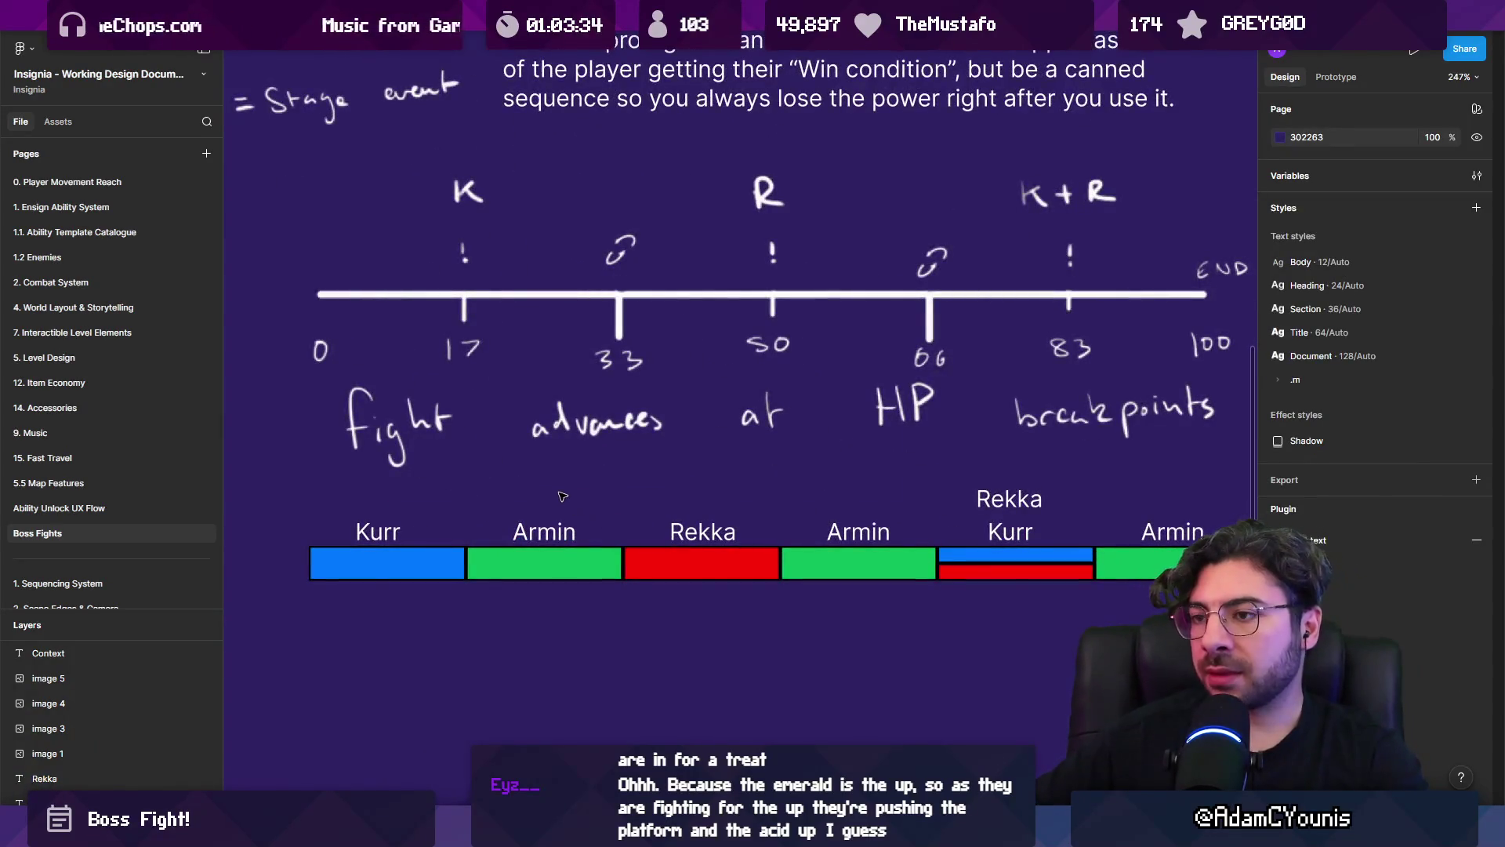
pyautogui.scroll(-3, 562, 495)
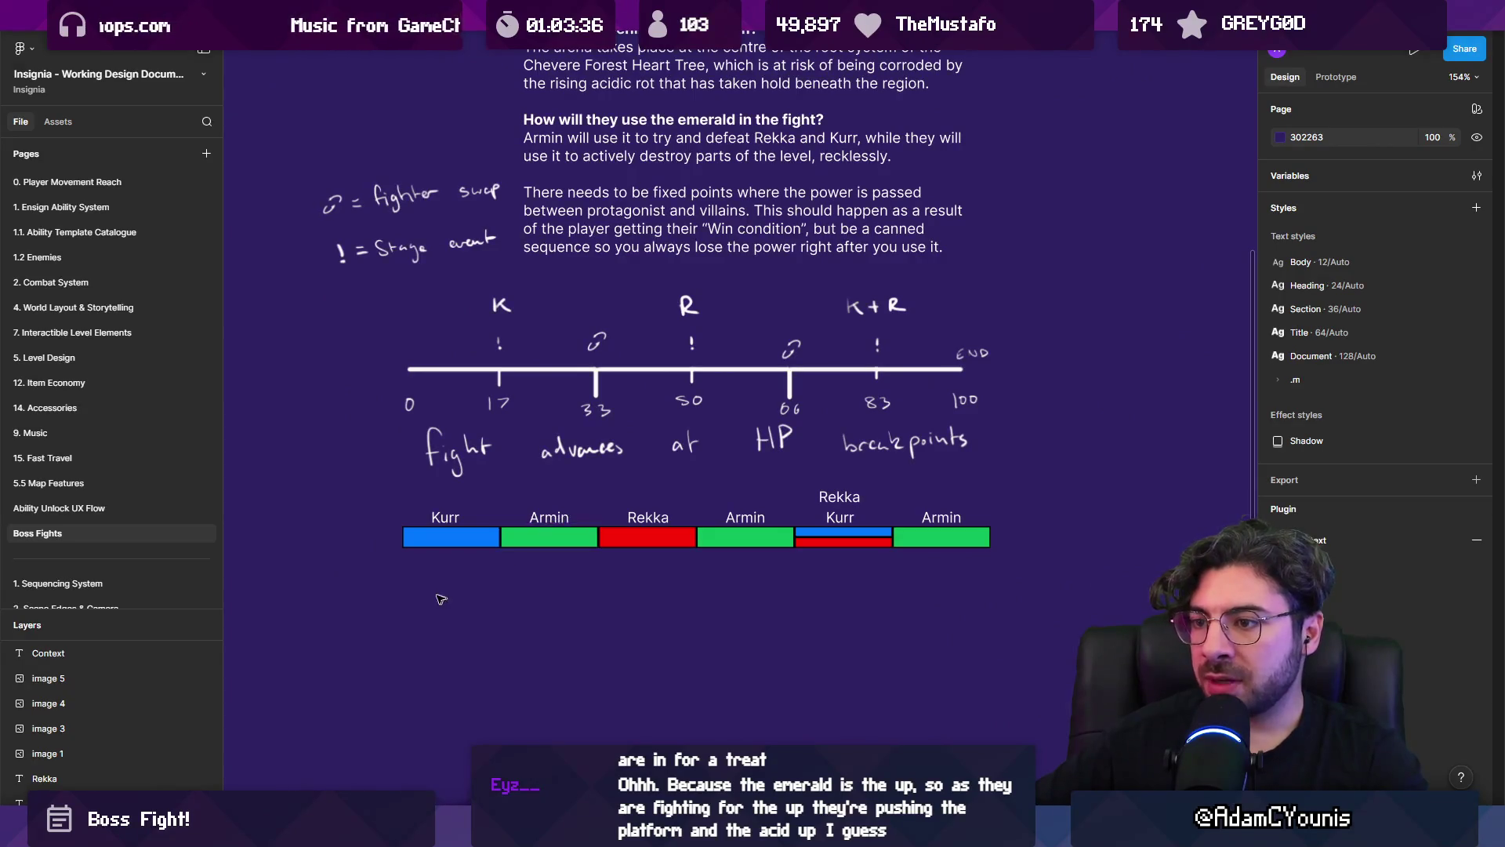
pyautogui.scroll(5, 439, 588)
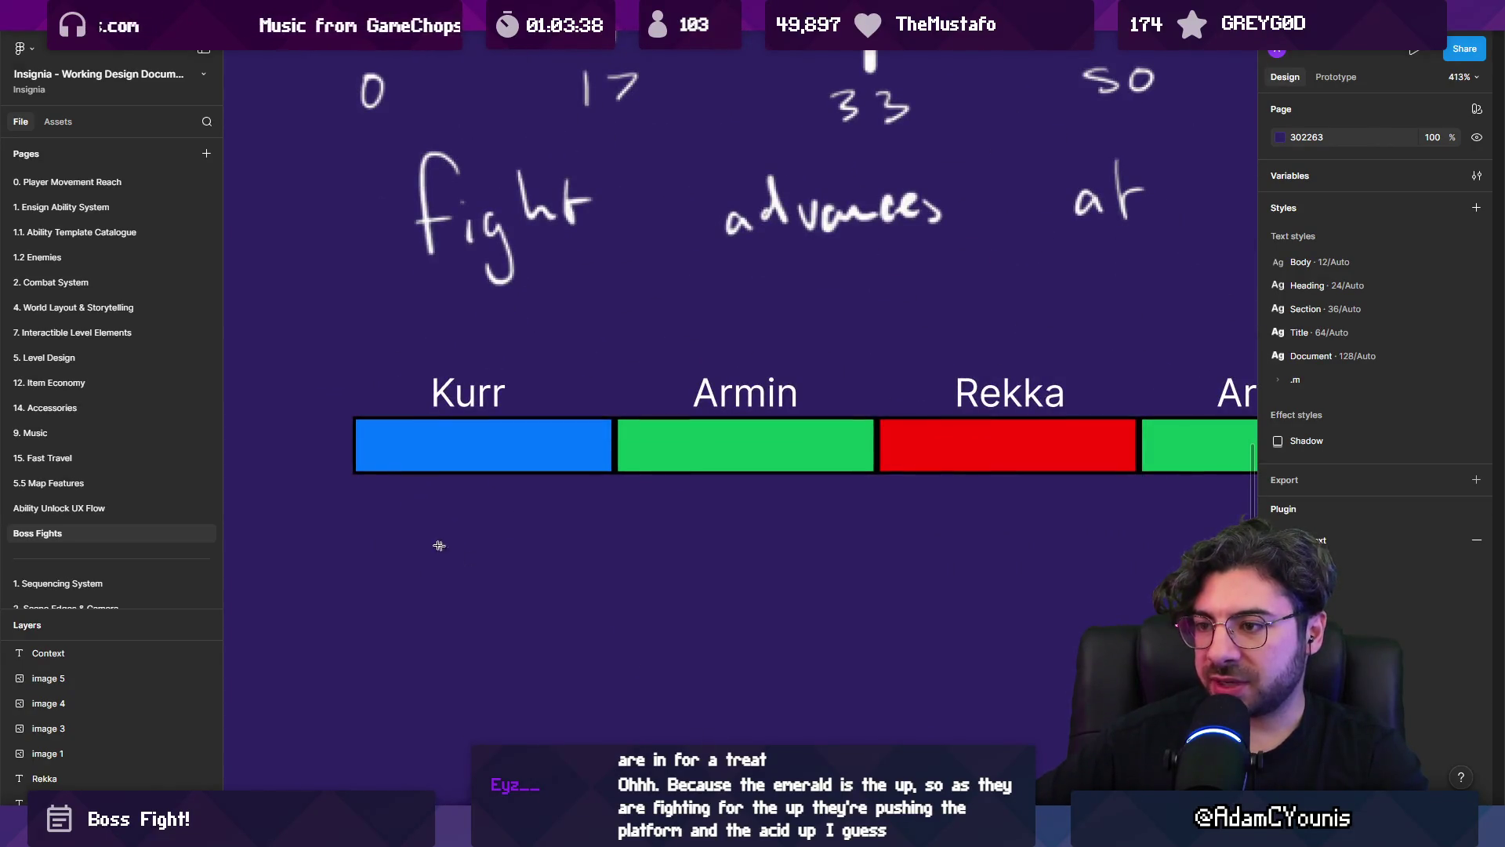
# Step: Add a wrapped 'Normal fight against enemy behaviour' note under the Kurr block
pyautogui.click(339, 524)
pyautogui.write('ormal fight')
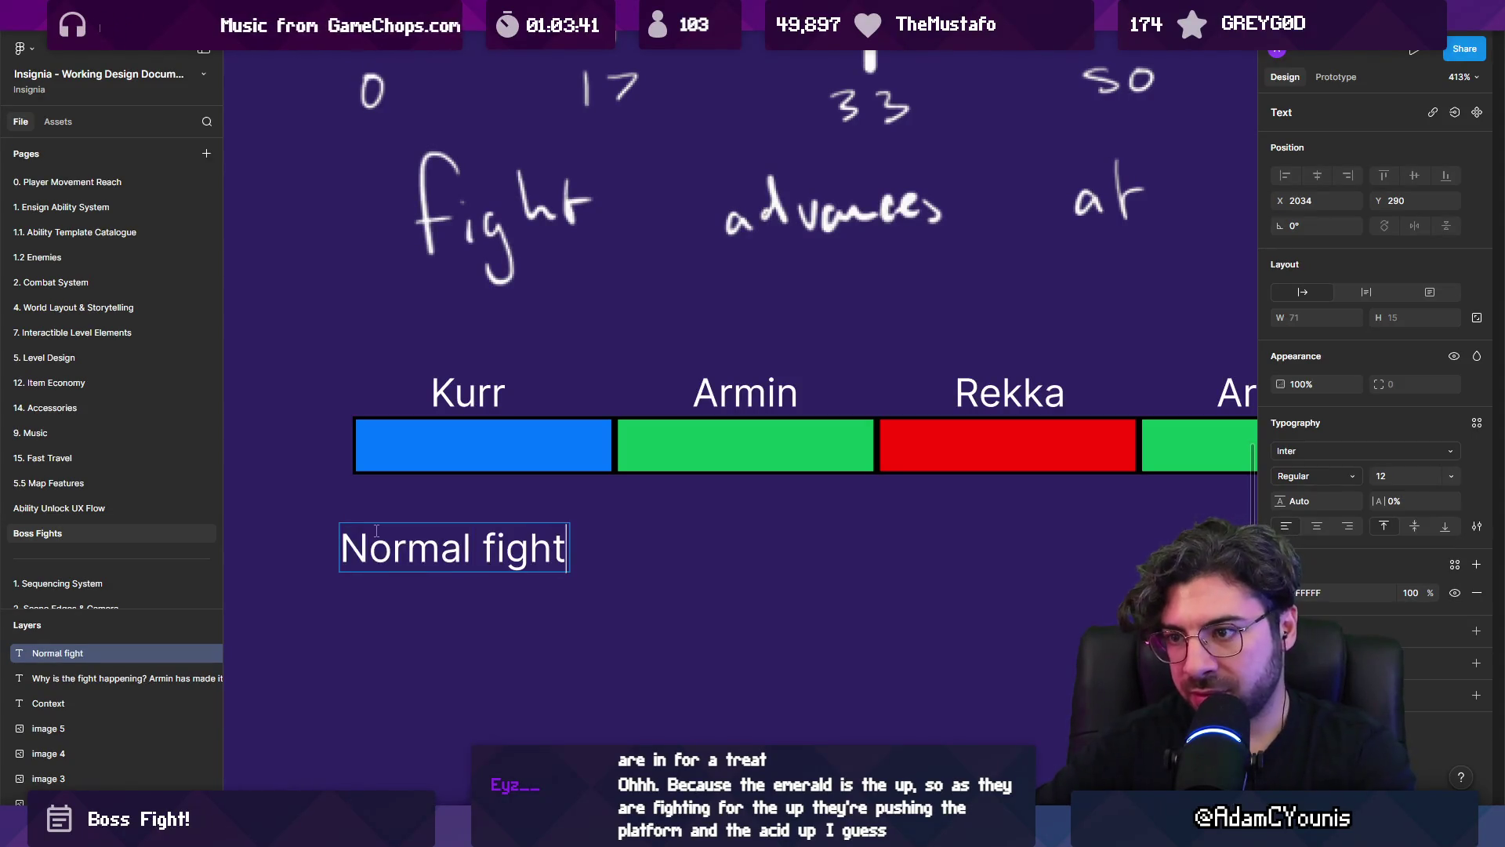
pyautogui.press('Escape')
pyautogui.press('k')
pyautogui.moveTo(569, 571)
pyautogui.mouseDown()
pyautogui.moveTo(451, 551)
pyautogui.moveTo(482, 464)
pyautogui.mouseUp()
pyautogui.scroll(5, 399, 538)
pyautogui.press('Return')
pyautogui.write('s')
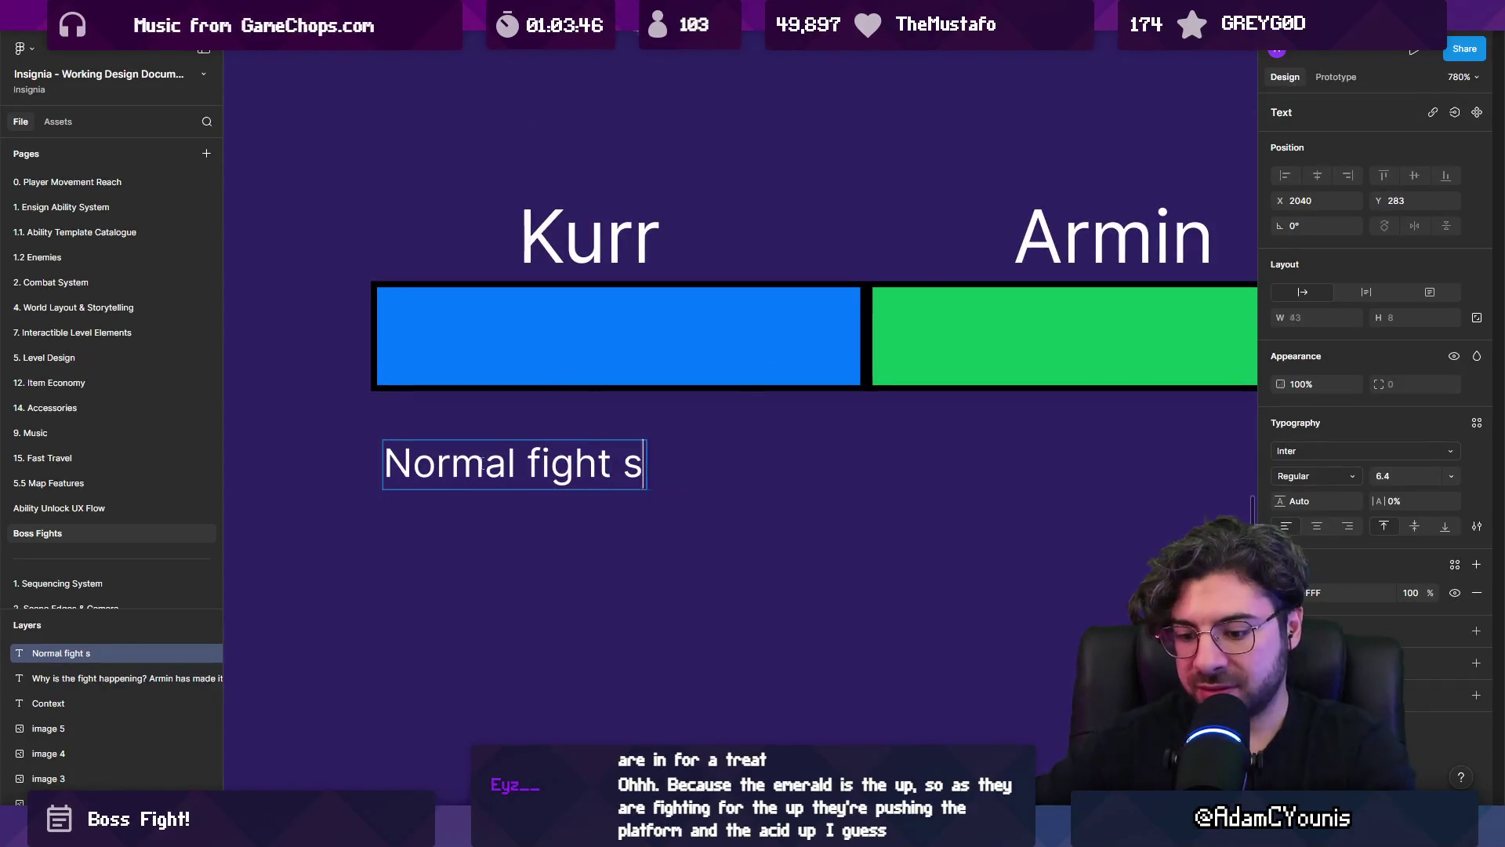
pyautogui.press('BackSpace')
pyautogui.write('agains')
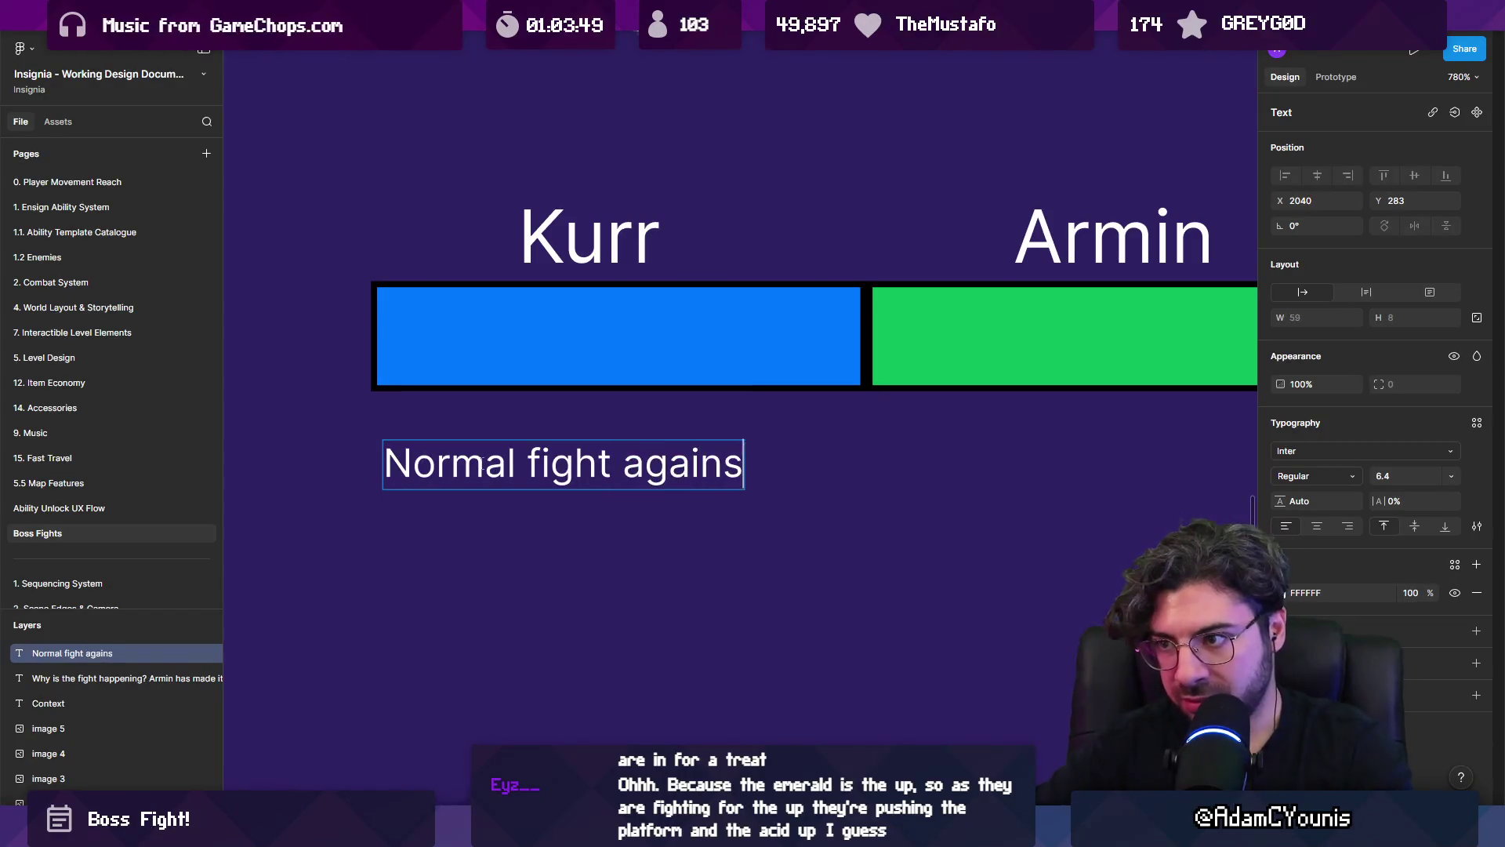
pyautogui.write('enbemy')
pyautogui.press('BackSpace')
pyautogui.press('BackSpace')
pyautogui.press('BackSpace')
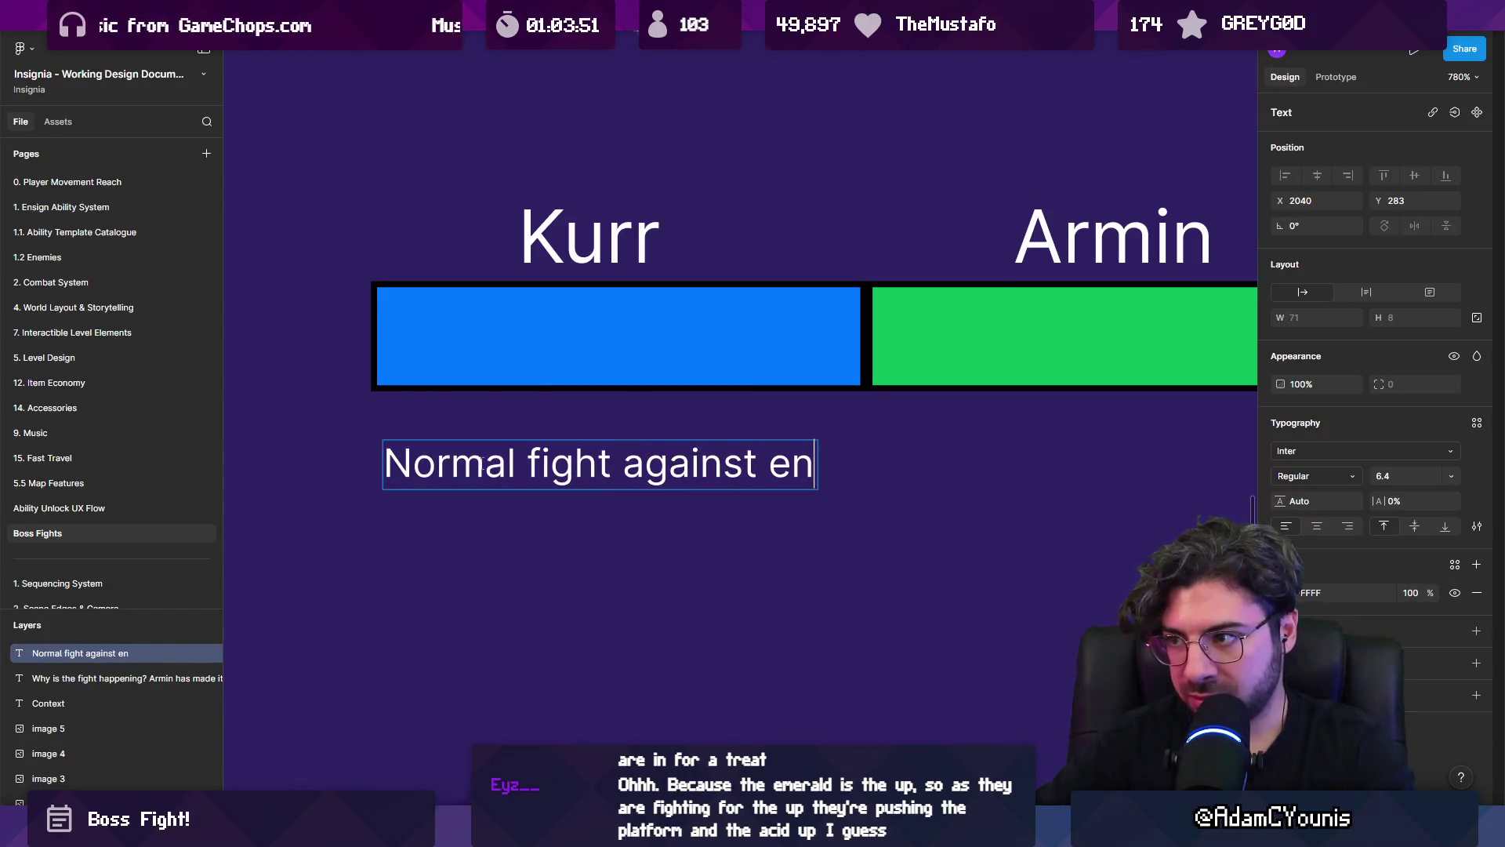
pyautogui.press('BackSpace')
pyautogui.write('behaviour')
pyautogui.press('Escape')
pyautogui.moveTo(1106, 468); pyautogui.dragTo(953, 468)
pyautogui.moveTo(855, 466)
pyautogui.mouseDown()
pyautogui.moveTo(724, 465)
pyautogui.moveTo(738, 466)
pyautogui.mouseUp()
# Step: Copy the note under Armin and rewrite it as 'Player recovers crystal… theatrical moment (qte?)'
pyautogui.hscroll(5, 738, 466)
pyautogui.moveTo(383, 423); pyautogui.dragTo(873, 424)
pyautogui.doubleClick(854, 453)
pyautogui.write('Player recovers cryu')
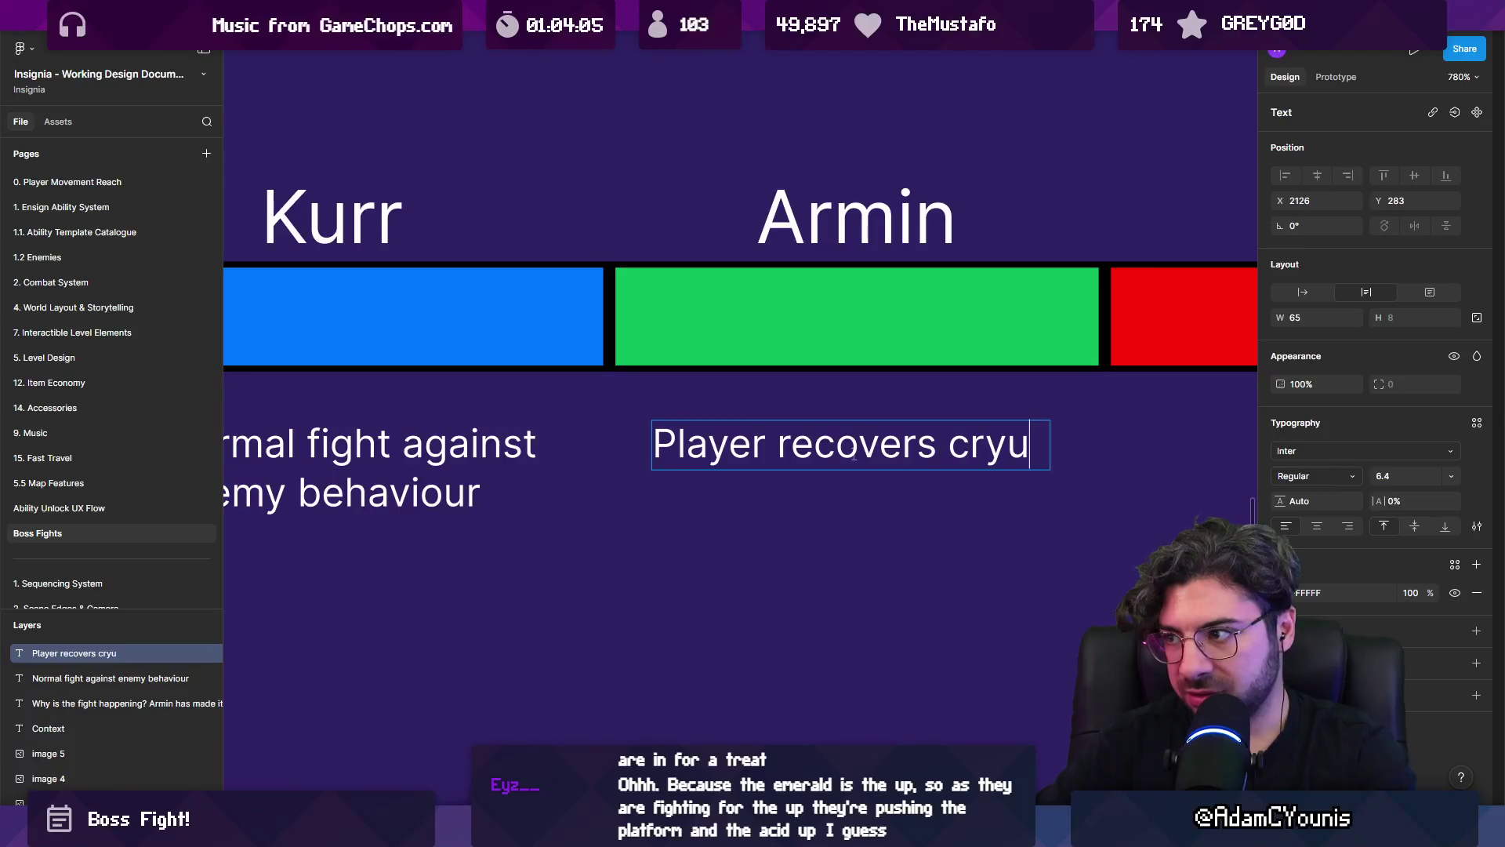
pyautogui.write('stal, uses i')
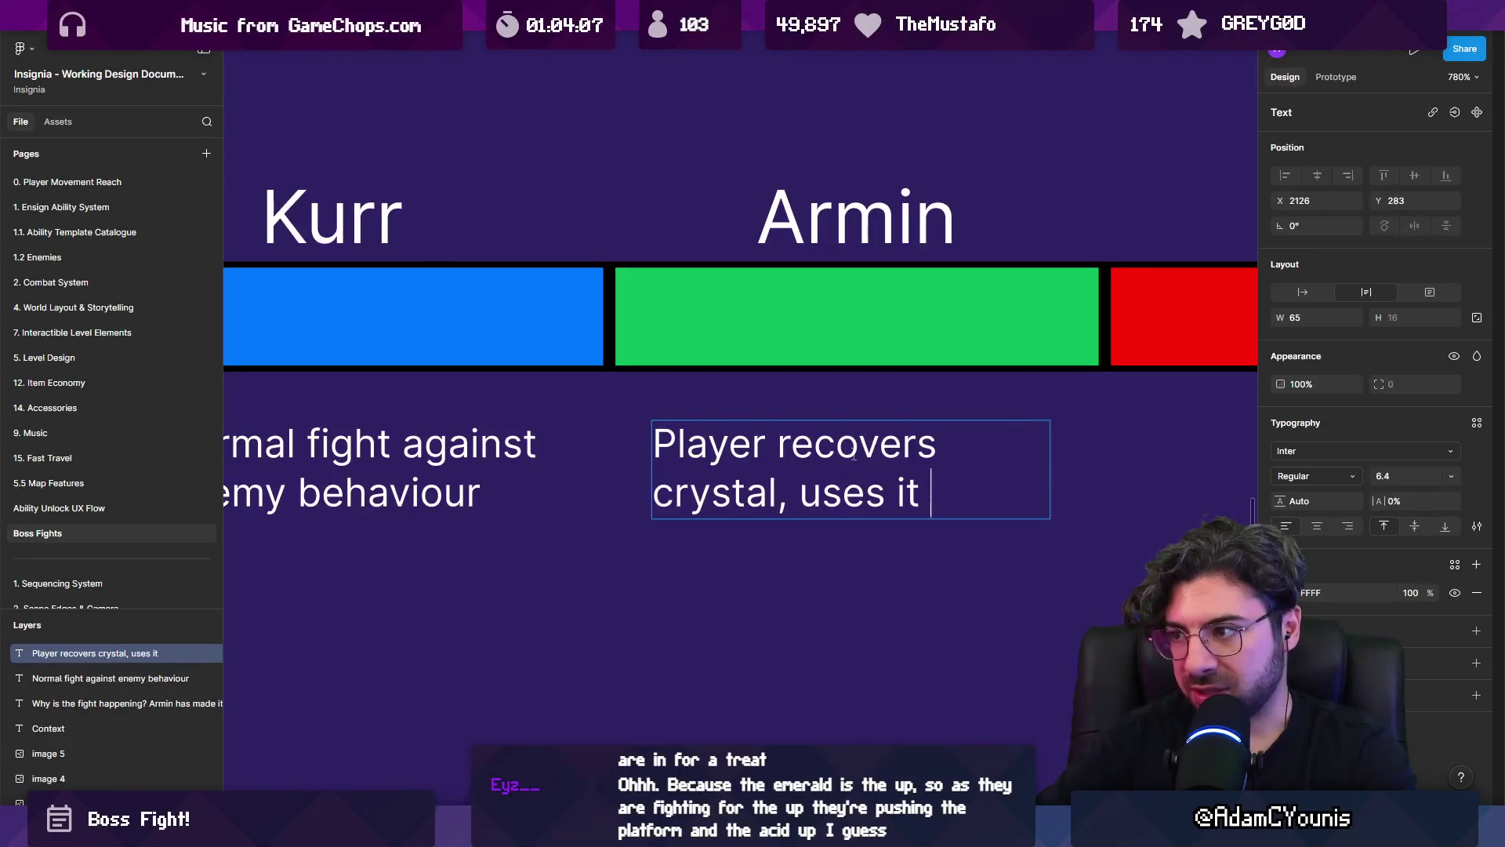
pyautogui.write('their advantage')
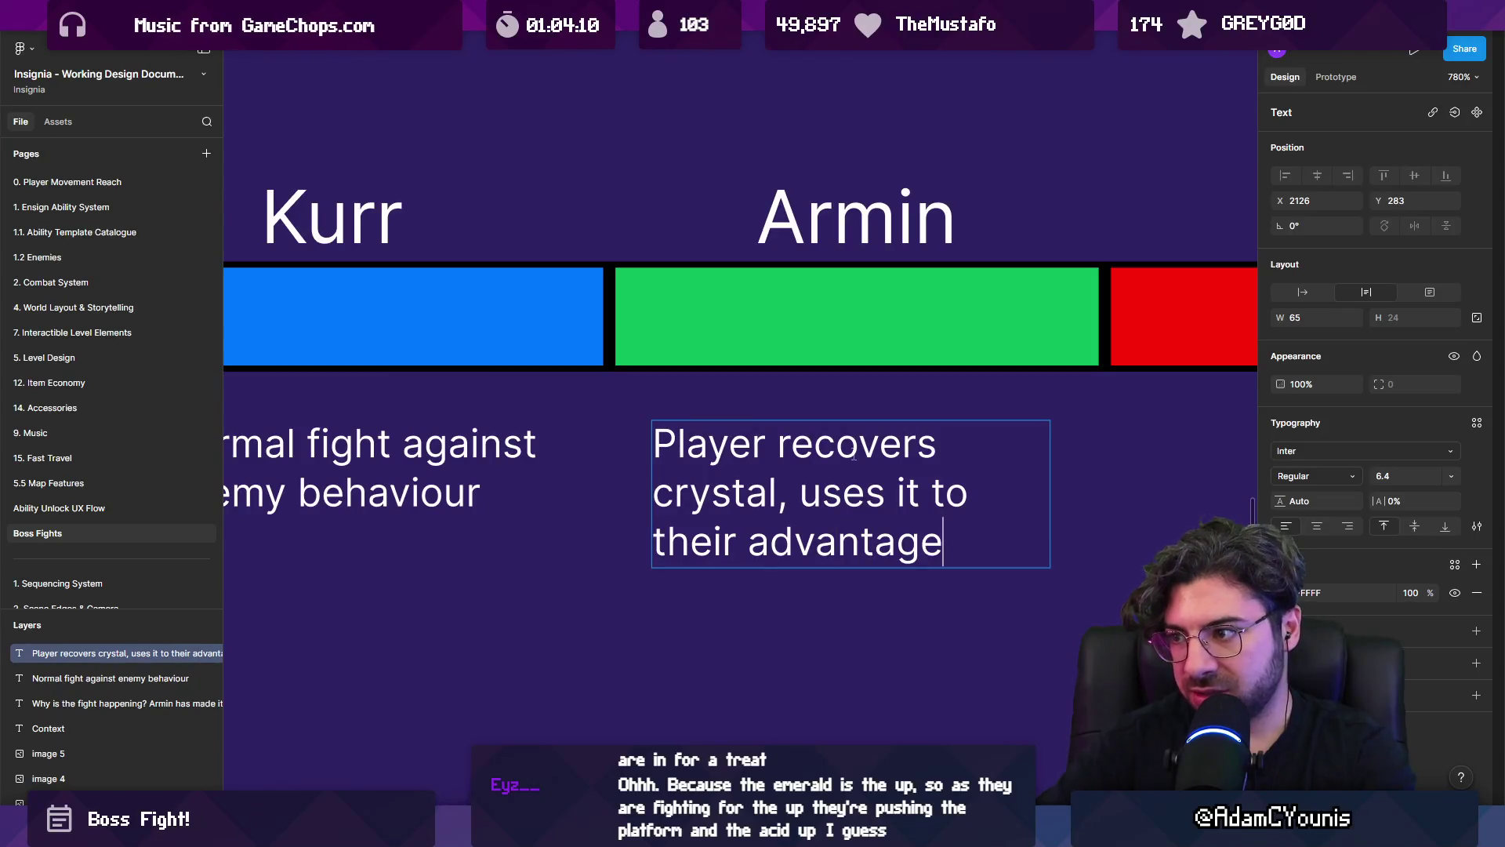
pyautogui.press('Escape')
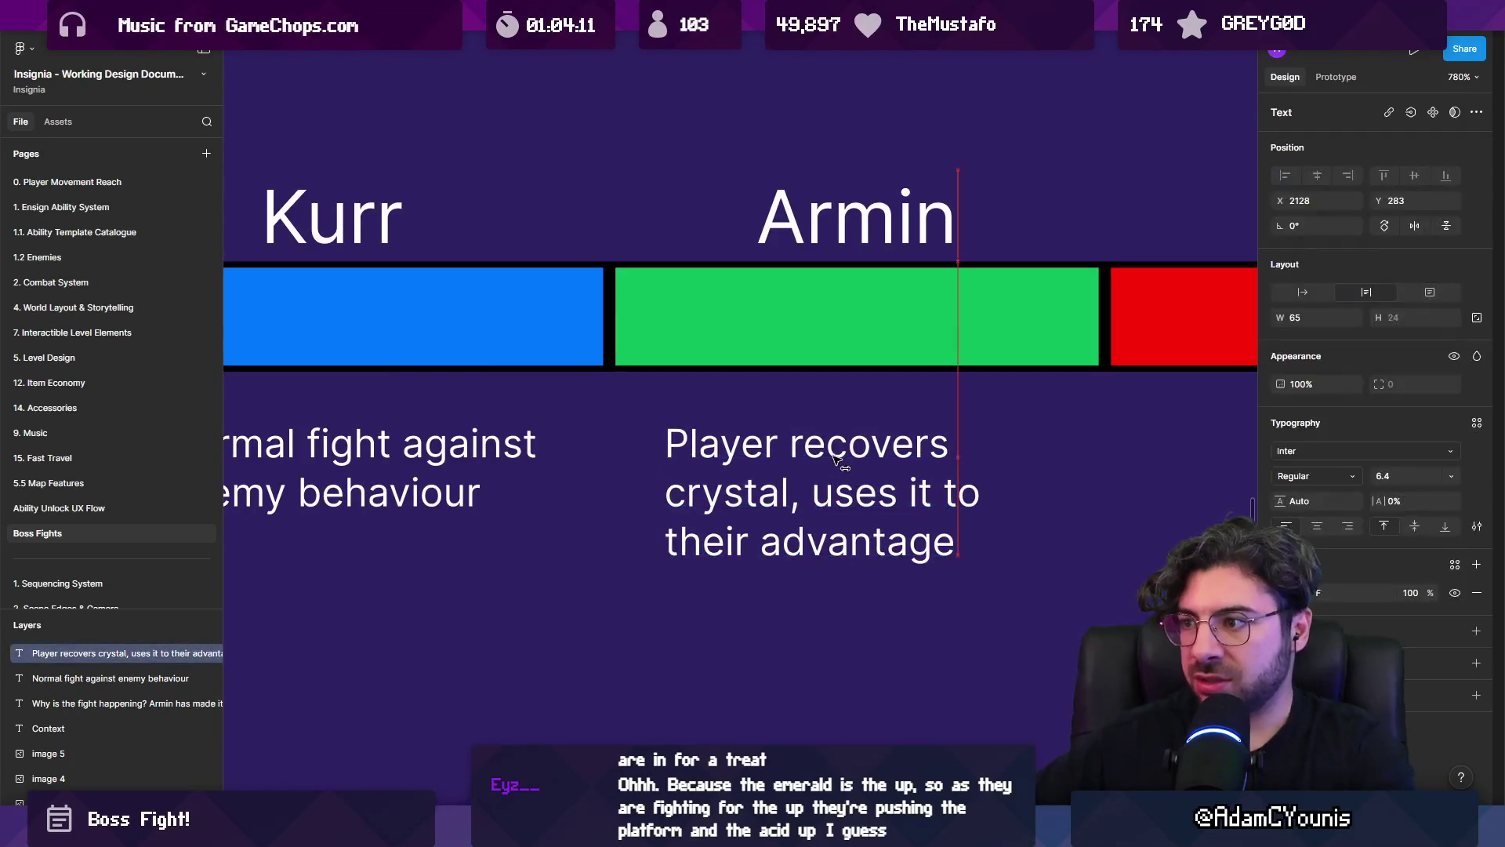
pyautogui.hscroll(2, 839, 522)
pyautogui.doubleClick(890, 536)
pyautogui.write('theatri')
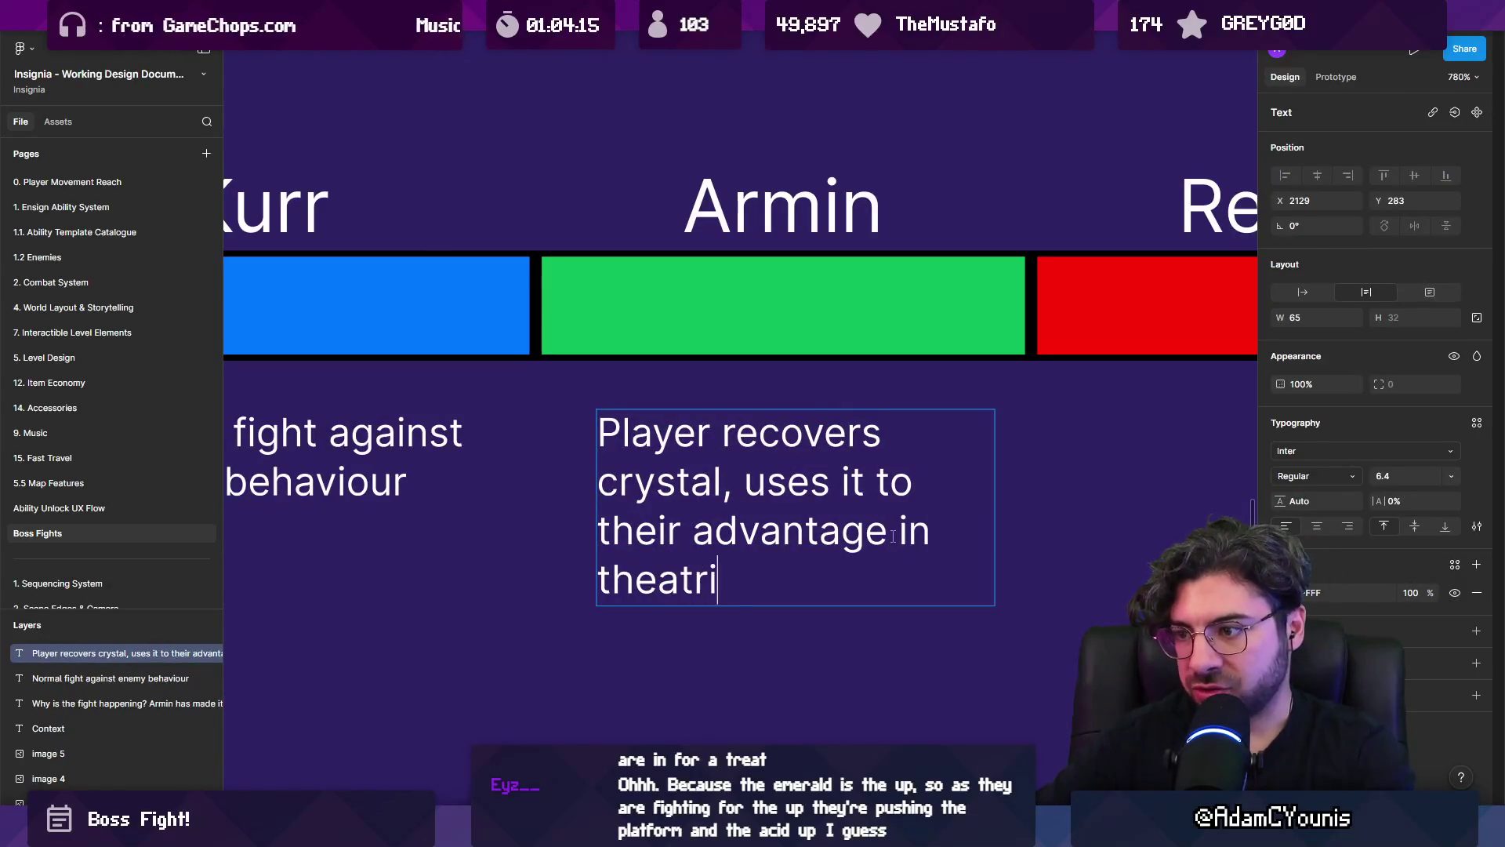
pyautogui.write('cal moment')
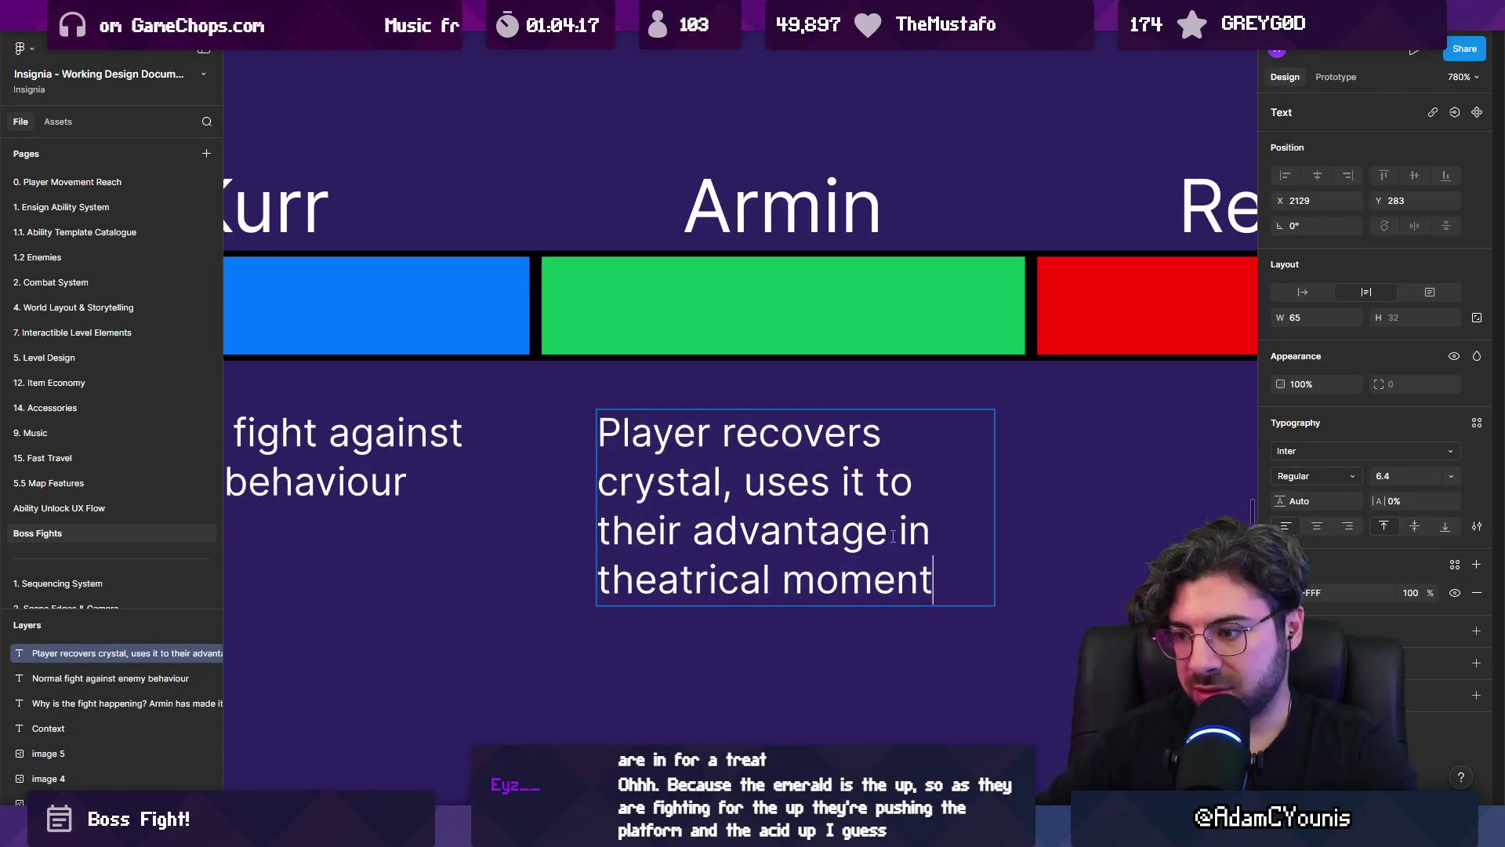
pyautogui.write(' (qu')
pyautogui.press('BackSpace')
pyautogui.press('BackSpace')
pyautogui.press('BackSpace')
pyautogui.write('te?')
pyautogui.press('Escape')
pyautogui.scroll(-5, 893, 536)
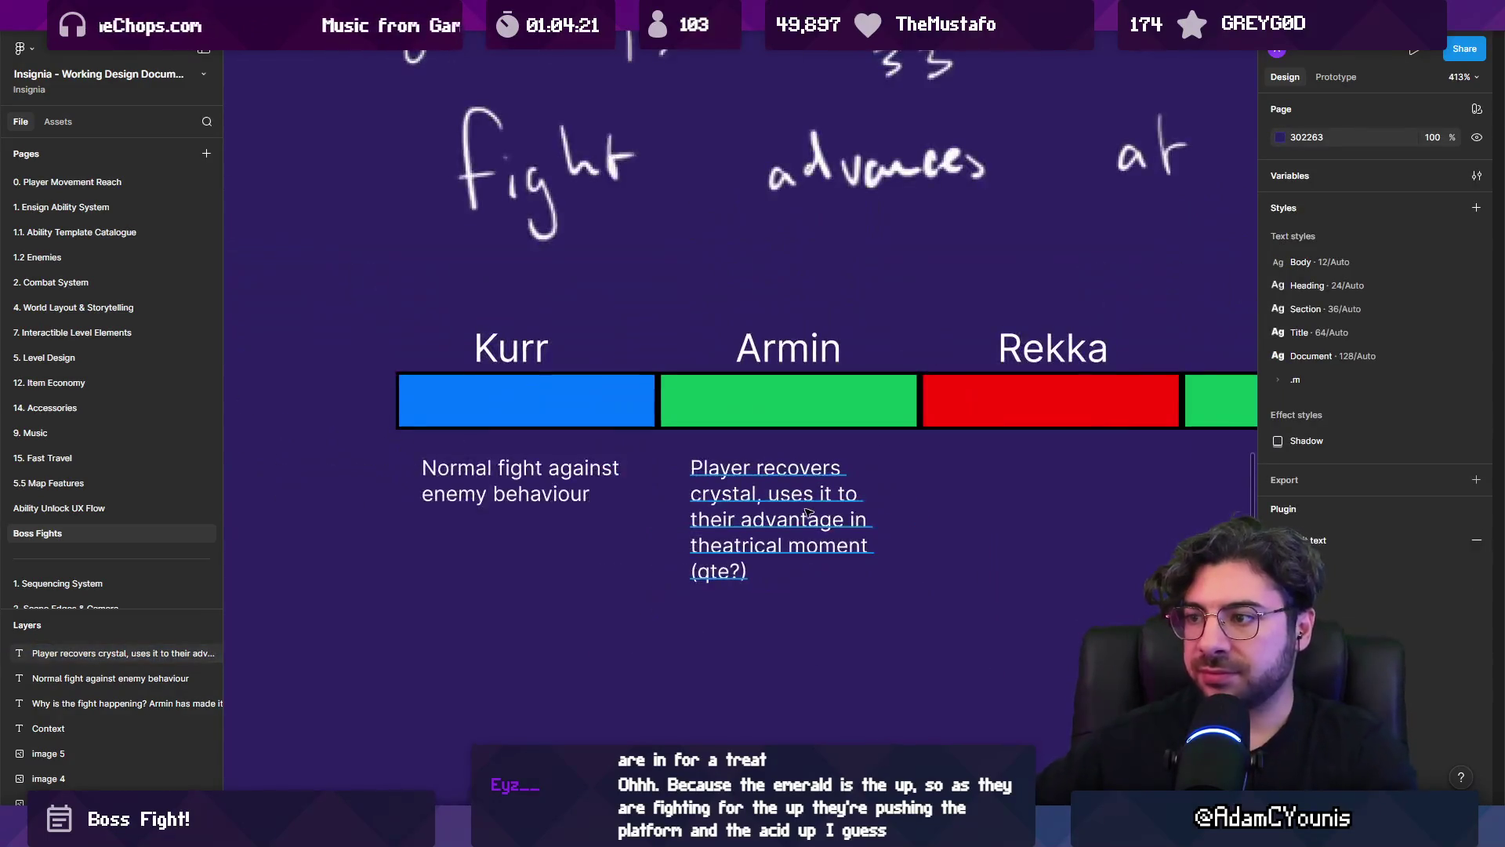
pyautogui.click(523, 479)
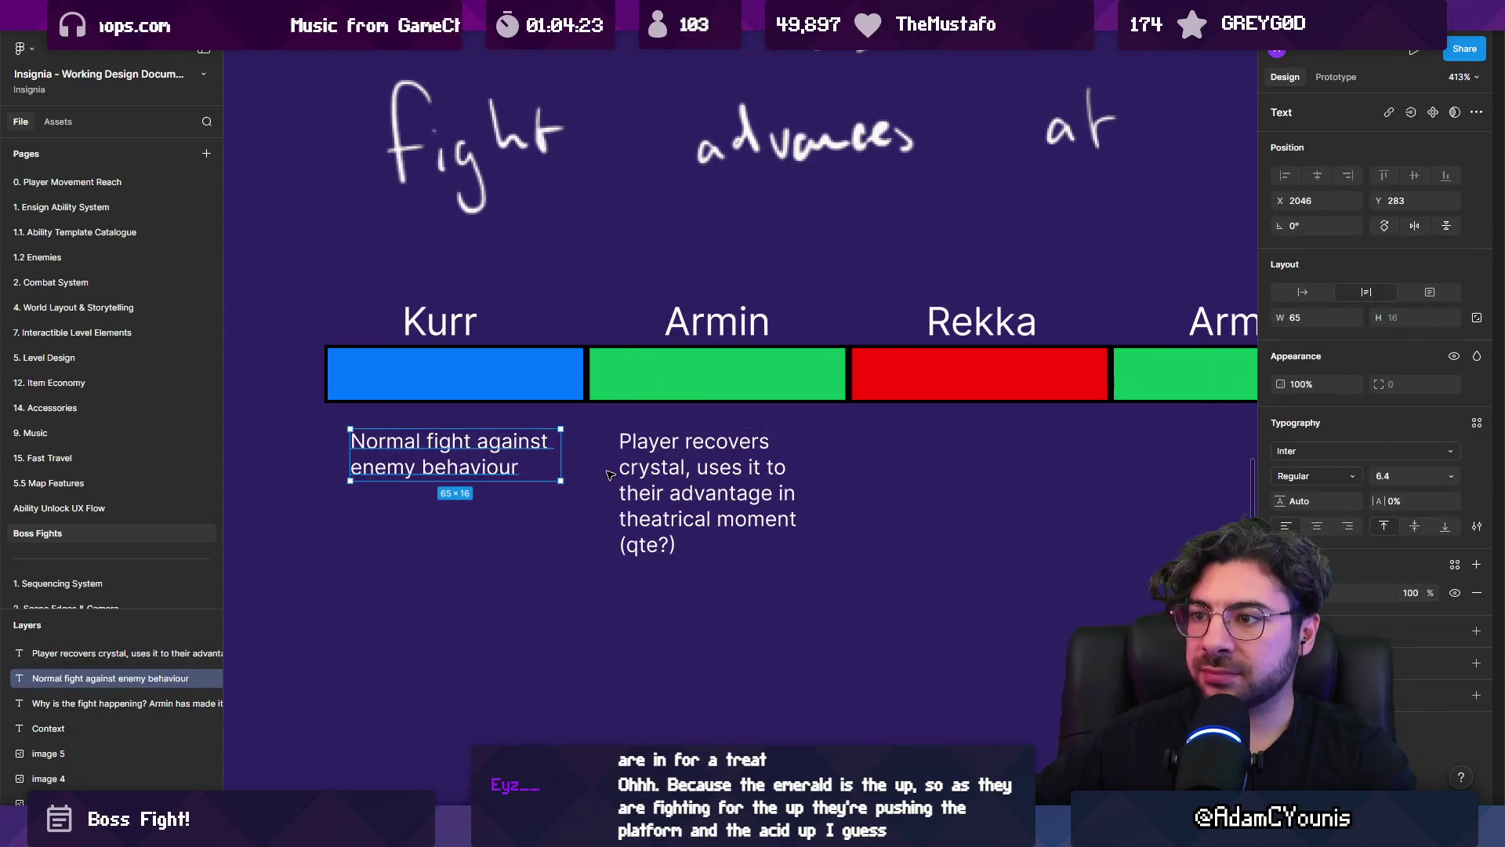
# Step: Shorten the first Armin bar and insert a white block copied from Kurr before it
pyautogui.click(625, 380)
pyautogui.keyDown('shift'); pyautogui.click(679, 333); pyautogui.keyUp('shift')
pyautogui.click(599, 370)
pyautogui.moveTo(588, 349)
pyautogui.mouseDown()
pyautogui.moveTo(697, 348)
pyautogui.moveTo(775, 326)
pyautogui.mouseUp()
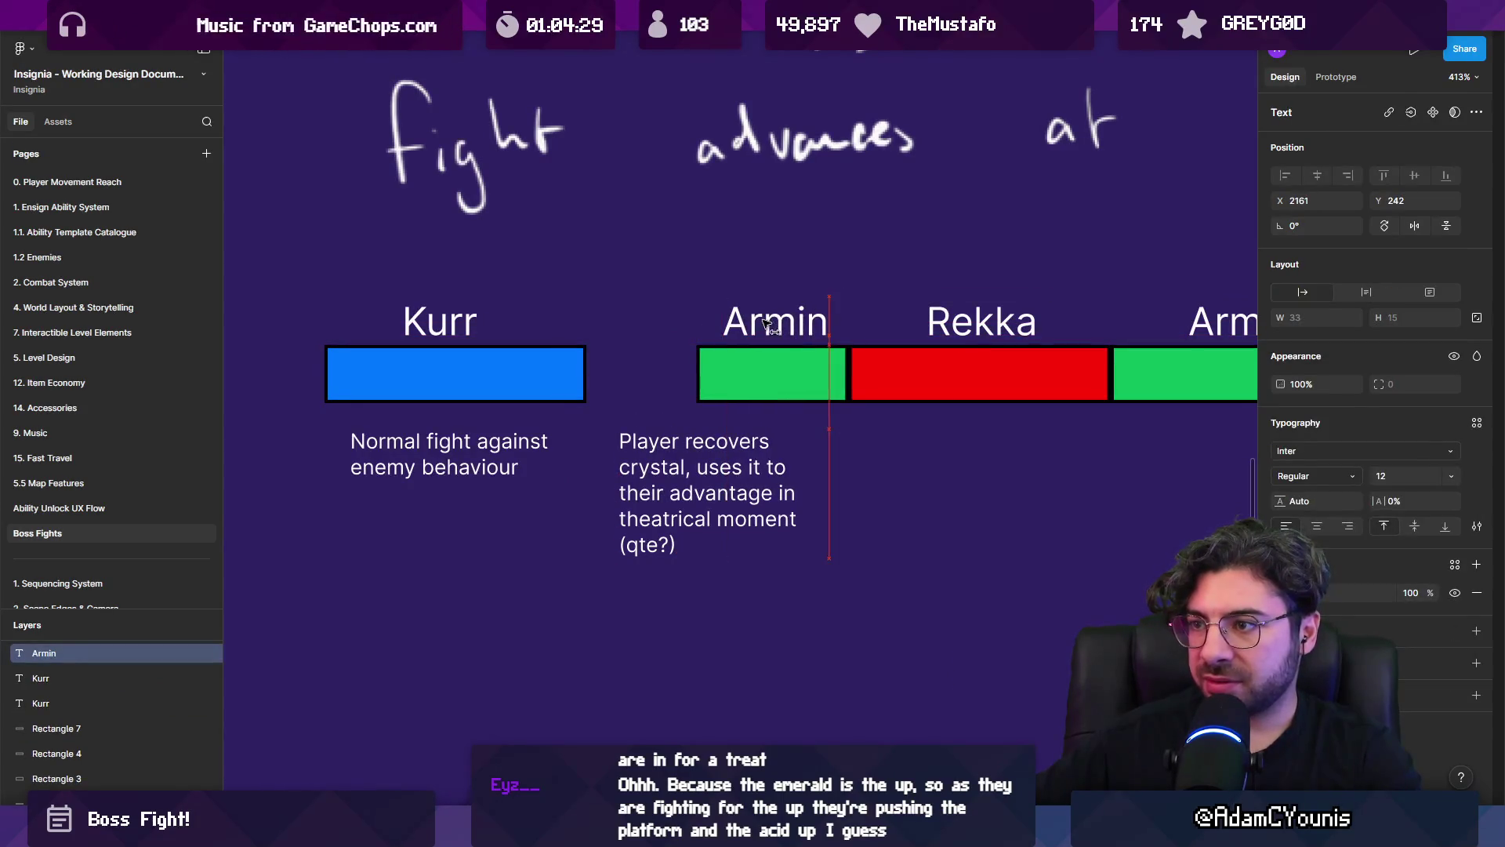
pyautogui.click(590, 376)
pyautogui.moveTo(539, 379)
pyautogui.keyDown('alt'); pyautogui.mouseDown()
pyautogui.moveTo(628, 384)
pyautogui.moveTo(610, 386)
pyautogui.mouseUp(); pyautogui.keyUp('alt')
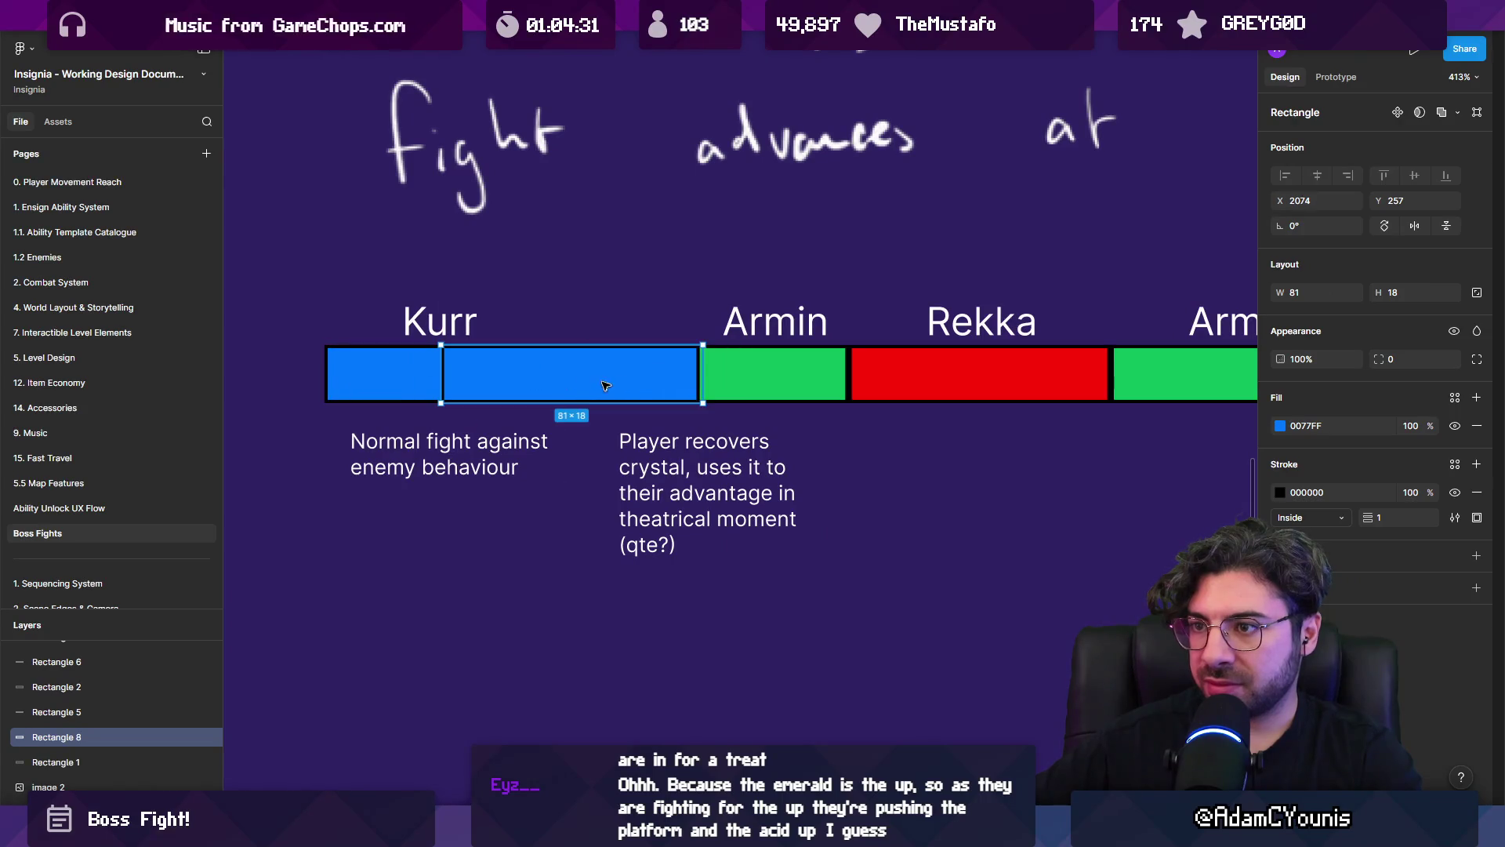
pyautogui.moveTo(441, 374); pyautogui.dragTo(566, 374)
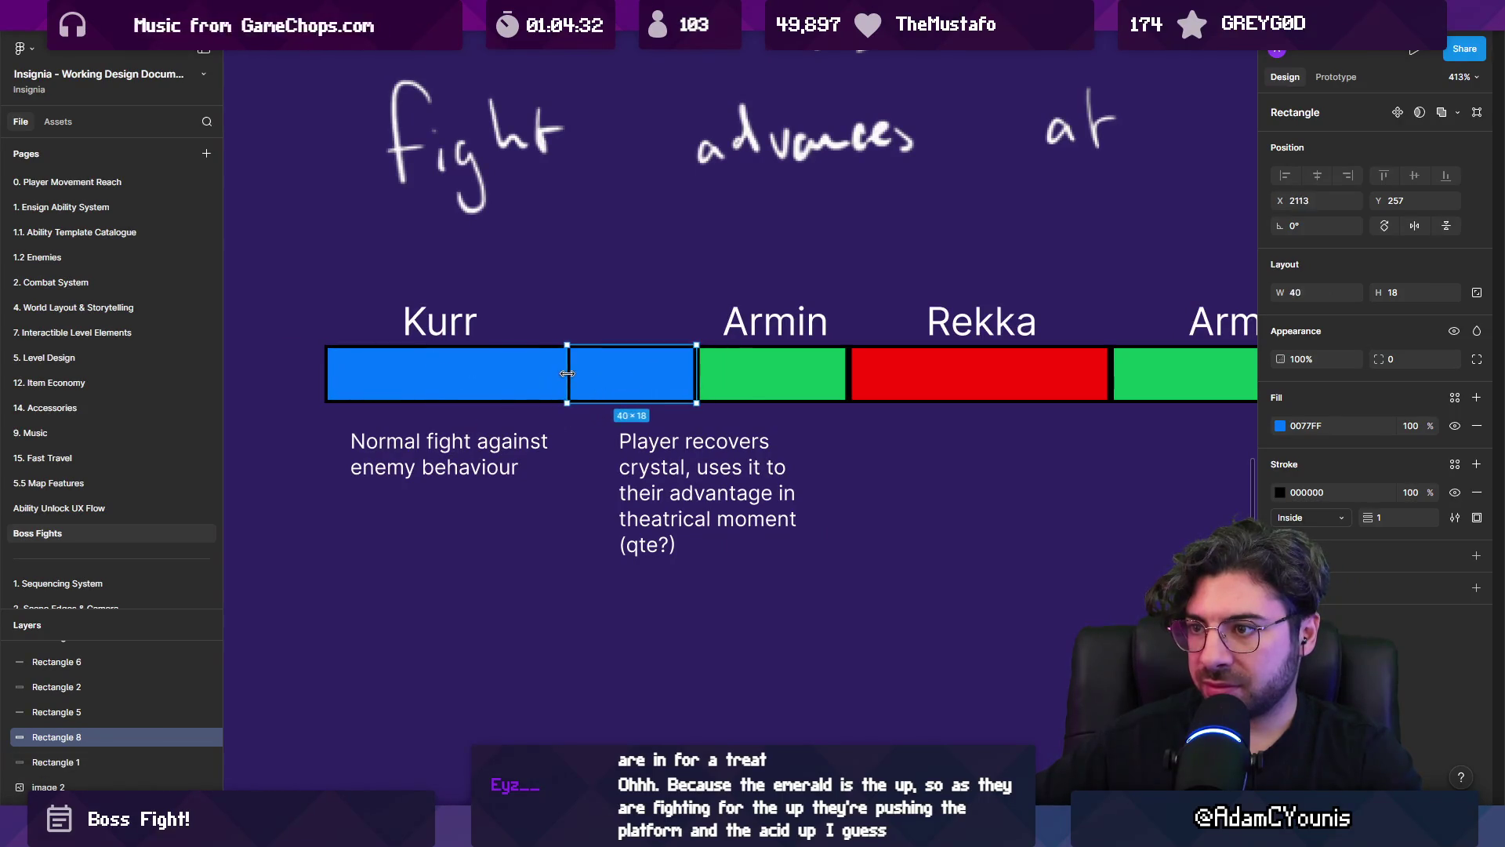
pyautogui.click(708, 474)
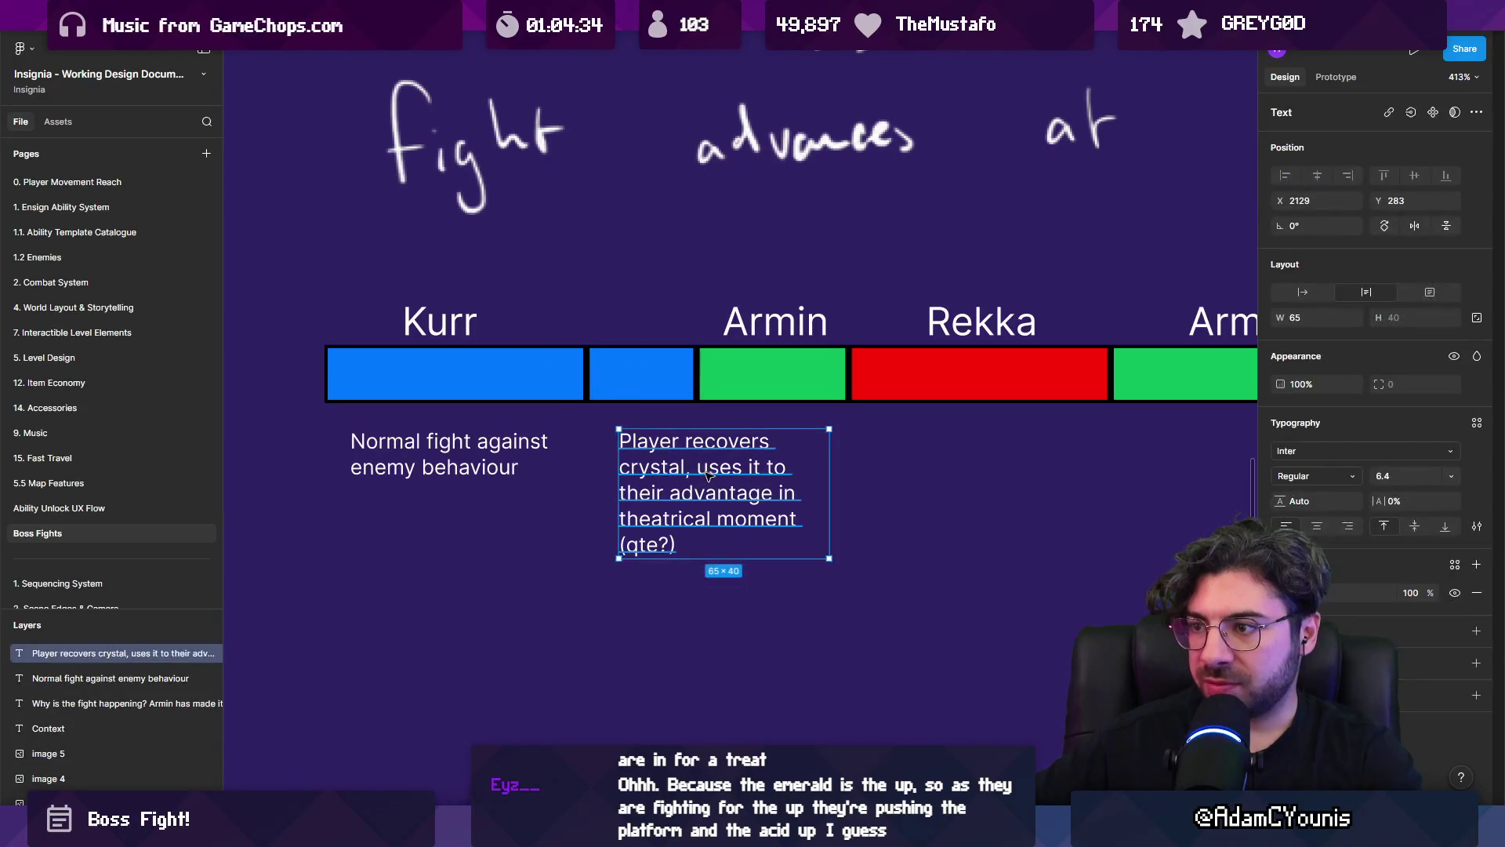
pyautogui.hotkey('ctrl', 'z')
pyautogui.click(1281, 431)
pyautogui.moveTo(1158, 509)
pyautogui.mouseDown()
pyautogui.moveTo(1126, 509)
pyautogui.moveTo(1041, 463)
pyautogui.mouseUp()
# Step: Widen the crystal note to three lines and copy the Normal fight note under Rekka
pyautogui.click(798, 485)
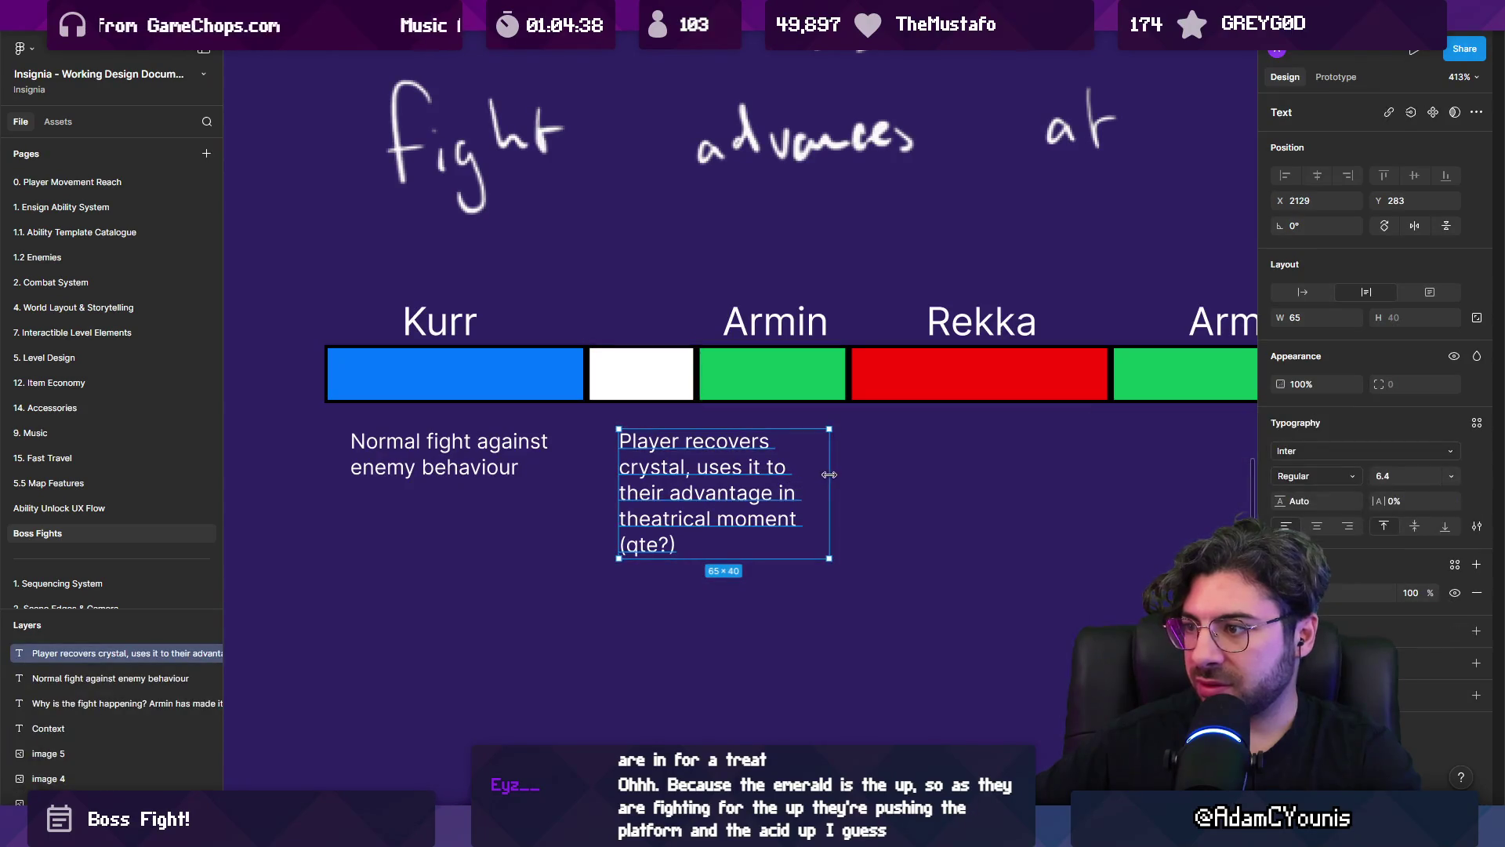
pyautogui.moveTo(829, 475); pyautogui.dragTo(858, 469)
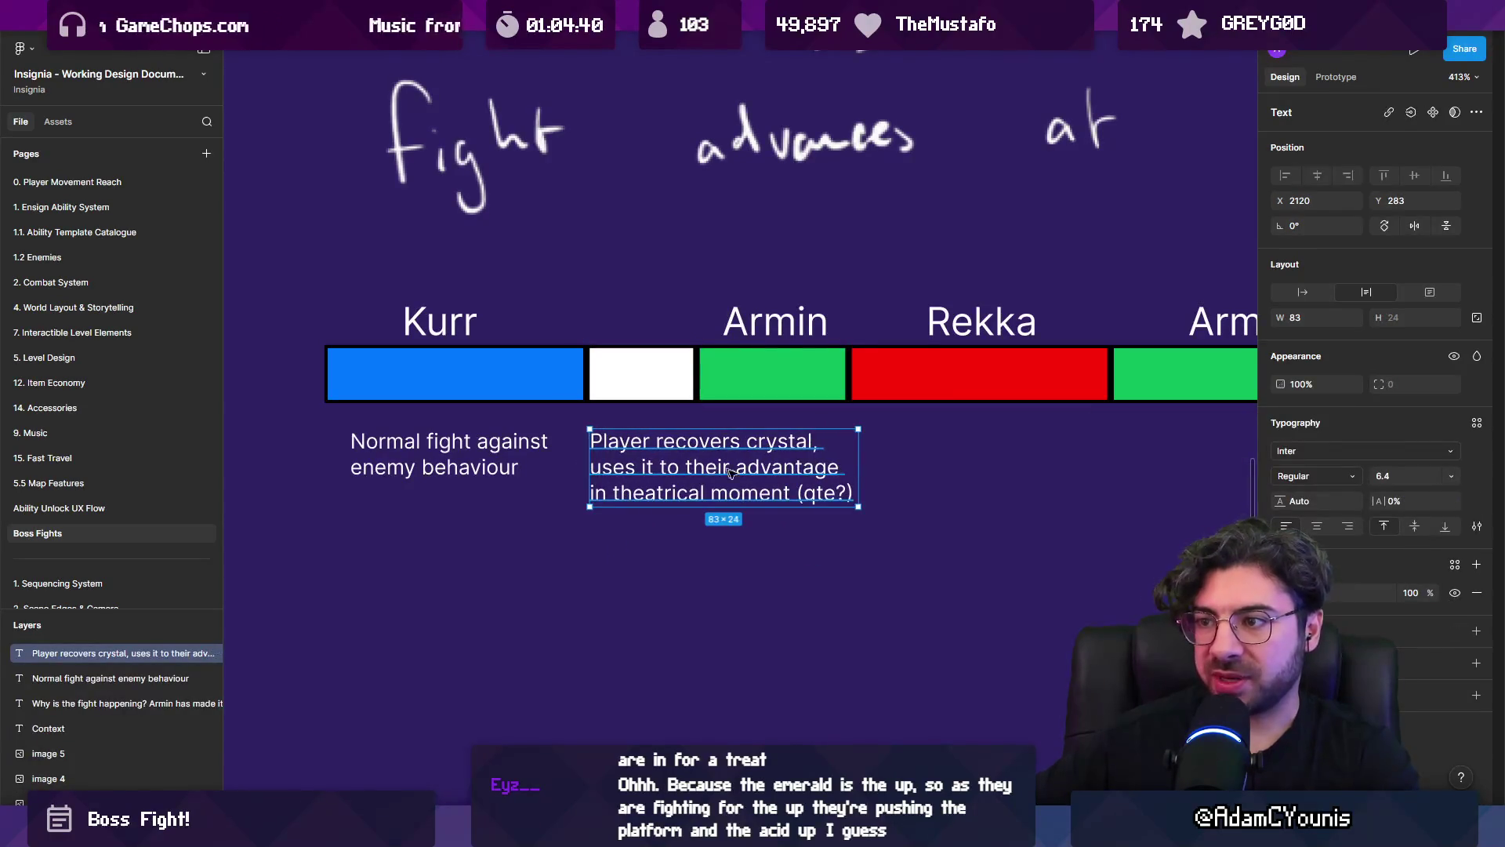
pyautogui.click(742, 564)
pyautogui.moveTo(442, 463); pyautogui.dragTo(980, 462)
# Step: Add a white block before the second Armin bar, shorten it, and copy the crystal note beneath
pyautogui.hscroll(5, 452, 463)
pyautogui.click(783, 362)
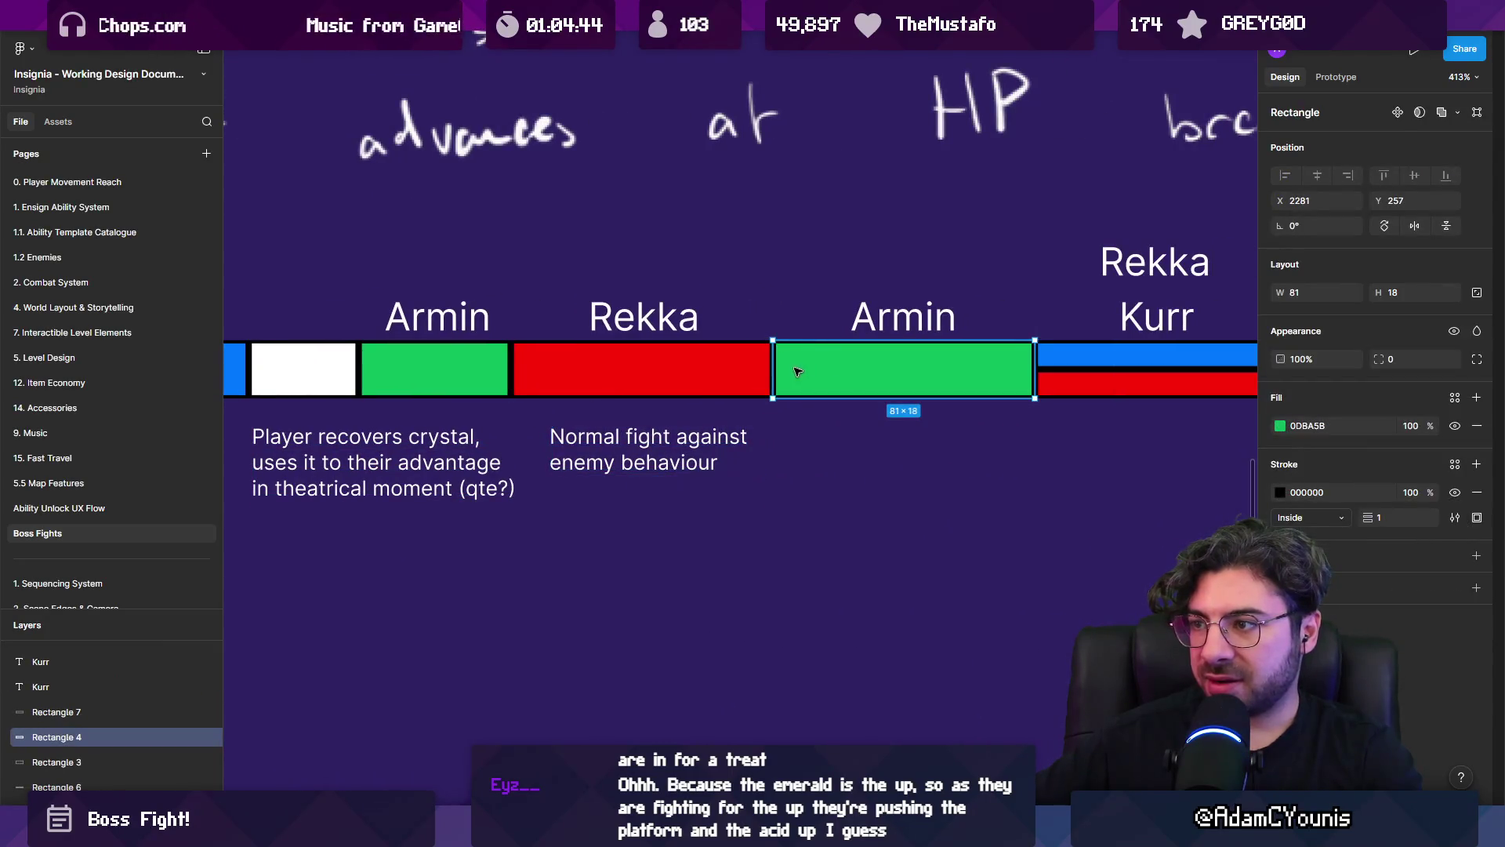
pyautogui.moveTo(345, 369)
pyautogui.mouseDown()
pyautogui.moveTo(946, 442)
pyautogui.moveTo(868, 426)
pyautogui.mouseUp()
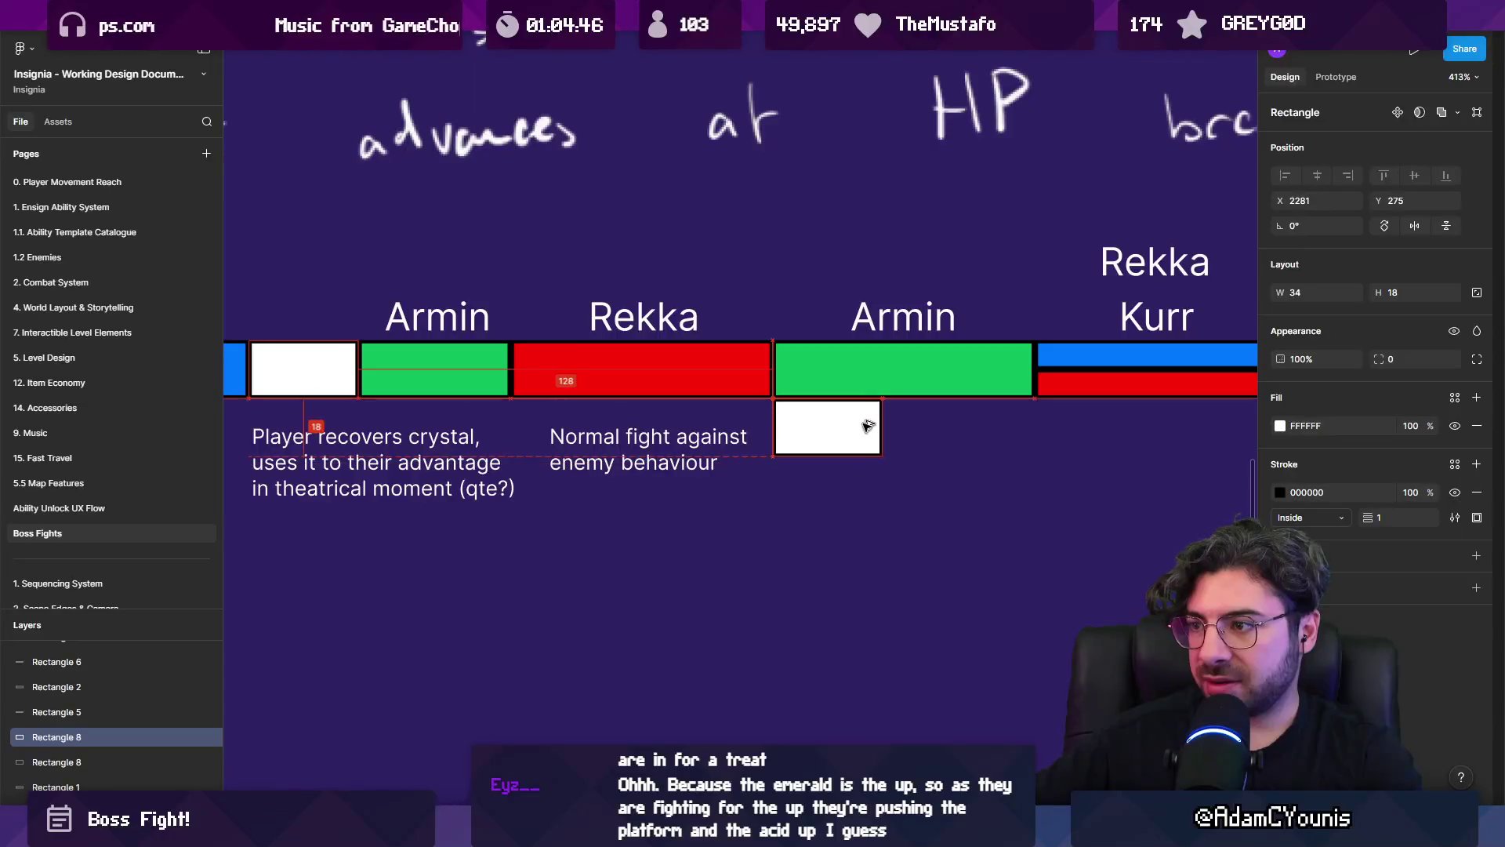
pyautogui.click(784, 372)
pyautogui.moveTo(775, 374)
pyautogui.mouseDown()
pyautogui.moveTo(875, 377)
pyautogui.moveTo(872, 362)
pyautogui.mouseUp()
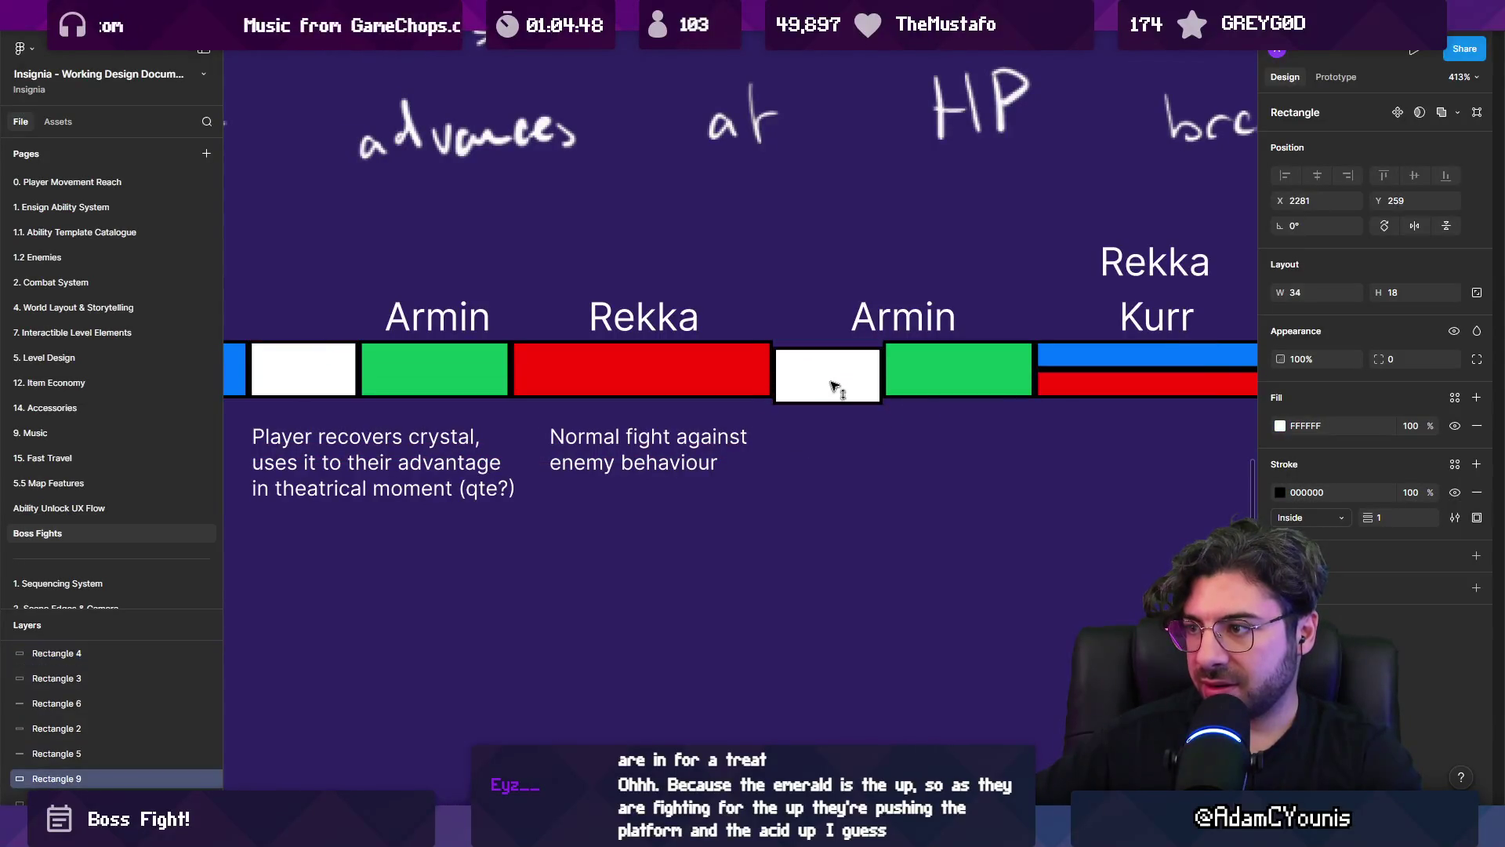
pyautogui.click(441, 474)
pyautogui.moveTo(441, 475); pyautogui.dragTo(963, 474)
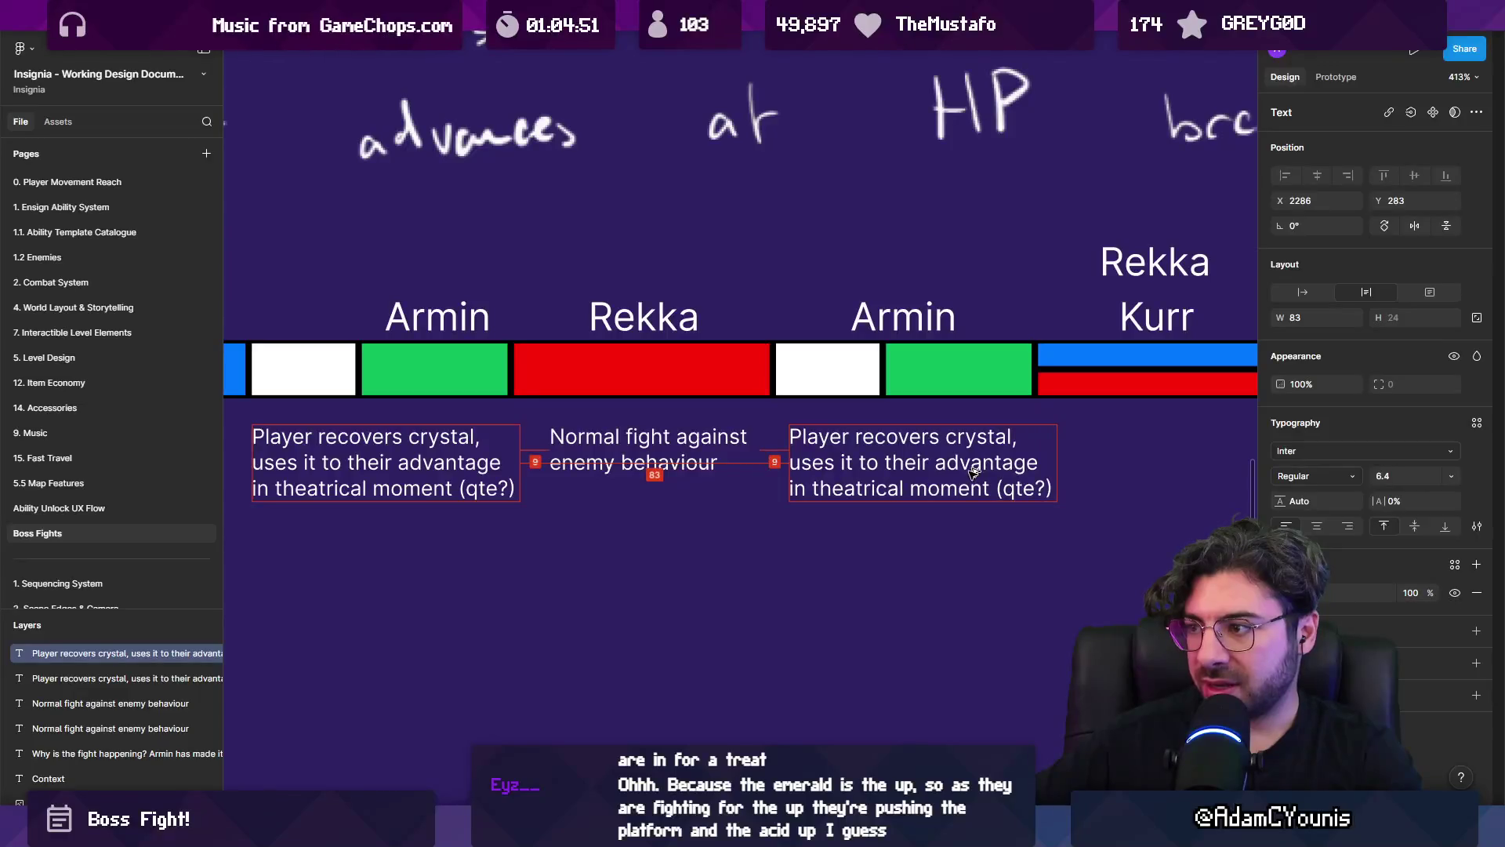
# Step: Copy a note under the Rekka/Kurr block and reword it to 'Fight against joint enemy behaviour'
pyautogui.scroll(-2, 962, 474)
pyautogui.hscroll(3, 962, 475)
pyautogui.moveTo(454, 480)
pyautogui.mouseDown()
pyautogui.moveTo(968, 486)
pyautogui.moveTo(945, 486)
pyautogui.mouseUp()
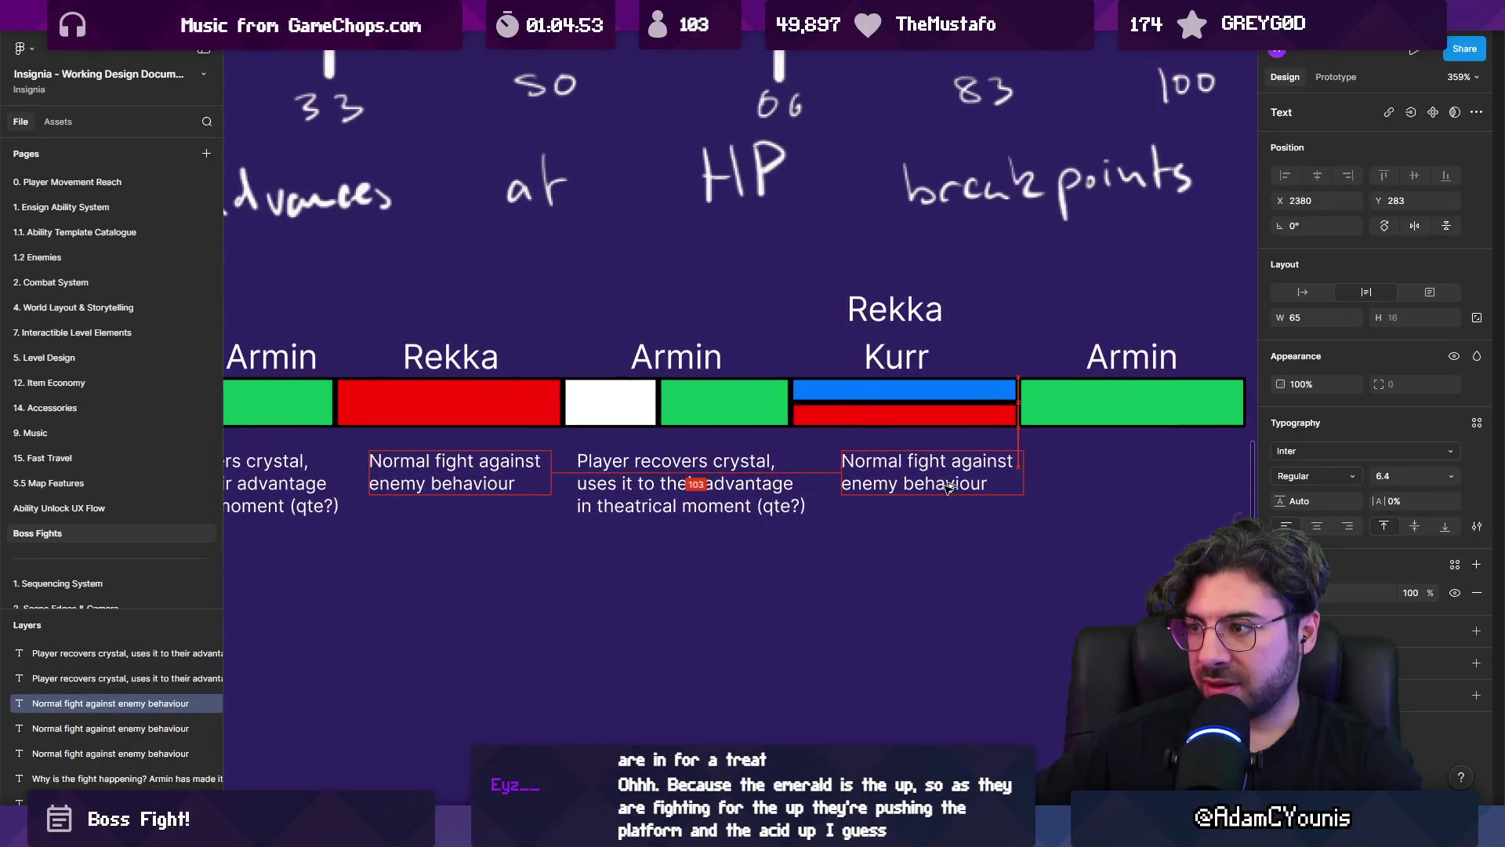
pyautogui.click(765, 493)
pyautogui.hscroll(3, 764, 494)
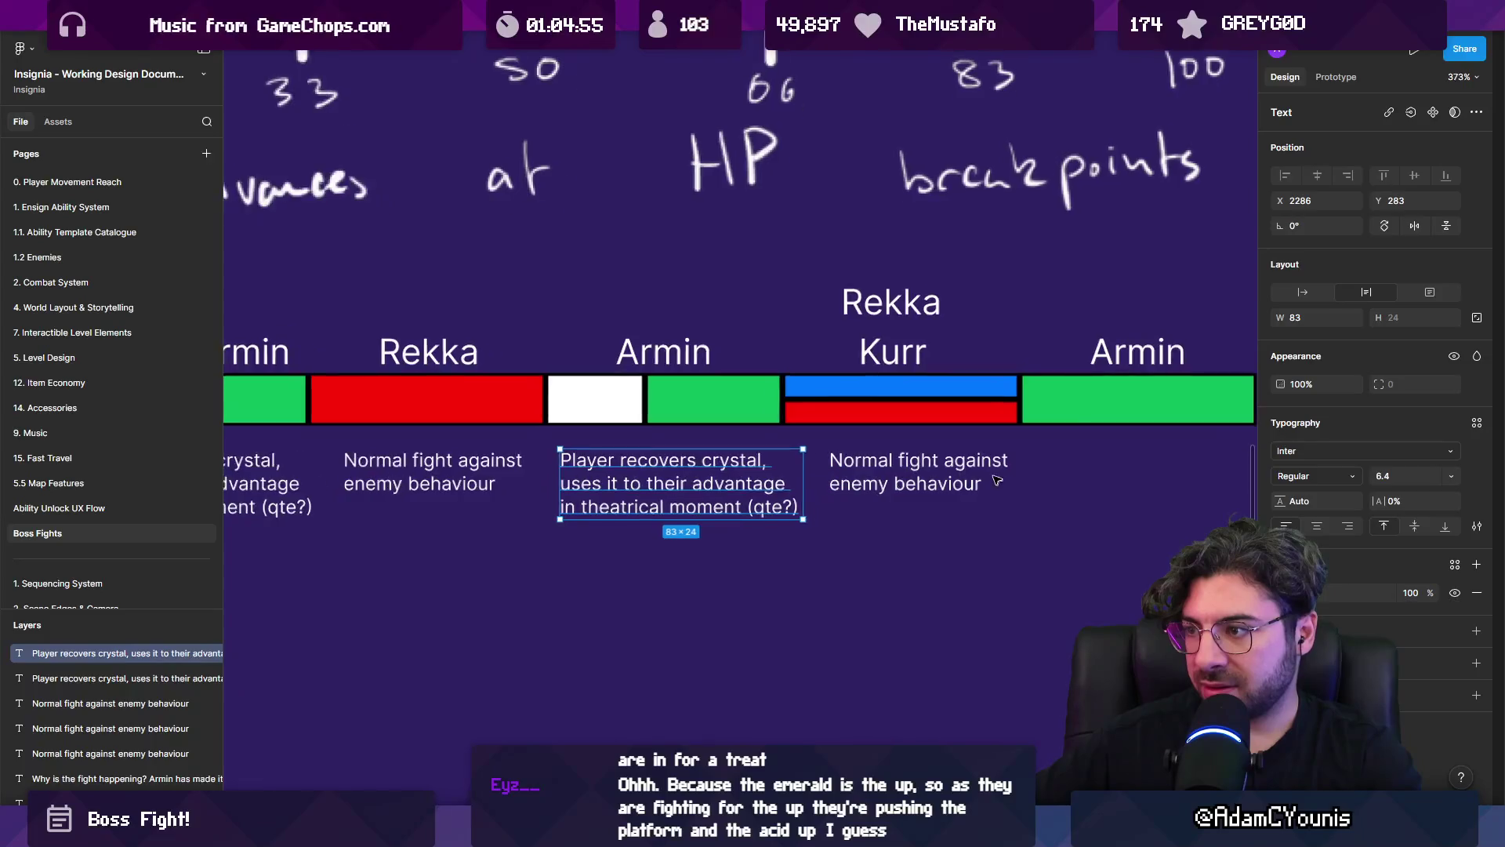
pyautogui.doubleClick(780, 466)
pyautogui.moveTo(780, 466); pyautogui.dragTo(665, 449)
pyautogui.write('F')
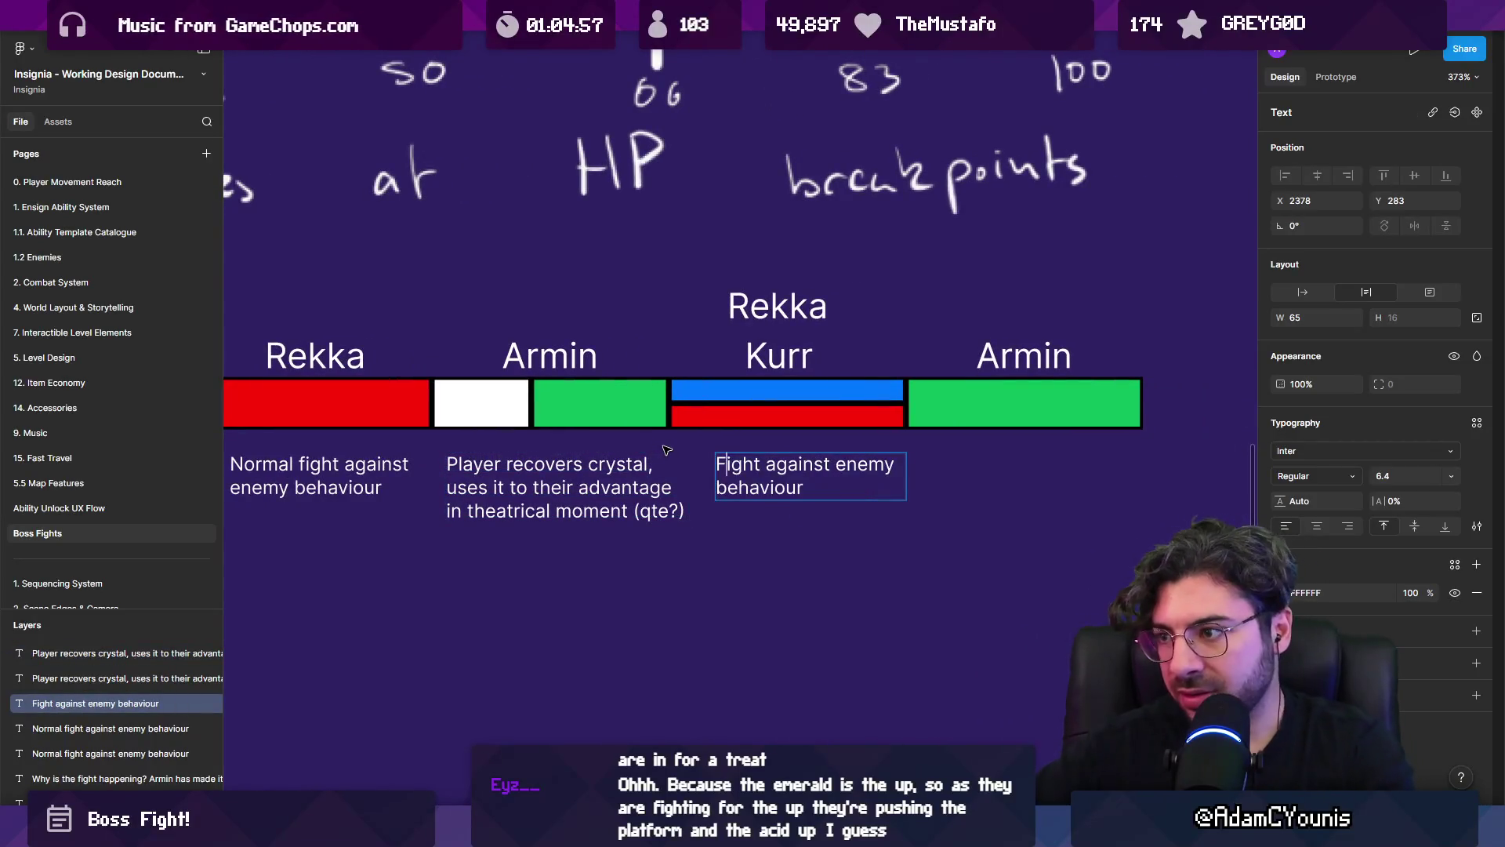
pyautogui.hotkey('ctrl', 'shift', 'Left')
pyautogui.hotkey('ctrl', 'shift', 'Left')
pyautogui.press('BackSpace')
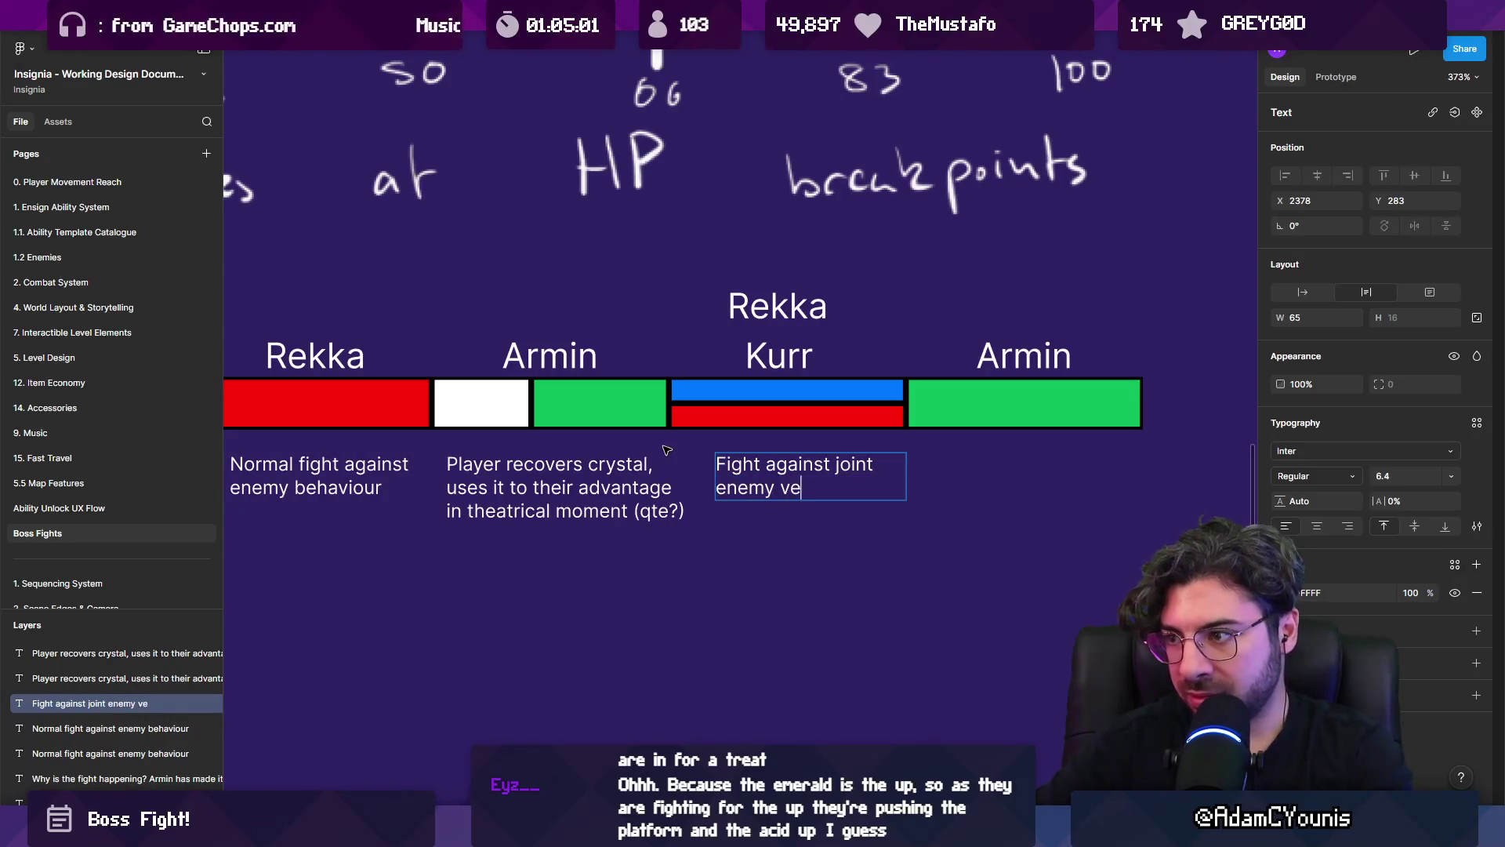
pyautogui.write('behaviour')
pyautogui.press('Escape')
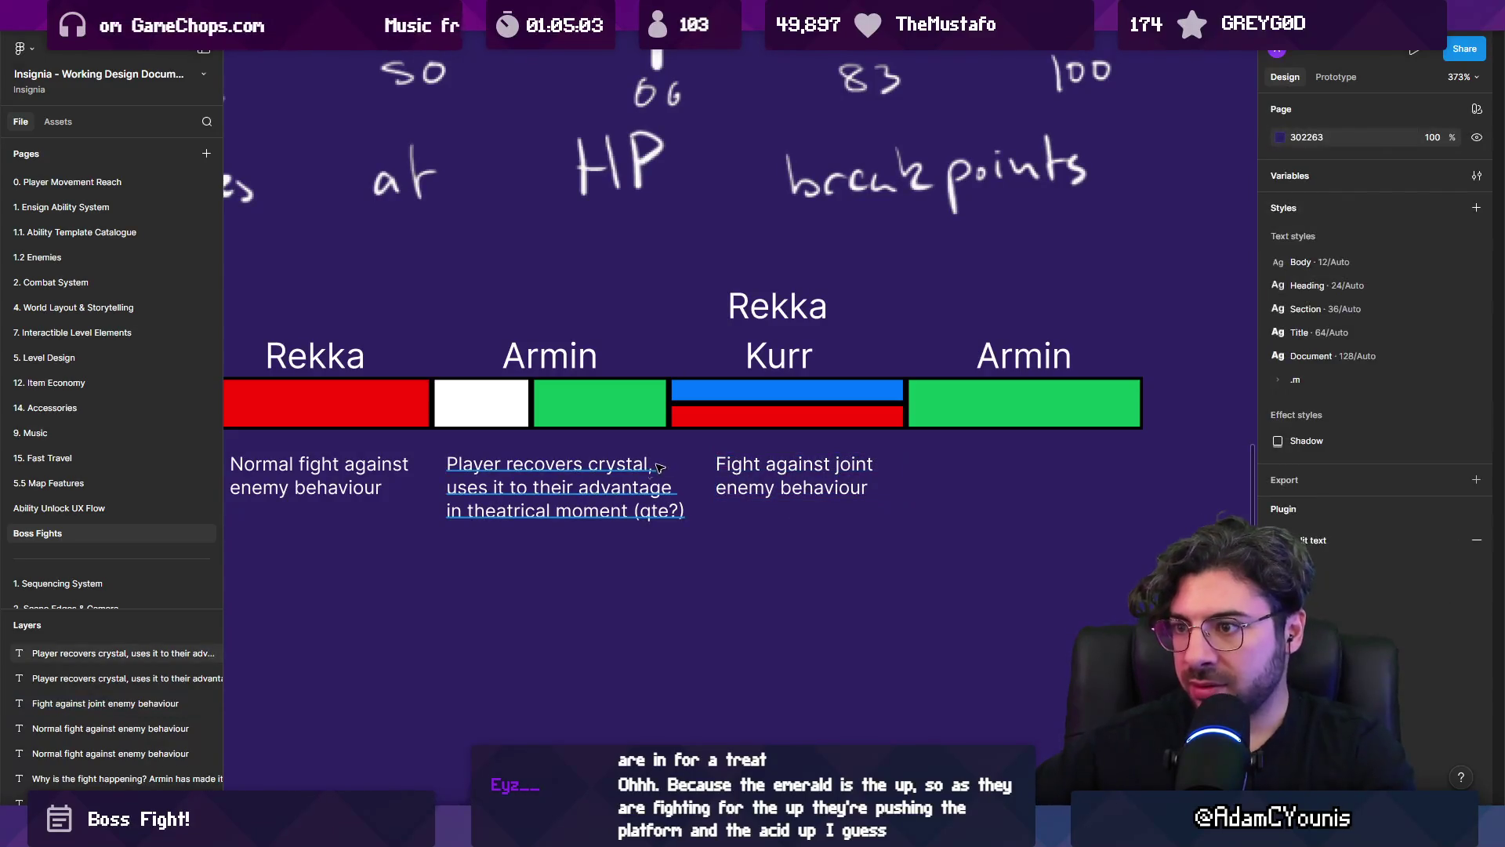
# Step: Copy the crystal note under the last Armin, shorten that bar, and add a white block before it
pyautogui.moveTo(589, 464); pyautogui.dragTo(1066, 464)
pyautogui.scroll(-5, 1066, 464)
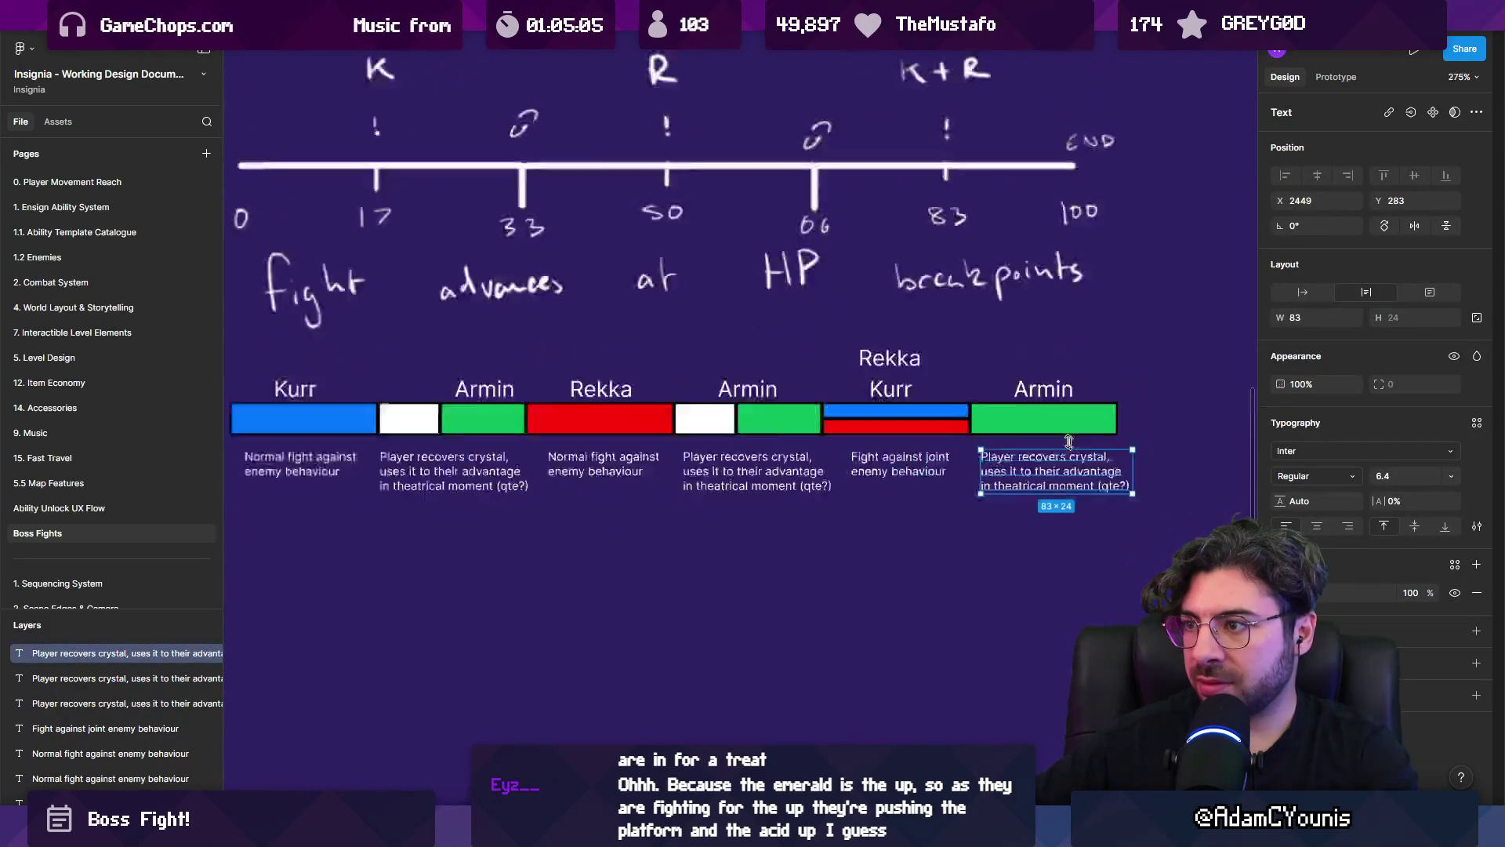
pyautogui.scroll(7, 1068, 441)
pyautogui.click(1066, 416)
pyautogui.moveTo(826, 392)
pyautogui.mouseDown()
pyautogui.moveTo(1048, 392)
pyautogui.moveTo(1017, 394)
pyautogui.mouseUp()
pyautogui.scroll(-5, 954, 398)
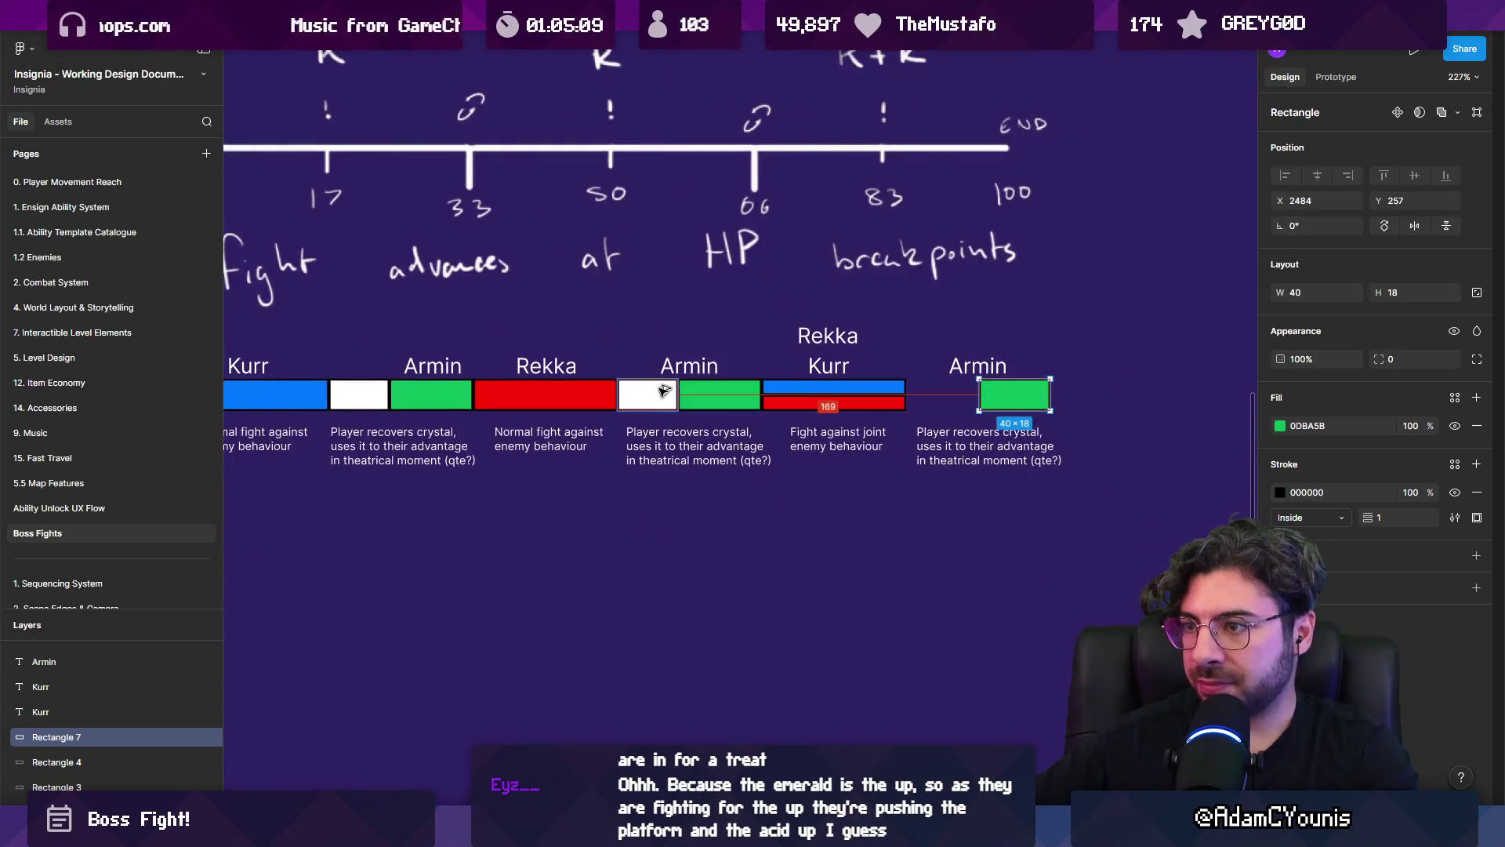
pyautogui.moveTo(647, 394); pyautogui.dragTo(942, 394)
pyautogui.scroll(4, 996, 396)
pyautogui.click(998, 394)
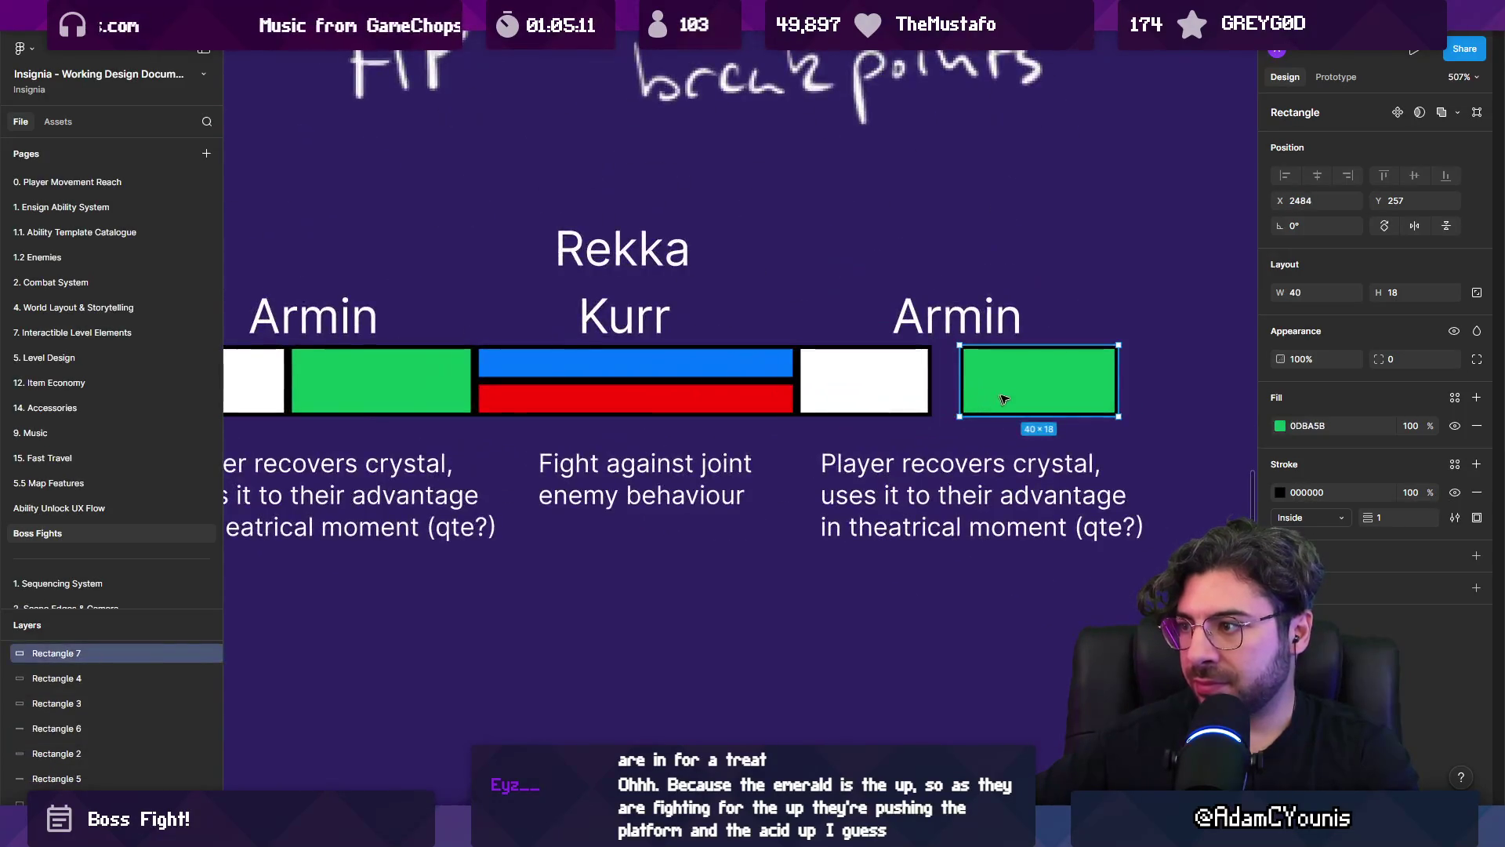
pyautogui.click(928, 387)
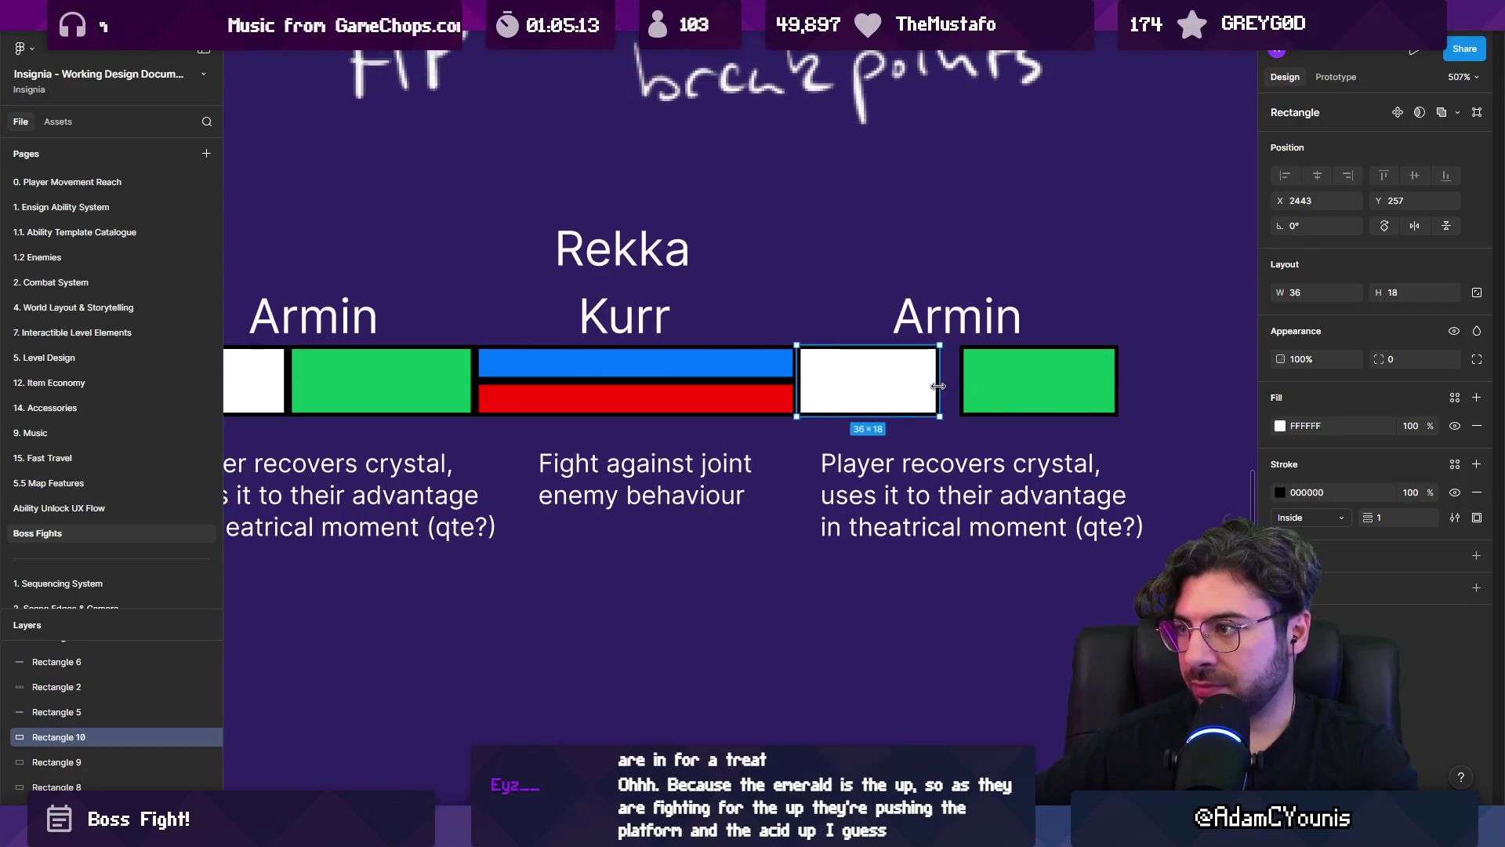
# Step: Widen the white block so it reaches the last green Armin bar
pyautogui.moveTo(938, 386); pyautogui.dragTo(957, 386)
pyautogui.click(1058, 390)
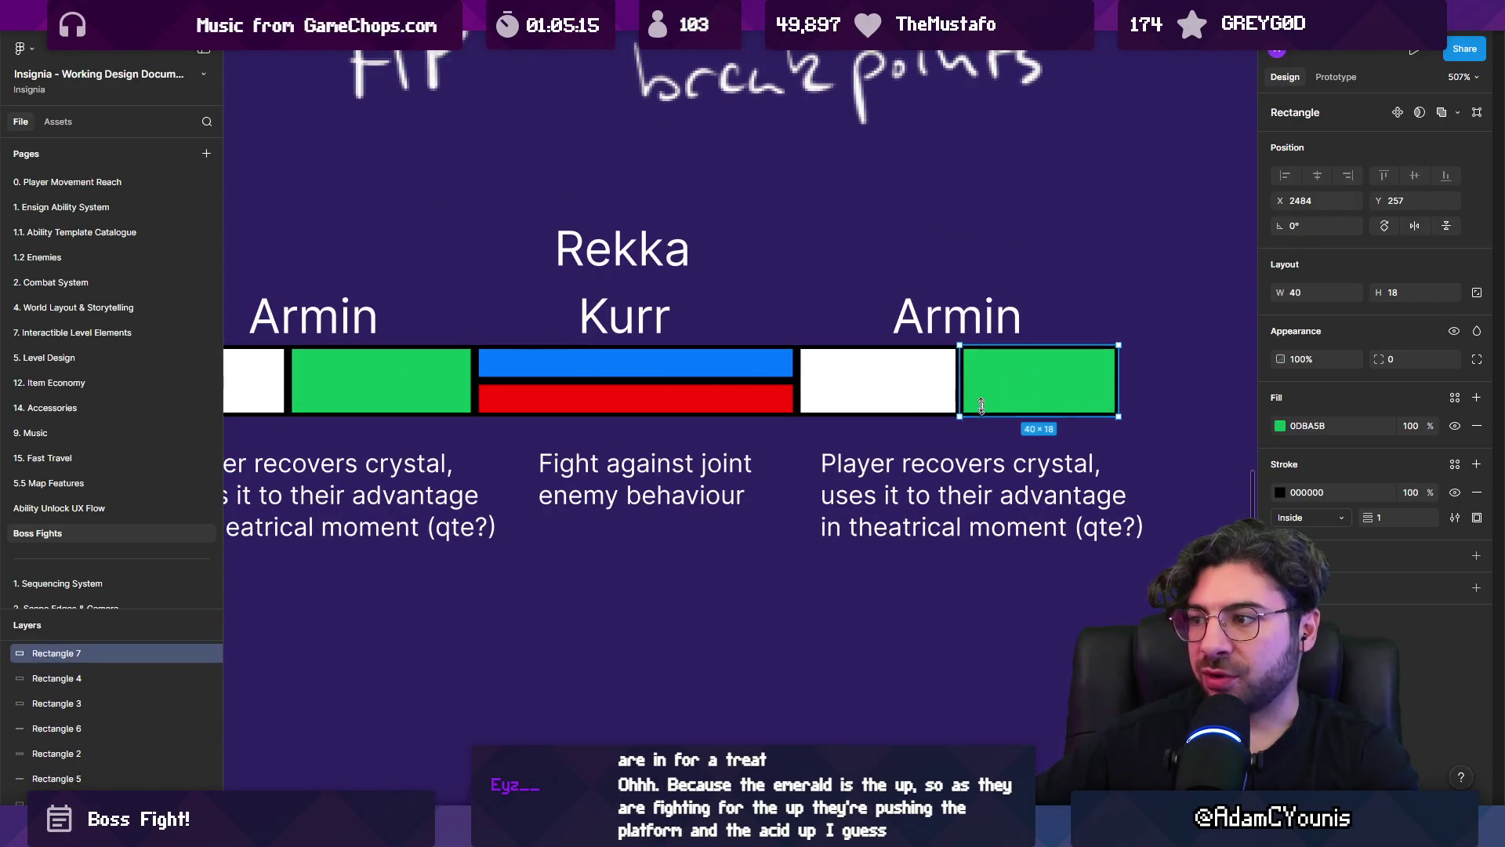
pyautogui.scroll(-10, 987, 413)
pyautogui.click(980, 470)
pyautogui.scroll(1, 592, 485)
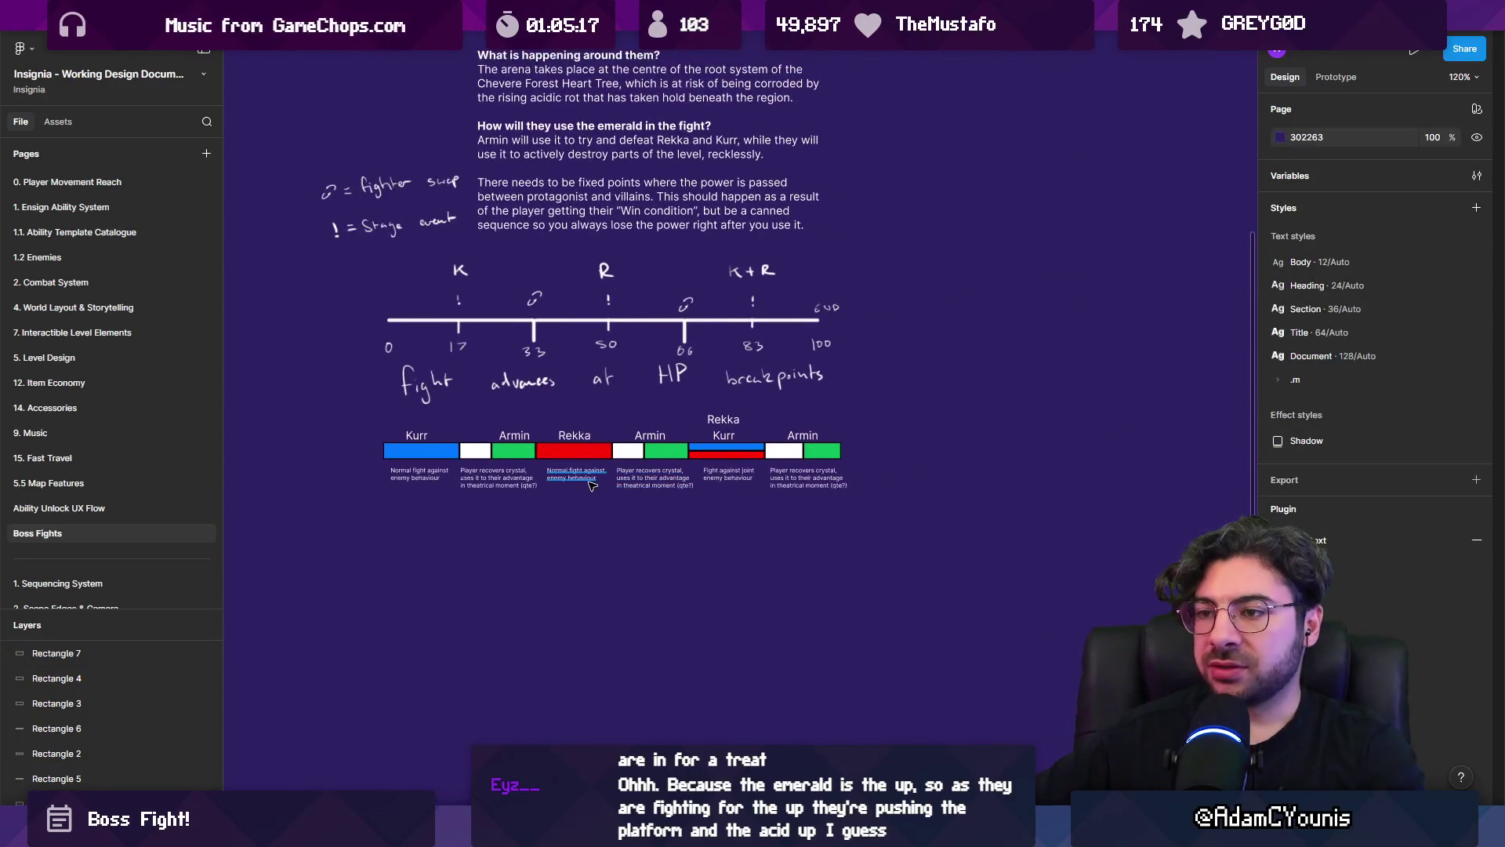
pyautogui.scroll(5, 497, 452)
pyautogui.scroll(4, 430, 440)
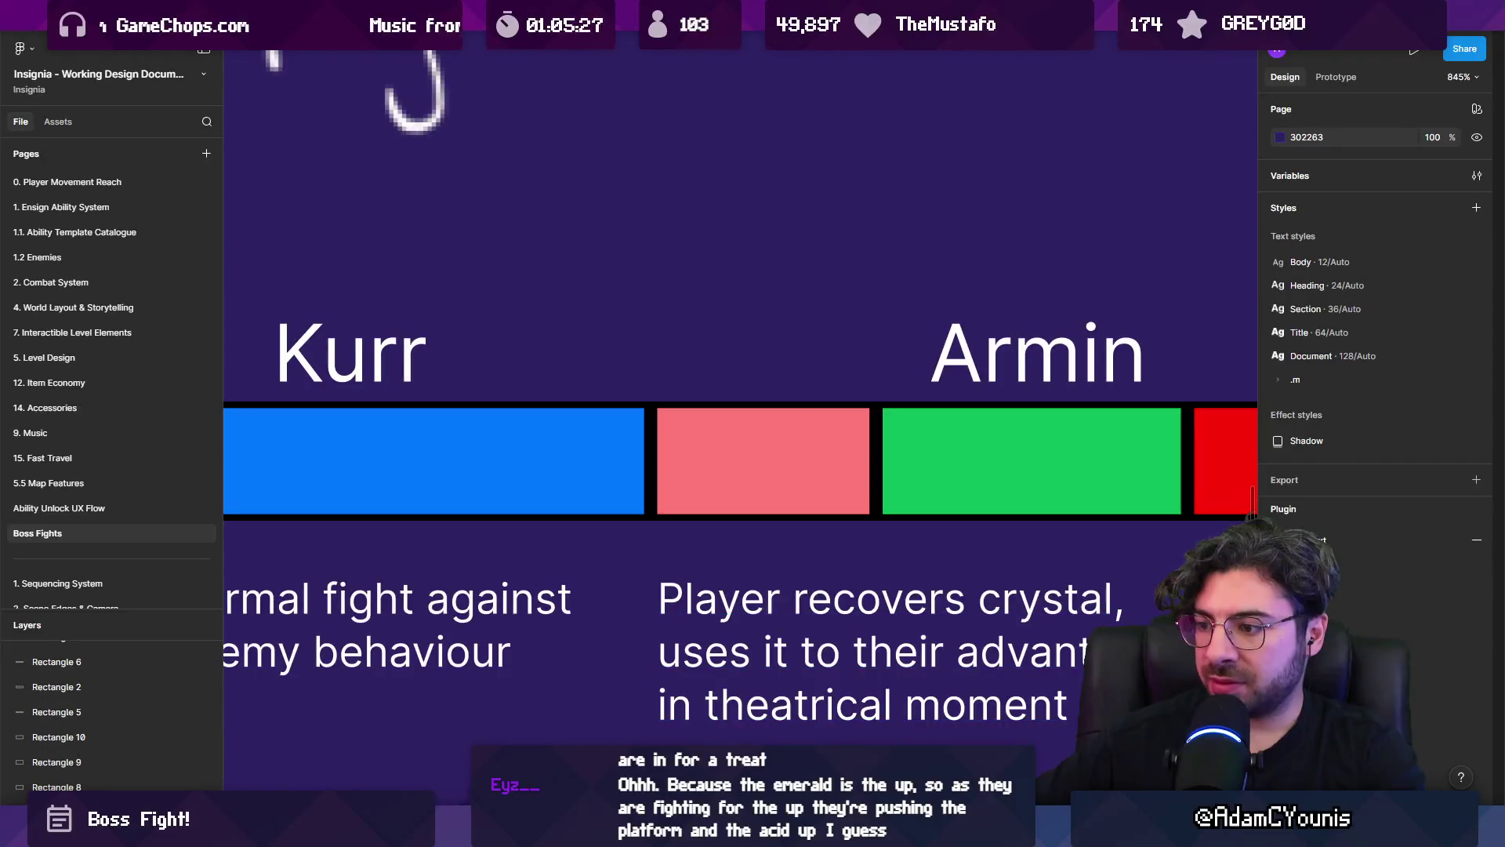
# Step: Add a '!' label on the first pink block and scale it up to 4×13
pyautogui.click(748, 462)
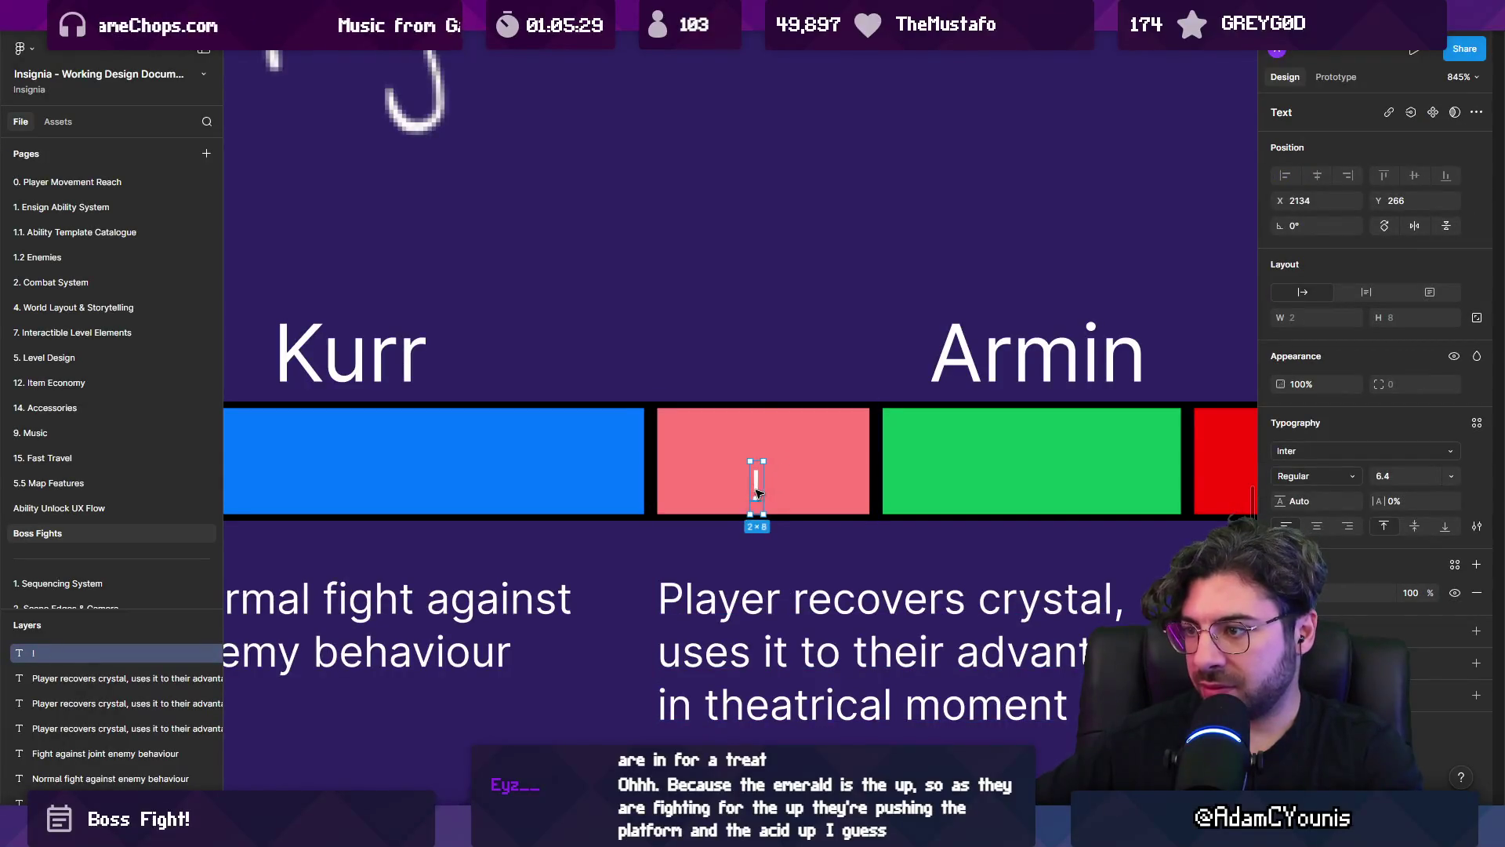
pyautogui.press('Escape')
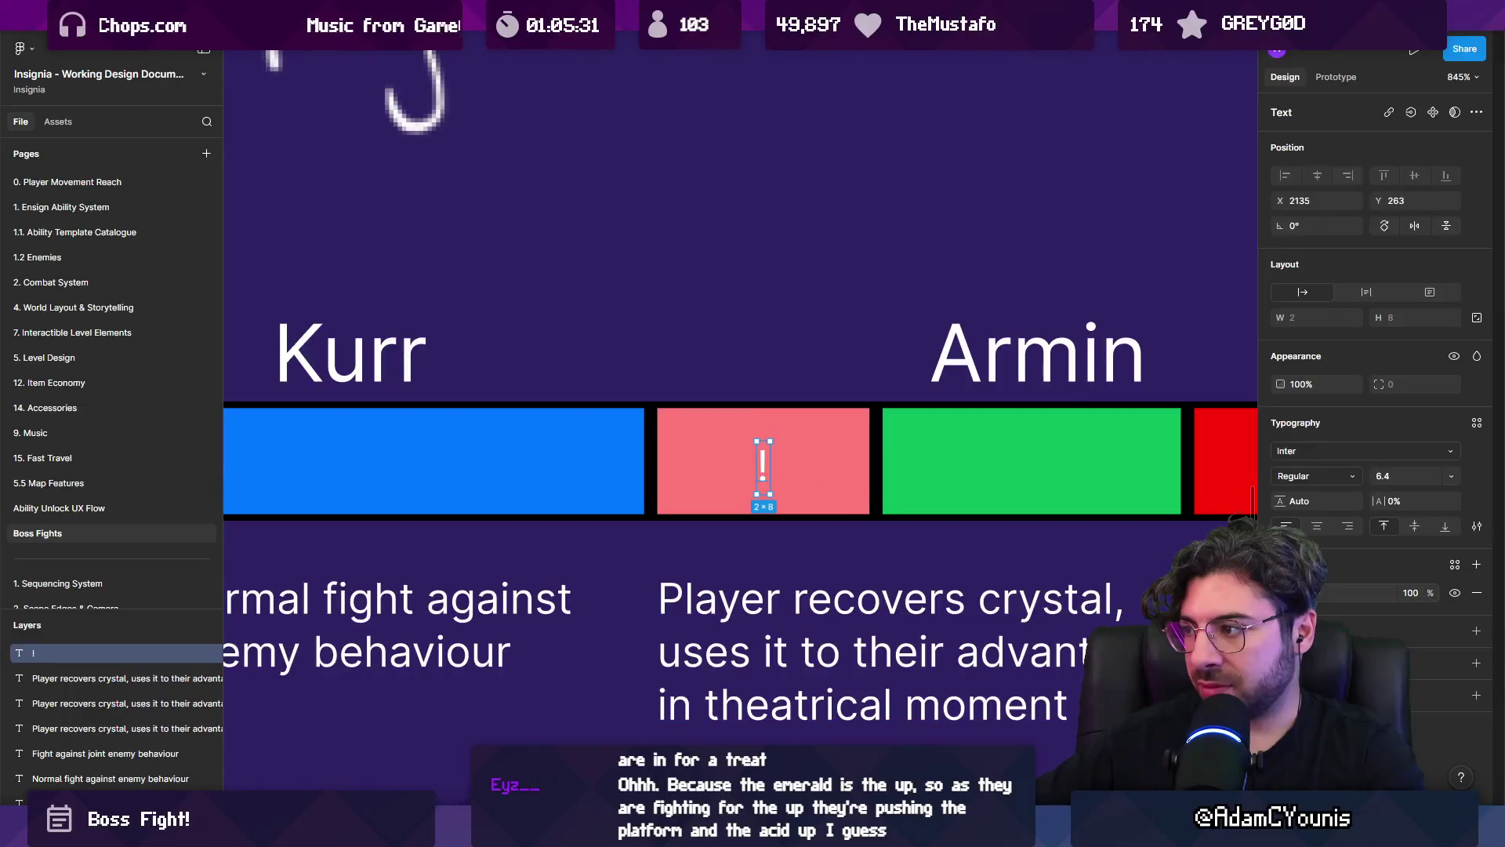
pyautogui.click(1281, 593)
pyautogui.scroll(-5, 743, 361)
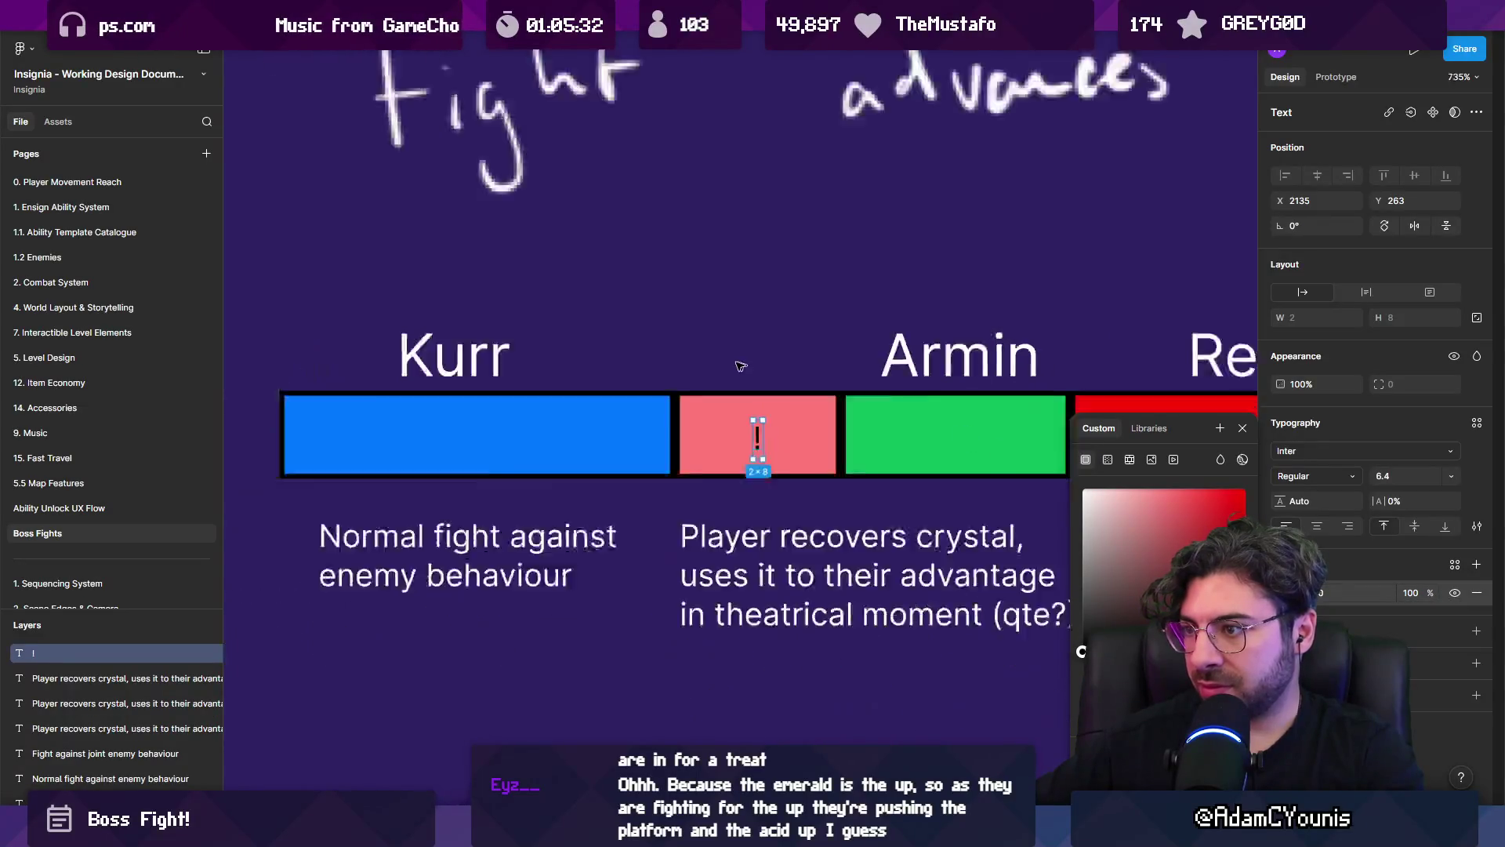
pyautogui.scroll(5, 743, 407)
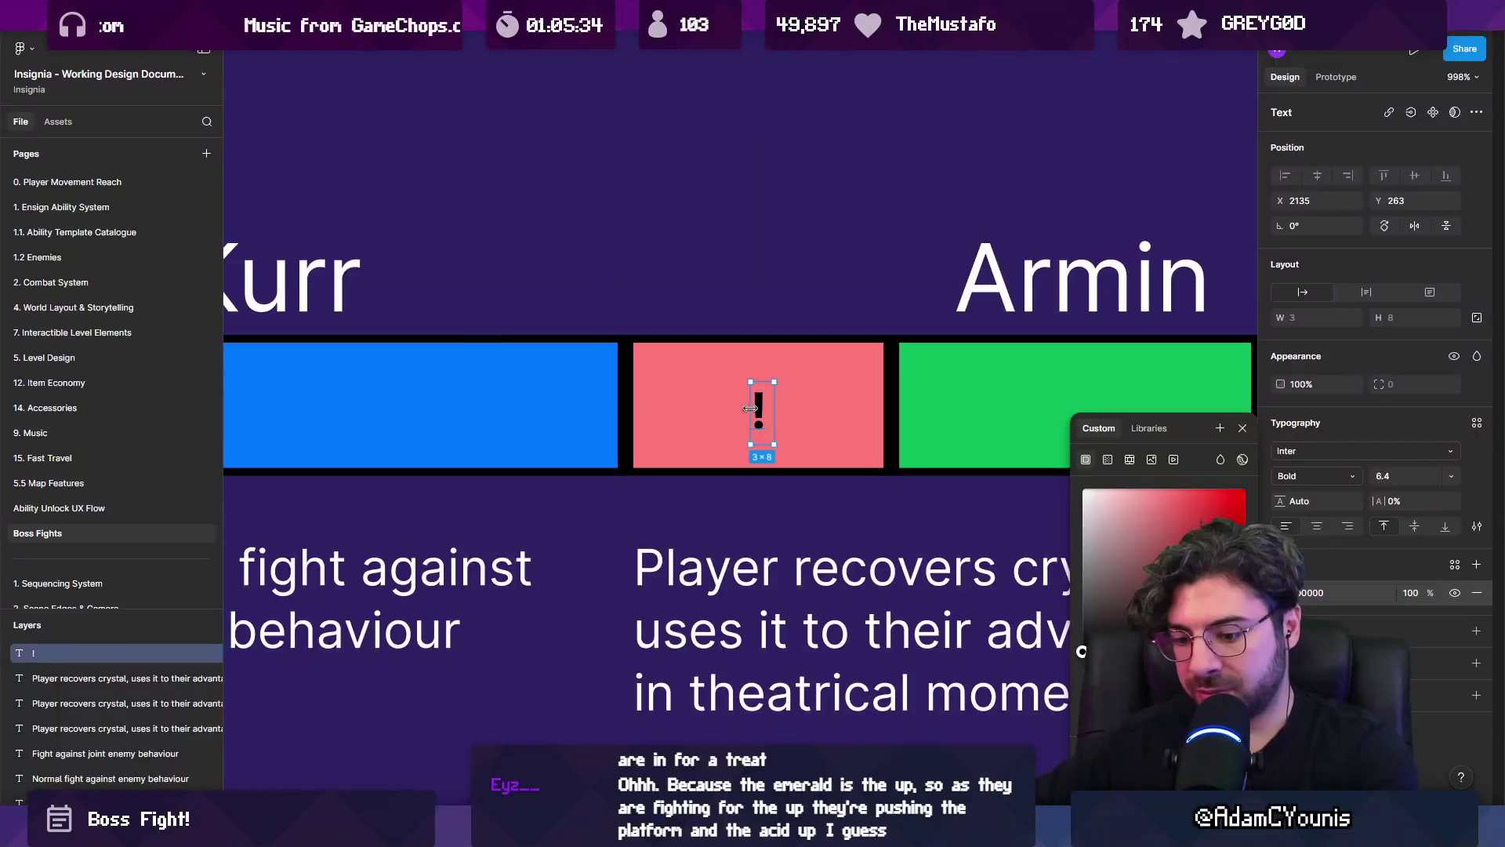
pyautogui.press('Escape')
pyautogui.press('k')
pyautogui.moveTo(768, 381); pyautogui.dragTo(783, 376)
# Step: Place copies of the '!' in the two remaining pink blocks
pyautogui.scroll(-5, 572, 399)
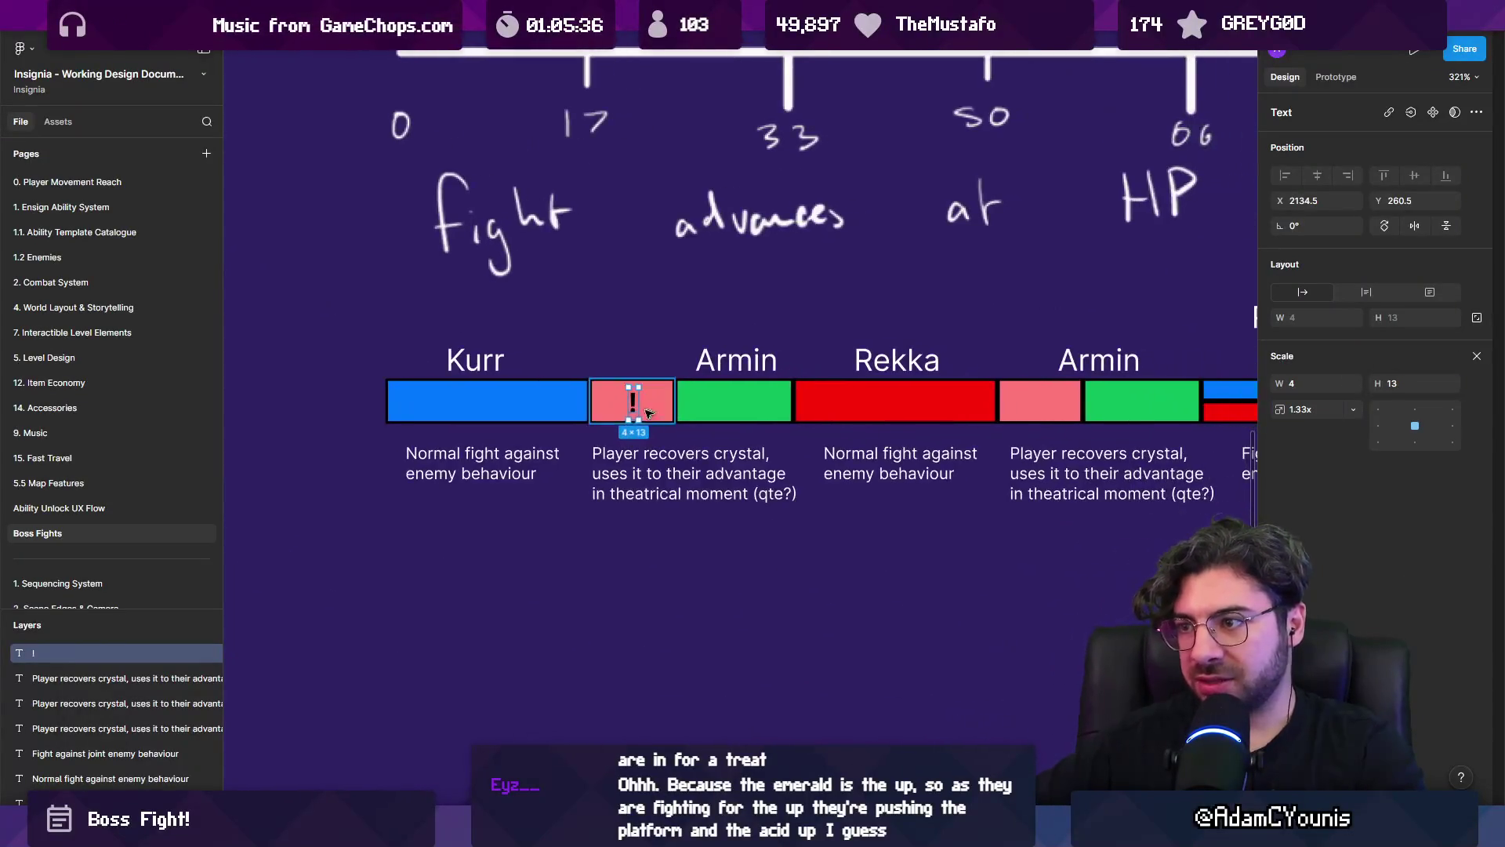
pyautogui.moveTo(678, 401); pyautogui.dragTo(1046, 401)
pyautogui.hscroll(3, 1046, 402)
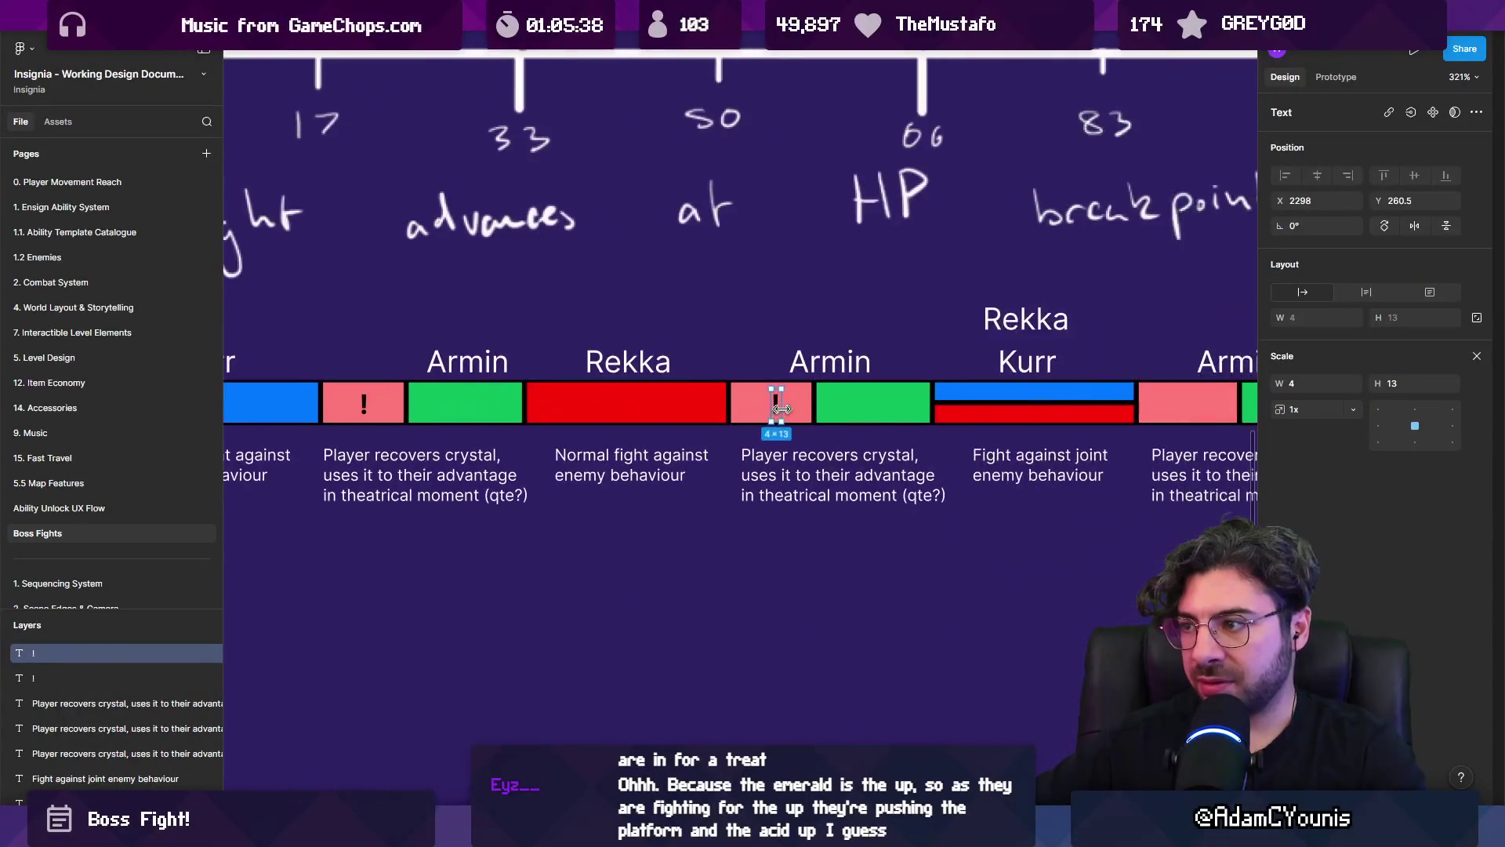
pyautogui.moveTo(775, 403); pyautogui.dragTo(1189, 406)
pyautogui.scroll(-5, 1019, 471)
pyautogui.click(951, 526)
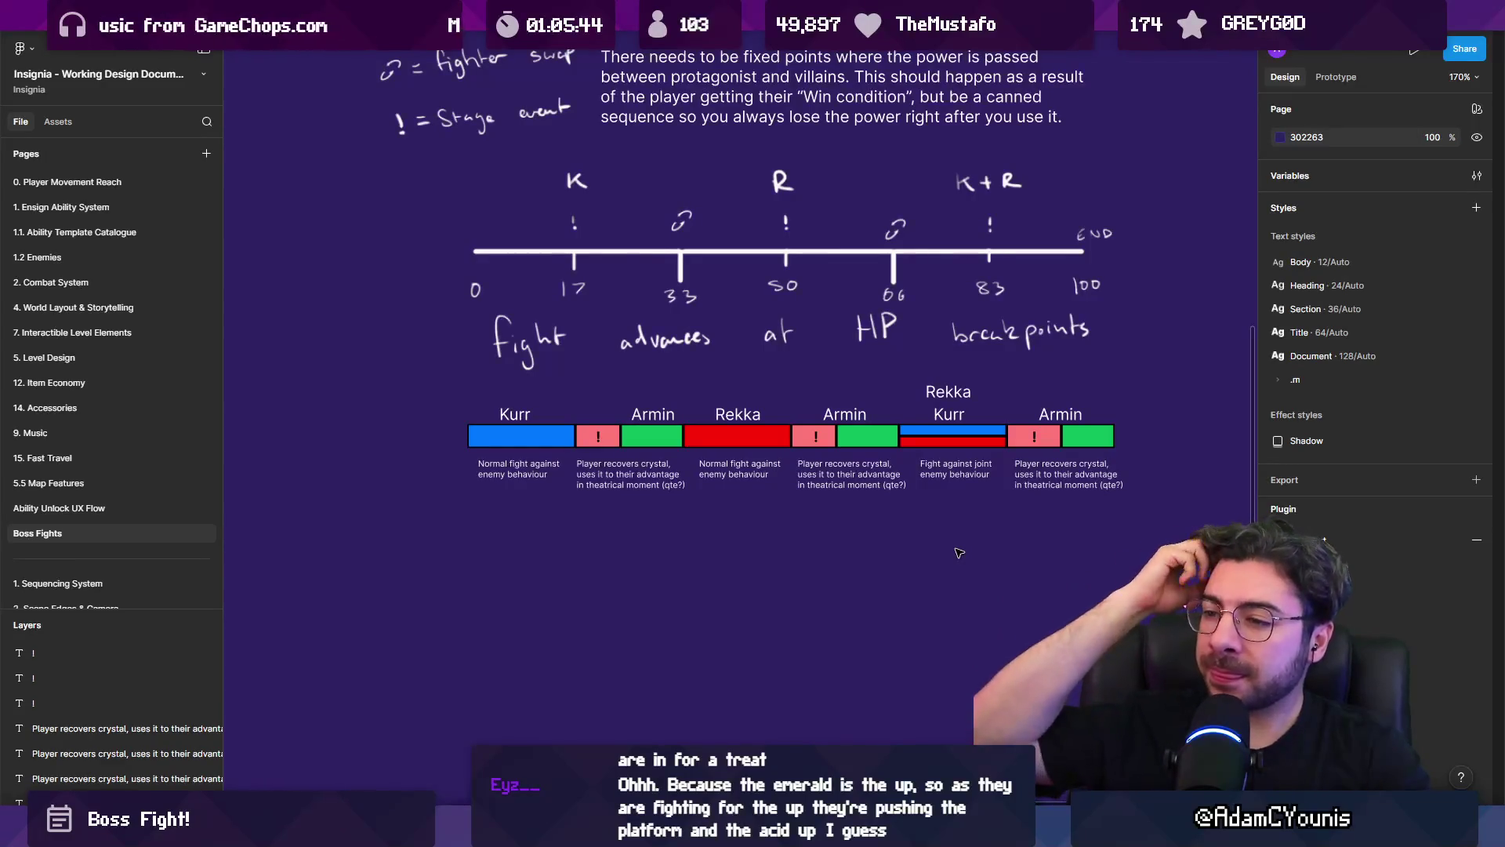
# Step: Split 'theatrical moment (qte?)' out of the crystal description into its own narrow label
pyautogui.scroll(2, 672, 498)
pyautogui.scroll(5, 672, 498)
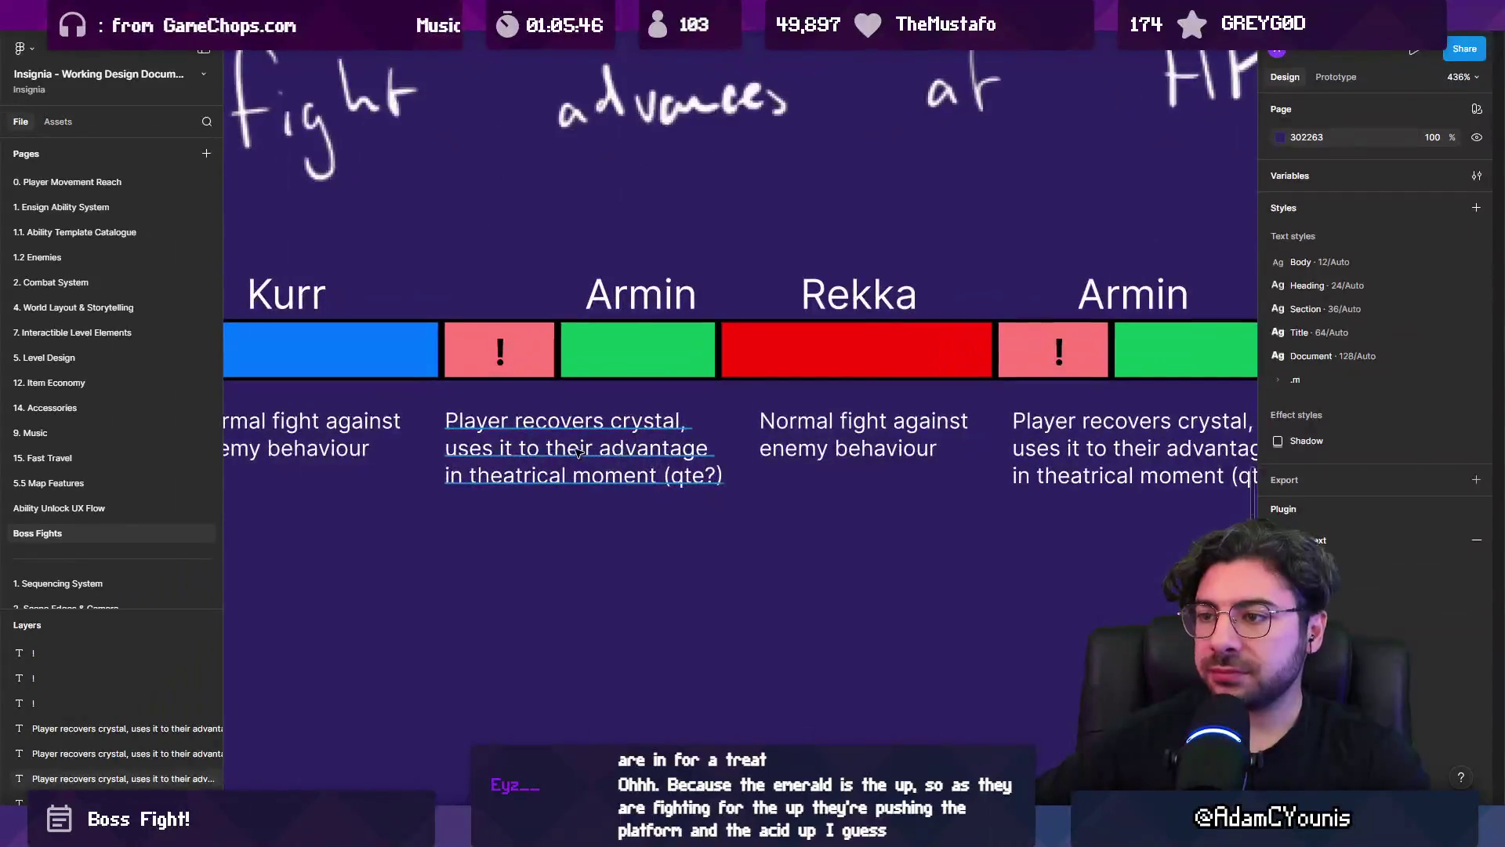
pyautogui.click(666, 474)
pyautogui.doubleClick(666, 474)
pyautogui.moveTo(470, 476); pyautogui.dragTo(772, 480)
pyautogui.press('BackSpace')
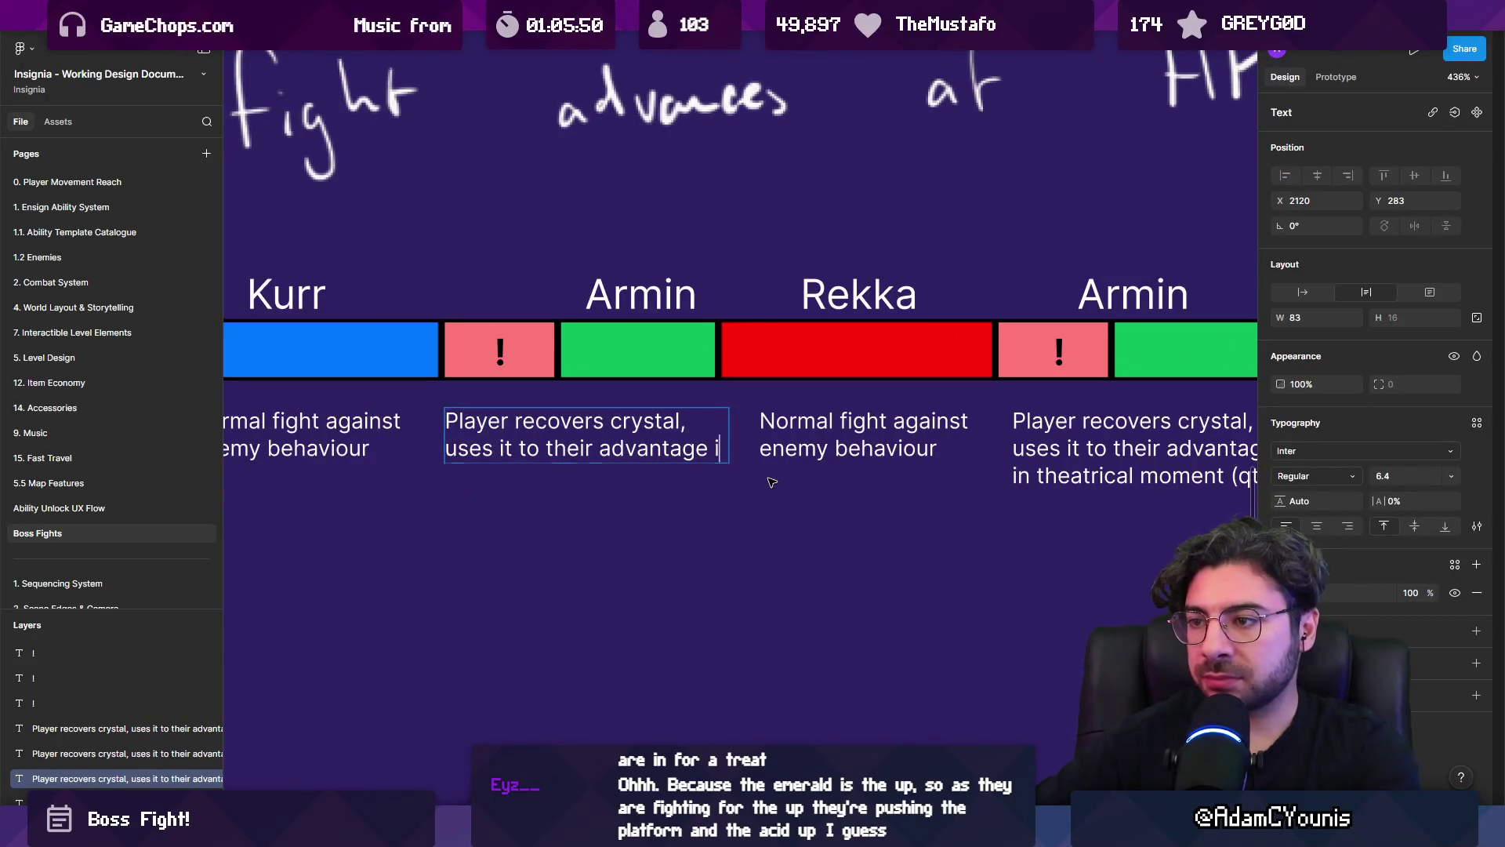
pyautogui.moveTo(445, 435)
pyautogui.mouseDown()
pyautogui.moveTo(531, 451)
pyautogui.moveTo(501, 452)
pyautogui.mouseUp()
pyautogui.hotkey('ctrl', 'z')
pyautogui.hotkey('ctrl', 'z')
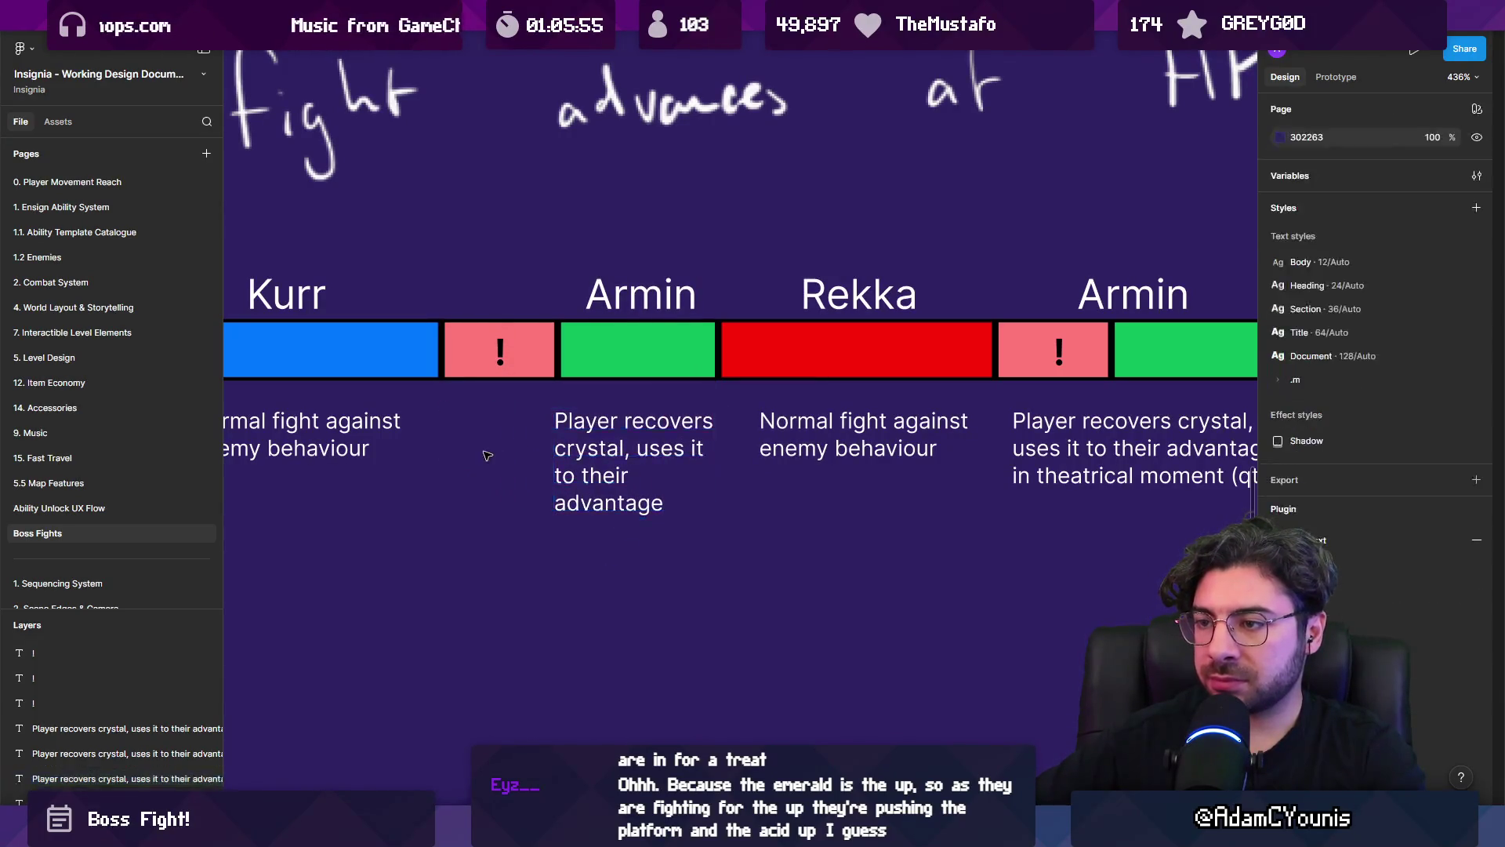
pyautogui.moveTo(722, 419); pyautogui.dragTo(551, 424)
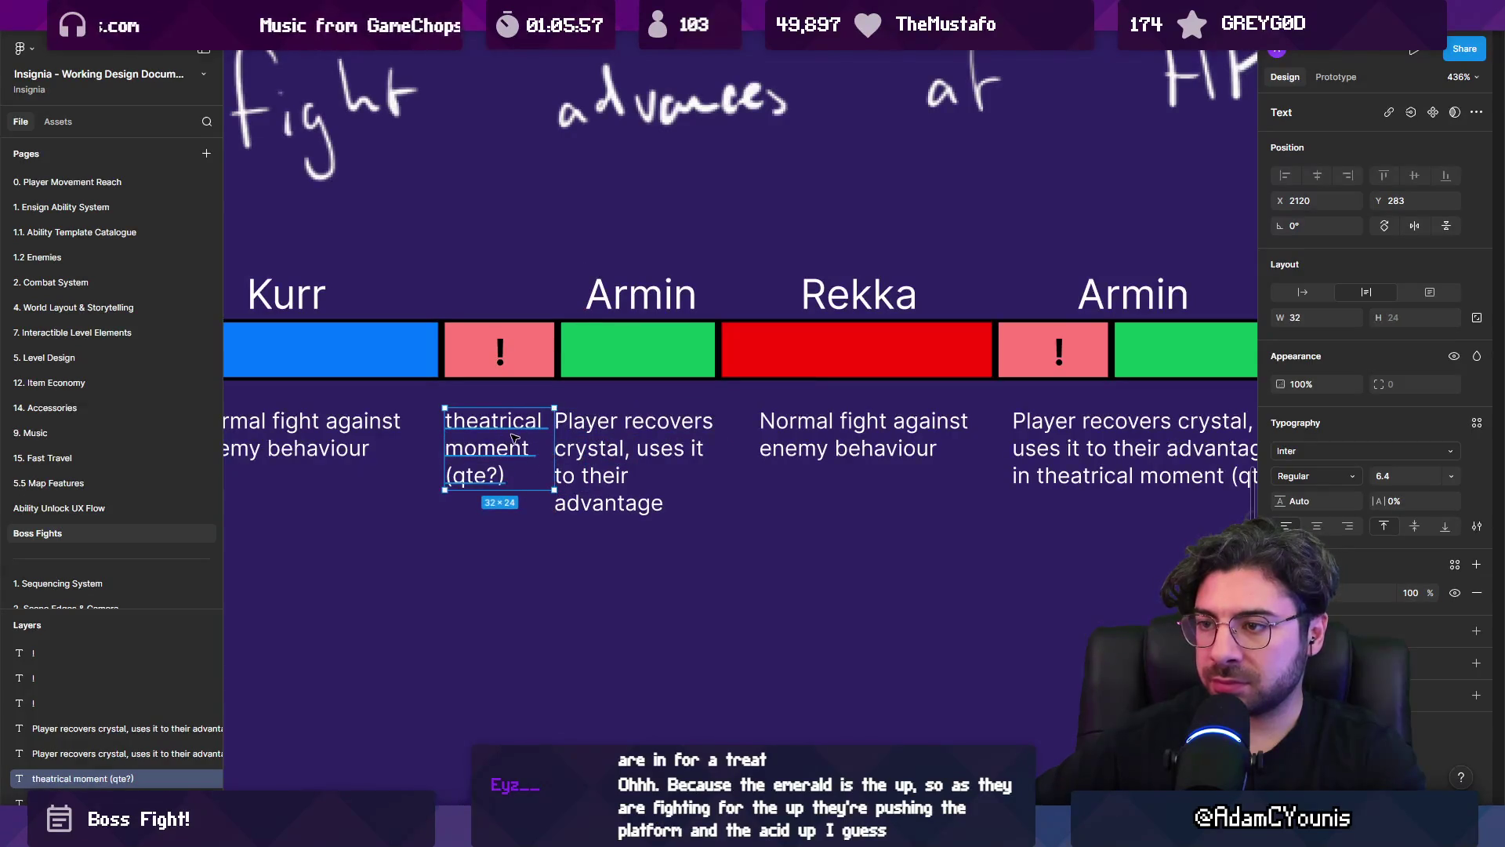
# Step: Scale all seven description labels to half size, making the row 243 × 16
pyautogui.scroll(-5, 396, 505)
pyautogui.moveTo(315, 545)
pyautogui.mouseDown()
pyautogui.moveTo(477, 470)
pyautogui.moveTo(928, 480)
pyautogui.mouseUp()
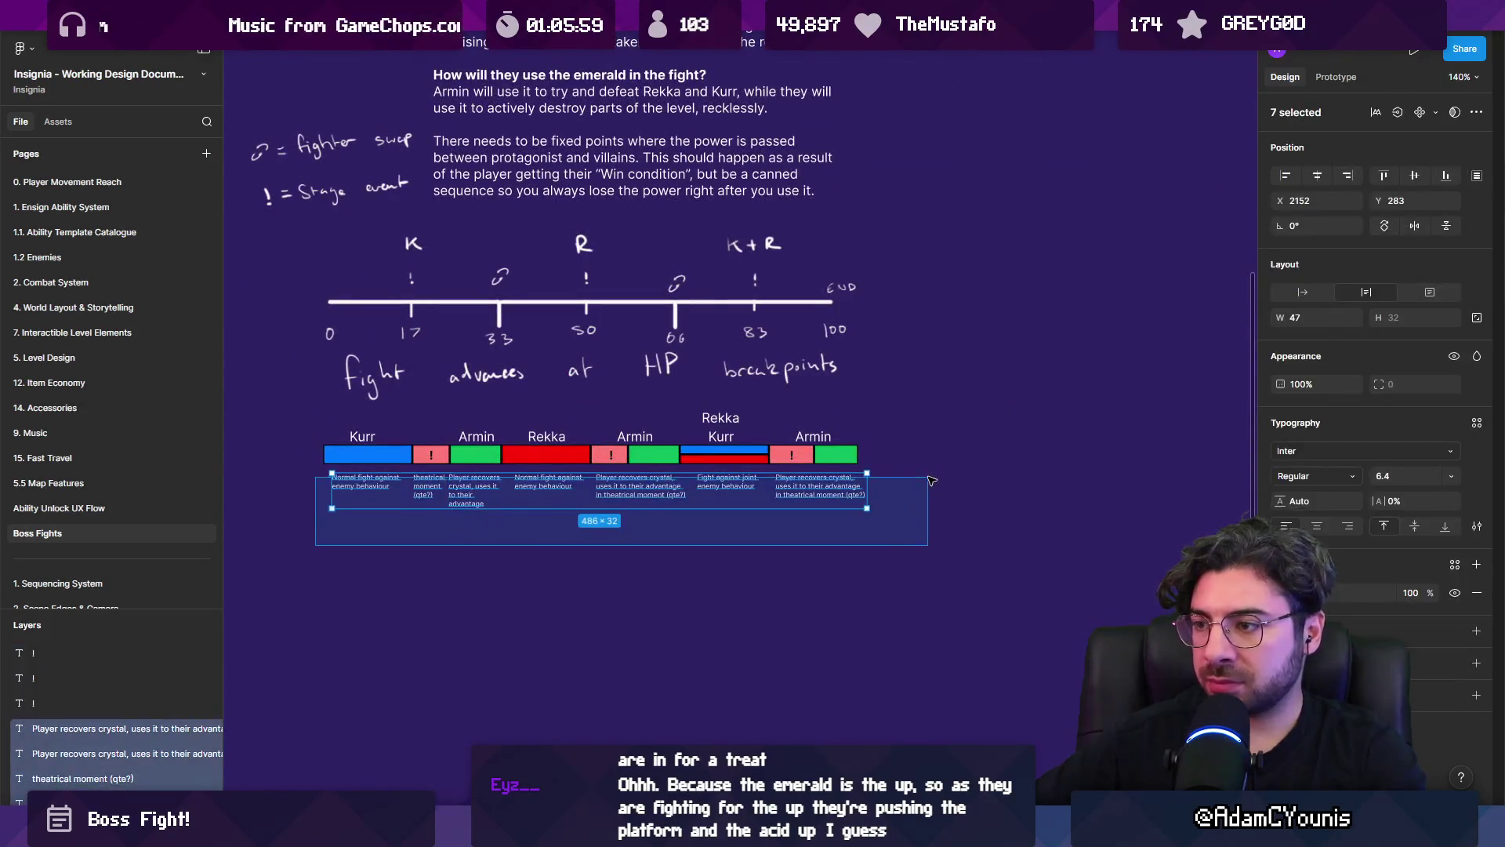
pyautogui.click(931, 480)
pyautogui.scroll(5, 481, 537)
pyautogui.moveTo(388, 463); pyautogui.dragTo(545, 525)
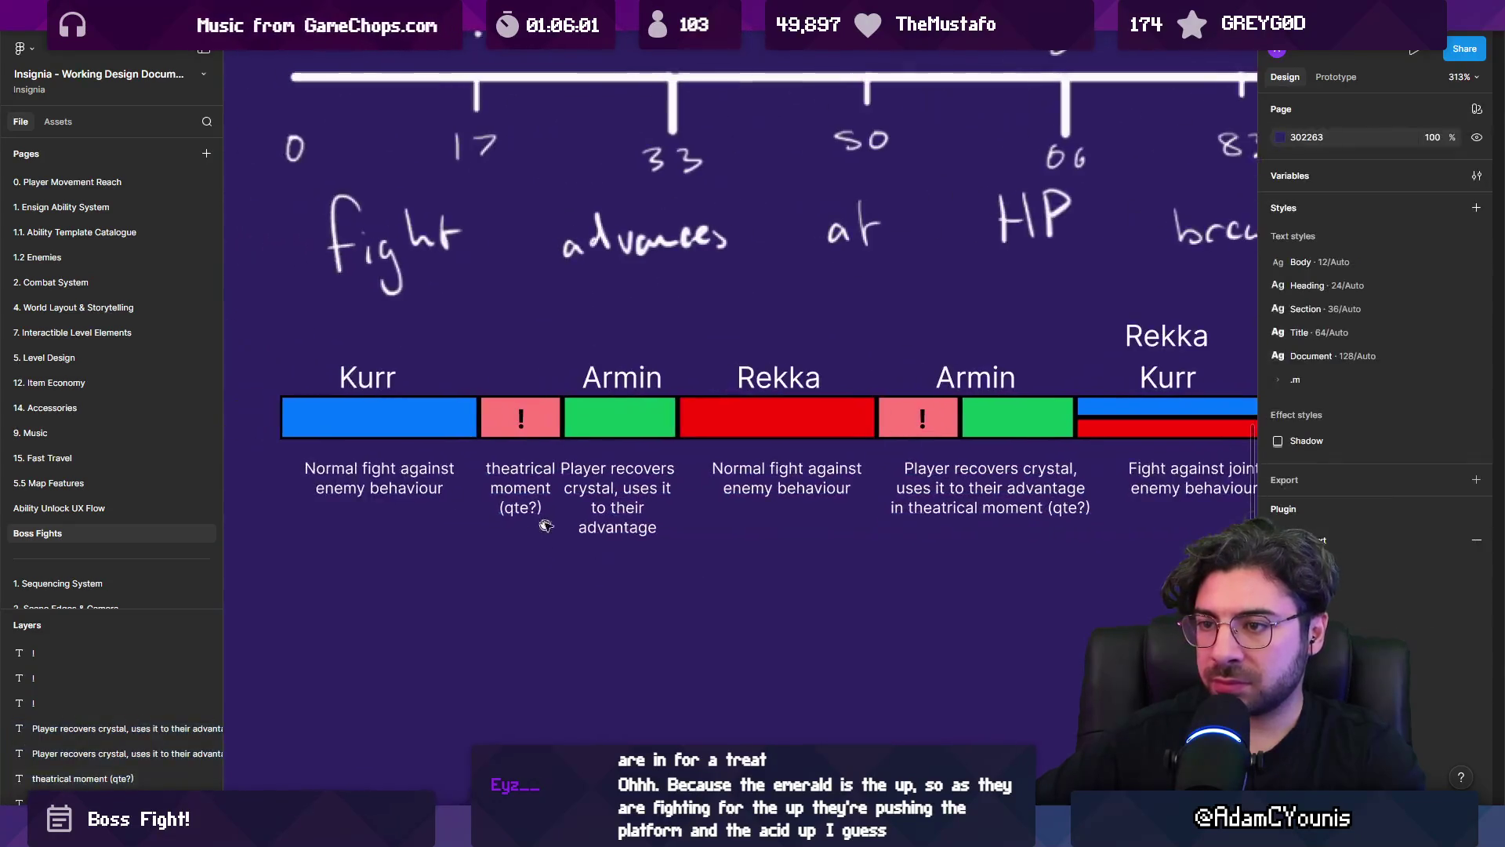
pyautogui.scroll(-5, 545, 525)
pyautogui.moveTo(341, 577); pyautogui.dragTo(949, 511)
pyautogui.press('k')
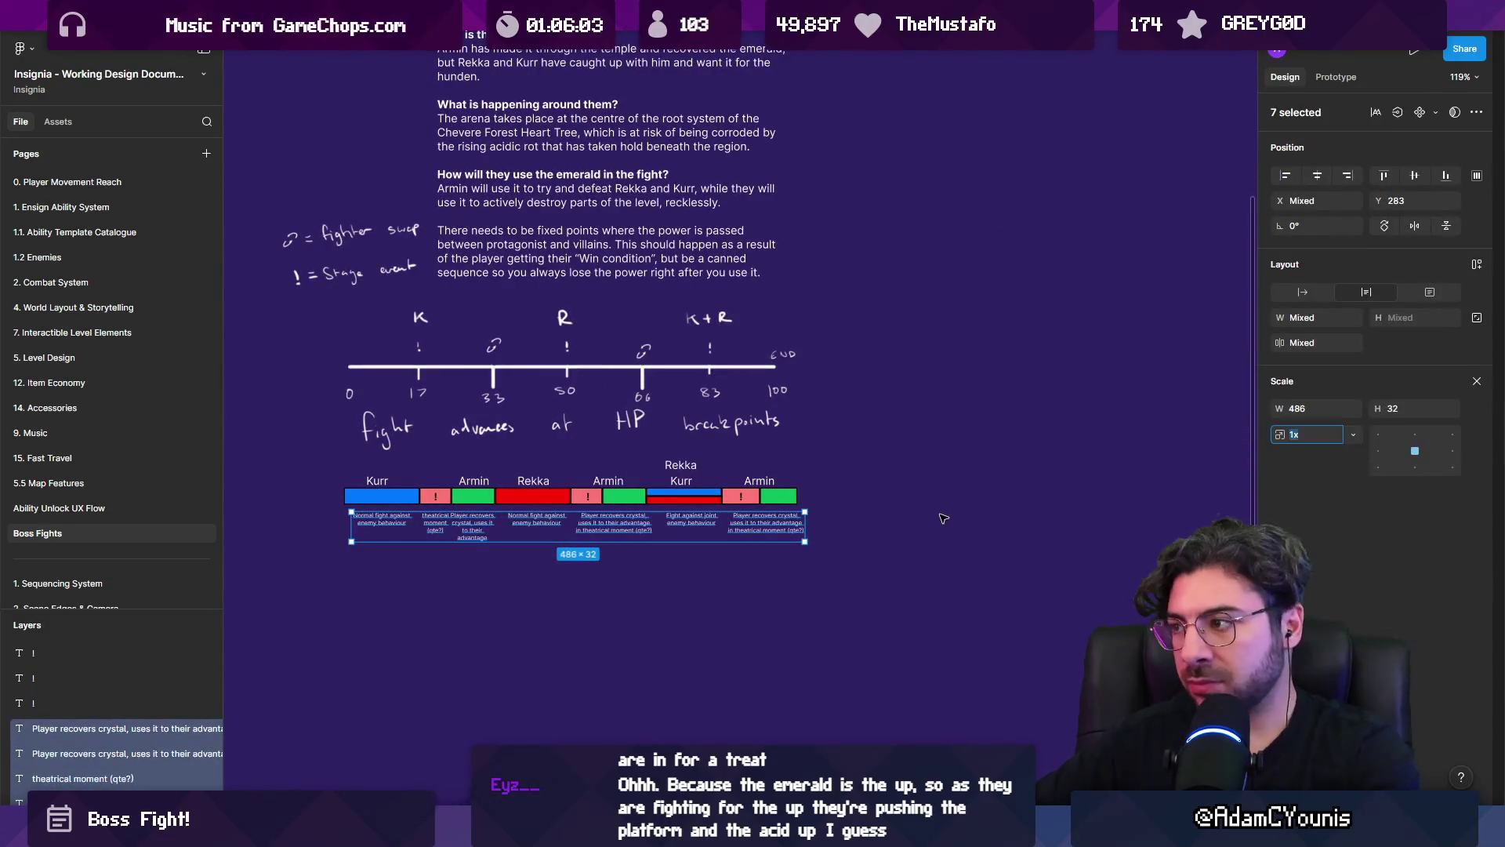
pyautogui.press('Return')
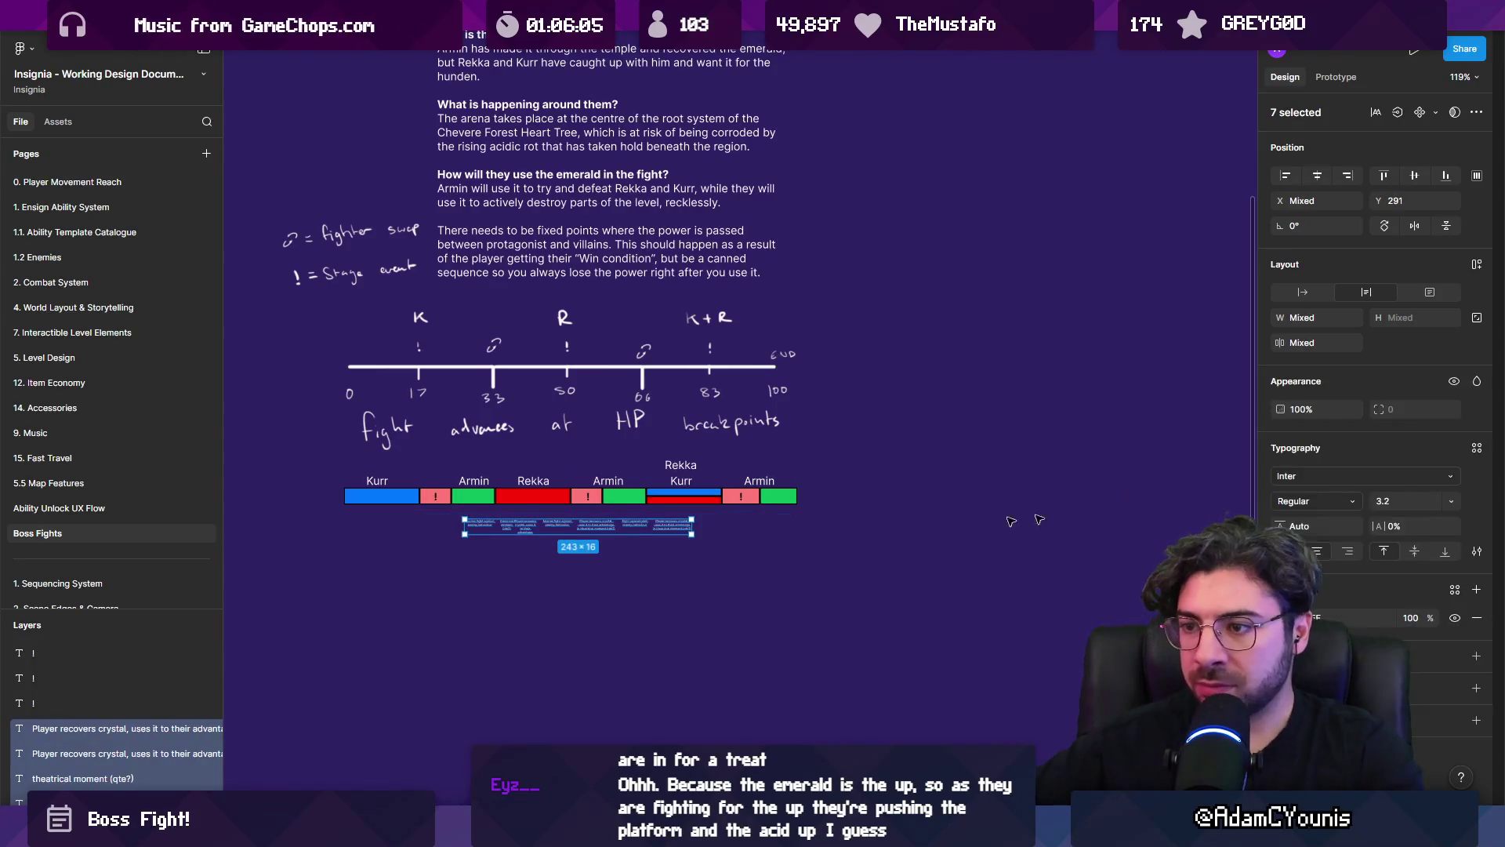
# Step: Position the first descriptions under the Kurr, '!', Armin and Rekka blocks
pyautogui.scroll(4, 476, 463)
pyautogui.moveTo(765, 540)
pyautogui.mouseDown()
pyautogui.moveTo(515, 536)
pyautogui.moveTo(625, 517)
pyautogui.mouseUp()
pyautogui.moveTo(488, 517); pyautogui.dragTo(458, 518)
pyautogui.moveTo(818, 546)
pyautogui.mouseDown()
pyautogui.moveTo(636, 518)
pyautogui.moveTo(683, 523)
pyautogui.mouseUp()
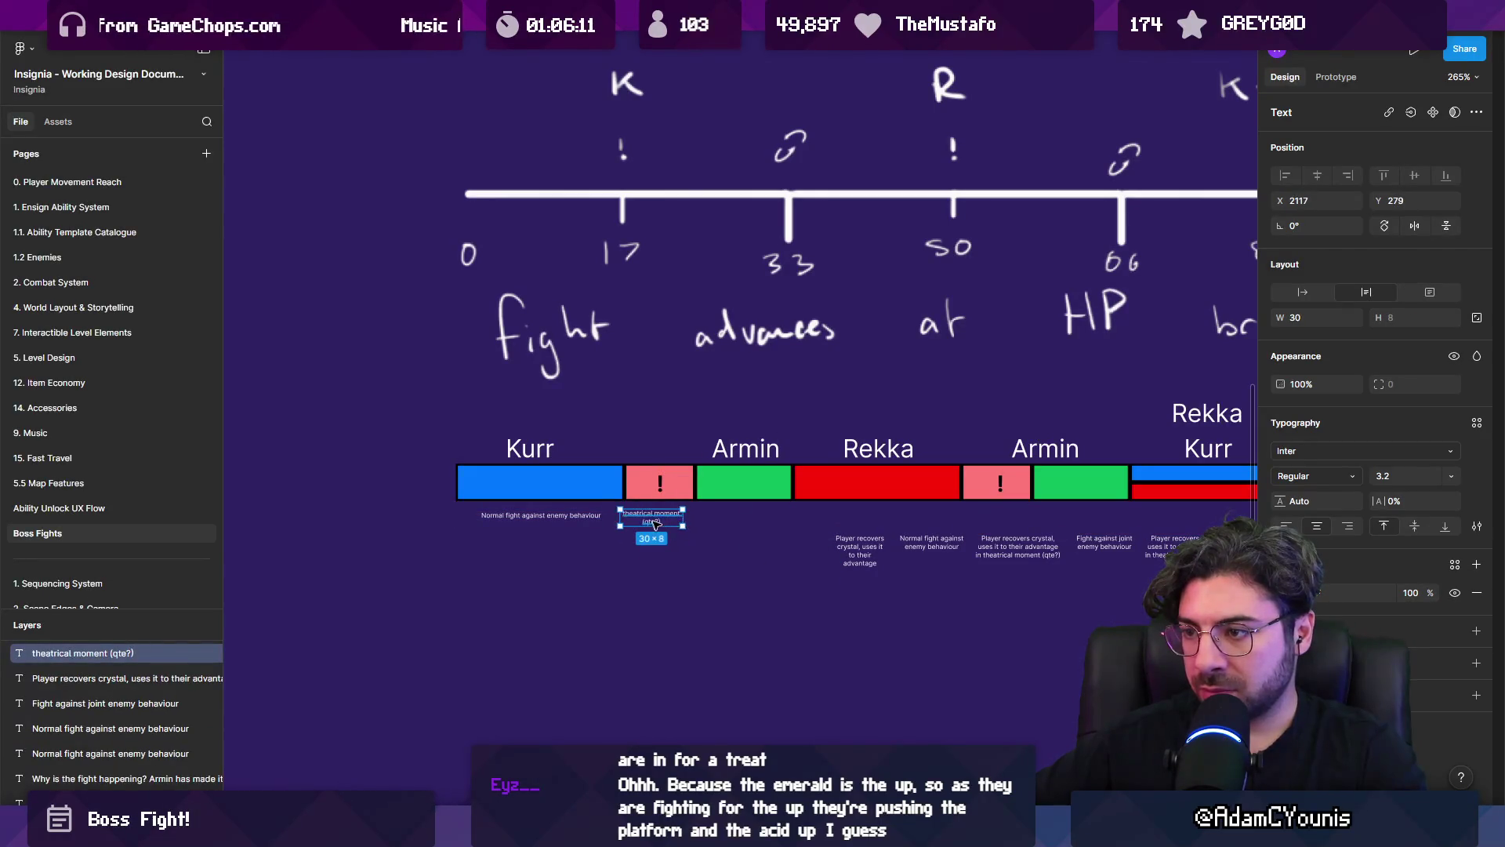
pyautogui.moveTo(860, 550)
pyautogui.mouseDown()
pyautogui.moveTo(729, 527)
pyautogui.moveTo(790, 530)
pyautogui.mouseUp()
pyautogui.moveTo(933, 544); pyautogui.dragTo(872, 544)
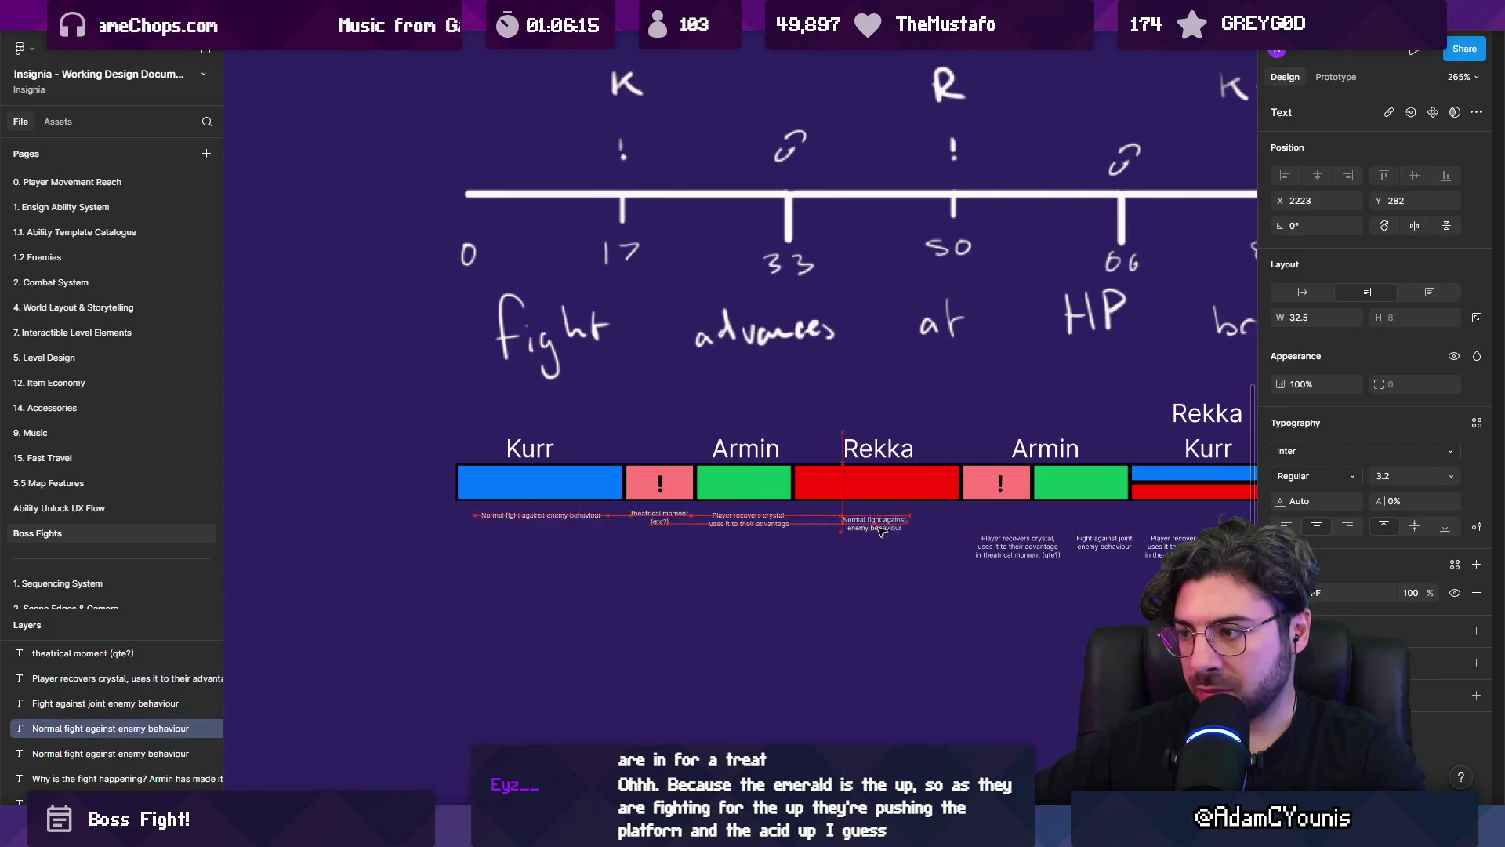
pyautogui.hscroll(5, 862, 541)
pyautogui.scroll(3, 773, 541)
pyautogui.moveTo(780, 514)
pyautogui.mouseDown()
pyautogui.moveTo(734, 513)
pyautogui.moveTo(883, 521)
pyautogui.mouseUp()
pyautogui.scroll(-2, 773, 535)
pyautogui.hscroll(-3, 772, 535)
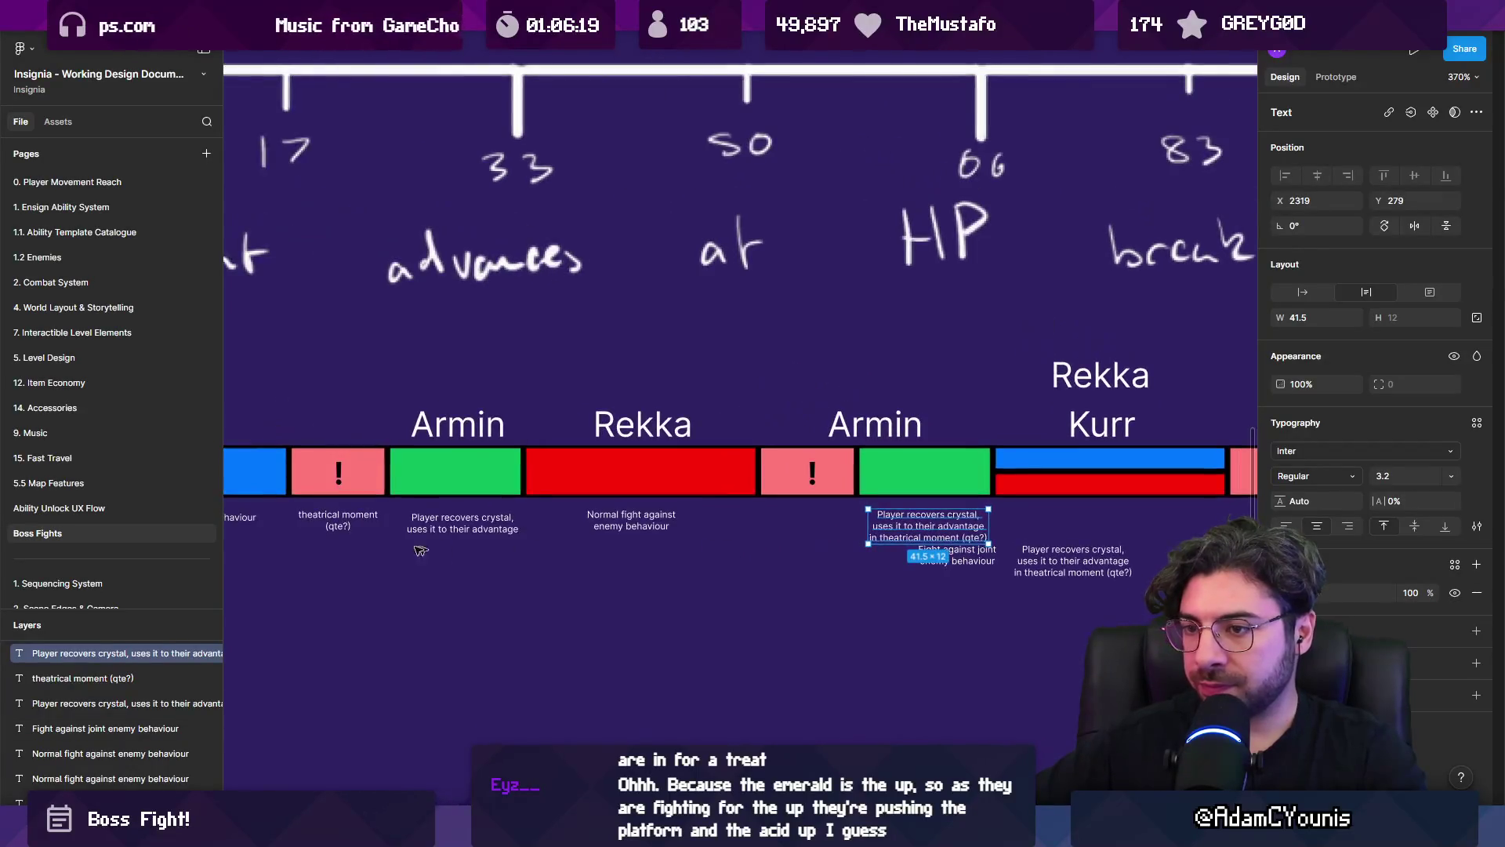
# Step: Copy the theatrical-moment and crystal labels under the second '!' and Armin blocks, deleting two outdated labels
pyautogui.click(463, 523)
pyautogui.keyDown('shift'); pyautogui.click(349, 521); pyautogui.keyUp('shift')
pyautogui.moveTo(350, 521); pyautogui.dragTo(813, 521)
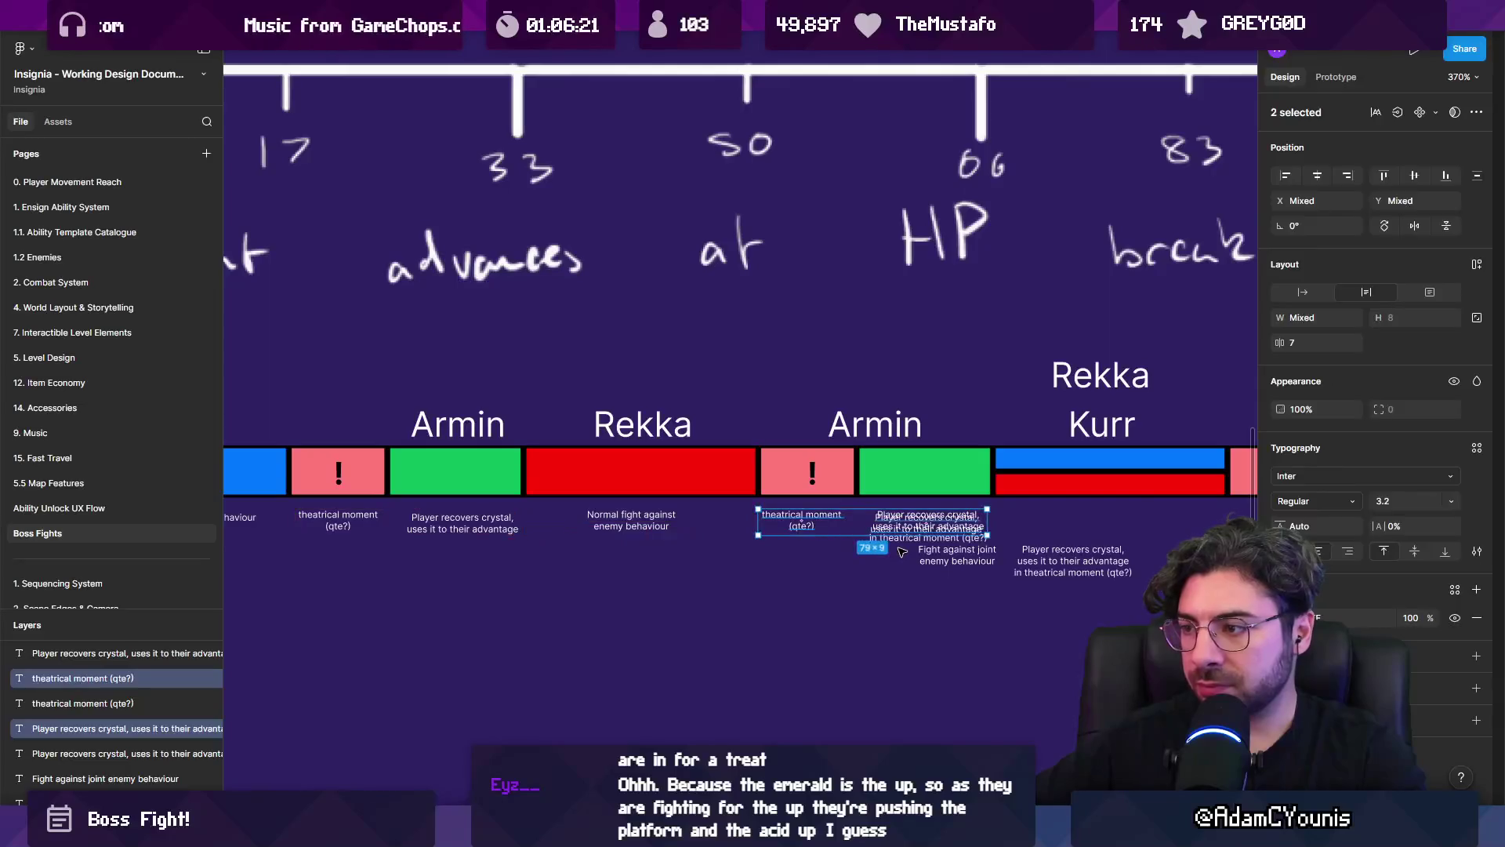
pyautogui.click(901, 551)
pyautogui.click(948, 551)
pyautogui.keyDown('shift'); pyautogui.click(1073, 561); pyautogui.keyUp('shift')
pyautogui.press('Delete')
# Step: Duplicate three labels under the later Rekka/Kurr, '!' and Armin blocks
pyautogui.hscroll(3, 804, 561)
pyautogui.moveTo(581, 560)
pyautogui.mouseDown()
pyautogui.moveTo(781, 498)
pyautogui.moveTo(584, 563)
pyautogui.mouseUp()
pyautogui.moveTo(859, 588); pyautogui.dragTo(374, 499)
pyautogui.moveTo(602, 515); pyautogui.dragTo(1086, 518)
pyautogui.scroll(5, 1086, 517)
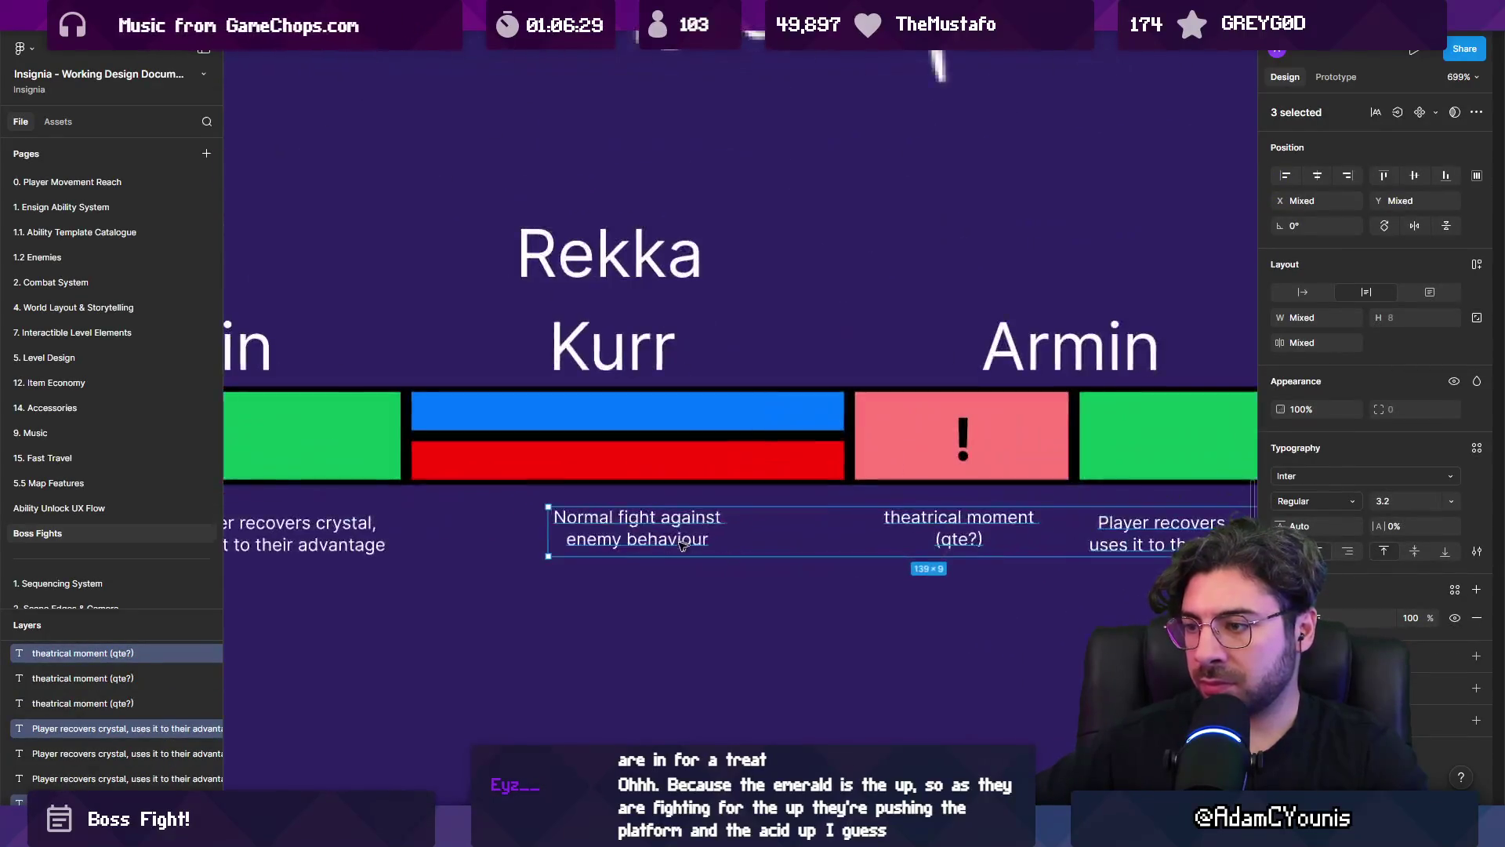
# Step: Change the Rekka/Kurr label to 'Normal fight against joint enemy behaviour' and widen it
pyautogui.doubleClick(690, 543)
pyautogui.click(749, 520)
pyautogui.write('joint')
pyautogui.press('Escape')
pyautogui.doubleClick(648, 547)
pyautogui.click(579, 539)
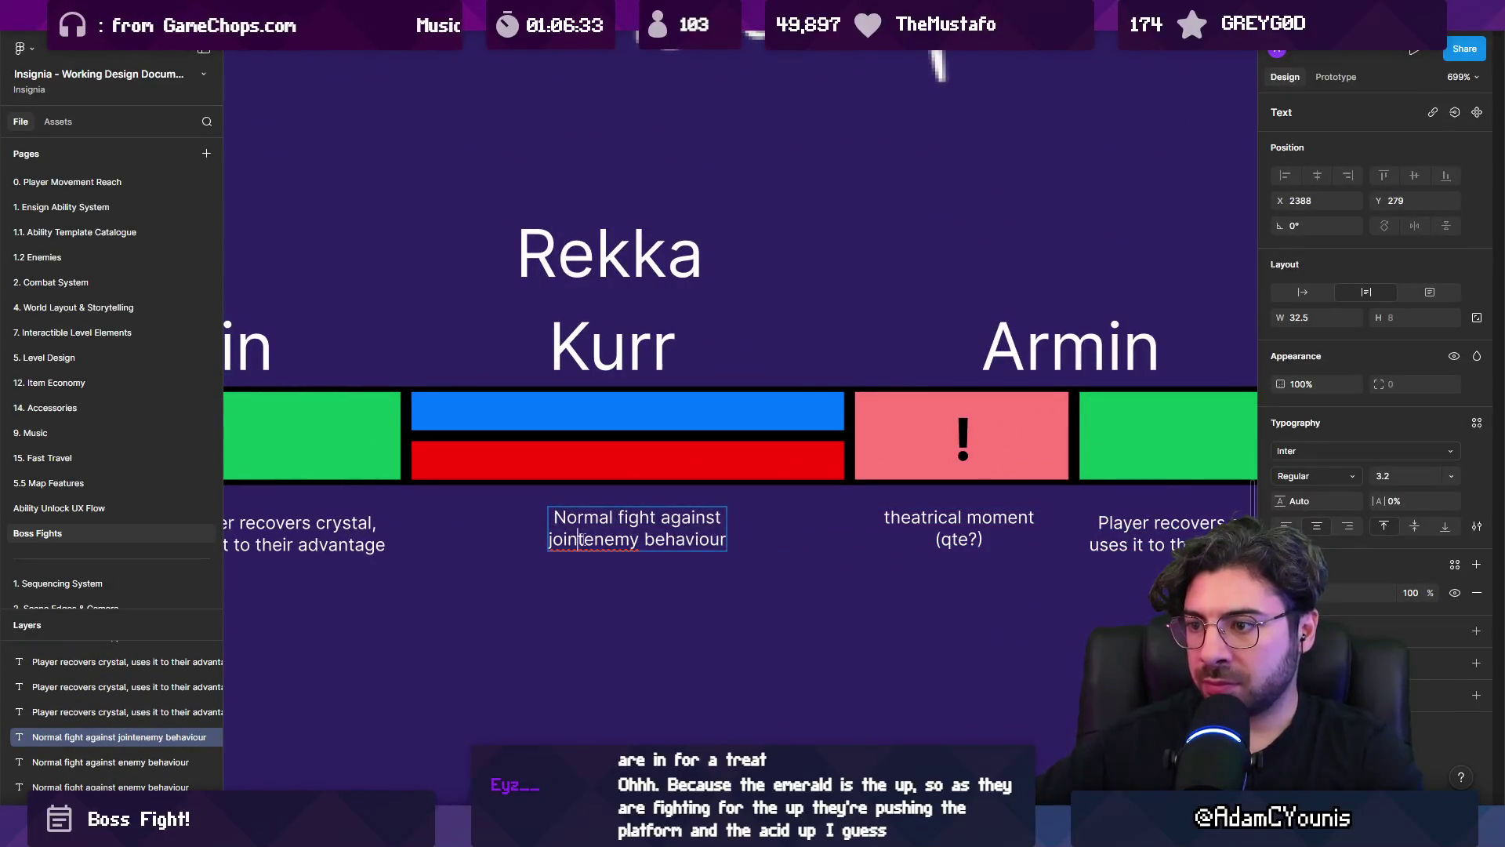
pyautogui.press('Escape')
pyautogui.moveTo(727, 527); pyautogui.dragTo(835, 537)
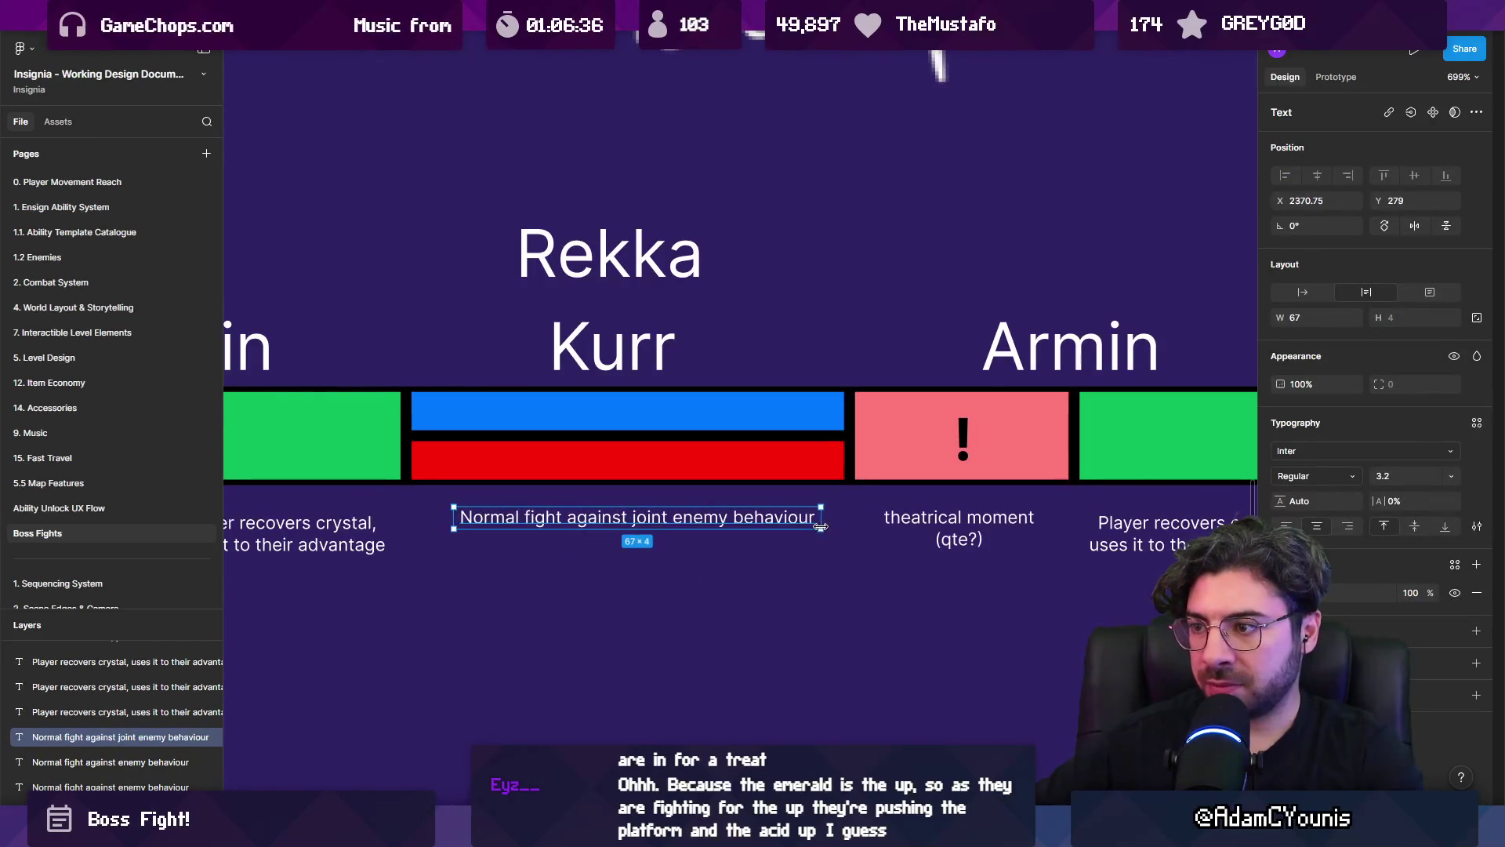
# Step: Widen the Normal fight label under Rekka so it fits on one line
pyautogui.keyDown('ctrl'); pyautogui.scroll(-5, 798, 563); pyautogui.keyUp('ctrl')
pyautogui.click(769, 610)
pyautogui.hscroll(-5, 770, 611)
pyautogui.click(584, 507)
pyautogui.moveTo(590, 508); pyautogui.dragTo(650, 509)
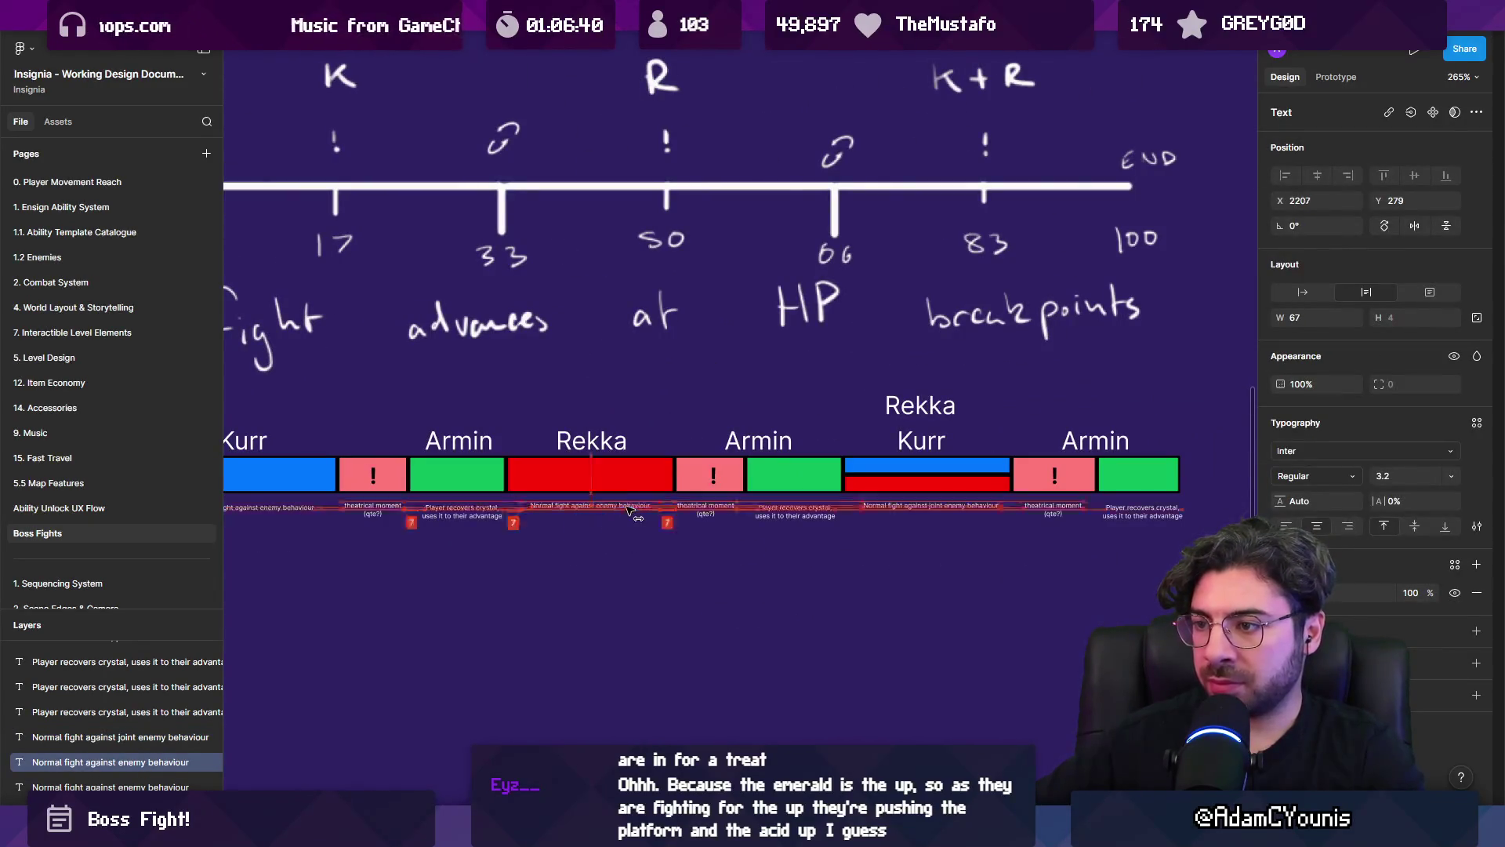
pyautogui.click(786, 549)
pyautogui.keyDown('ctrl'); pyautogui.scroll(-4, 786, 550); pyautogui.keyUp('ctrl')
pyautogui.scroll(-1, 754, 524)
pyautogui.hscroll(2, 754, 524)
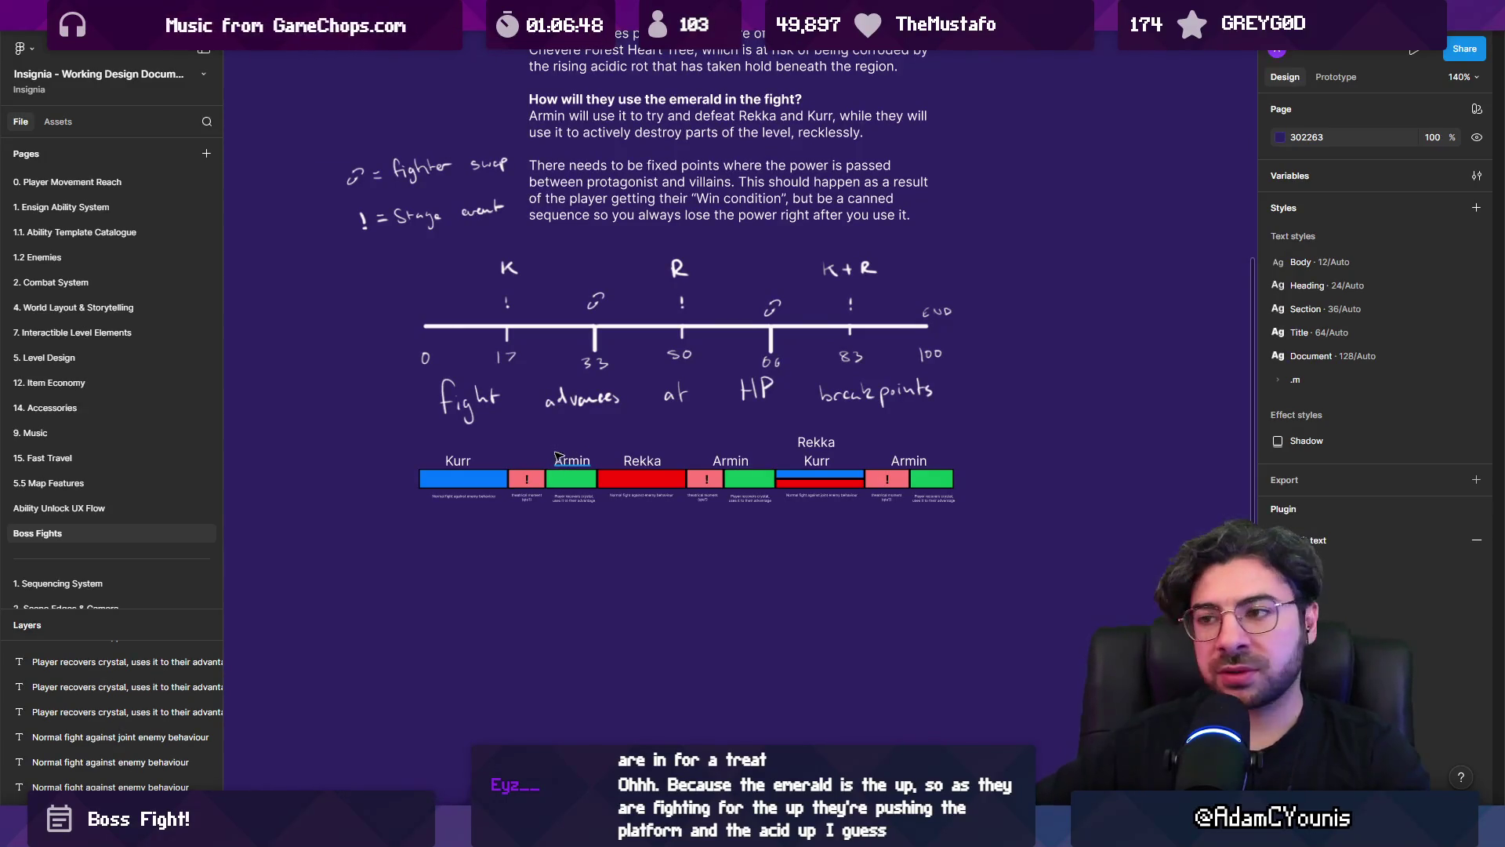
# Step: Centre the middle and right Armin labels over their blocks
pyautogui.keyDown('ctrl'); pyautogui.scroll(5, 500, 484); pyautogui.keyUp('ctrl')
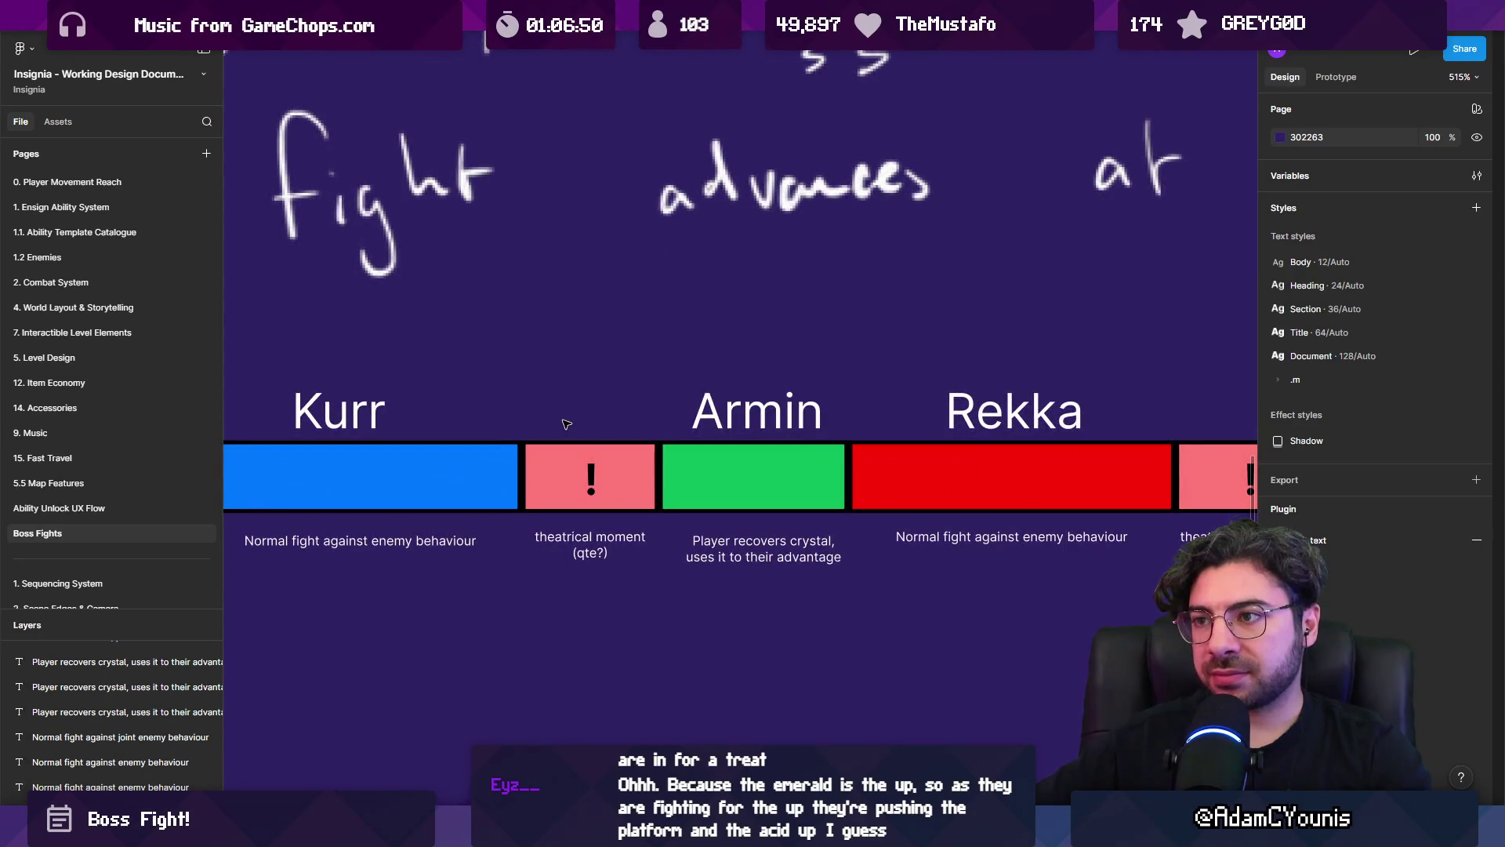
pyautogui.keyDown('ctrl'); pyautogui.scroll(-5, 566, 424); pyautogui.keyUp('ctrl')
pyautogui.keyDown('ctrl'); pyautogui.scroll(5, 607, 368); pyautogui.keyUp('ctrl')
pyautogui.moveTo(563, 346); pyautogui.dragTo(594, 394)
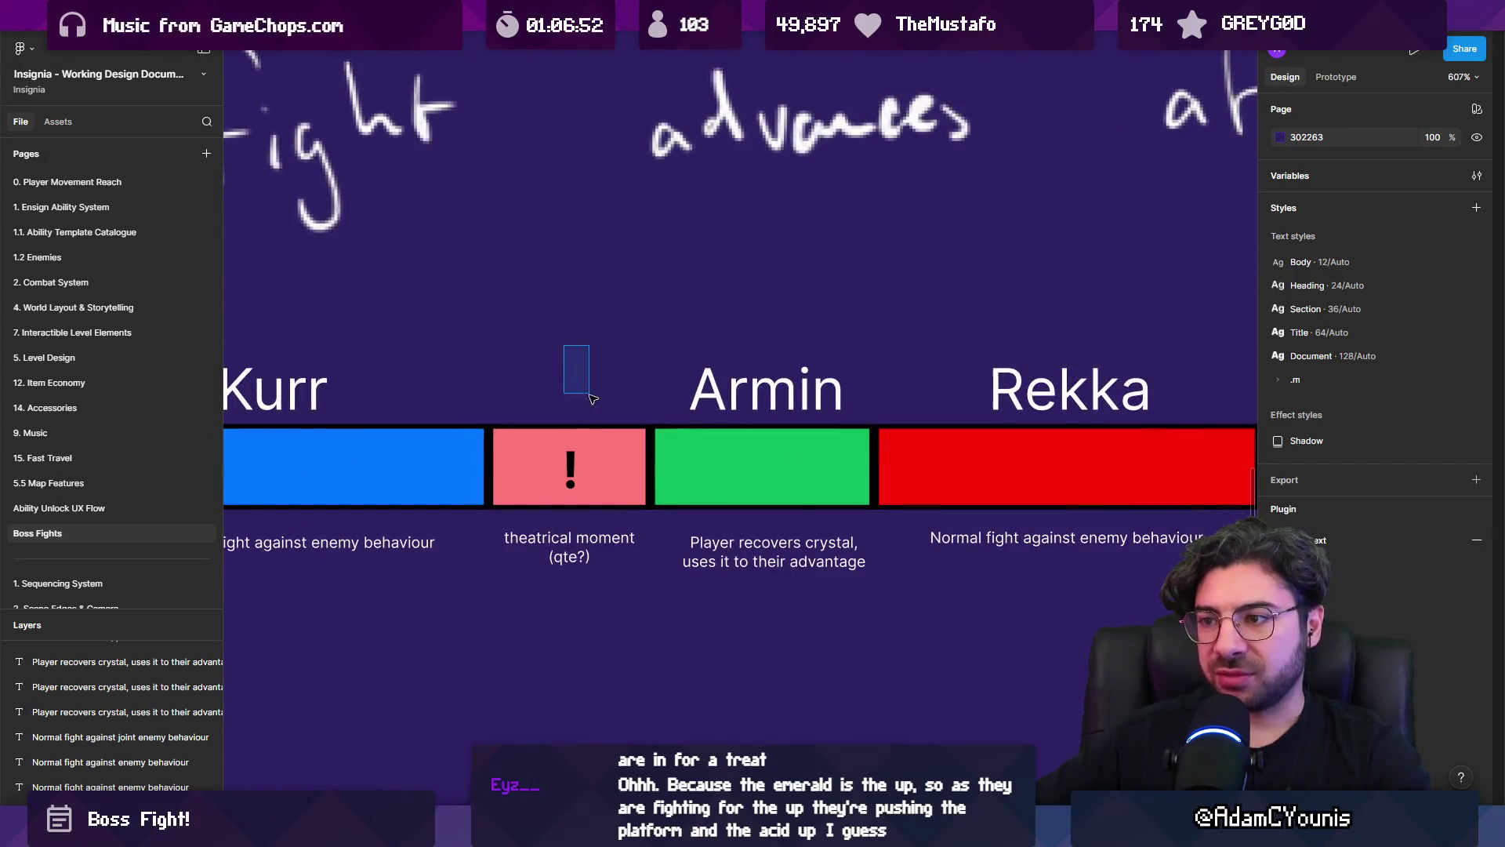
pyautogui.keyDown('ctrl'); pyautogui.scroll(-5, 549, 398); pyautogui.keyUp('ctrl')
pyautogui.keyDown('ctrl'); pyautogui.scroll(3, 436, 403); pyautogui.keyUp('ctrl')
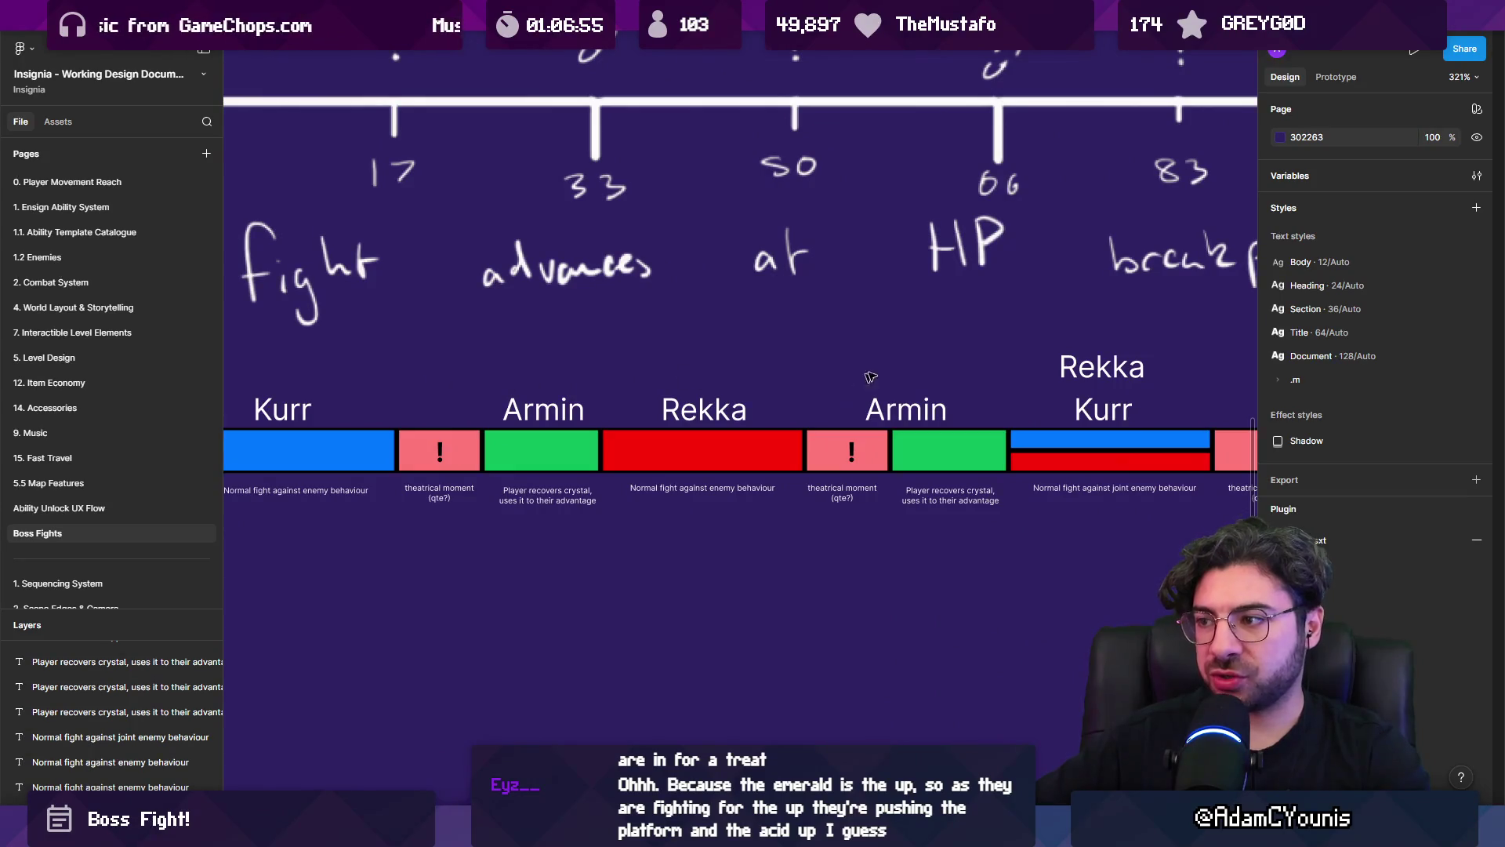
pyautogui.hscroll(3, 894, 392)
pyautogui.moveTo(1066, 423); pyautogui.dragTo(1112, 424)
pyautogui.moveTo(679, 429); pyautogui.dragTo(711, 428)
pyautogui.hscroll(-3, 518, 424)
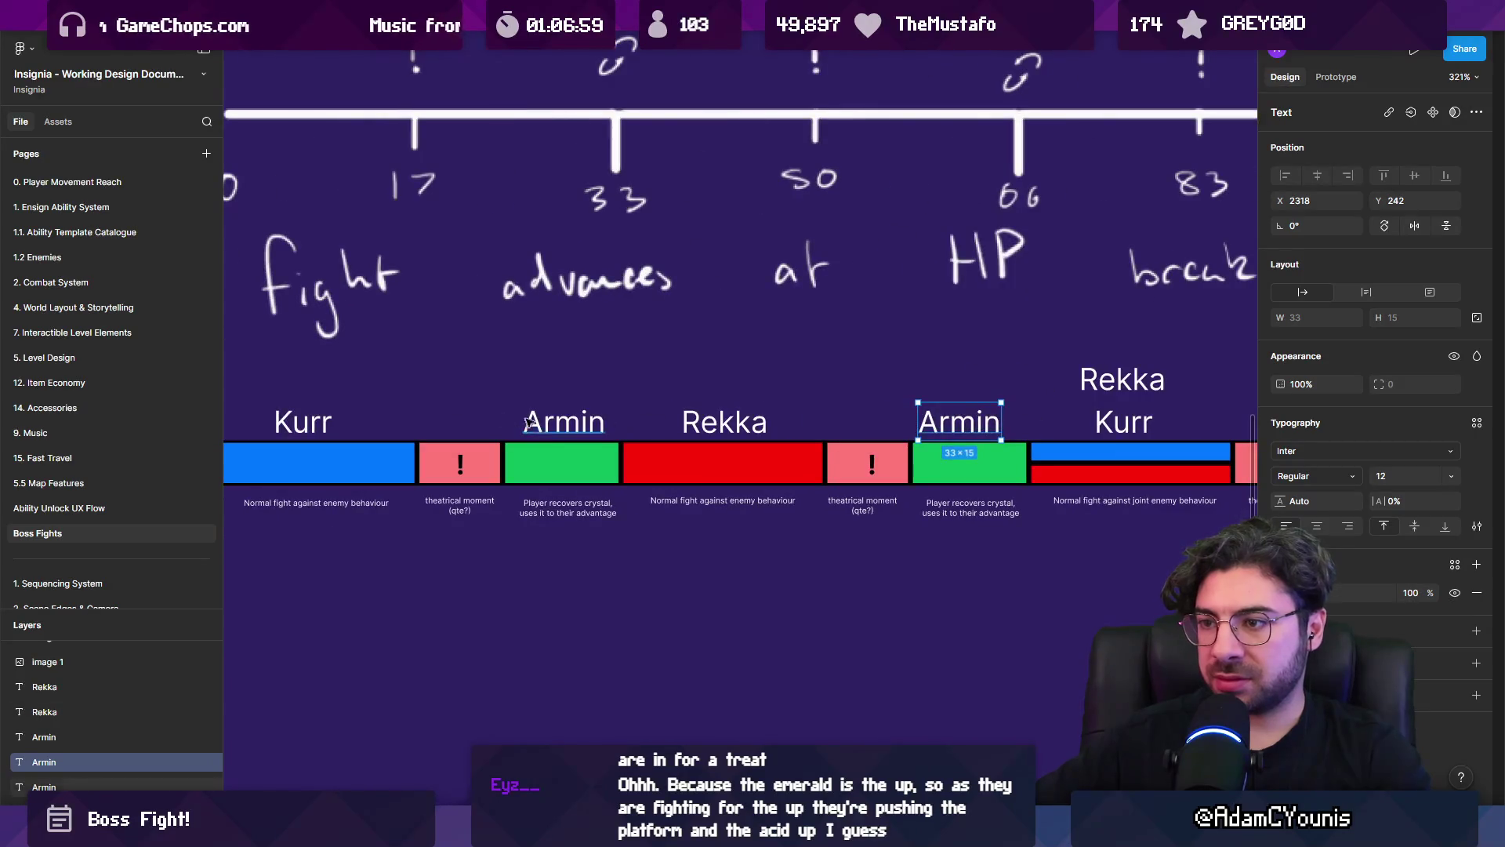
pyautogui.keyDown('ctrl'); pyautogui.scroll(-2, 641, 413); pyautogui.keyUp('ctrl')
# Step: Create a bold, half-size 'who has the emerald?' label left of the timeline
pyautogui.moveTo(492, 416); pyautogui.dragTo(335, 424)
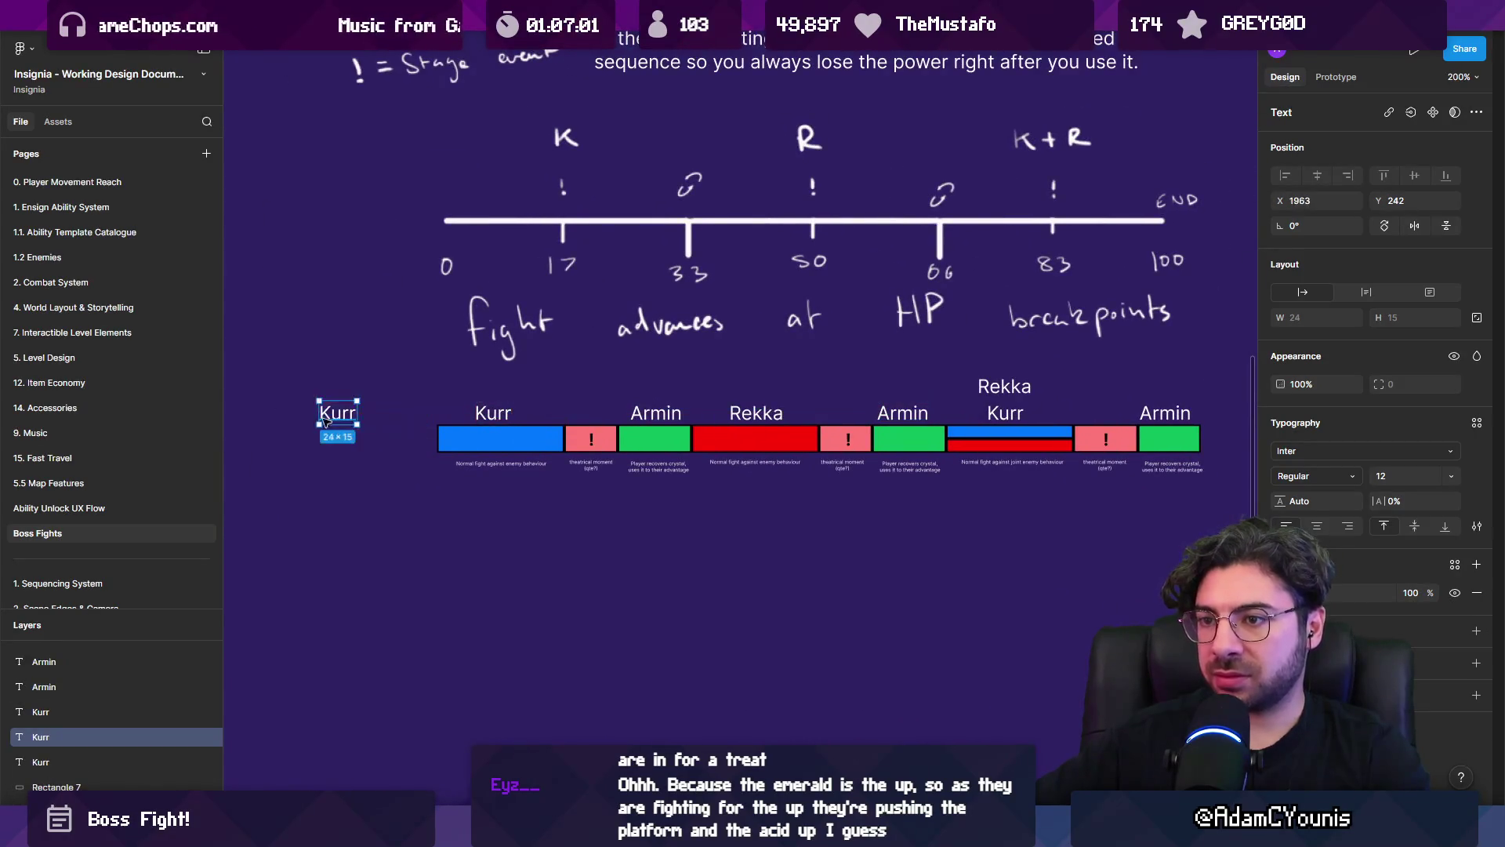
pyautogui.hscroll(-3, 337, 424)
pyautogui.doubleClick(464, 427)
pyautogui.write('who has the emerald?')
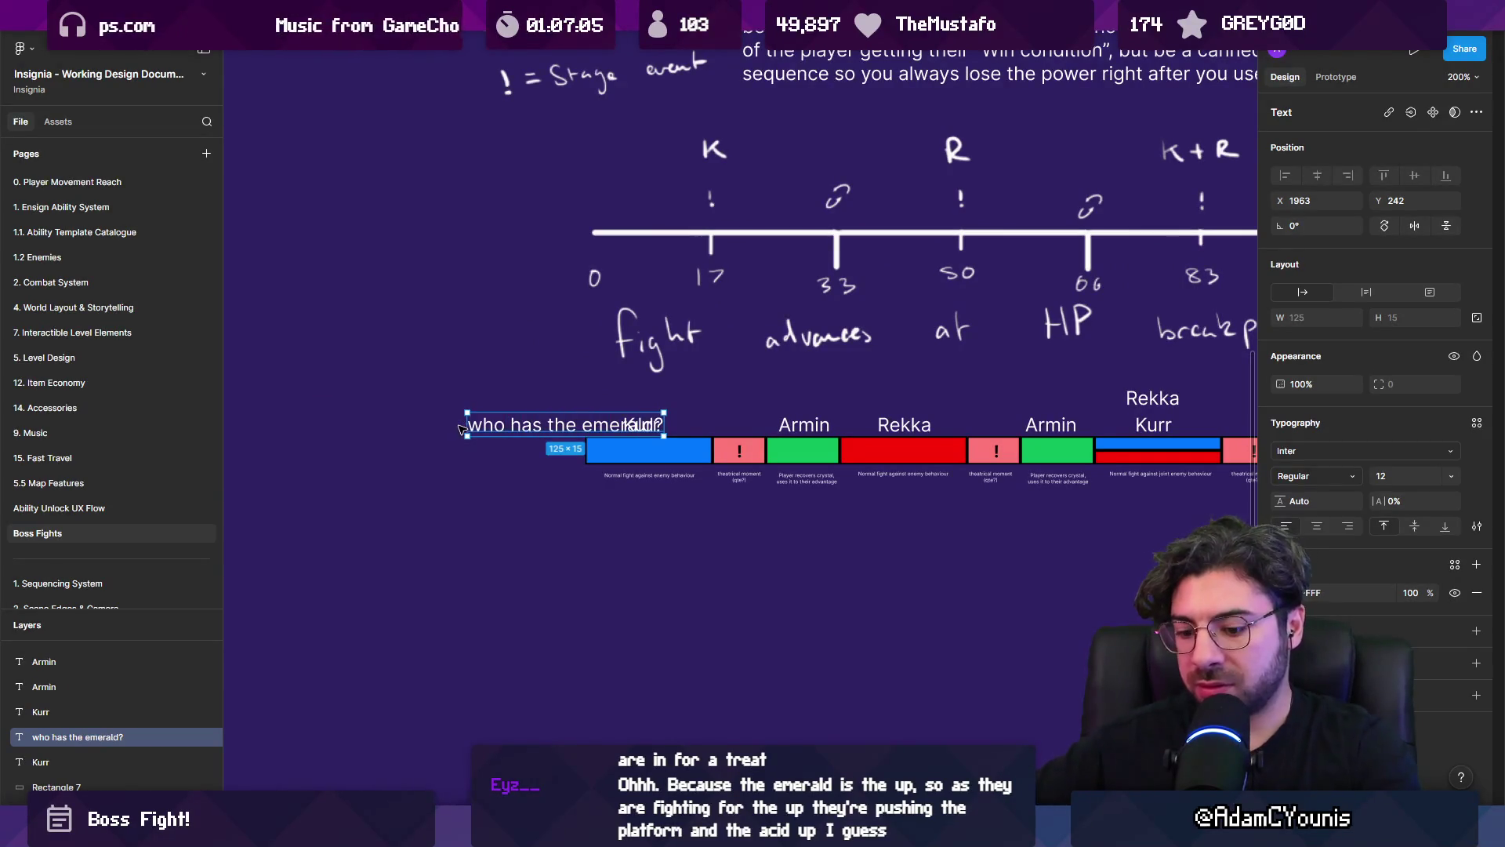
pyautogui.press('Escape')
pyautogui.hotkey('ctrl', 'b')
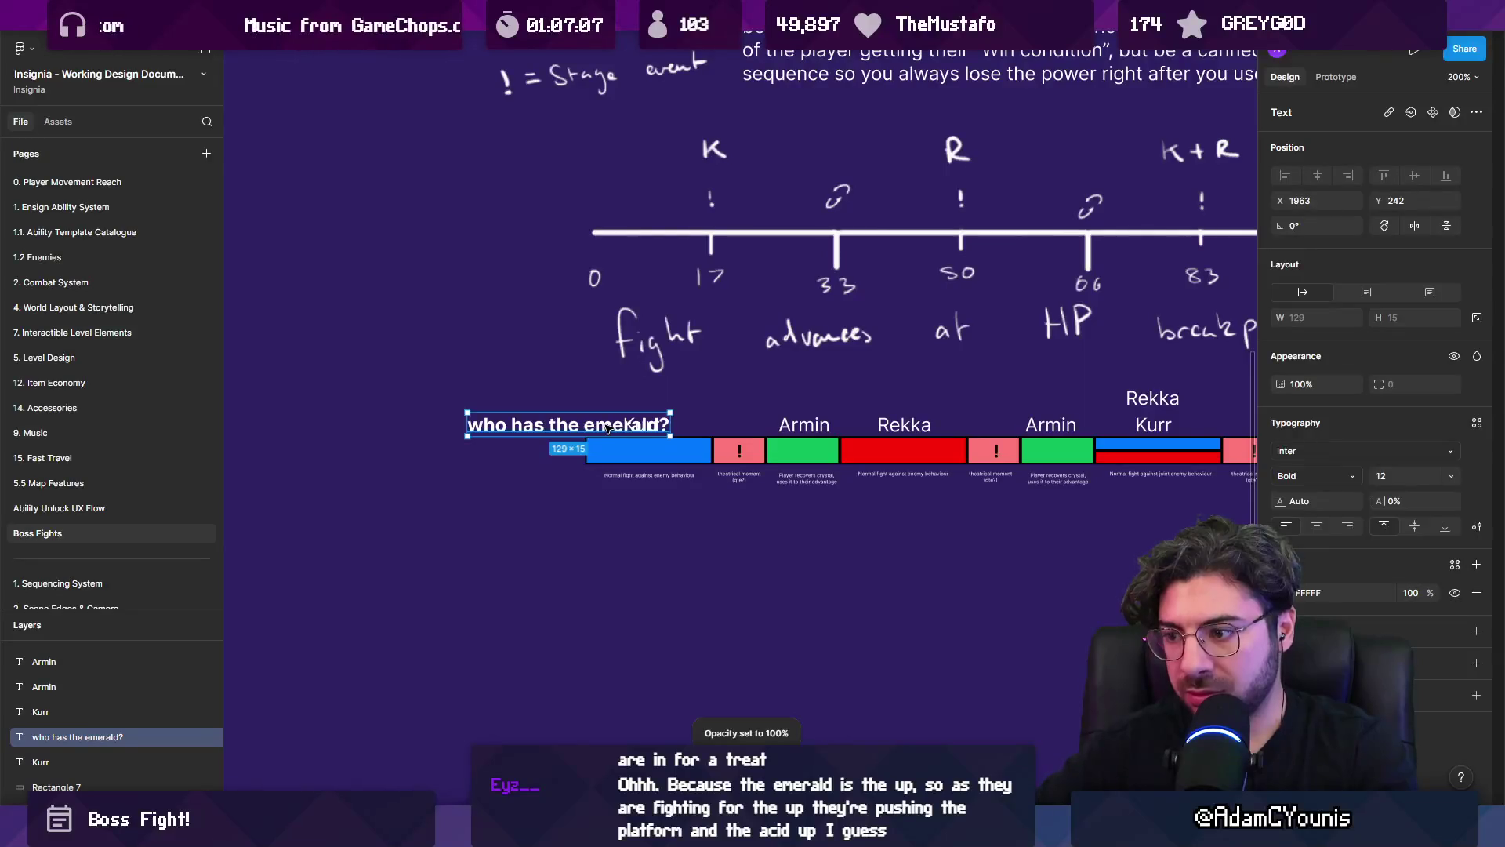
pyautogui.press('k')
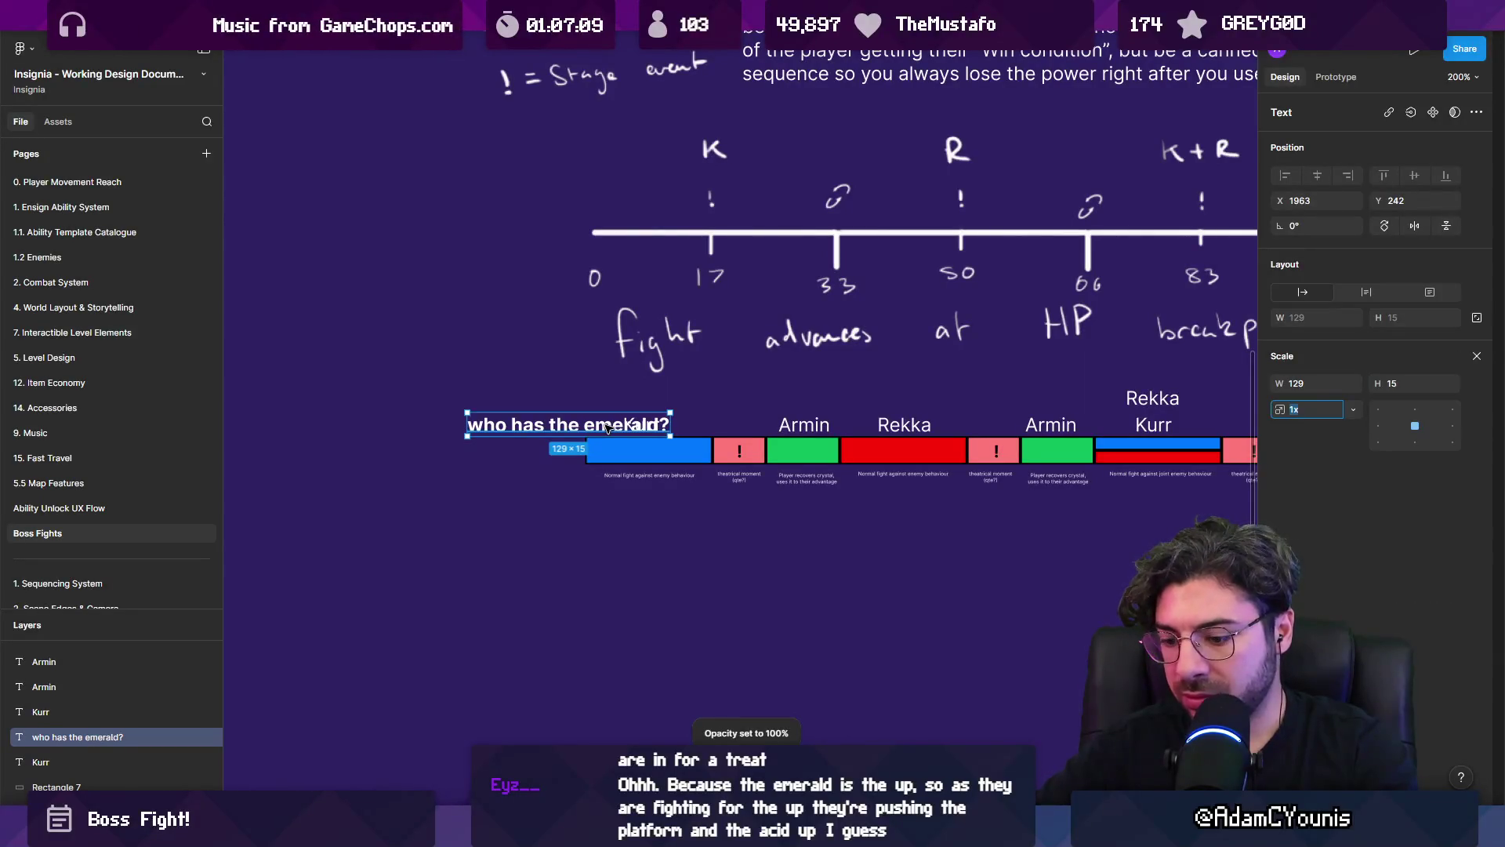
pyautogui.press('Return')
# Step: Add a right-aligned 'What's happening?' label just below it
pyautogui.scroll(3, 526, 412)
pyautogui.keyDown('alt'); pyautogui.moveTo(495, 447); pyautogui.dragTo(495, 487); pyautogui.keyUp('alt')
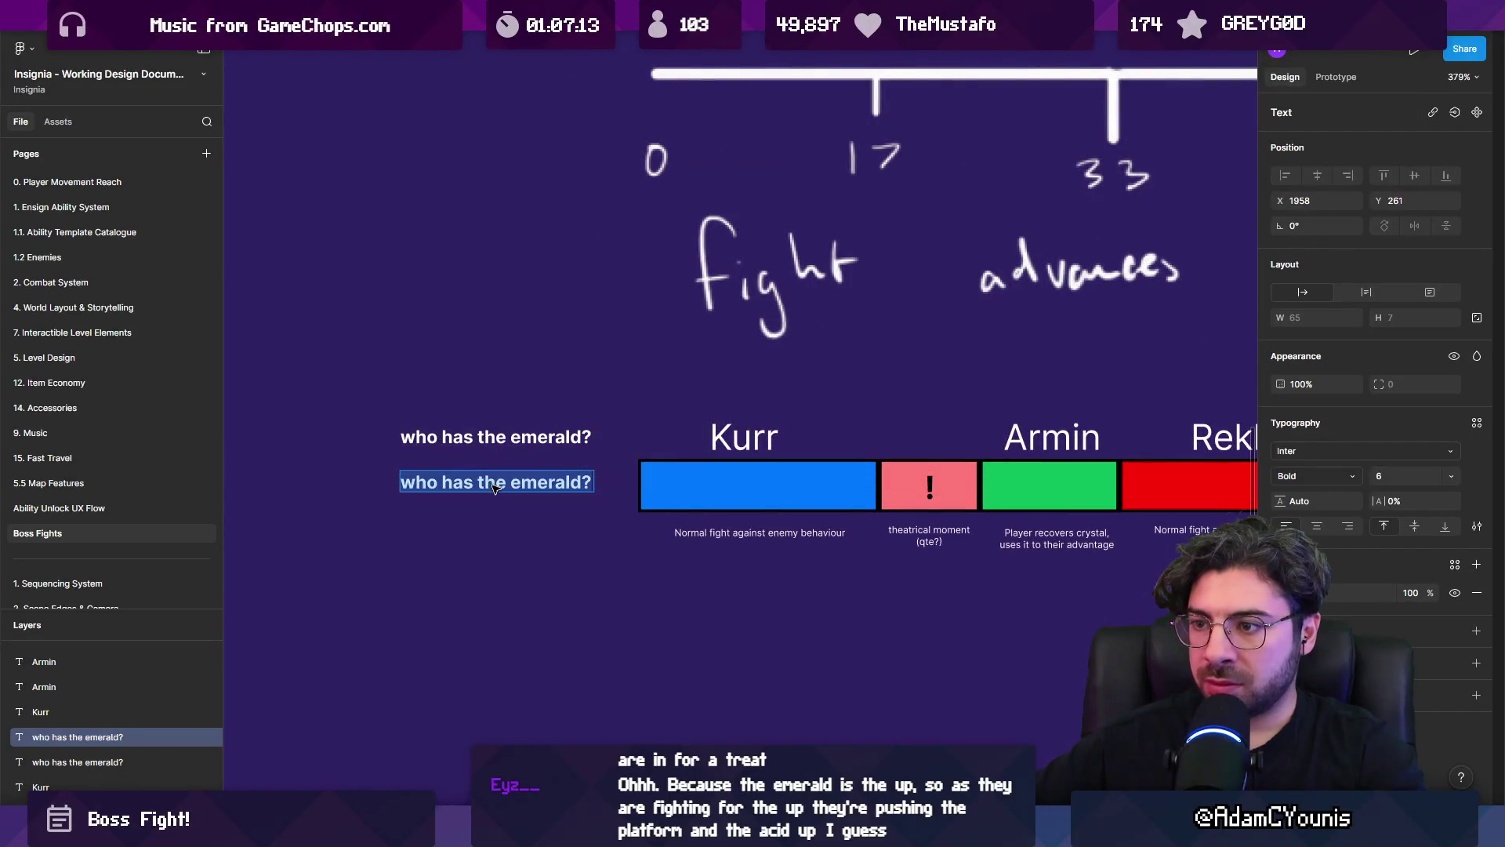
pyautogui.write('E')
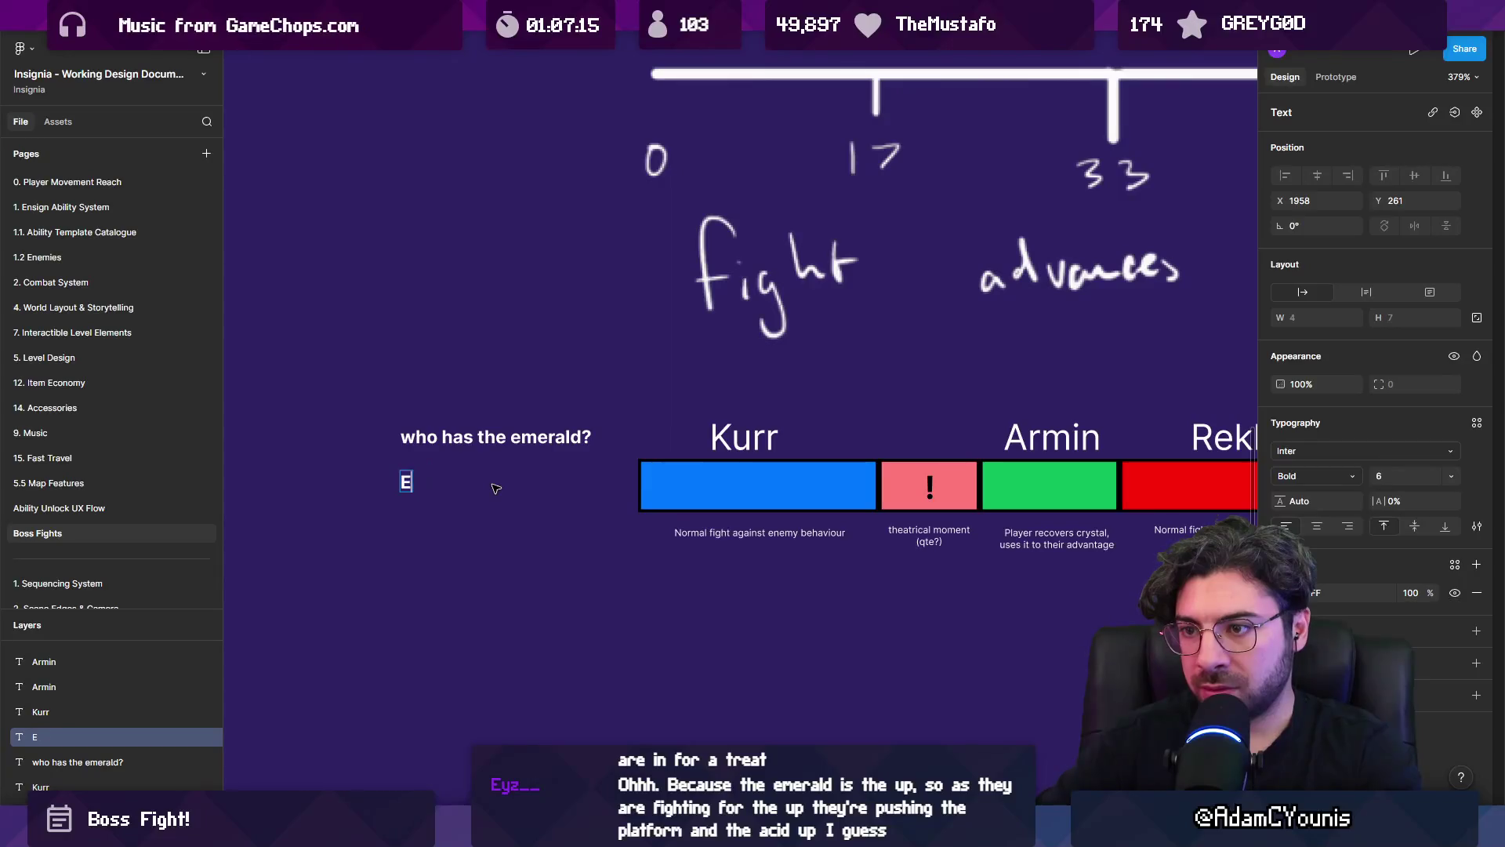
pyautogui.press('BackSpace')
pyautogui.press('BackSpace')
pyautogui.write('What’s h')
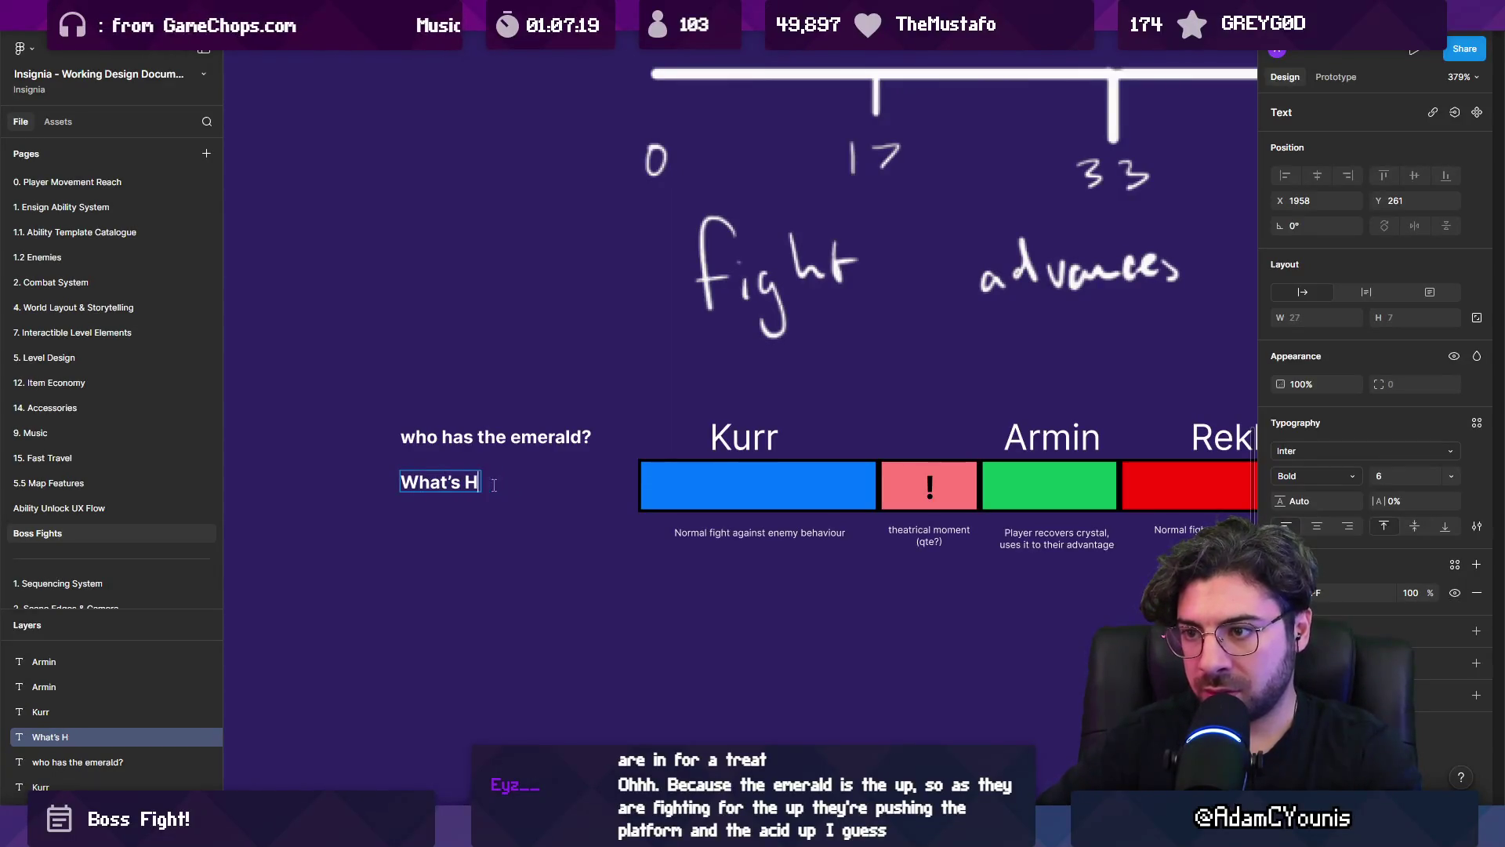
pyautogui.write('ap')
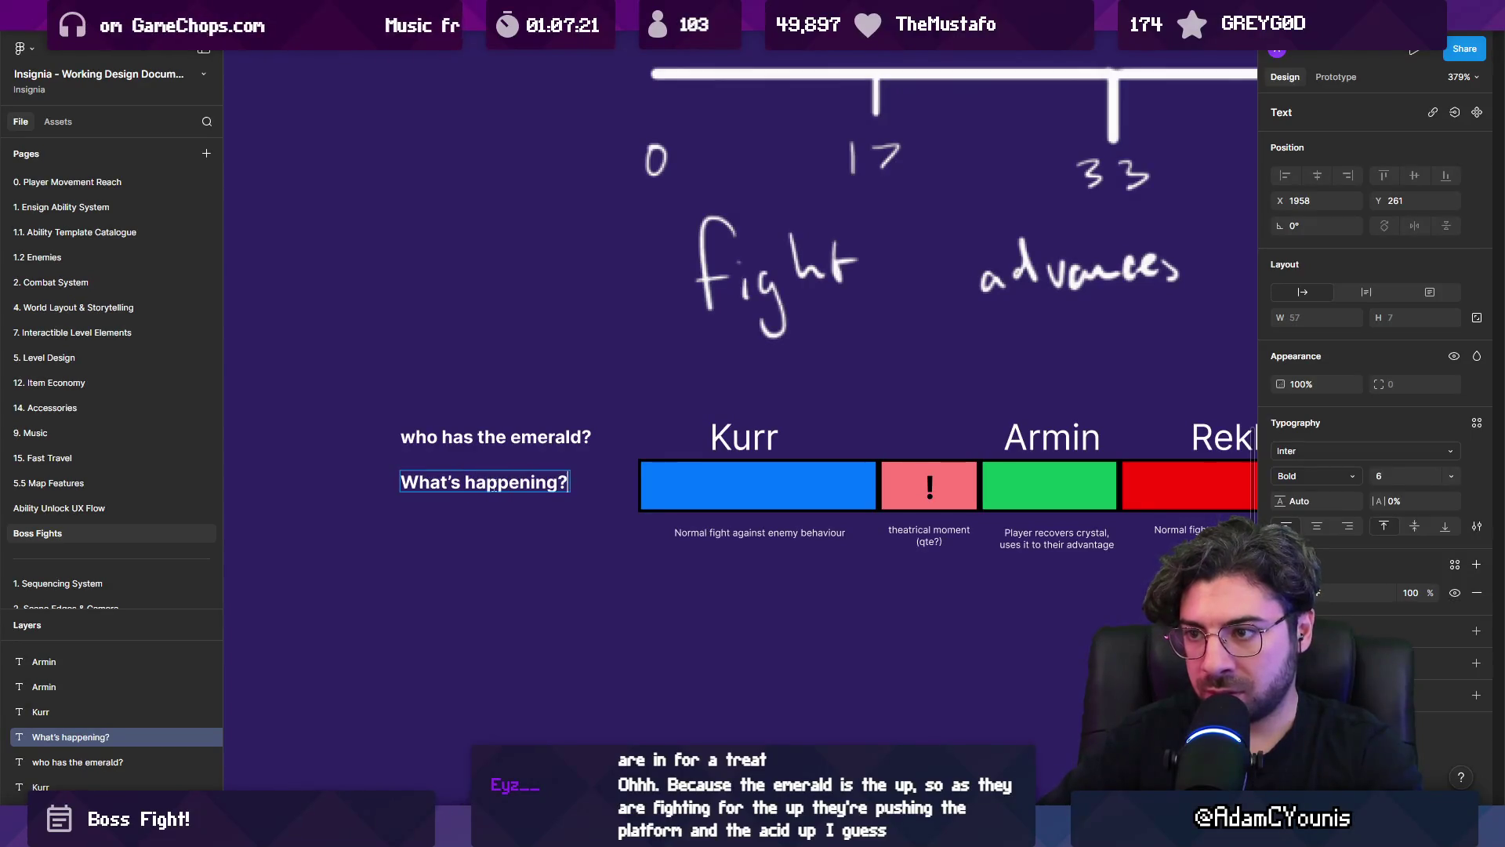
pyautogui.press('Escape')
pyautogui.press('Right')
pyautogui.press('Right')
pyautogui.press('Right')
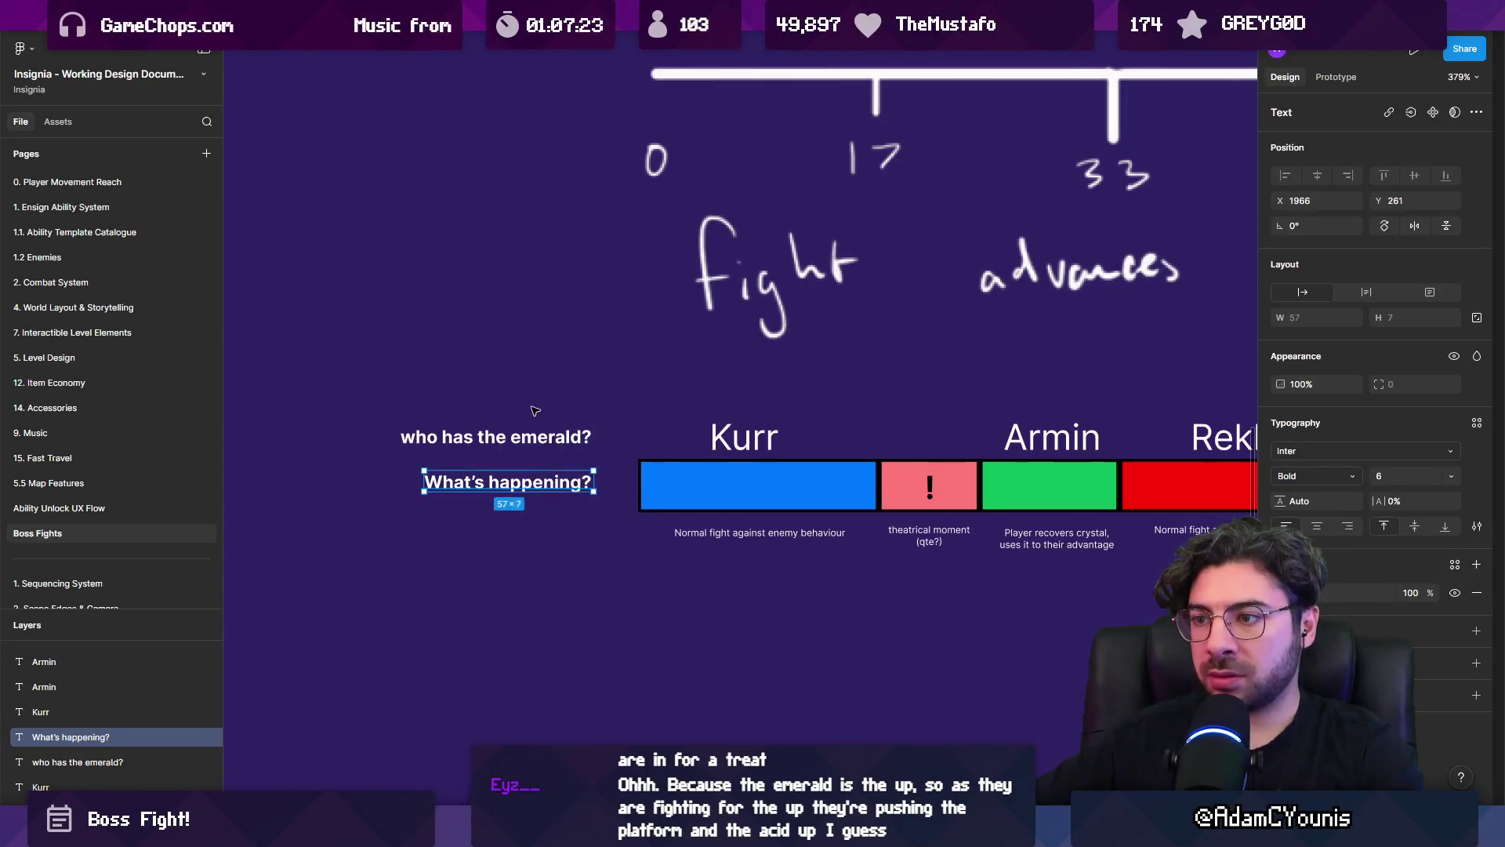
pyautogui.click(539, 436)
pyautogui.press('Escape')
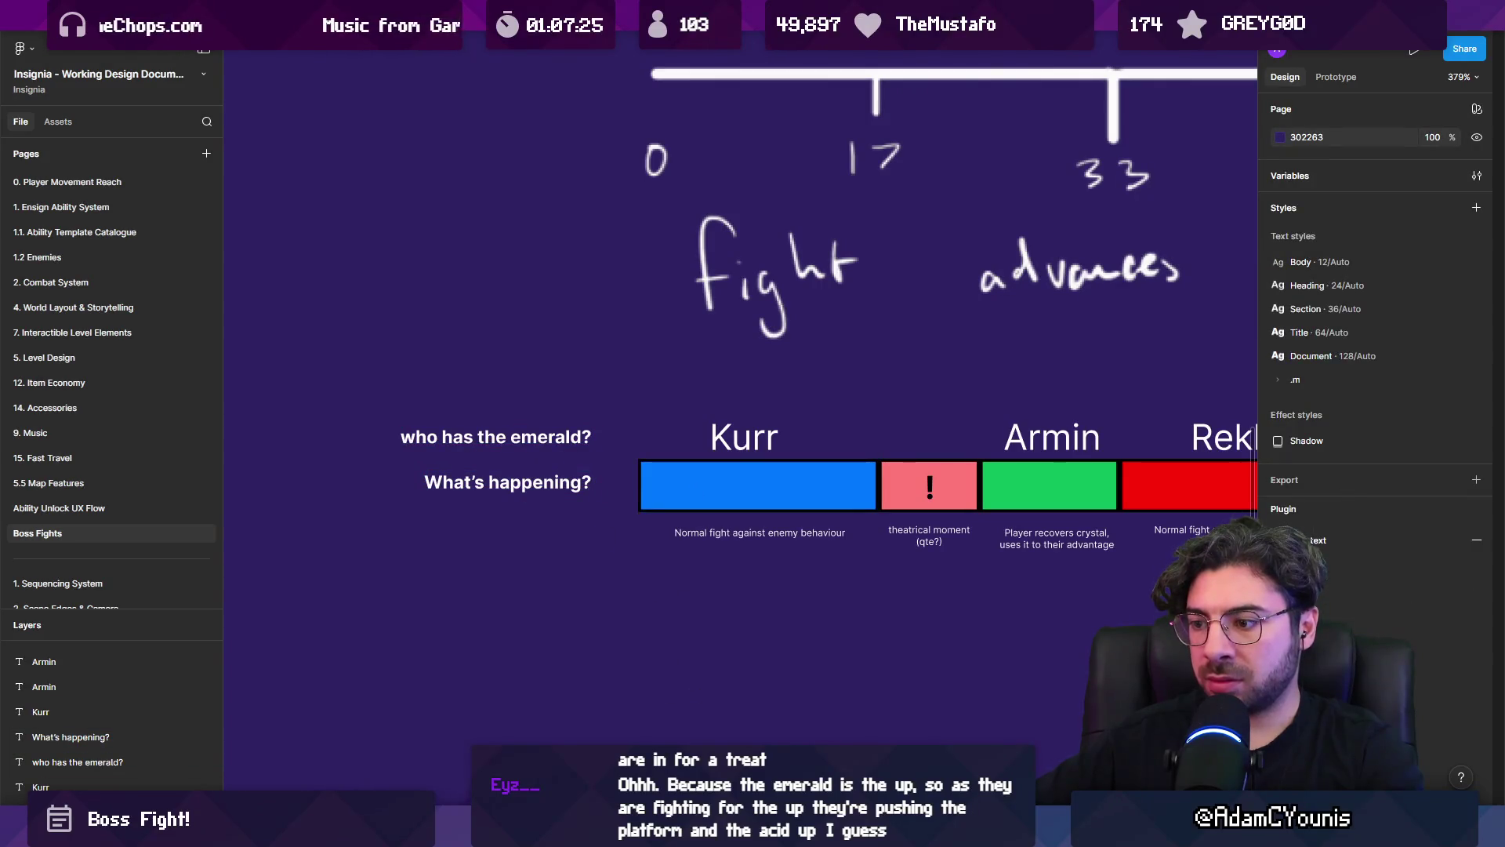
# Step: Draw a line from the Kurr bar's left edge across the full timeline, between the two labels
pyautogui.click(640, 465)
pyautogui.click(408, 466)
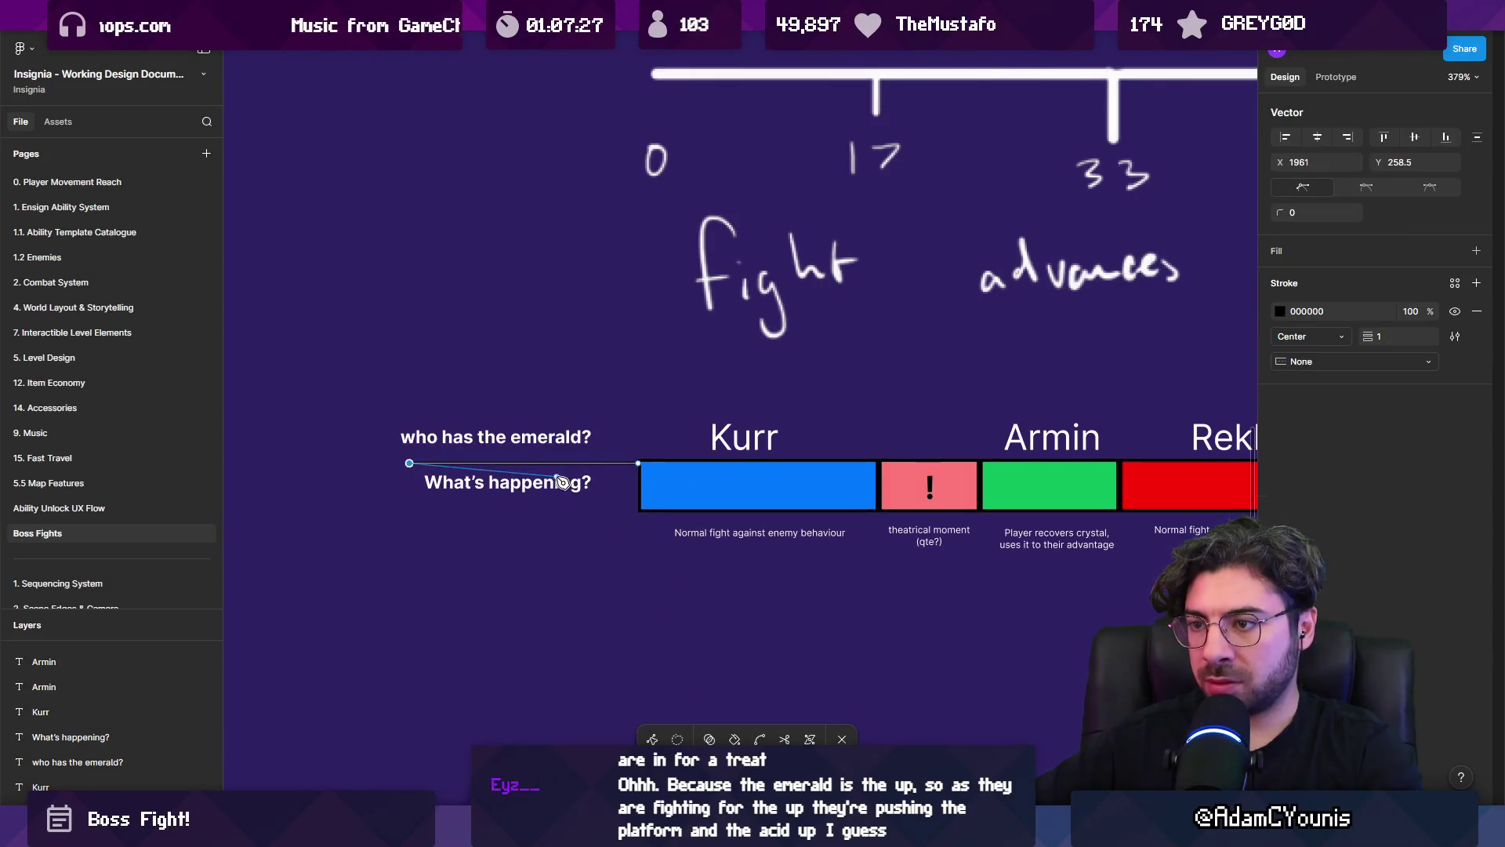
pyautogui.scroll(-3, 561, 476)
pyautogui.hscroll(4, 561, 475)
pyautogui.press('Escape')
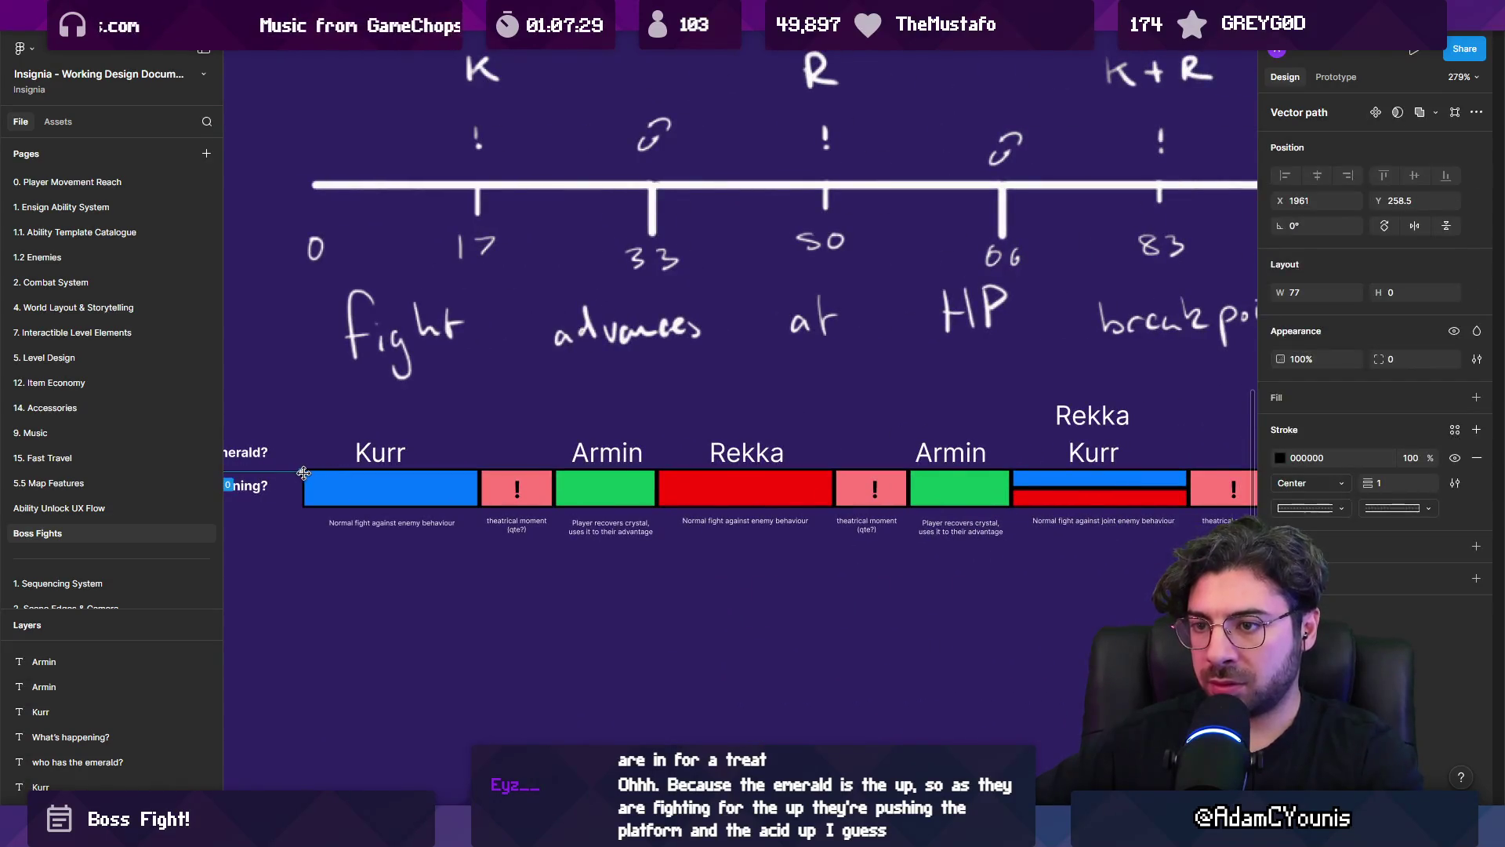
pyautogui.moveTo(929, 469)
pyautogui.mouseDown()
pyautogui.moveTo(1309, 473)
pyautogui.moveTo(1255, 470)
pyautogui.mouseUp()
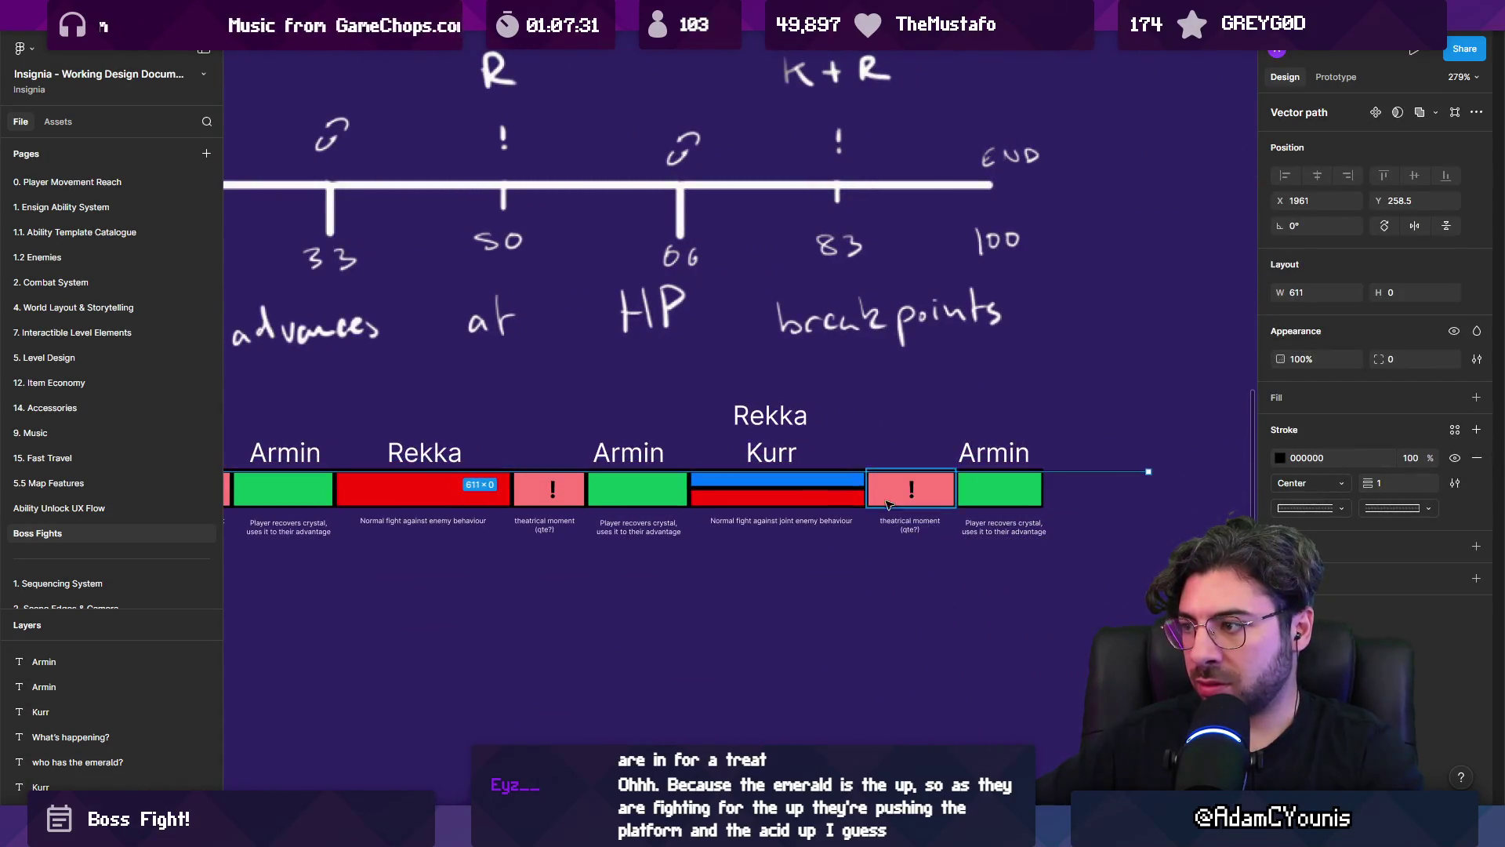
pyautogui.hscroll(-5, 660, 452)
pyautogui.scroll(5, 471, 440)
pyautogui.moveTo(523, 449); pyautogui.dragTo(521, 439)
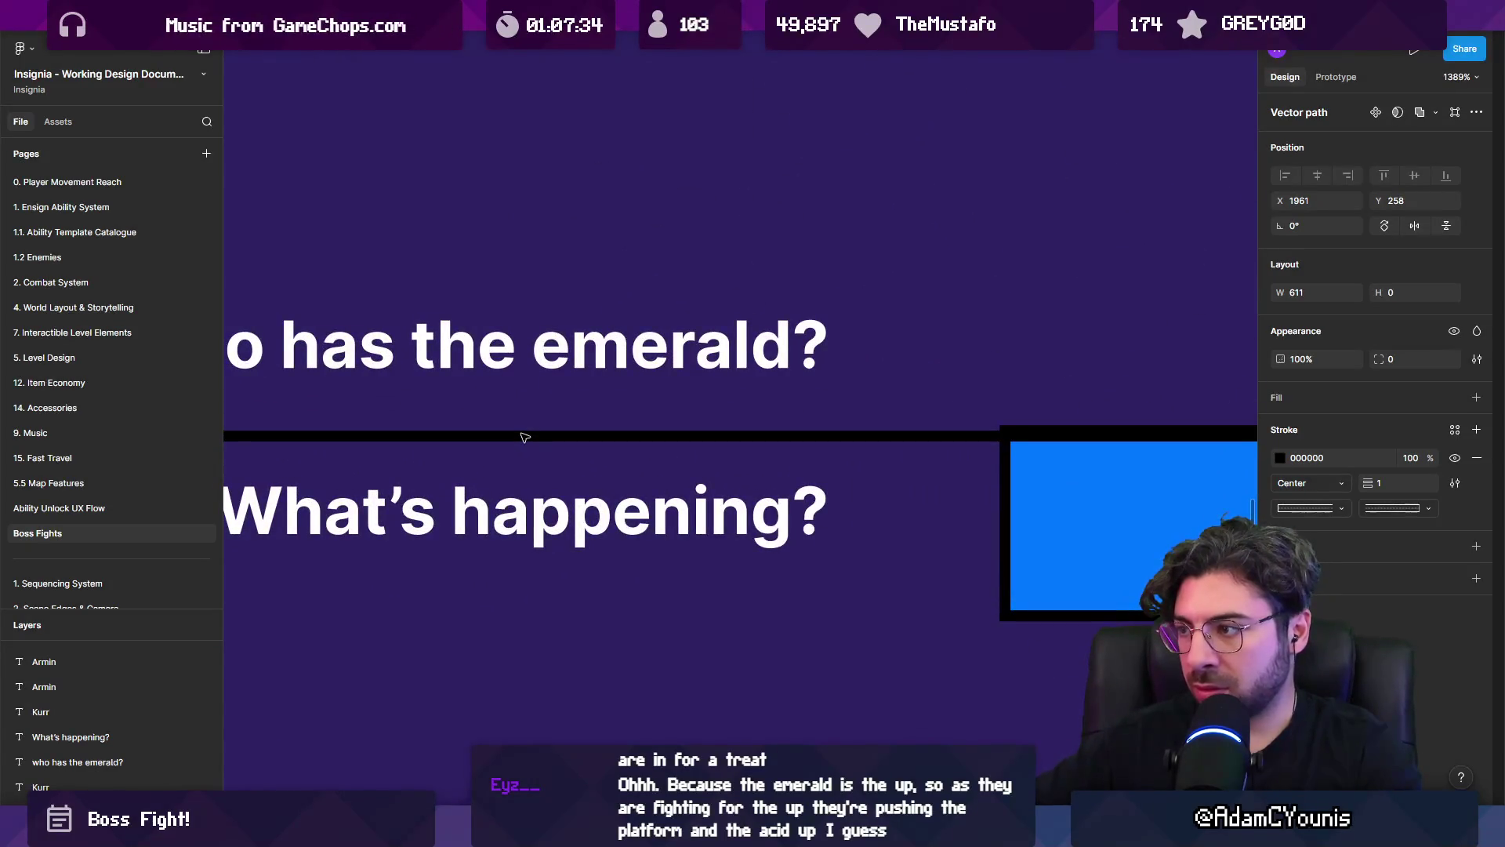
# Step: Set the divider's stroke position to Outside, trying weight 2 then undoing it
pyautogui.click(1311, 483)
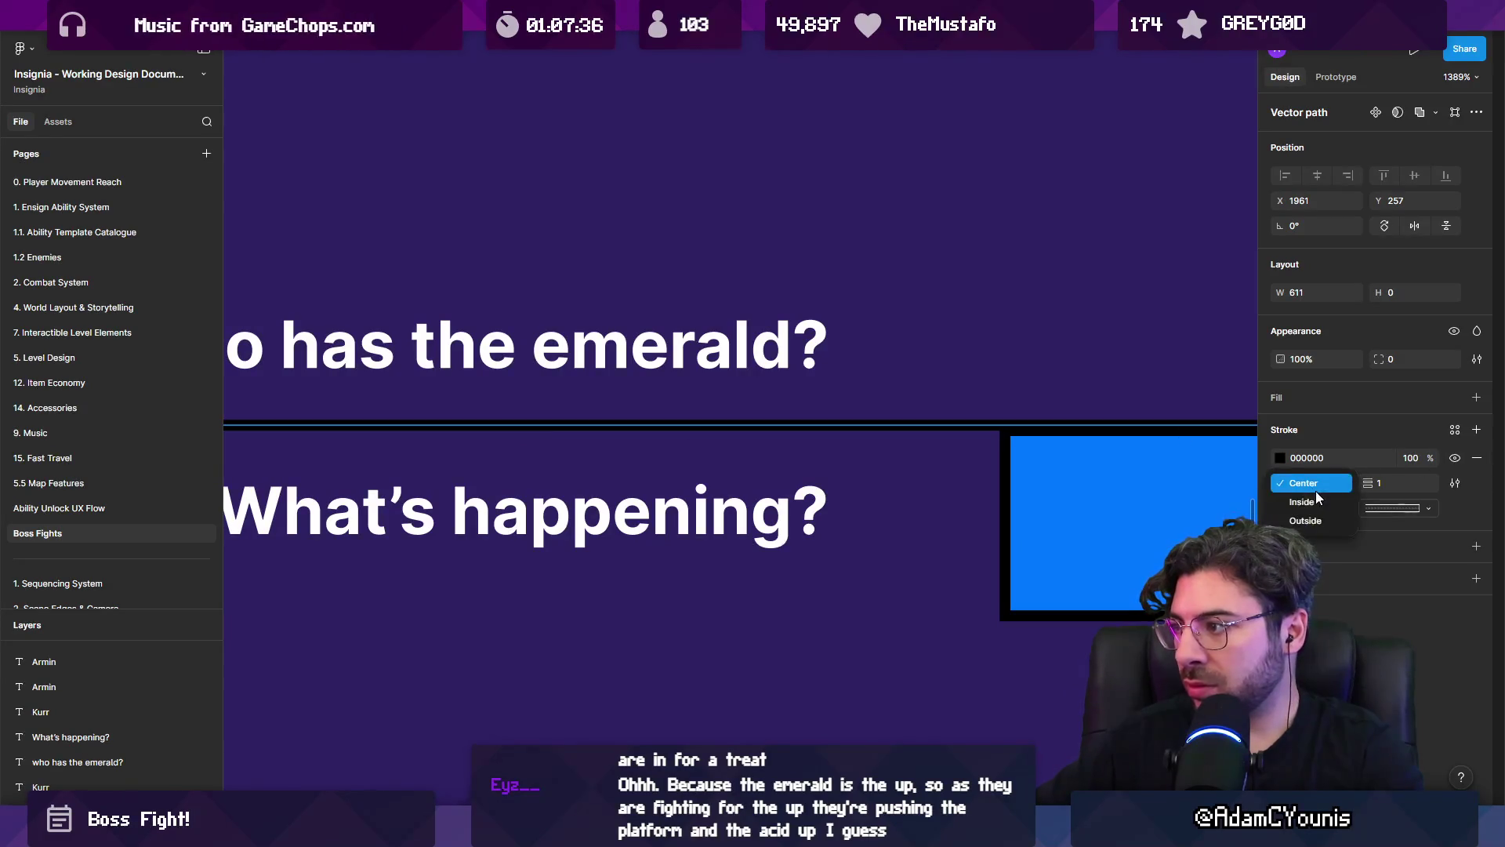
pyautogui.click(1323, 516)
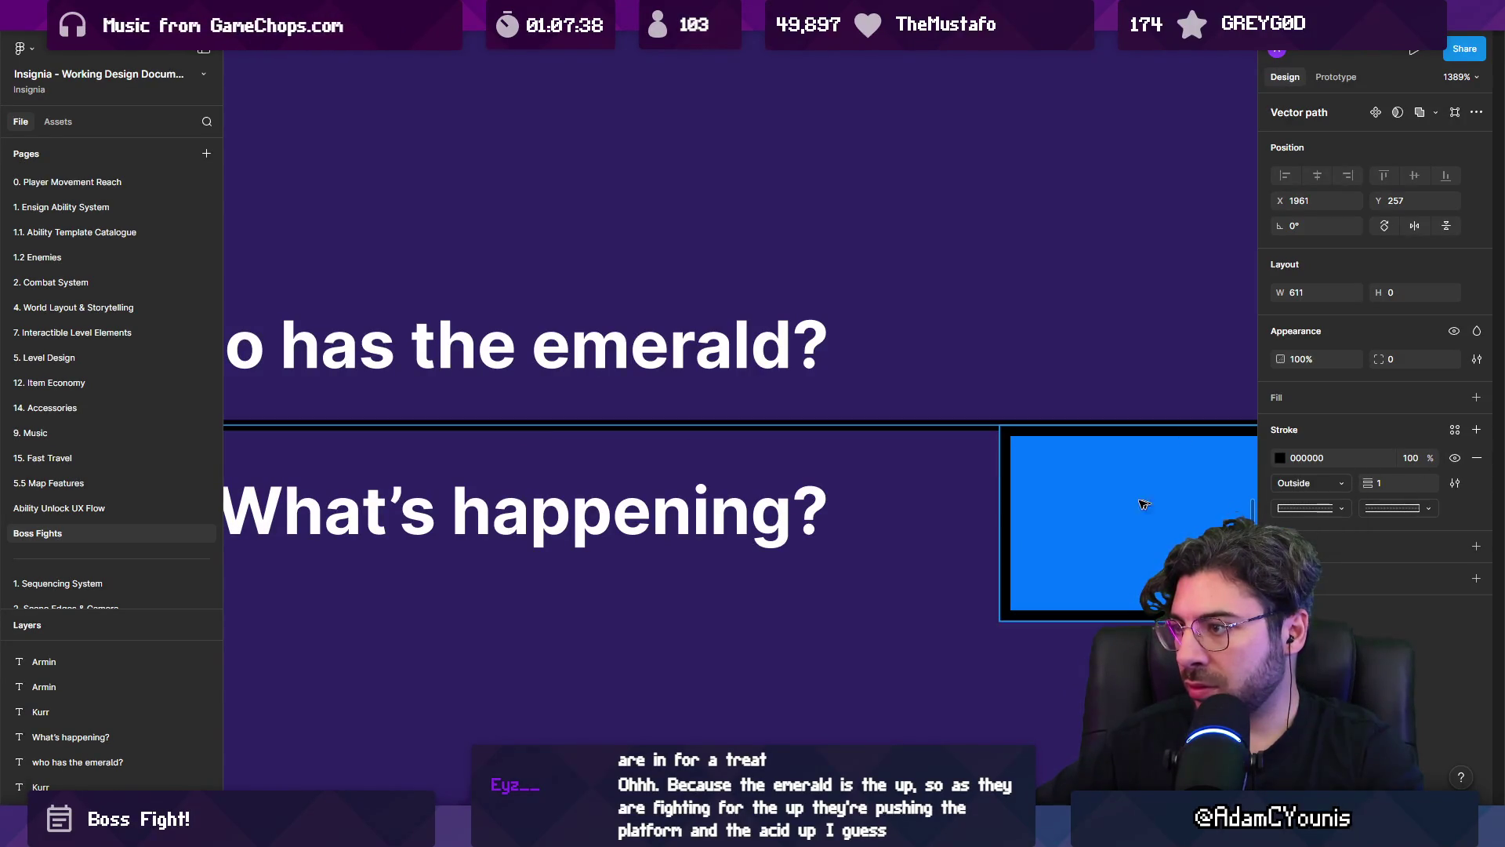
pyautogui.click(951, 422)
pyautogui.click(1389, 483)
pyautogui.write('2')
pyautogui.press('Return')
pyautogui.hotkey('ctrl', 'z')
pyautogui.scroll(-10, 855, 471)
pyautogui.press('Escape')
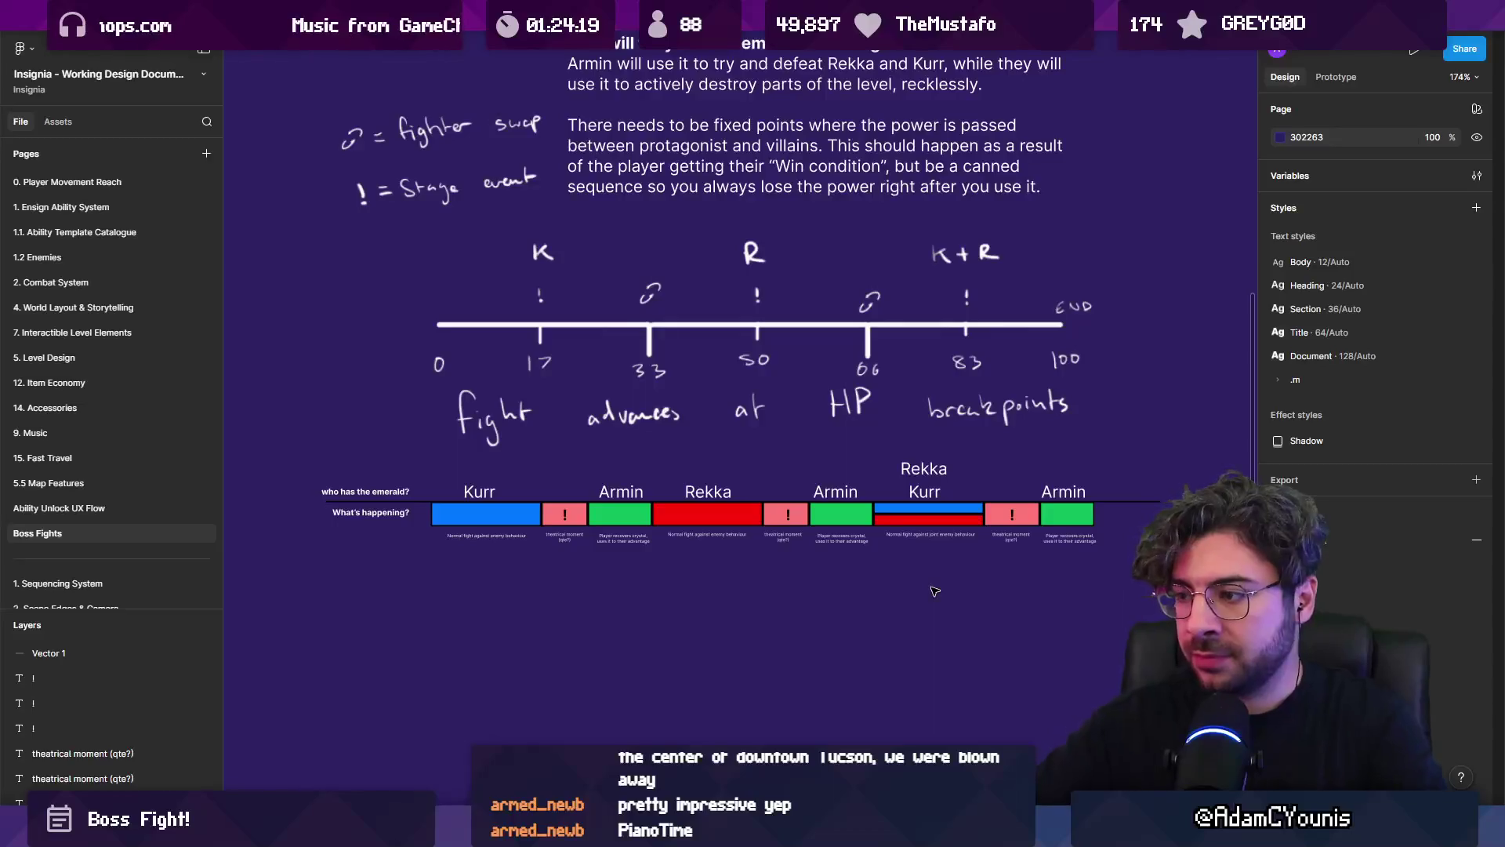
# Step: Scroll down the Boss Fights page to view the finished timeline
pyautogui.scroll(-5, 588, 514)
# Step: Pan across the Figma page, then switch to the pixel-art editor and on toward Unity
pyautogui.moveTo(830, 456); pyautogui.dragTo(1168, 247)
pyautogui.scroll(-3, 1084, 278)
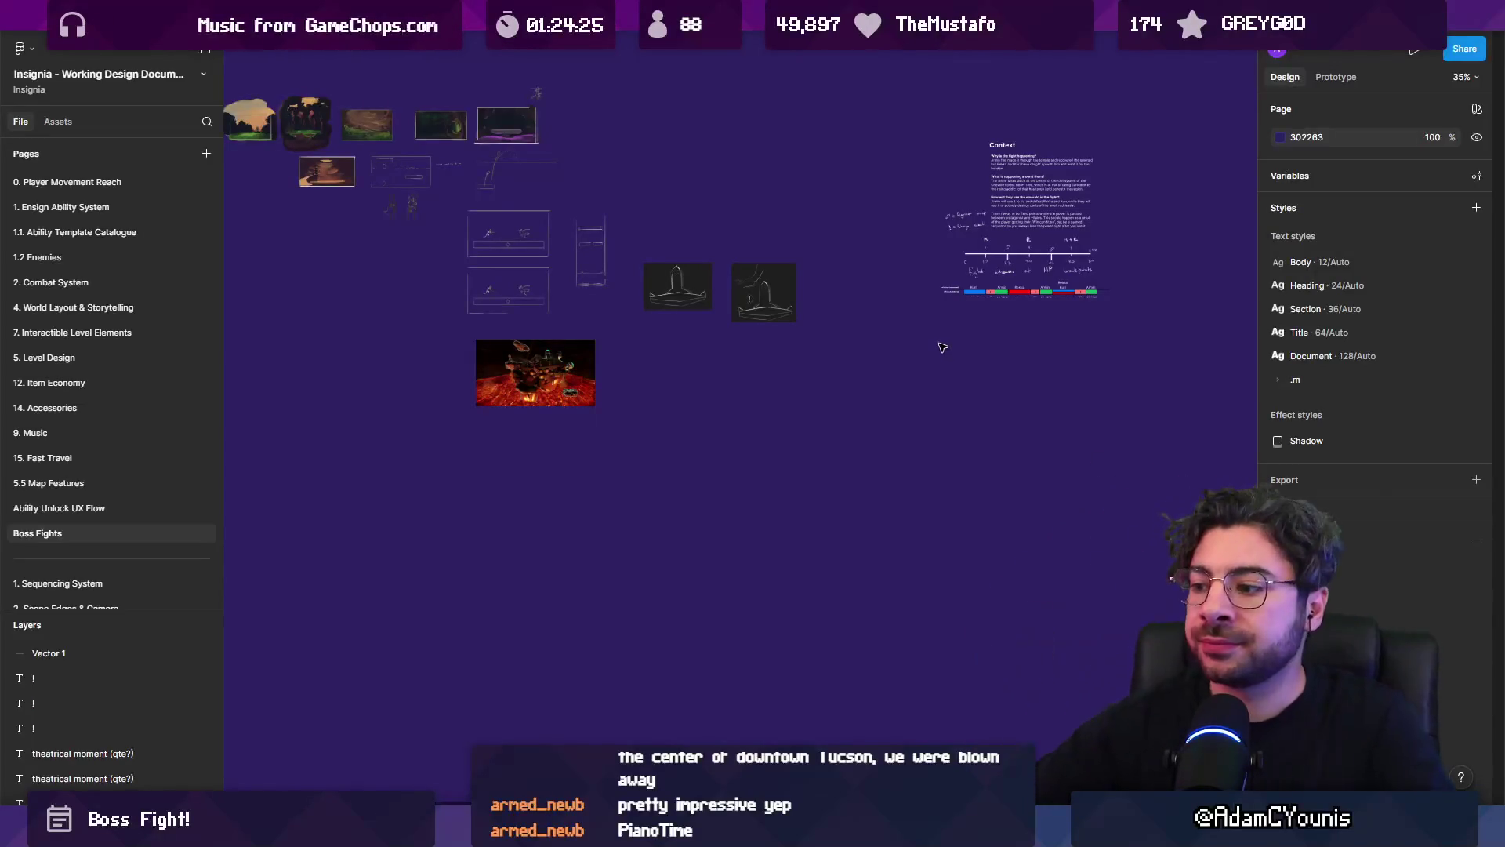
pyautogui.moveTo(980, 833)
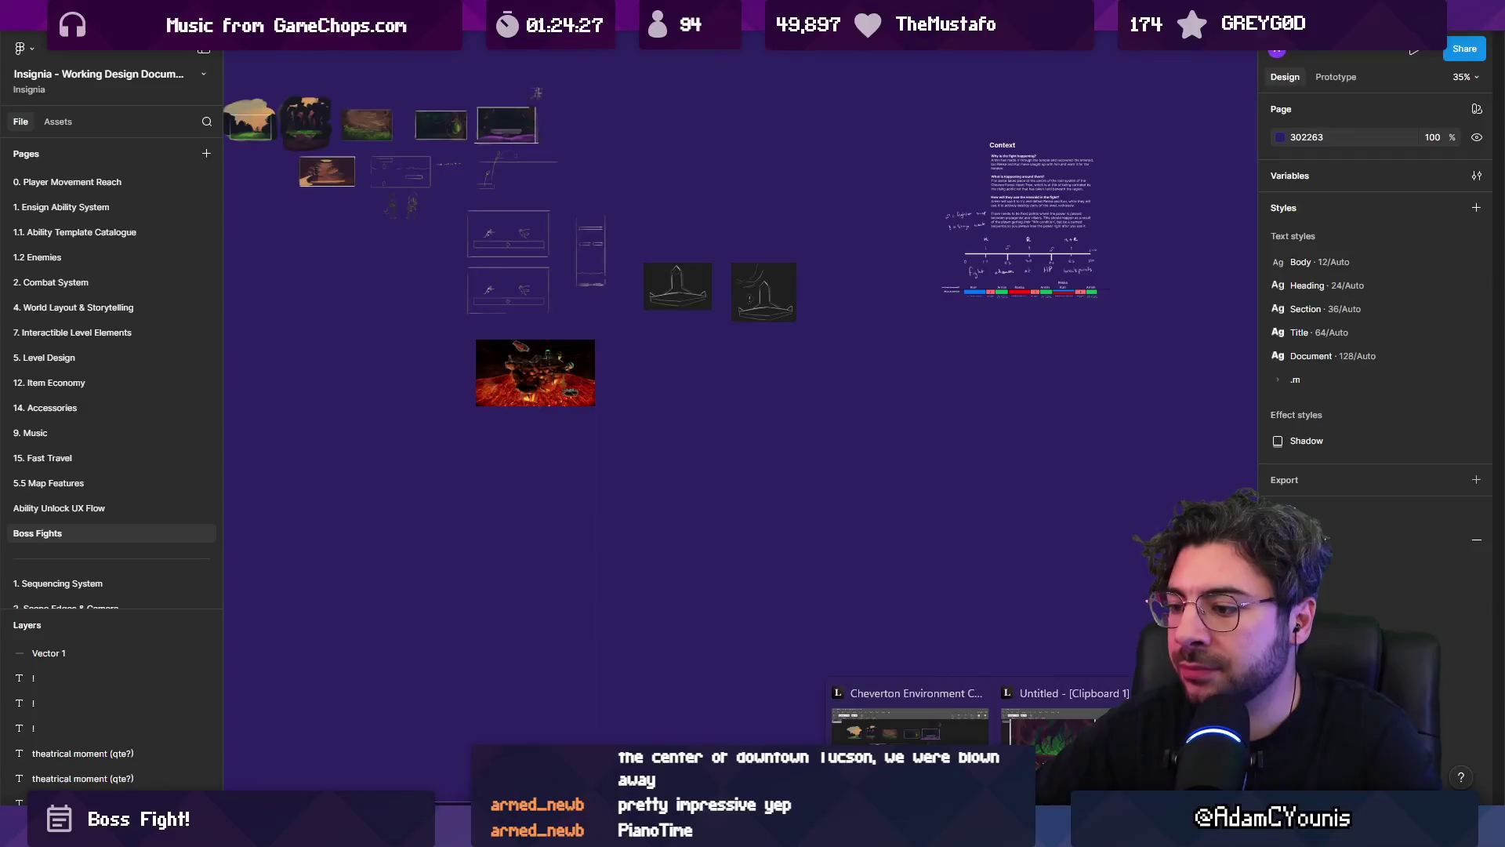
pyautogui.click(1058, 729)
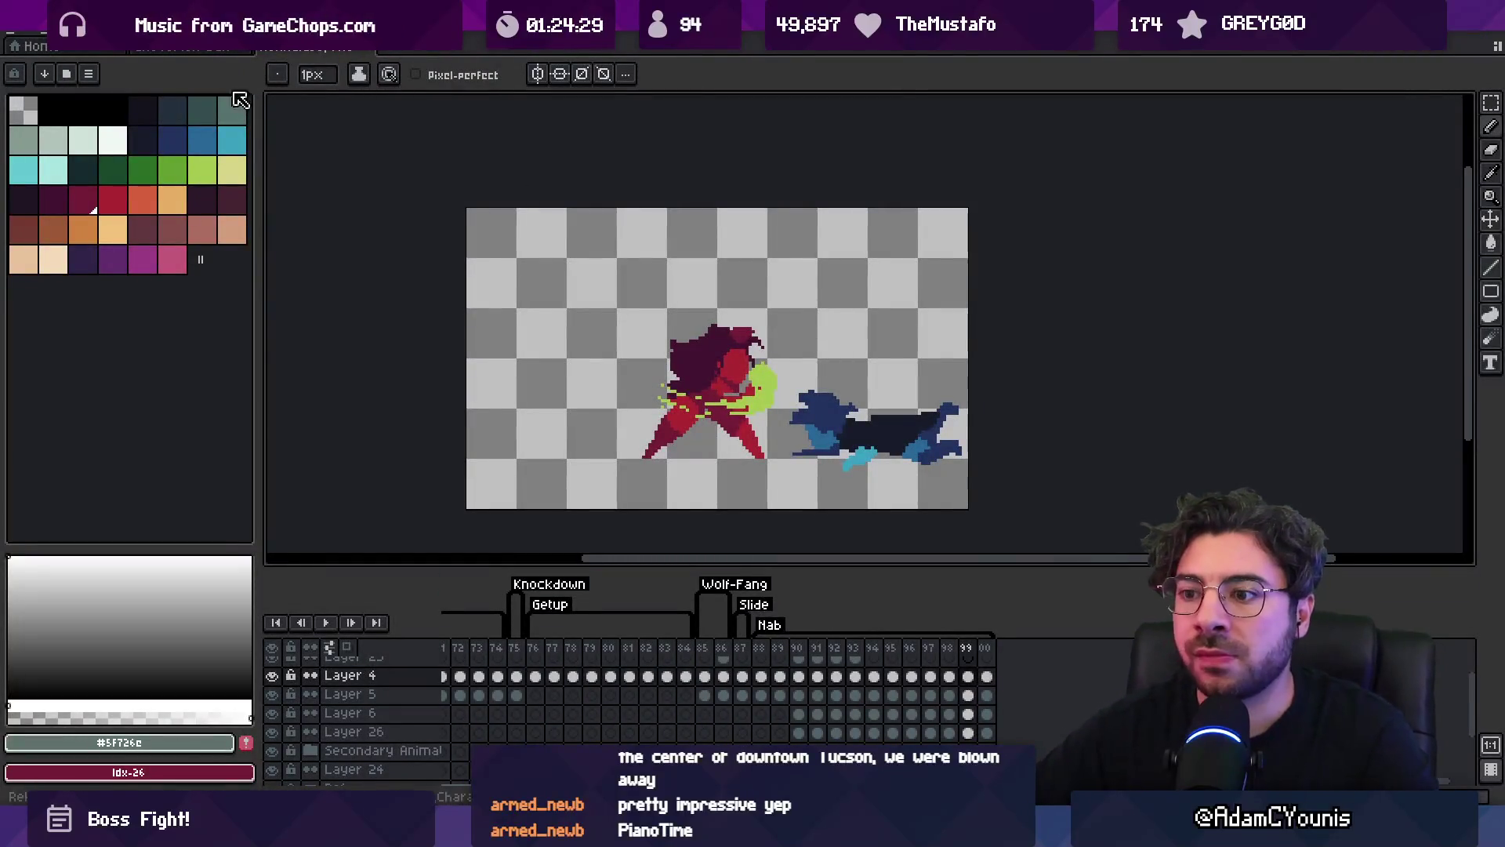
pyautogui.hotkey('alt', 'Tab')
pyautogui.hotkey('alt', 'Tab')
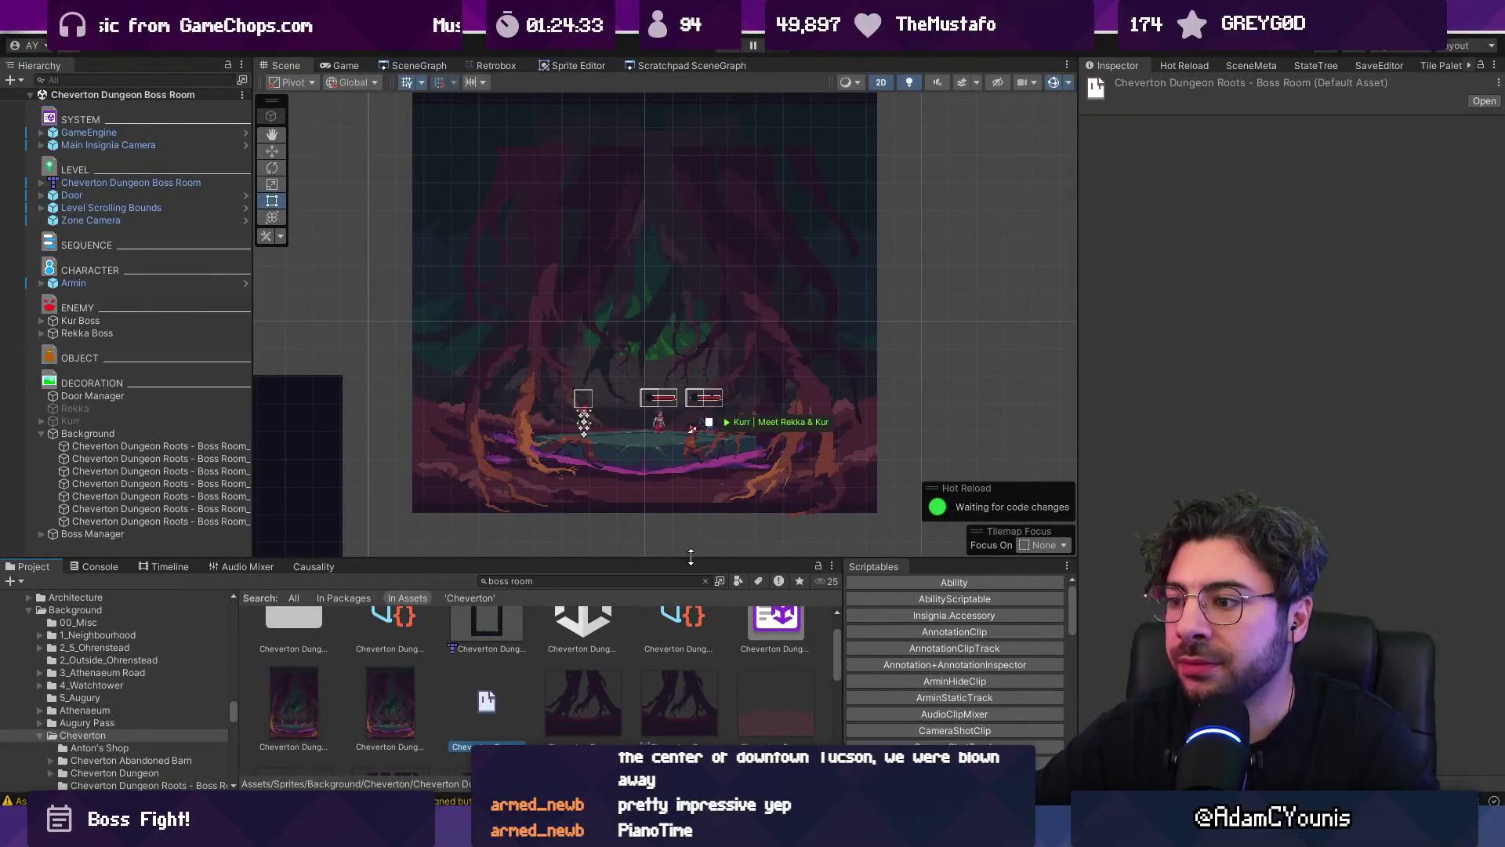
# Step: Enlarge the scene view, then play-test the boss room with Armin jumping toward the enemy, and stop
pyautogui.moveTo(691, 556); pyautogui.dragTo(691, 660)
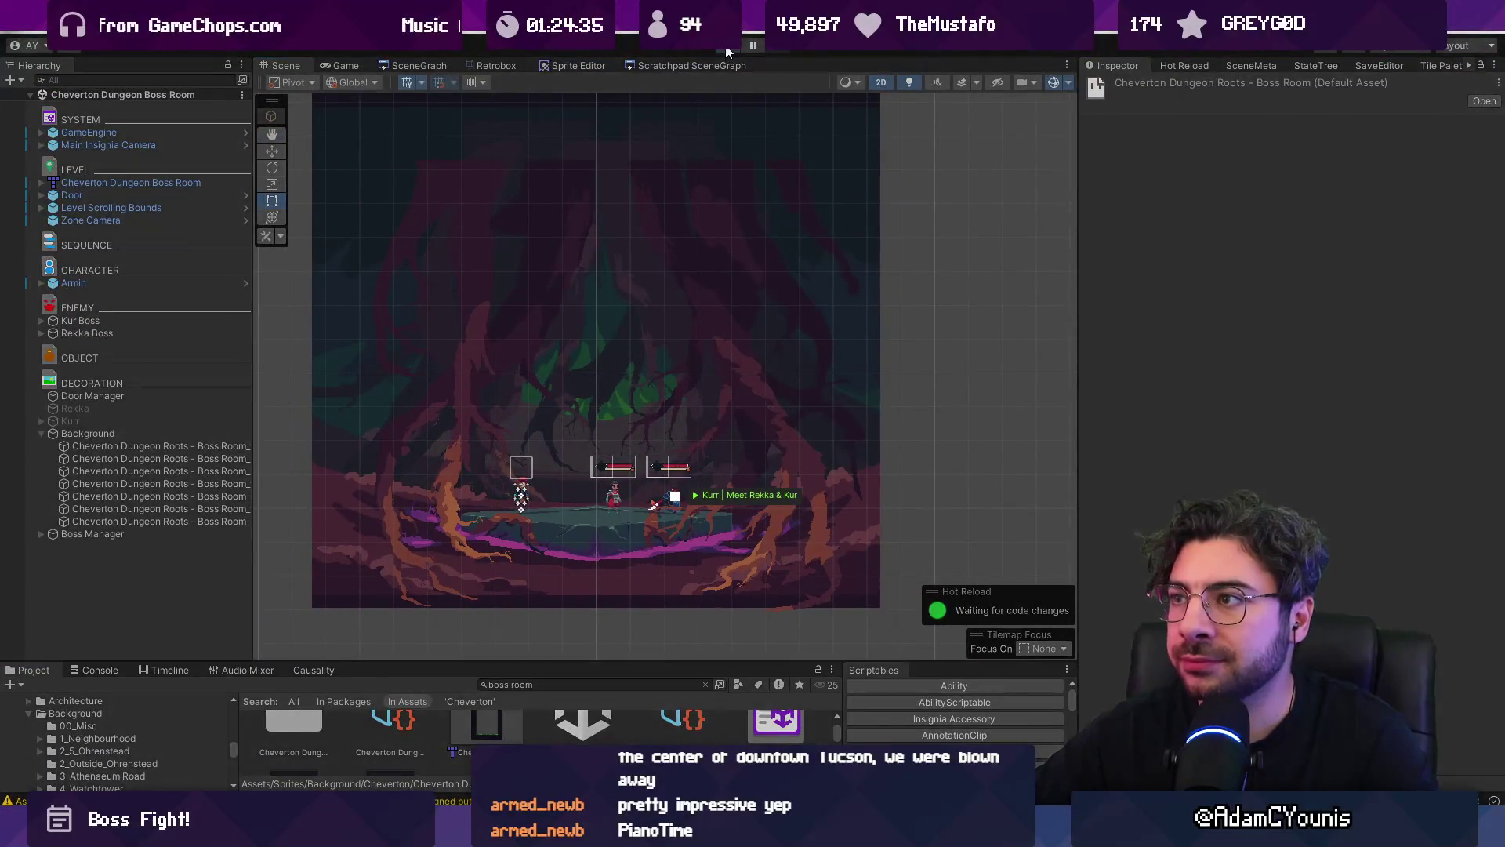
pyautogui.hotkey('shift', 'space')
pyautogui.hotkey('ctrl', 'p')
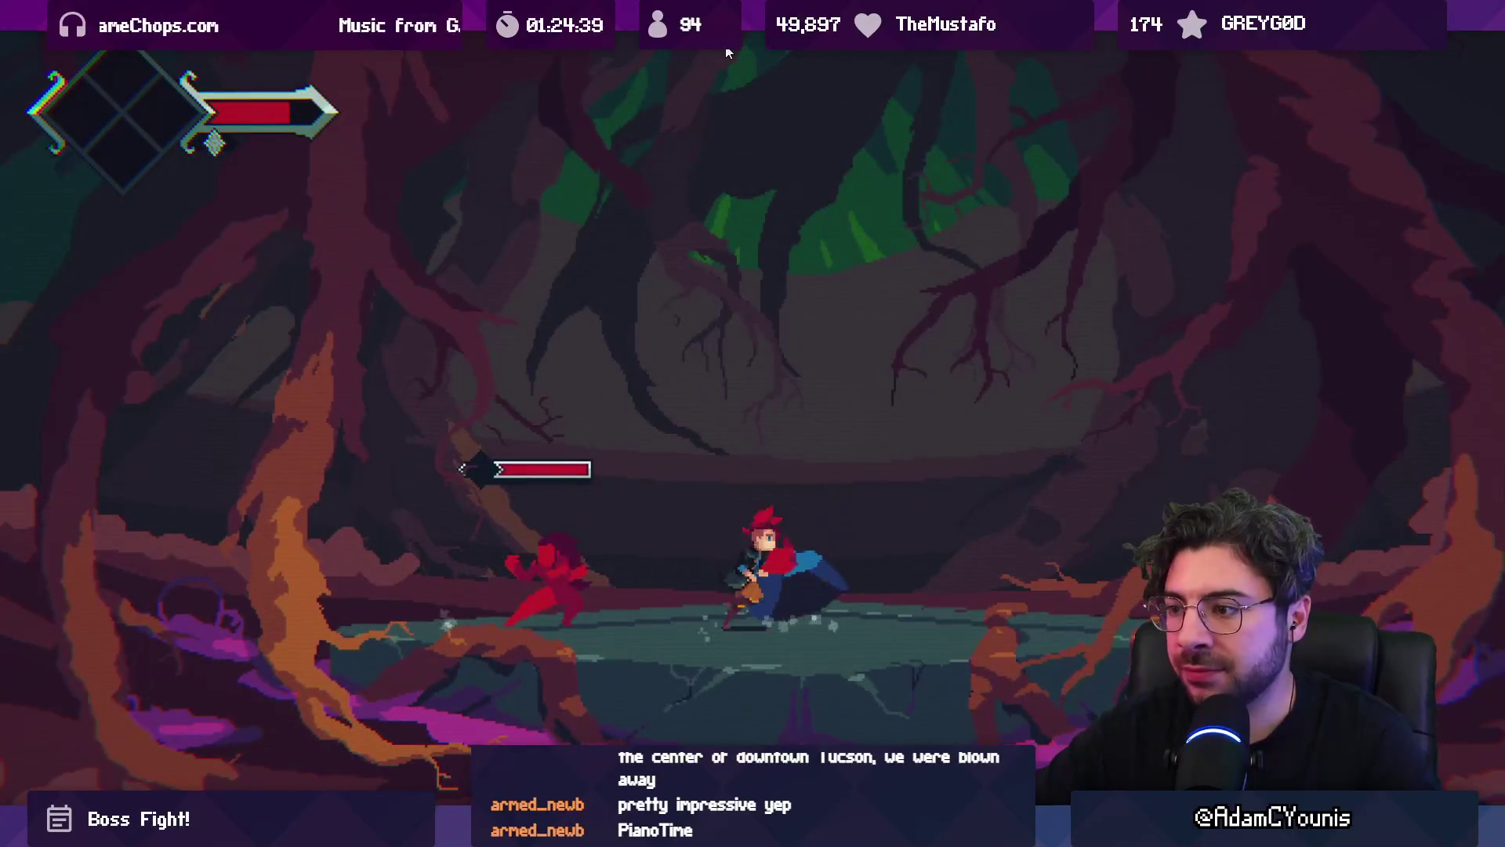
pyautogui.press('space')
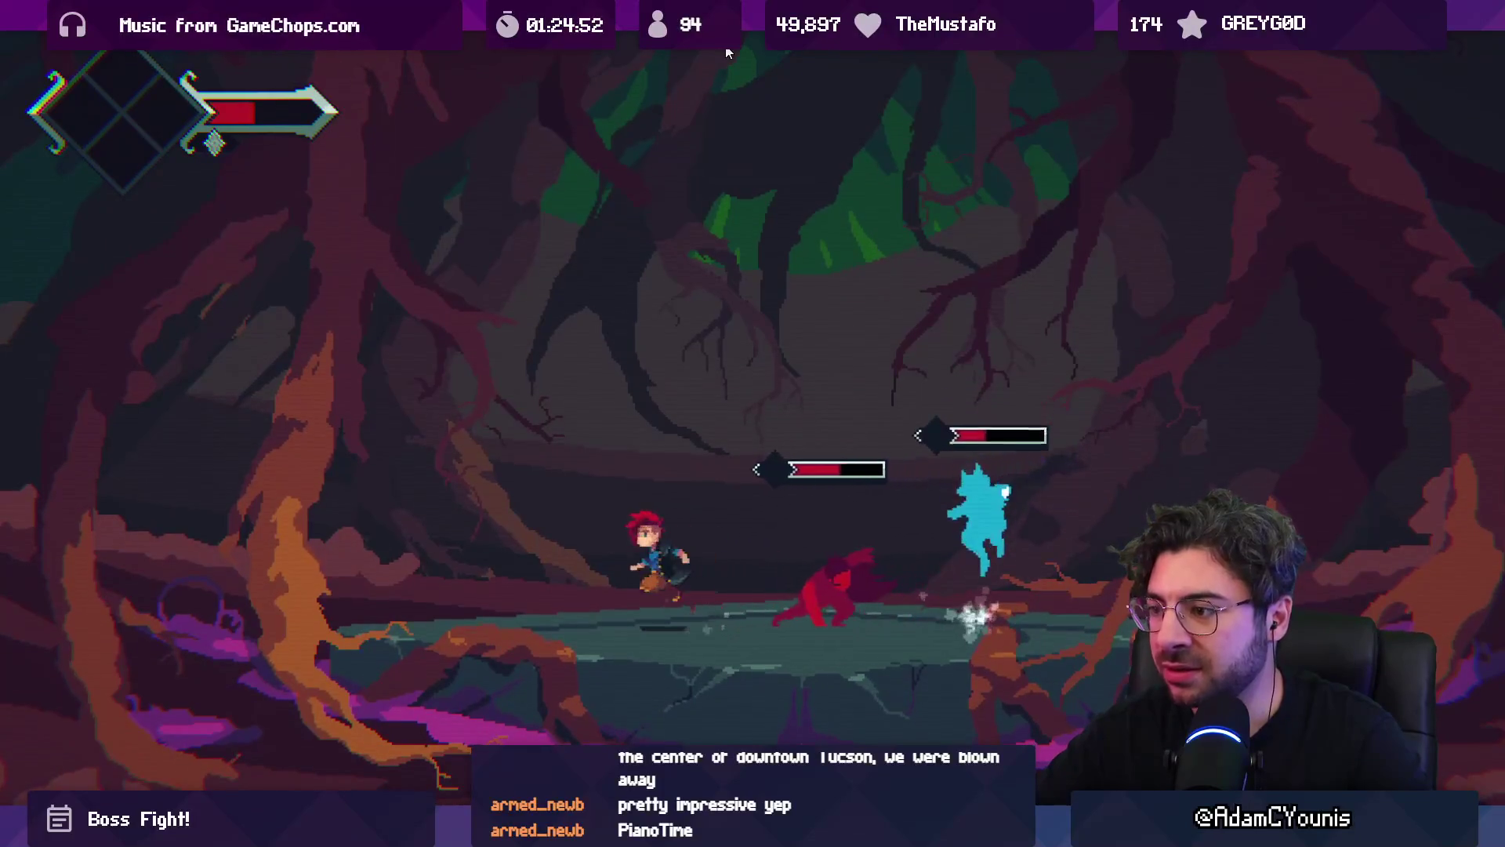
pyautogui.hotkey('ctrl', 'shift', 'p')
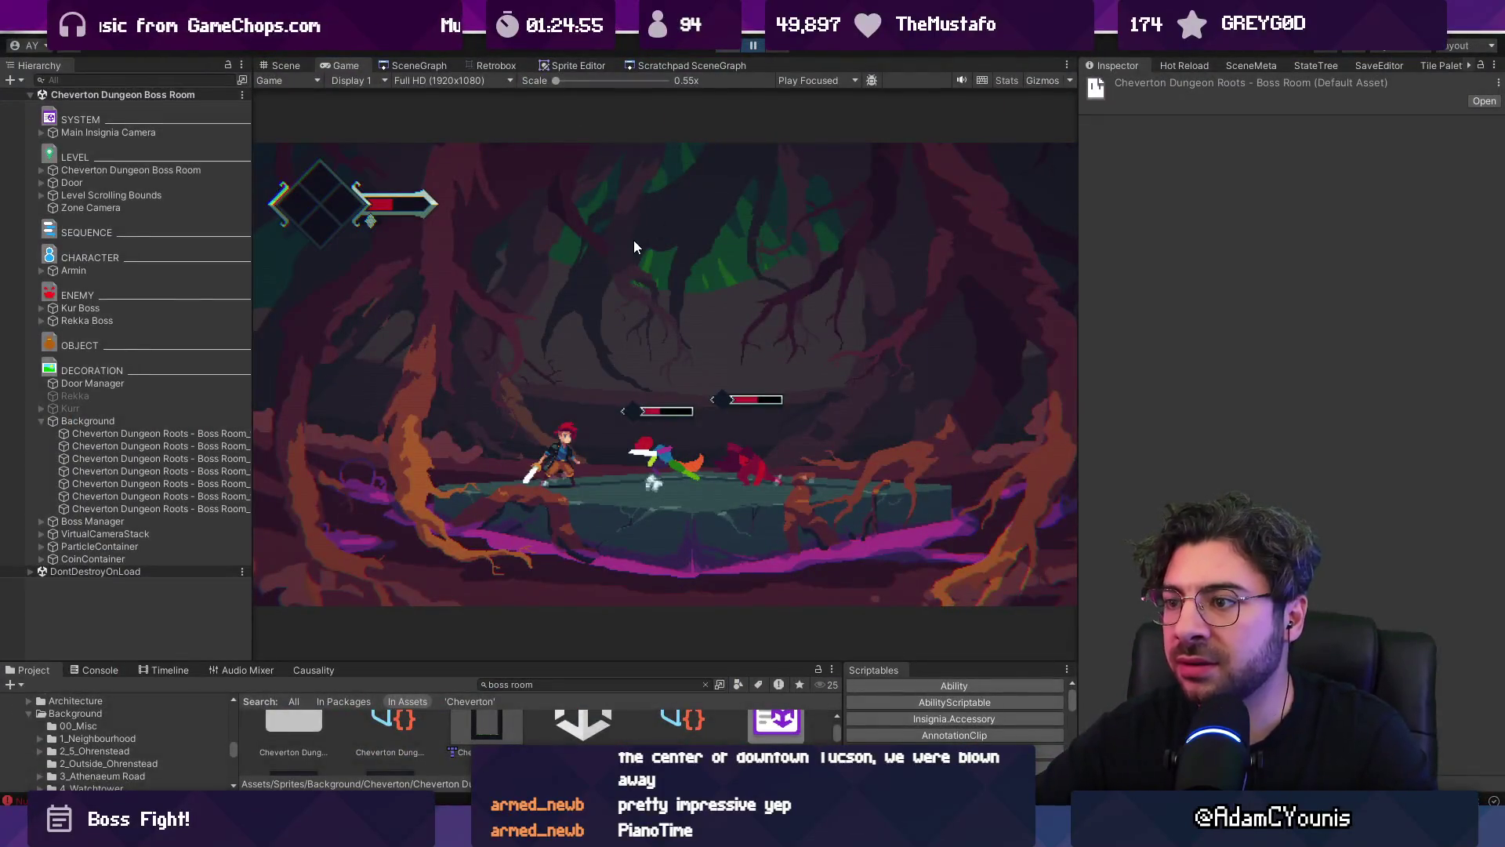
pyautogui.press('F5')
# Step: Inspect Zone Camera, GameEngine, Main Insignia Camera, Door and Level Scrolling Bounds in the Hierarchy
pyautogui.click(285, 71)
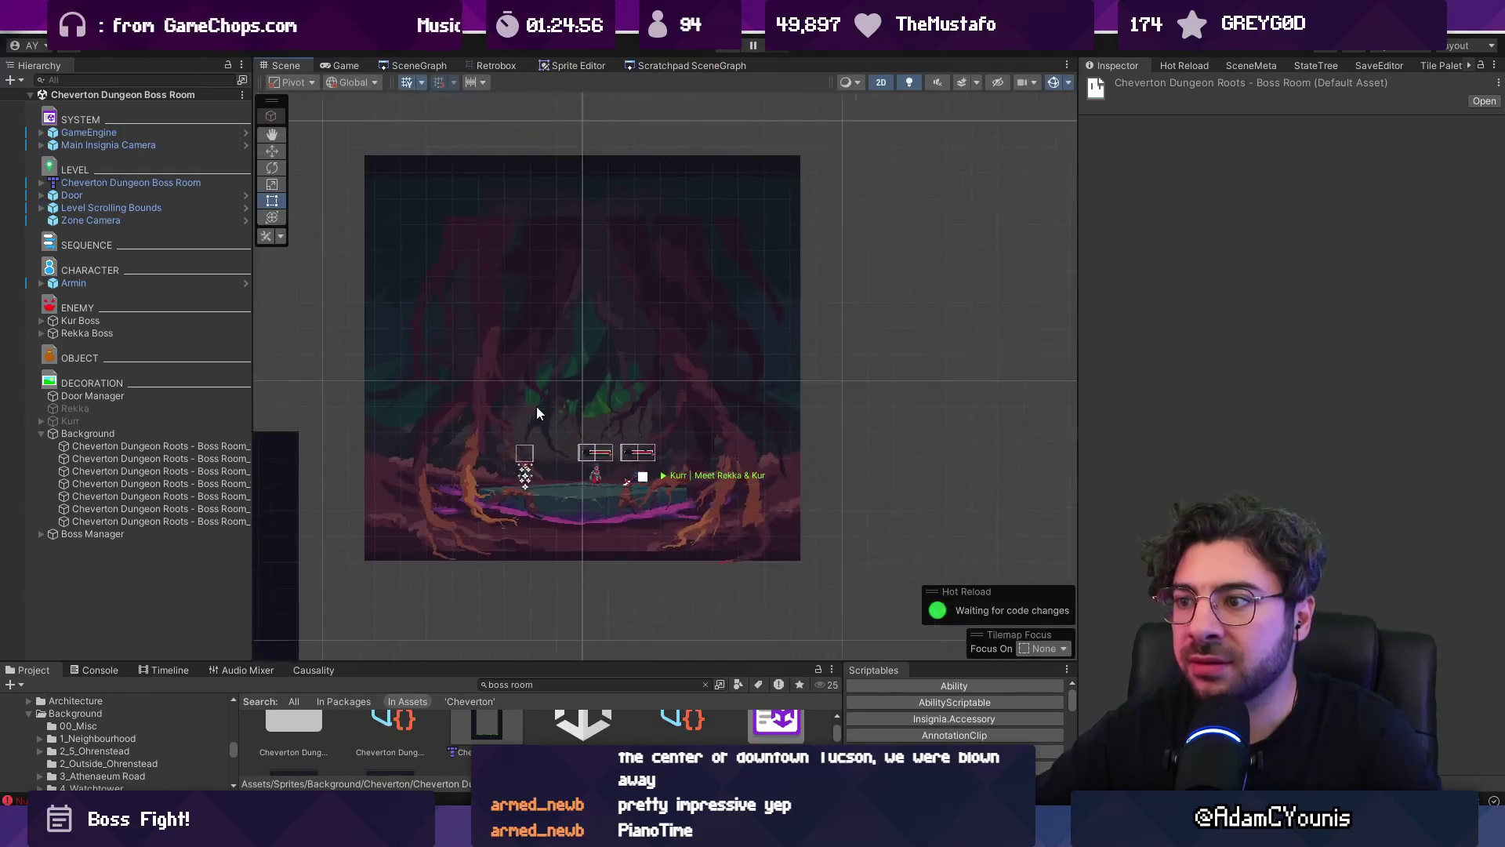
pyautogui.scroll(3, 521, 419)
pyautogui.click(144, 221)
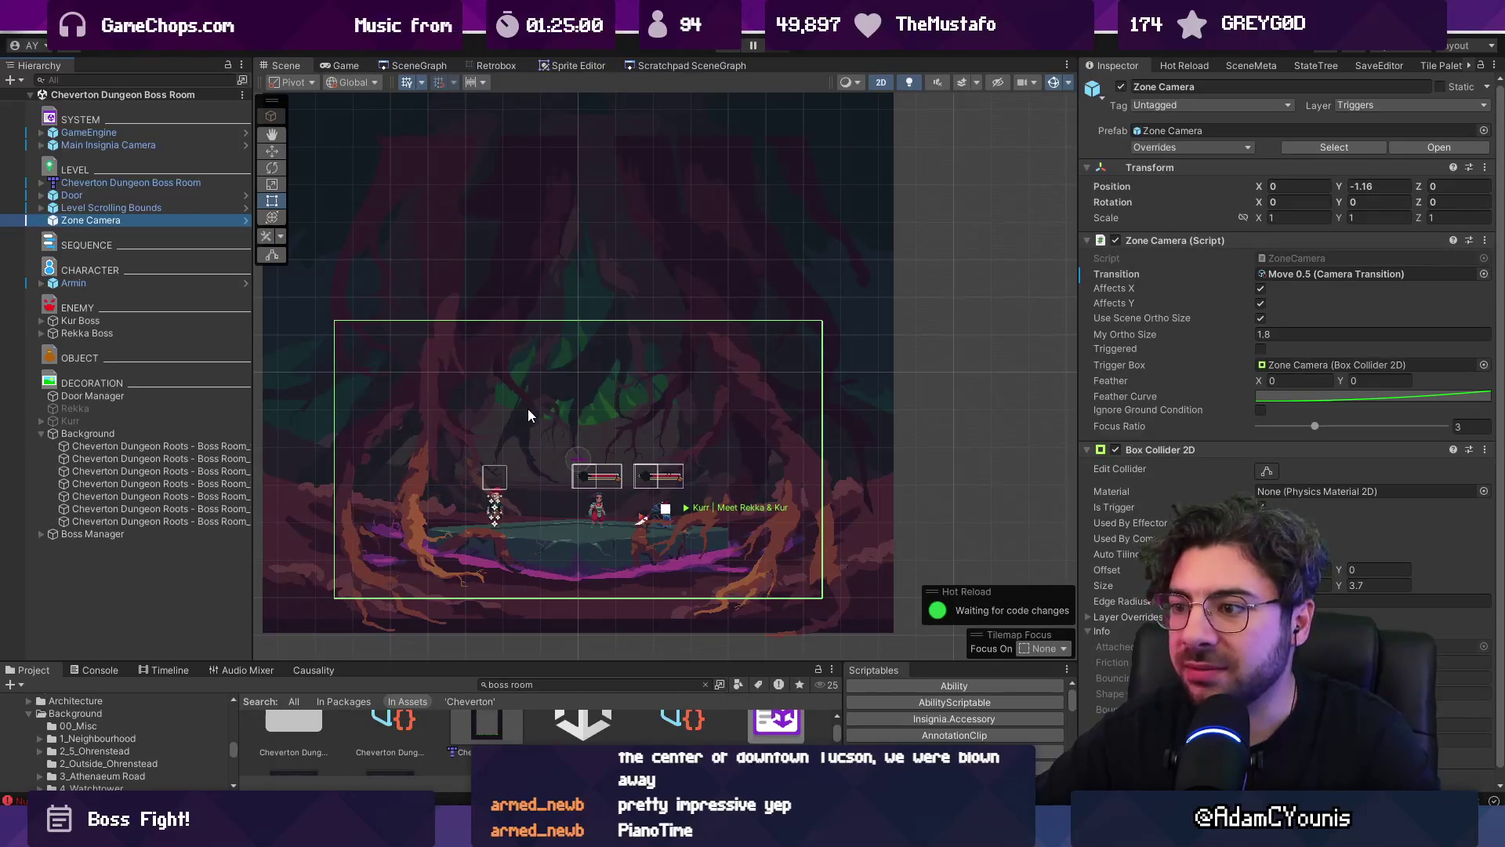
pyautogui.scroll(2, 528, 416)
pyautogui.scroll(-5, 643, 439)
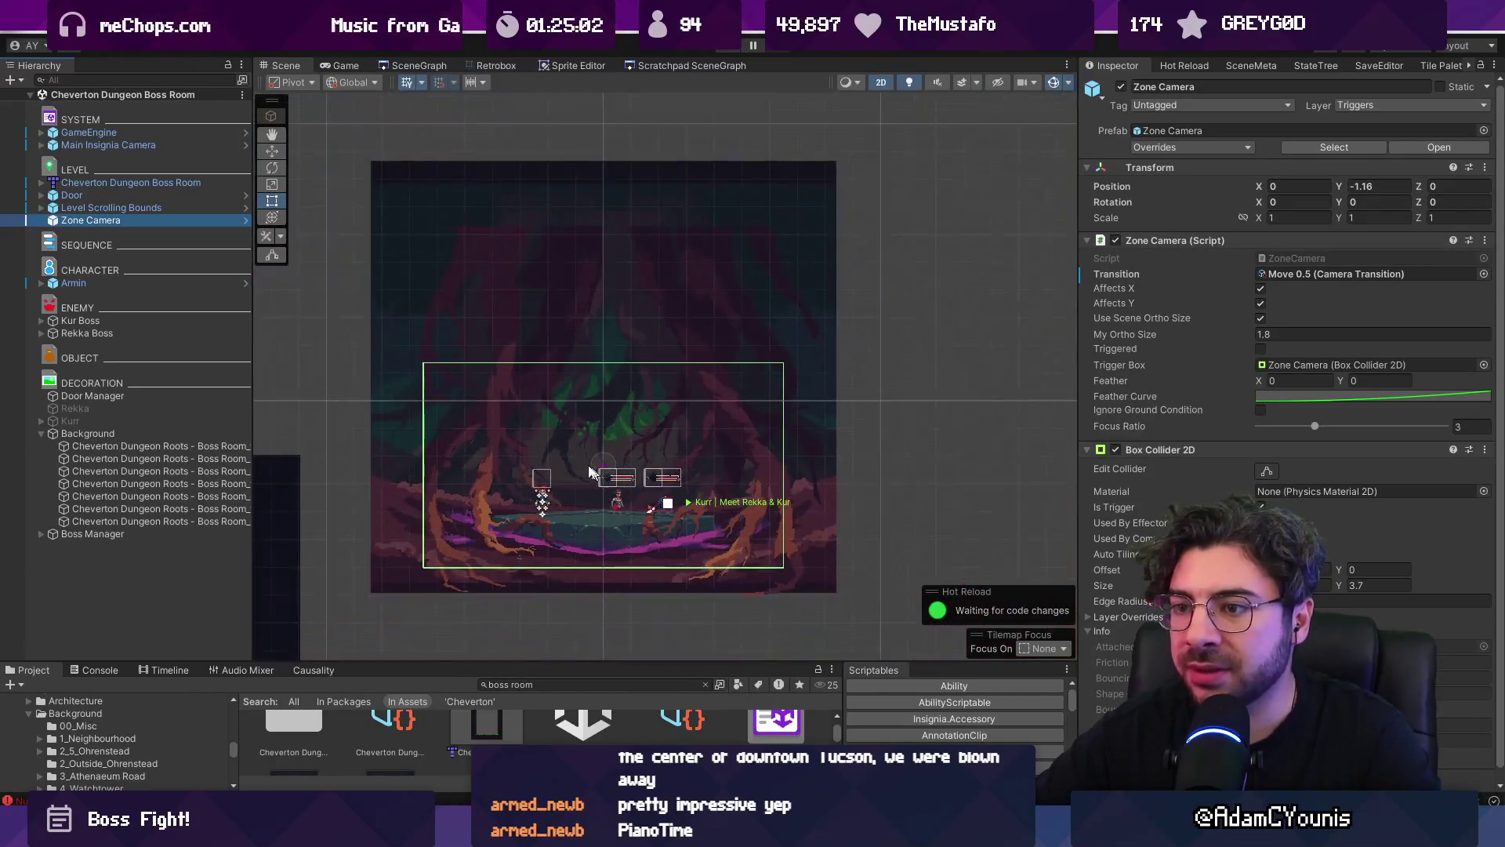
pyautogui.click(121, 135)
pyautogui.click(128, 146)
pyautogui.click(142, 194)
pyautogui.click(139, 207)
pyautogui.click(144, 221)
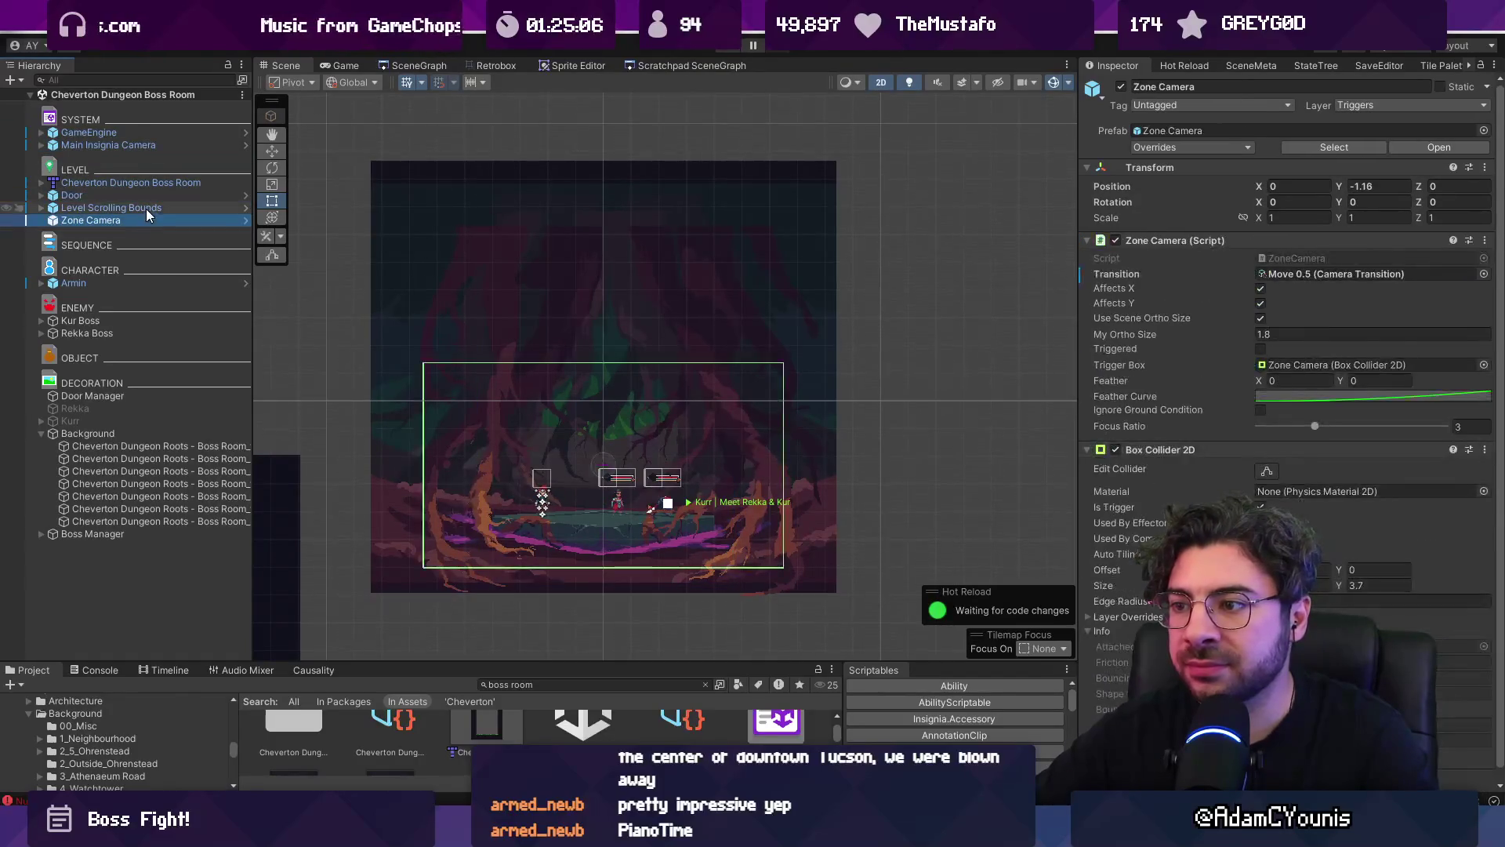
pyautogui.click(149, 207)
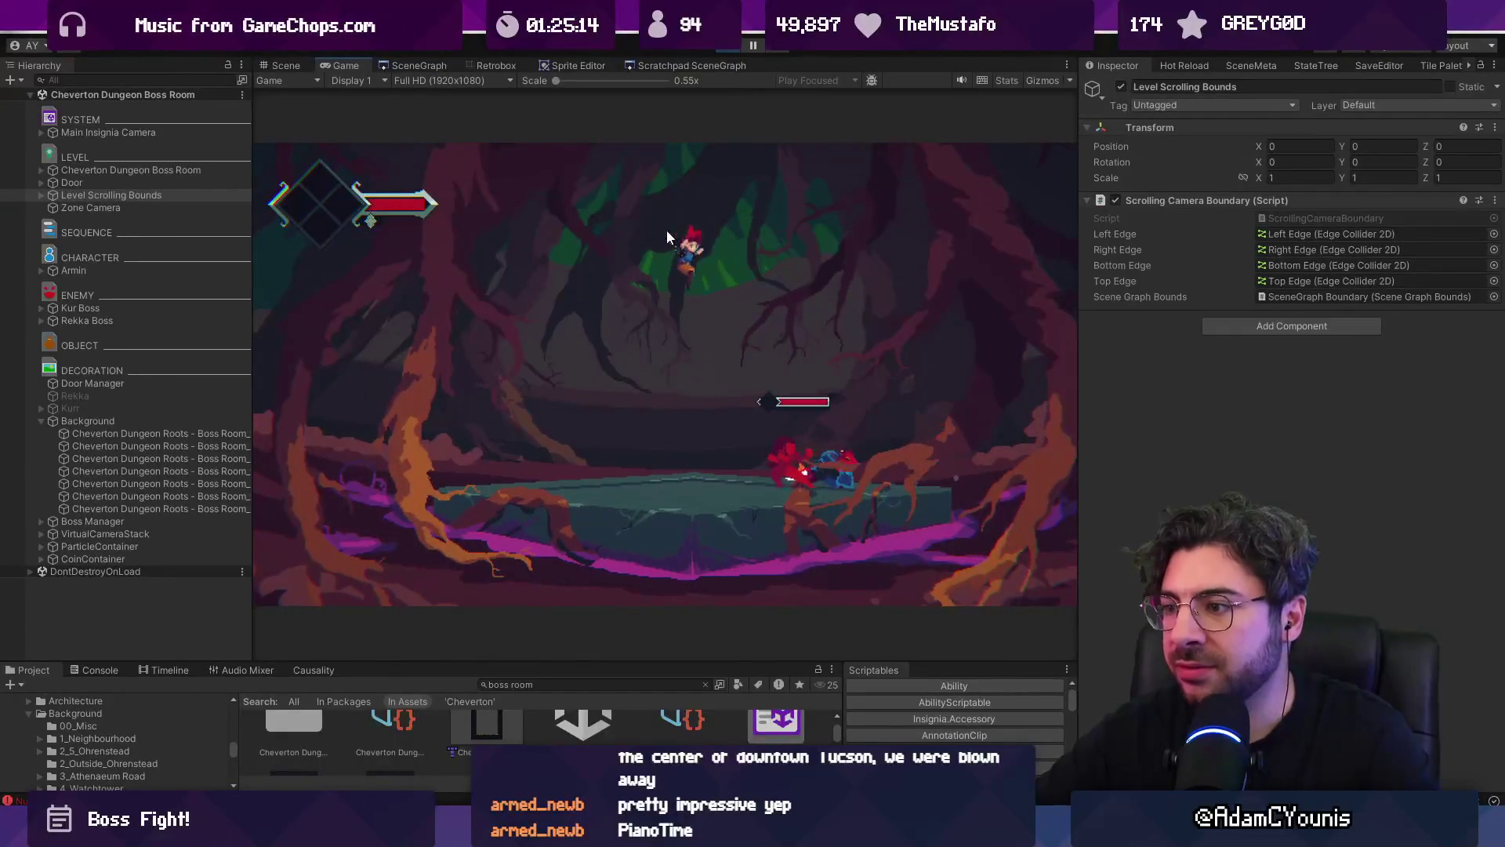
# Step: Set Armin's X position to 0, then check the background and roots sprites
pyautogui.click(735, 44)
pyautogui.scroll(5, 572, 528)
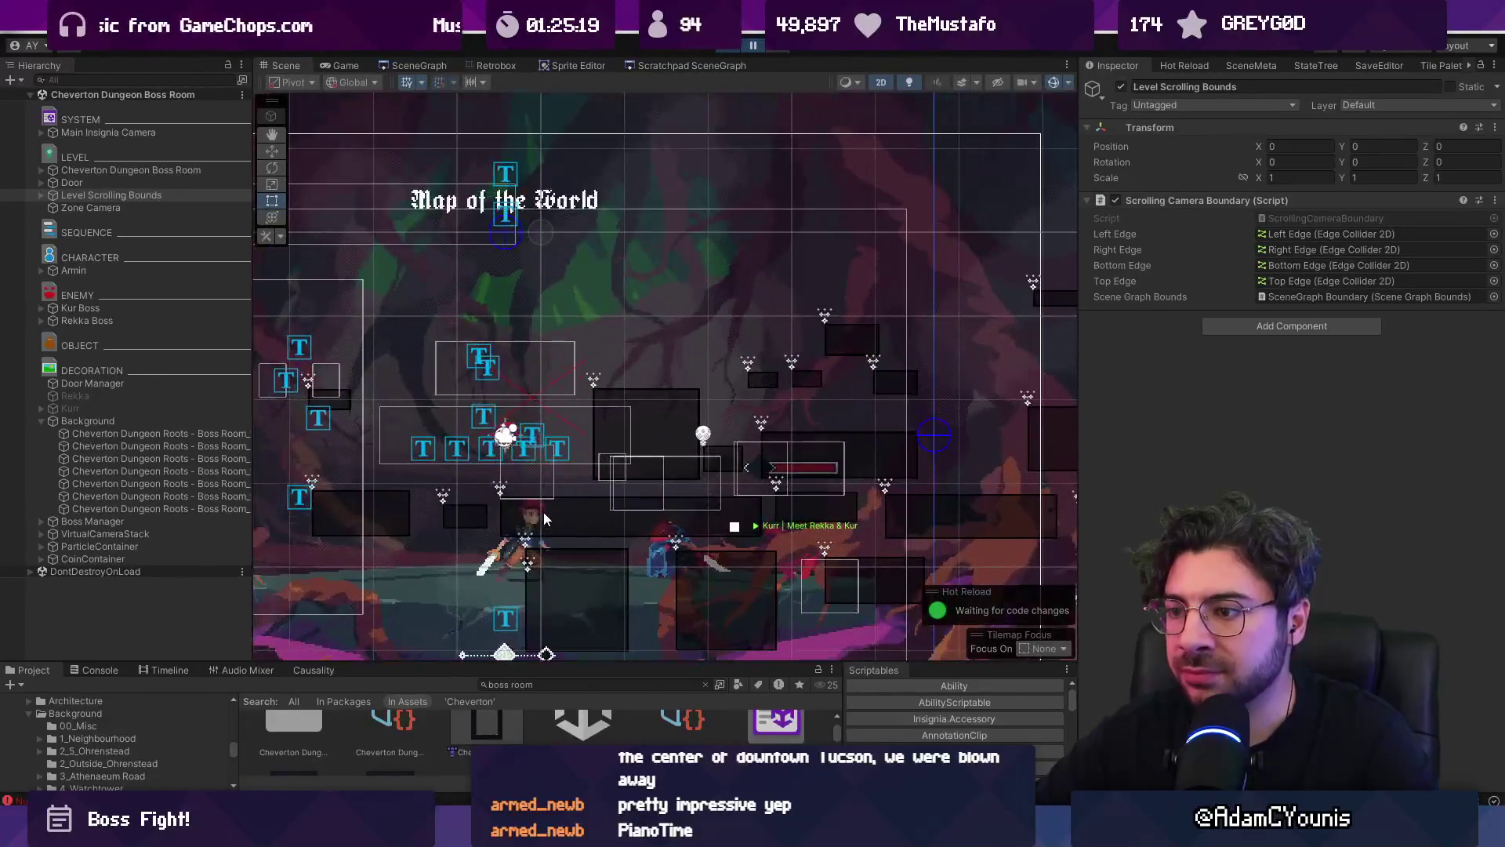
pyautogui.click(134, 270)
pyautogui.click(1301, 146)
pyautogui.write('0')
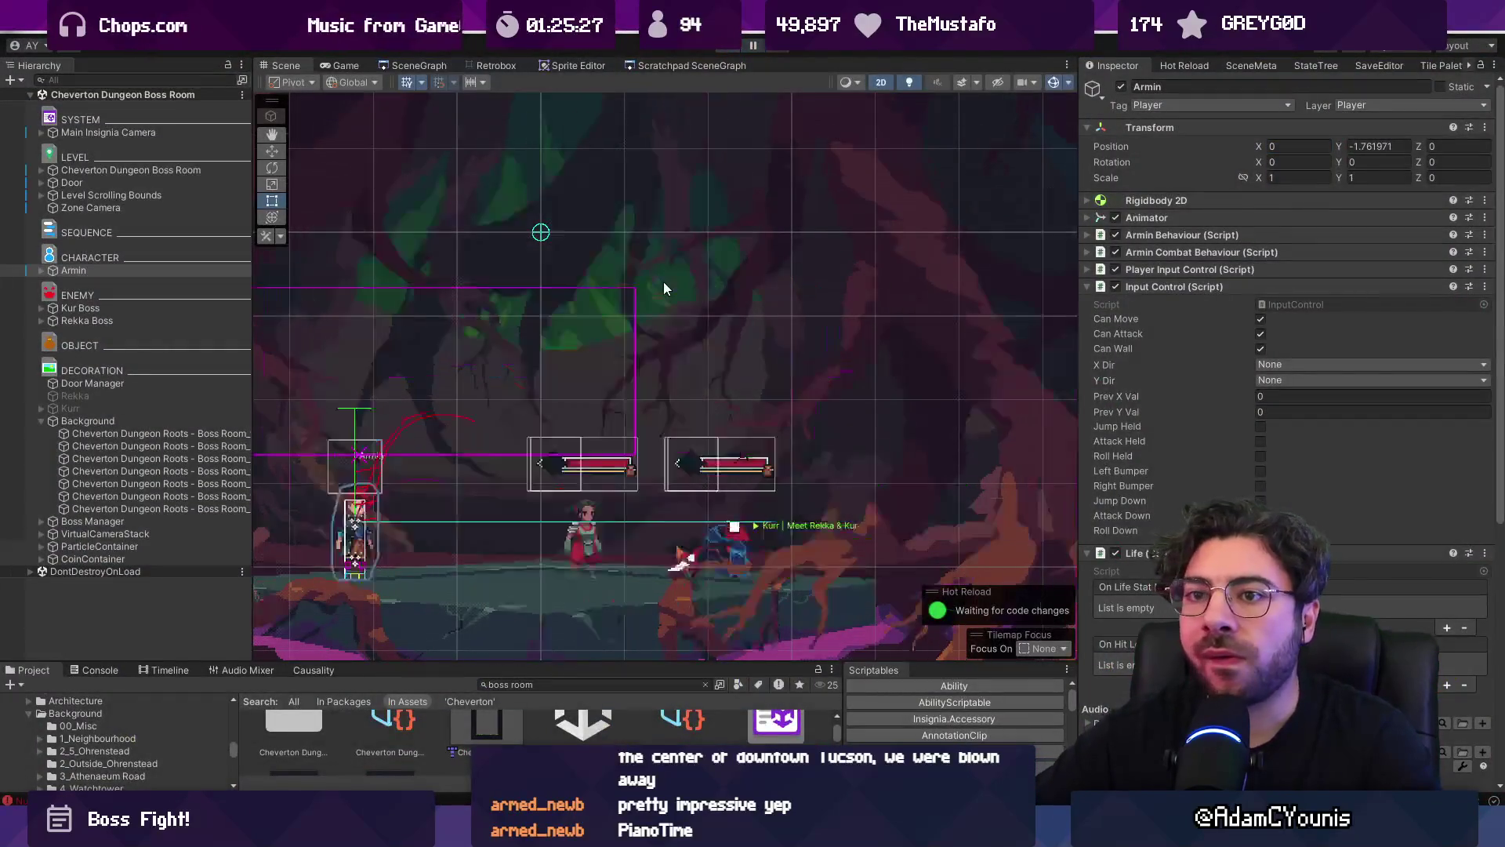
pyautogui.click(468, 314)
pyautogui.scroll(-3, 683, 270)
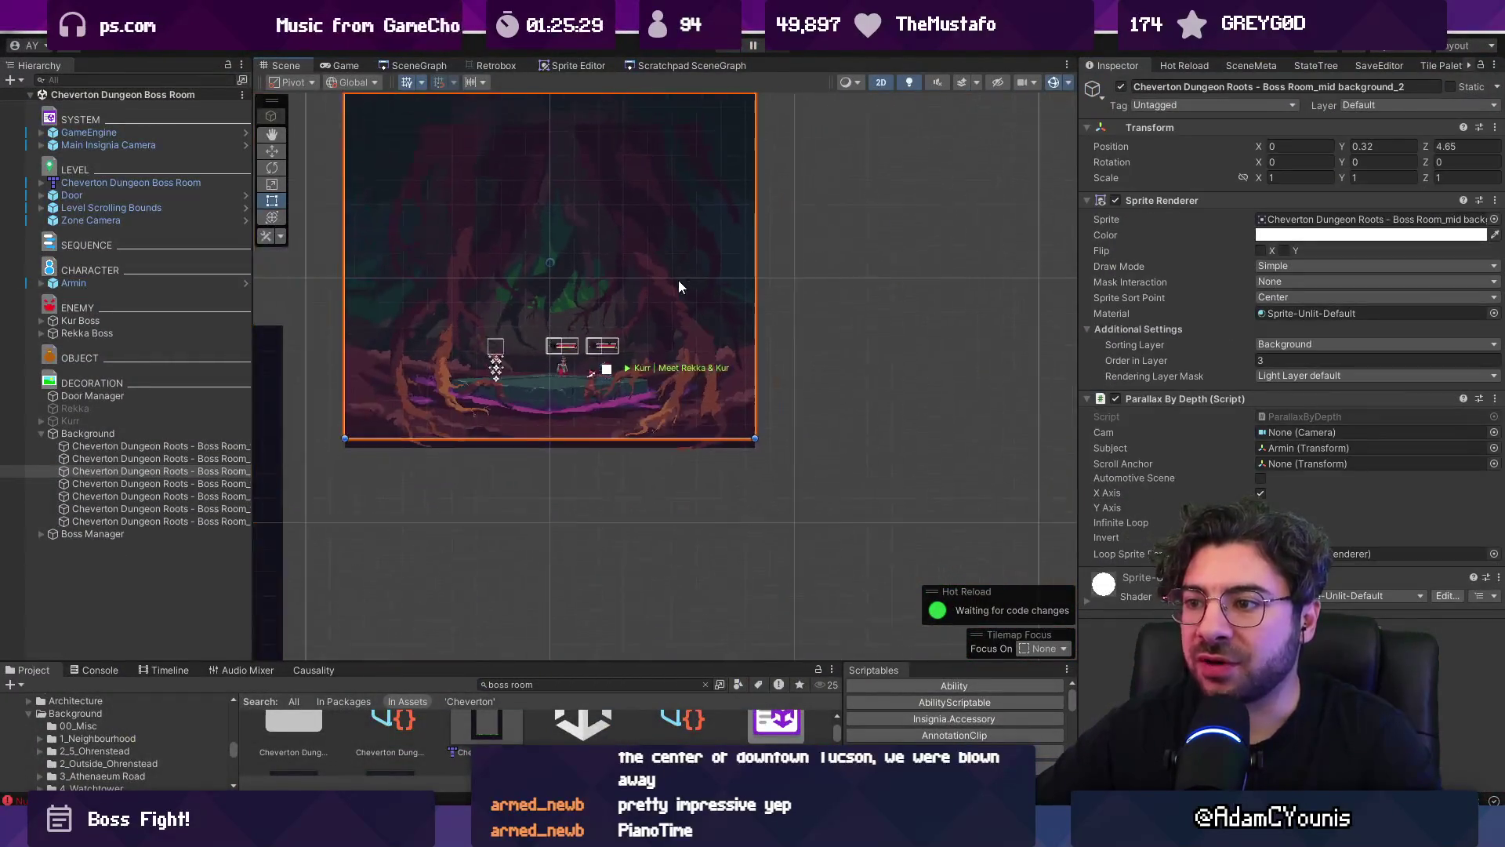
pyautogui.click(181, 434)
pyautogui.click(183, 445)
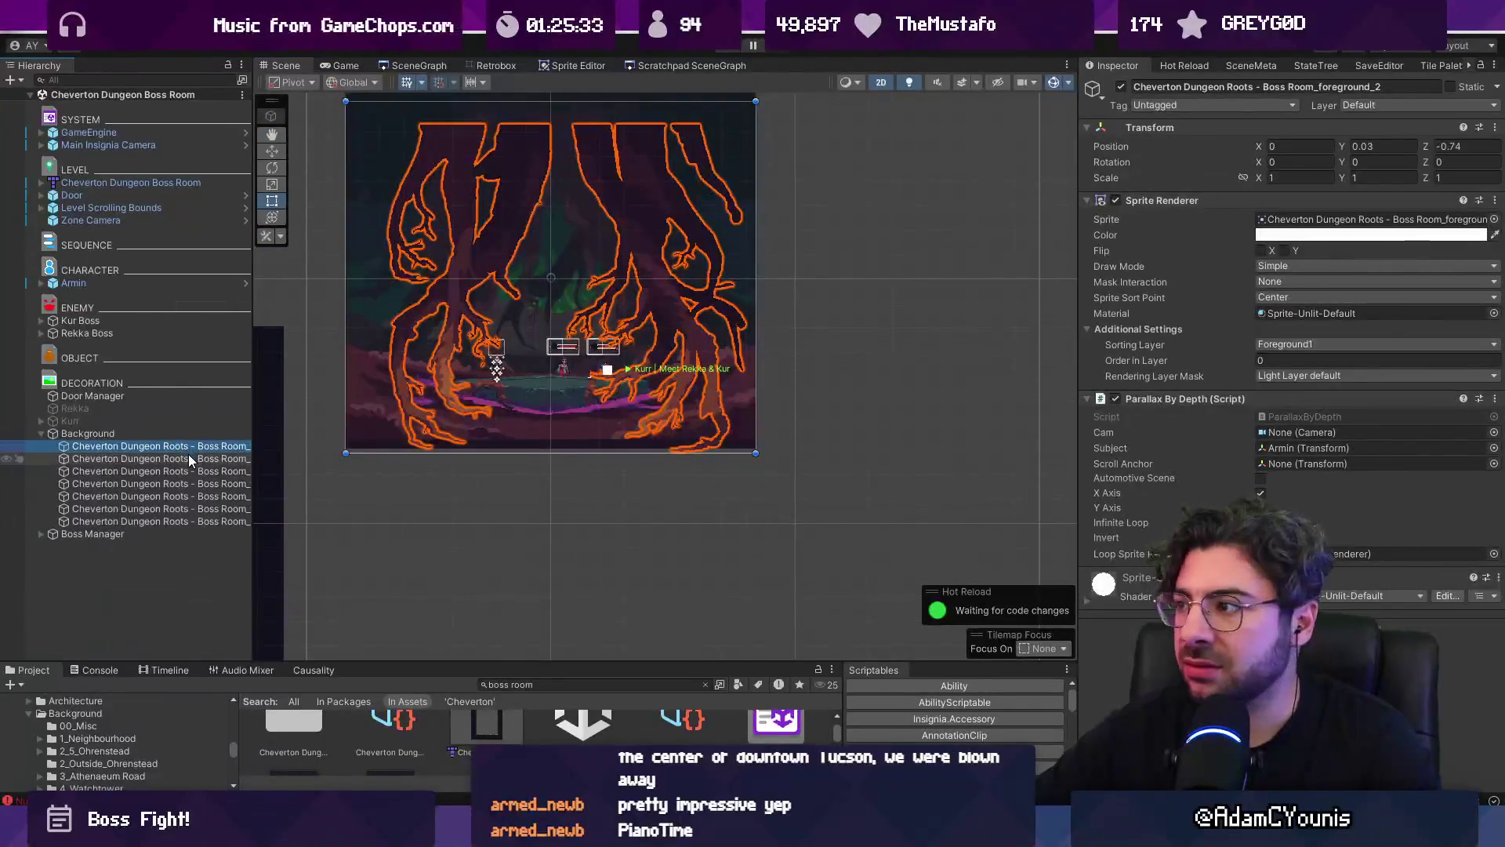
# Step: Move Main Insignia Camera and GameEngine toward the scene centre and set their X position to 0
pyautogui.click(152, 146)
pyautogui.press('f')
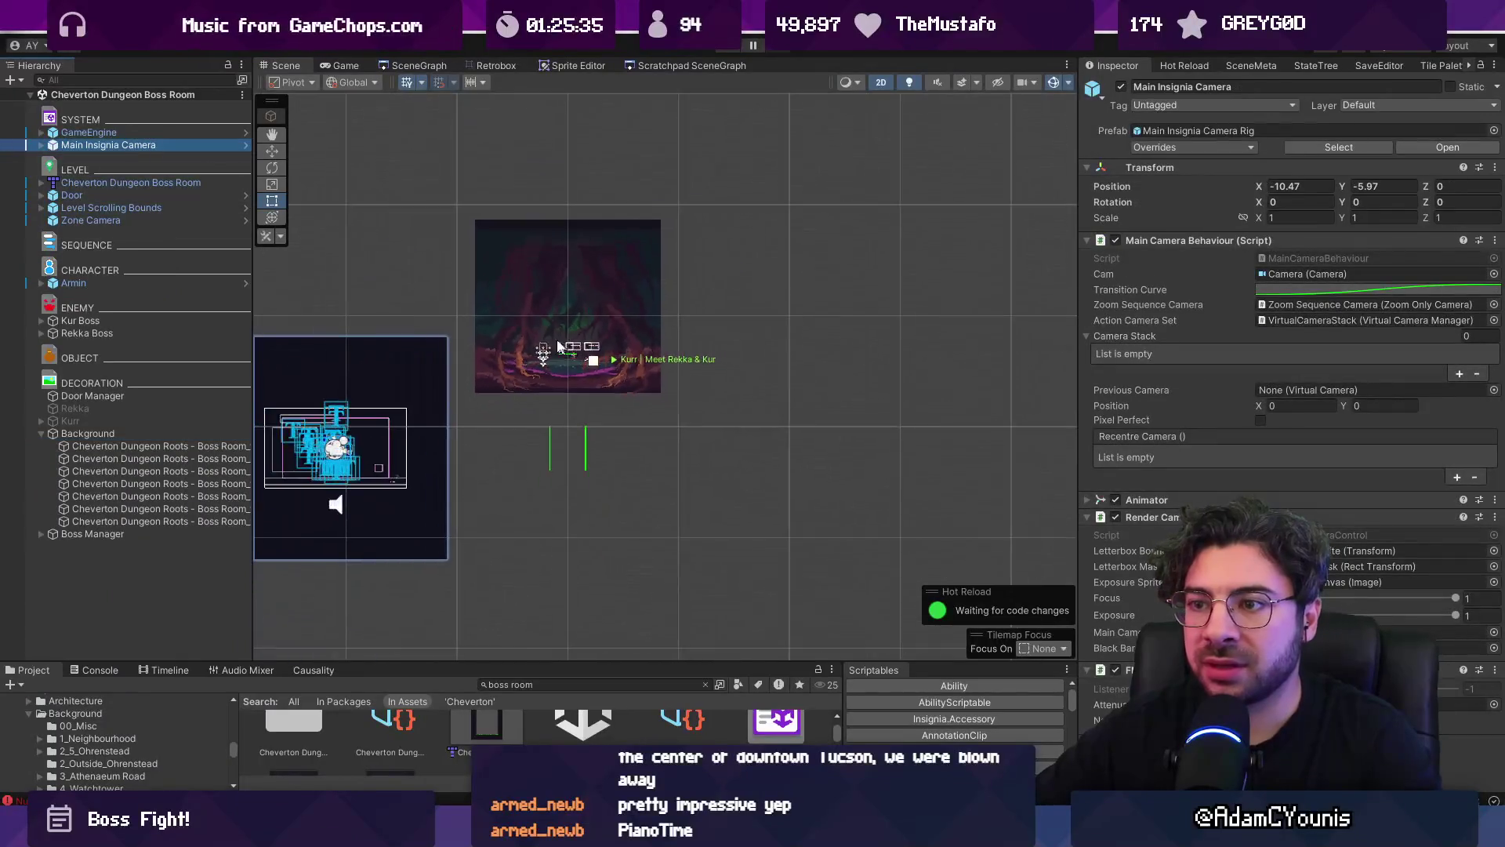
pyautogui.keyDown('ctrl'); pyautogui.click(130, 131); pyautogui.keyUp('ctrl')
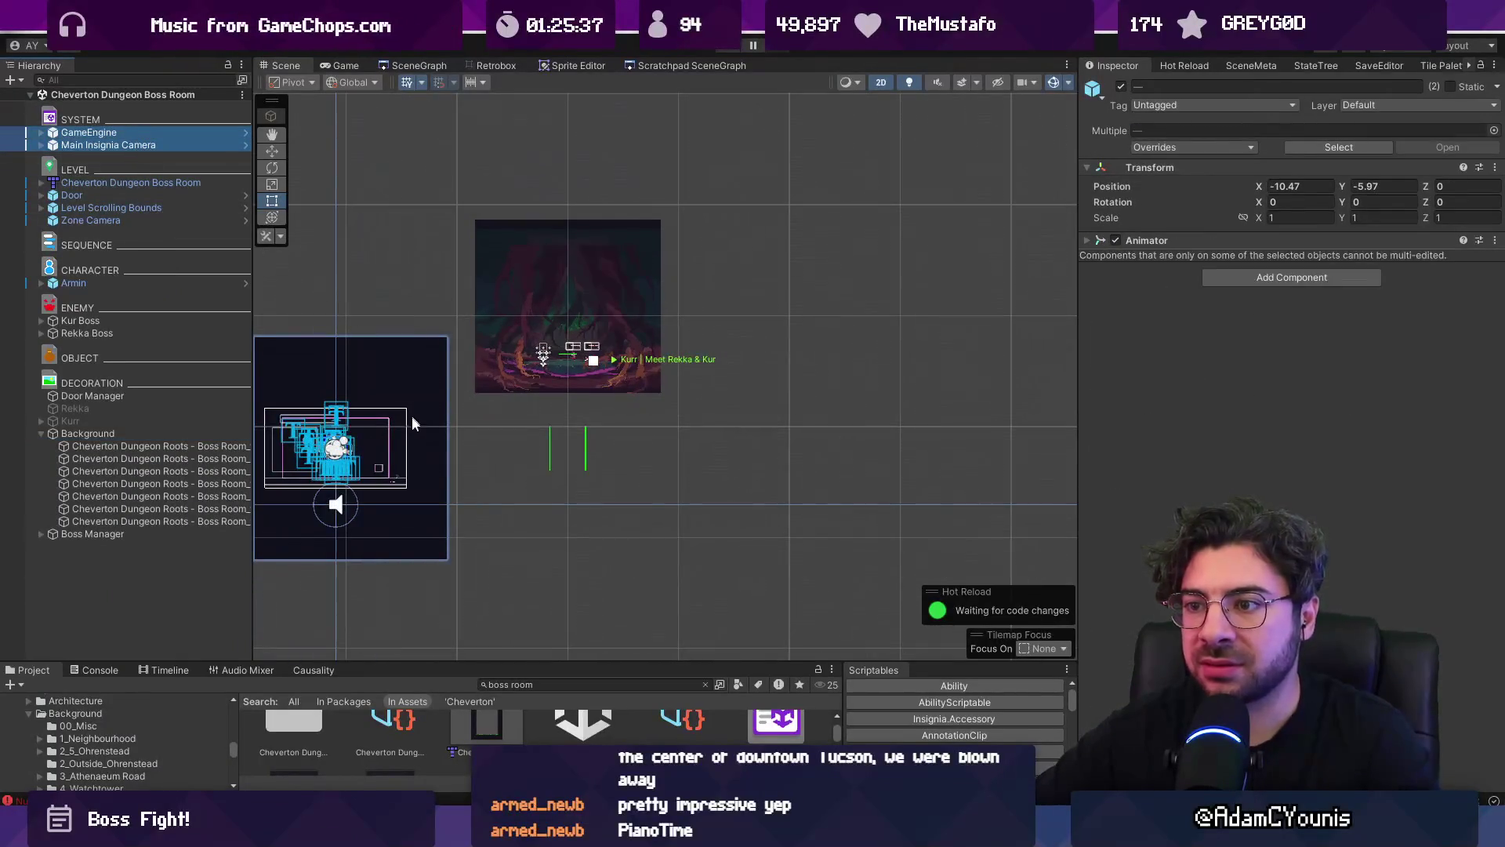
pyautogui.press('w')
pyautogui.moveTo(347, 445); pyautogui.dragTo(580, 513)
pyautogui.click(1300, 201)
pyautogui.click(1302, 188)
pyautogui.write('0')
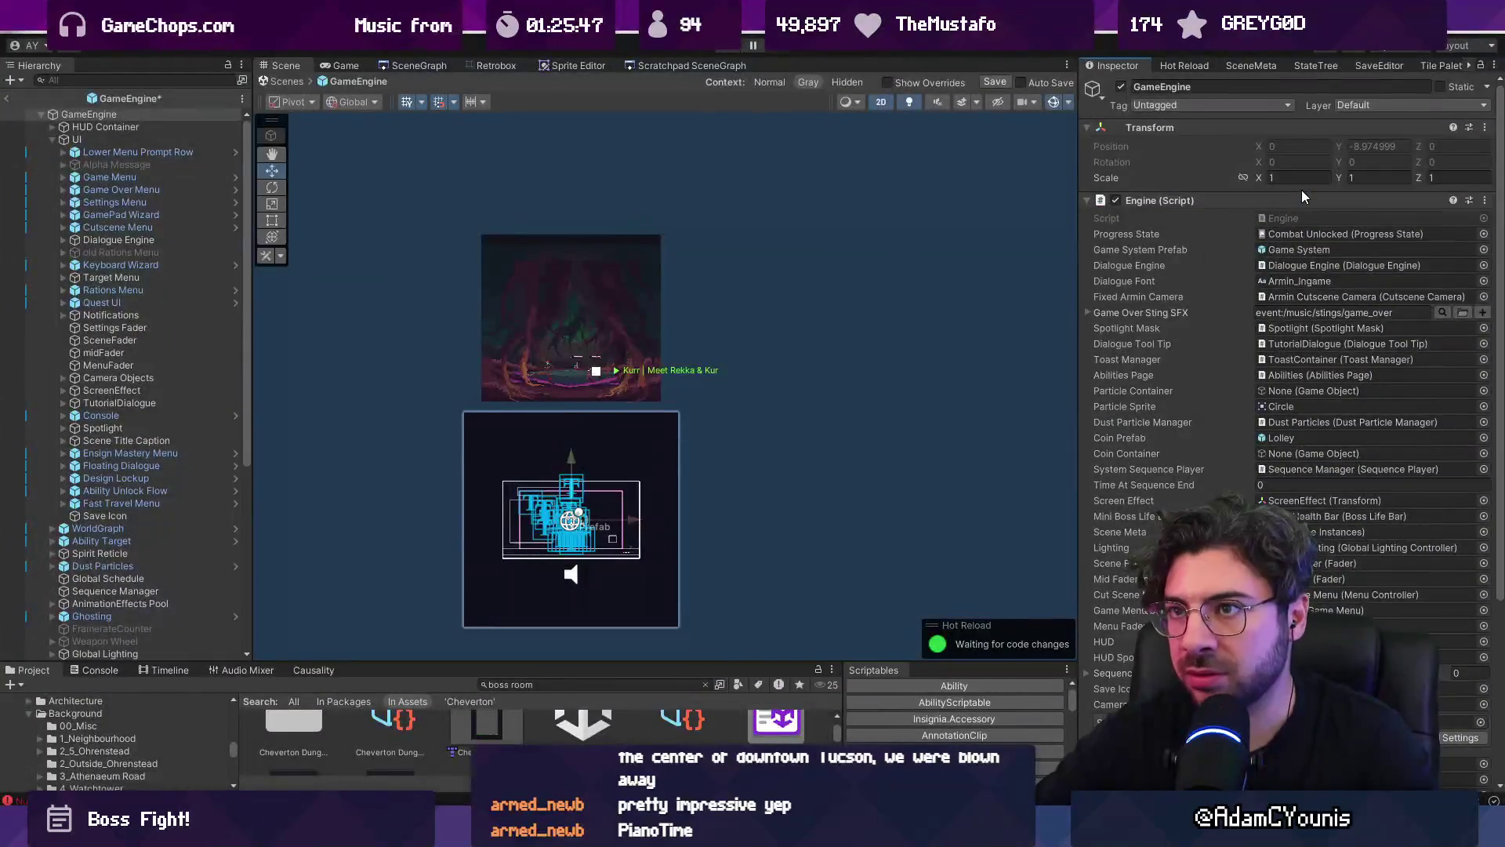
# Step: Exit the GameEngine prefab and answer the 'Prefab Has Been Modified' prompt
pyautogui.click(285, 81)
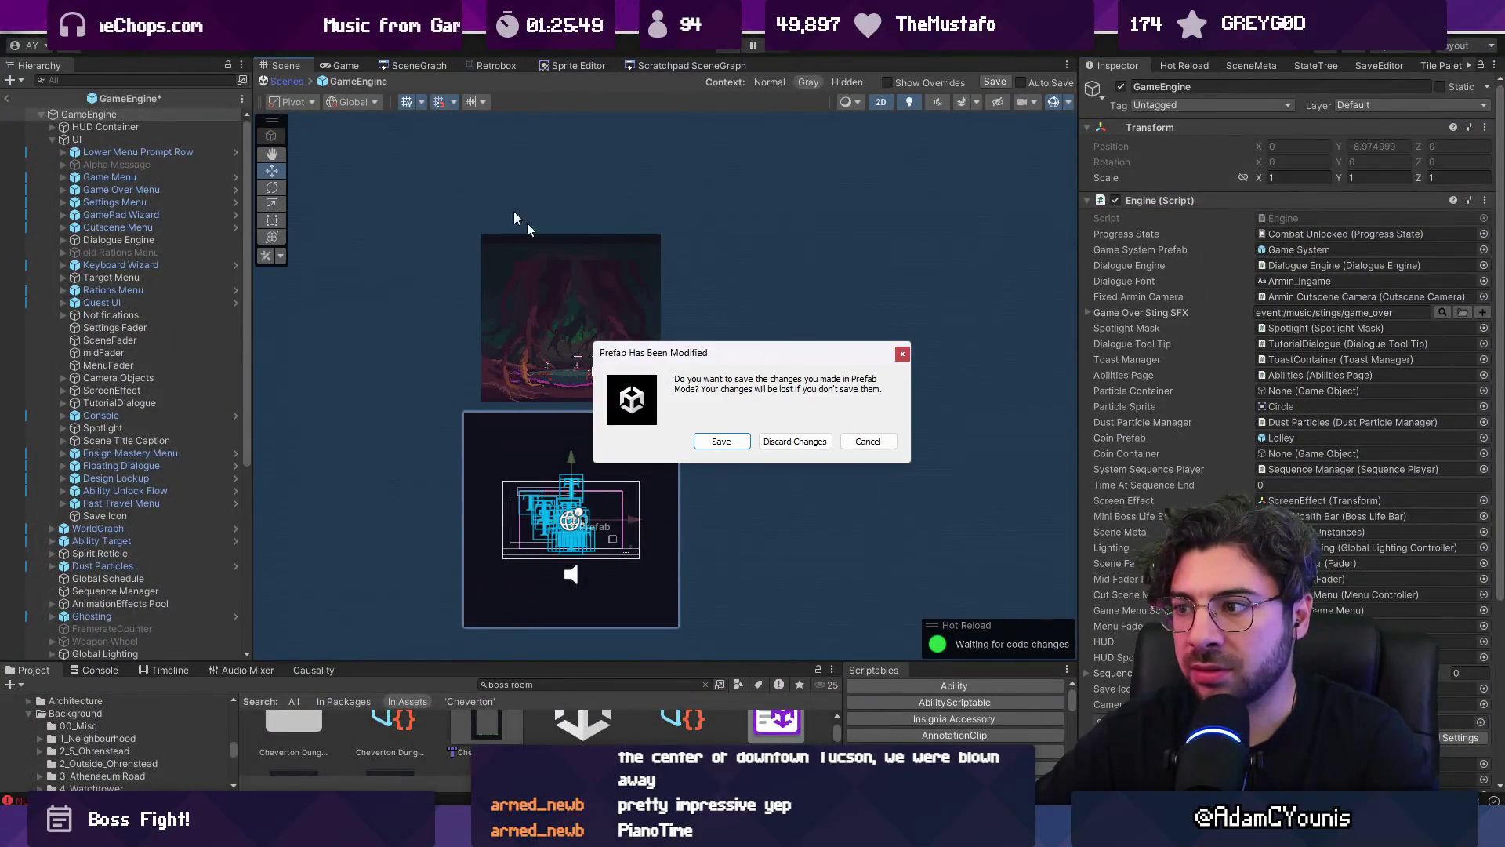
pyautogui.click(793, 442)
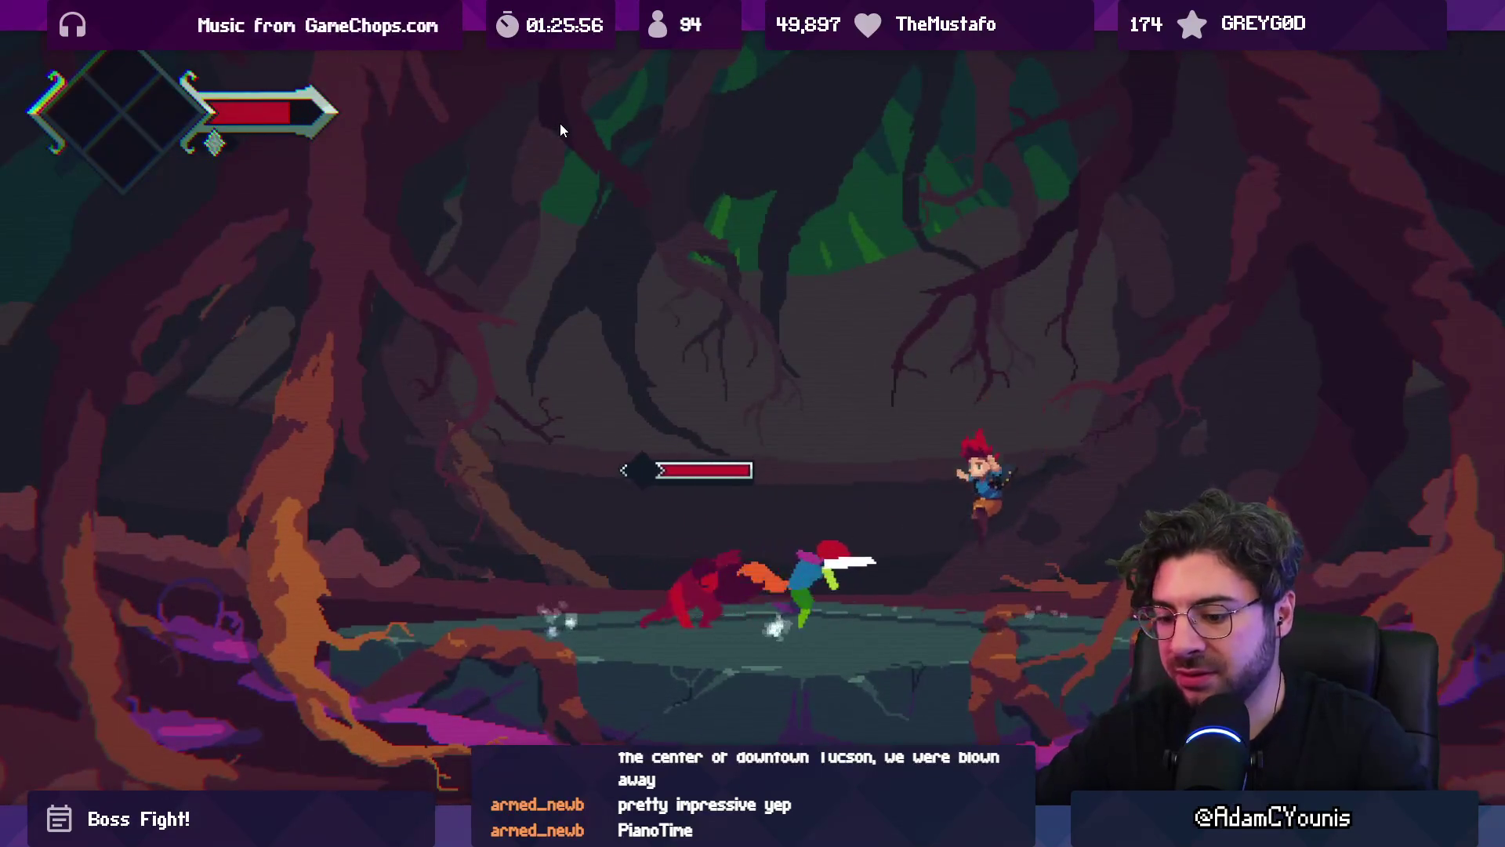
# Step: Stop the play test and inspect the Background group, roots sprite, Boss Manager and Zone Camera
pyautogui.hotkey('ctrl', '1')
pyautogui.hotkey('ctrl', 'p')
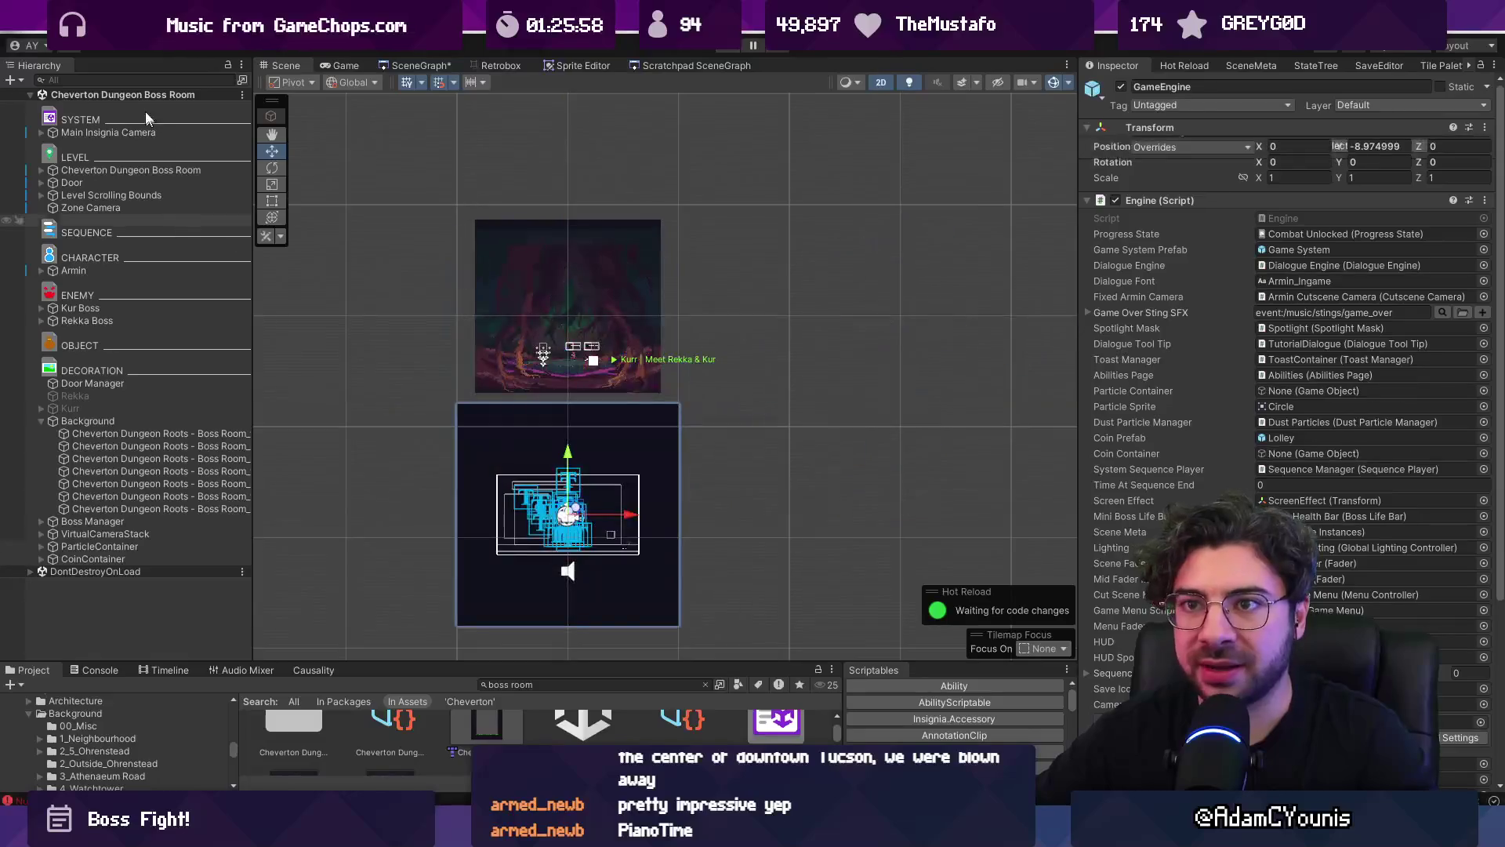
pyautogui.click(133, 82)
pyautogui.click(140, 433)
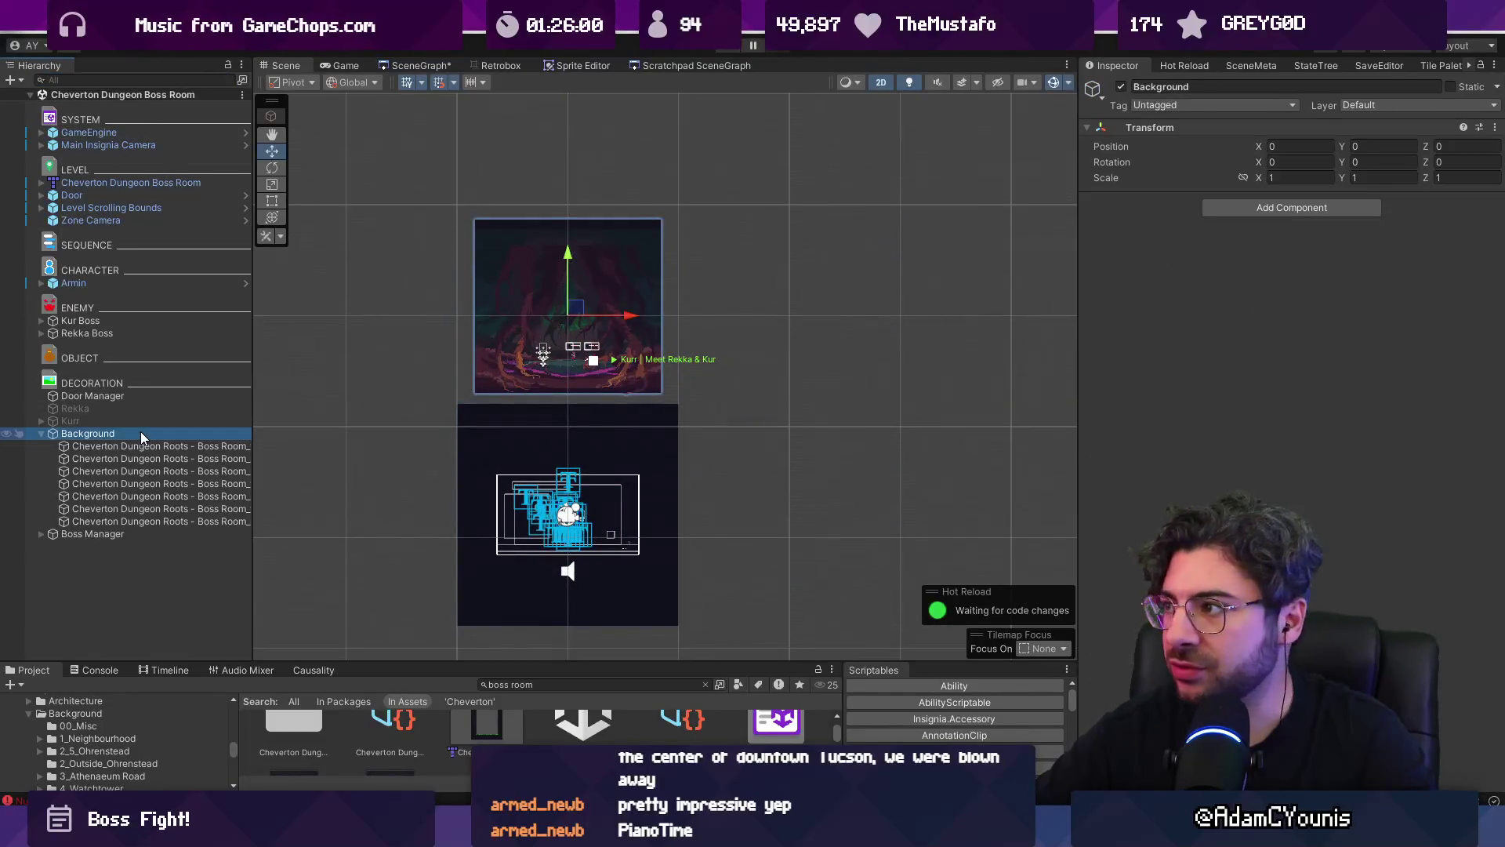
pyautogui.click(142, 521)
pyautogui.click(147, 534)
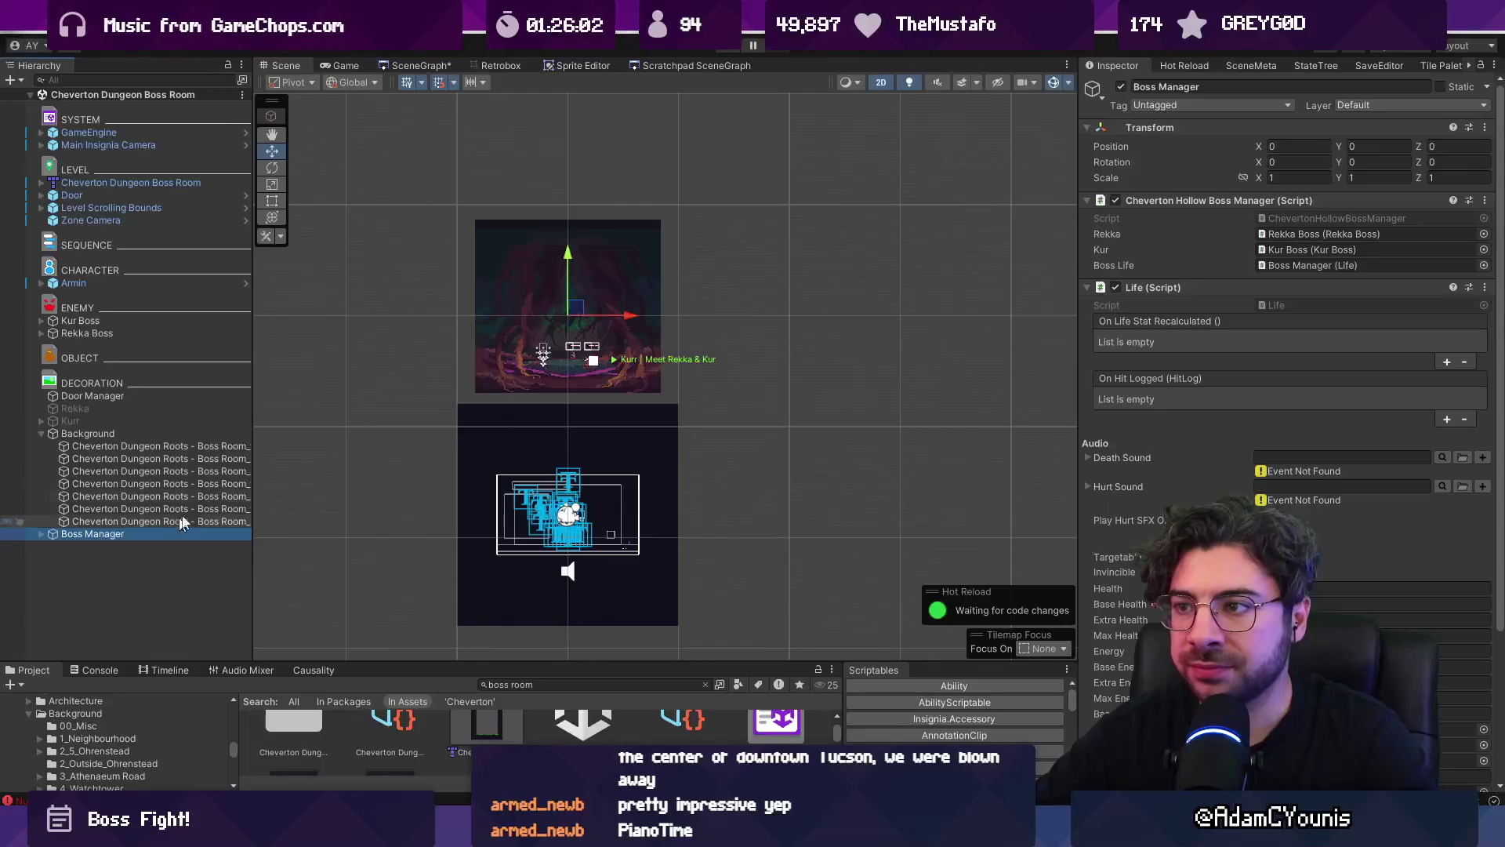
pyautogui.click(124, 223)
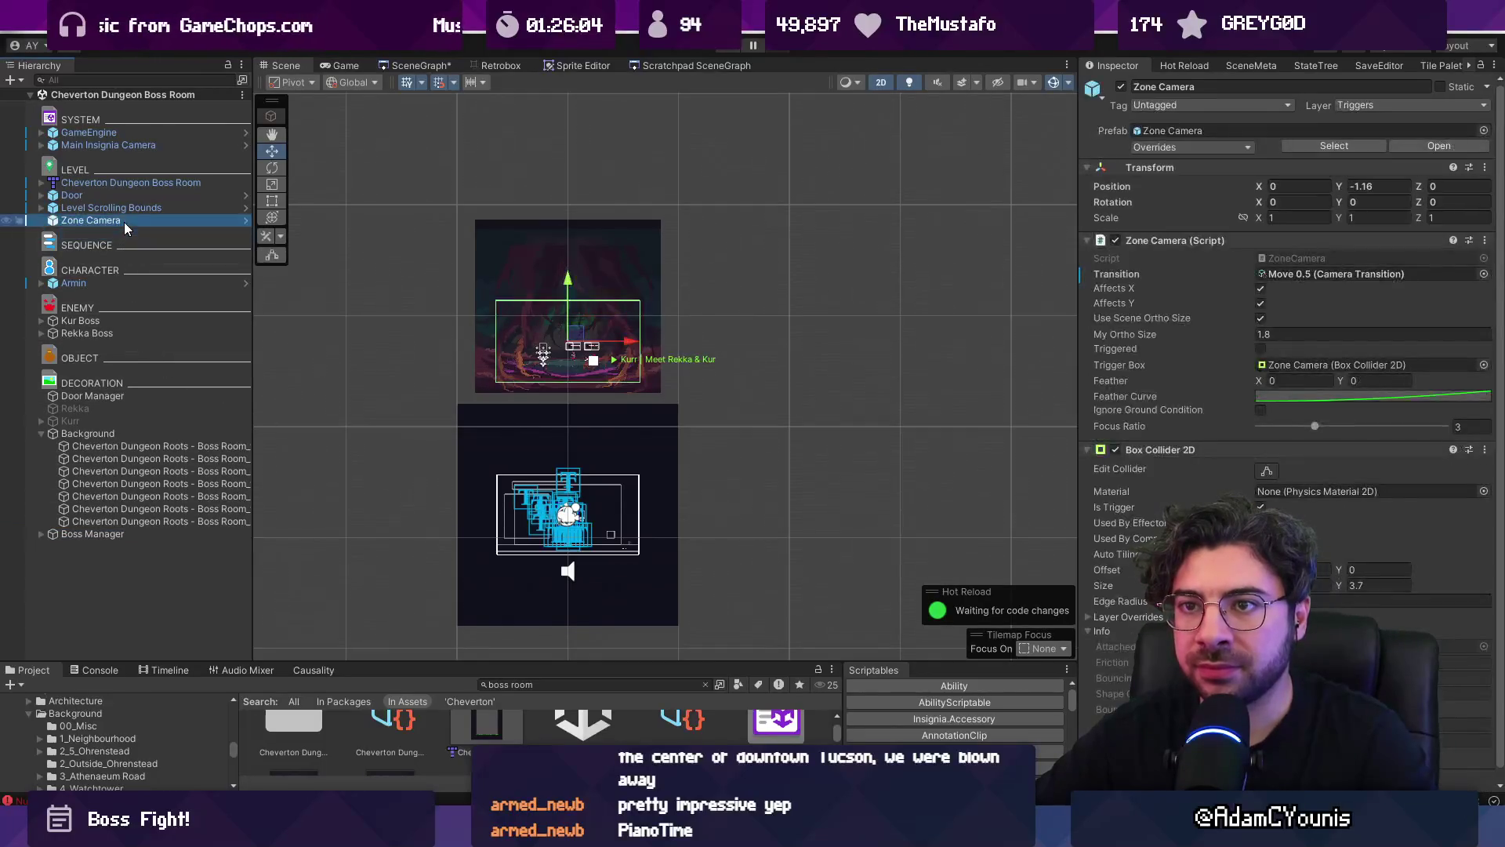
pyautogui.scroll(5, 558, 312)
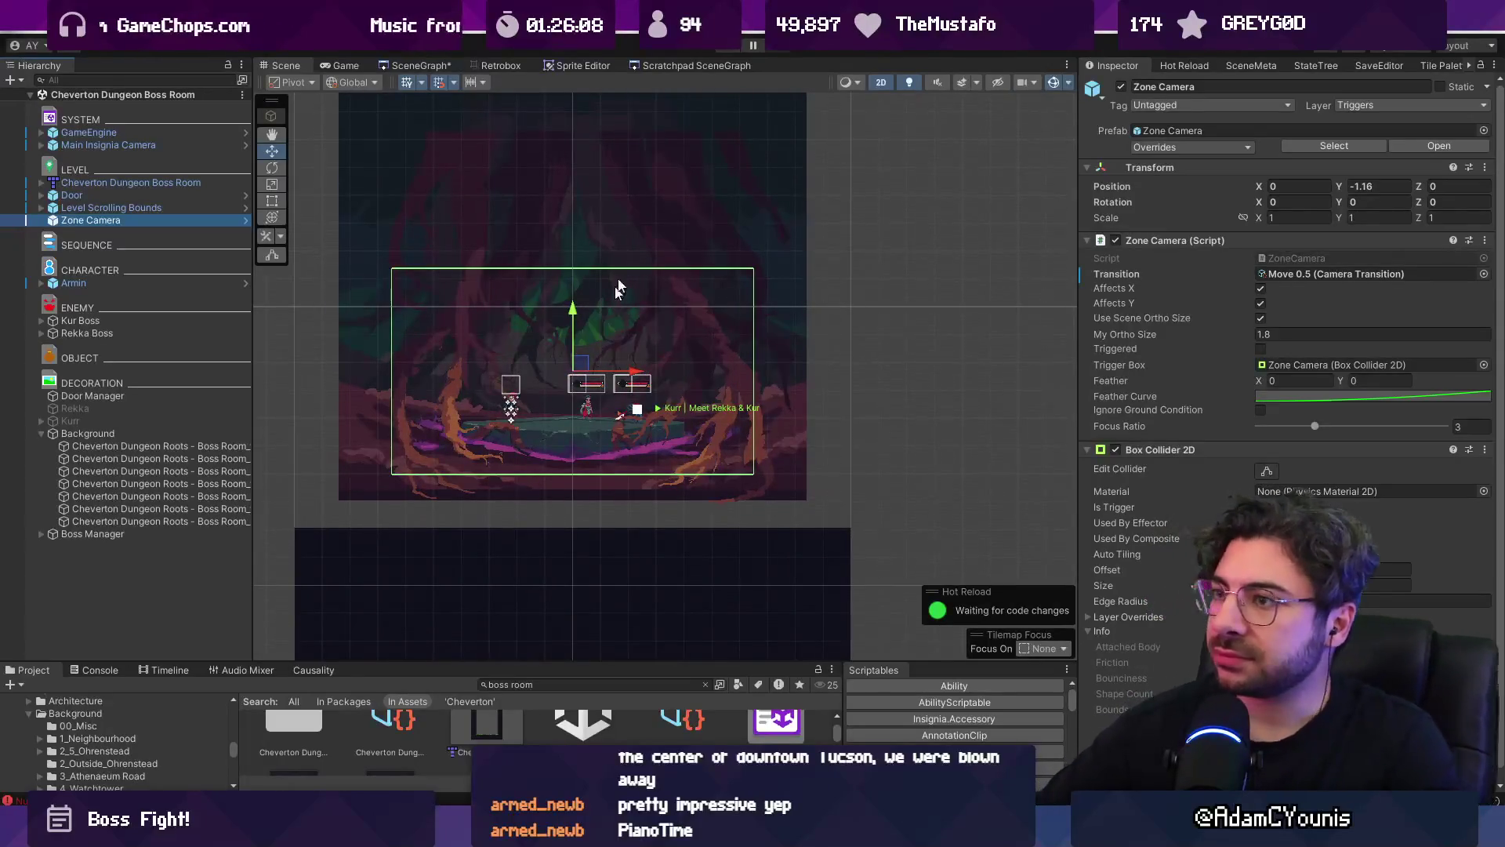
# Step: Restart the boss room play test, frame the Zone Camera, and return to the full-screen game
pyautogui.click(746, 45)
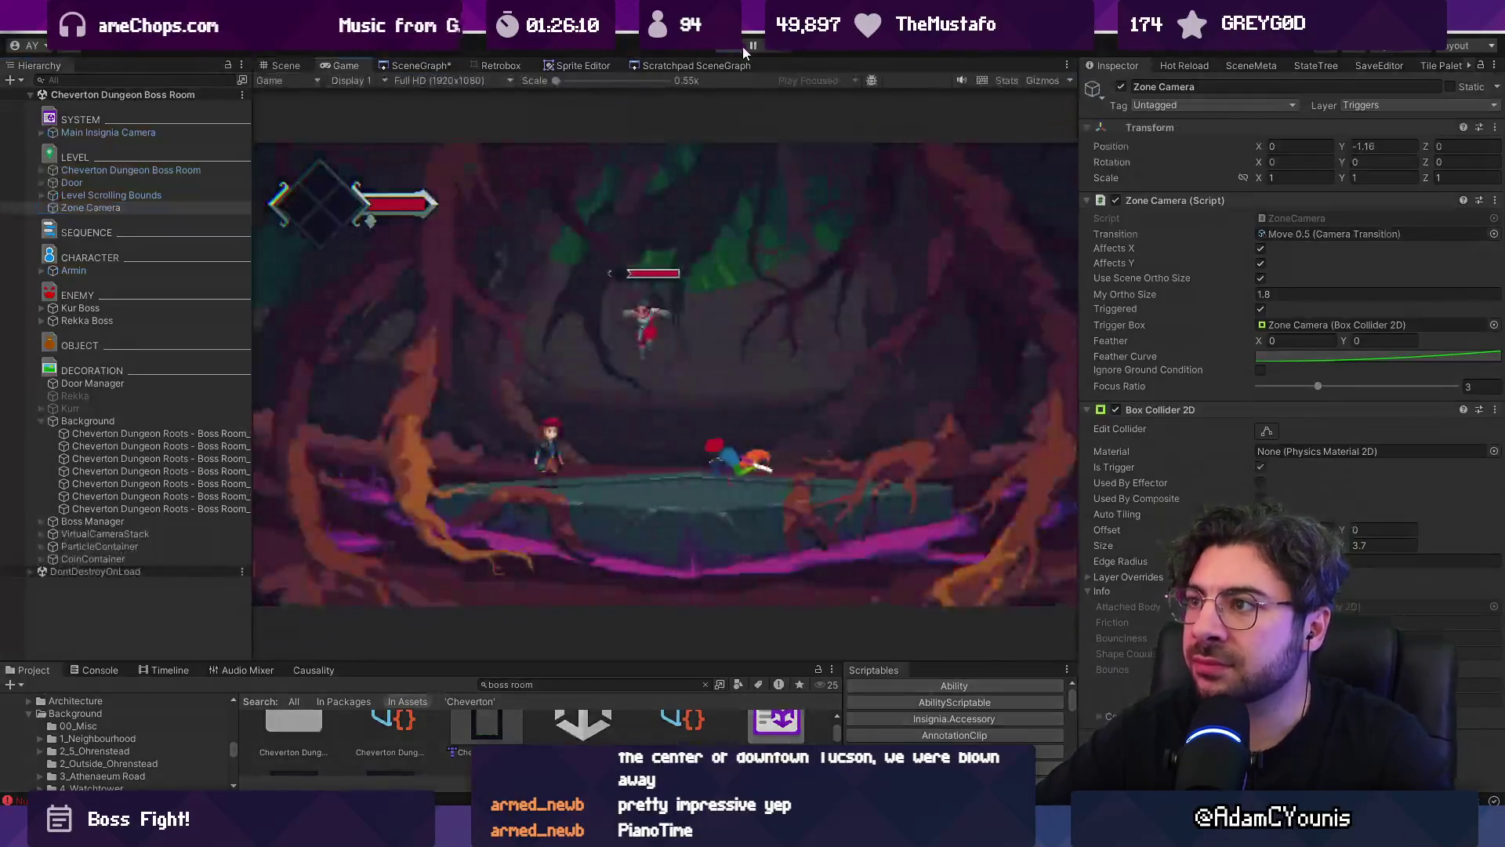
pyautogui.scroll(2, 657, 360)
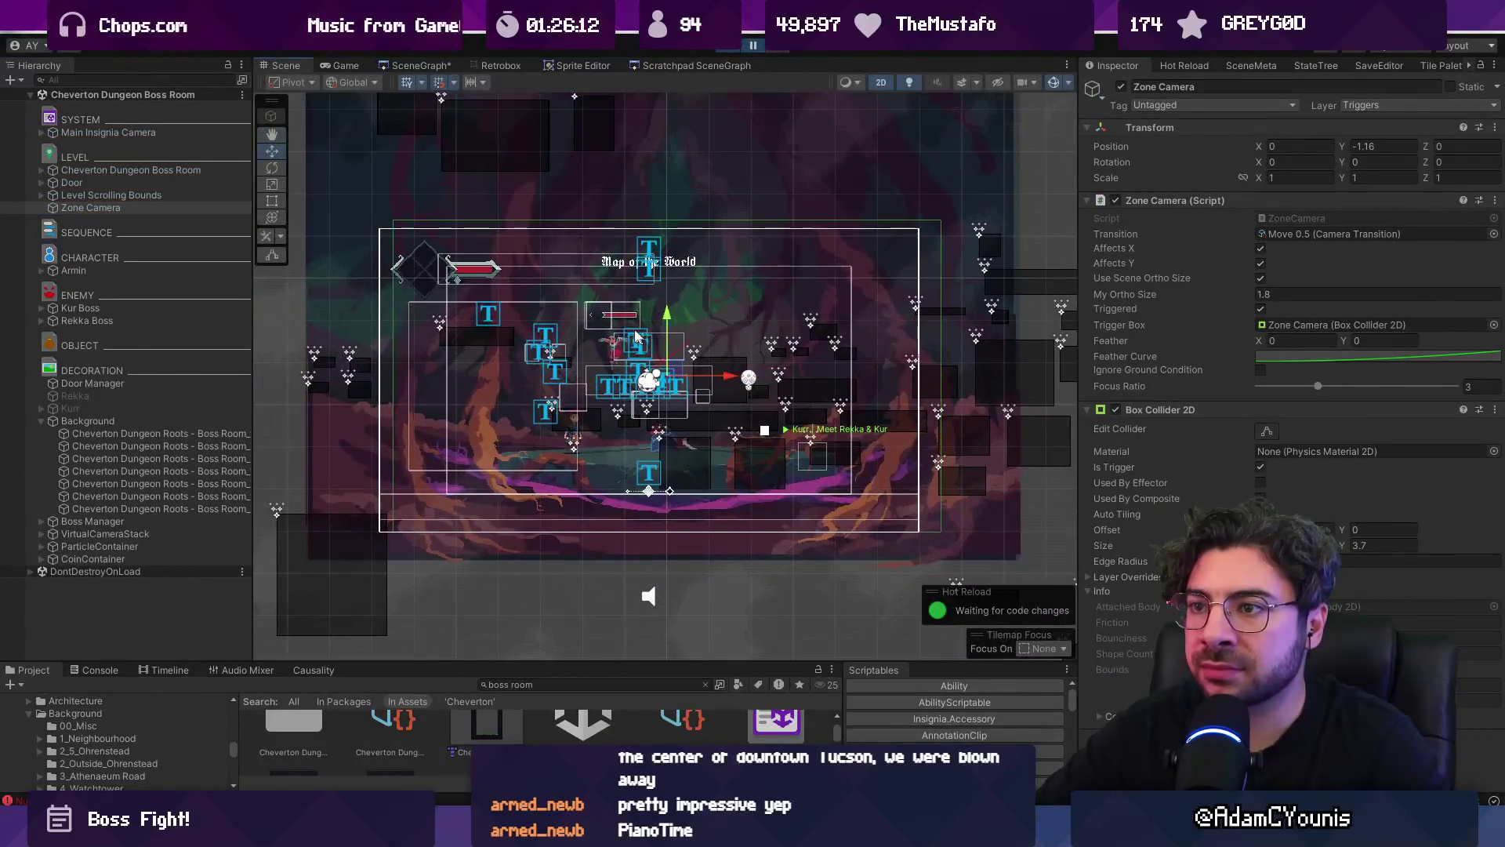
pyautogui.scroll(3, 580, 327)
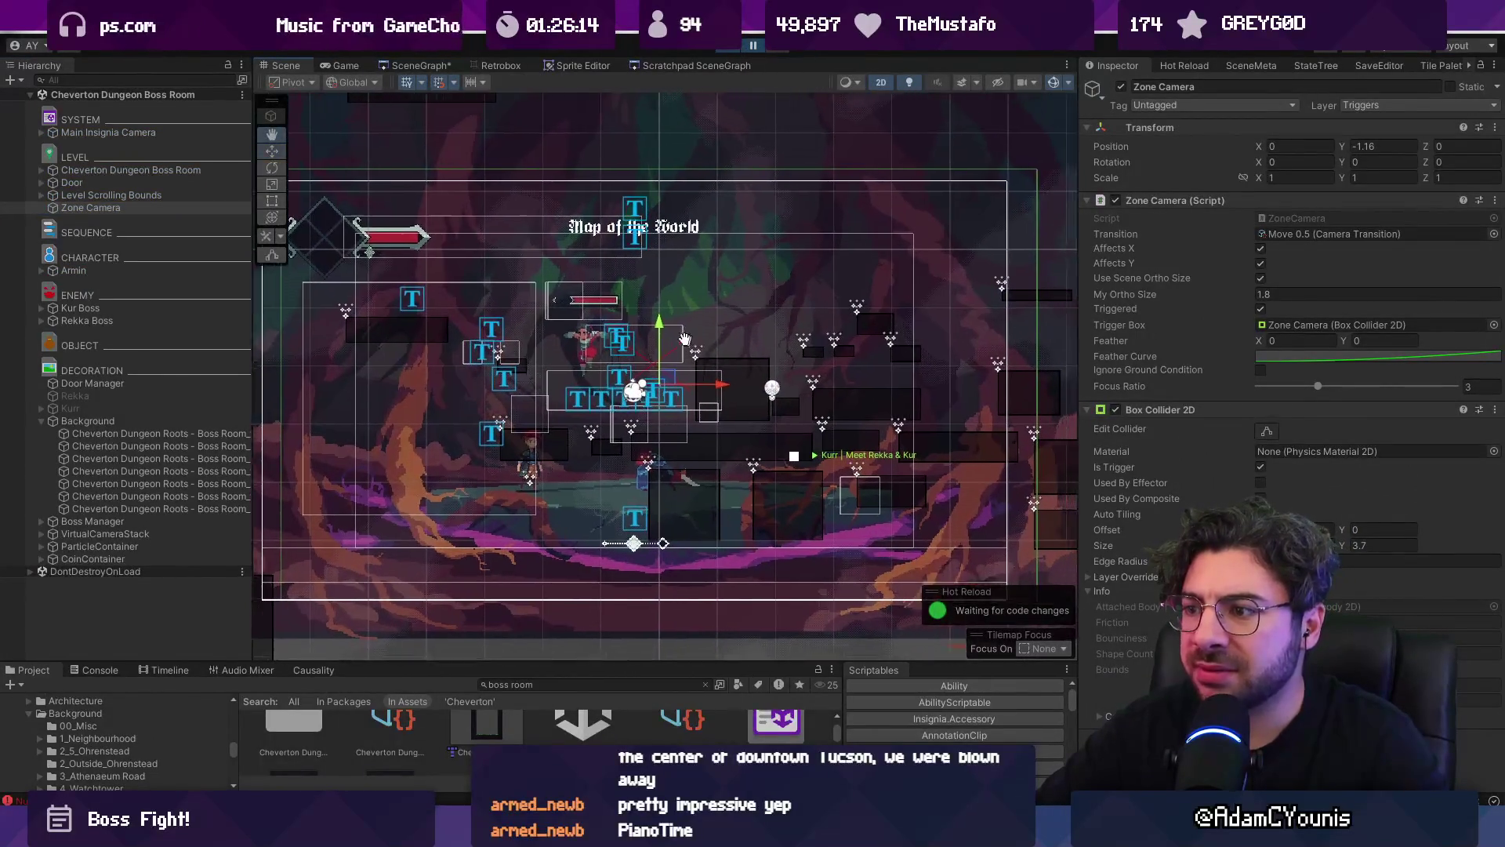
pyautogui.doubleClick(161, 209)
pyautogui.scroll(3, 613, 380)
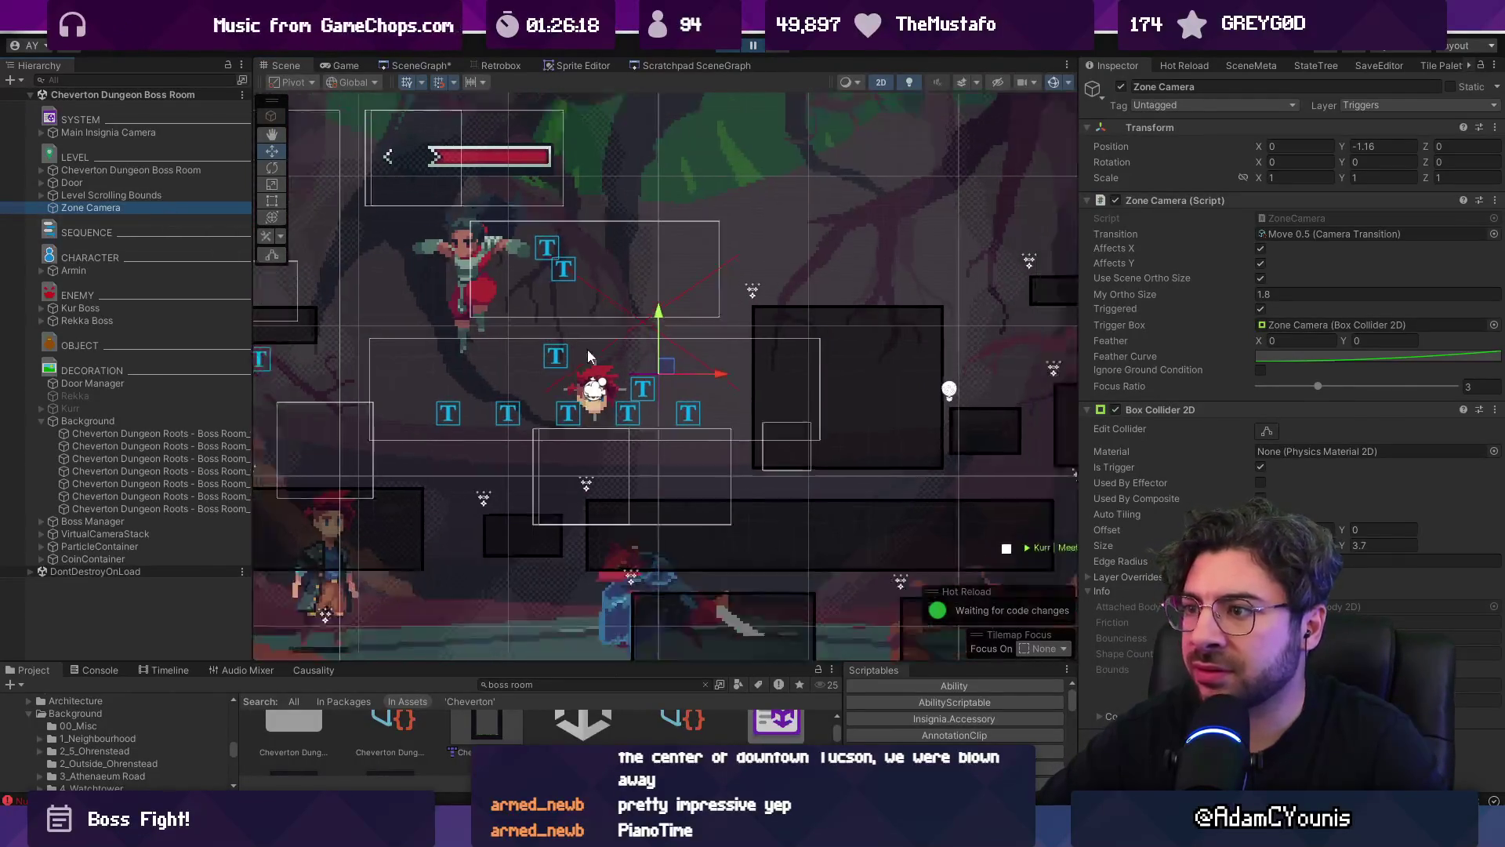
pyautogui.scroll(-3, 613, 380)
pyautogui.scroll(3, 613, 380)
pyautogui.scroll(2, 613, 380)
pyautogui.scroll(-4, 628, 360)
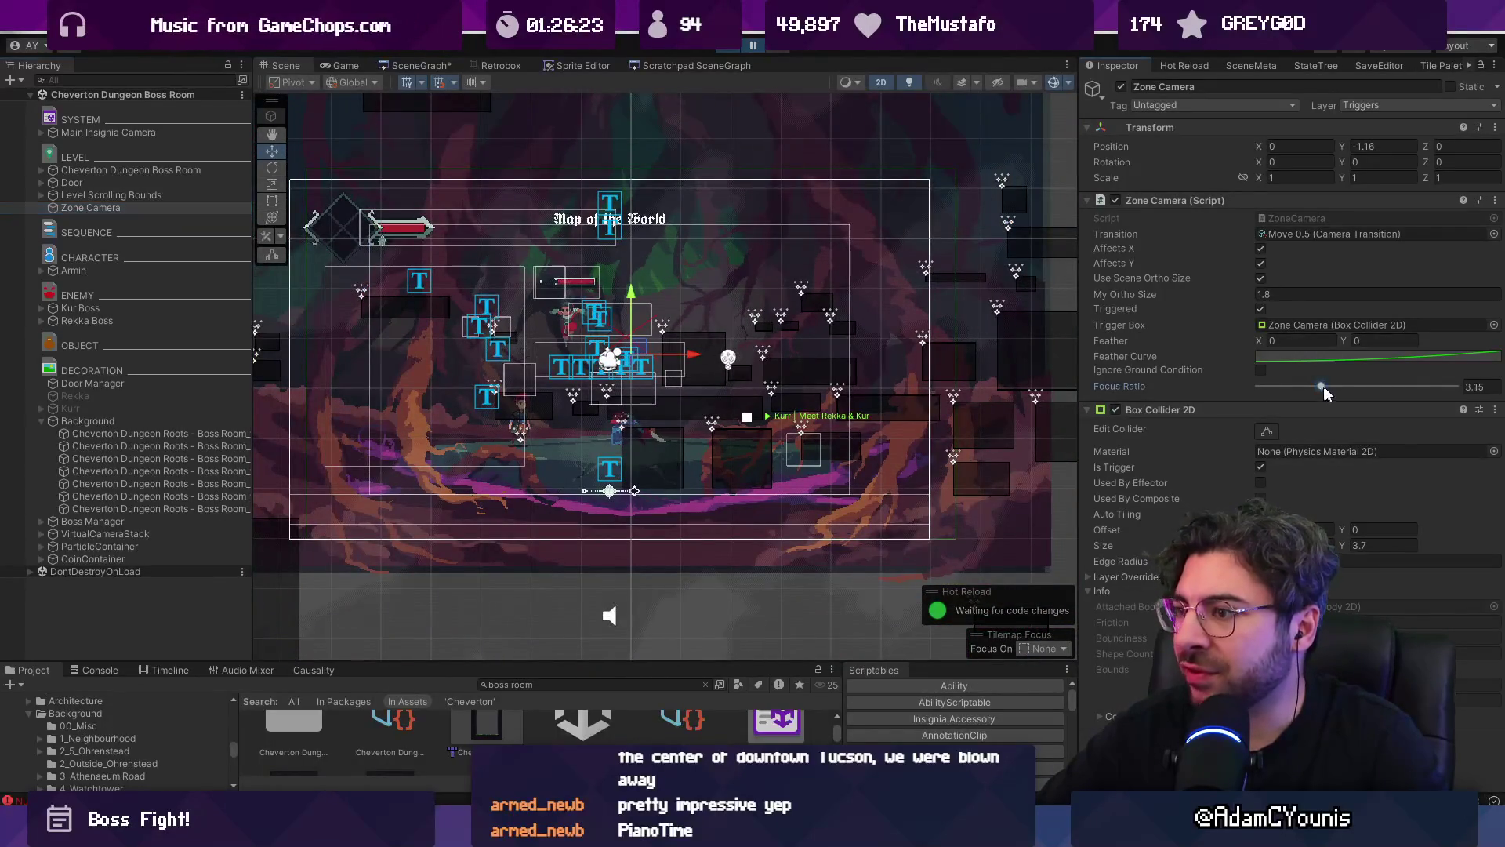
pyautogui.click(755, 44)
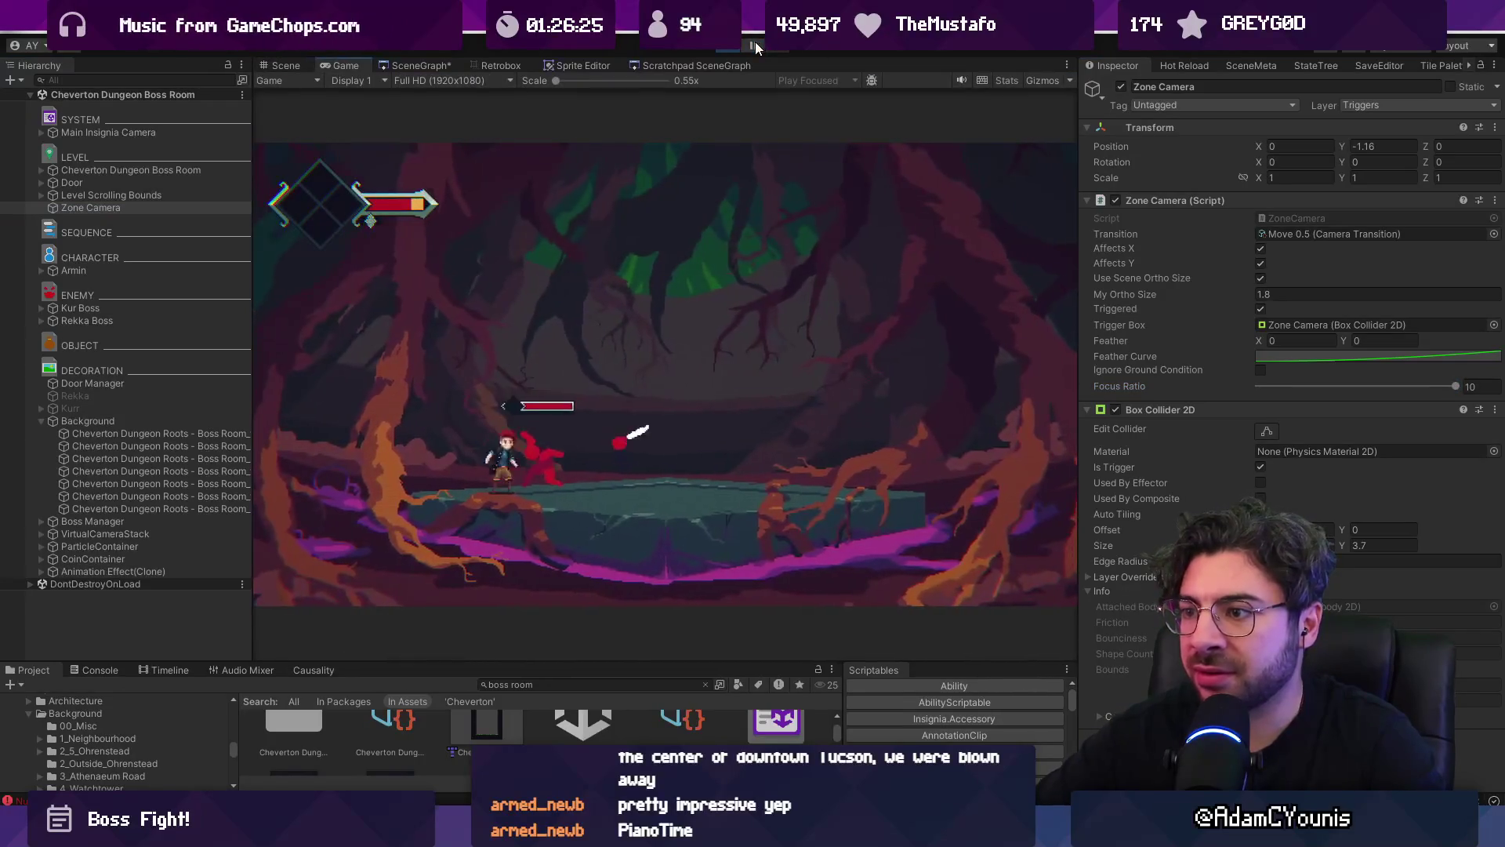
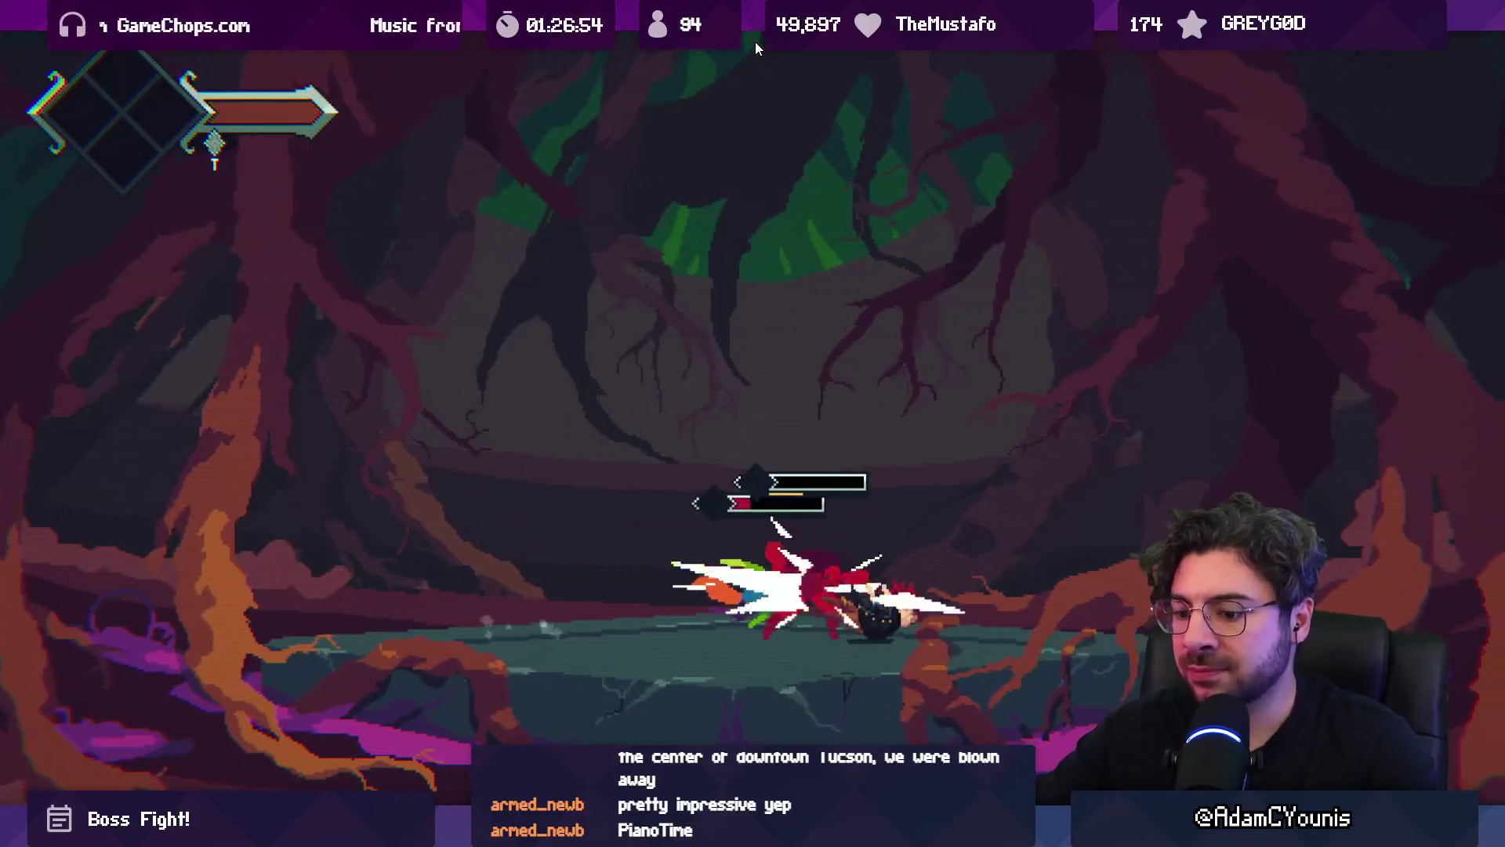
# Step: Un-maximize the Game view so the full editor layout returns while the boss fight runs
pyautogui.hotkey('shift', 'space')
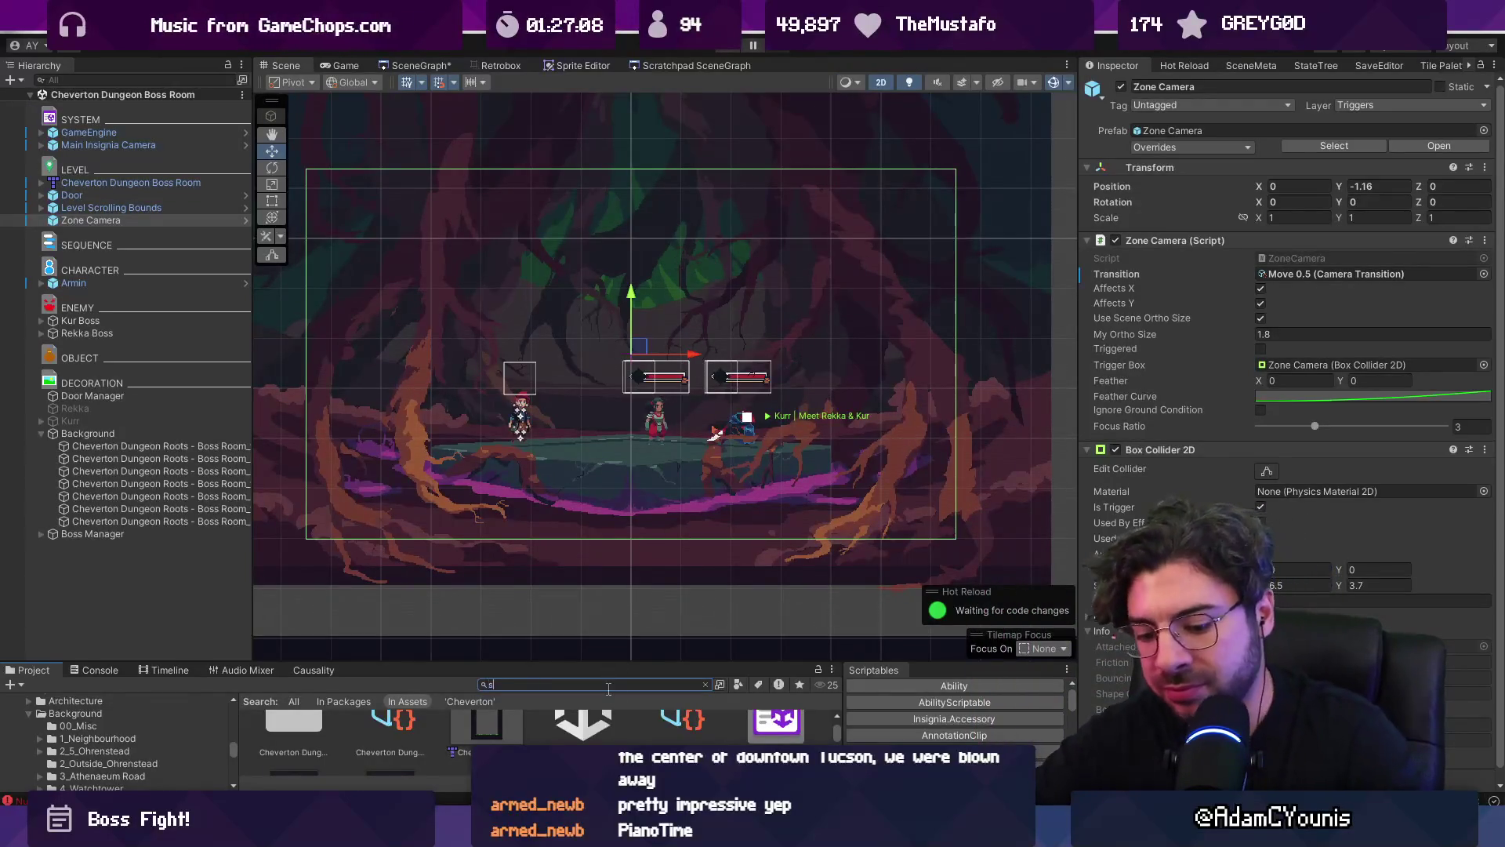
# Step: Search the Project panel and drag the Acid Wrapper prefab into the boss room scene
pyautogui.write('acid')
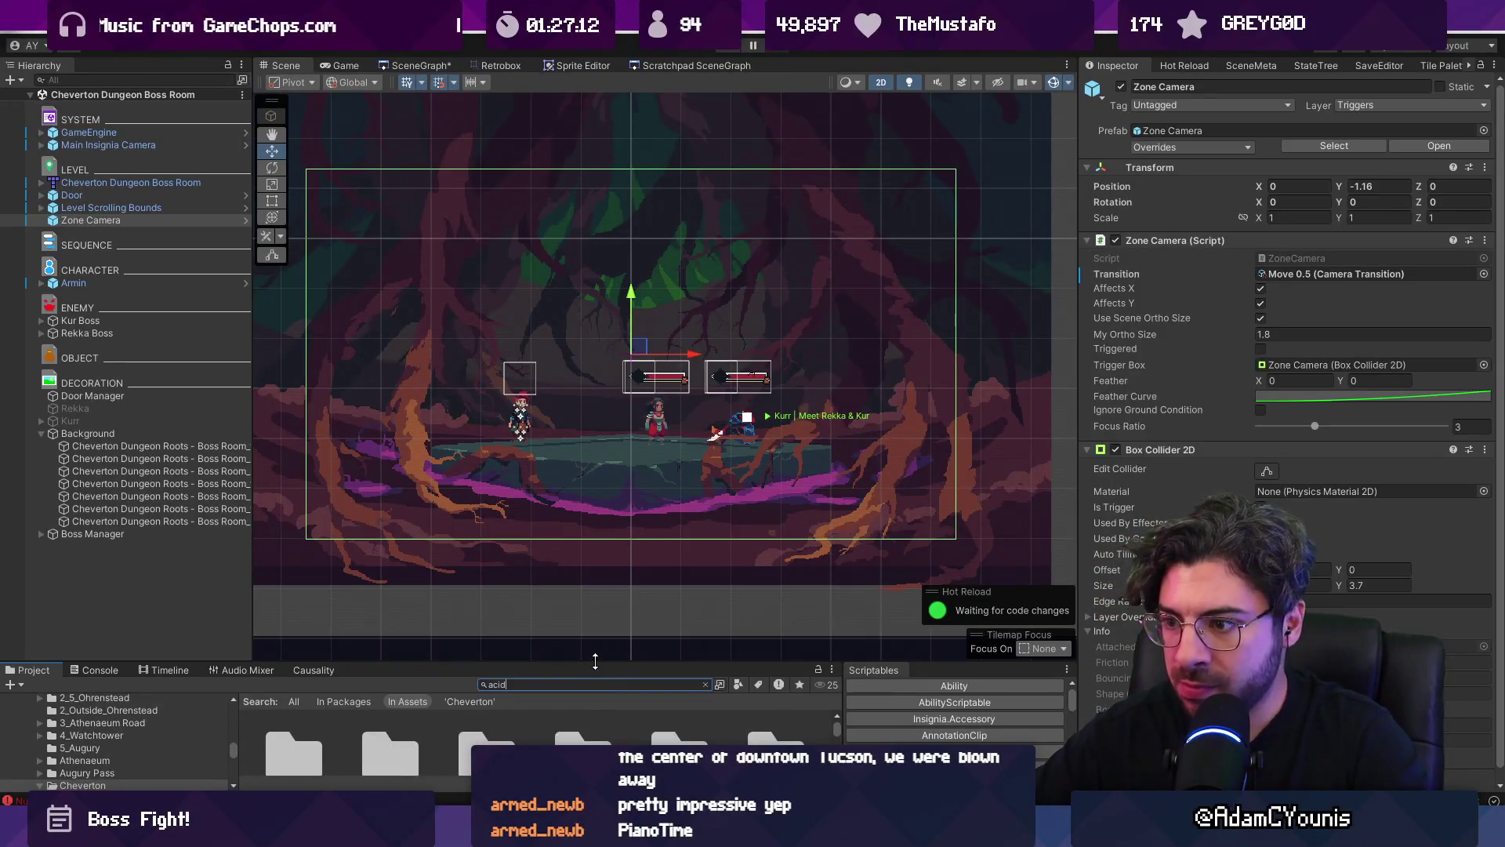
pyautogui.moveTo(595, 661); pyautogui.dragTo(584, 457)
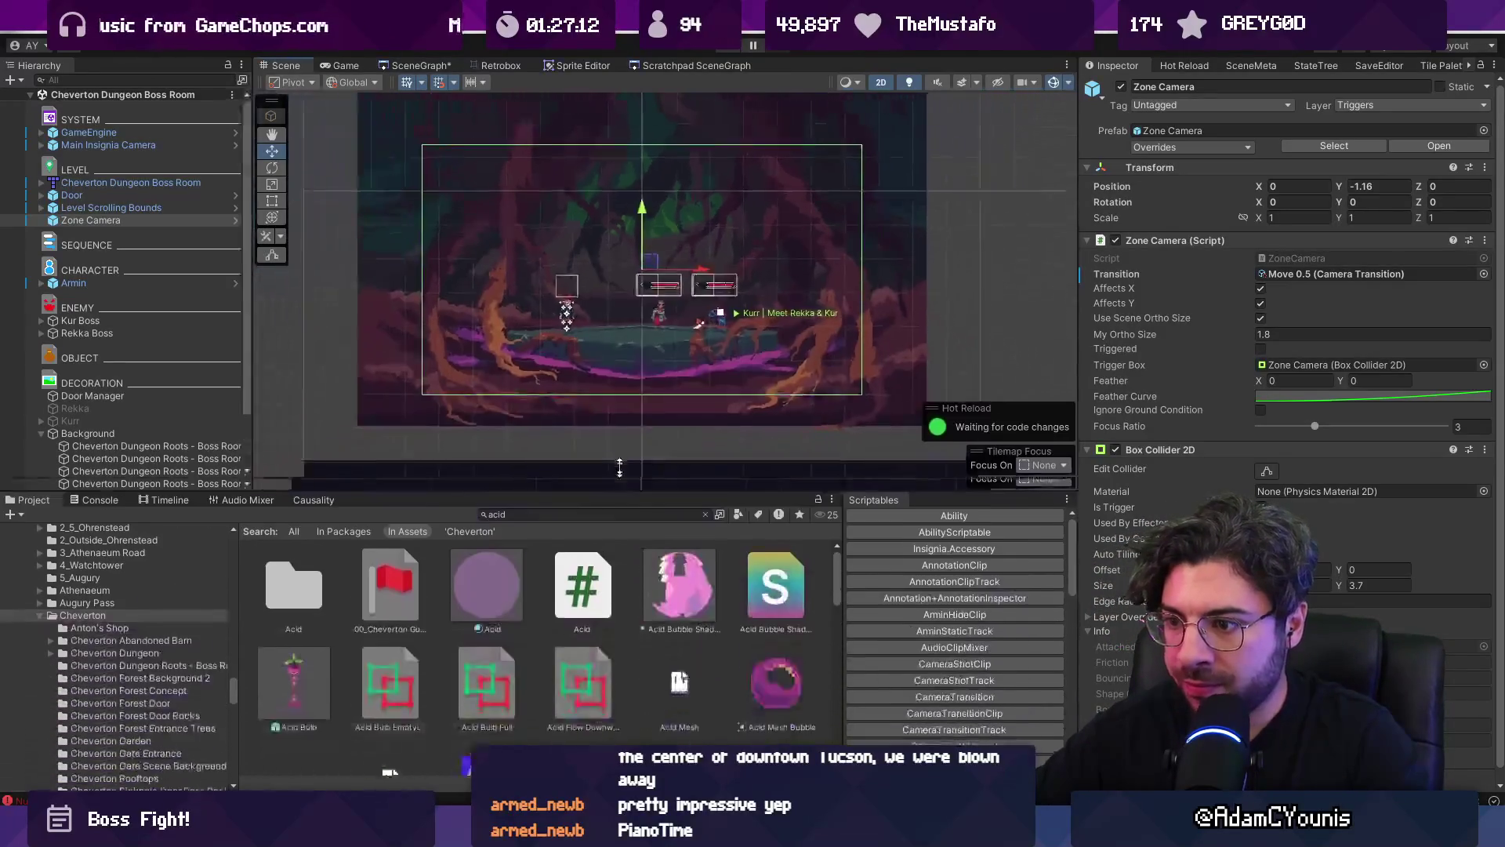
pyautogui.scroll(-3, 555, 551)
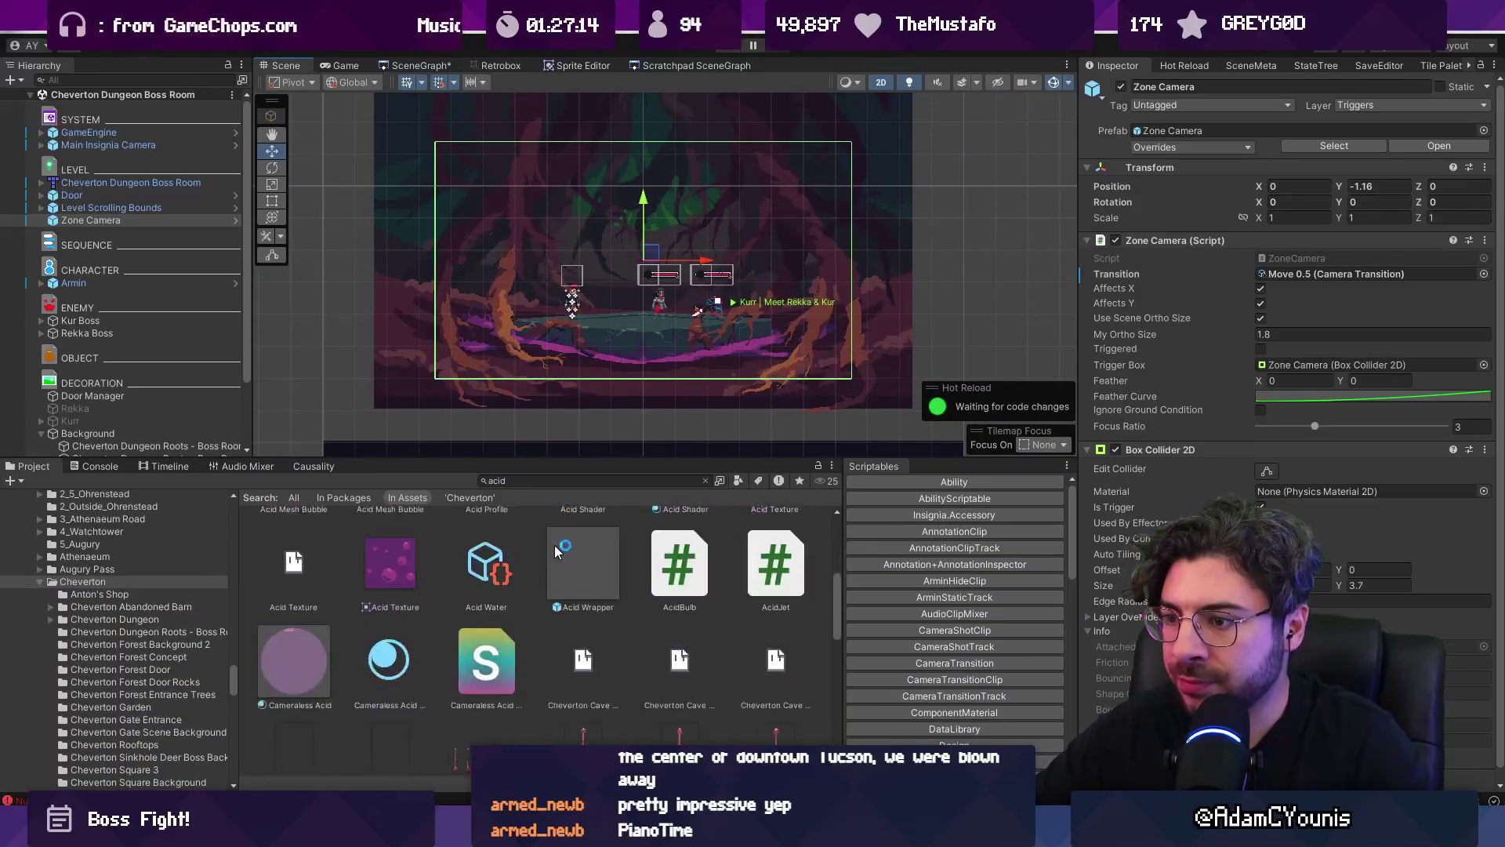
pyautogui.moveTo(569, 556); pyautogui.dragTo(636, 378)
pyautogui.scroll(3, 666, 381)
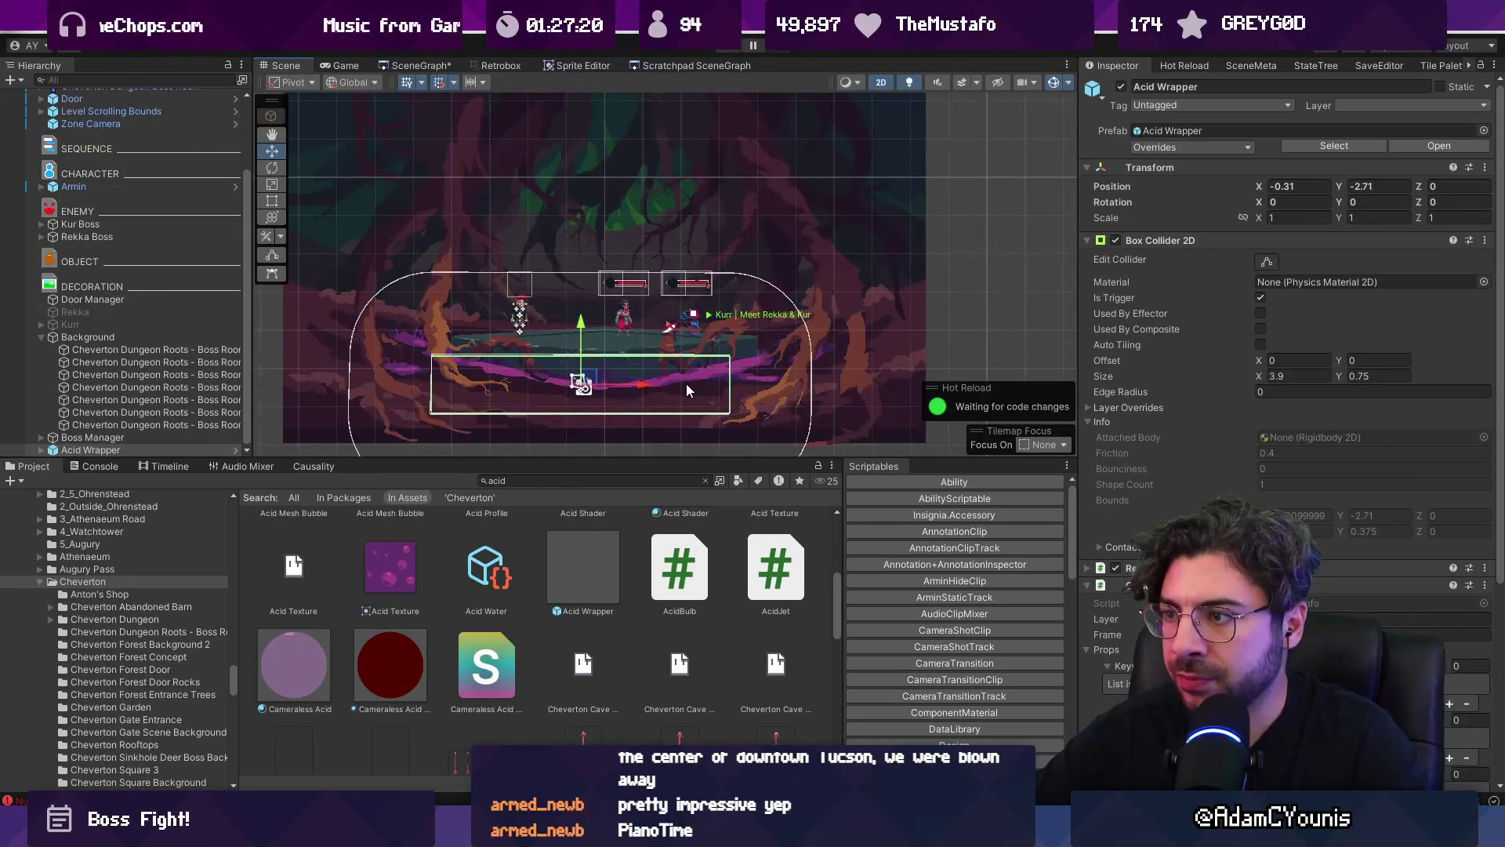
# Step: With the Rect tool, nudge the midground roots sprite, then select Background and the foreground roots sprite
pyautogui.press('t')
pyautogui.click(707, 398)
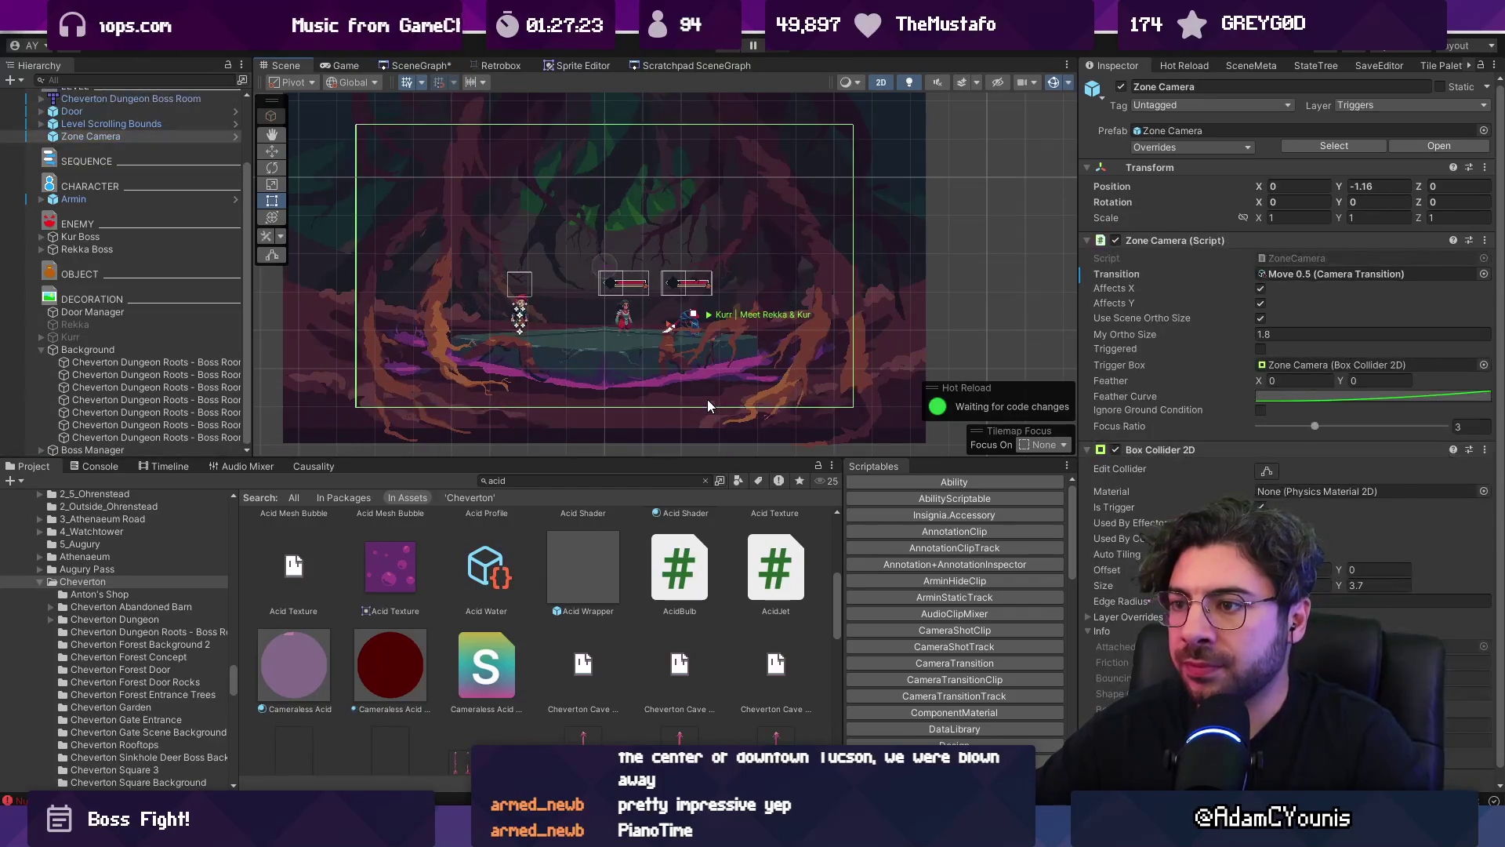
pyautogui.click(705, 395)
pyautogui.scroll(-2, 644, 338)
pyautogui.scroll(2, 645, 341)
pyautogui.moveTo(626, 374)
pyautogui.mouseDown()
pyautogui.moveTo(652, 440)
pyautogui.moveTo(608, 382)
pyautogui.mouseUp()
pyautogui.scroll(2, 609, 378)
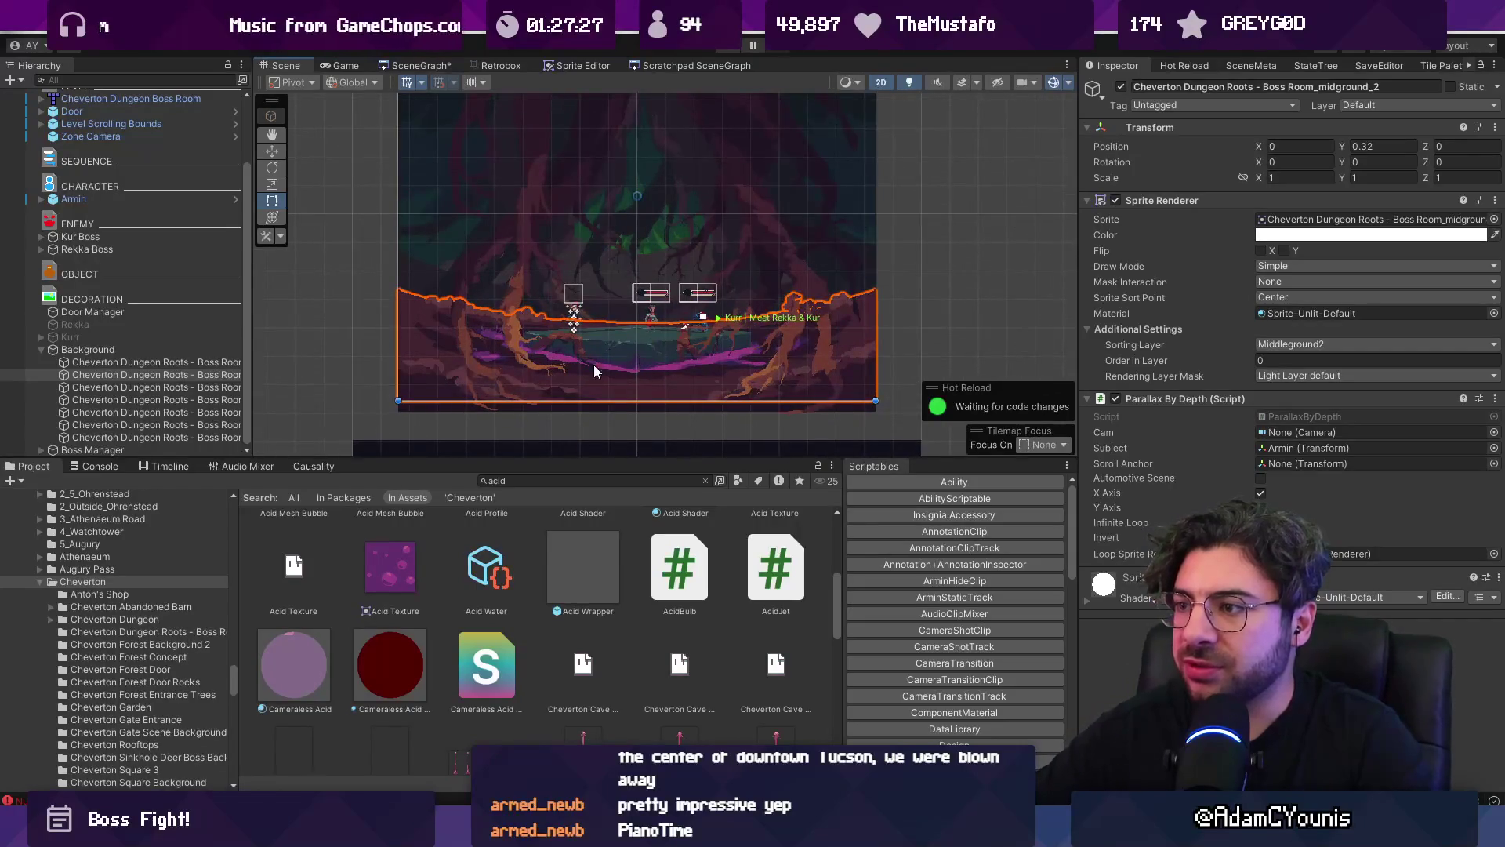
pyautogui.click(182, 361)
pyautogui.click(170, 349)
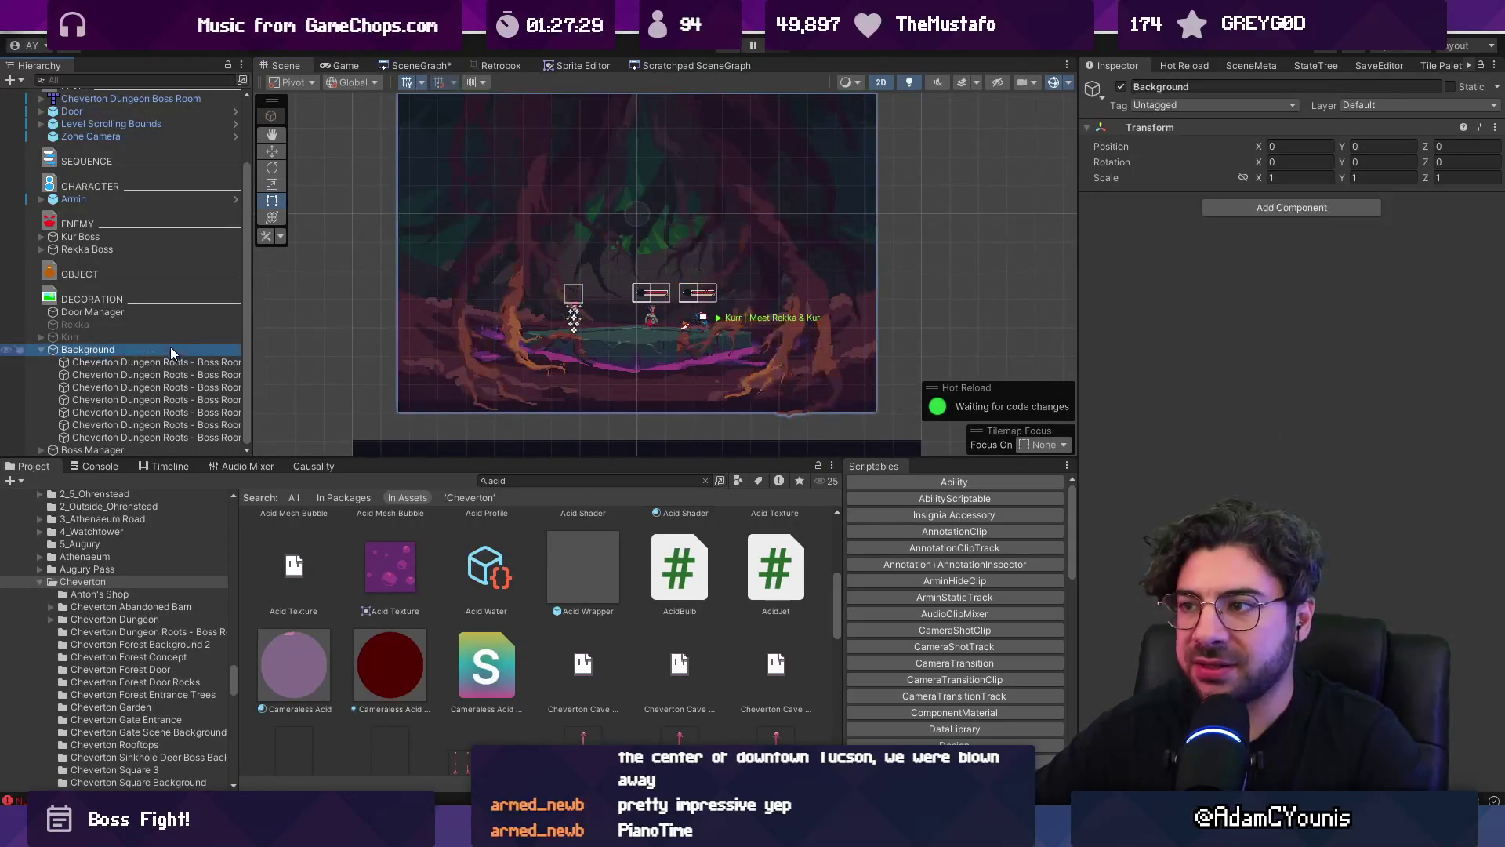
pyautogui.click(177, 362)
# Step: Locate the foreground sprite's Cheverton Dungeon Roots - Boss Room .aseprite file and open it in Aseprite
pyautogui.click(1270, 222)
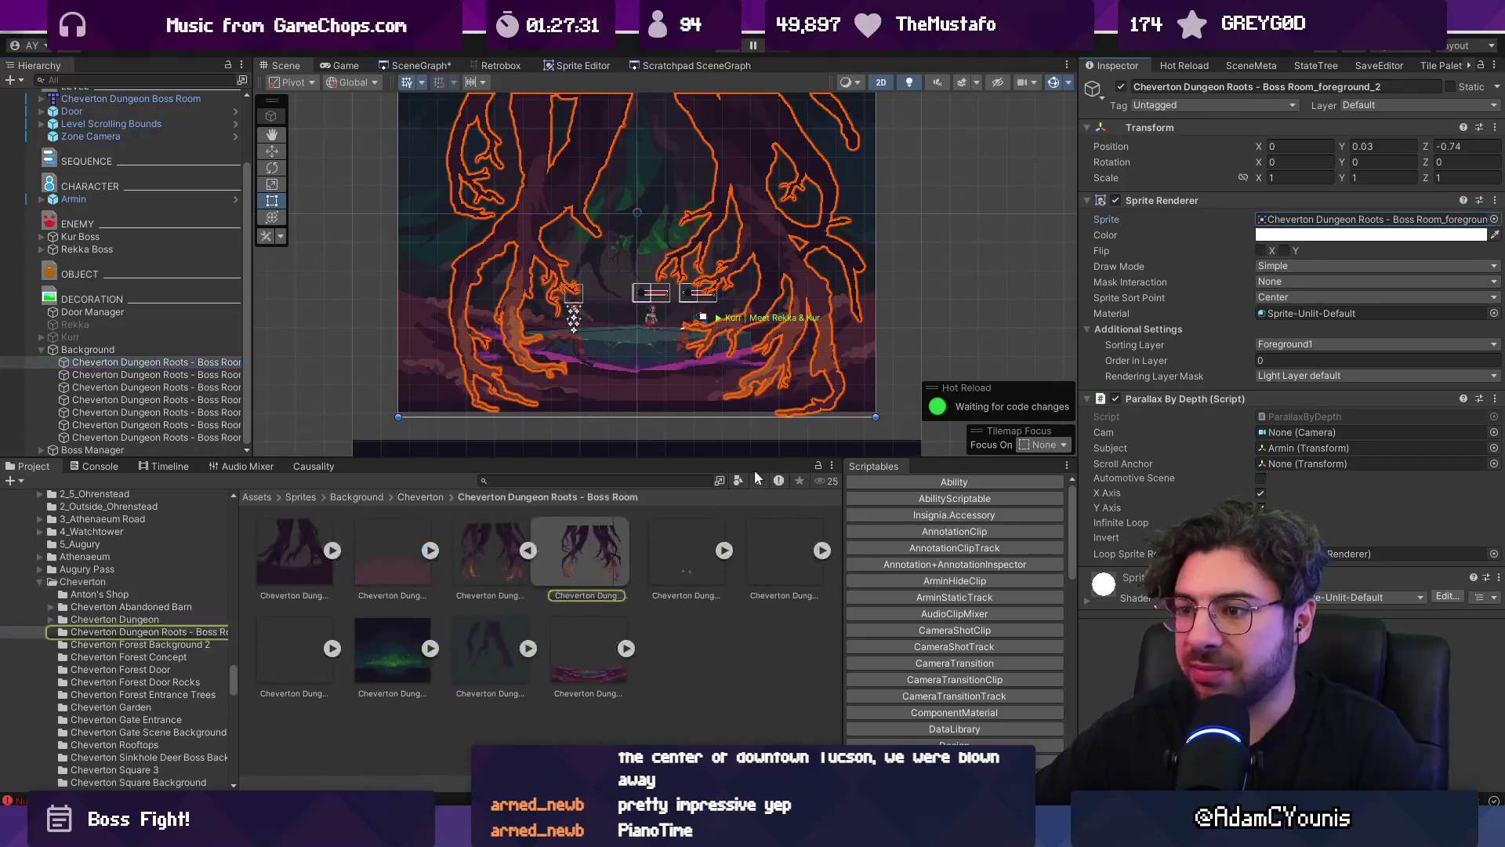
pyautogui.click(430, 496)
pyautogui.scroll(-5, 541, 596)
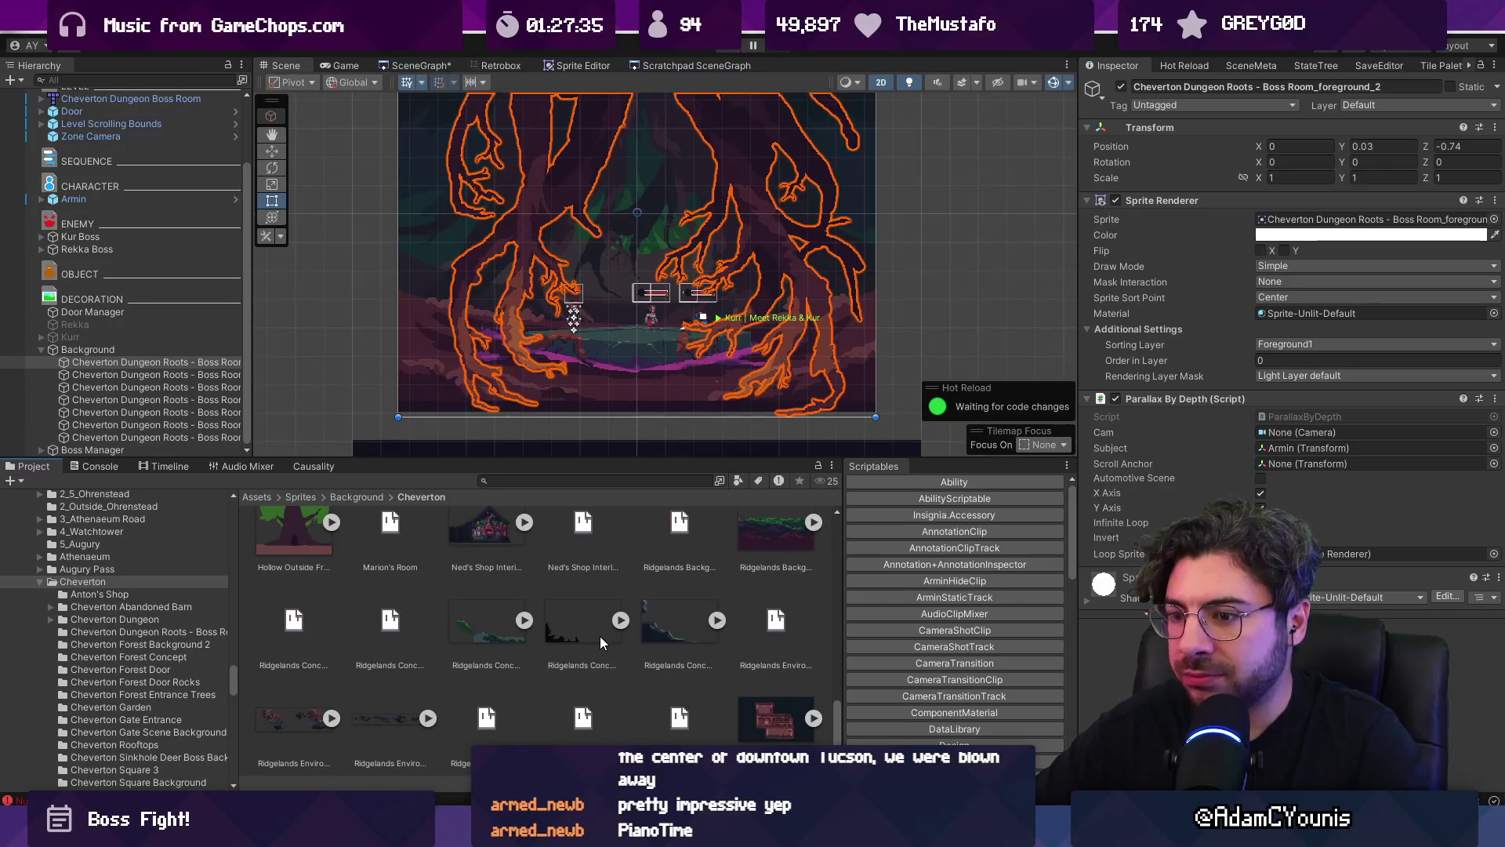
pyautogui.scroll(-5, 600, 636)
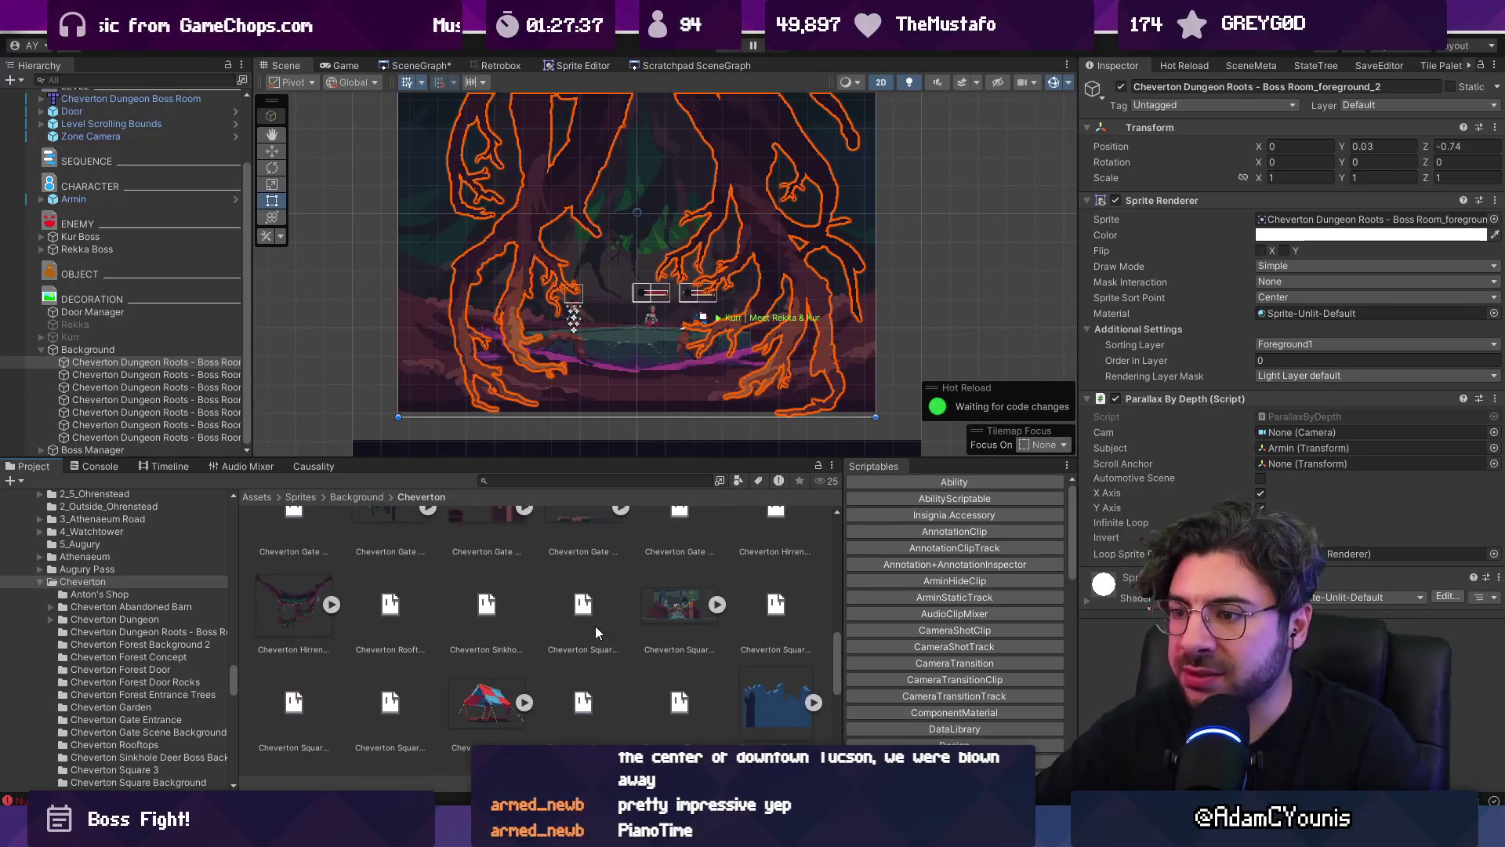
pyautogui.scroll(3, 595, 626)
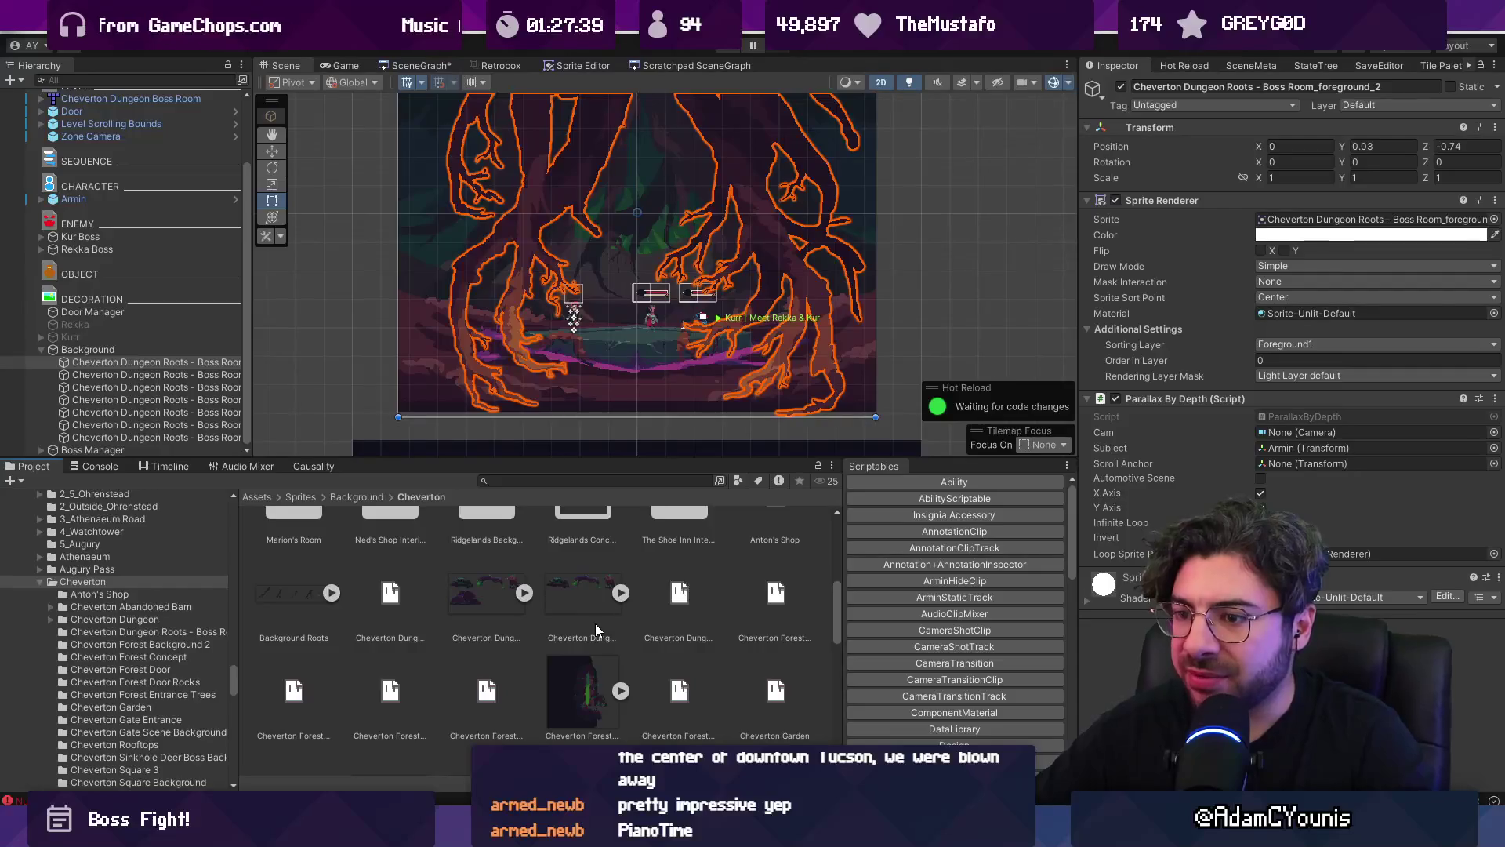
pyautogui.scroll(-3, 595, 623)
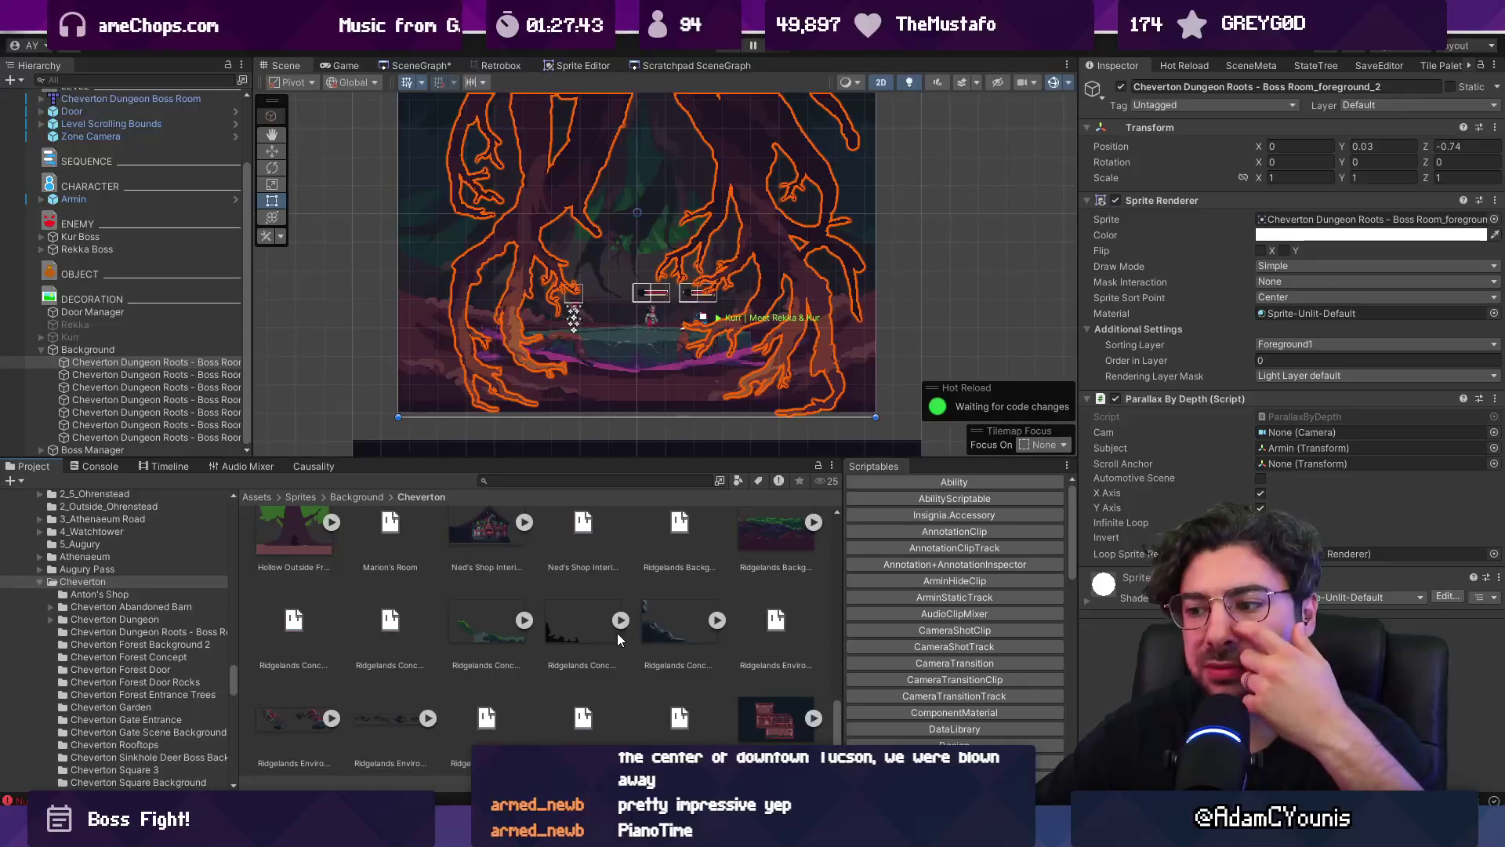
pyautogui.scroll(-3, 619, 633)
pyautogui.scroll(3, 612, 635)
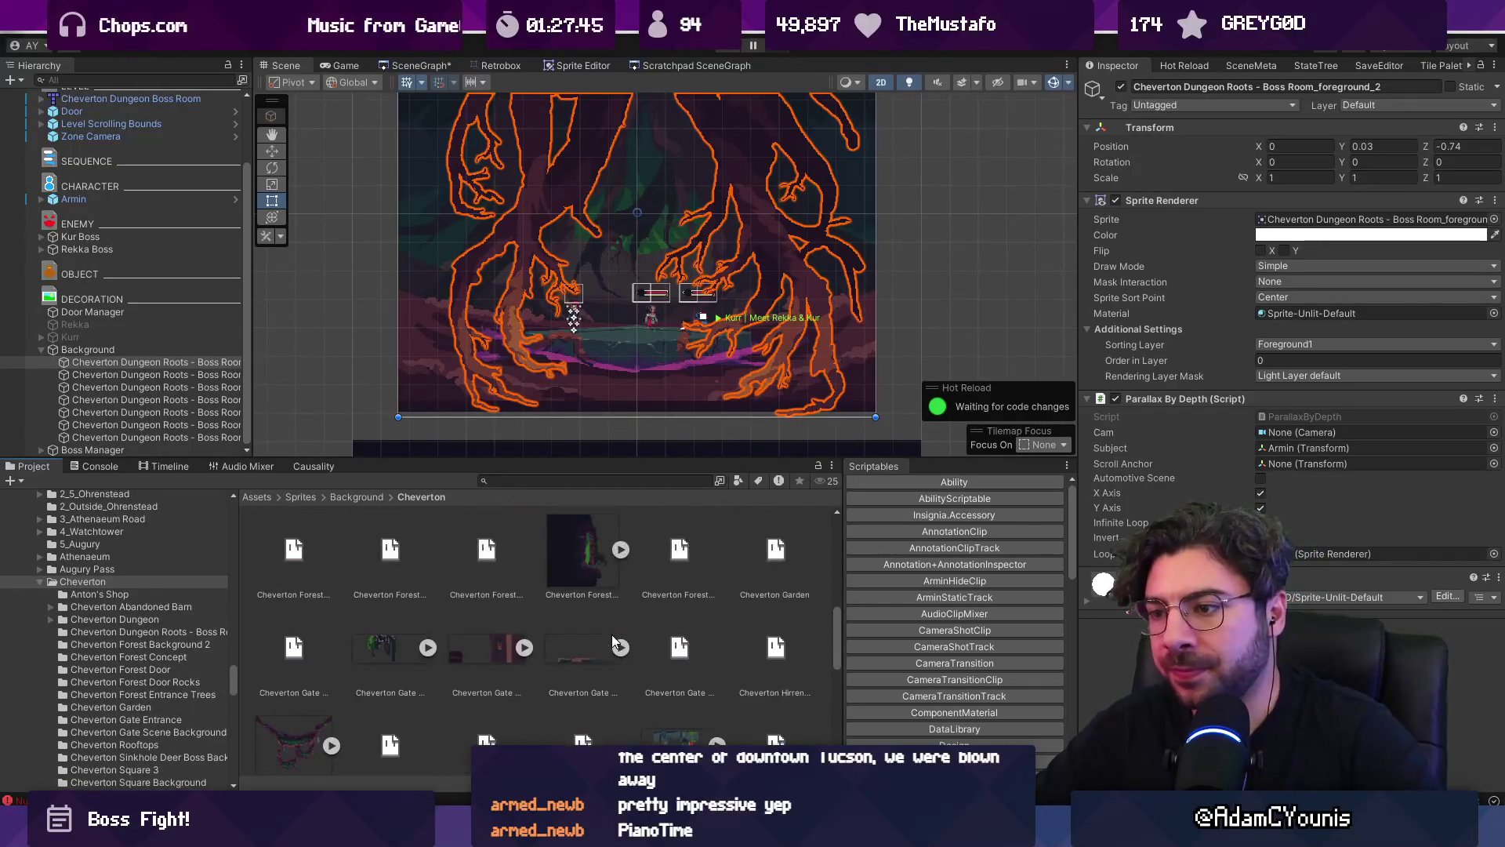
pyautogui.scroll(-3, 605, 636)
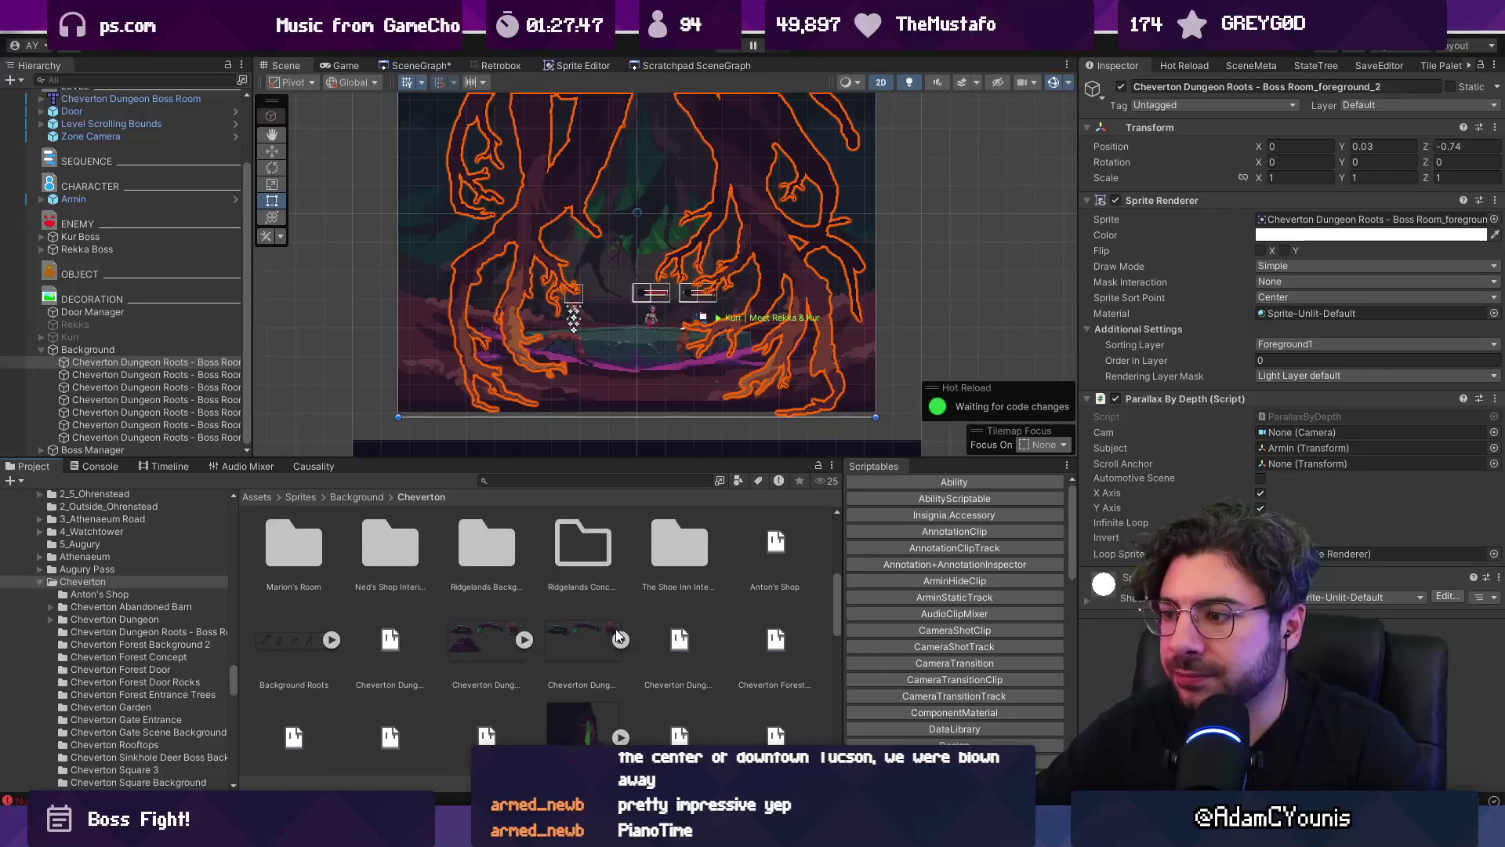
pyautogui.keyDown('ctrl'); pyautogui.scroll(-3, 609, 563); pyautogui.keyUp('ctrl')
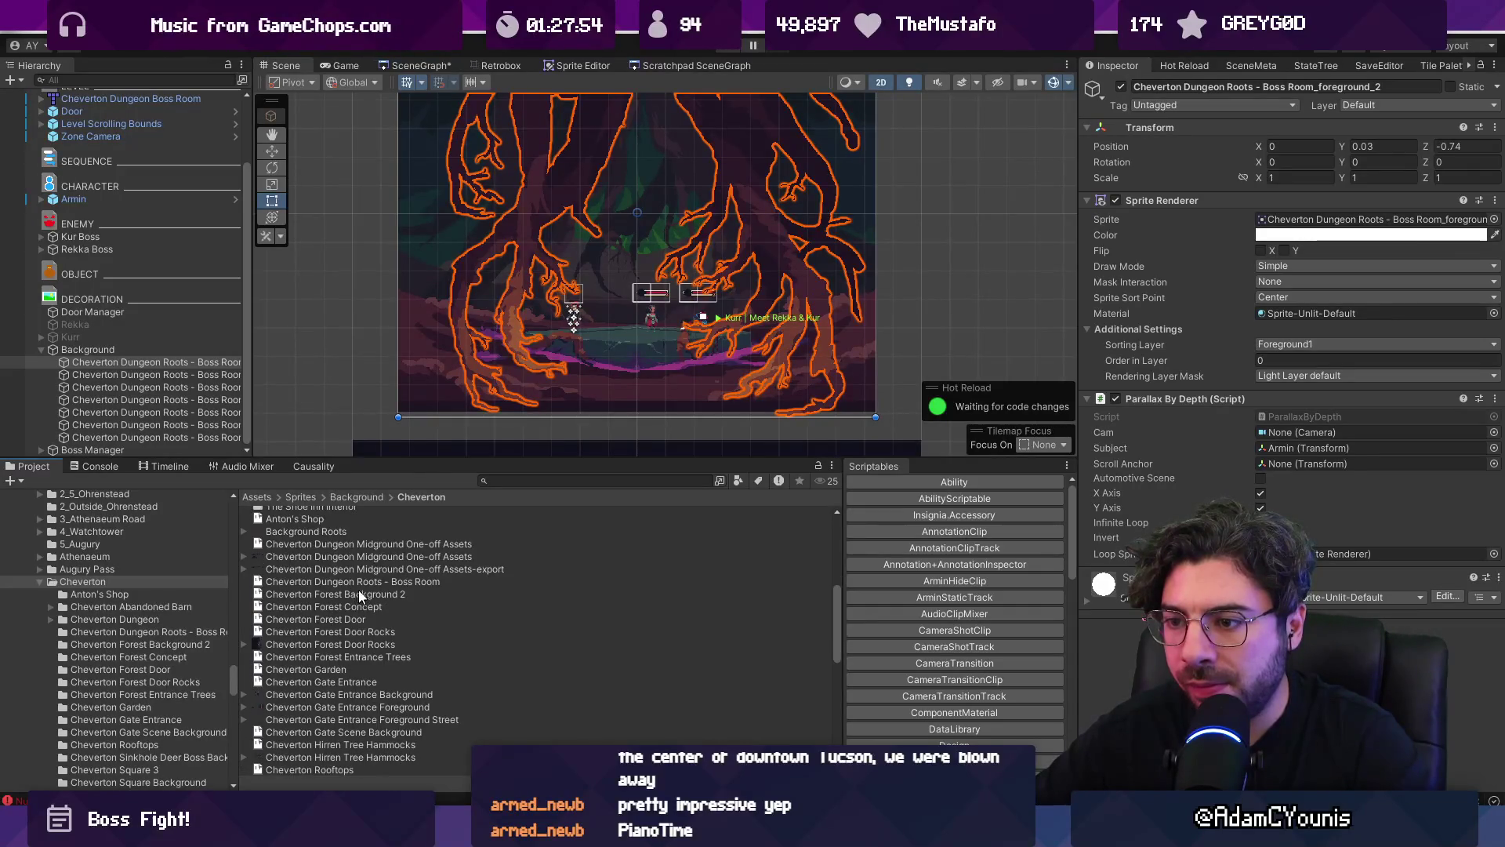
pyautogui.doubleClick(359, 590)
pyautogui.scroll(-3, 784, 427)
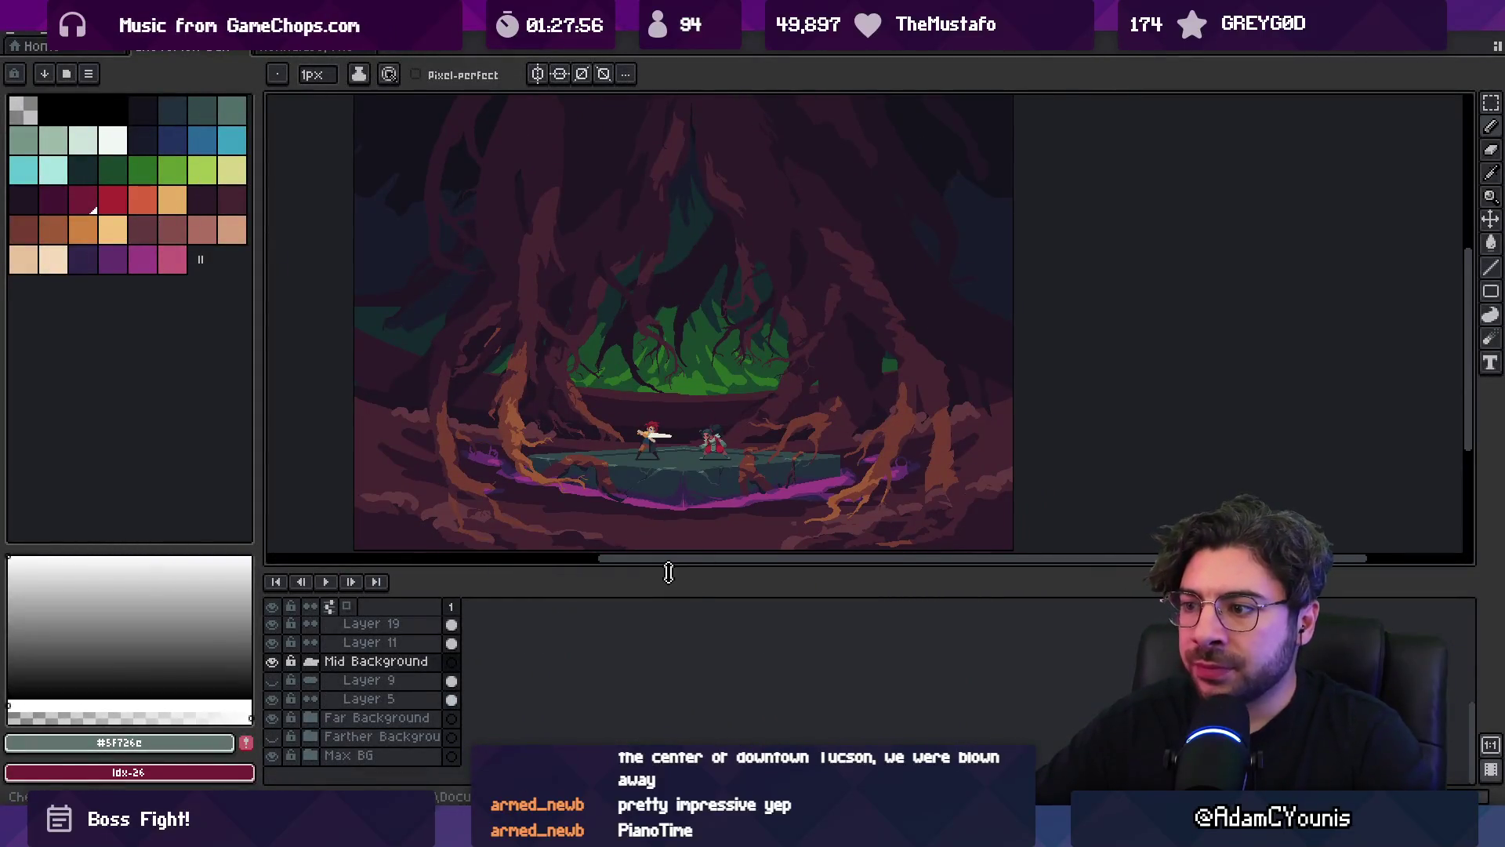
# Step: Give the canvas more room and zoom out on the boss room roots artwork
pyautogui.moveTo(669, 573); pyautogui.dragTo(652, 621)
pyautogui.scroll(2, 737, 442)
pyautogui.scroll(-2, 733, 447)
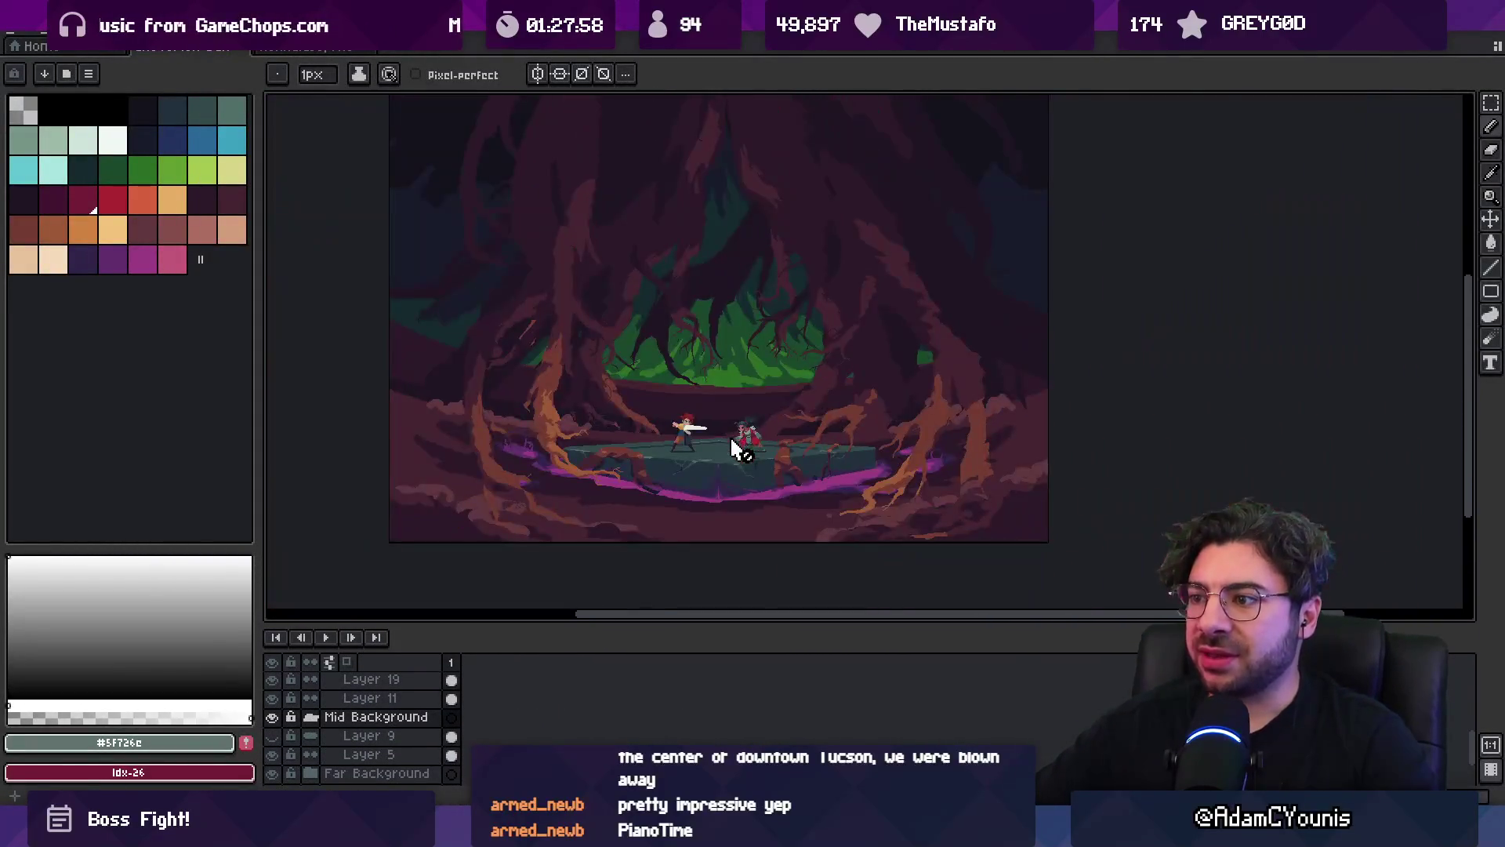
pyautogui.scroll(2, 733, 445)
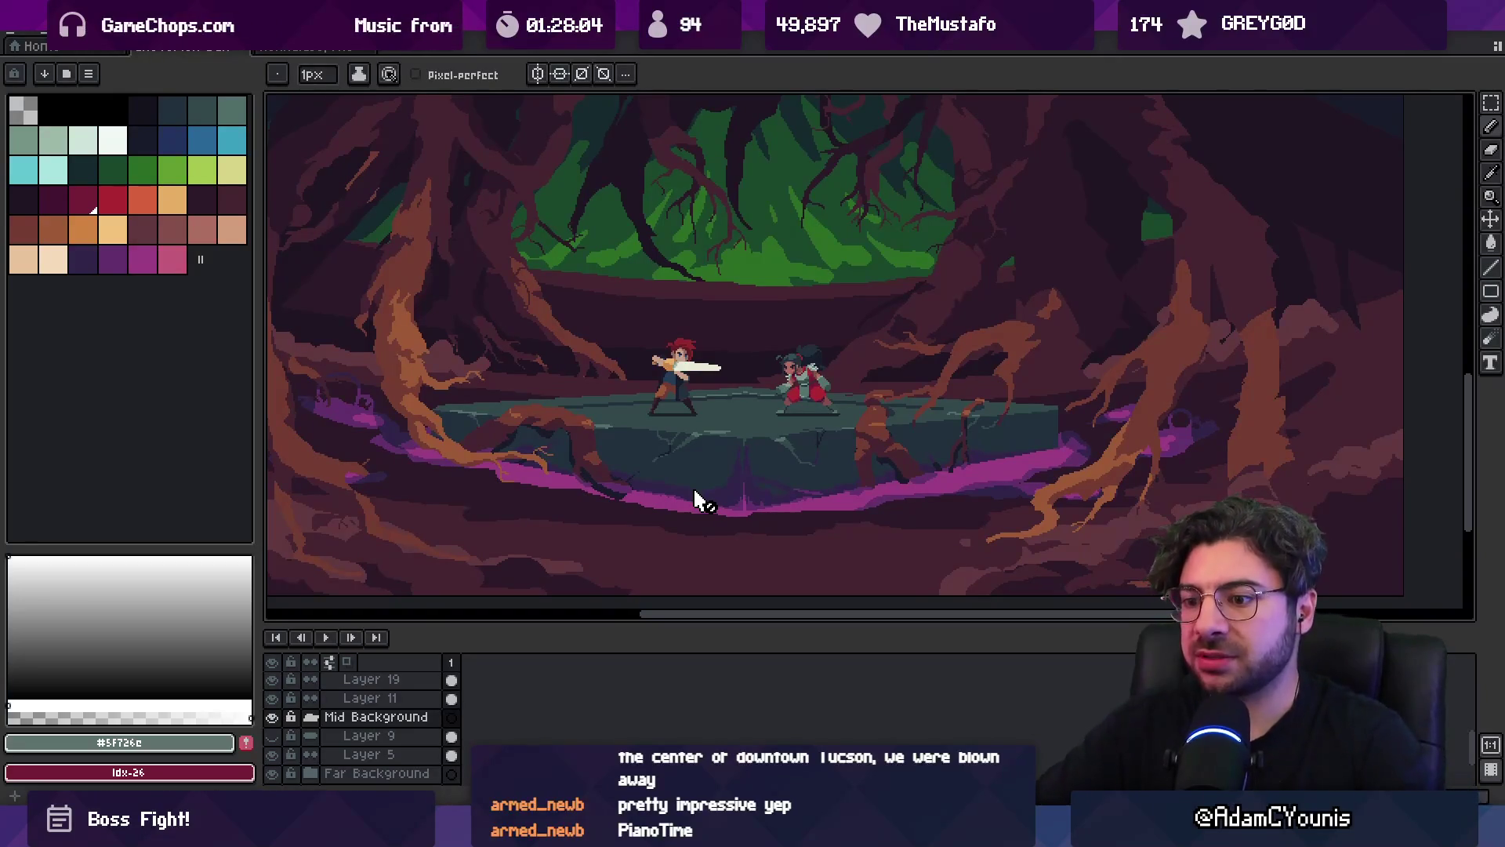
pyautogui.press('z')
pyautogui.scroll(-3, 741, 313)
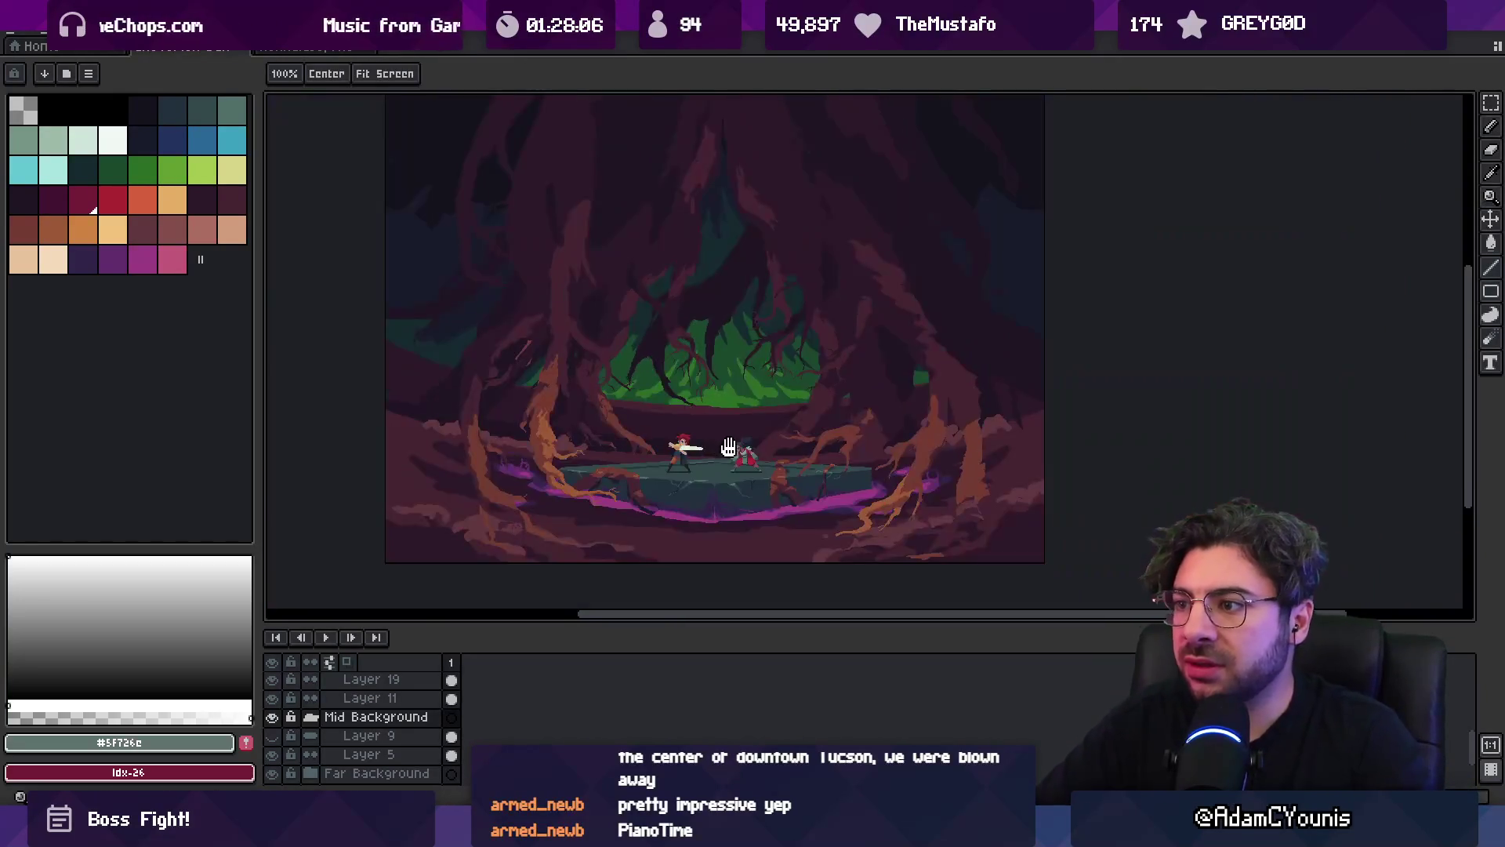
pyautogui.press('b')
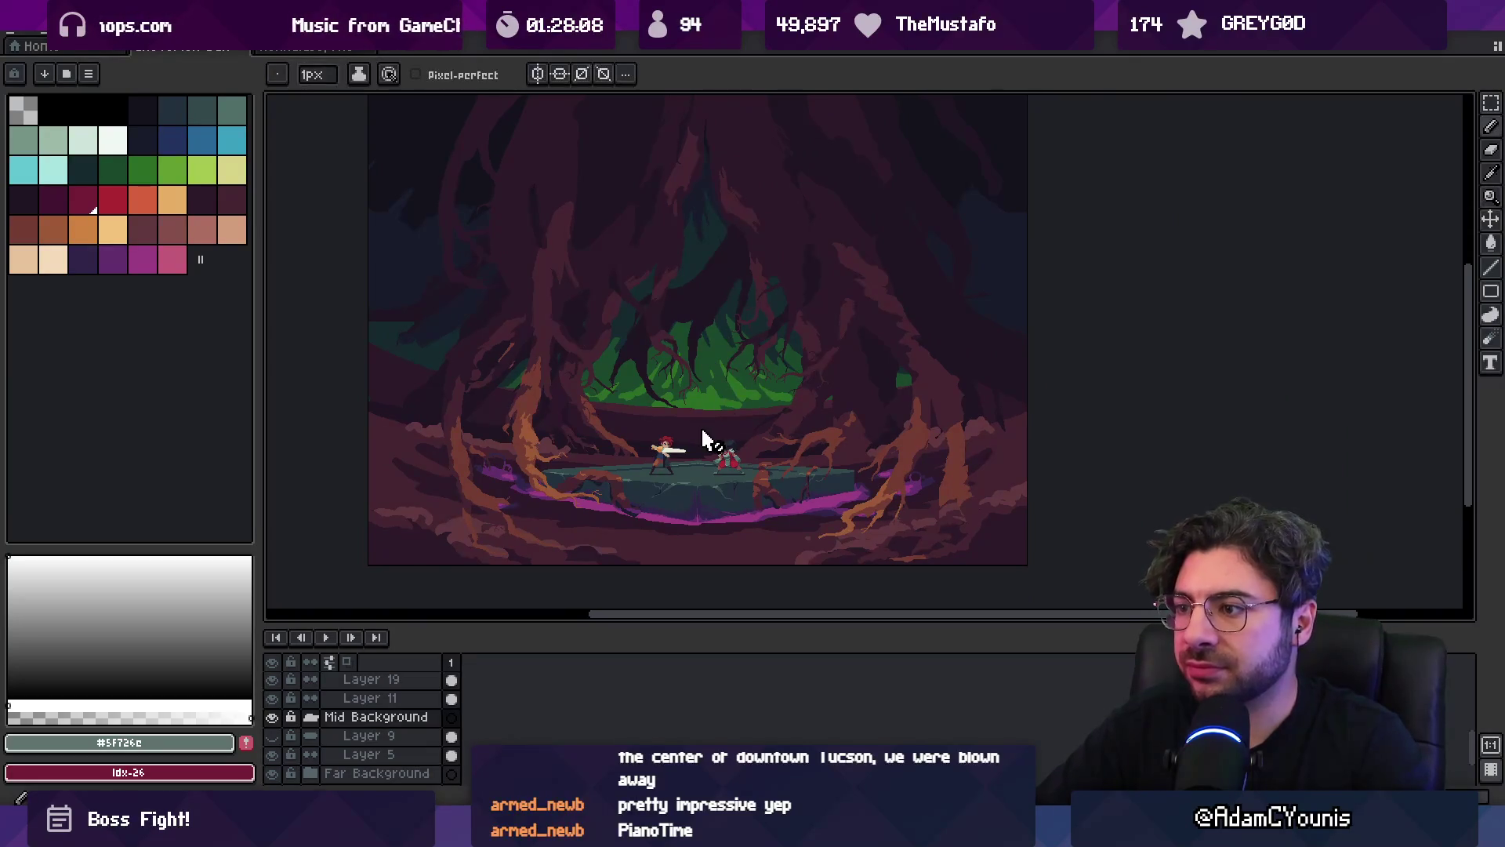
pyautogui.press('v')
pyautogui.scroll(-3, 368, 721)
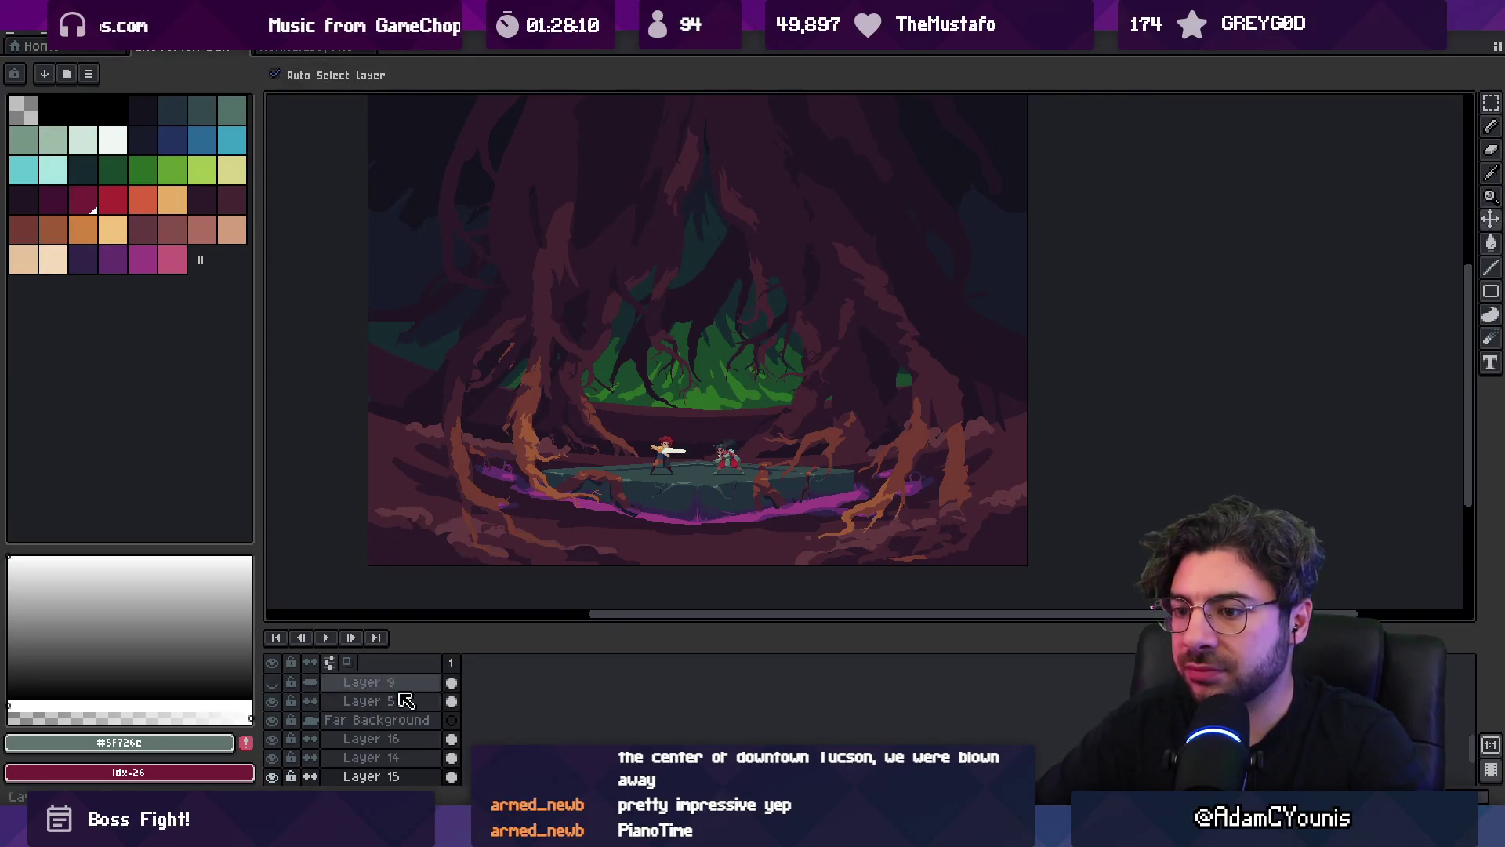
# Step: Hide Layer 15 and Layer 17, pan around the artwork, then return to Unity
pyautogui.click(271, 777)
pyautogui.scroll(-1, 314, 761)
pyautogui.click(273, 776)
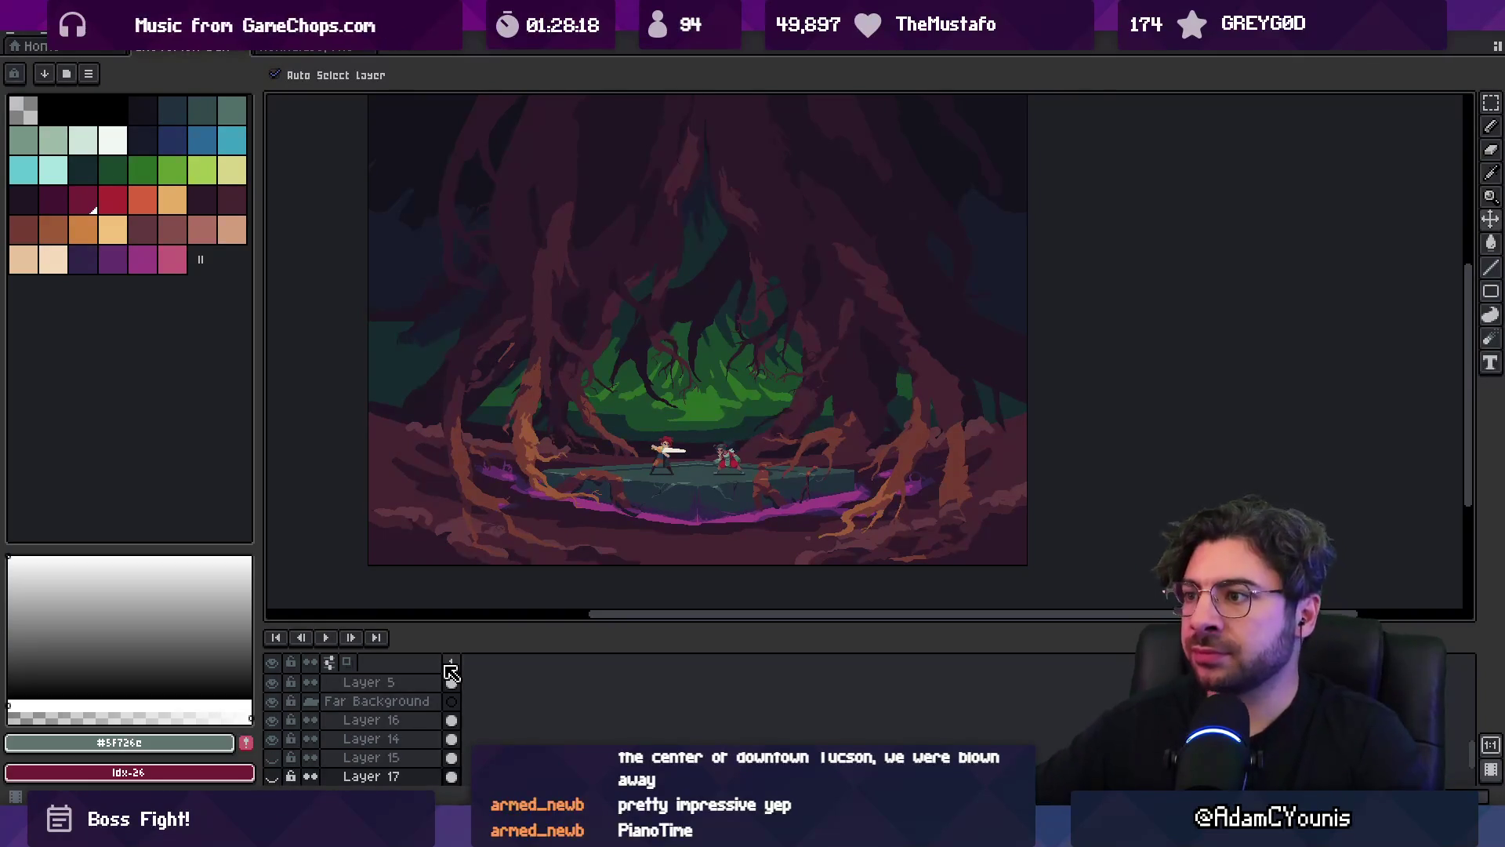
pyautogui.moveTo(555, 463)
pyautogui.mouseDown()
pyautogui.moveTo(520, 598)
pyautogui.moveTo(531, 482)
pyautogui.mouseUp()
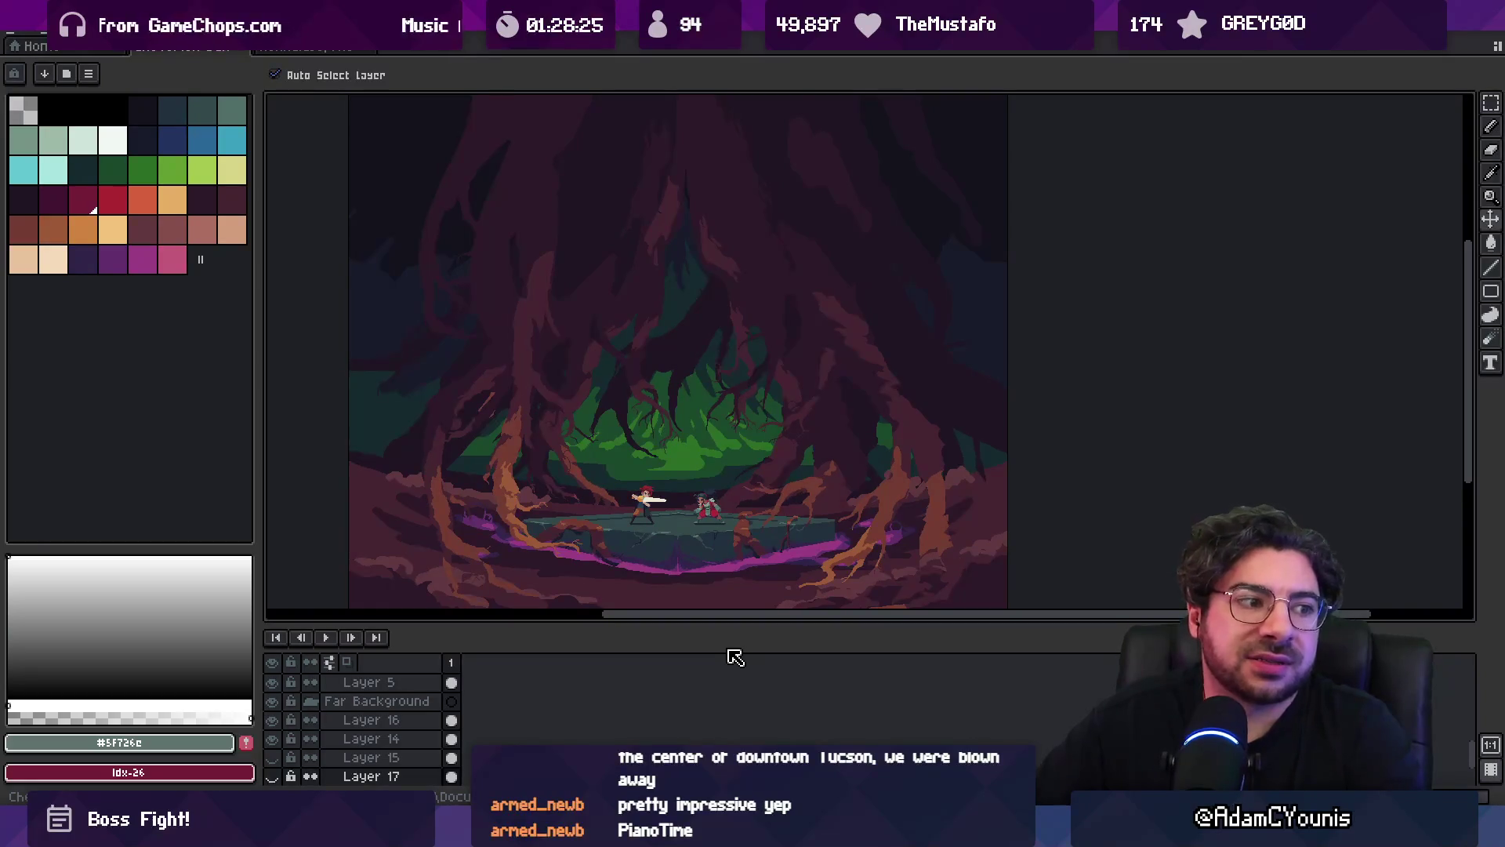
pyautogui.hotkey('alt', 'Tab')
pyautogui.scroll(-5, 674, 321)
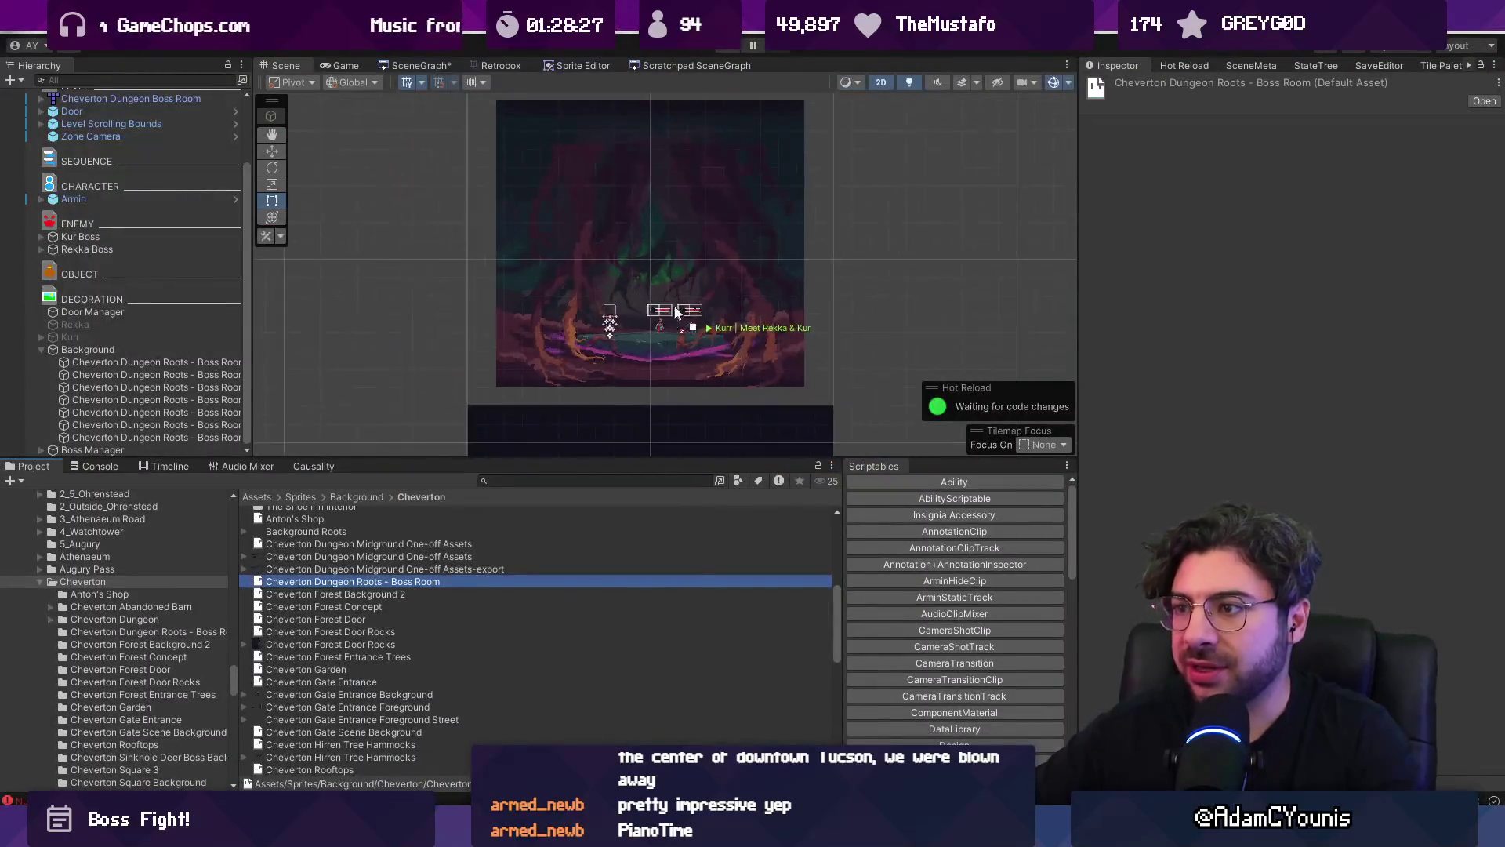
pyautogui.moveTo(655, 459); pyautogui.dragTo(657, 651)
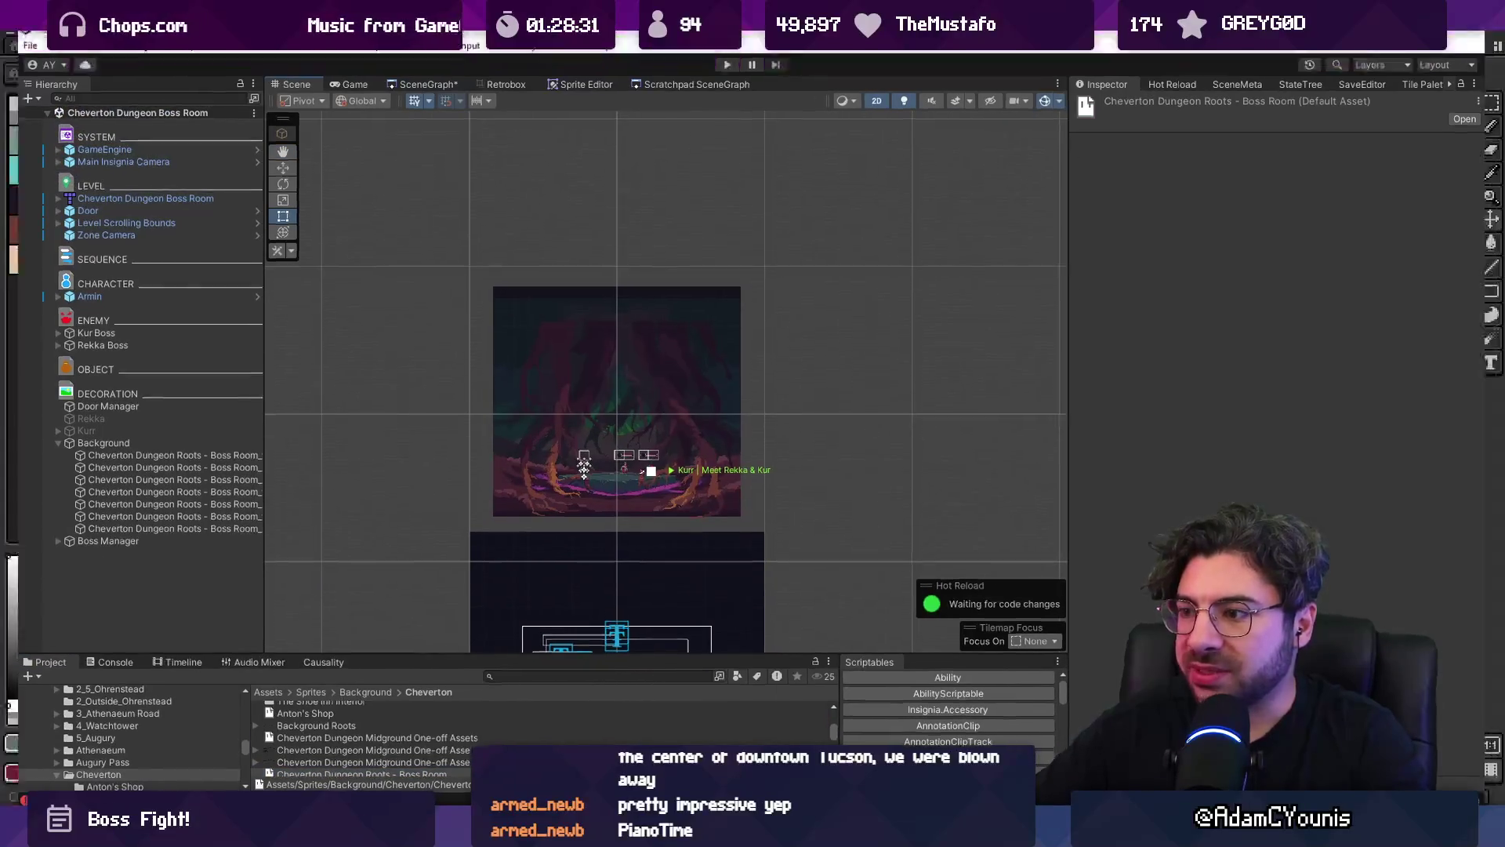
pyautogui.hotkey('alt', 'Tab')
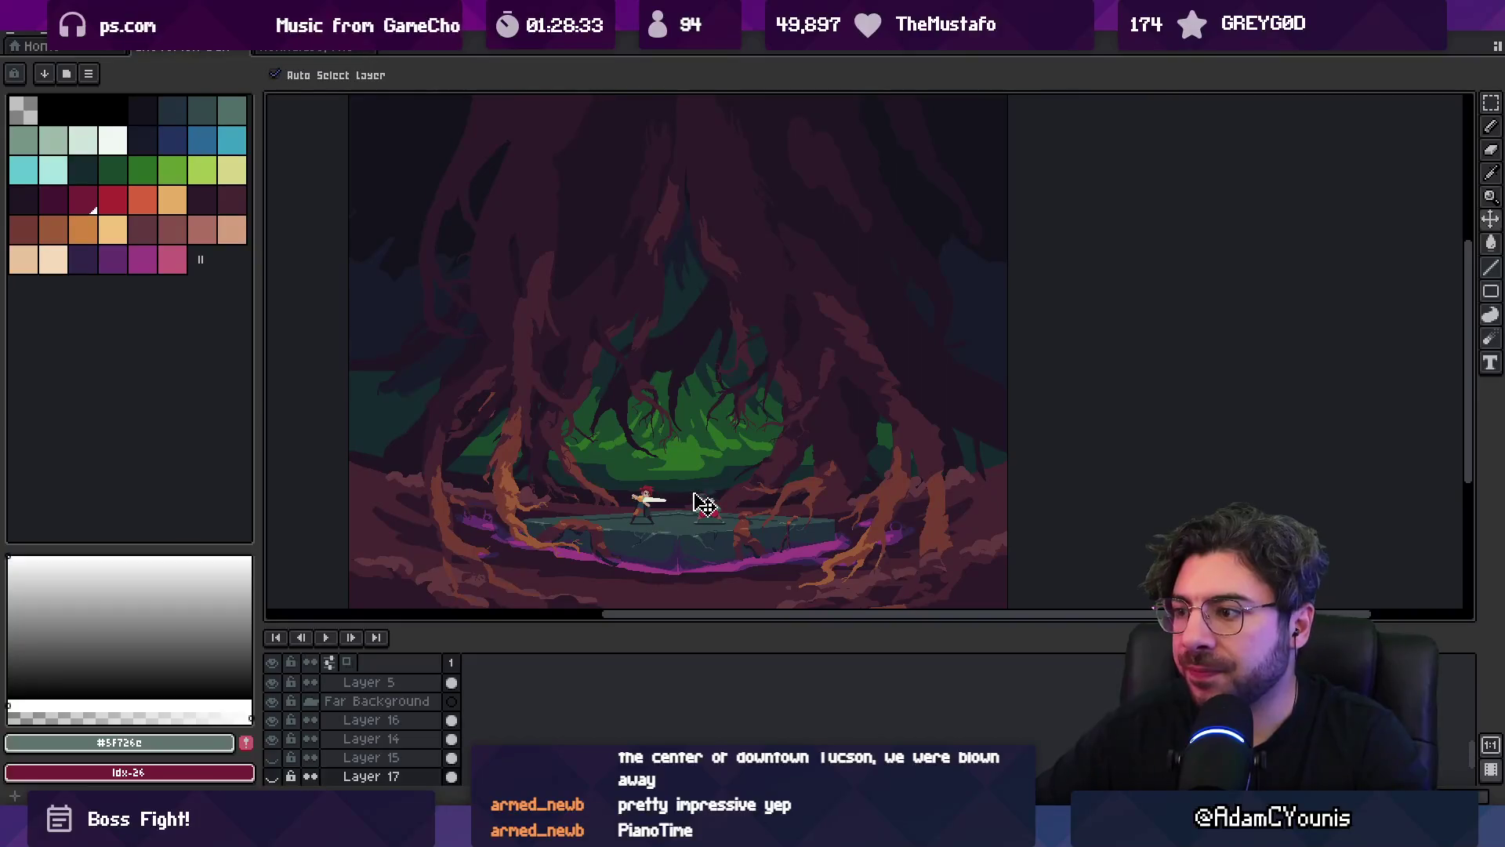
pyautogui.scroll(2, 706, 490)
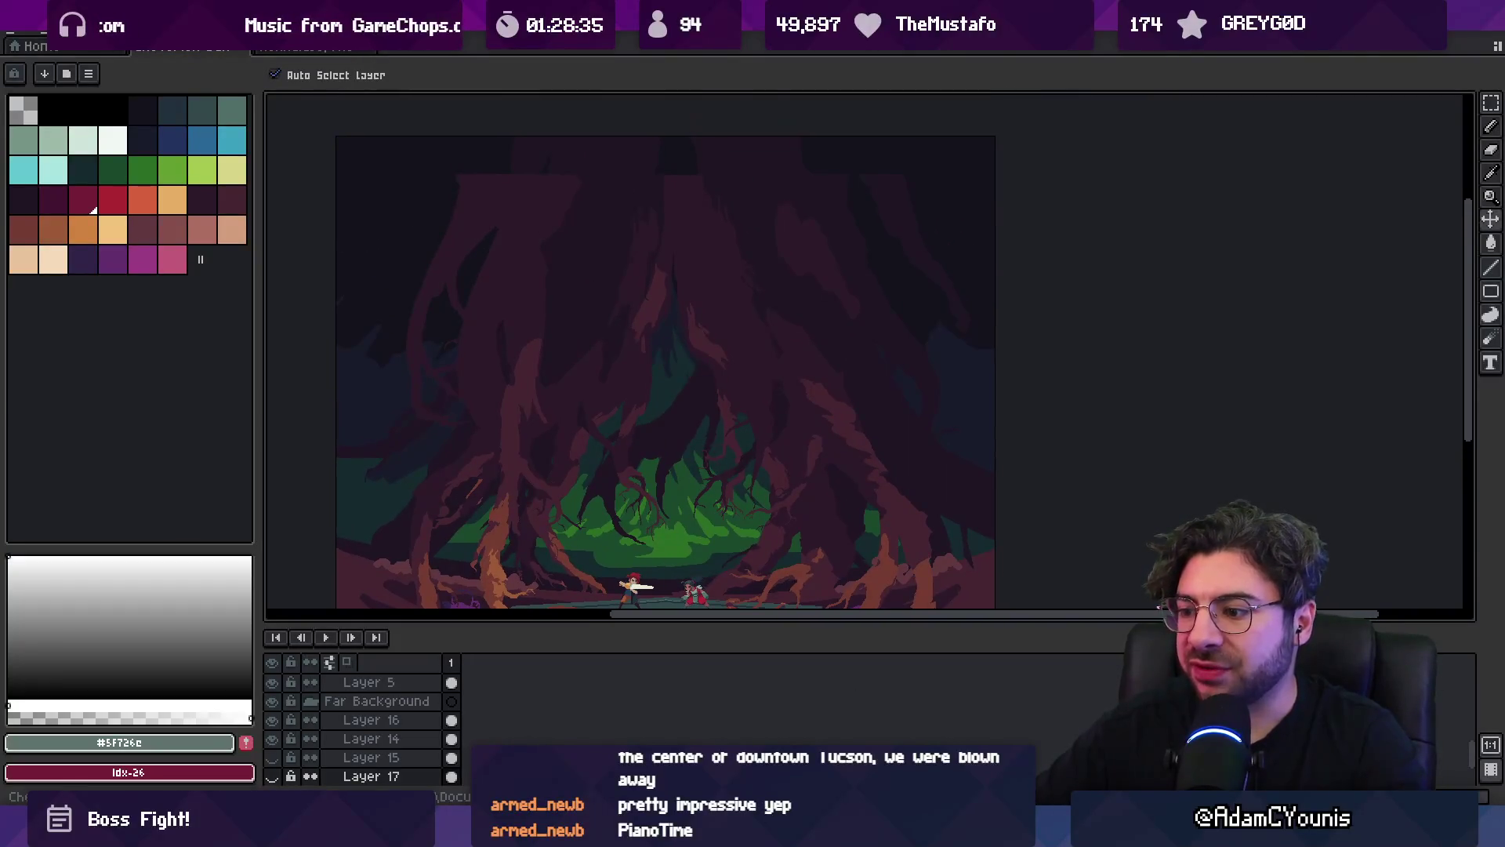
pyautogui.moveTo(754, 831)
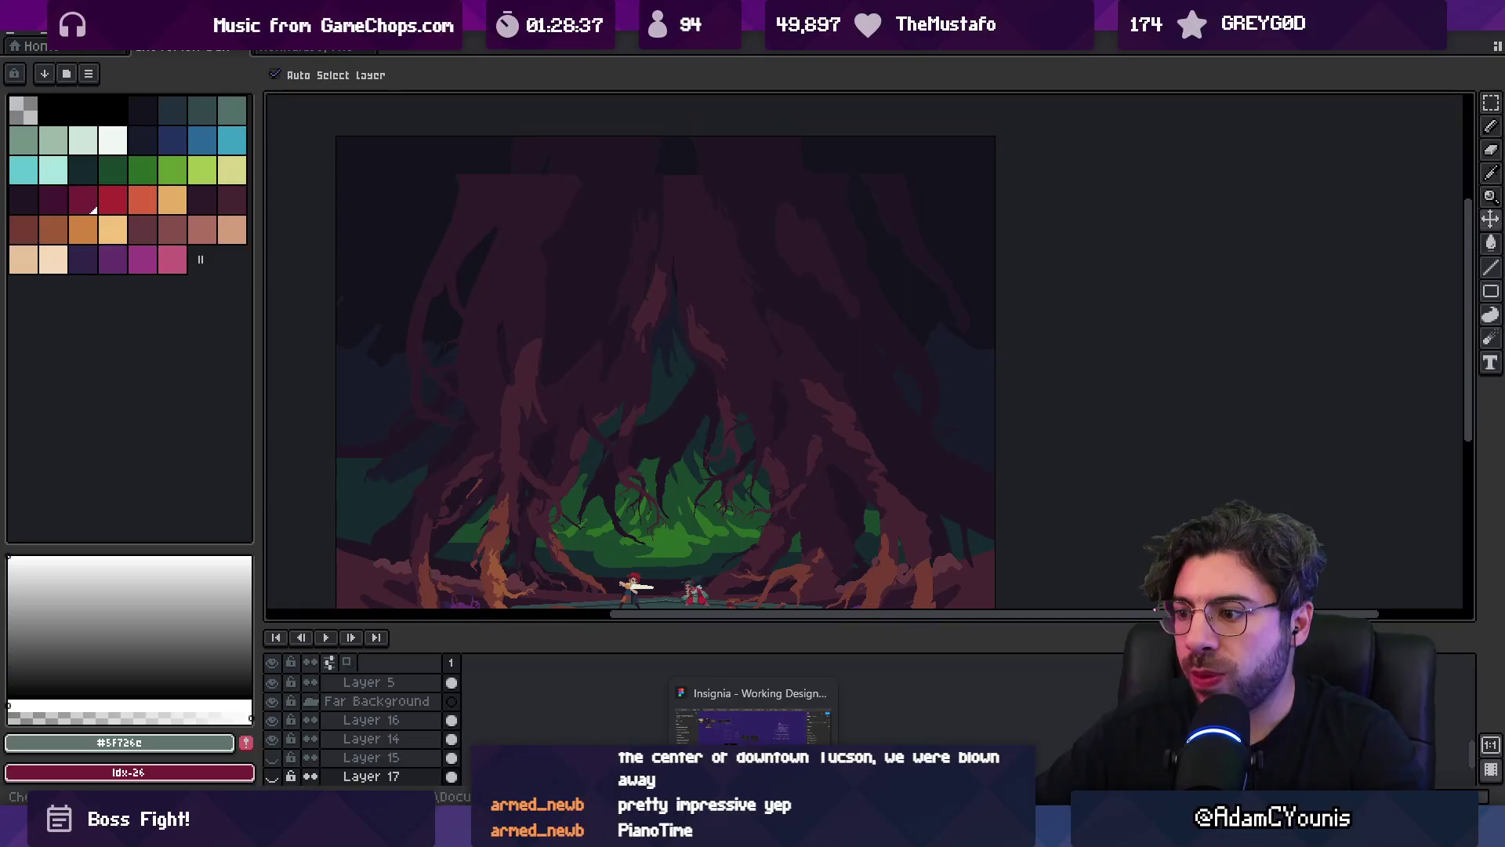
pyautogui.click(752, 725)
pyautogui.scroll(5, 623, 444)
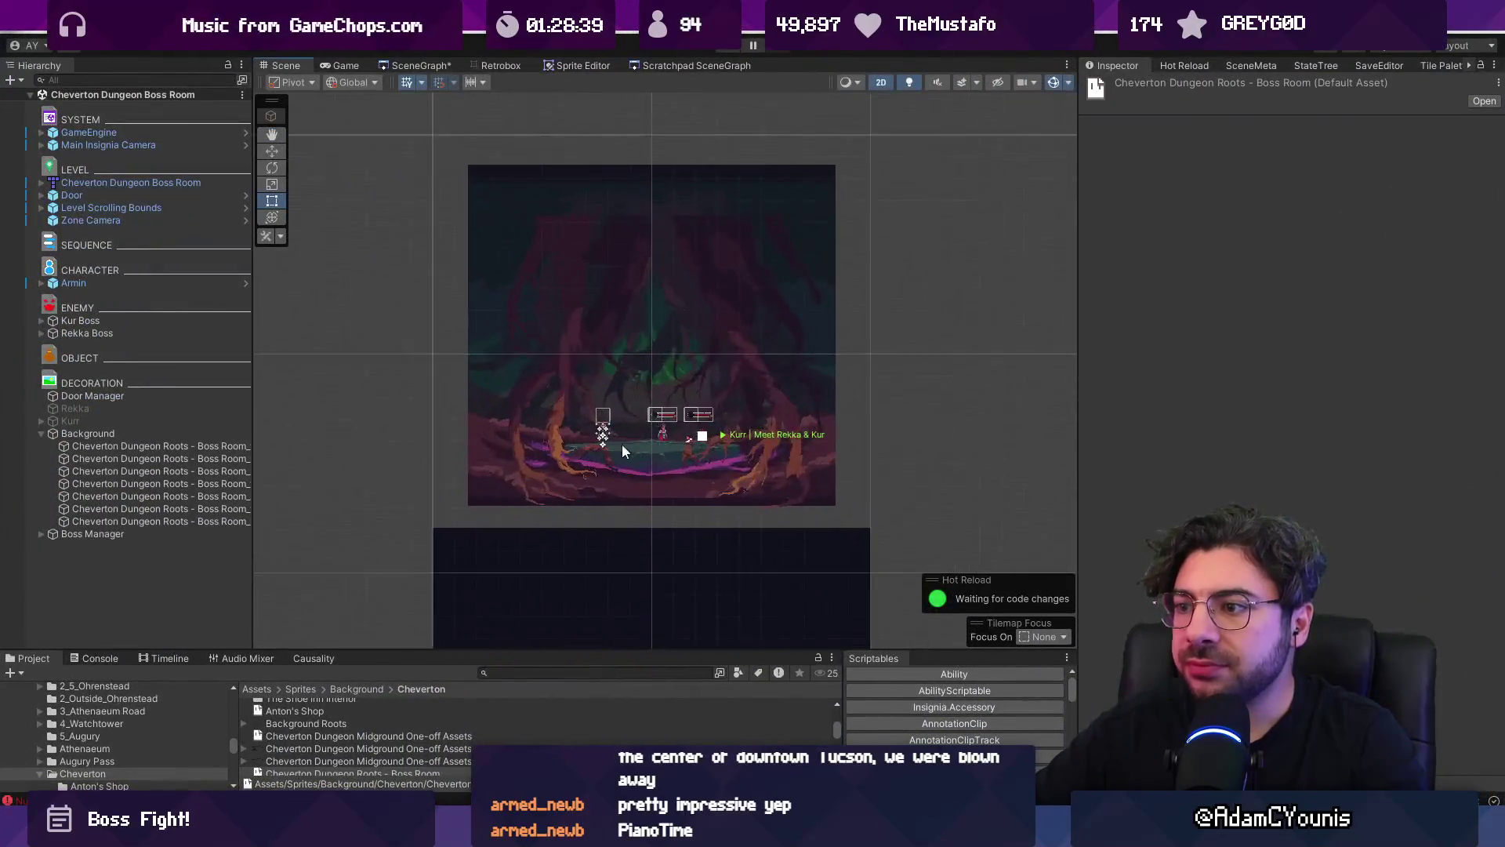
pyautogui.click(77, 433)
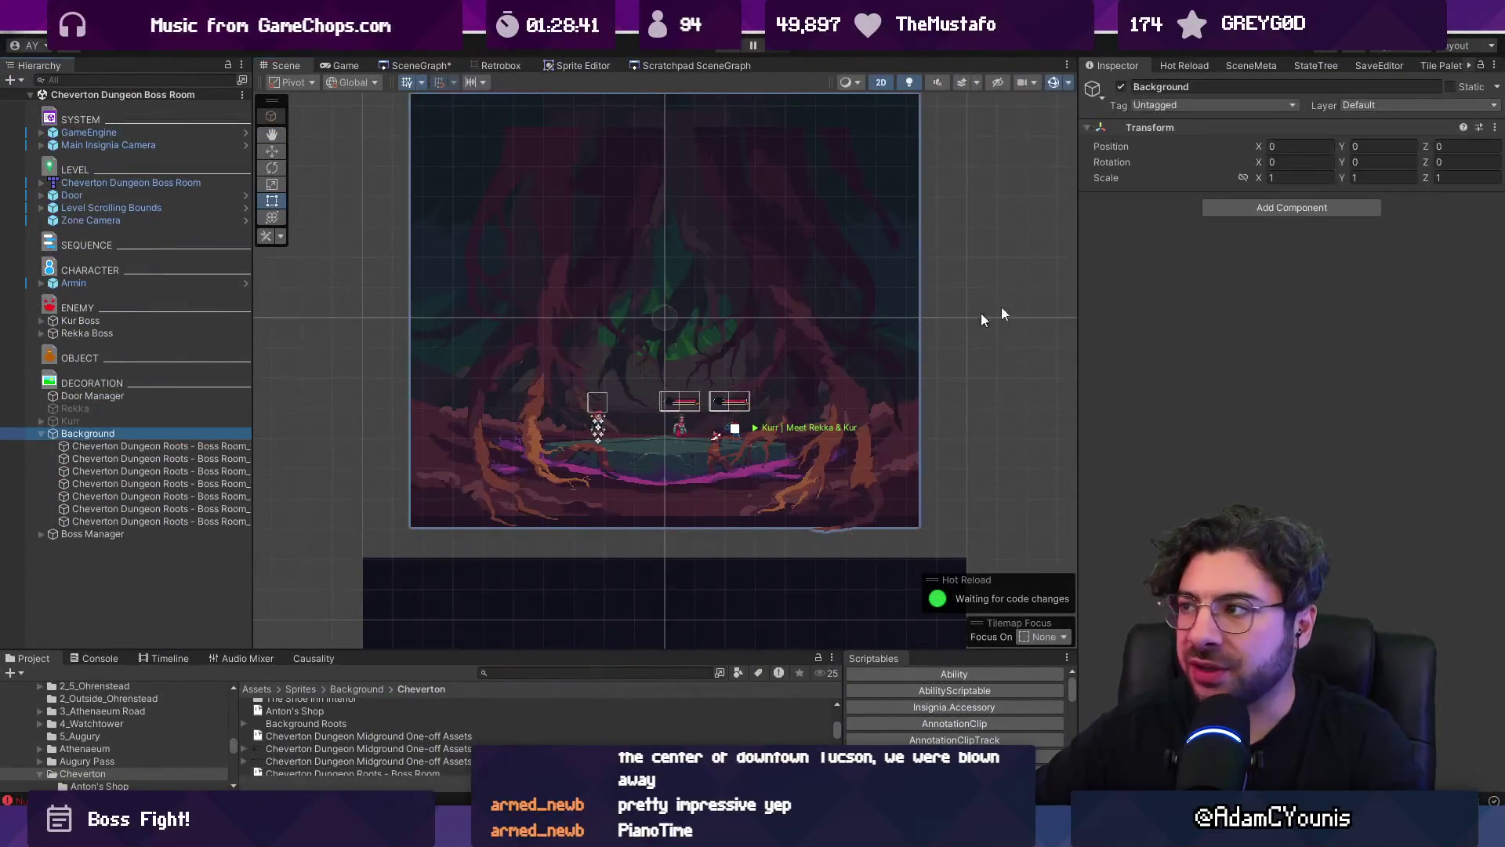
# Step: Deactivate the Background object, then select the boss room's decoration tilemap layer
pyautogui.click(1121, 87)
pyautogui.scroll(3, 619, 439)
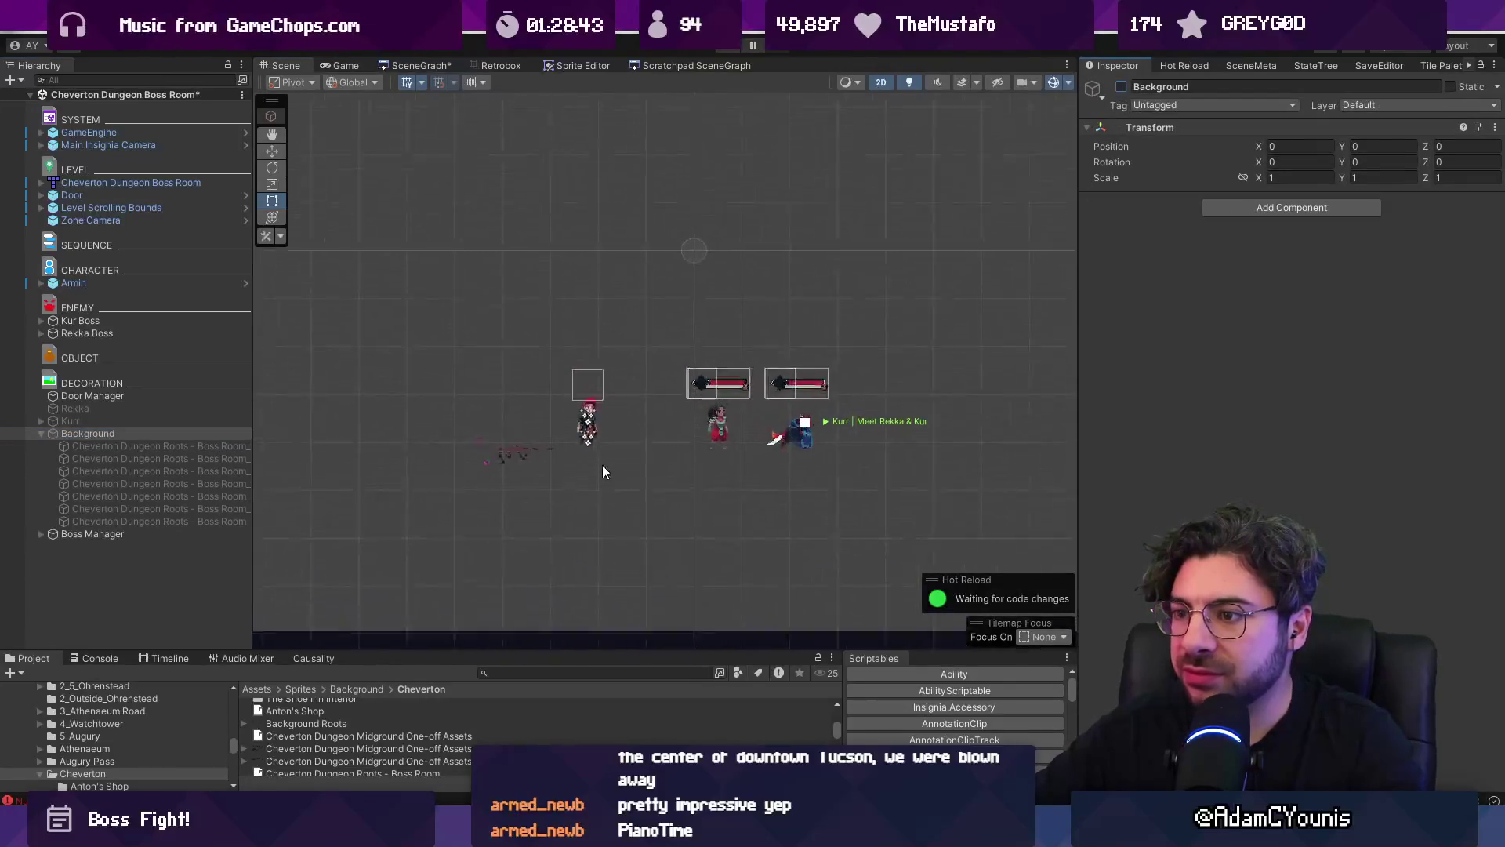
pyautogui.click(496, 450)
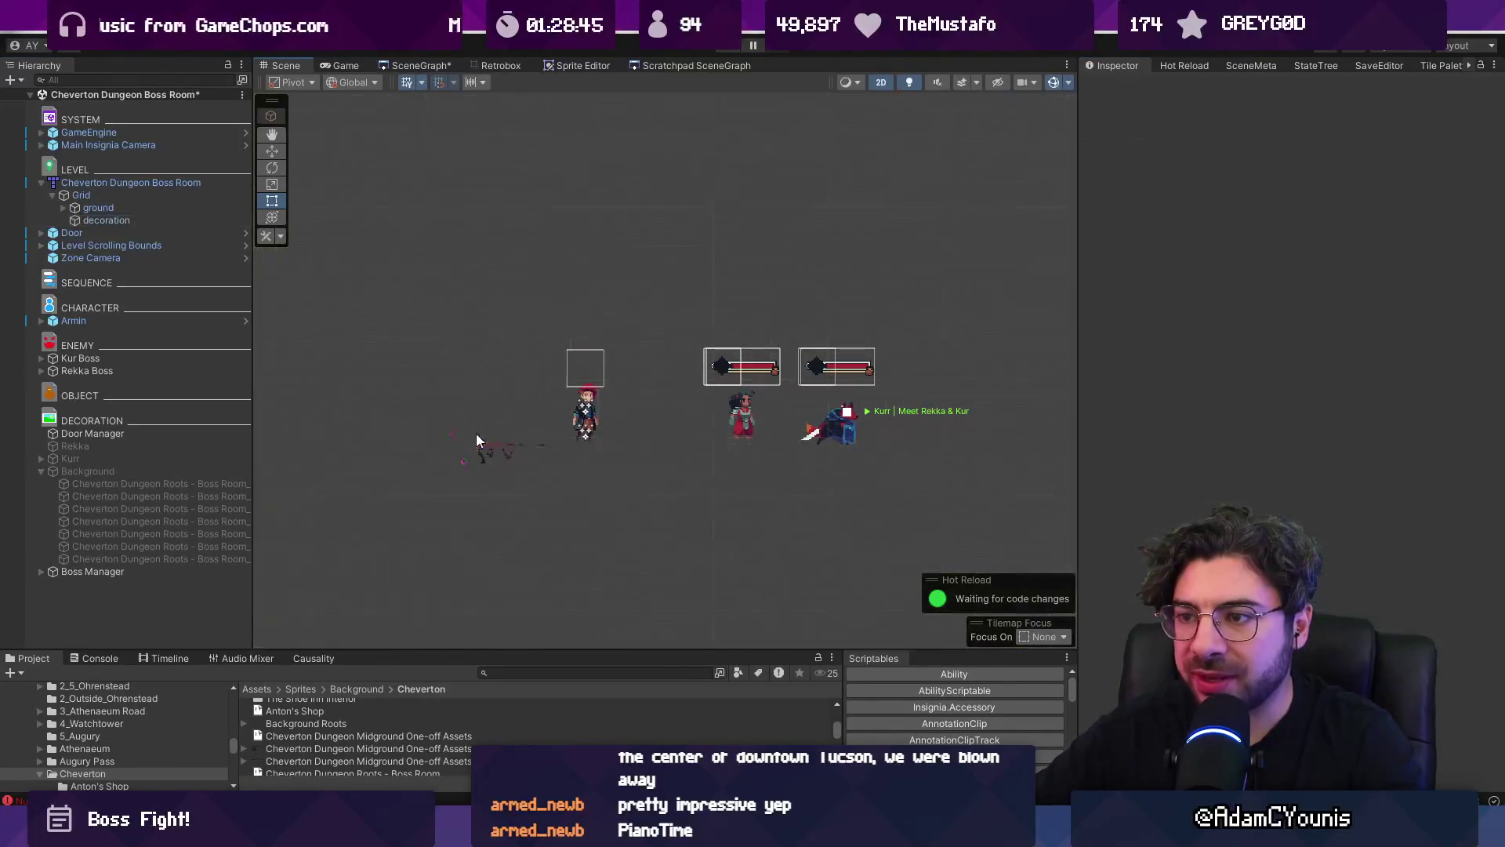
pyautogui.scroll(2, 470, 435)
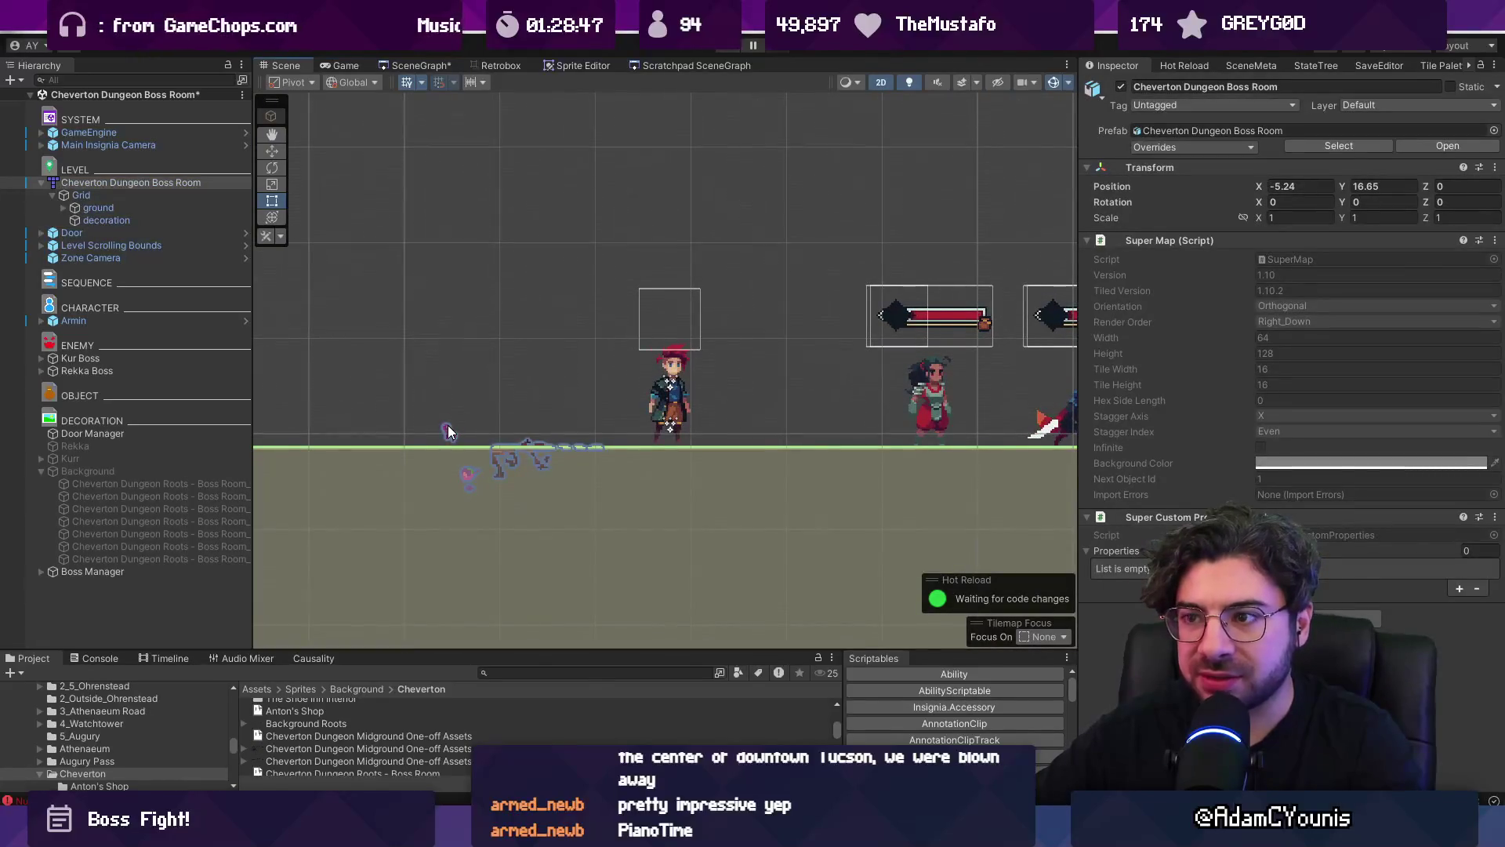
pyautogui.click(447, 427)
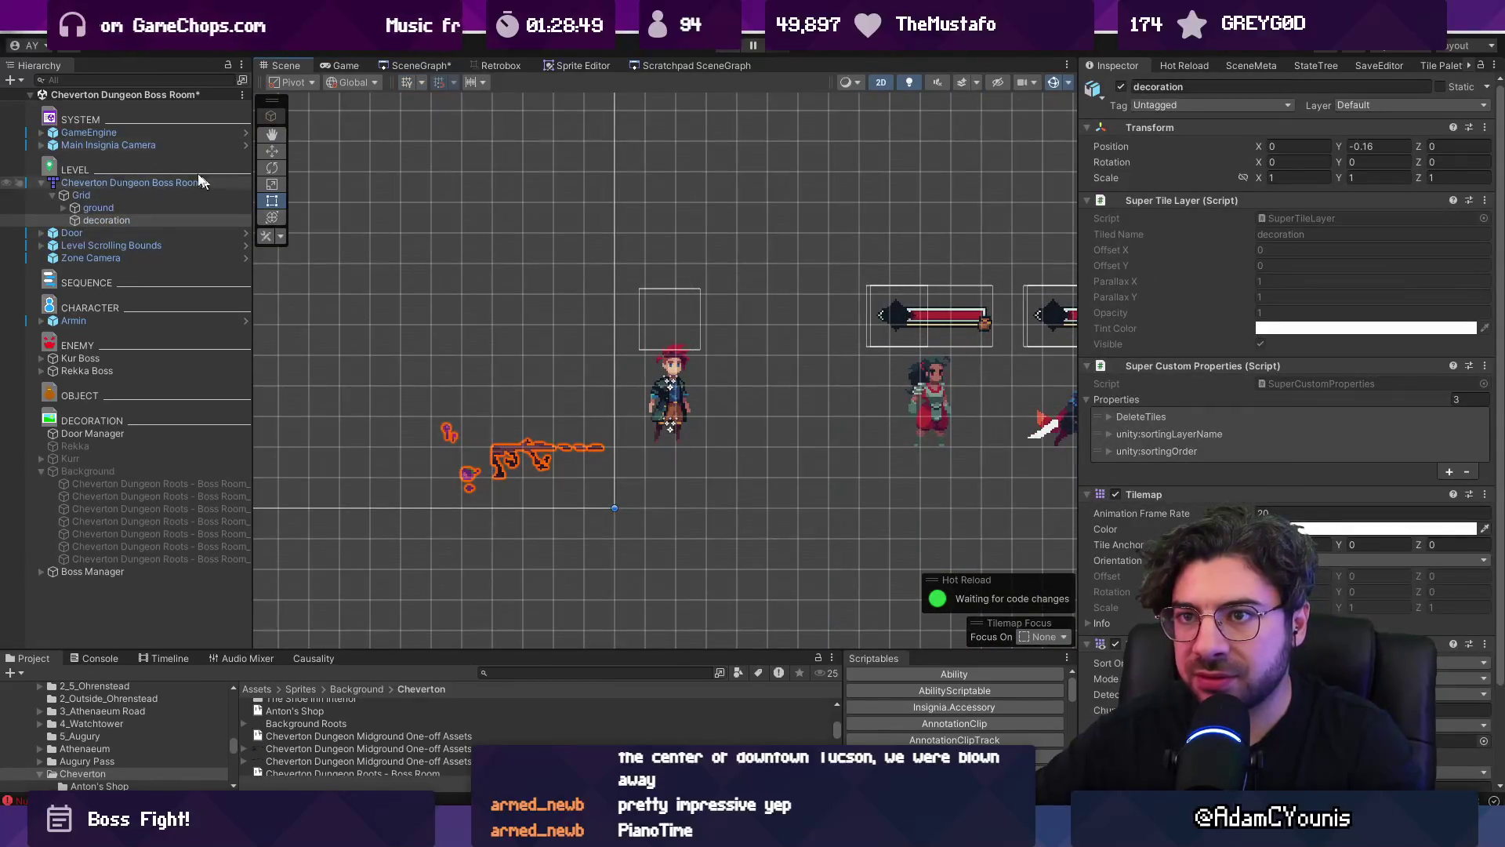
# Step: Open the Cheverton Dungeon Boss Room map in Tiled via Open Model
pyautogui.rightClick(153, 182)
pyautogui.moveTo(274, 357)
pyautogui.click(384, 352)
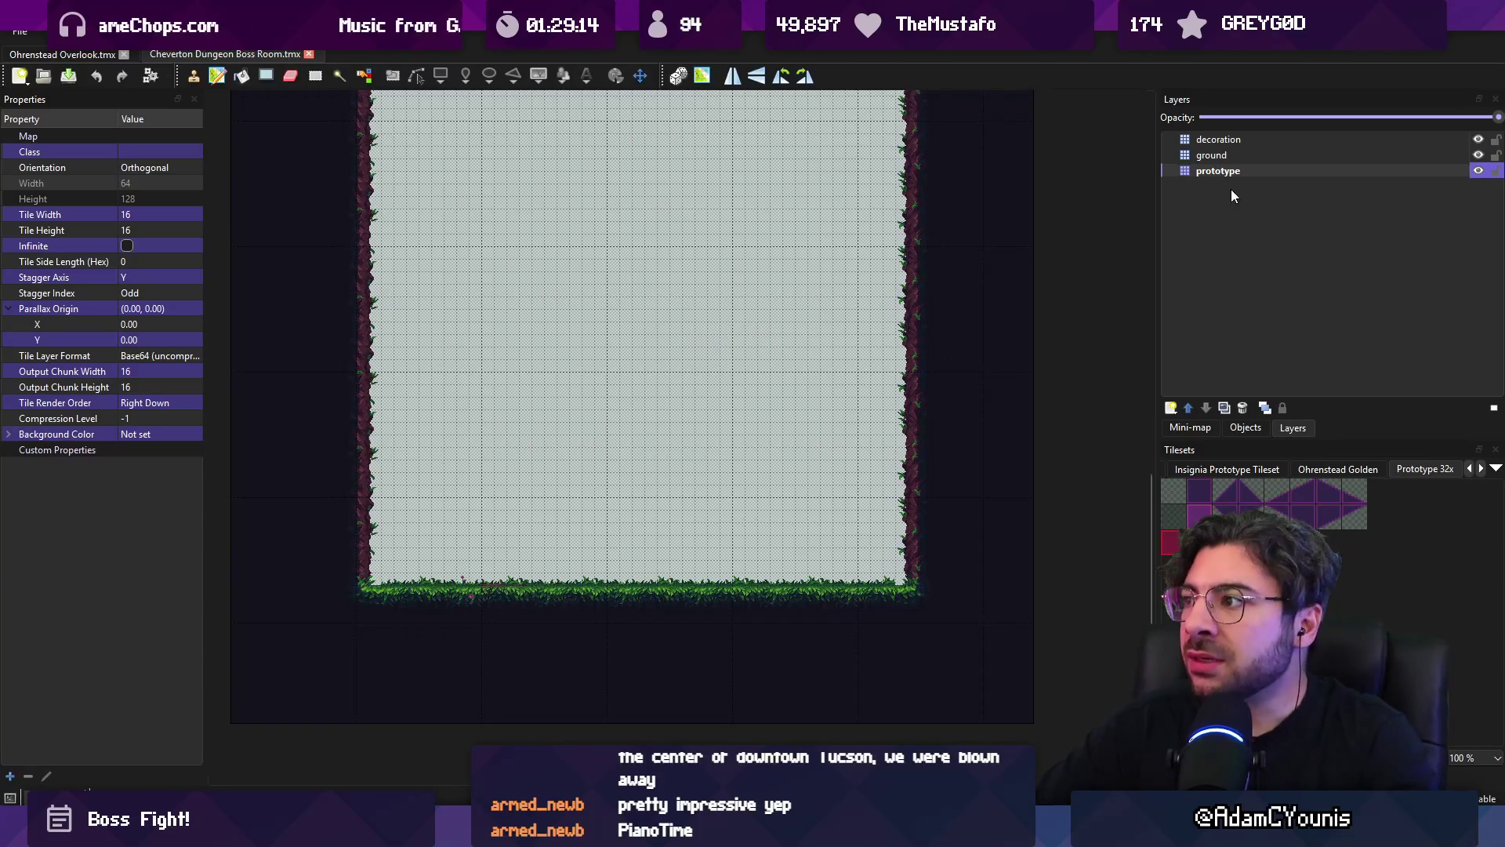
pyautogui.scroll(-3, 722, 538)
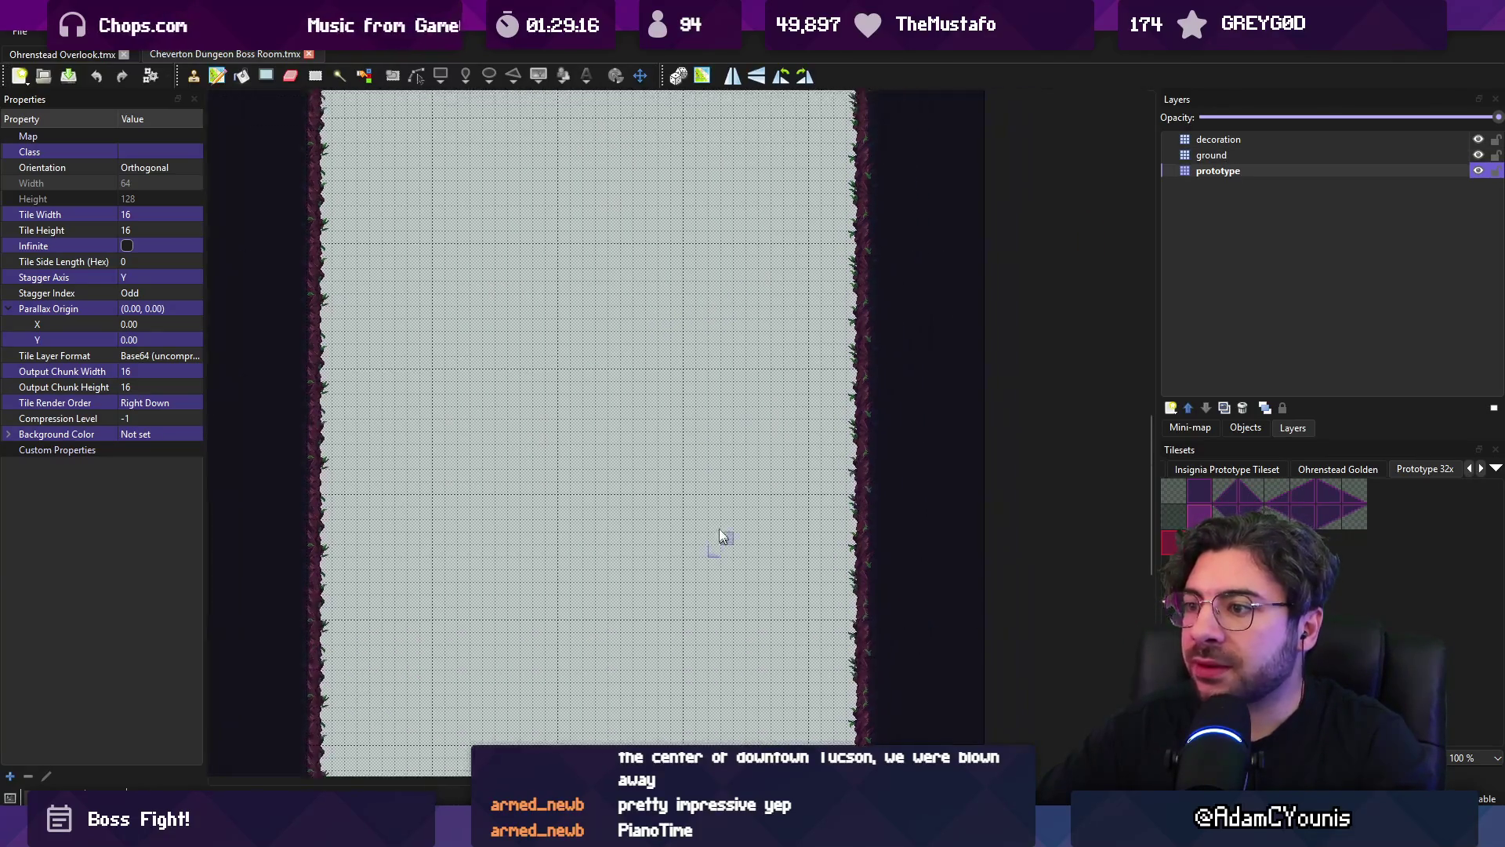
pyautogui.moveTo(671, 447)
pyautogui.mouseDown()
pyautogui.moveTo(662, 585)
pyautogui.moveTo(662, 370)
pyautogui.moveTo(659, 451)
pyautogui.moveTo(685, 529)
pyautogui.mouseUp()
pyautogui.scroll(-3, 648, 413)
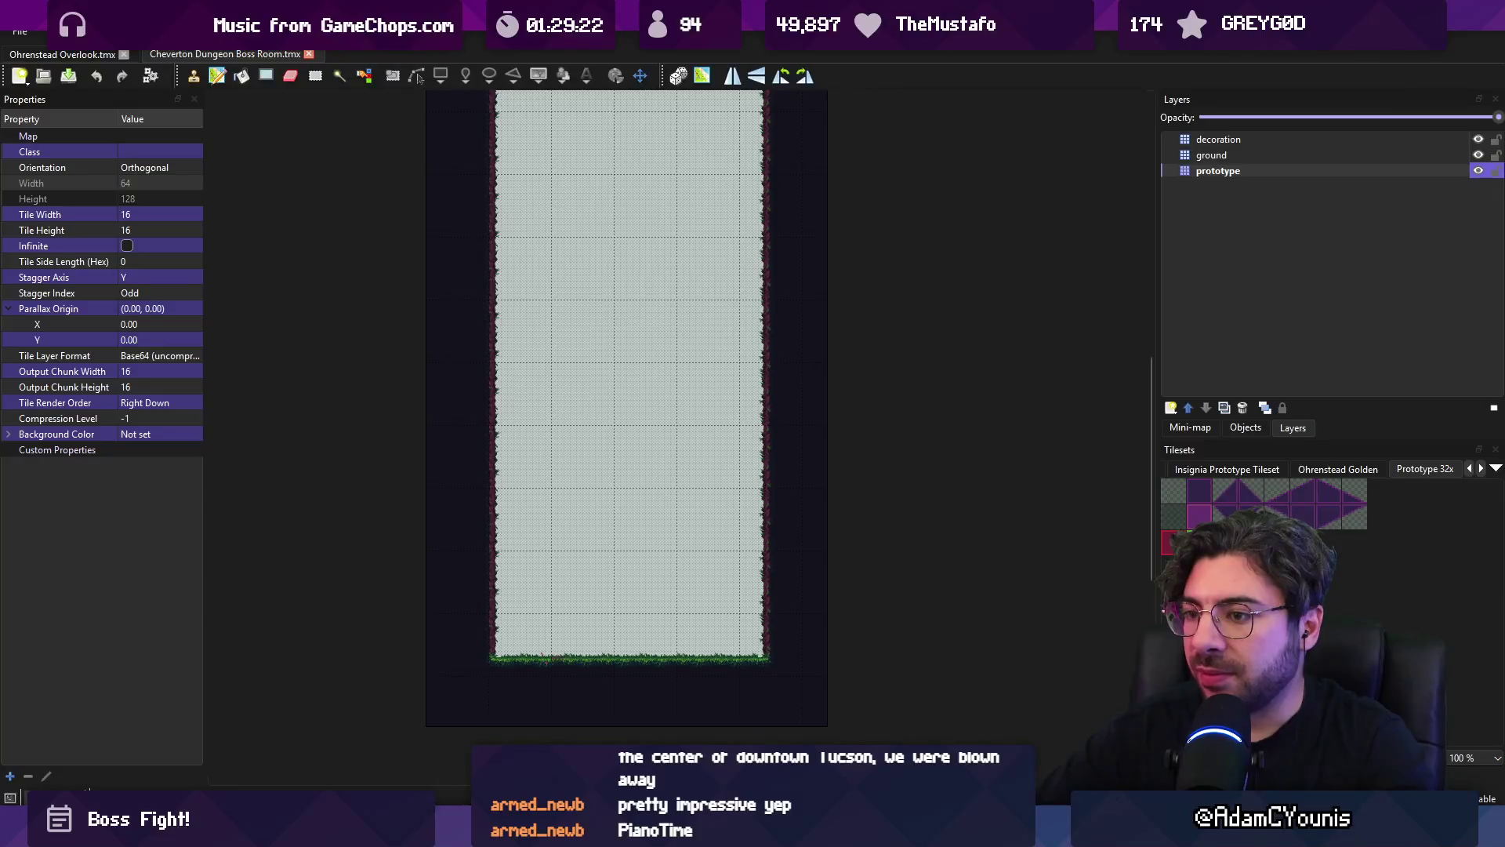
pyautogui.moveTo(1012, 829)
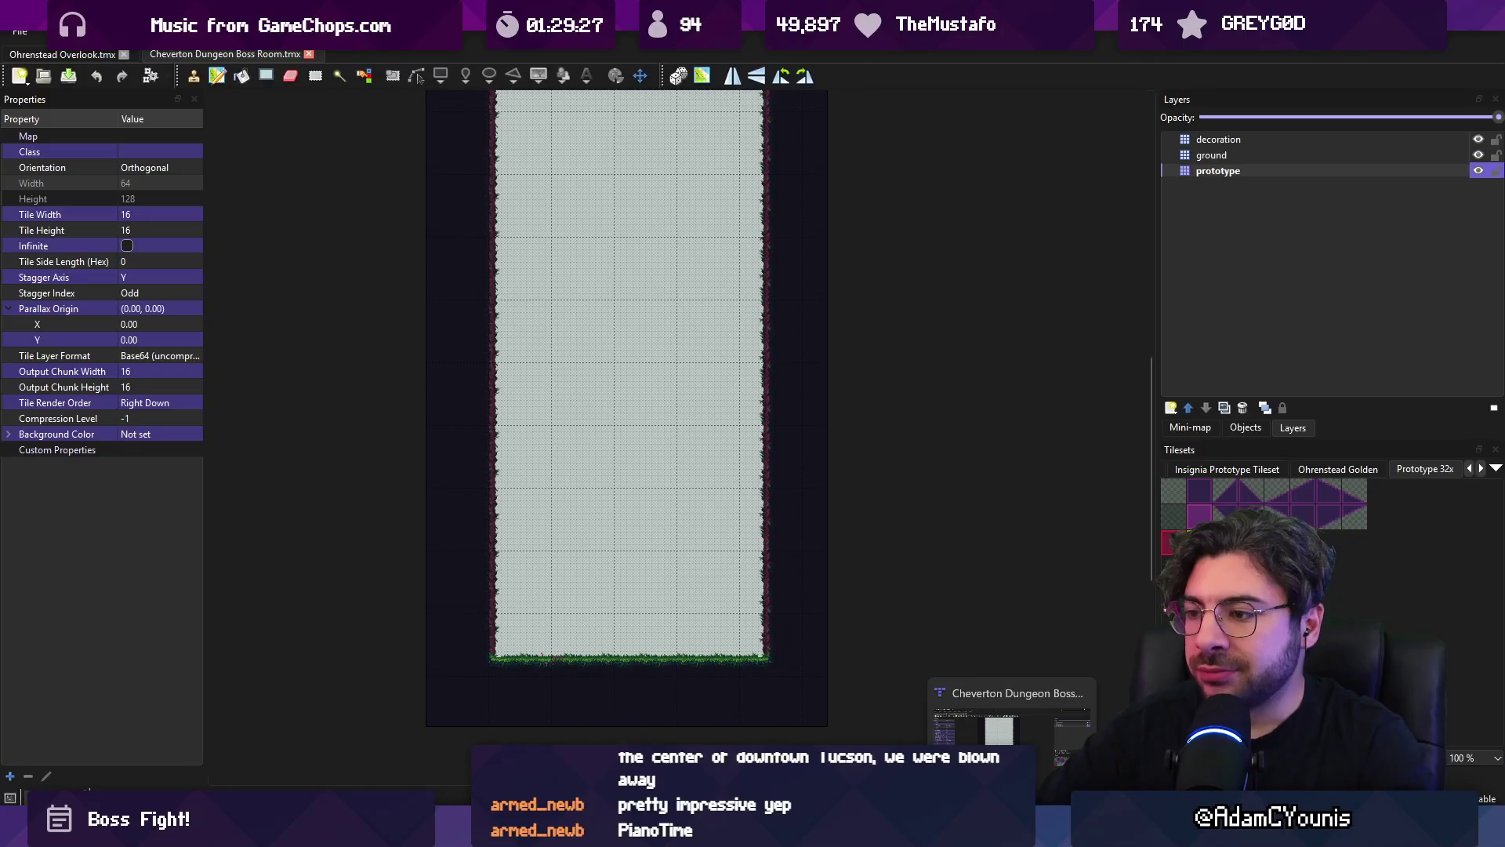
pyautogui.hotkey('alt', 'Tab')
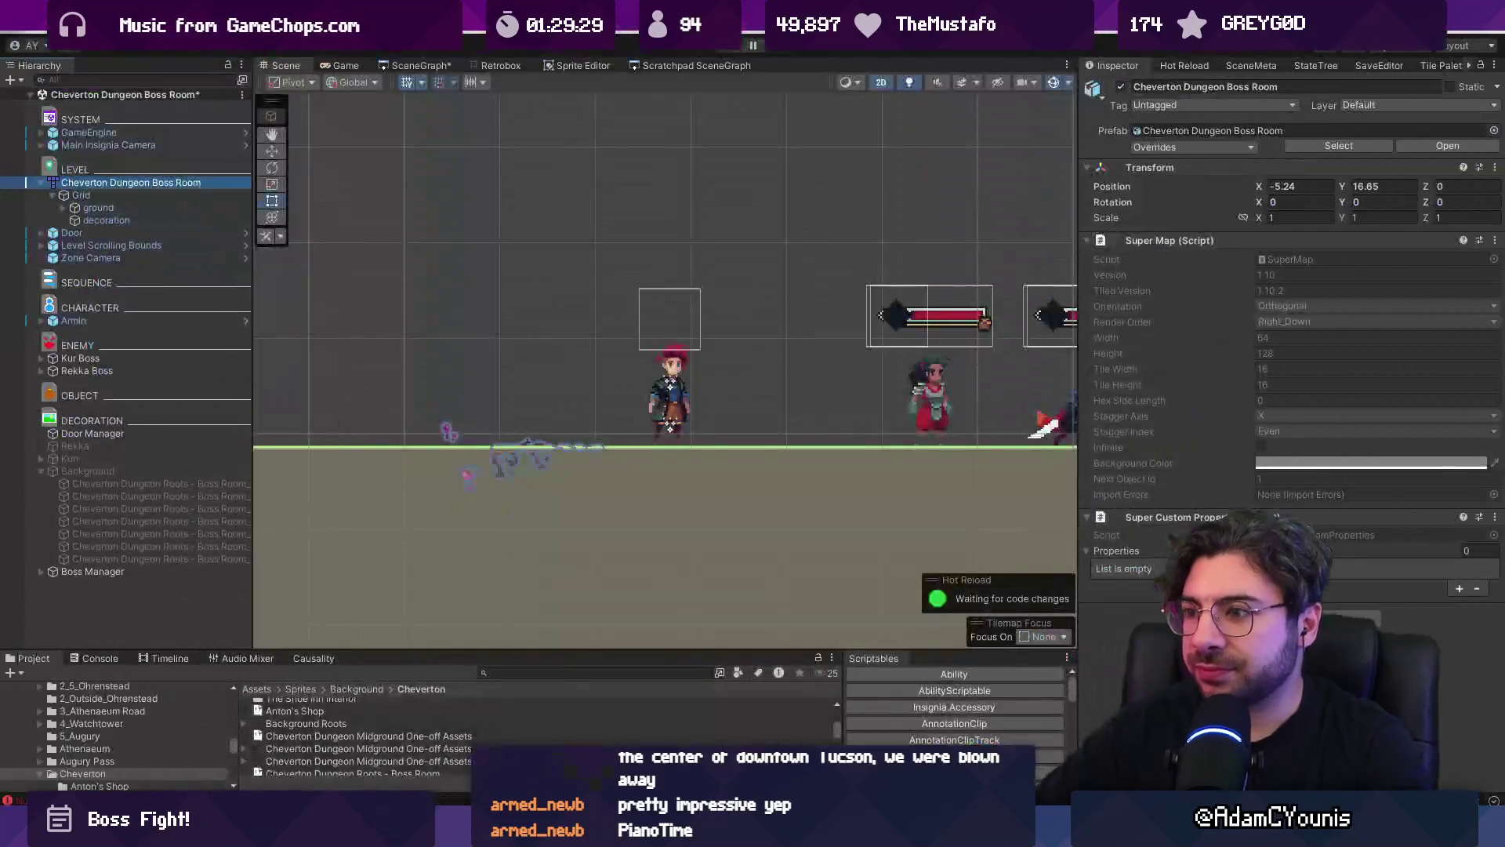
# Step: Deactivate the Cheverton Dungeon Boss Room object and collapse the Background group in the Hierarchy
pyautogui.click(73, 184)
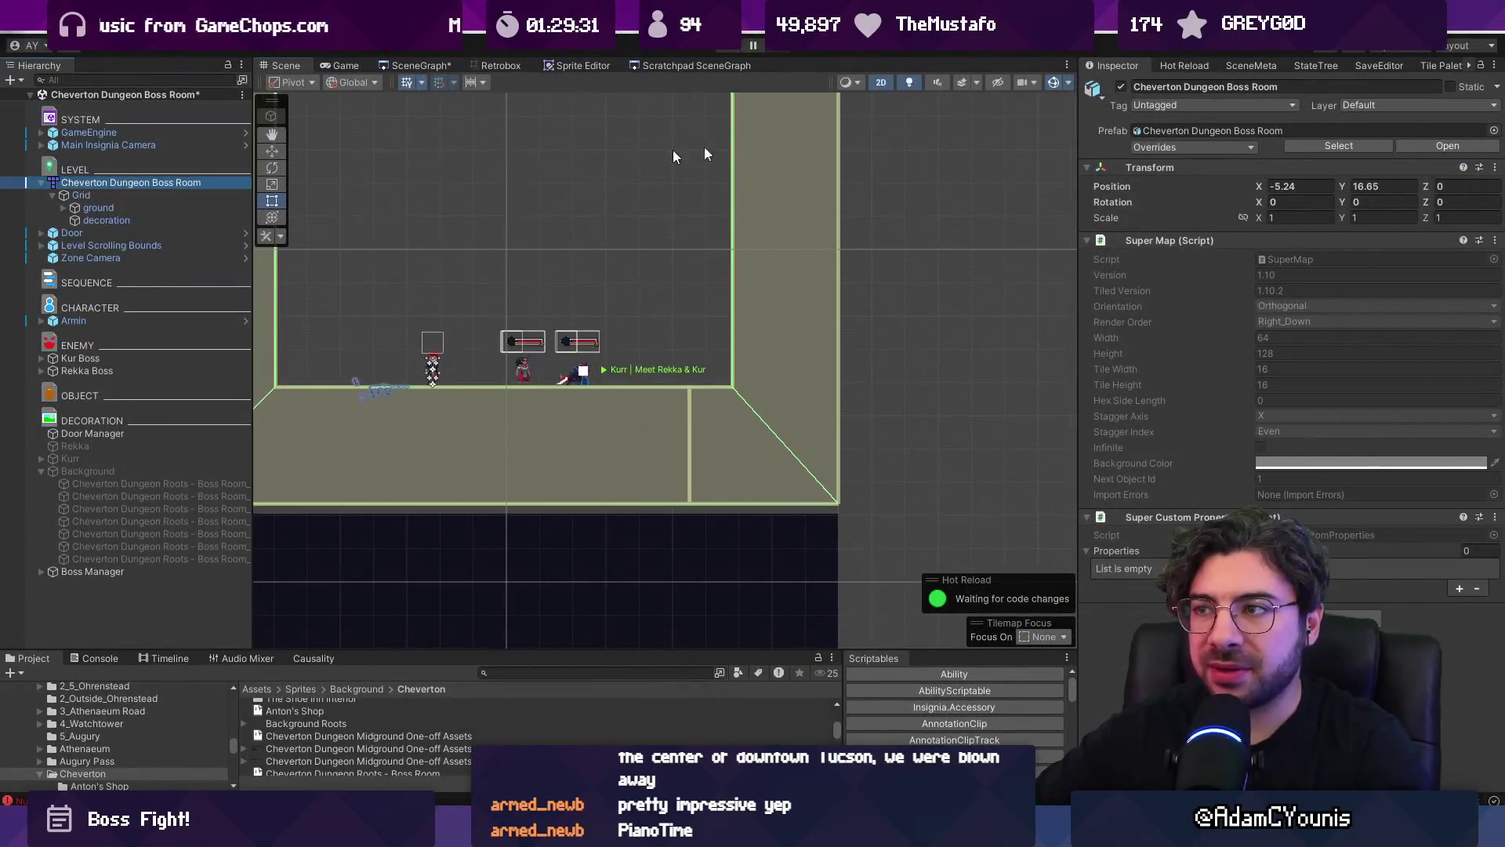
pyautogui.click(1120, 88)
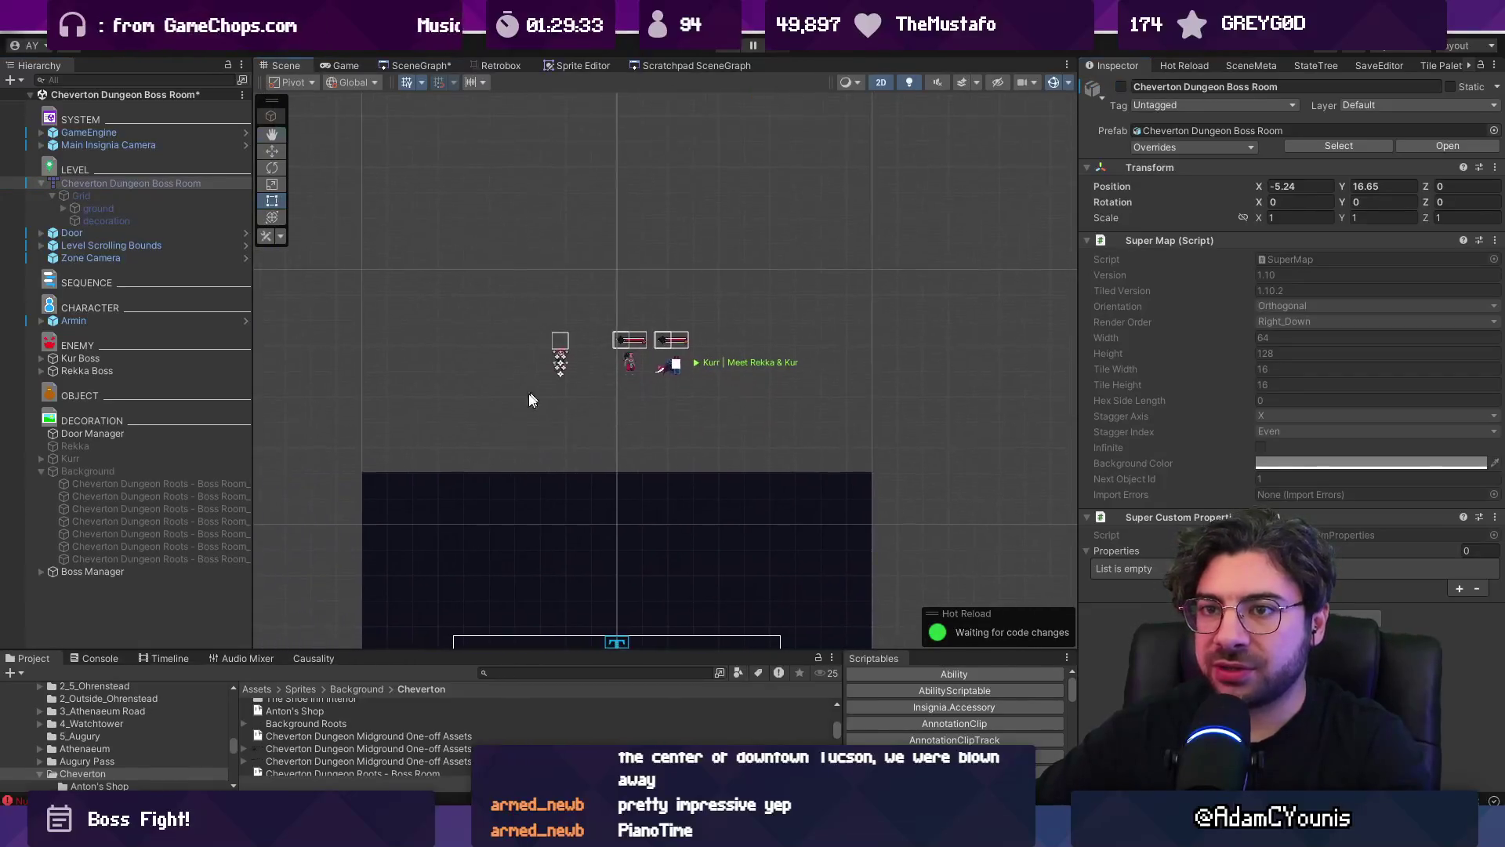
pyautogui.click(40, 471)
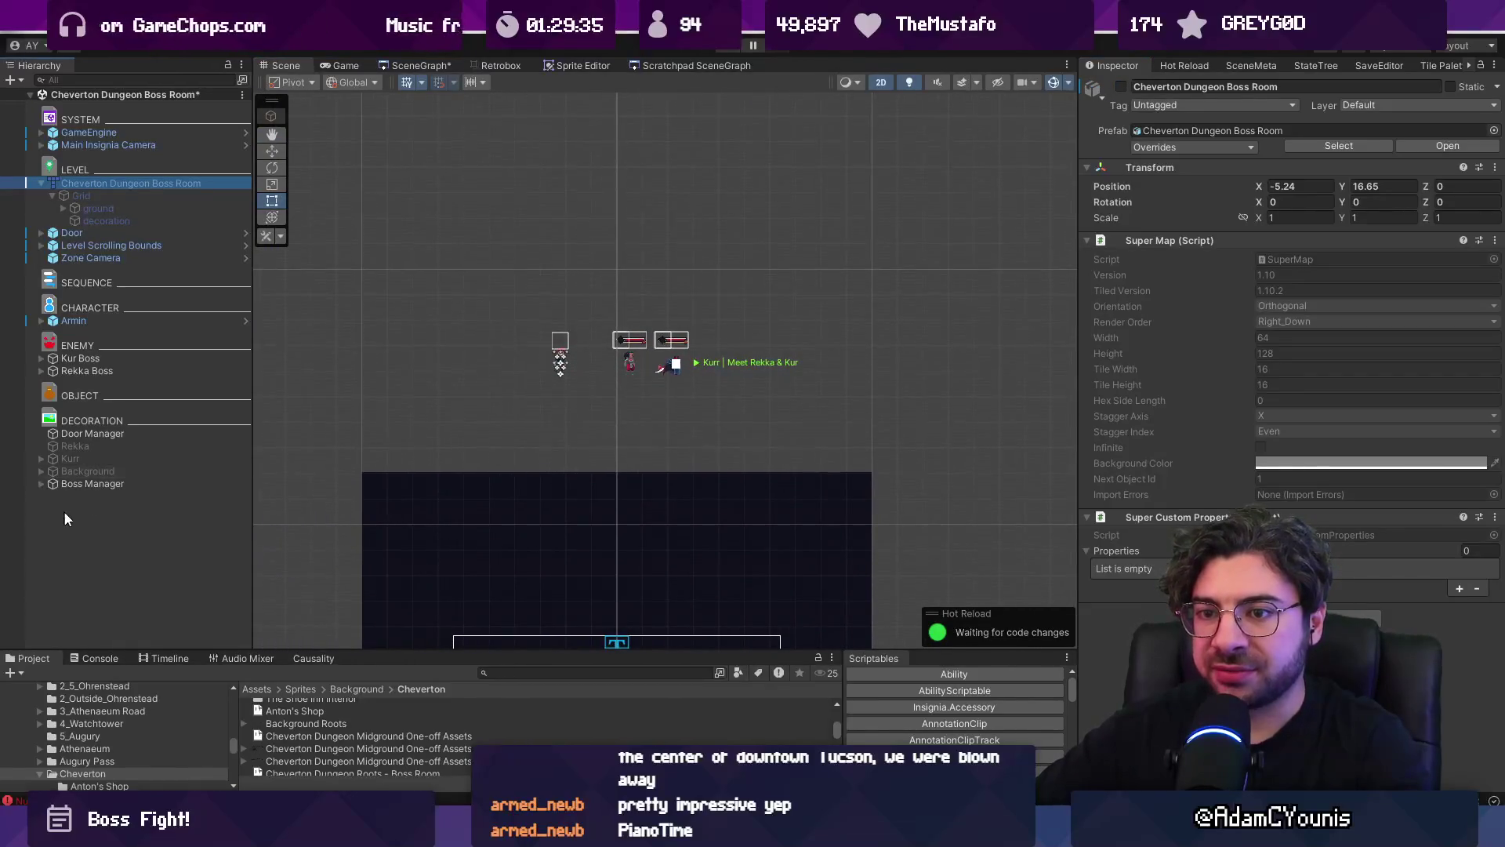
pyautogui.click(63, 510)
# Step: Create an empty GameObject named 'Platform Collider'
pyautogui.rightClick(99, 525)
pyautogui.click(177, 487)
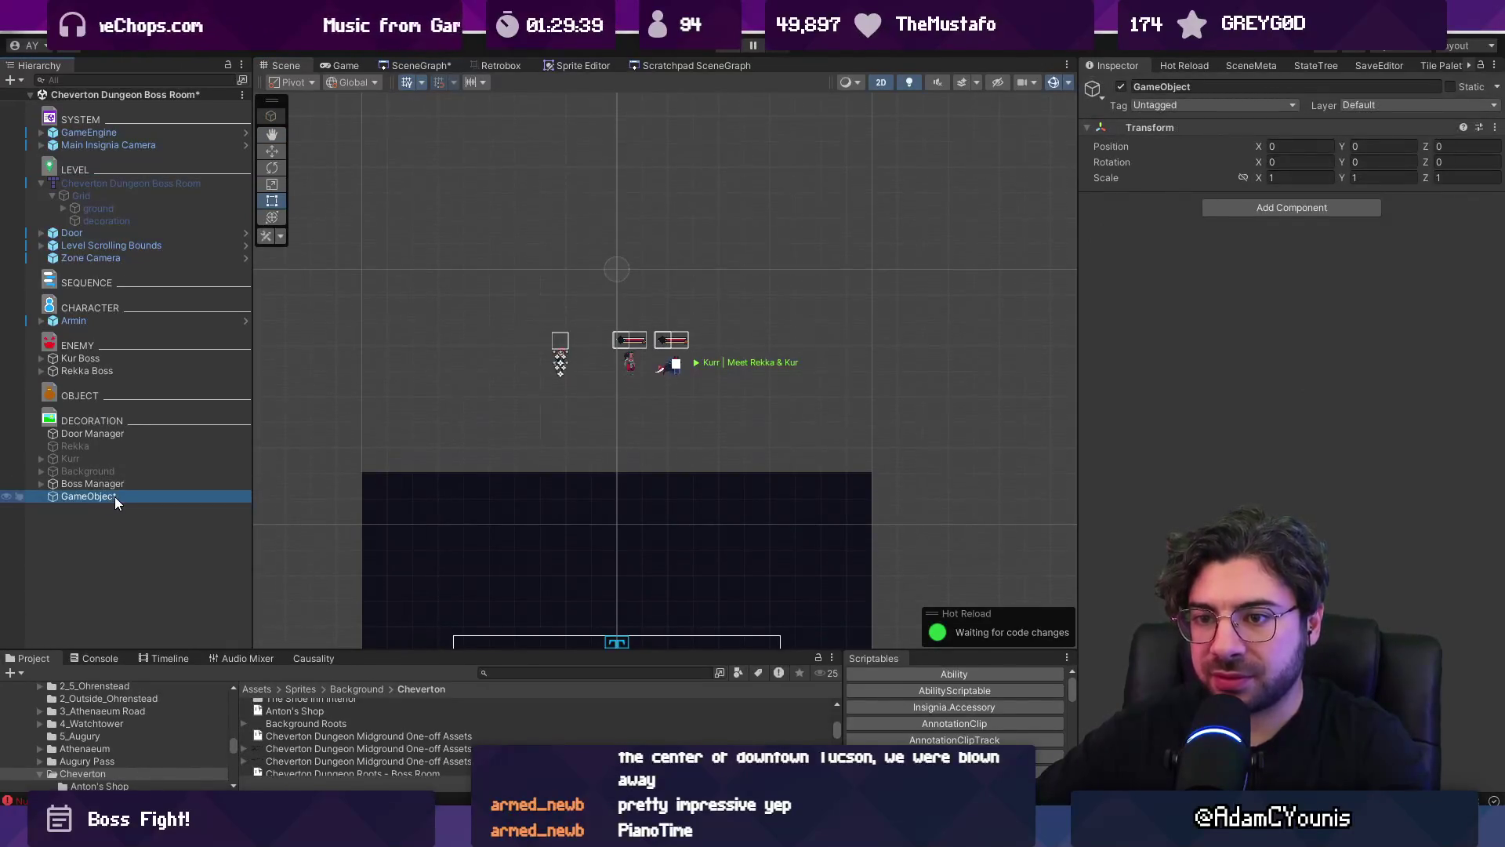
pyautogui.write('Platform Collider')
pyautogui.press('Return')
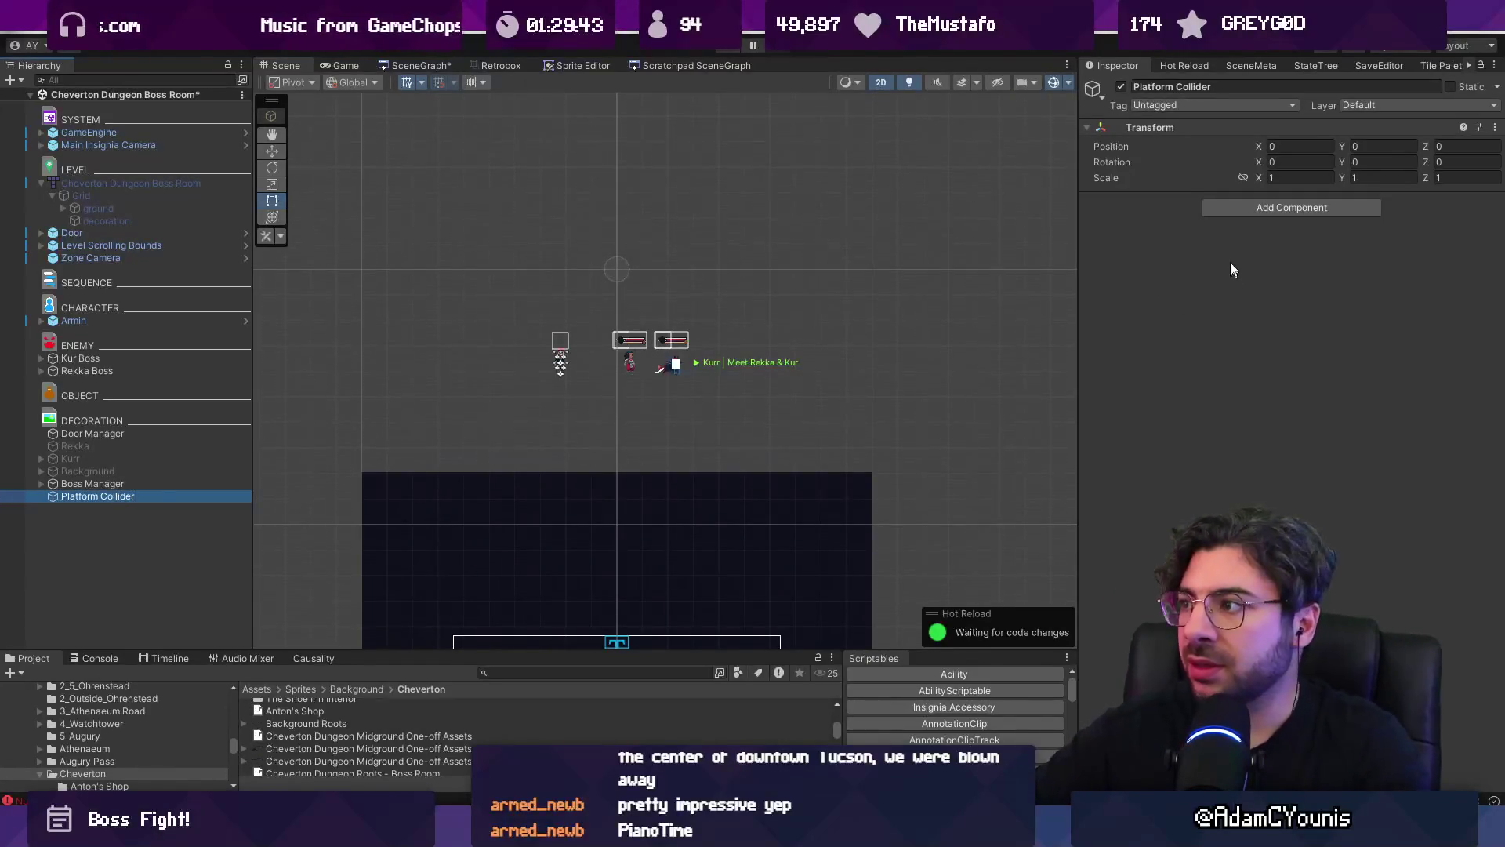
# Step: Add a Sprite Renderer to Platform Collider showing the Square sprite
pyautogui.click(1248, 205)
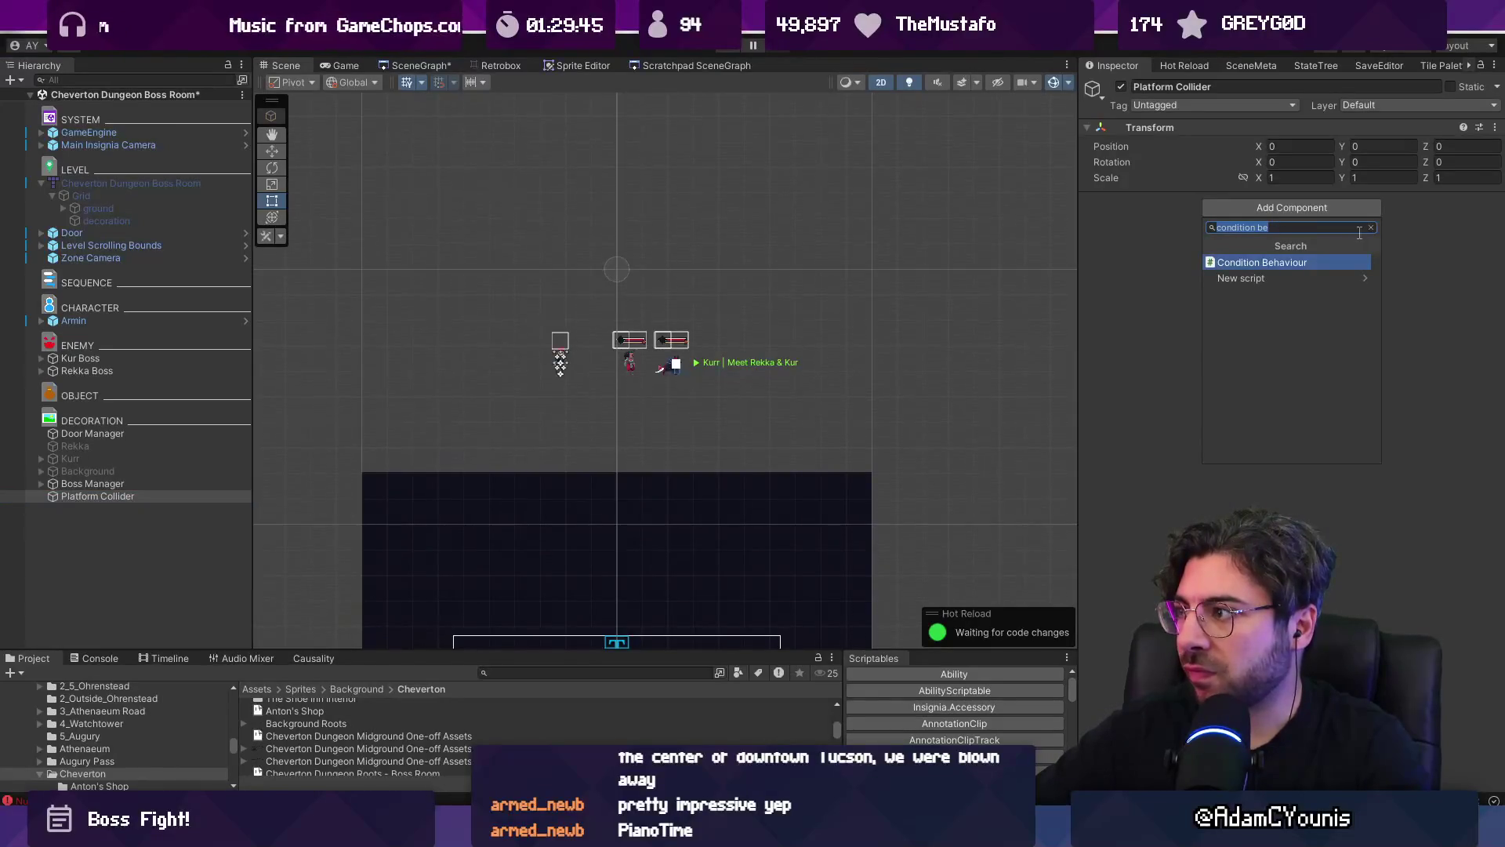
pyautogui.write('spritere')
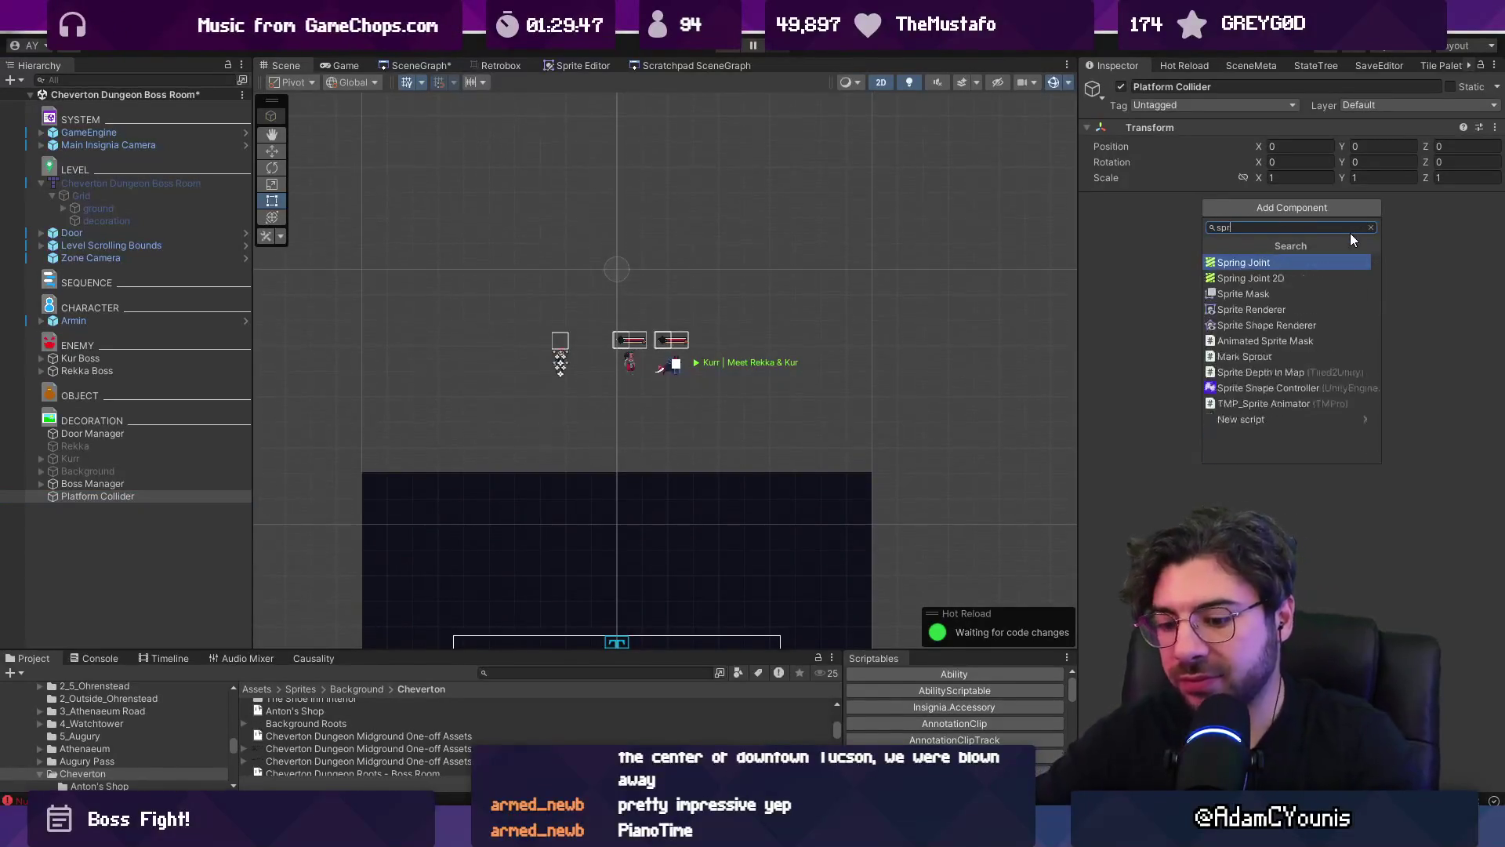
pyautogui.press('Return')
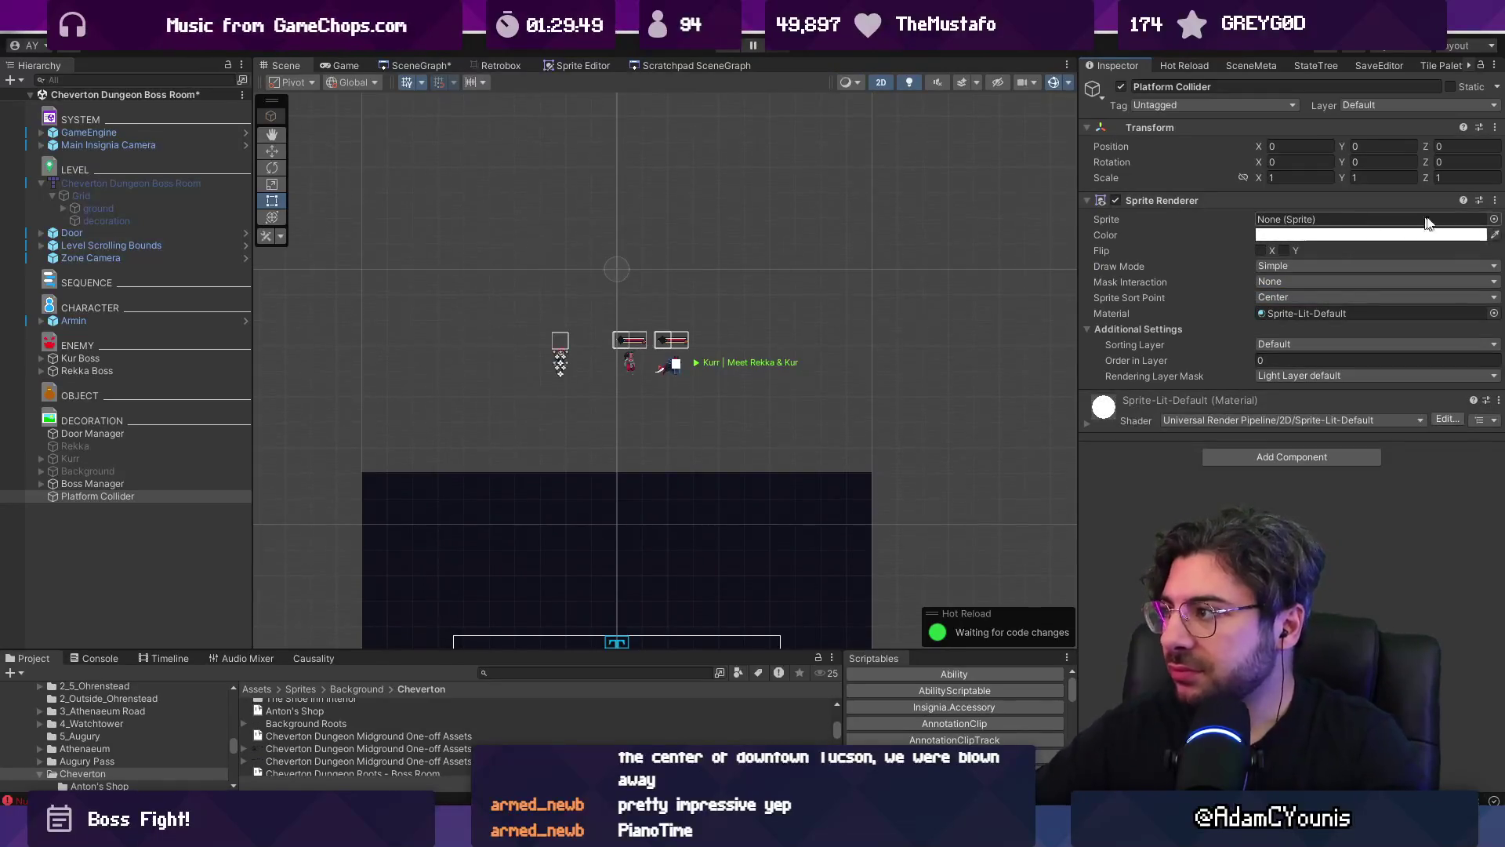
pyautogui.click(1493, 219)
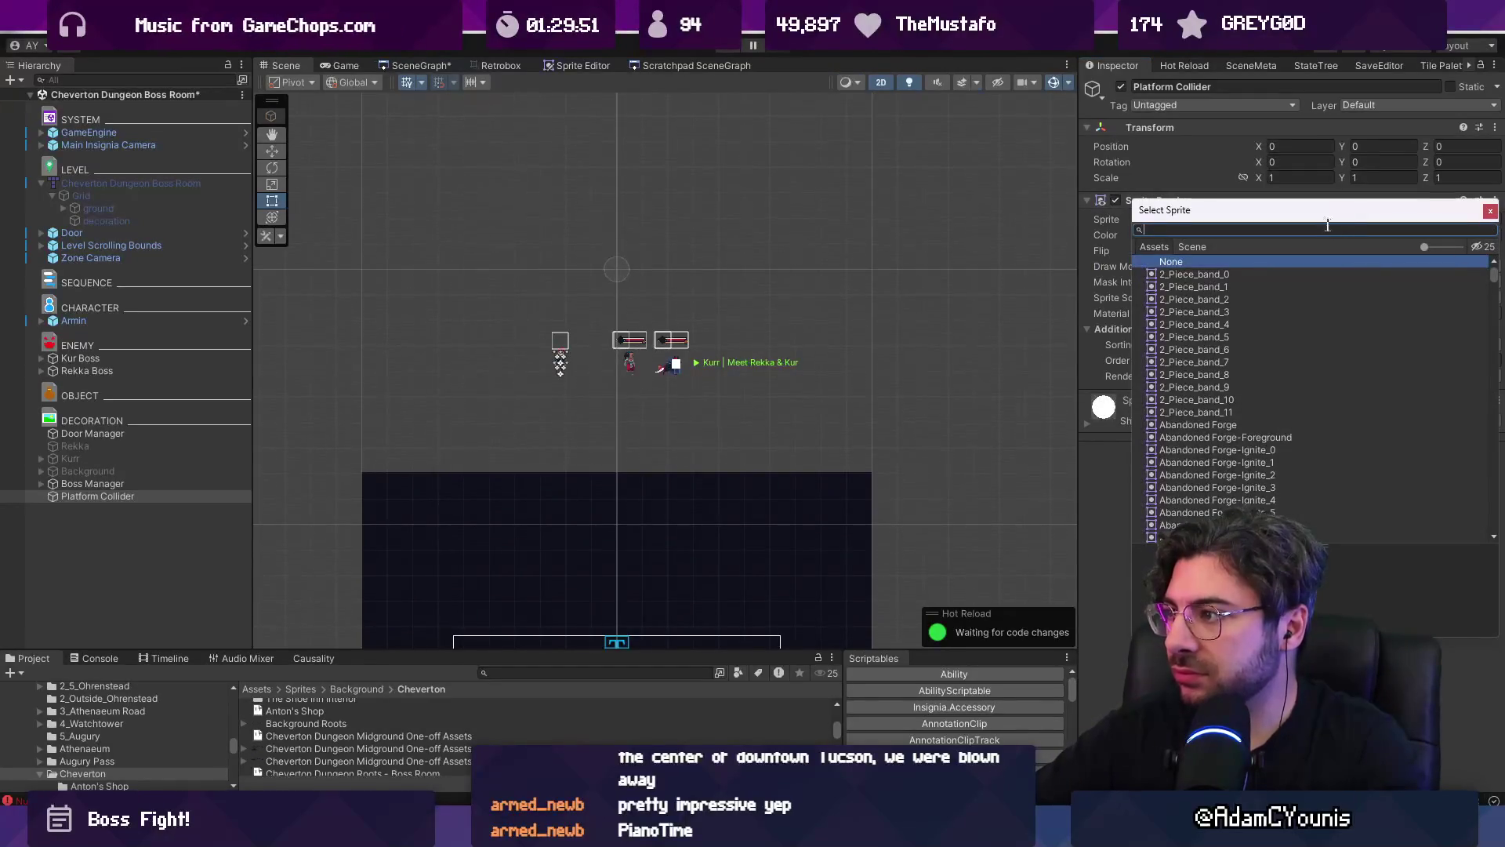
pyautogui.write('square')
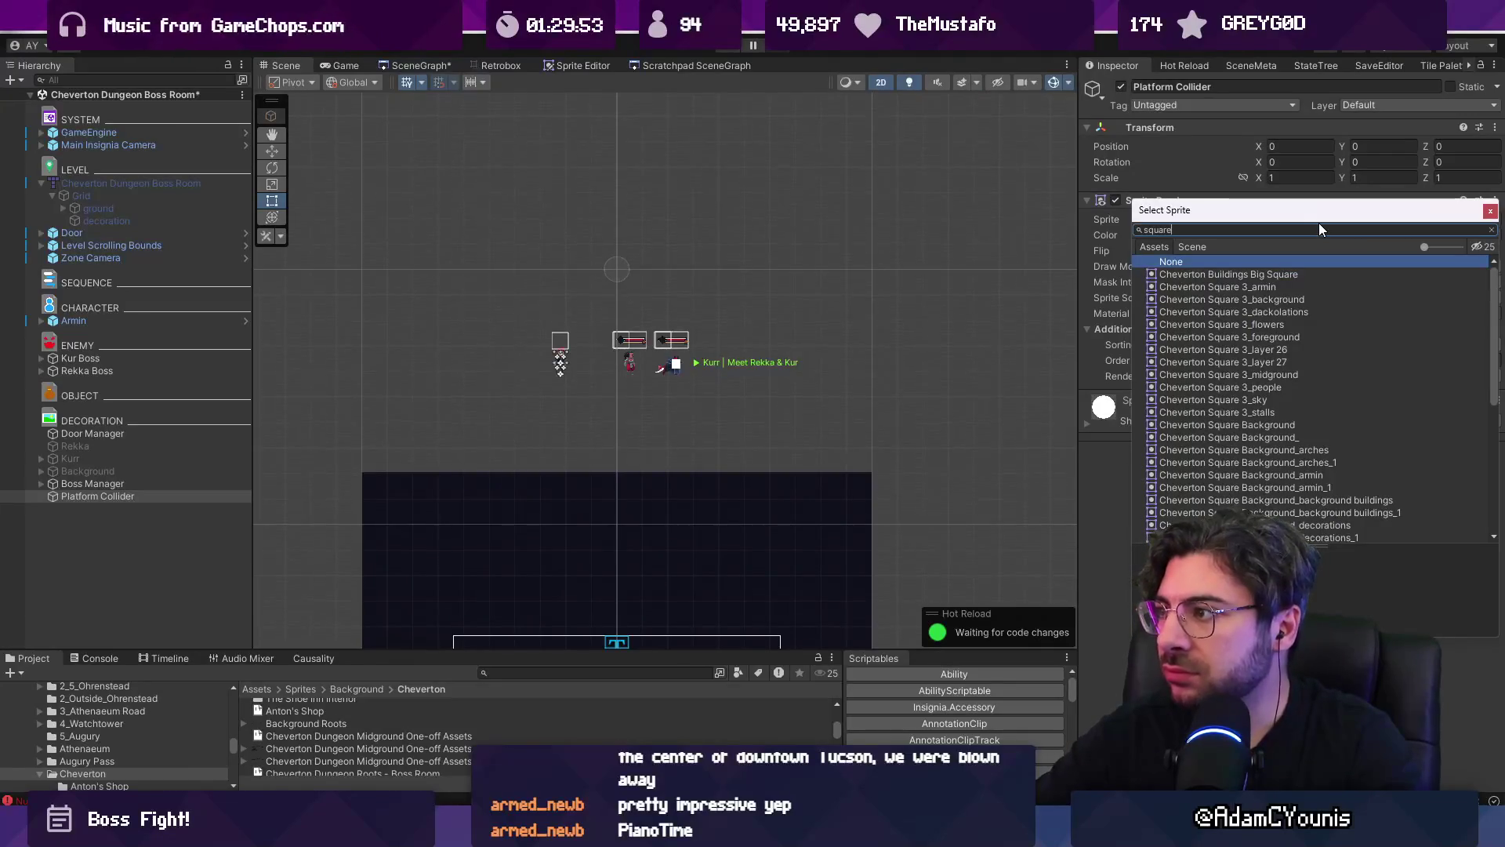
pyautogui.scroll(-5, 1212, 434)
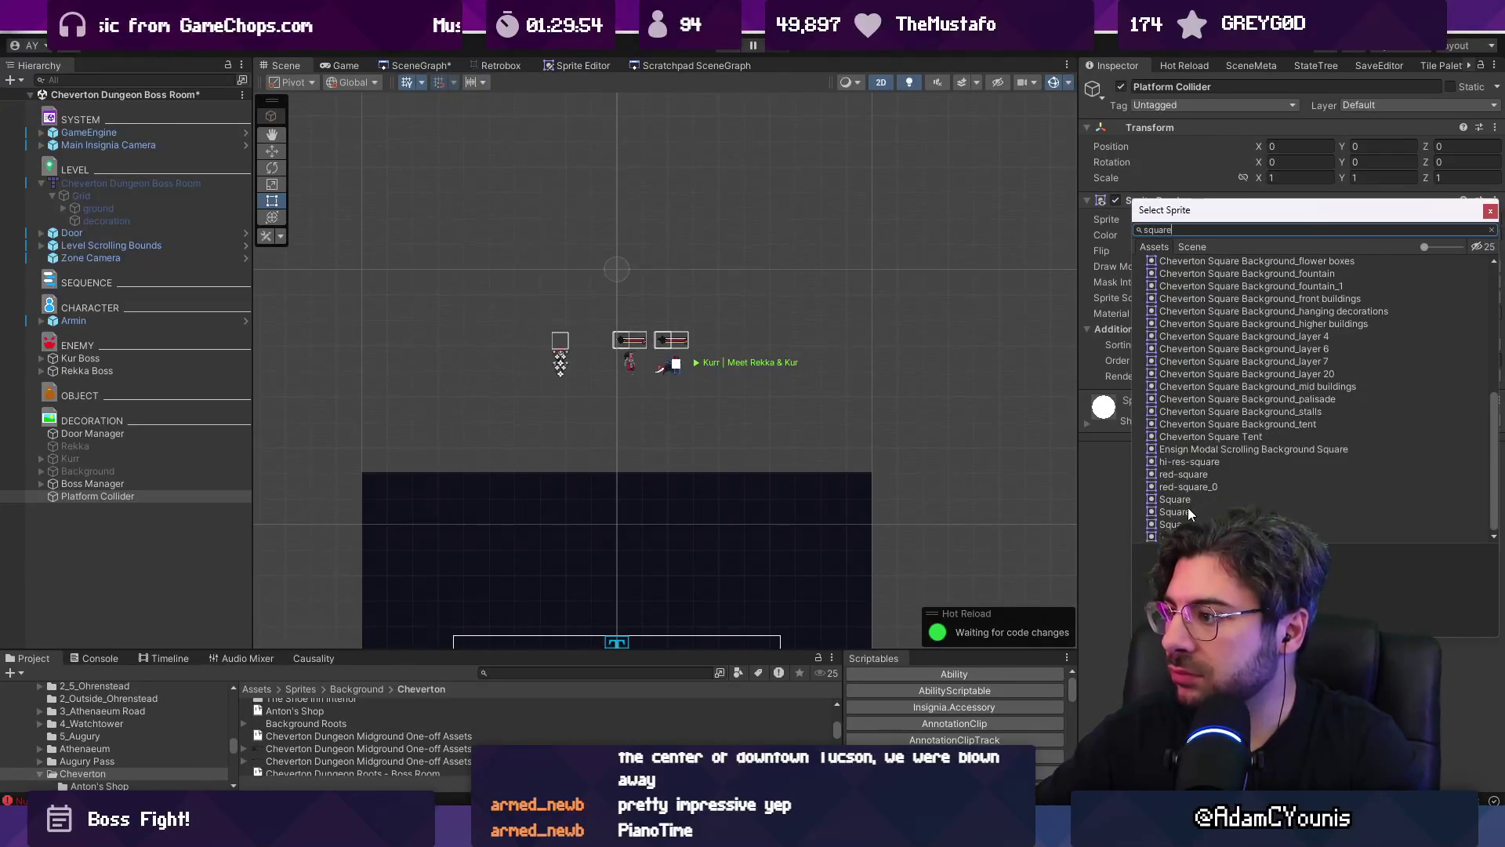
pyautogui.doubleClick(1188, 502)
# Step: Add a Box Collider 2D to Platform Collider
pyautogui.click(1301, 456)
pyautogui.write('boxco')
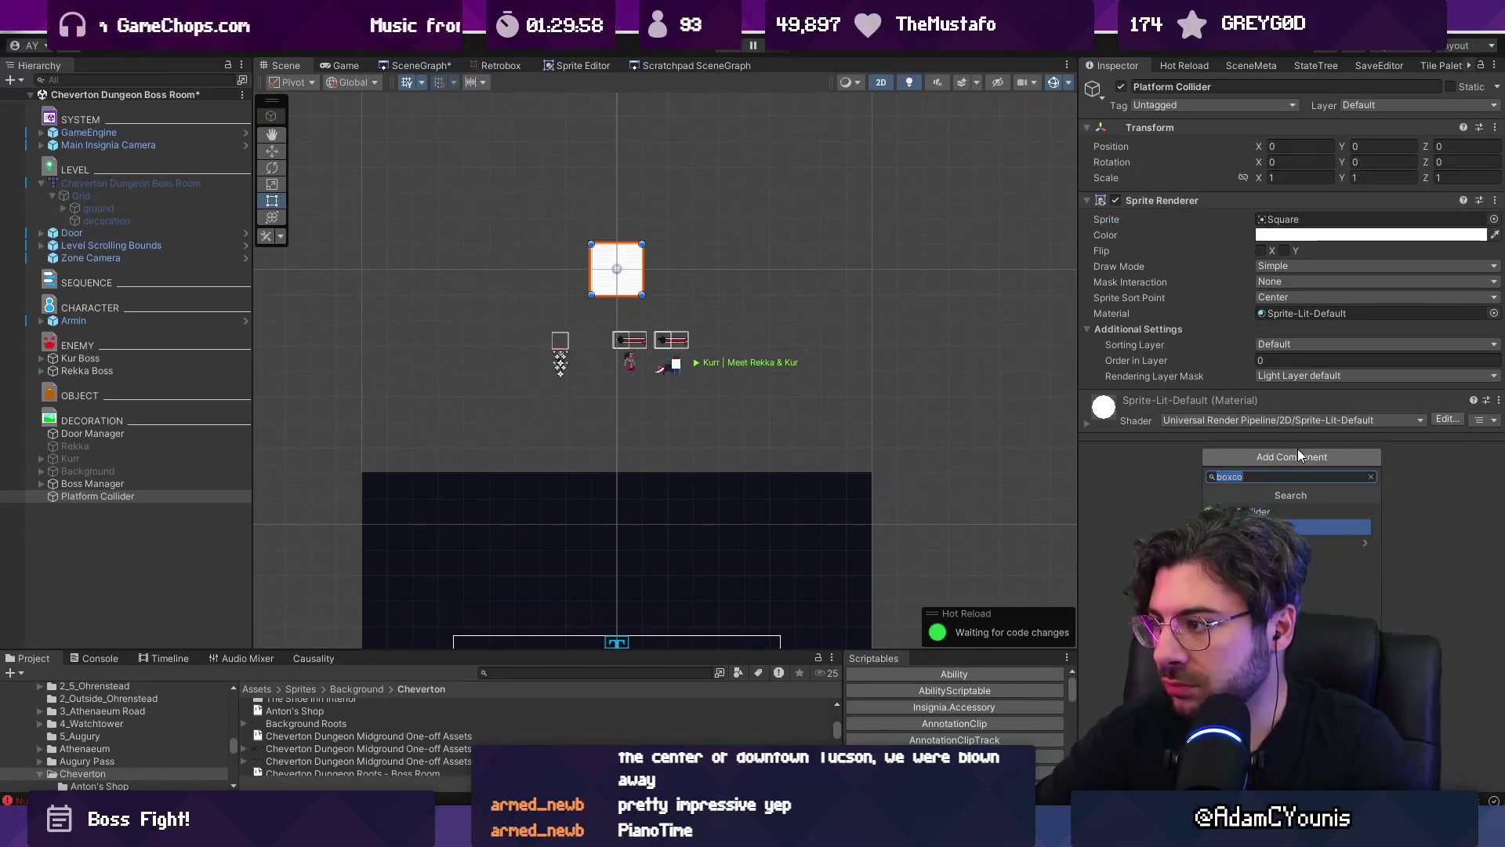
pyautogui.press('Return')
# Step: Stretch the white square into a wide, flat rectangle with the Rect tool
pyautogui.moveTo(642, 258)
pyautogui.mouseDown()
pyautogui.moveTo(796, 256)
pyautogui.moveTo(734, 255)
pyautogui.mouseUp()
pyautogui.moveTo(666, 295)
pyautogui.mouseDown()
pyautogui.moveTo(666, 267)
pyautogui.moveTo(629, 387)
pyautogui.mouseUp()
pyautogui.press('w')
pyautogui.scroll(-2, 629, 387)
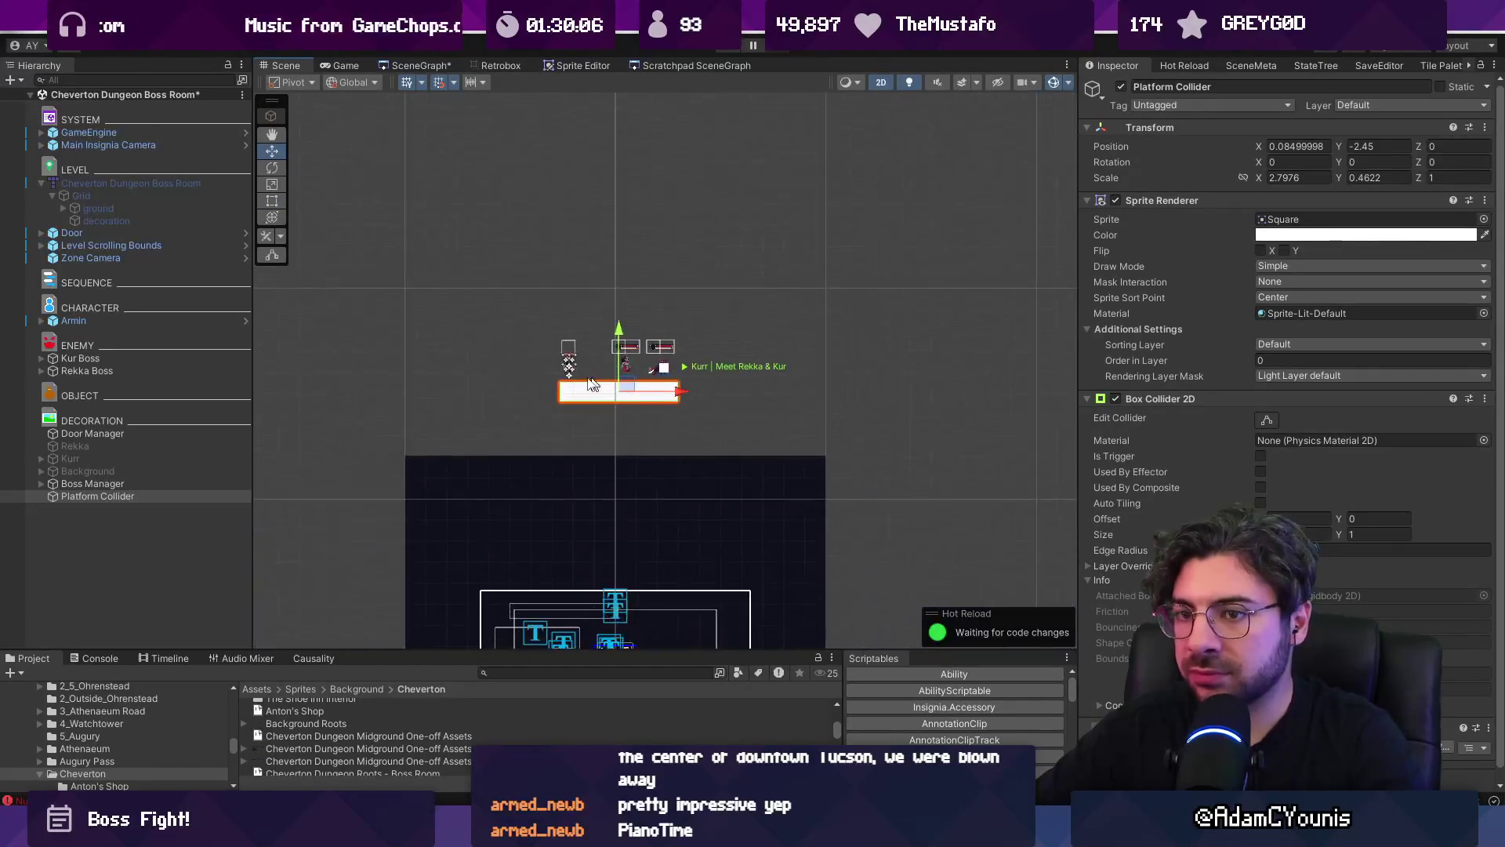
# Step: Re-enable the Background object so its art shows again
pyautogui.click(113, 469)
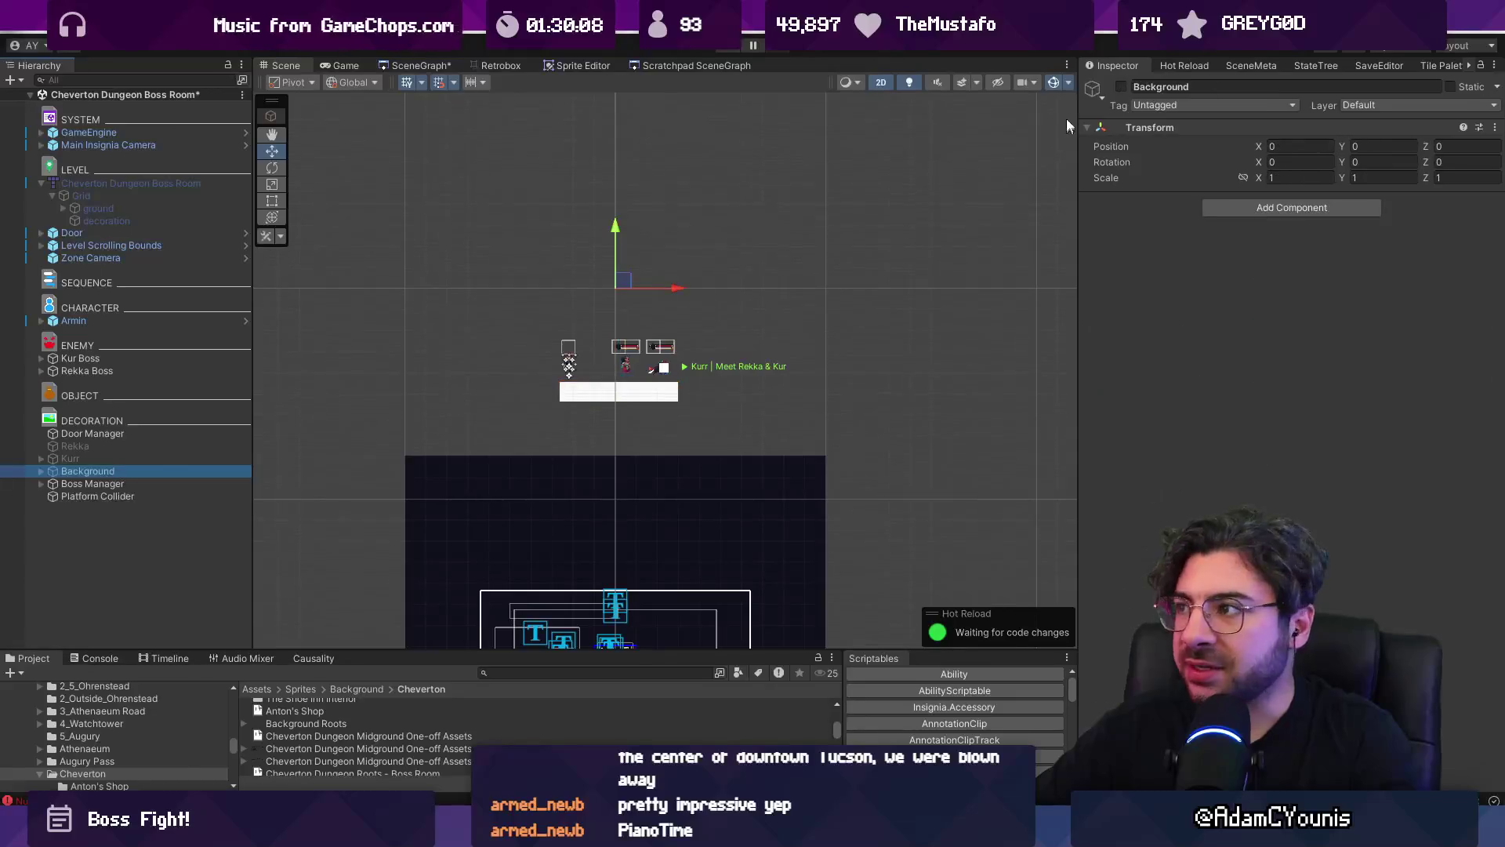
pyautogui.click(1121, 86)
pyautogui.scroll(1, 337, 419)
# Step: Set Platform Collider's Sorting Layer to Middleground2 with Order in Layer 3
pyautogui.click(118, 497)
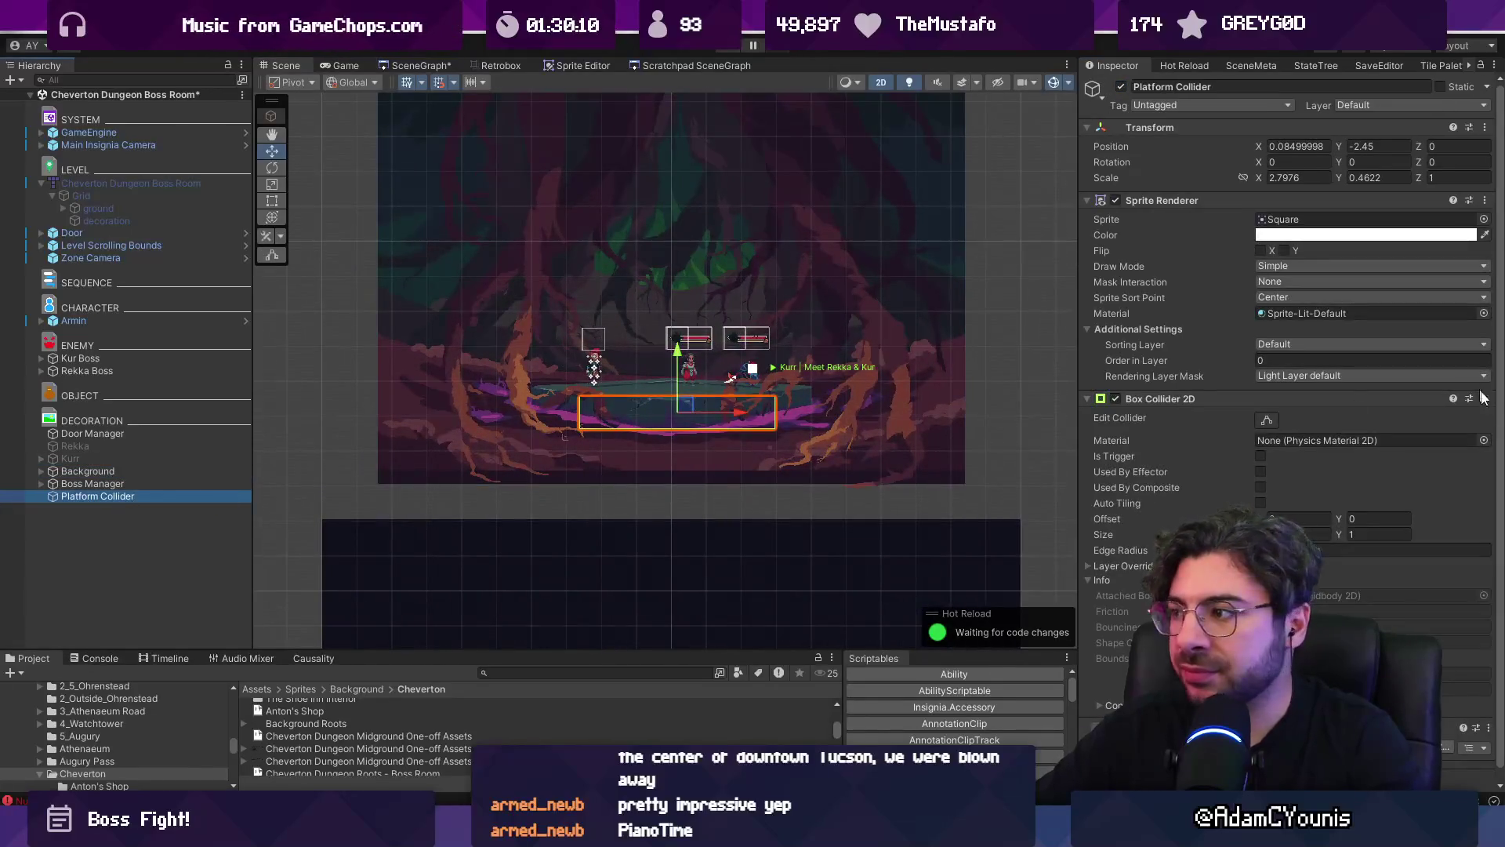
pyautogui.click(1292, 345)
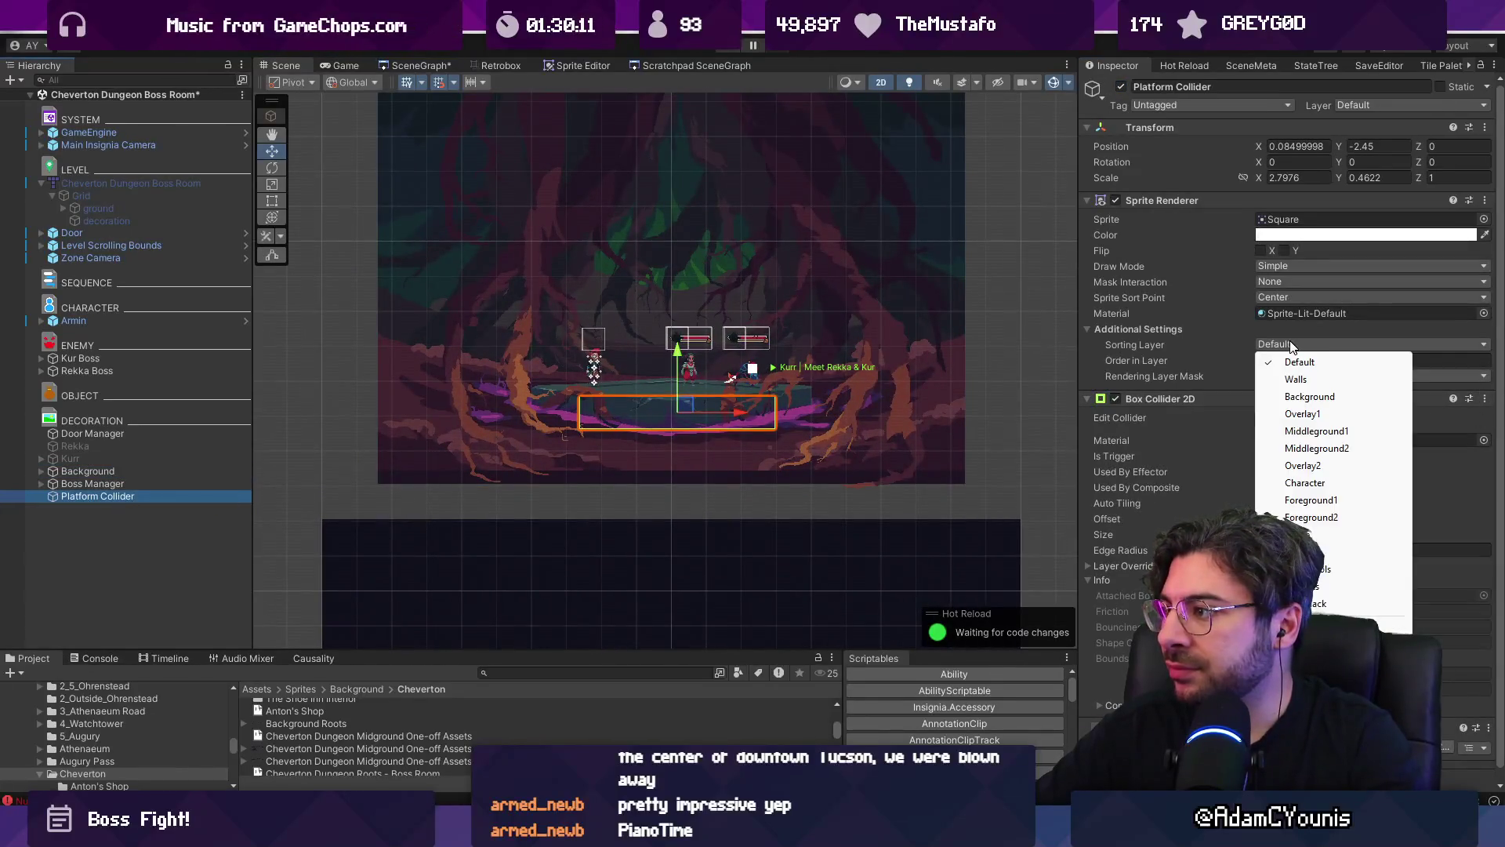
pyautogui.click(1317, 447)
pyautogui.scroll(2, 784, 392)
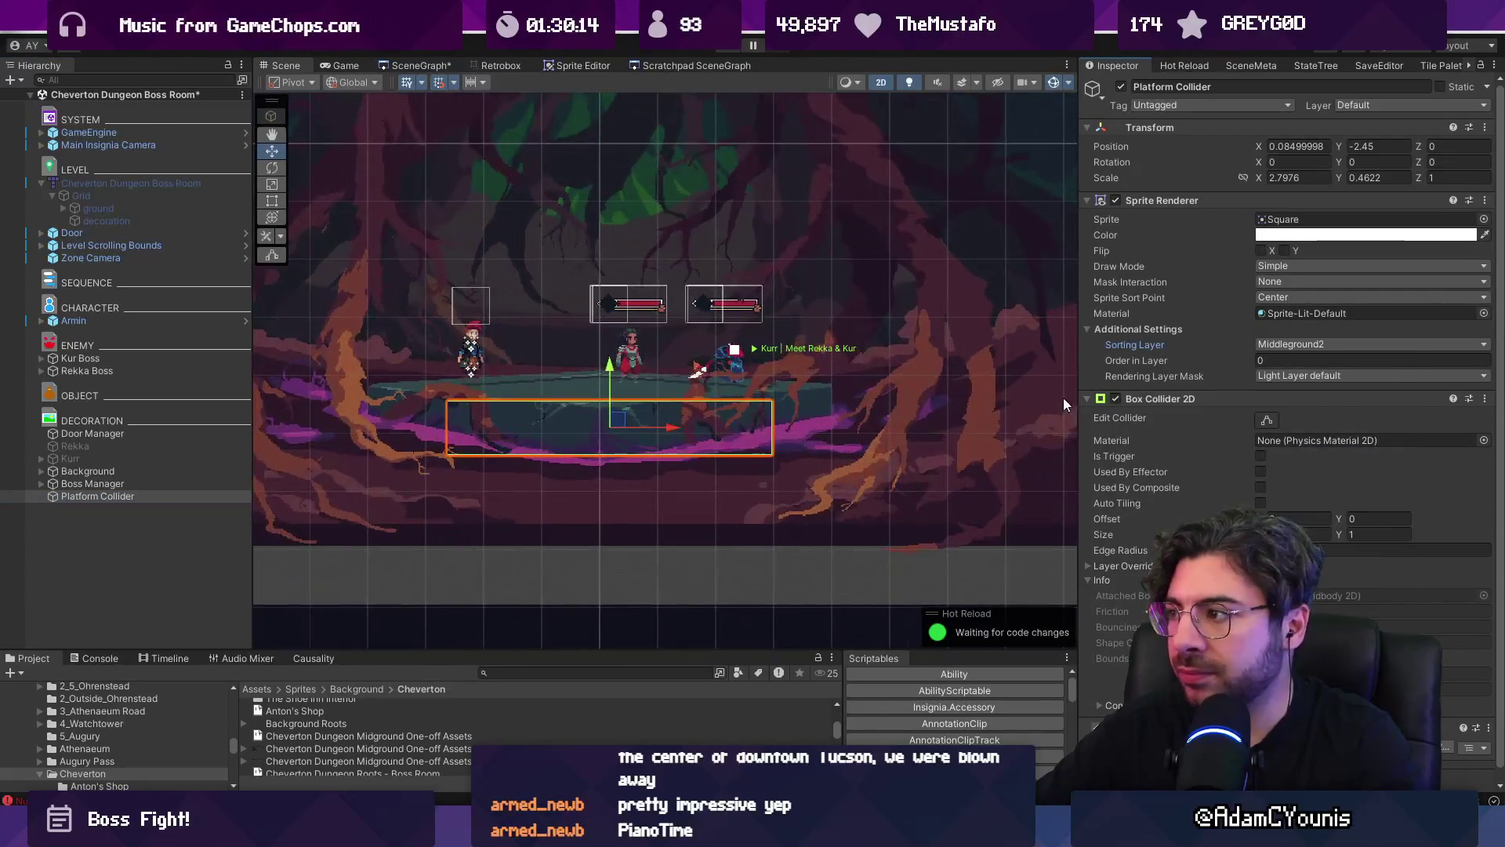
pyautogui.click(1281, 360)
pyautogui.write('3')
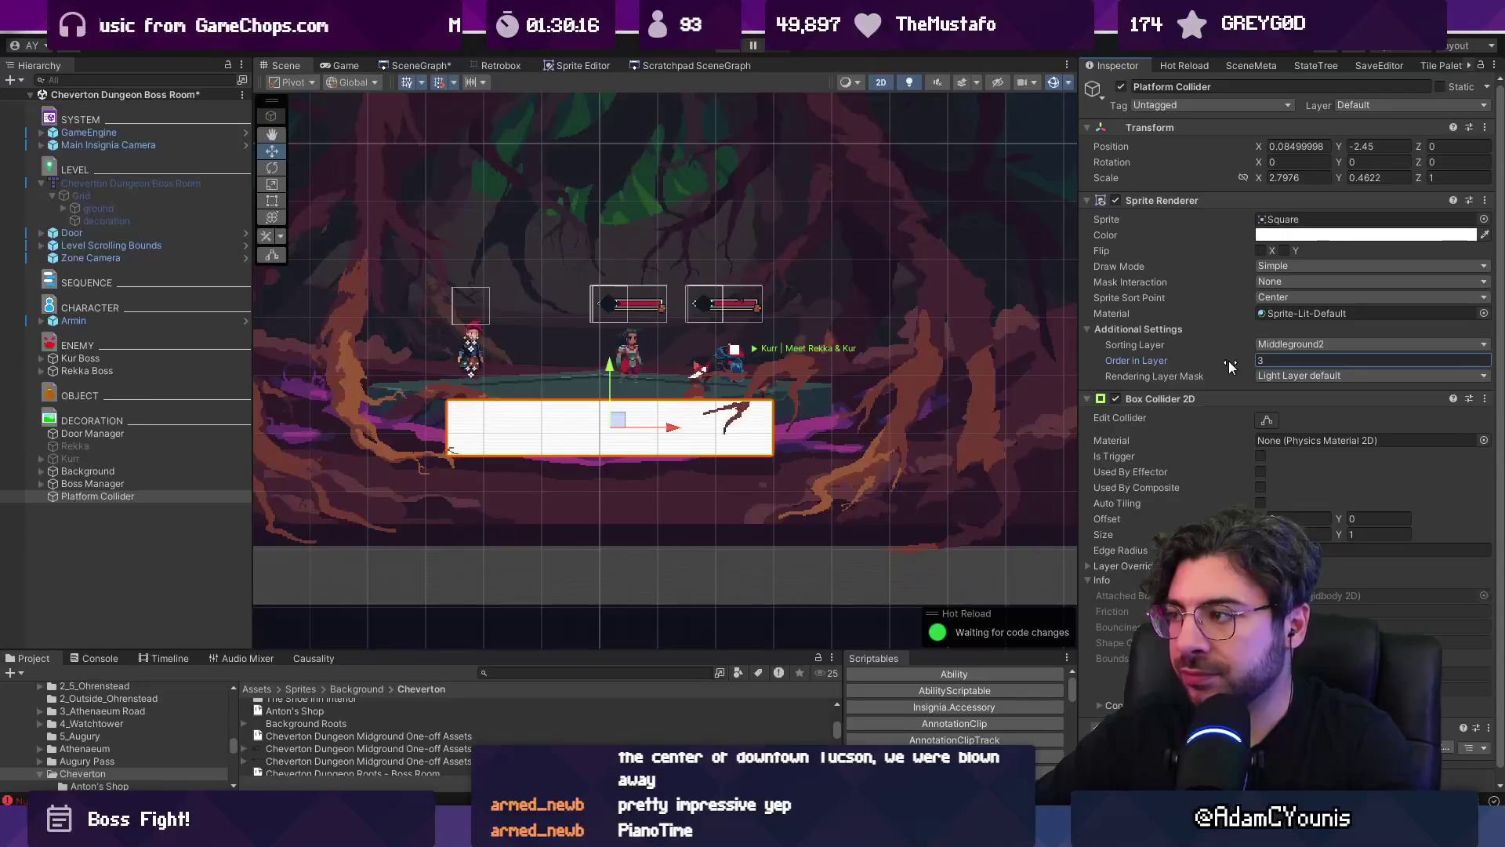
pyautogui.click(144, 497)
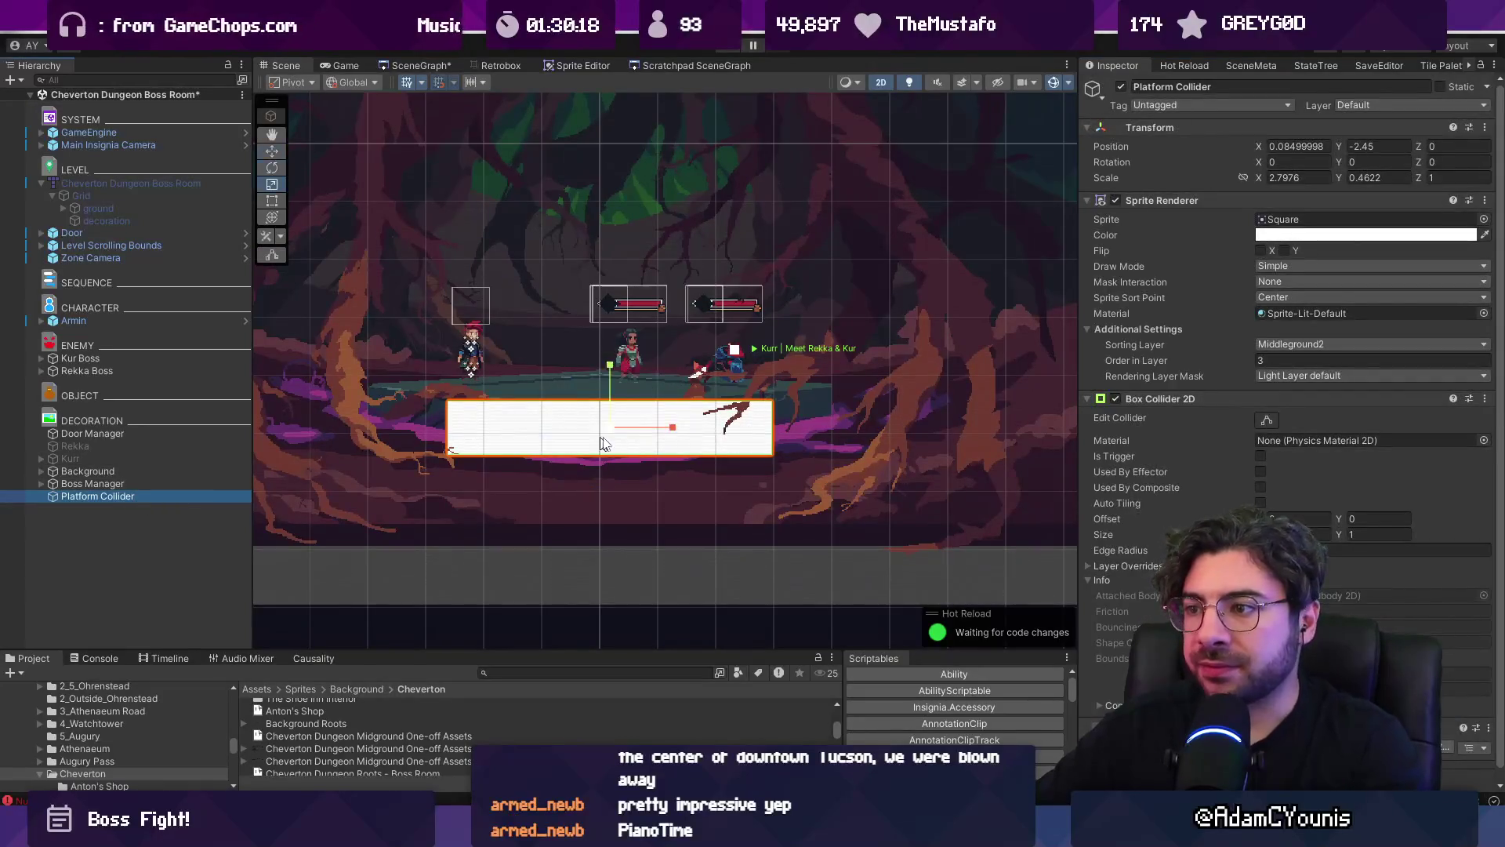
# Step: Widen the platform across the floor, set Position X to 0 and Scale Y to 0.4
pyautogui.click(772, 430)
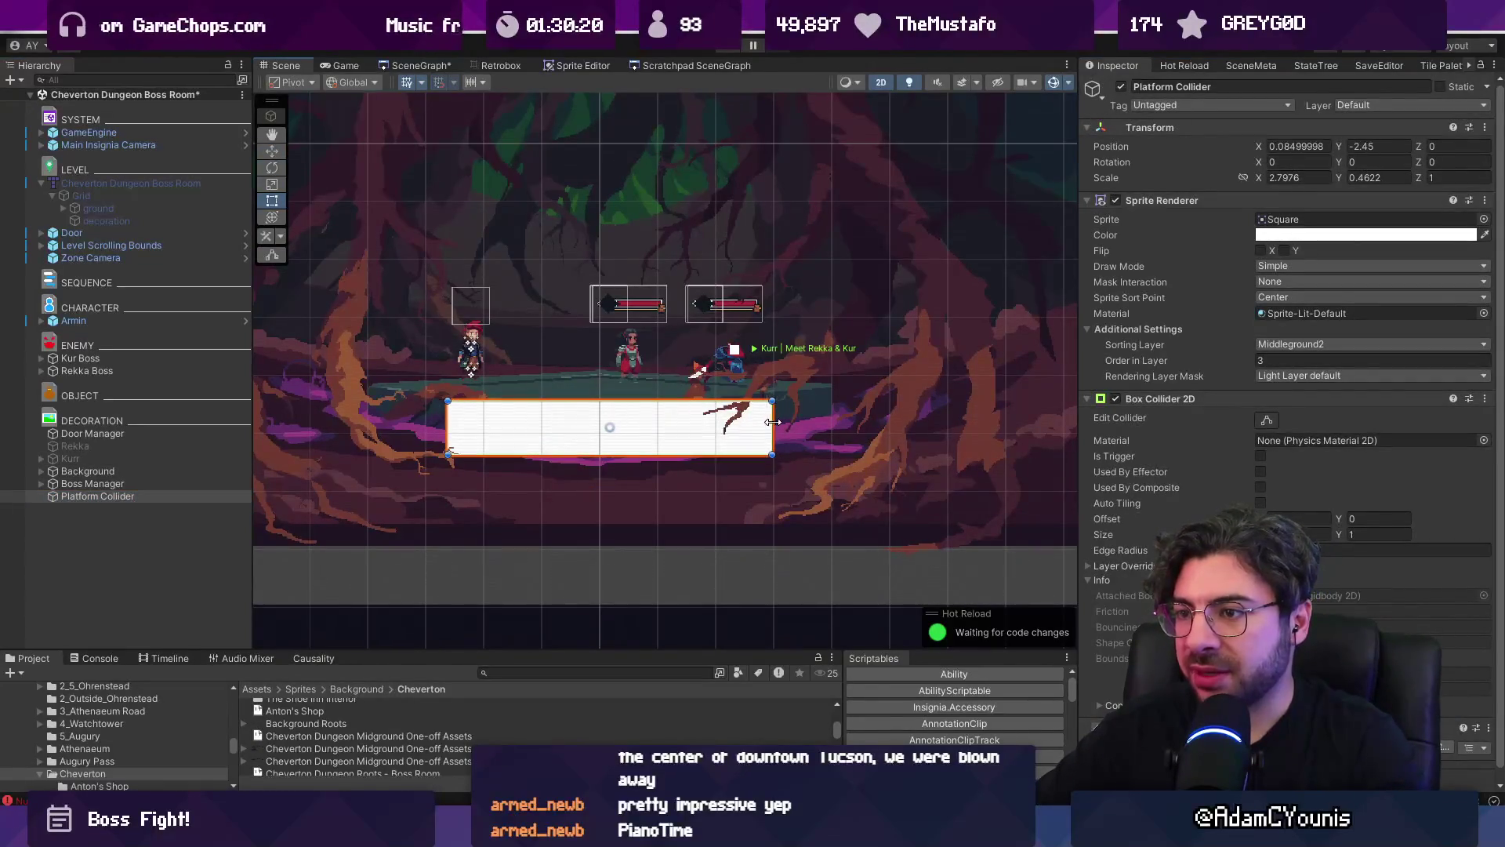
pyautogui.moveTo(772, 424); pyautogui.dragTo(820, 420)
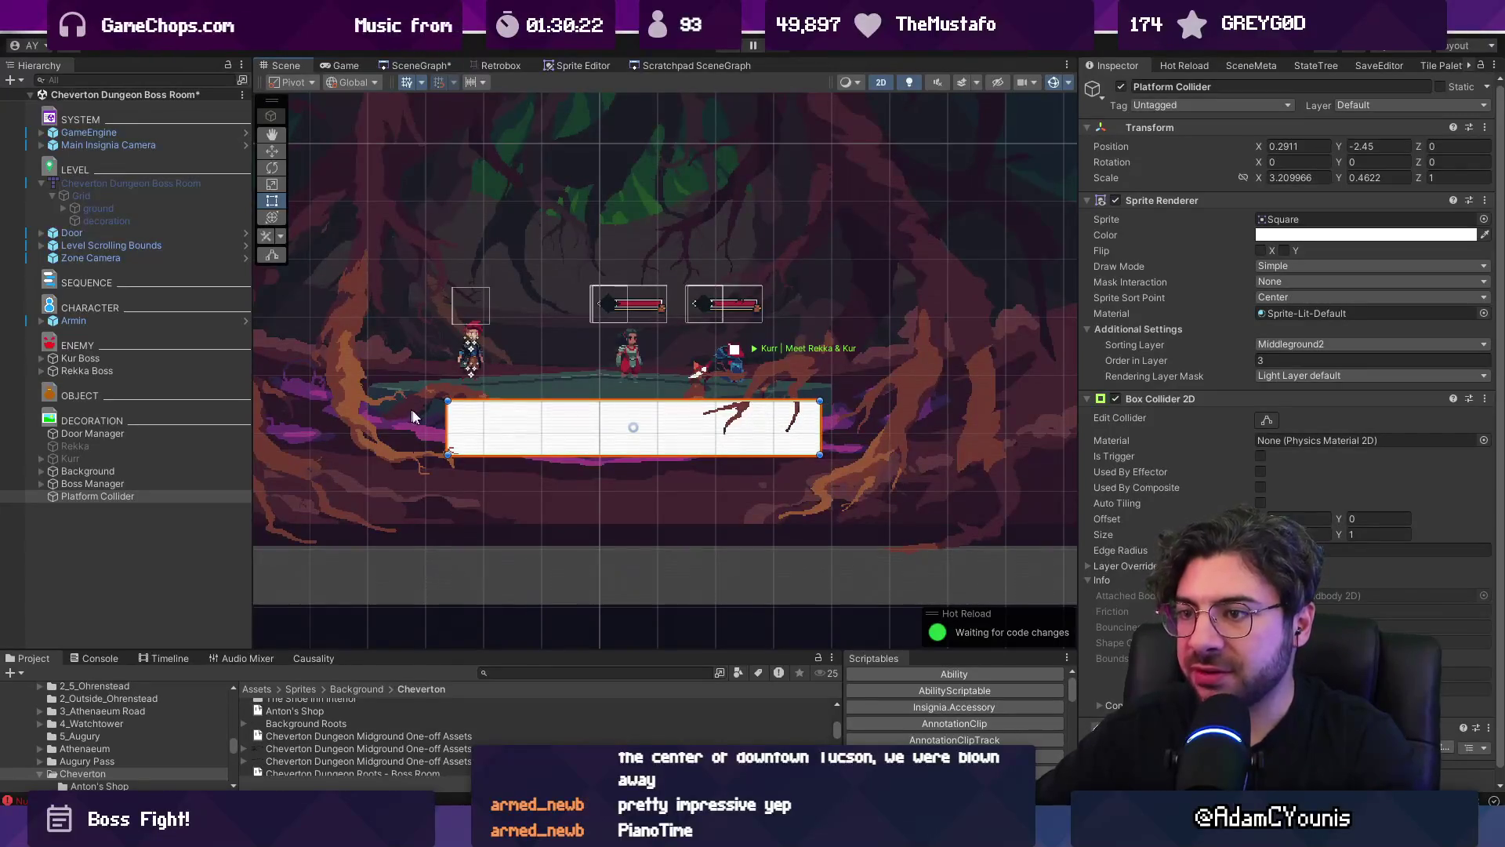
pyautogui.moveTo(445, 418); pyautogui.dragTo(394, 418)
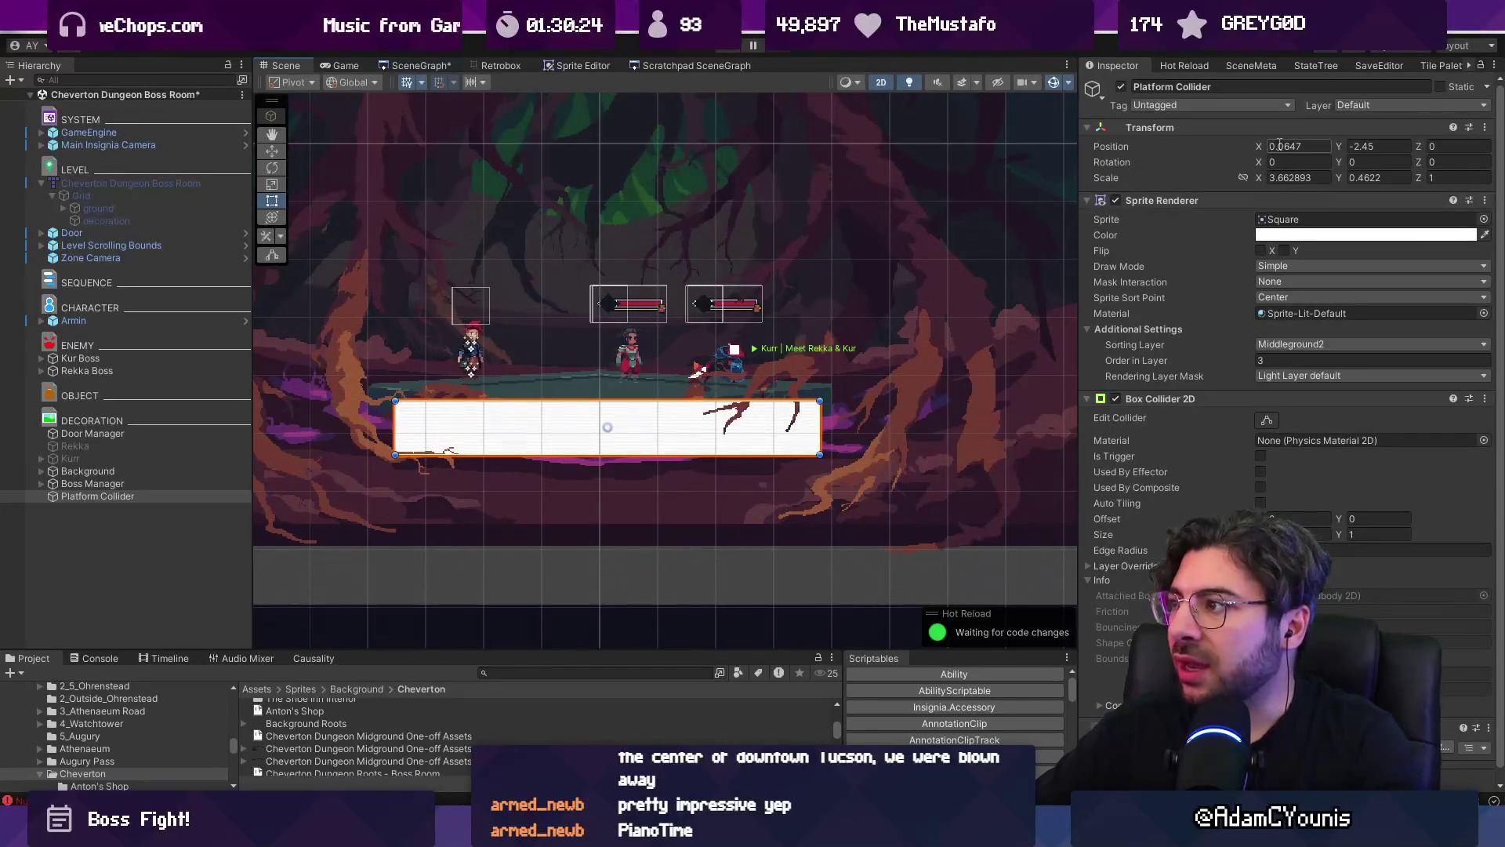
pyautogui.write('0')
pyautogui.click(1349, 146)
pyautogui.write('3.6')
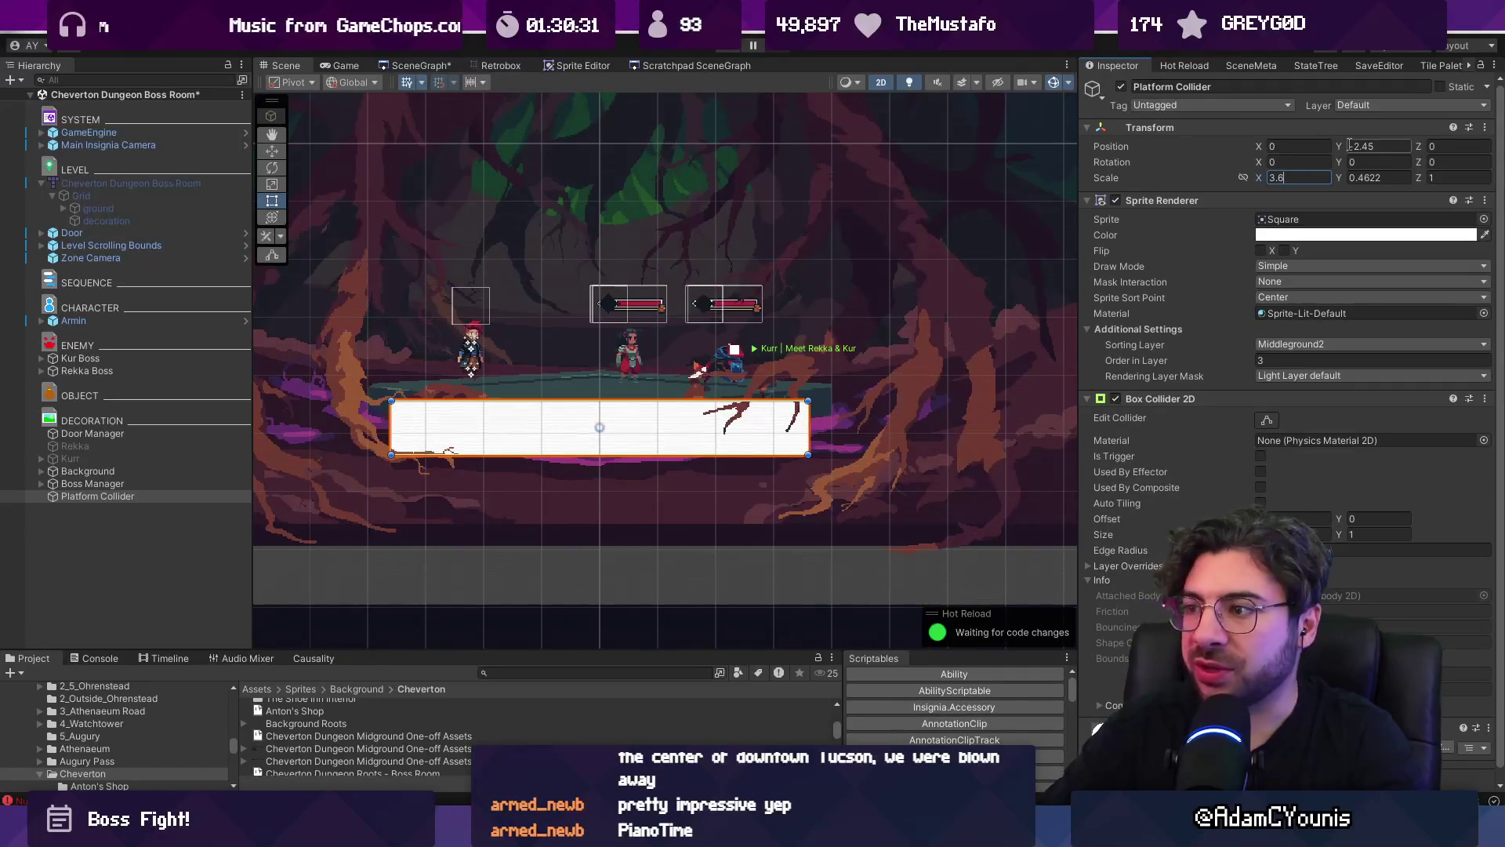
pyautogui.press('BackSpace')
pyautogui.press('BackSpace')
pyautogui.press('BackSpace')
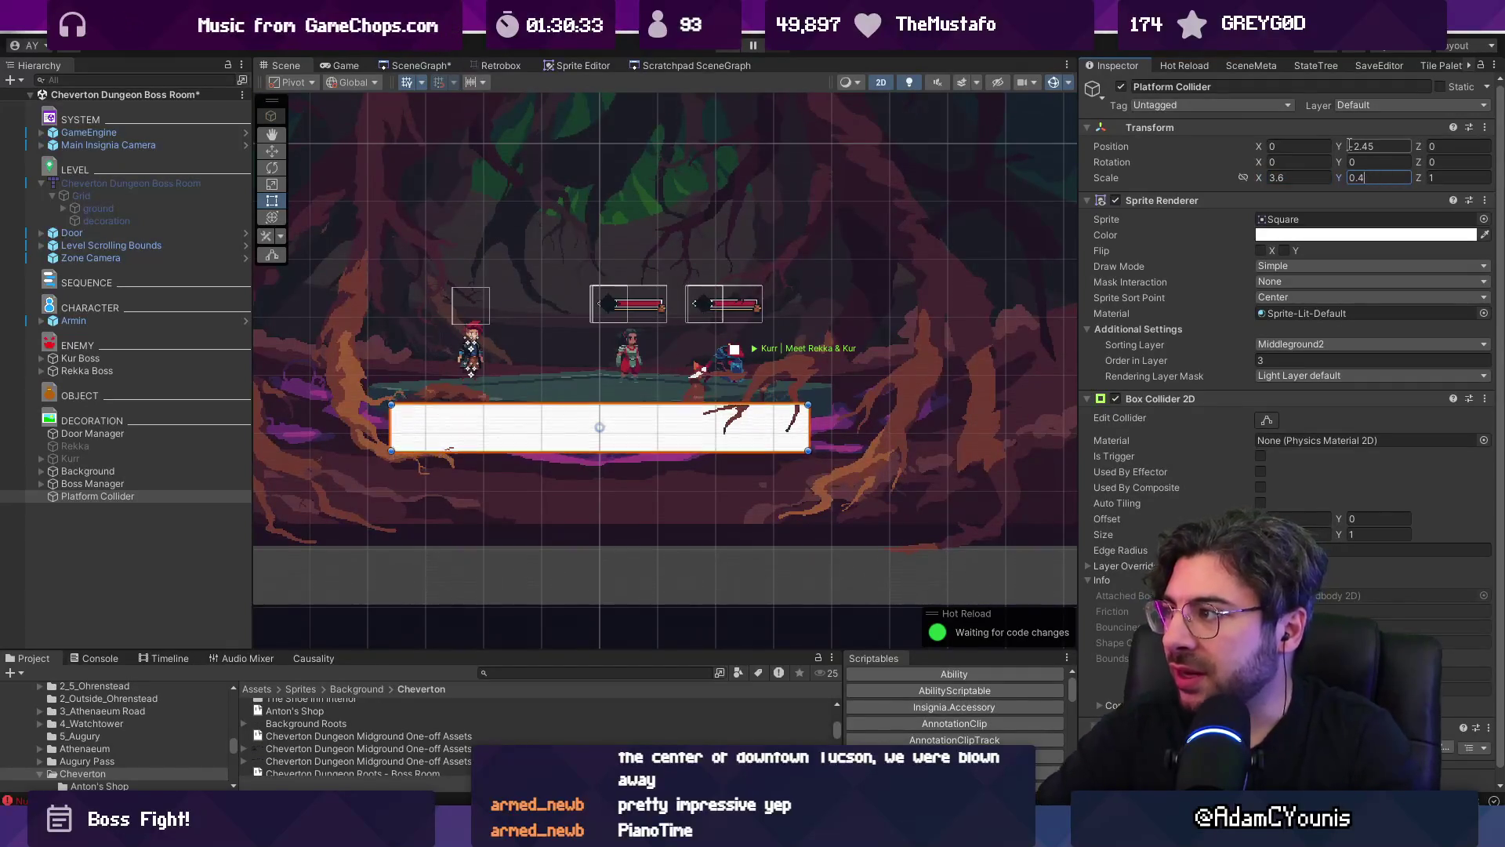
pyautogui.write('4')
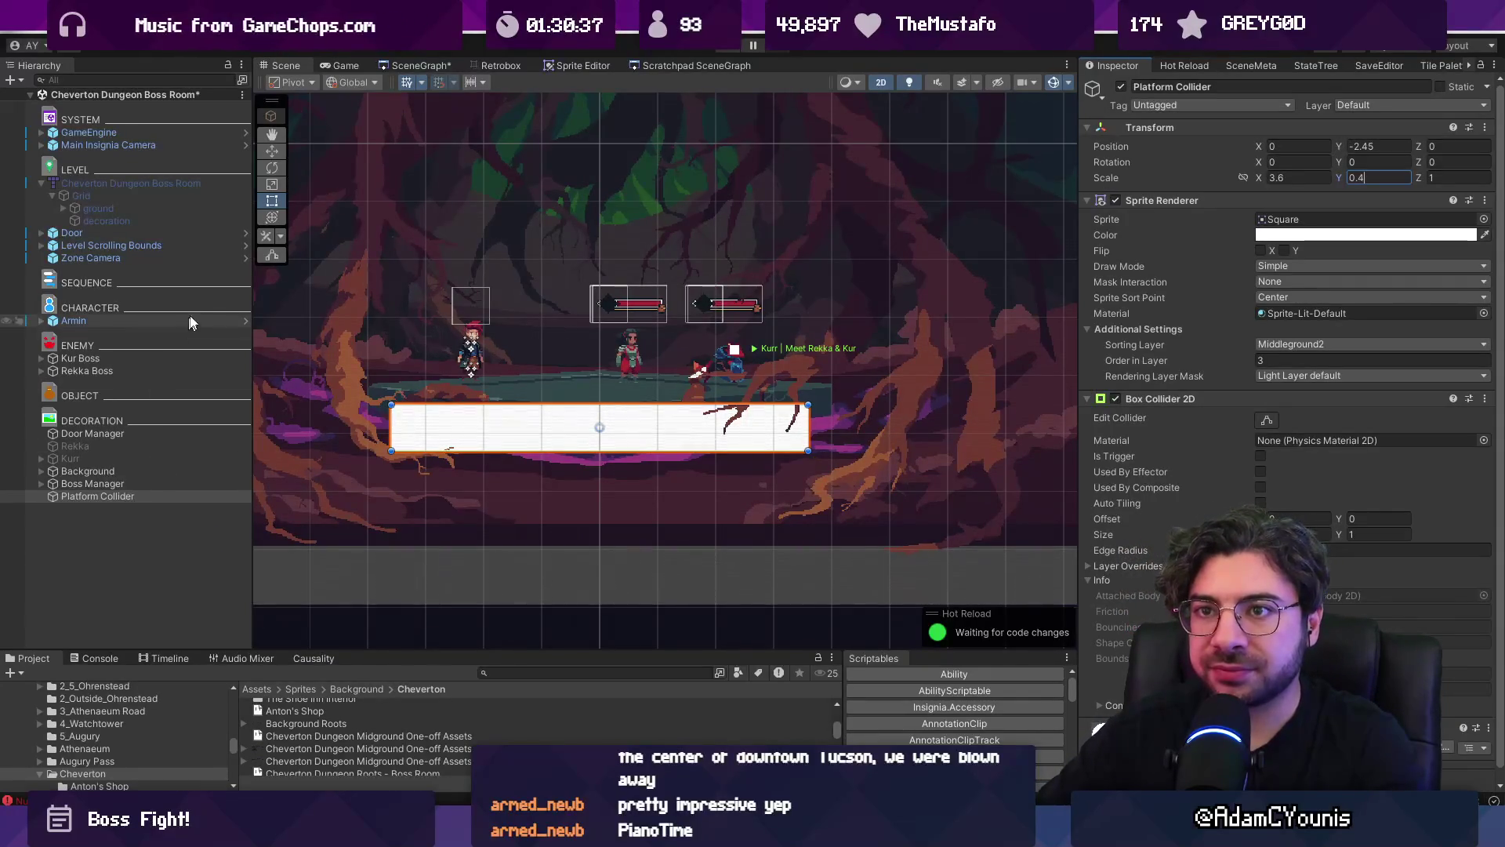
pyautogui.click(739, 52)
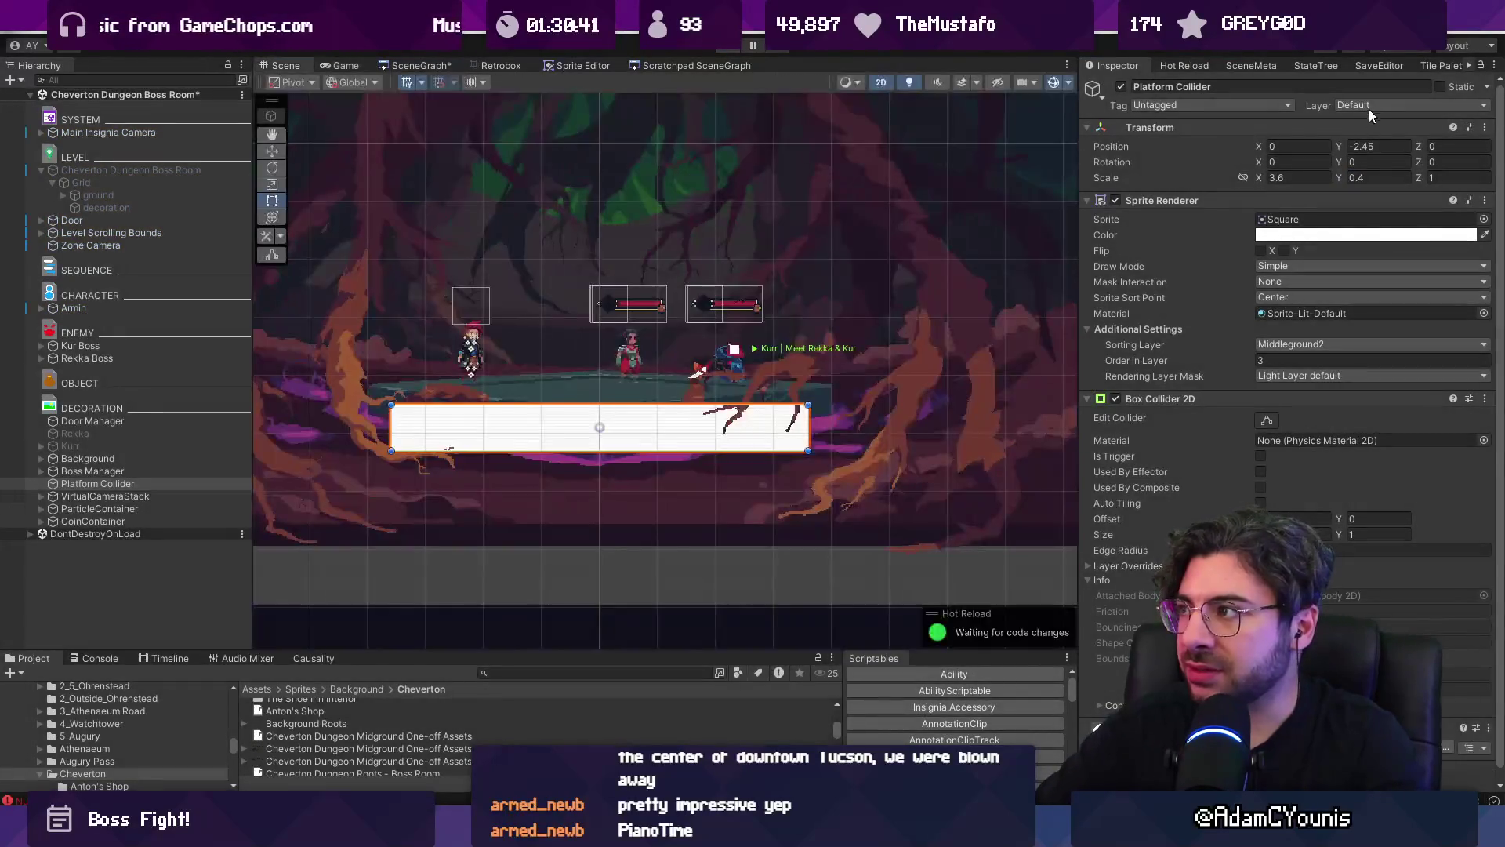
# Step: Put Platform Collider on the Ground layer and start a playtest
pyautogui.click(1369, 110)
pyautogui.click(1413, 294)
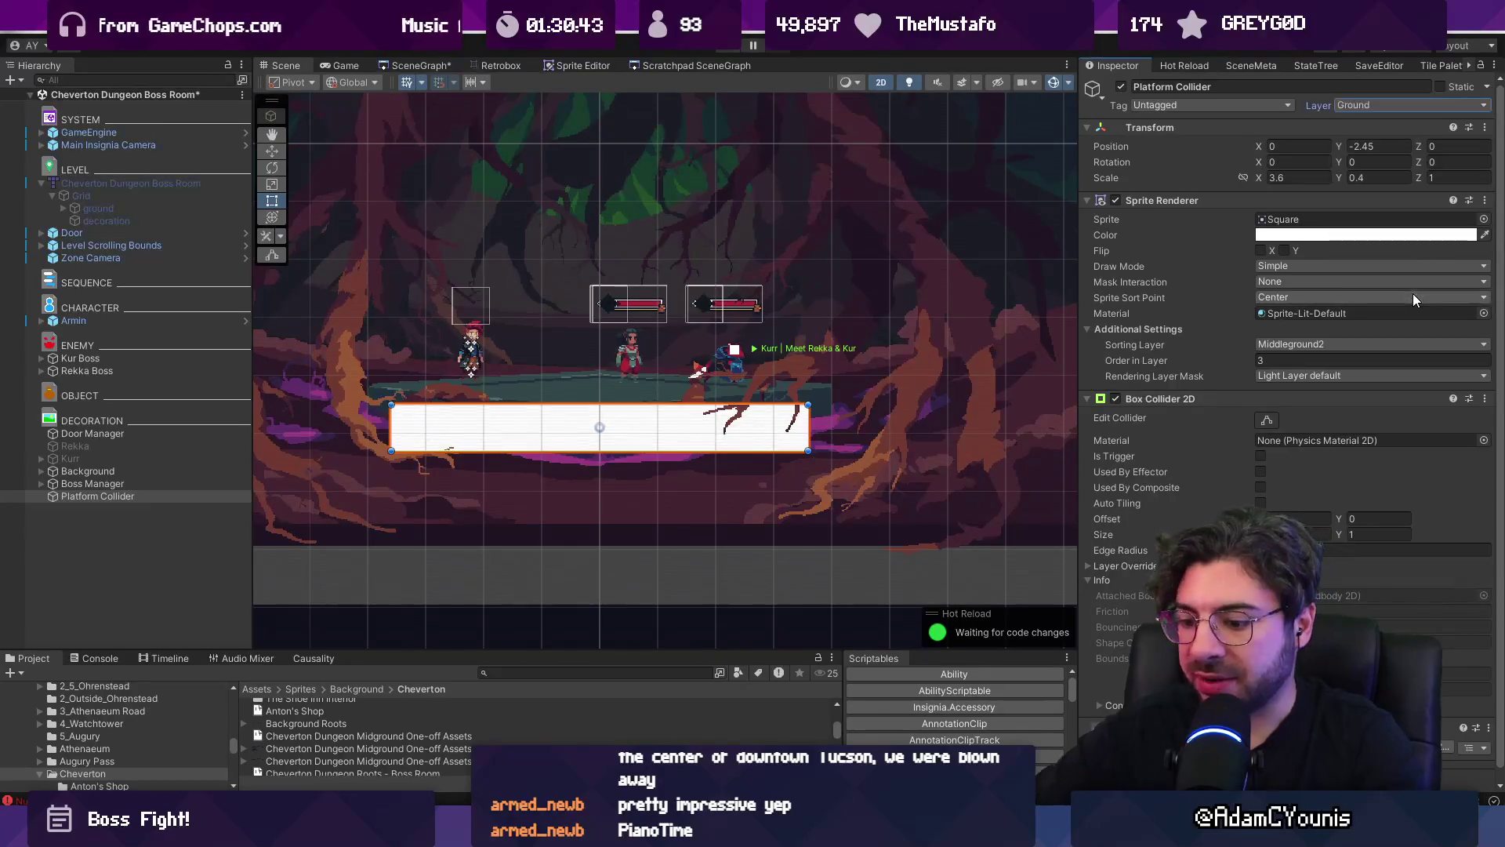
pyautogui.hotkey('ctrl', 'p')
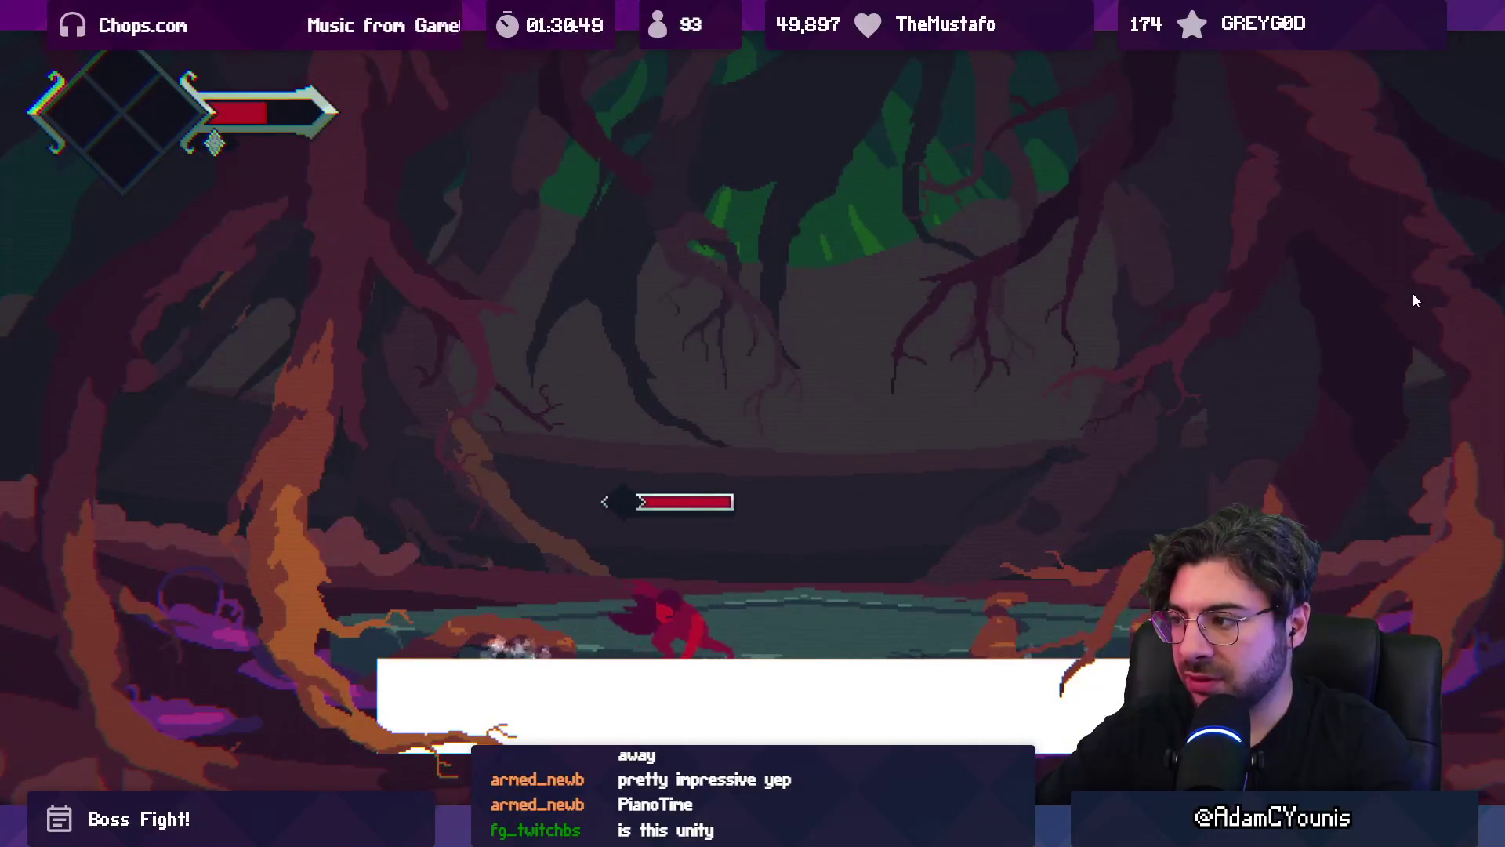
pyautogui.hotkey('shift', 'space')
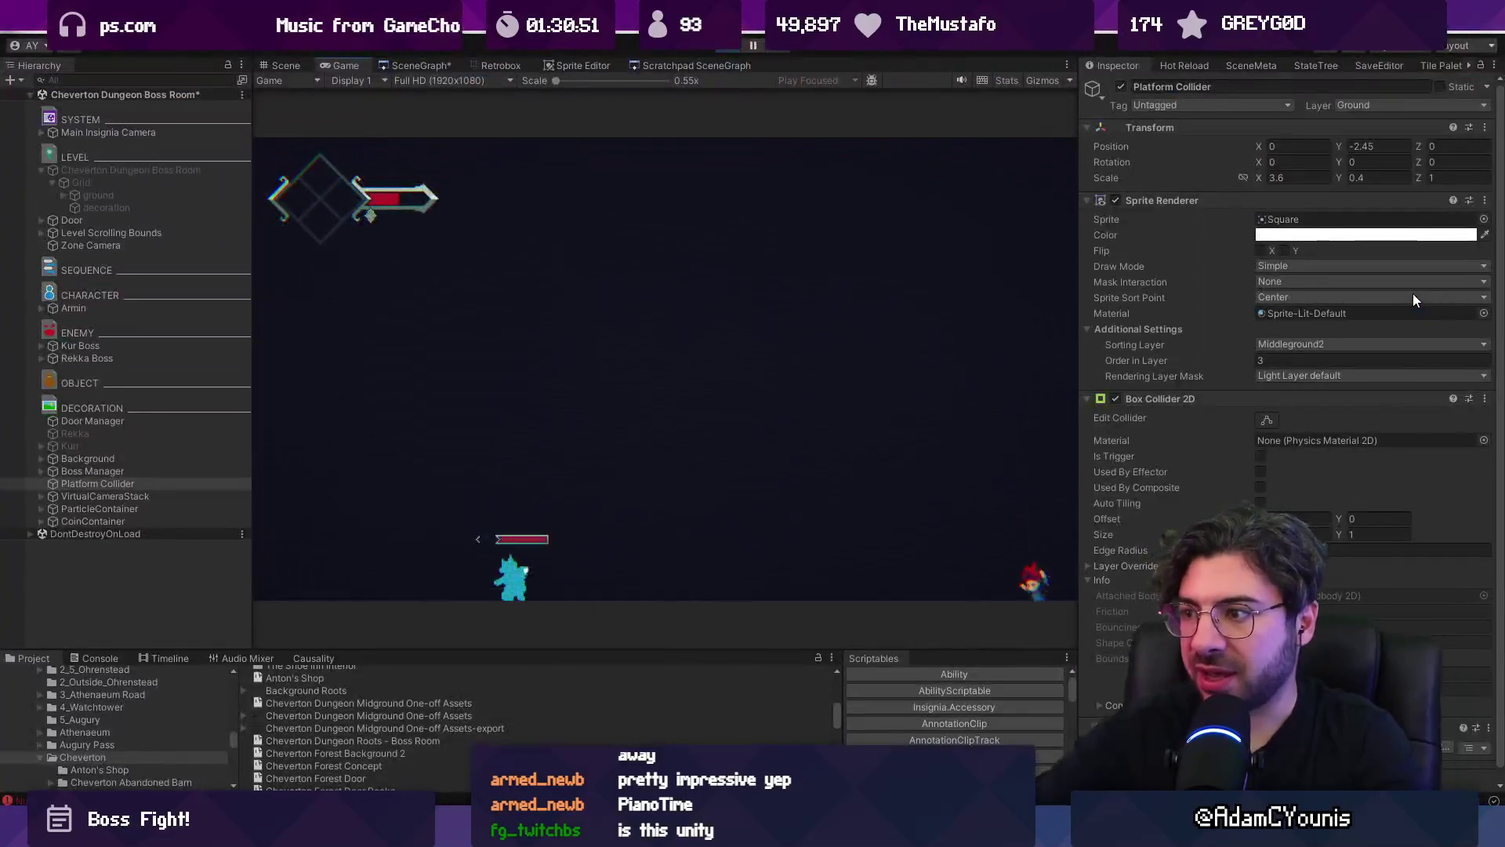
pyautogui.click(726, 50)
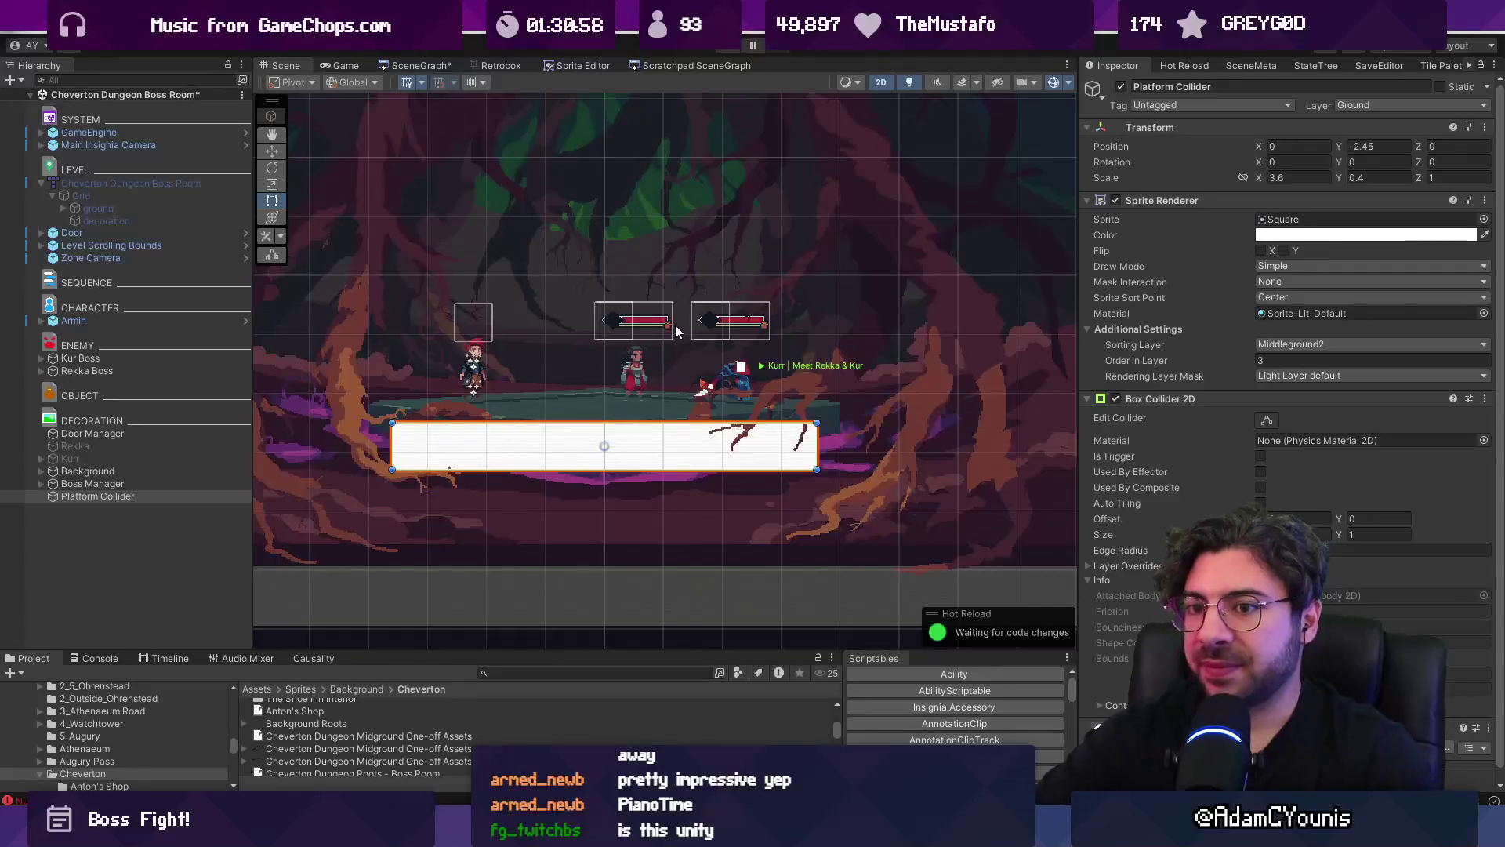
# Step: Duplicate Platform Collider and rename the copy 'Acid'
pyautogui.rightClick(88, 508)
pyautogui.click(65, 511)
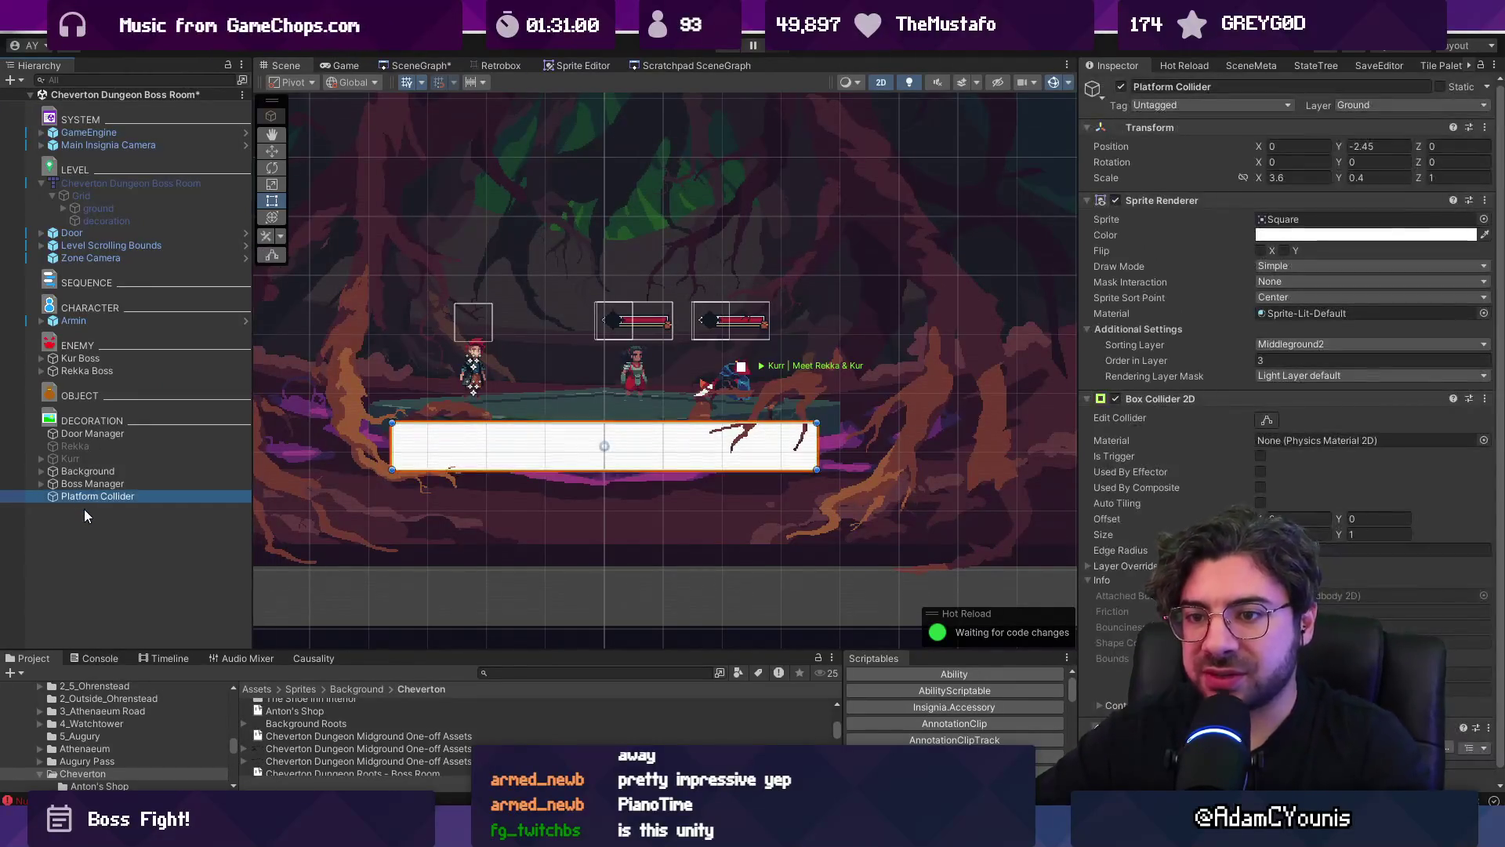
pyautogui.click(90, 512)
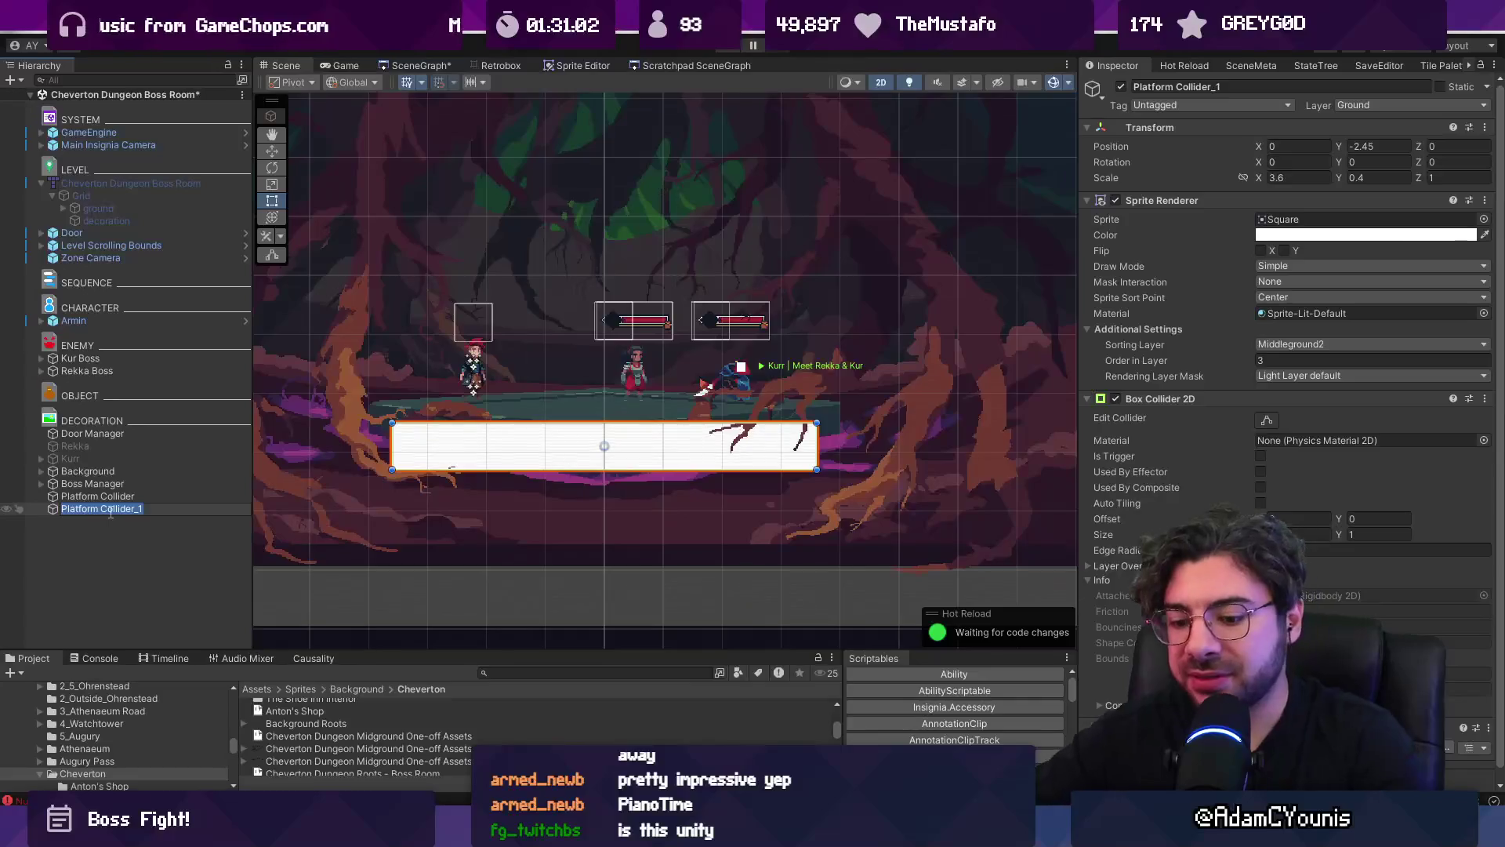
pyautogui.write('Acid')
pyautogui.press('Return')
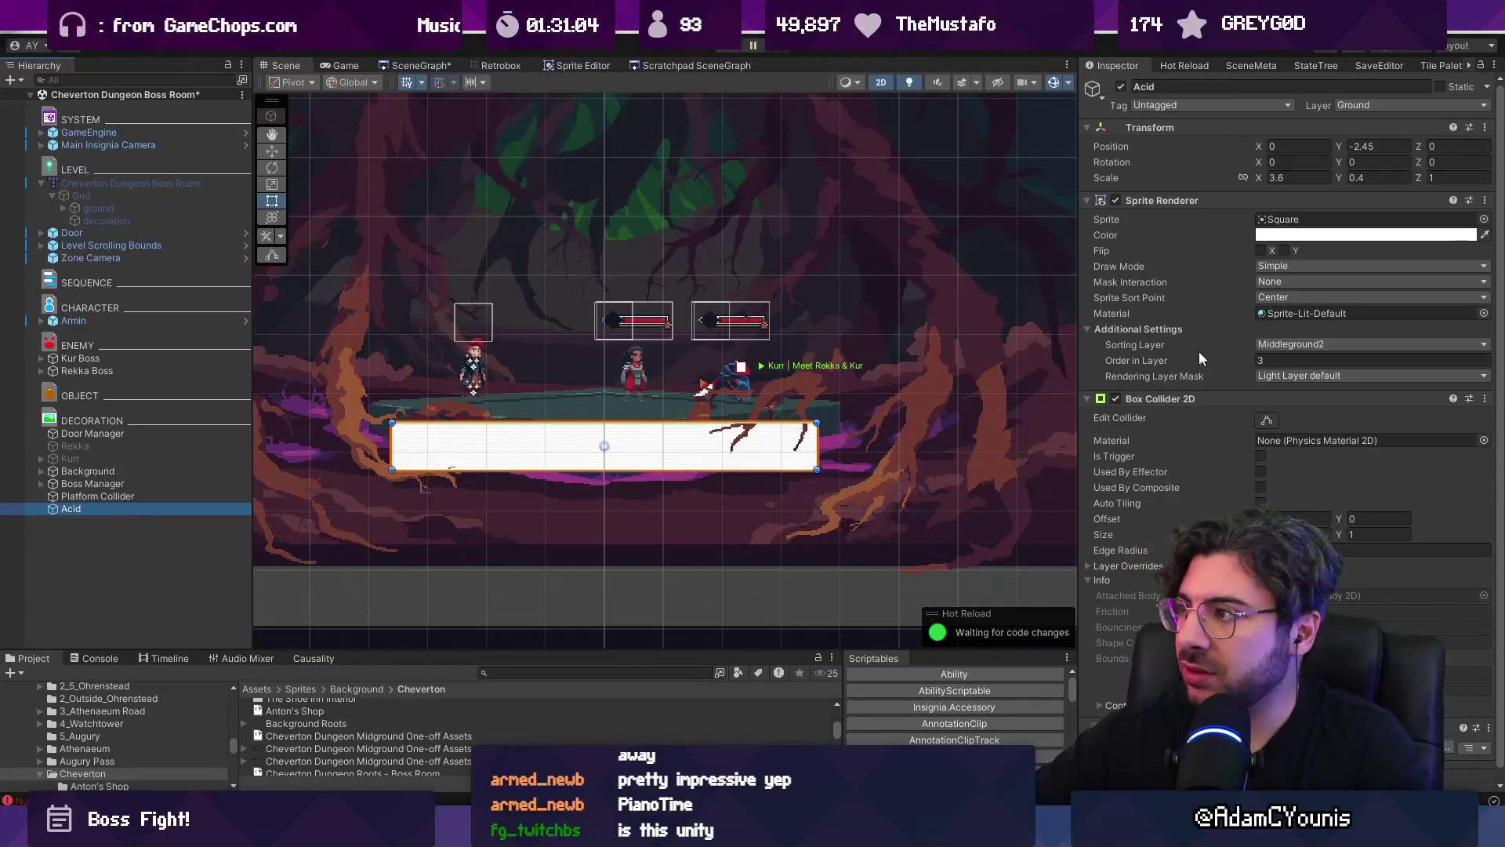
# Step: Give Acid a magenta FF00C2 colour at about half transparency
pyautogui.click(1273, 234)
pyautogui.moveTo(1415, 423); pyautogui.dragTo(1422, 416)
pyautogui.moveTo(1399, 333)
pyautogui.mouseDown()
pyautogui.moveTo(1386, 300)
pyautogui.moveTo(1439, 265)
pyautogui.mouseUp()
pyautogui.click(1449, 224)
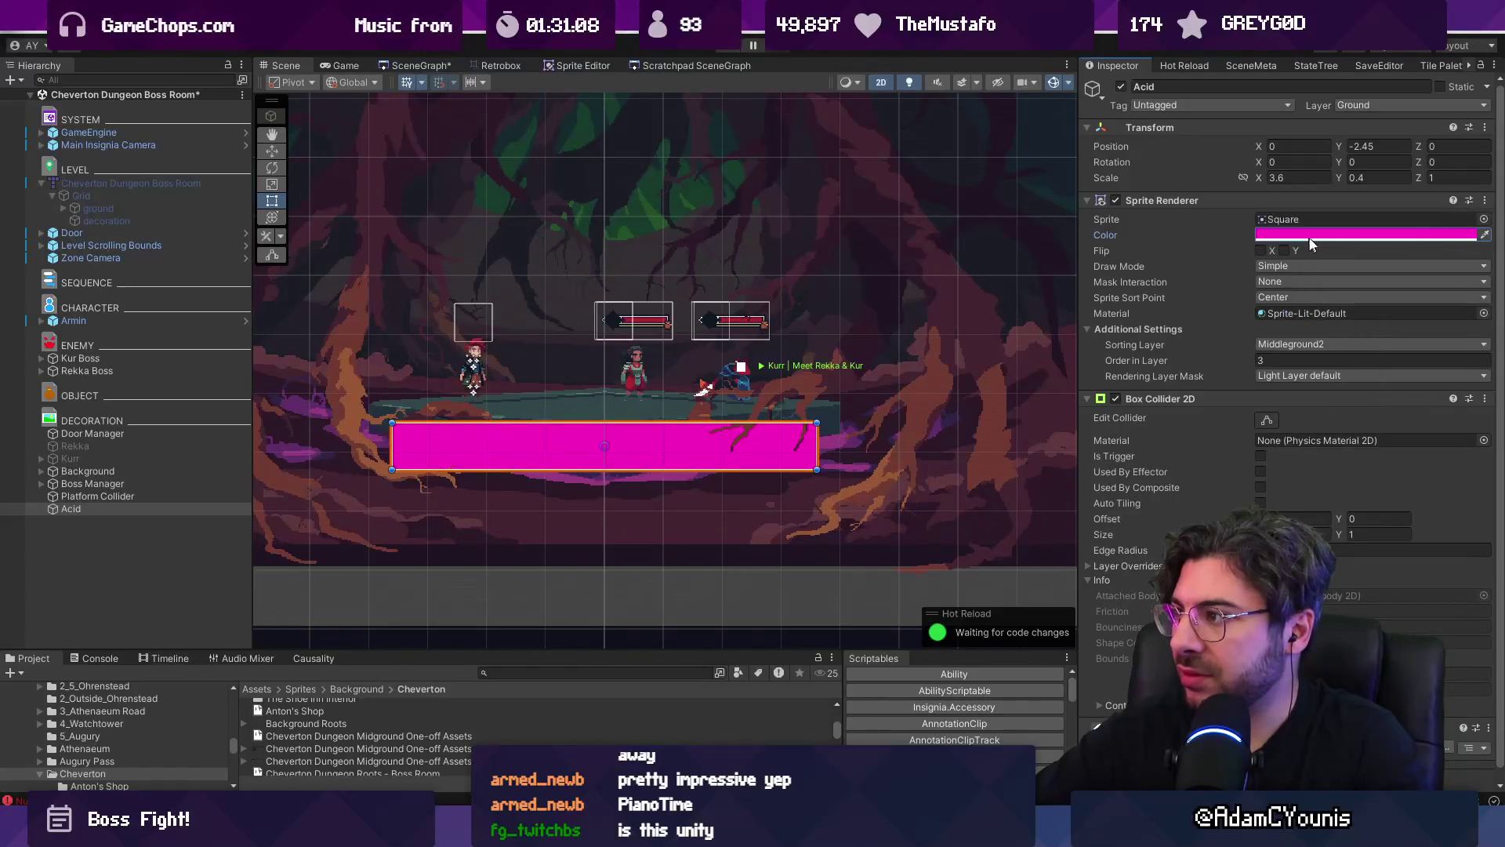
pyautogui.click(1310, 234)
pyautogui.click(1393, 547)
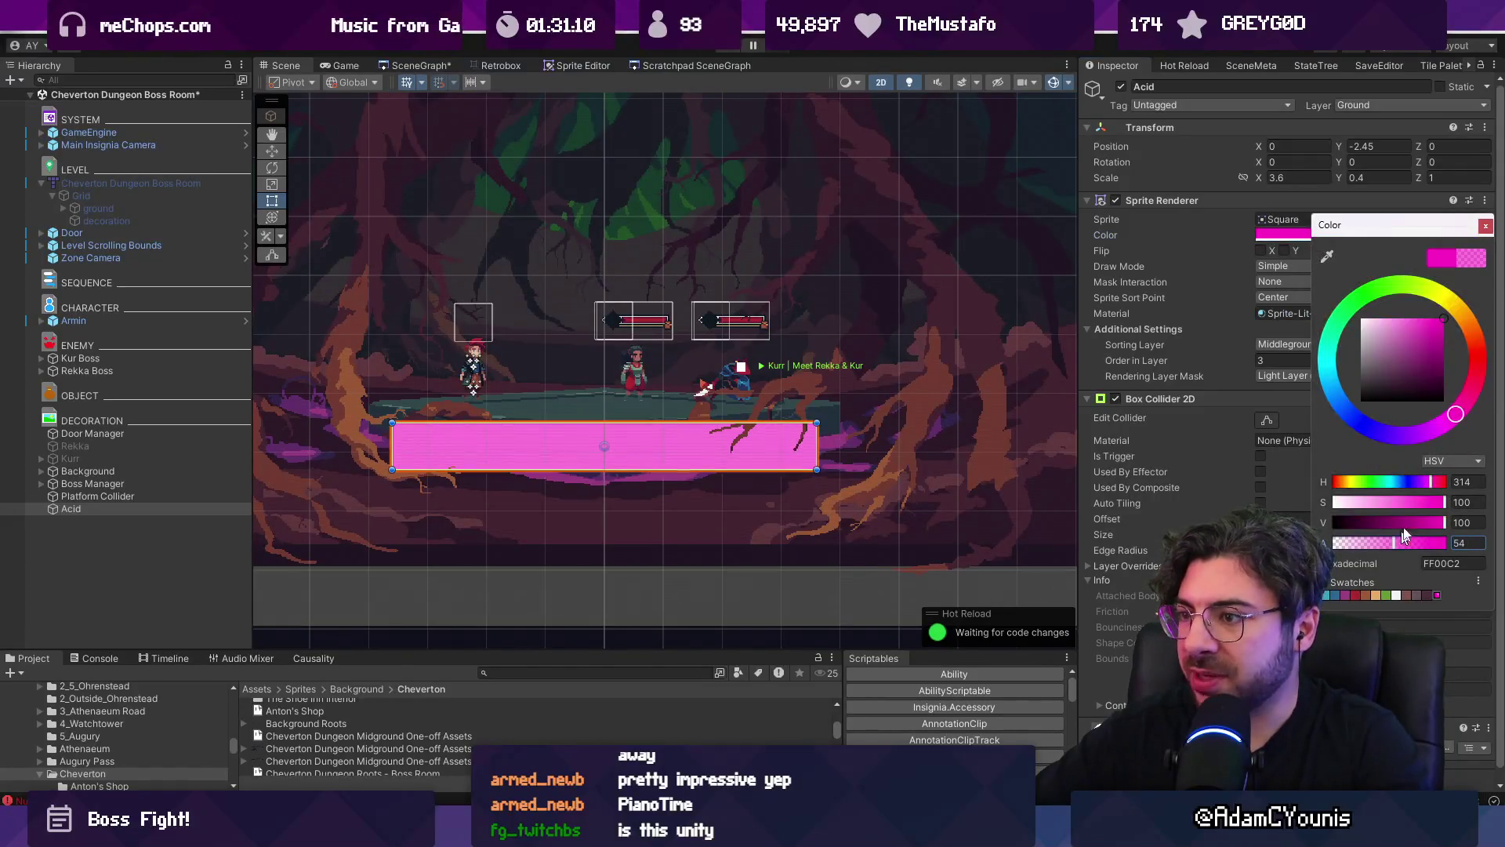
pyautogui.click(1486, 226)
# Step: Enlarge Acid across the floor area, nest it under Platform Collider, and start a playtest
pyautogui.moveTo(817, 422); pyautogui.dragTo(927, 439)
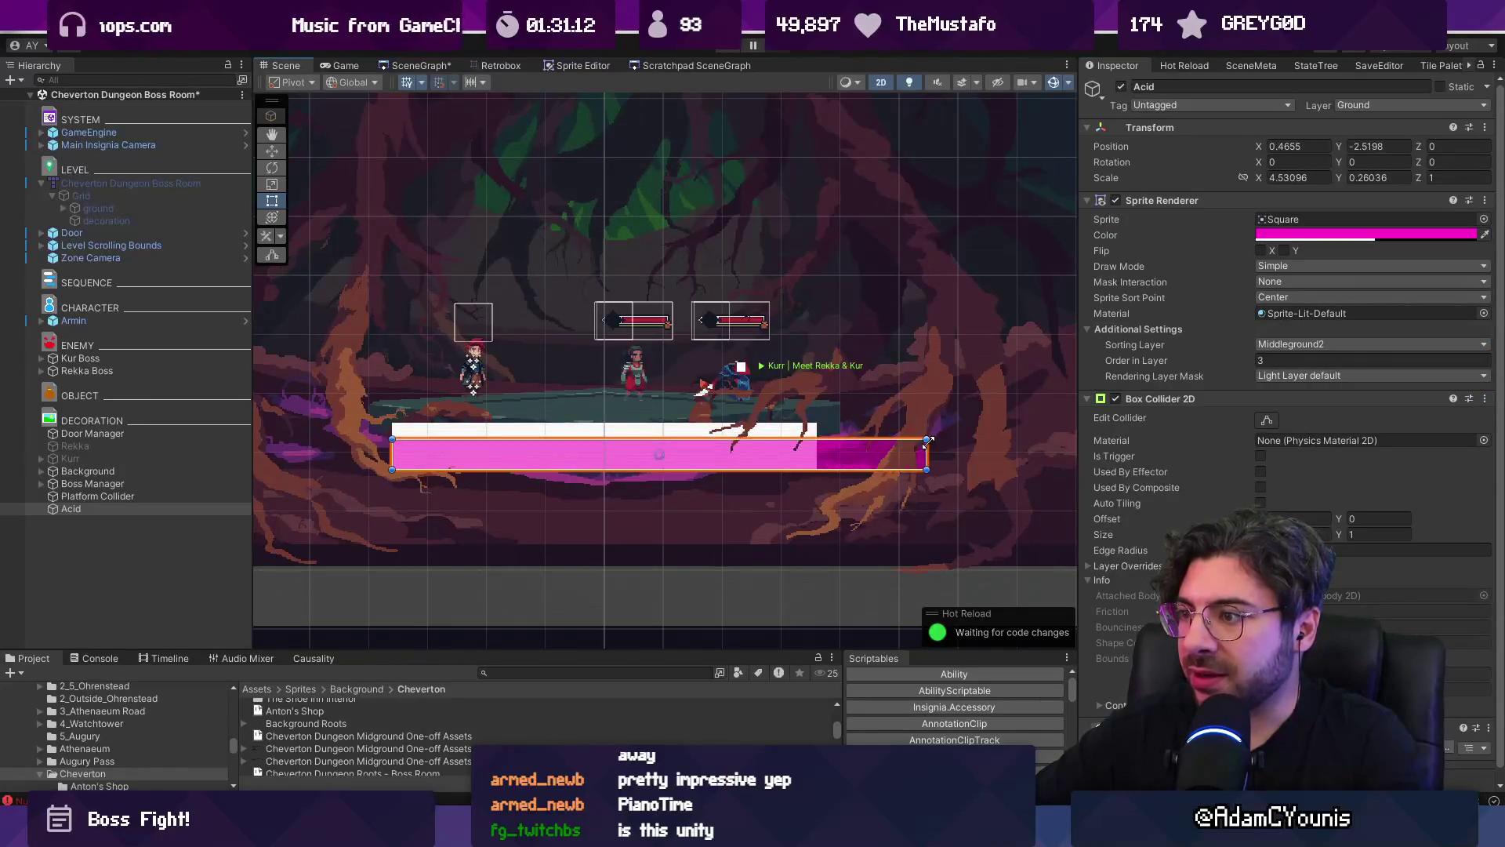
pyautogui.moveTo(390, 468); pyautogui.dragTo(214, 561)
pyautogui.scroll(-3, 518, 465)
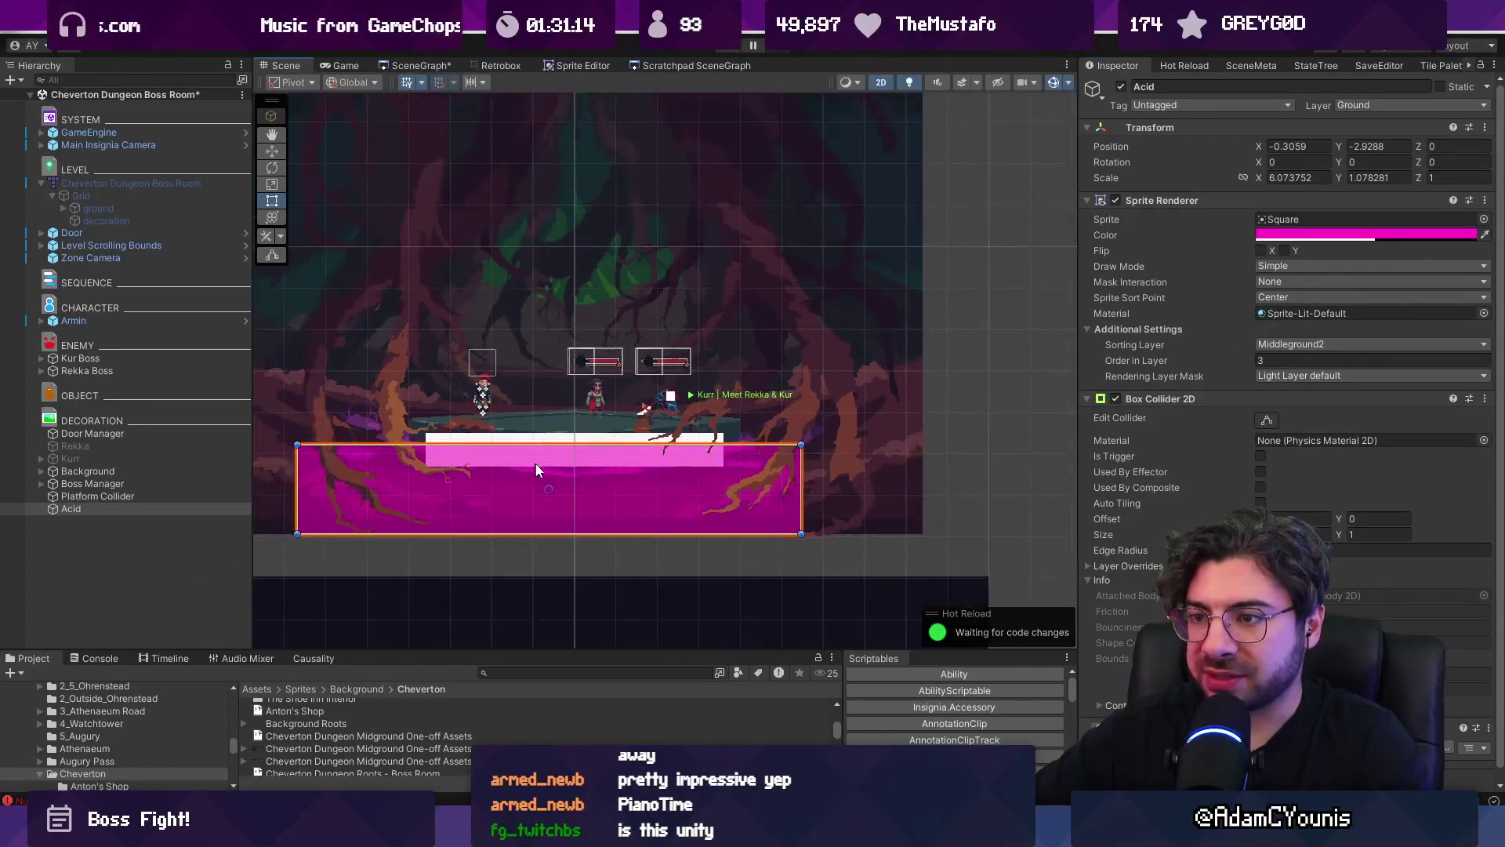
pyautogui.moveTo(753, 477); pyautogui.dragTo(842, 479)
pyautogui.moveTo(344, 474); pyautogui.dragTo(290, 475)
pyautogui.click(75, 508)
pyautogui.moveTo(86, 502); pyautogui.dragTo(87, 498)
pyautogui.click(721, 50)
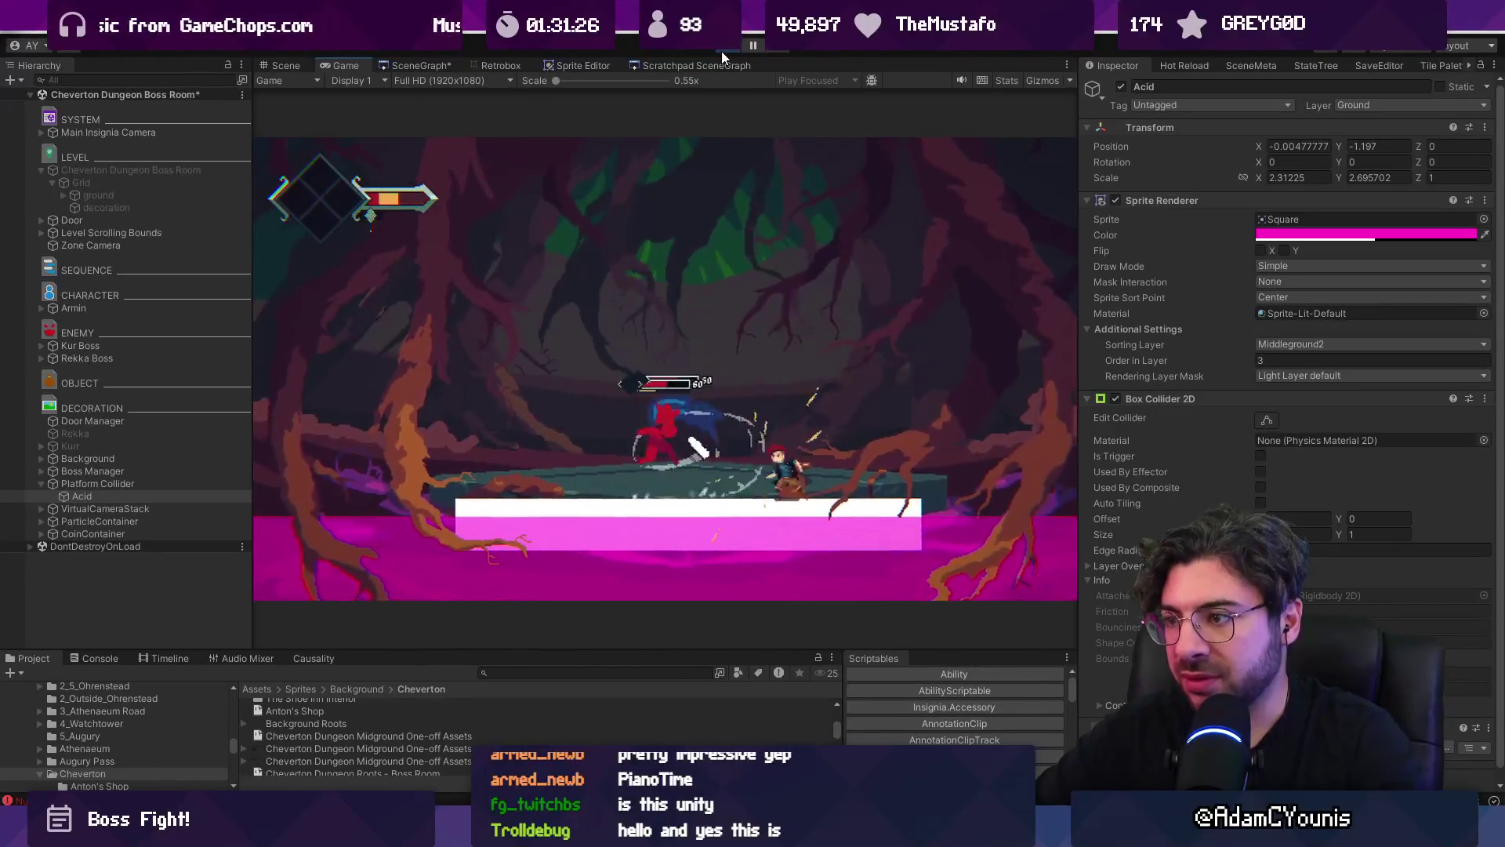
# Step: Stop the boss-fight playtest with the Play button to resume scene editing
pyautogui.click(721, 50)
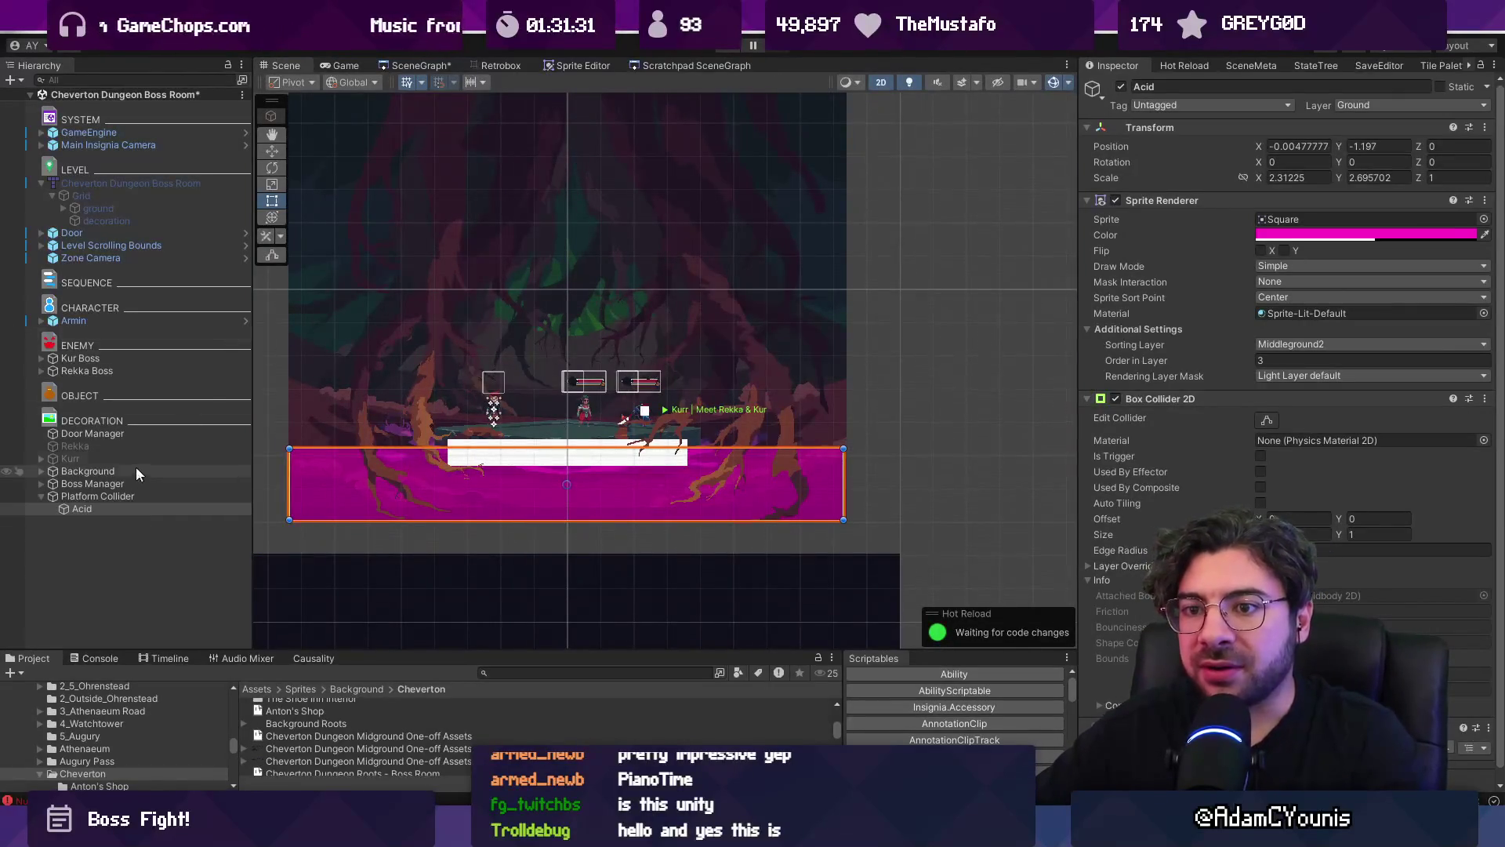
# Step: Hide the existing Background art object in the boss room
pyautogui.click(134, 494)
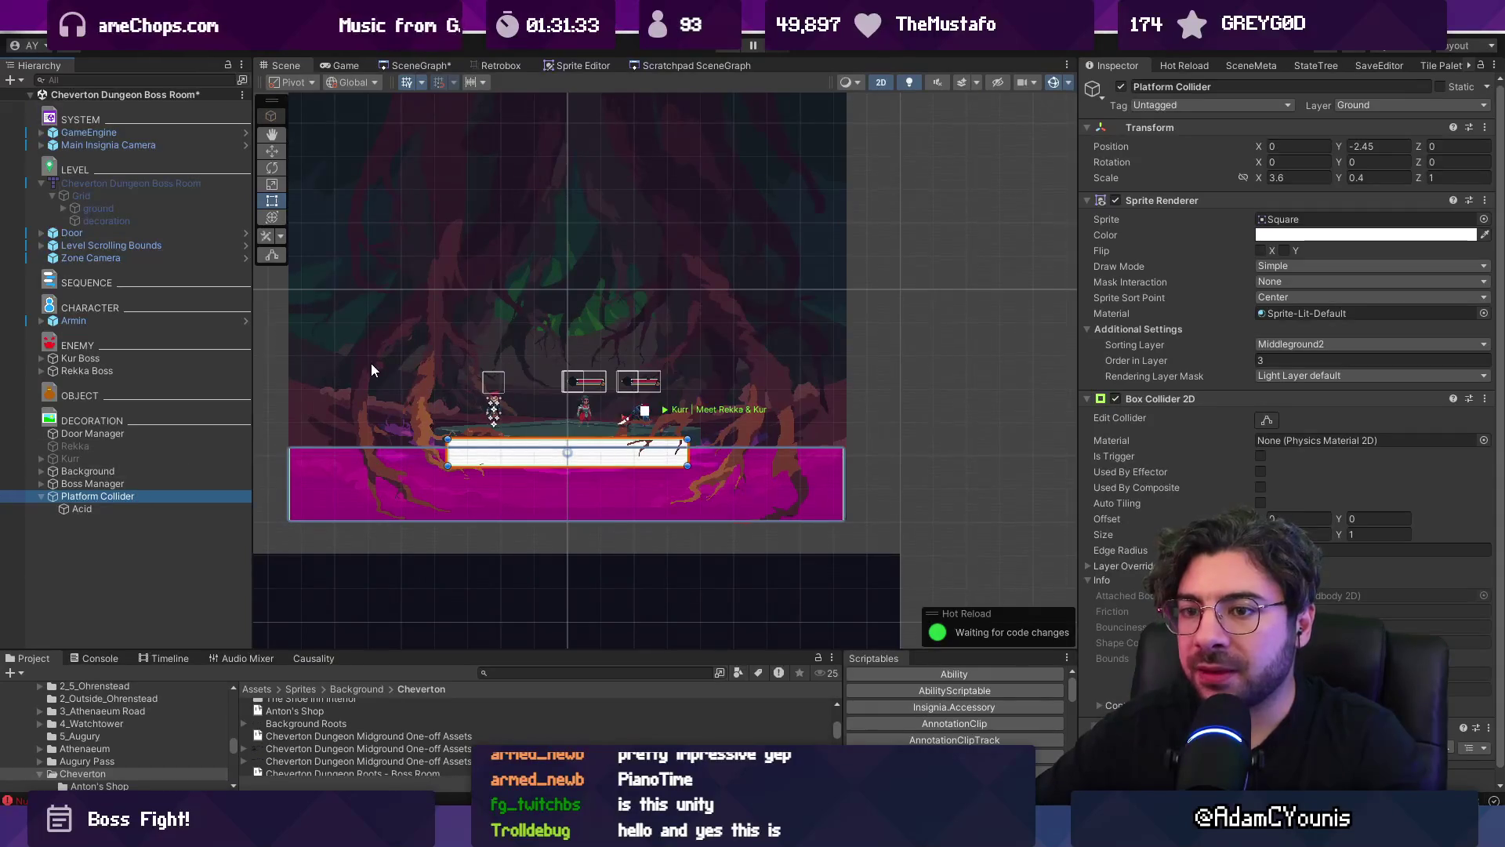
pyautogui.click(143, 471)
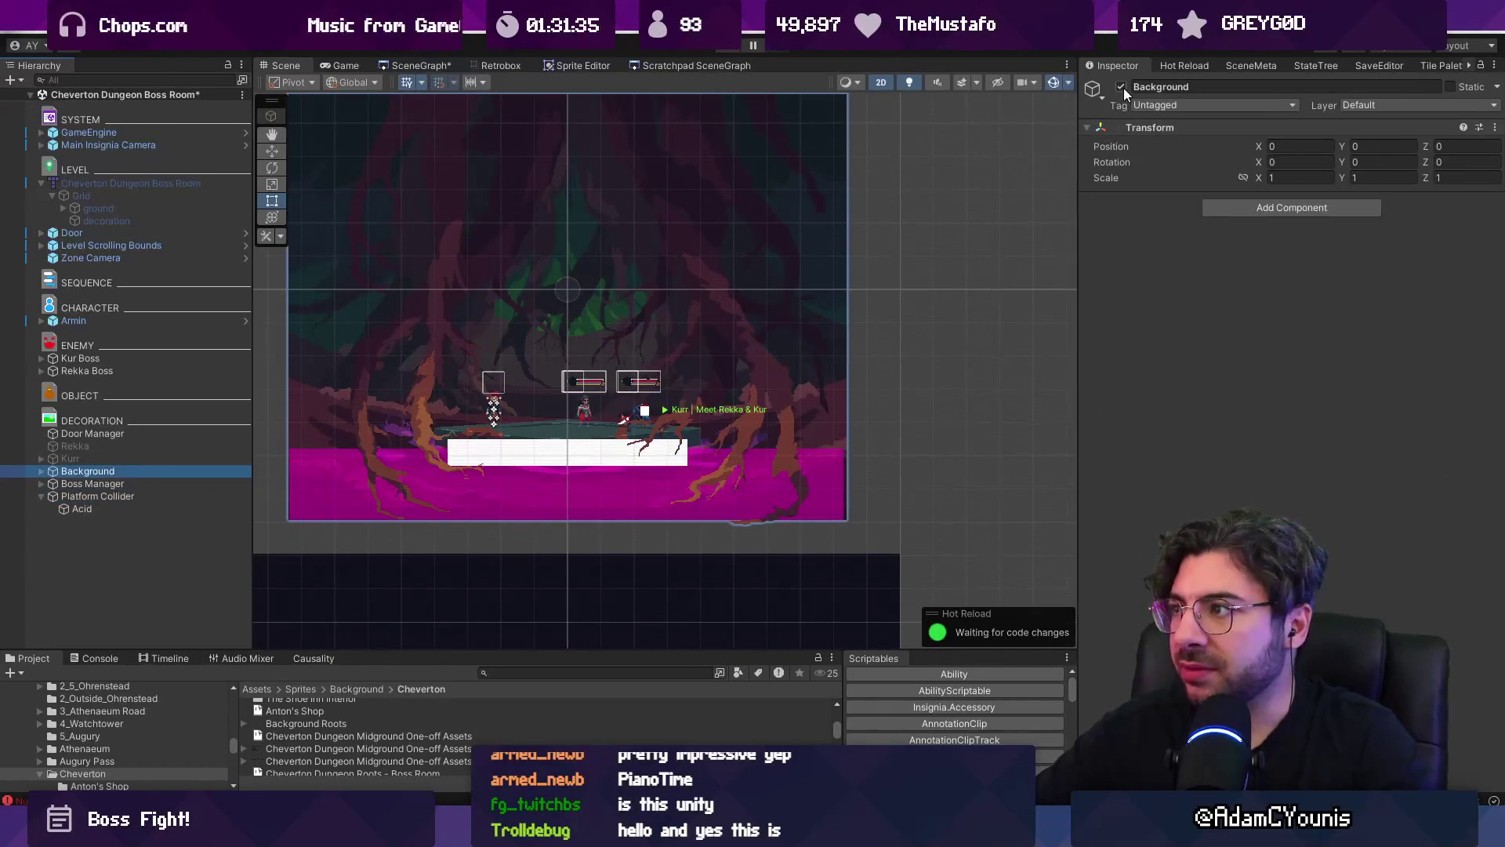
pyautogui.click(1121, 87)
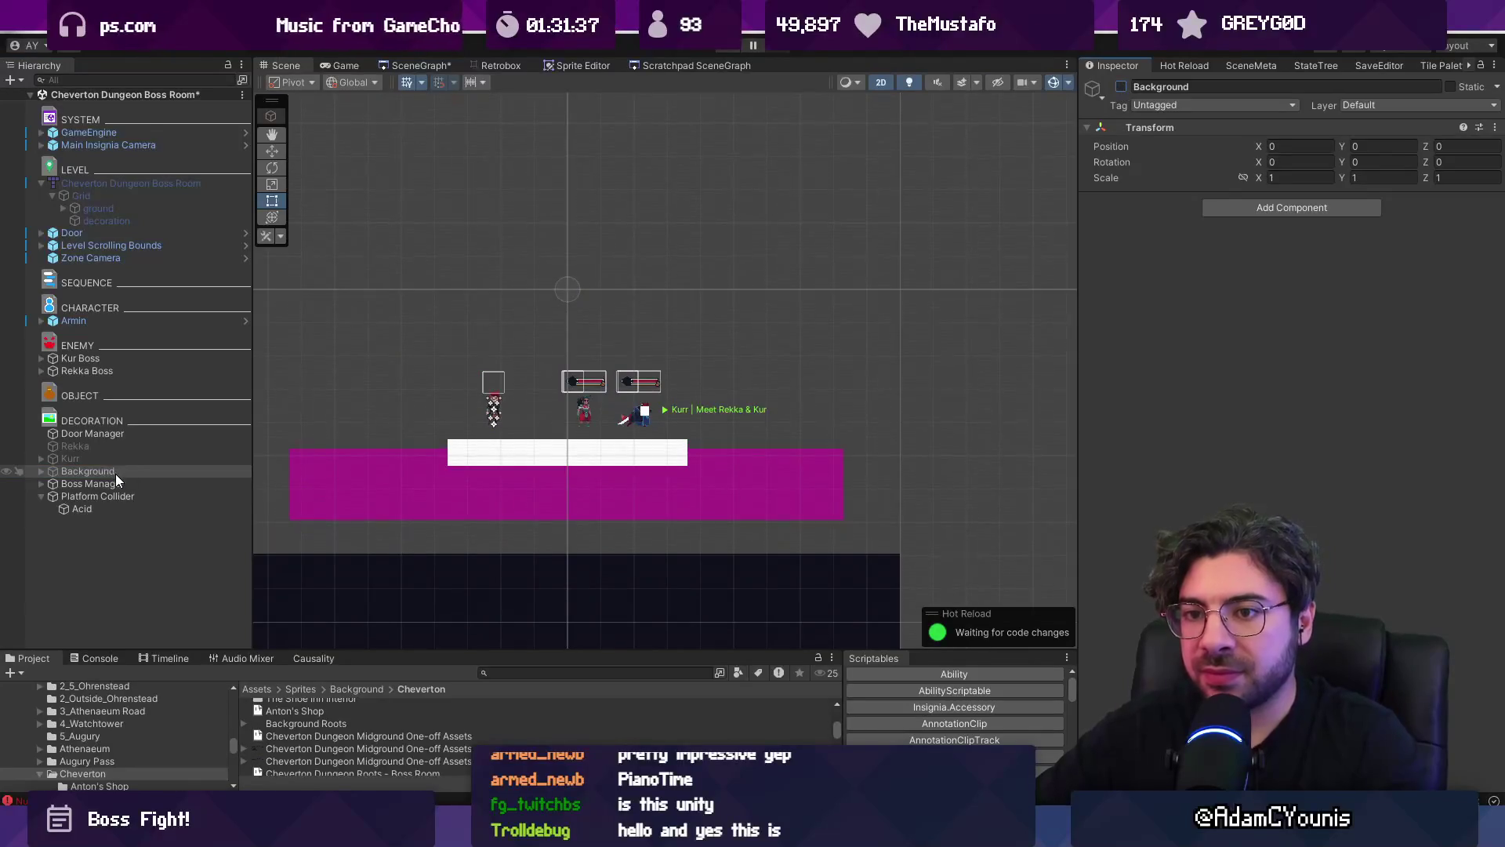
# Step: Duplicate the magenta Acid block, move it to the scene root and name it Background
pyautogui.click(337, 499)
pyautogui.scroll(-3, 370, 489)
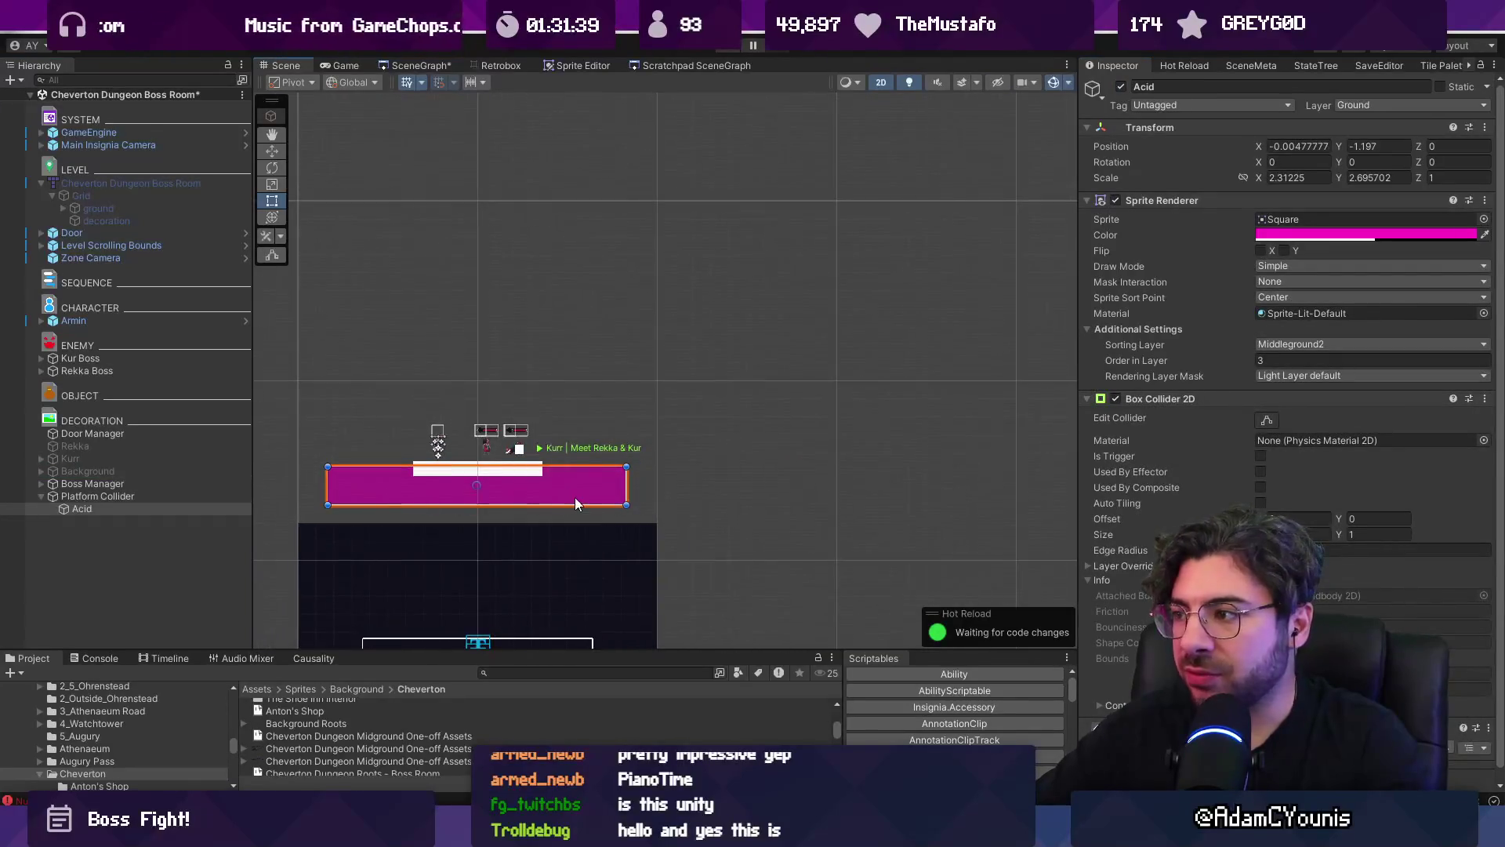
pyautogui.hotkey('ctrl', 'd')
pyautogui.press('w')
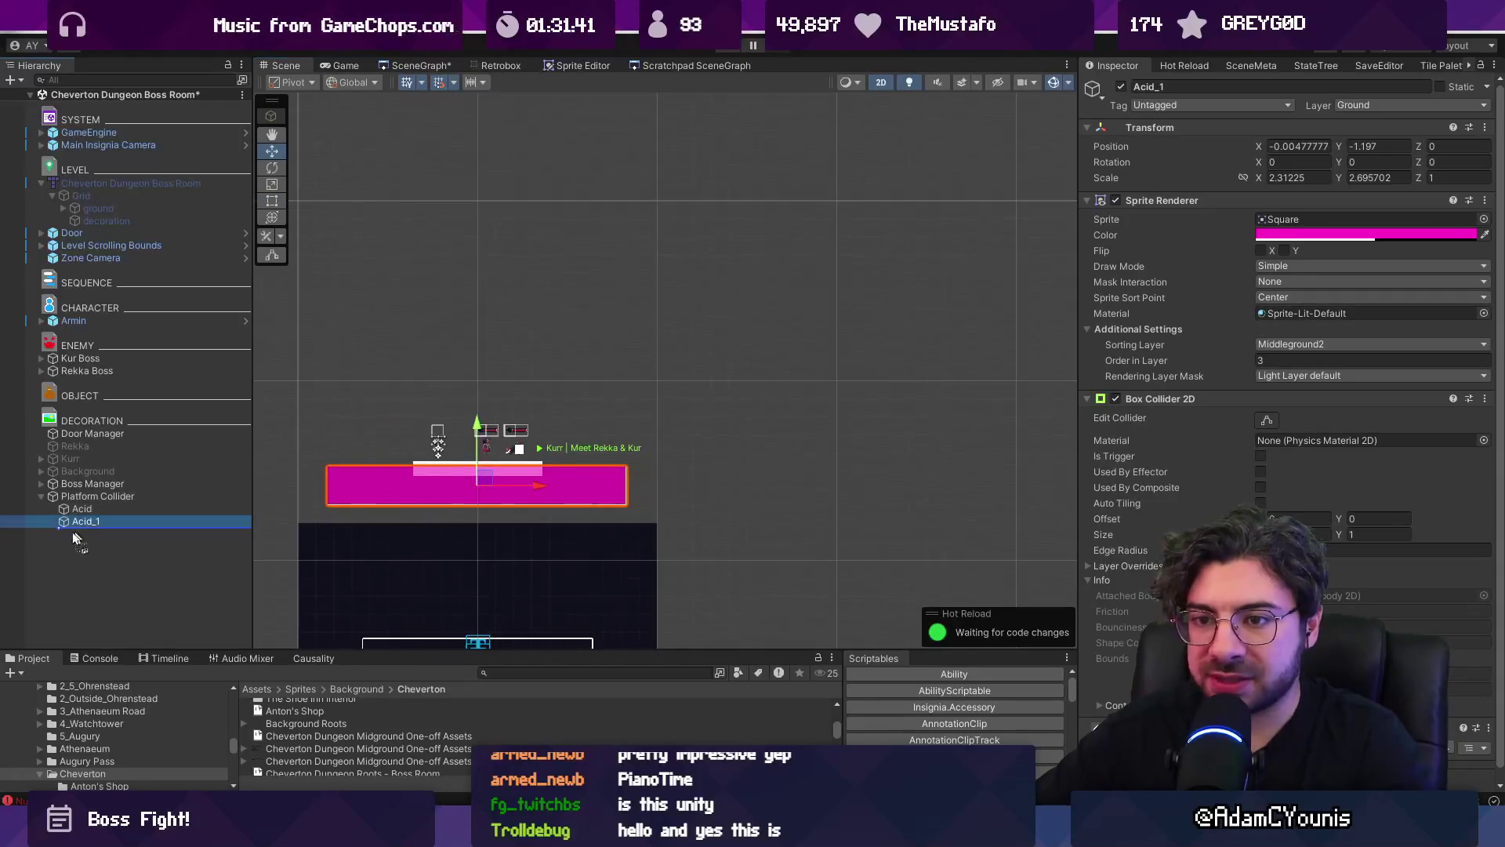
pyautogui.moveTo(49, 528); pyautogui.dragTo(50, 527)
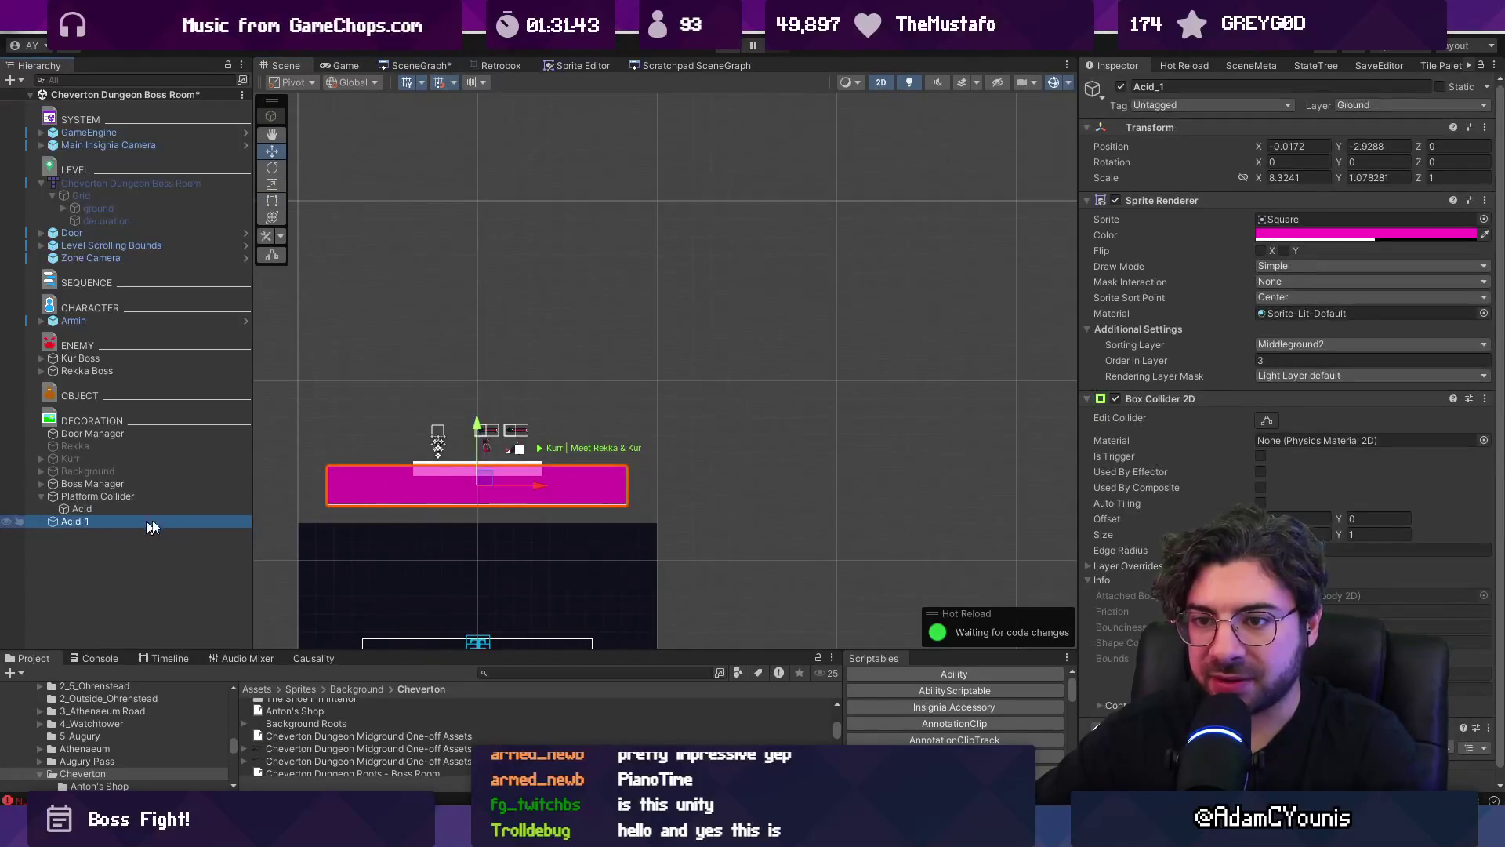
pyautogui.click(176, 520)
pyautogui.write('Background')
pyautogui.press('Return')
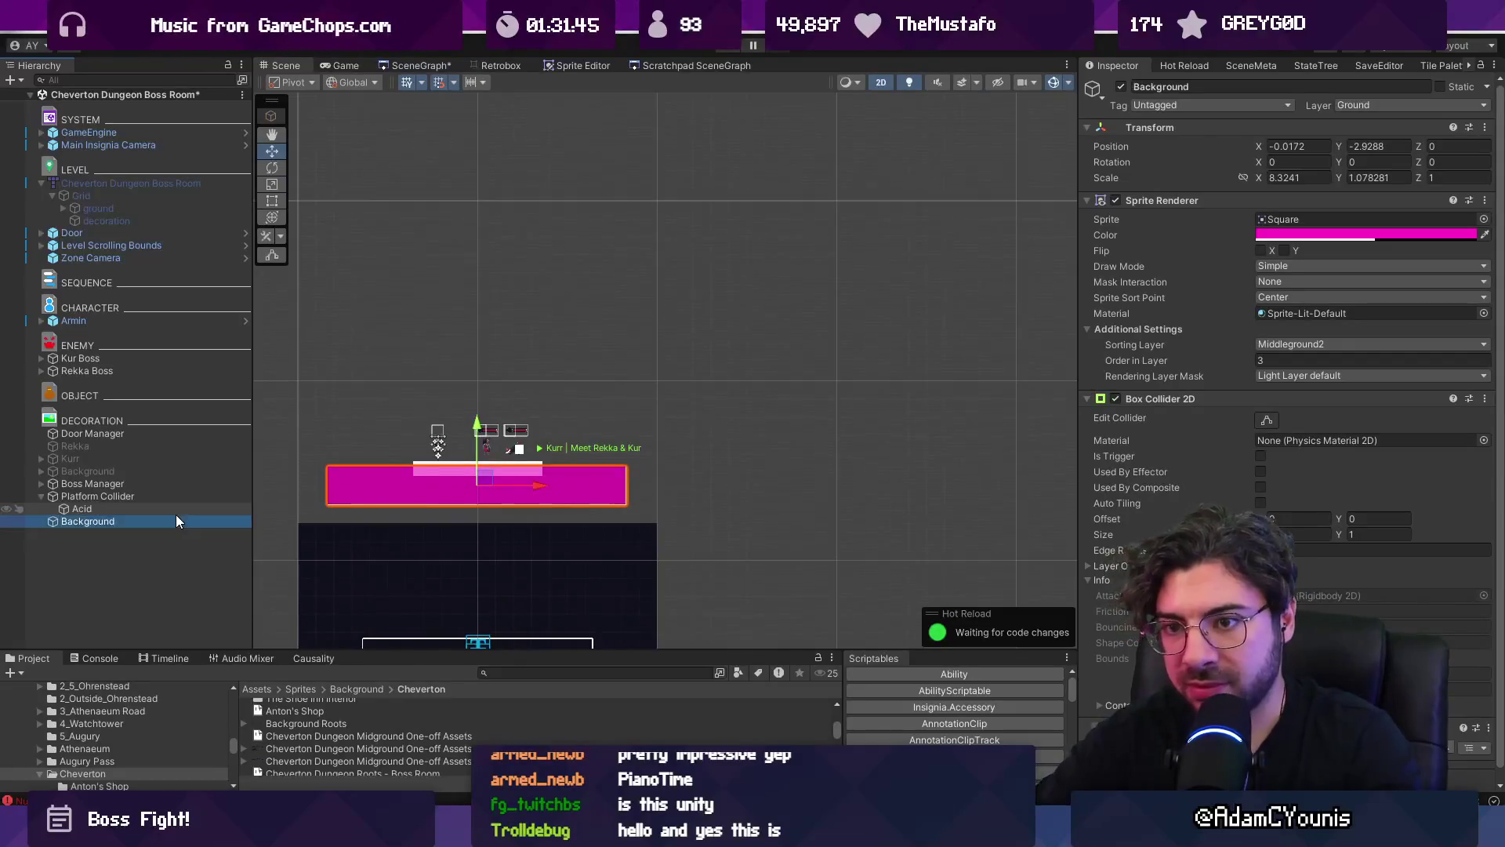
# Step: Remove the new Background's Box Collider 2D and recolour its sprite dark brown
pyautogui.rightClick(1149, 399)
pyautogui.click(1192, 419)
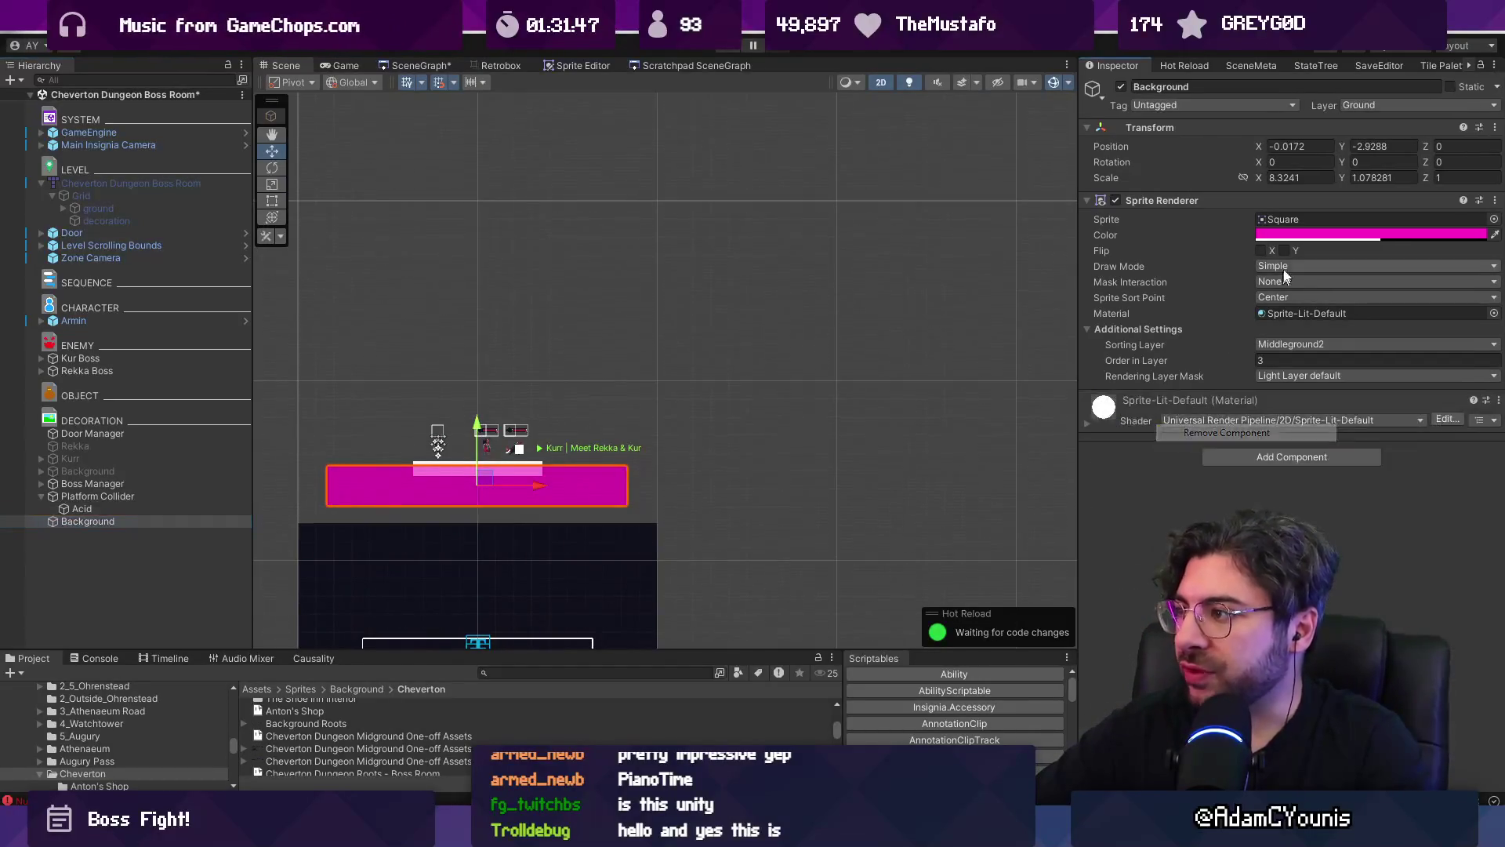
pyautogui.click(1290, 235)
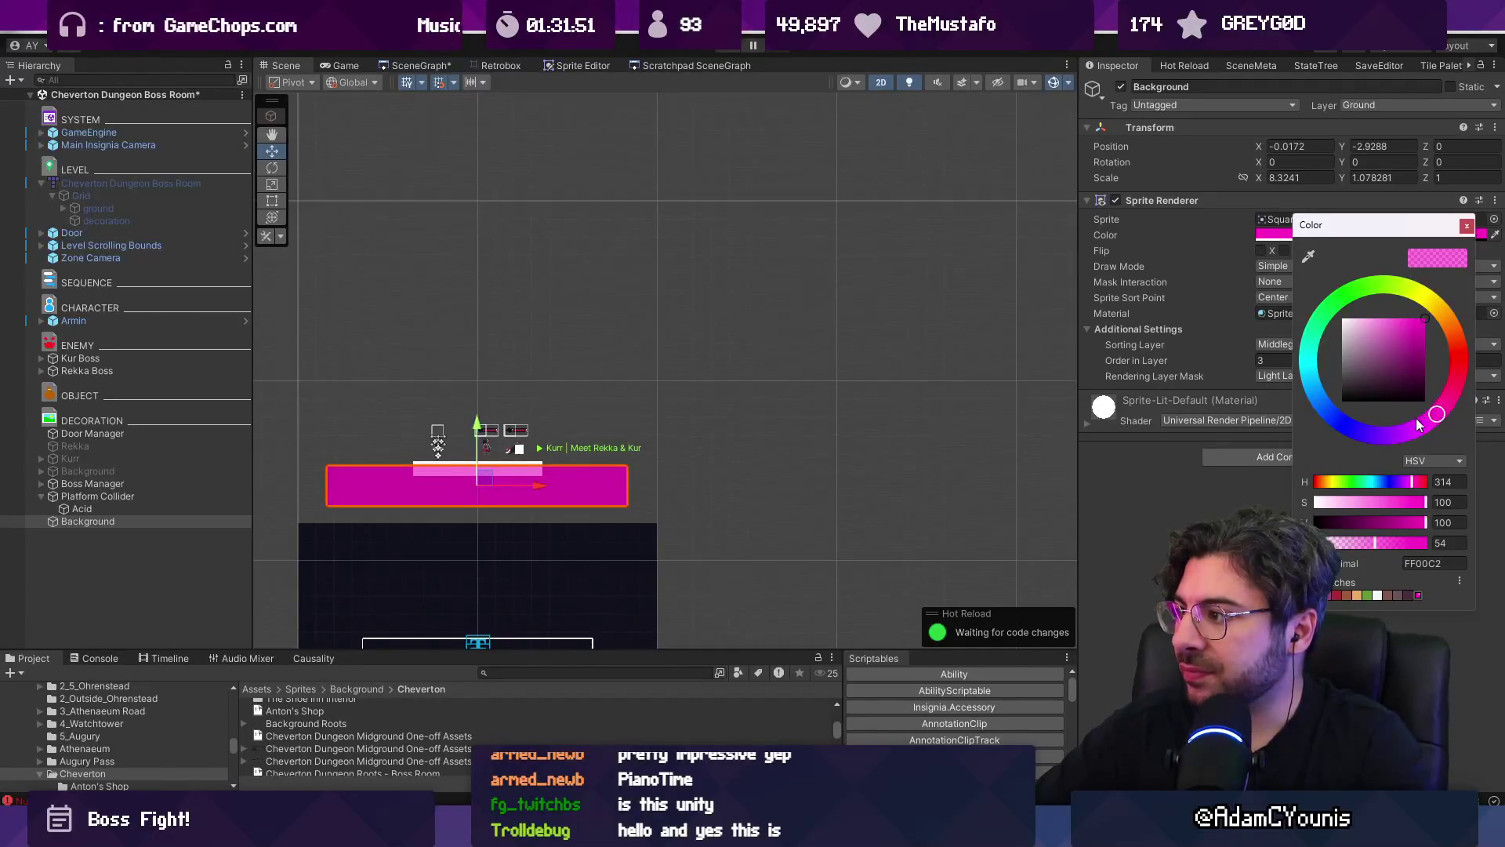
pyautogui.moveTo(1461, 343); pyautogui.dragTo(1455, 334)
pyautogui.moveTo(1403, 349); pyautogui.dragTo(1372, 378)
# Step: Put the brown sprite on the Background sorting layer, make it opaque, and size it as a bottom band
pyautogui.press('t')
pyautogui.moveTo(479, 467)
pyautogui.mouseDown()
pyautogui.moveTo(494, 187)
pyautogui.moveTo(478, 94)
pyautogui.mouseUp()
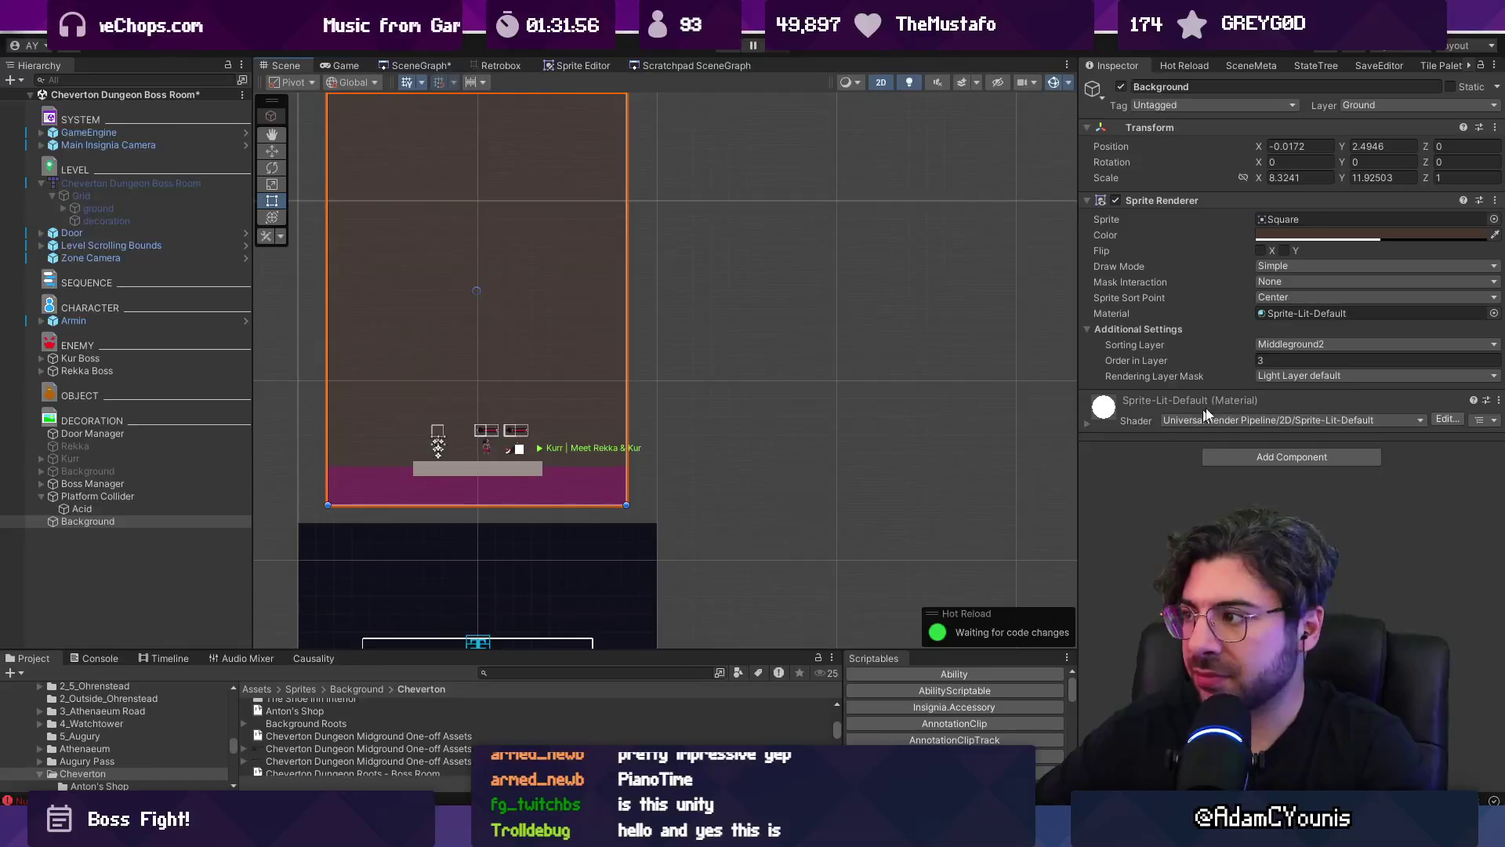
pyautogui.click(1292, 344)
pyautogui.click(1311, 397)
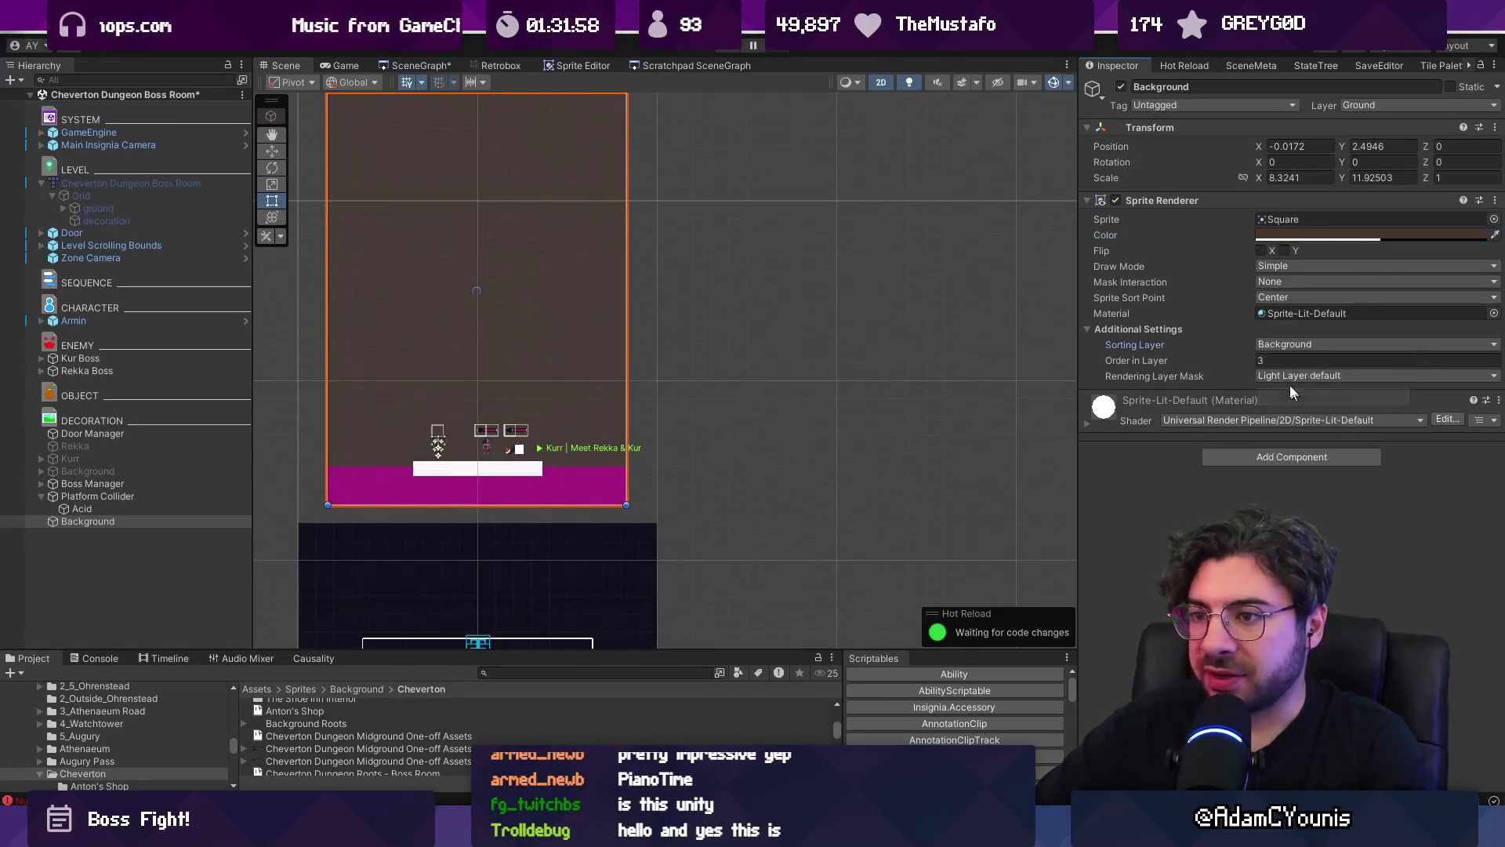
pyautogui.click(1332, 234)
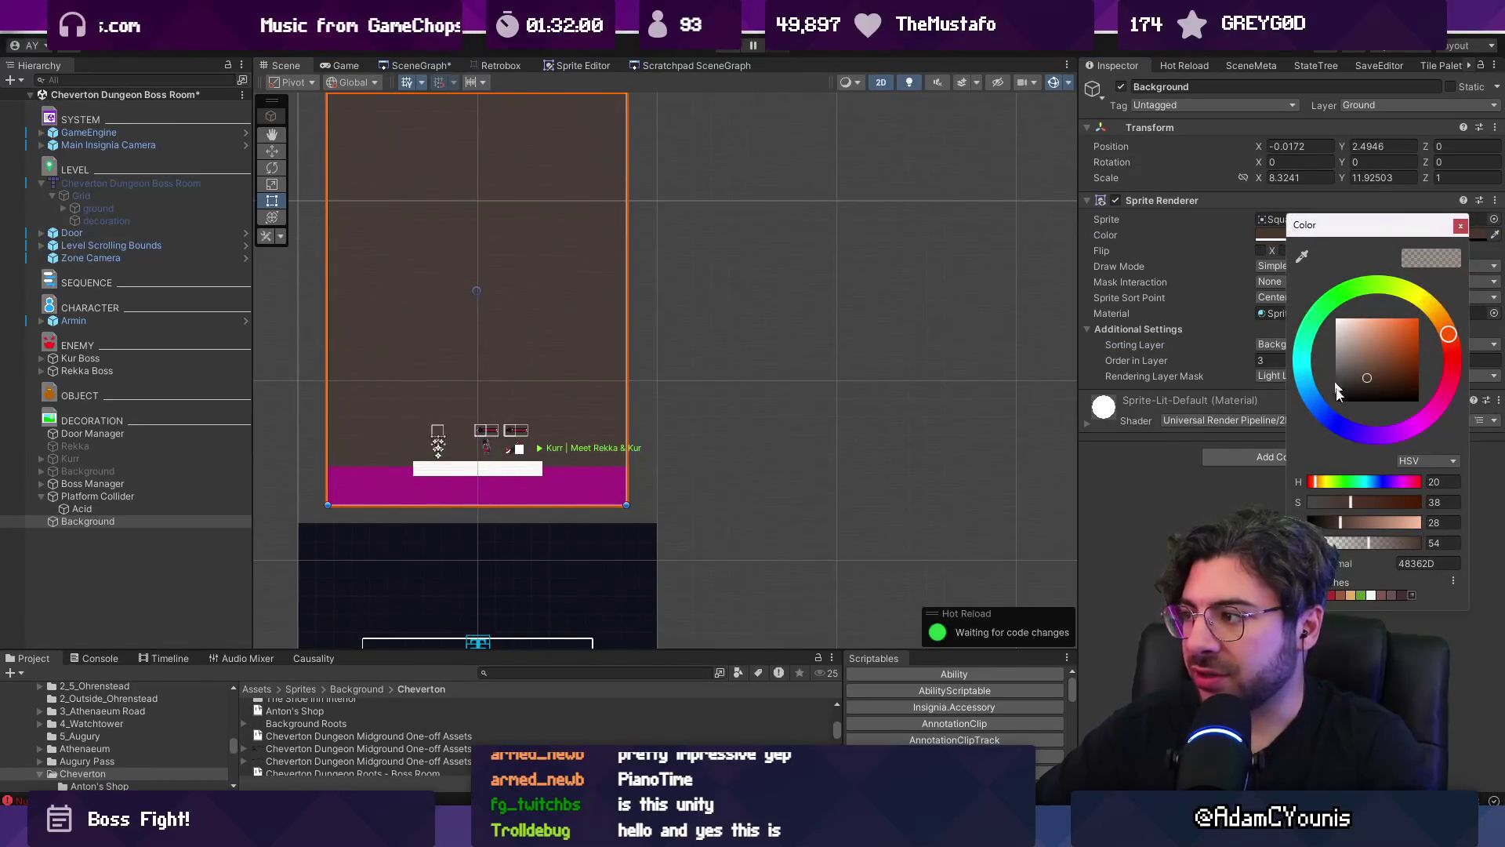
pyautogui.moveTo(1357, 526); pyautogui.dragTo(1331, 526)
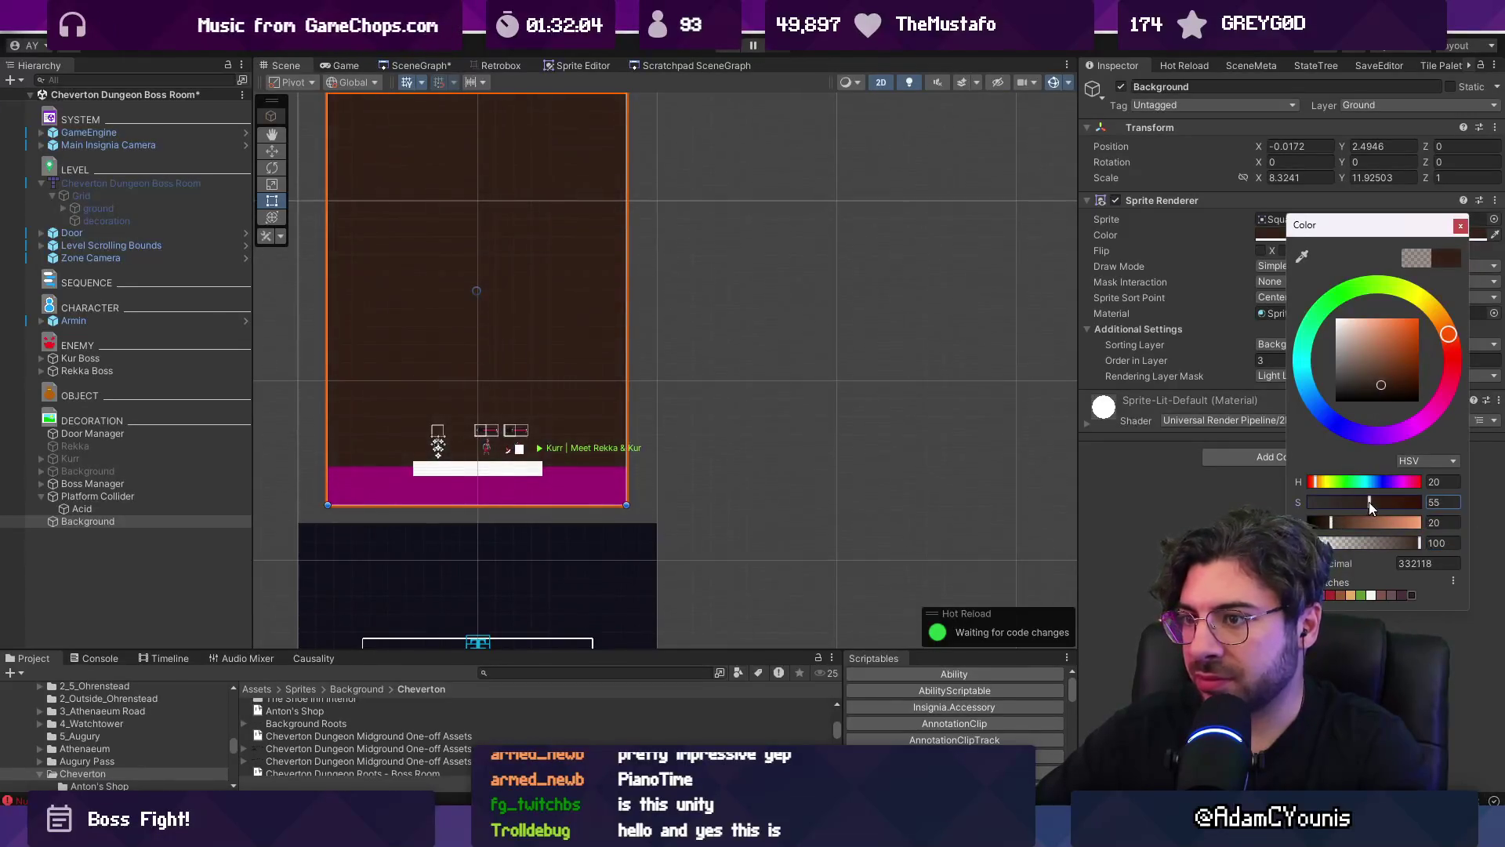
pyautogui.moveTo(830, 373); pyautogui.dragTo(1004, 432)
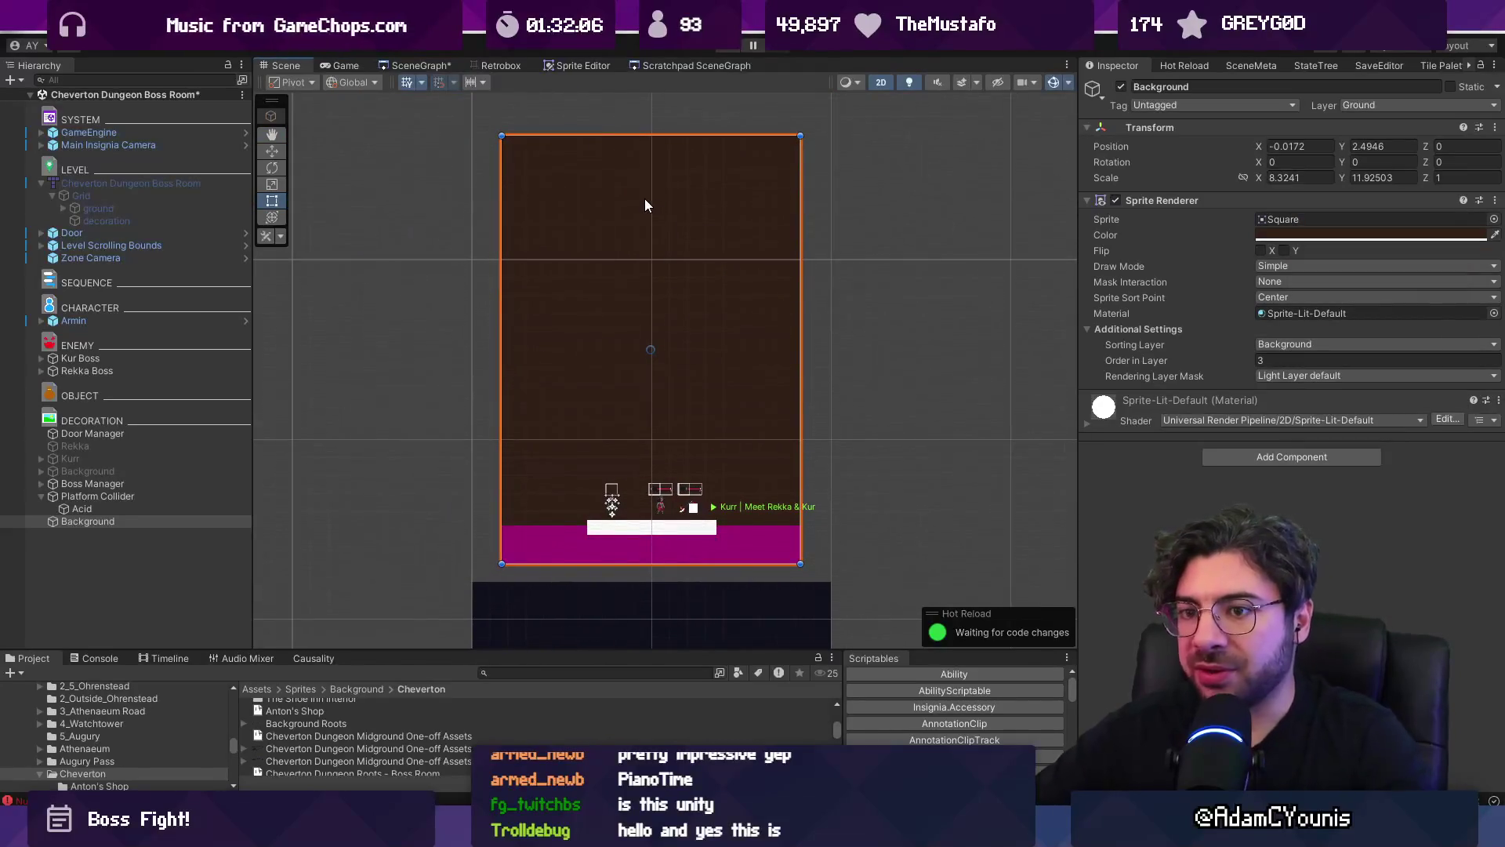
pyautogui.moveTo(649, 135)
pyautogui.mouseDown()
pyautogui.moveTo(679, 360)
pyautogui.moveTo(660, 210)
pyautogui.moveTo(661, 229)
pyautogui.mouseUp()
# Step: Duplicate the brown band into a lighter brown middle band
pyautogui.hotkey('ctrl', 'd')
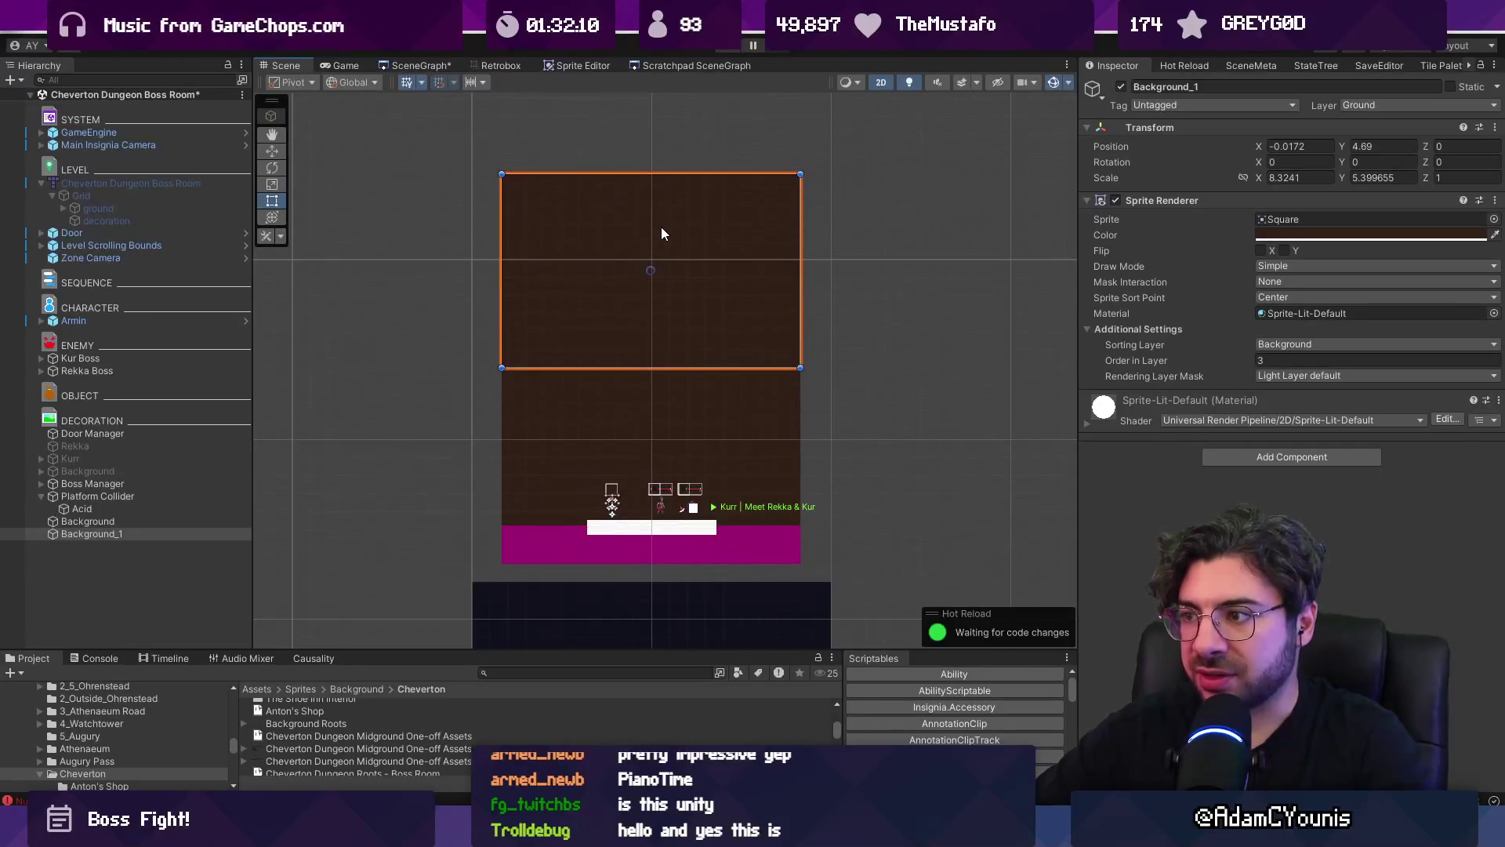
pyautogui.click(1372, 236)
pyautogui.click(1385, 359)
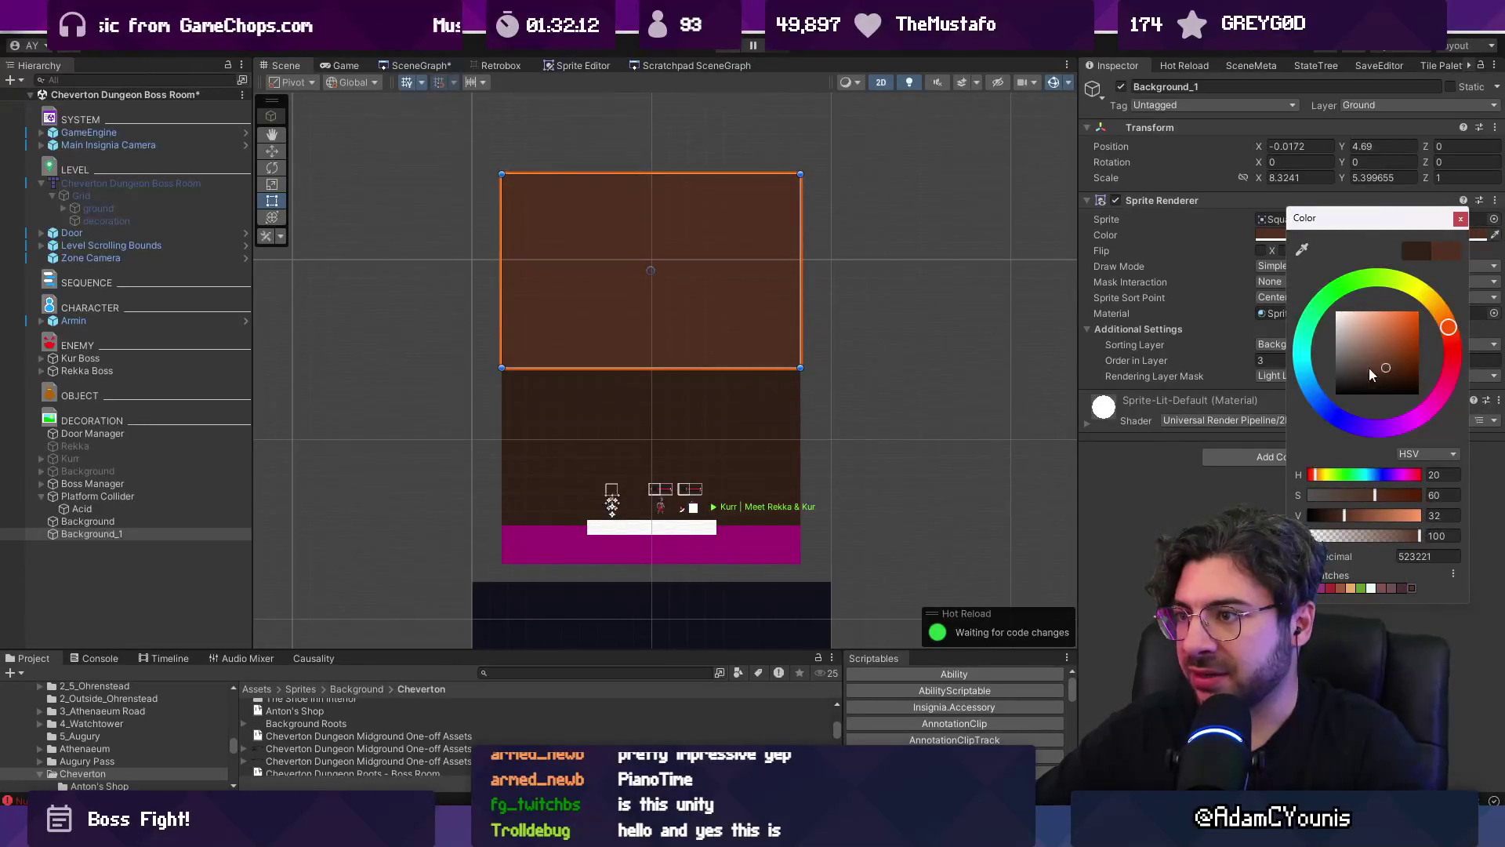
pyautogui.click(1460, 218)
# Step: Add a lighter orange-brown top band above the middle one, then select the bottom Background band
pyautogui.hotkey('ctrl', 'd')
pyautogui.moveTo(695, 428); pyautogui.dragTo(698, 242)
pyautogui.click(1372, 235)
pyautogui.click(1376, 351)
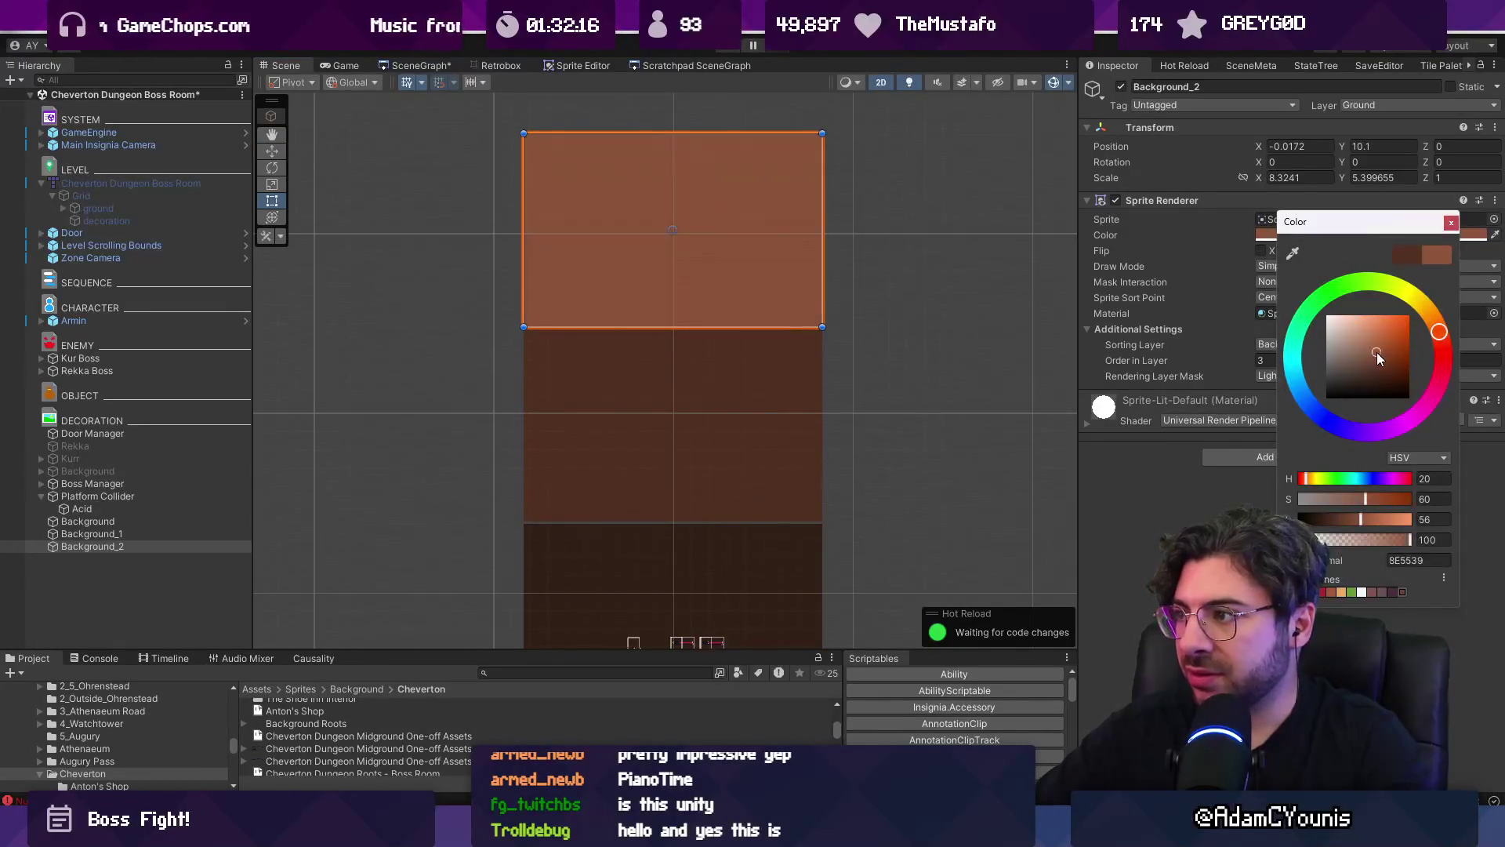
pyautogui.scroll(-2, 901, 329)
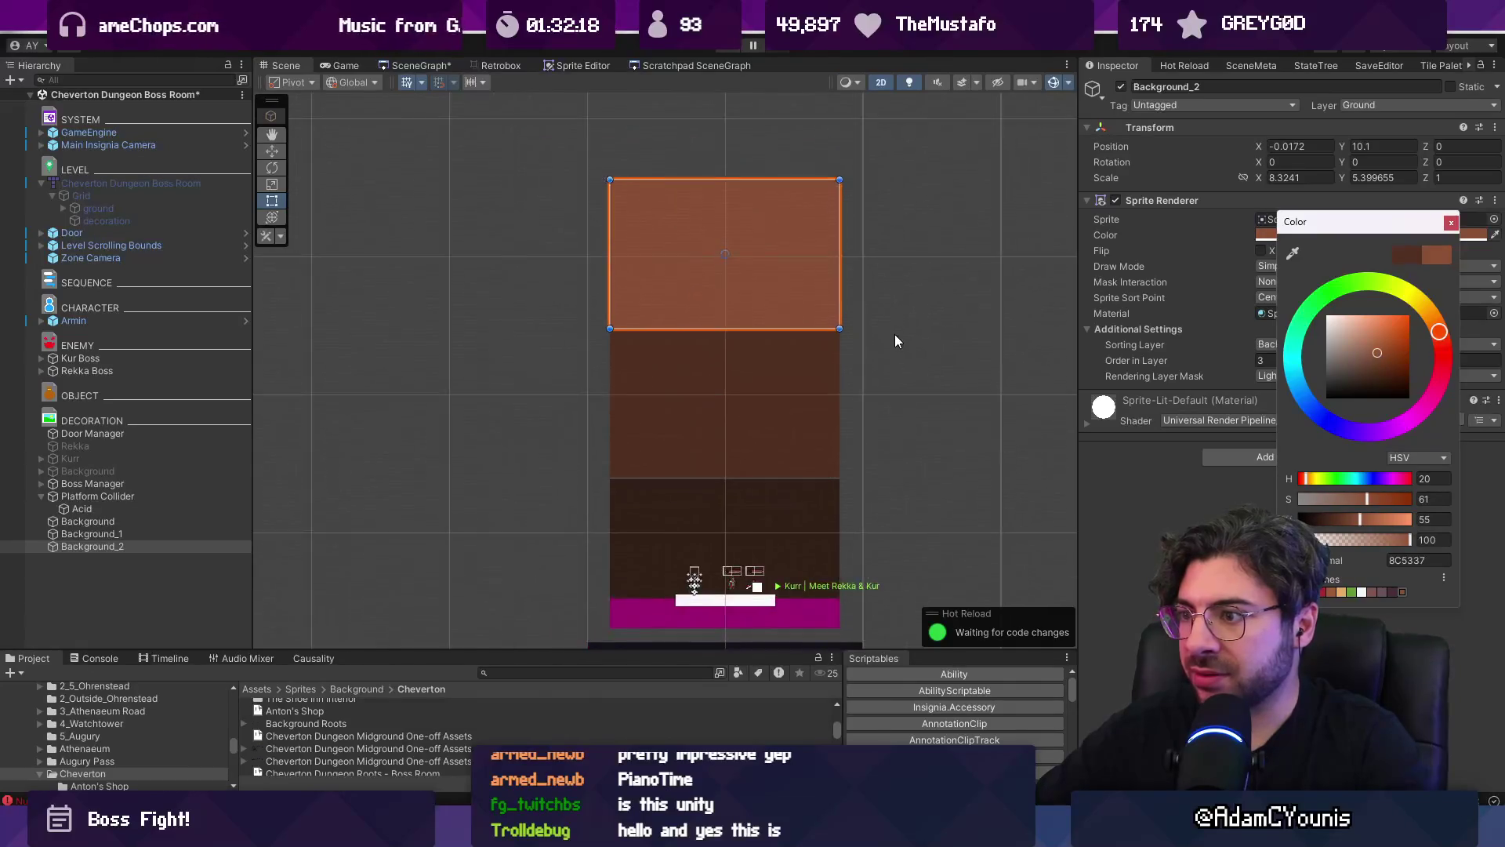
pyautogui.click(909, 353)
pyautogui.moveTo(890, 269); pyautogui.dragTo(803, 439)
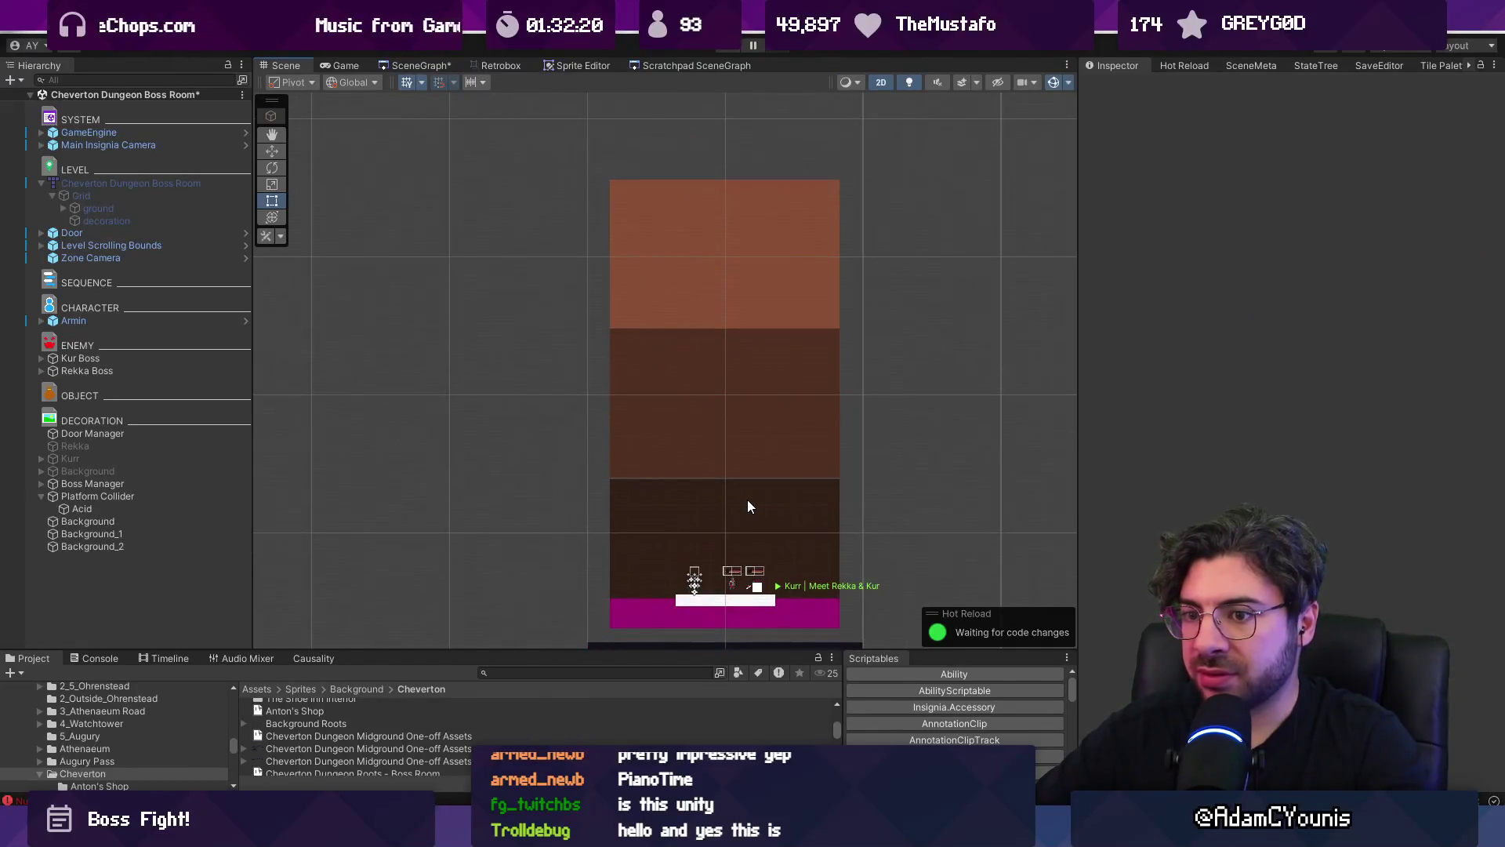
pyautogui.click(148, 525)
pyautogui.keyDown('shift'); pyautogui.click(152, 541); pyautogui.keyUp('shift')
pyautogui.rightClick(152, 533)
pyautogui.click(223, 377)
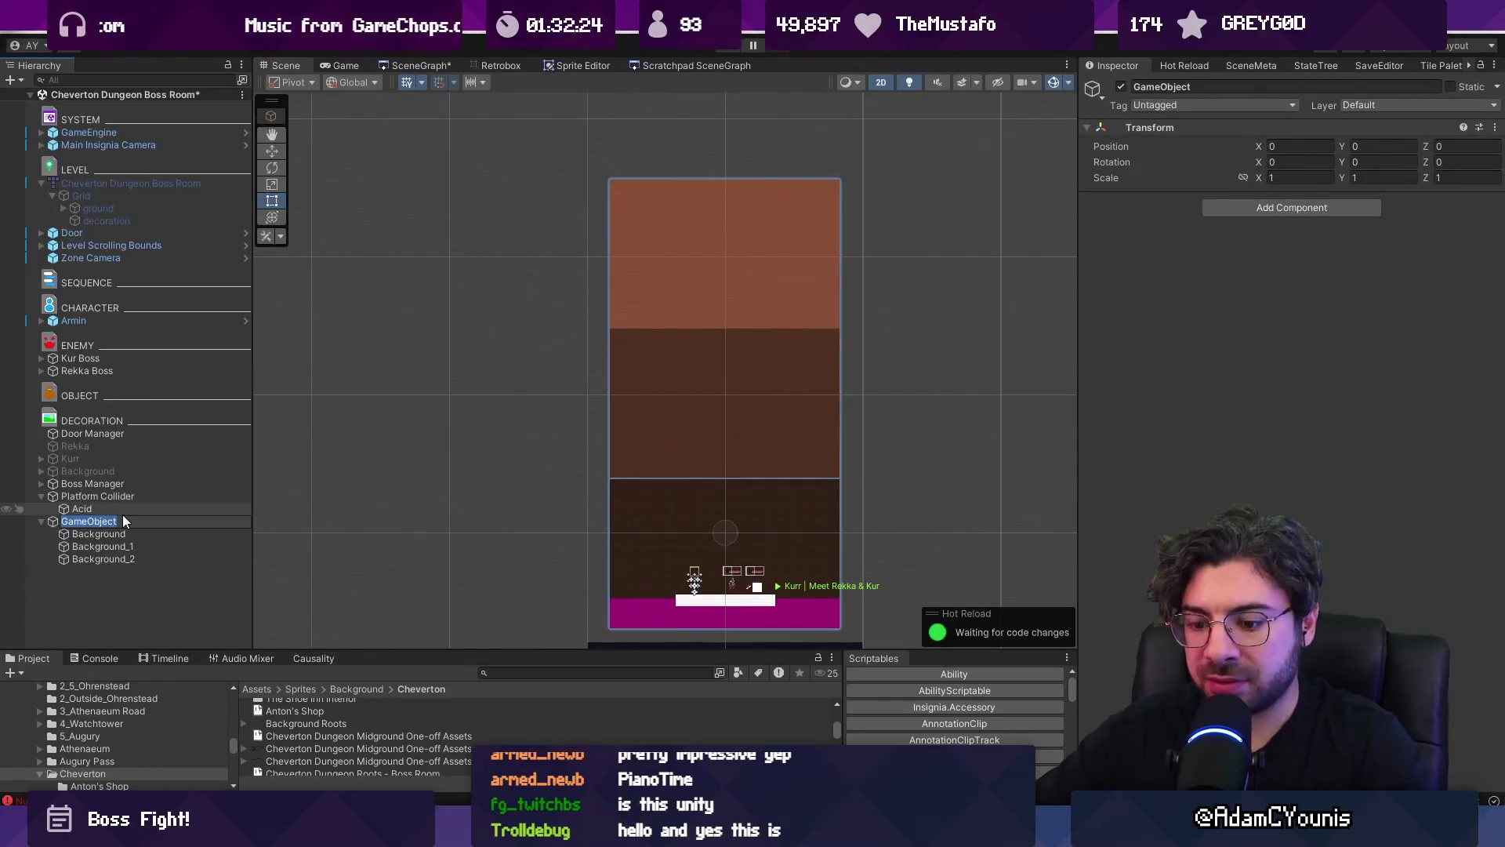
pyautogui.write('Backgro')
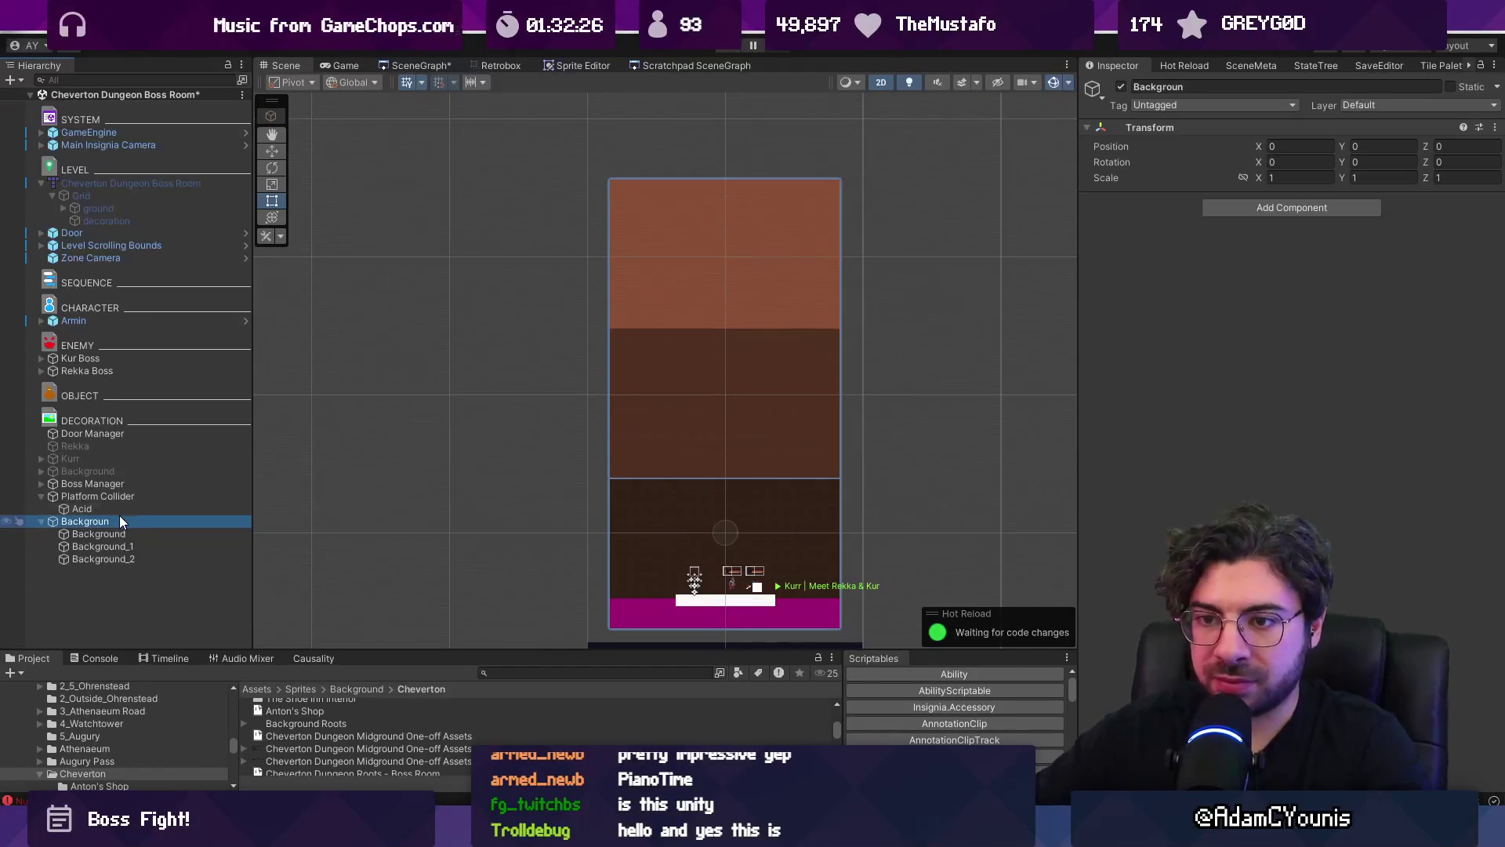
pyautogui.write('un')
pyautogui.press('Return')
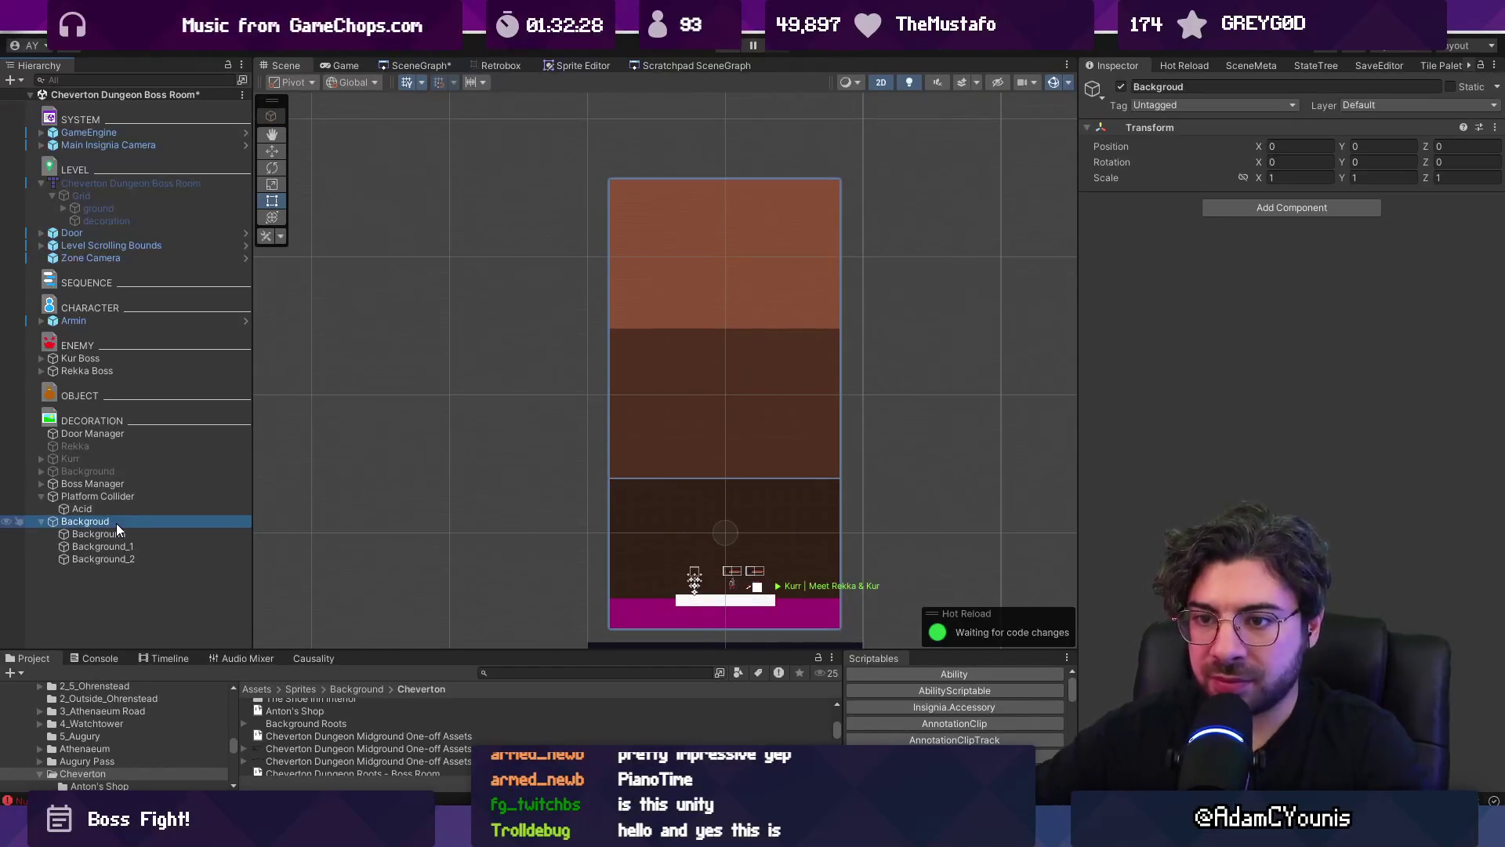
pyautogui.click(119, 524)
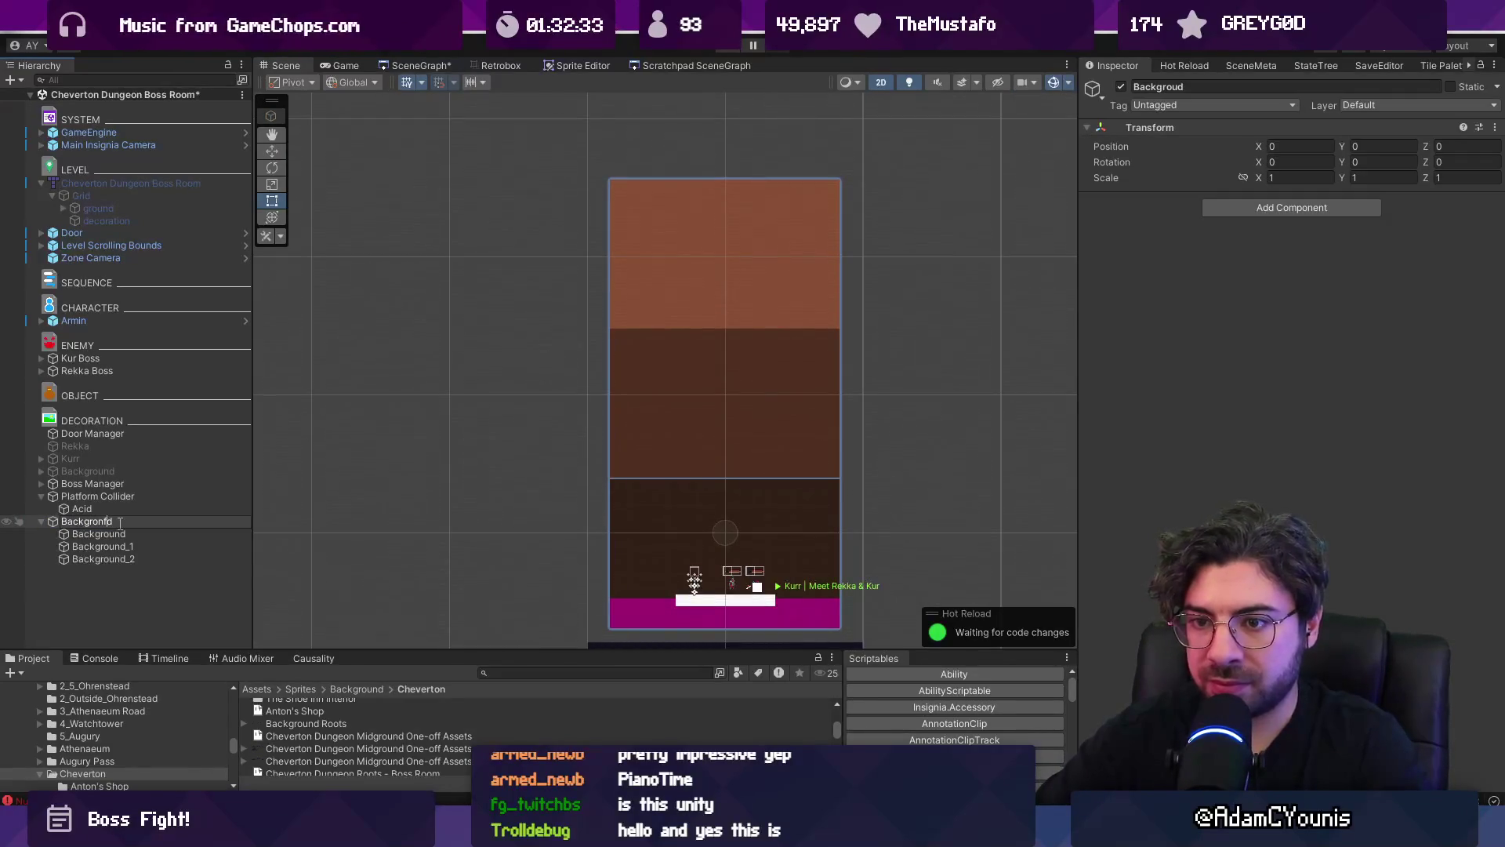
pyautogui.write('n')
pyautogui.press('Return')
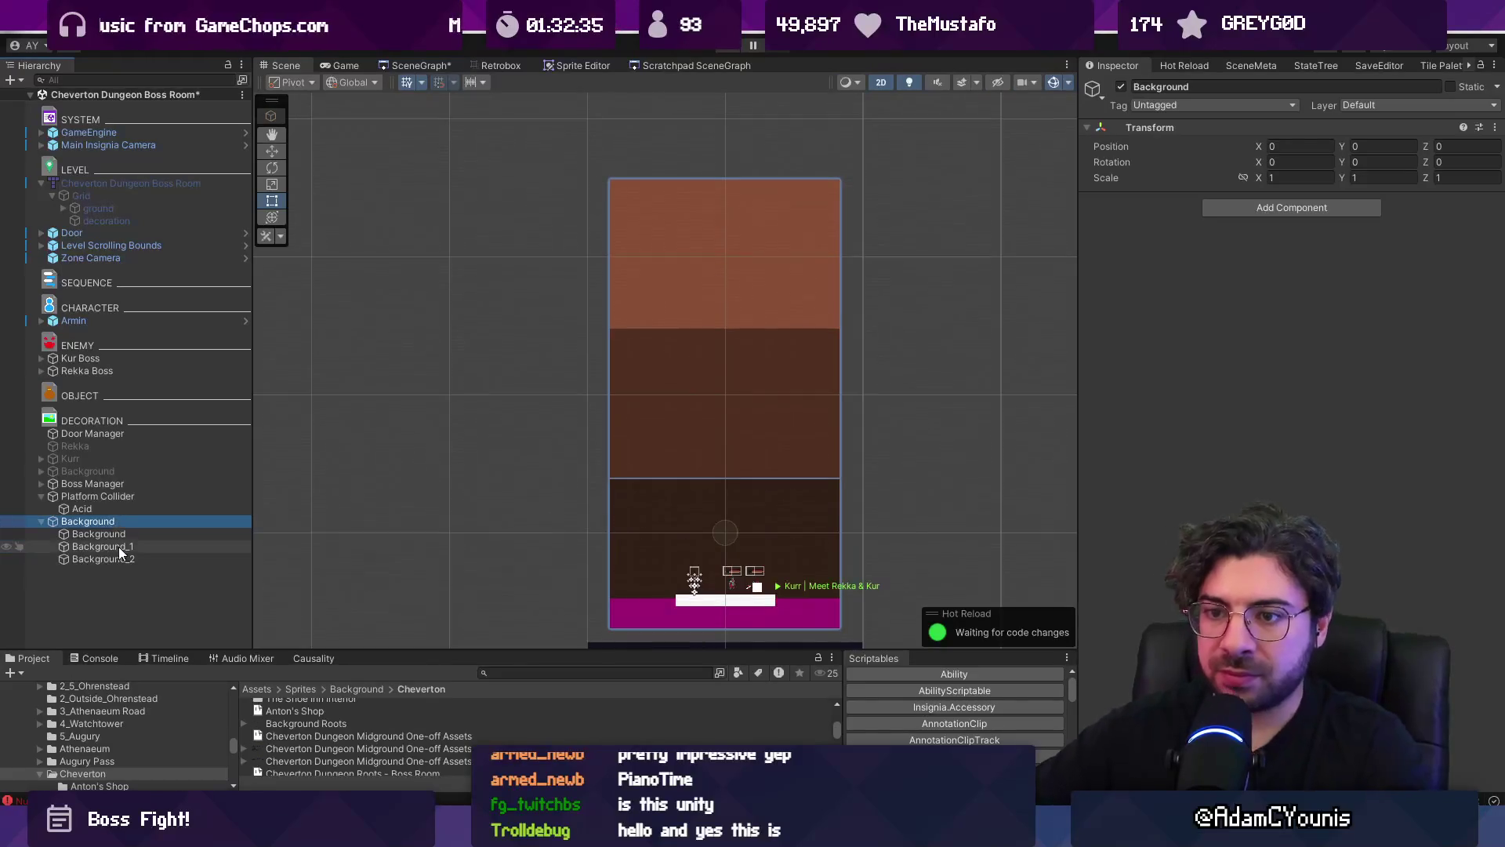
pyautogui.click(99, 534)
pyautogui.keyDown('shift'); pyautogui.click(103, 559); pyautogui.keyUp('shift')
pyautogui.click(1293, 146)
pyautogui.write('0')
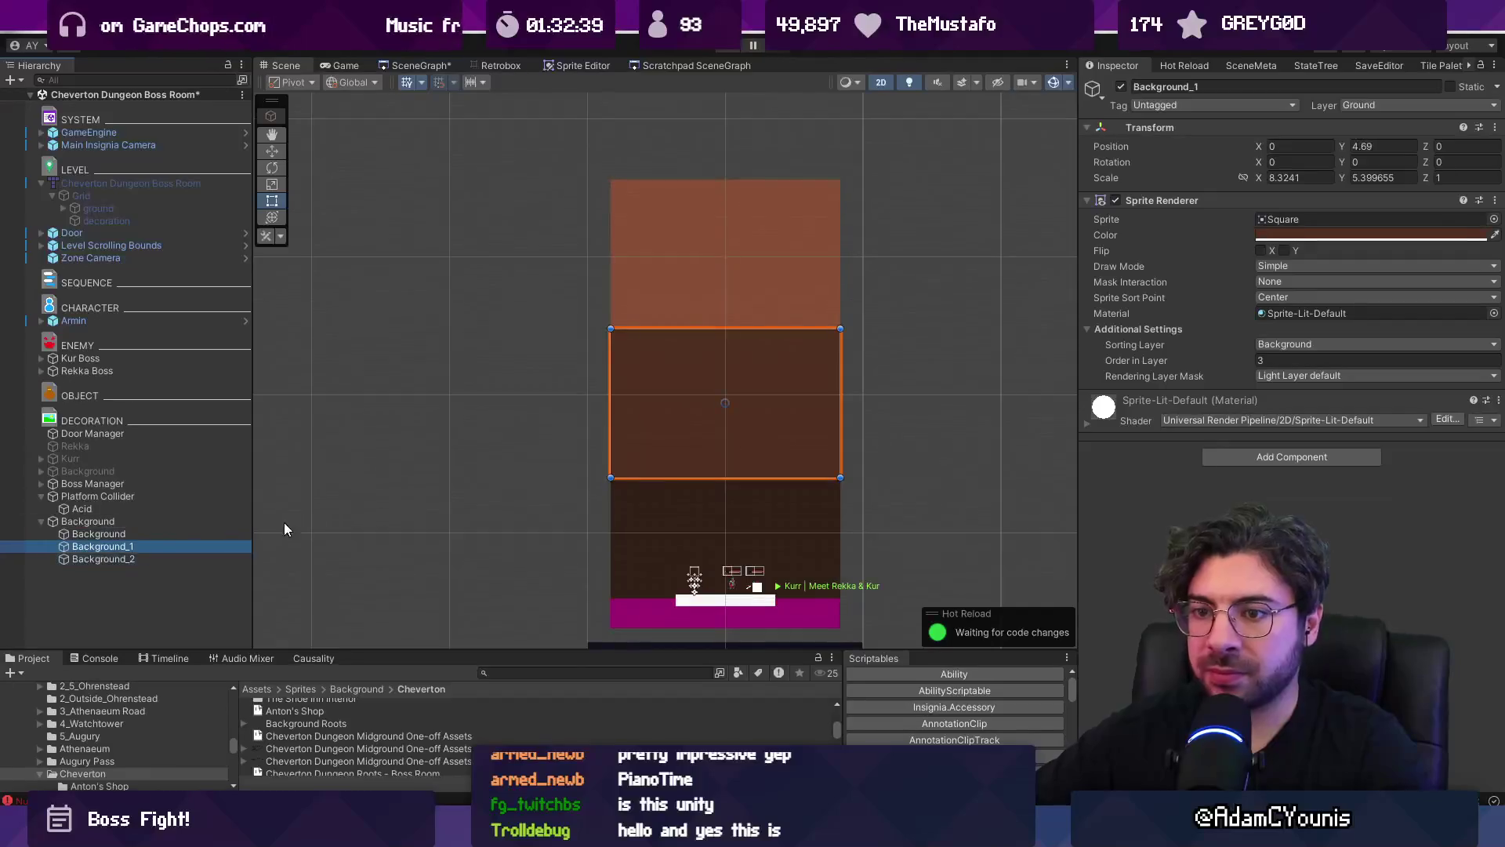
pyautogui.click(213, 522)
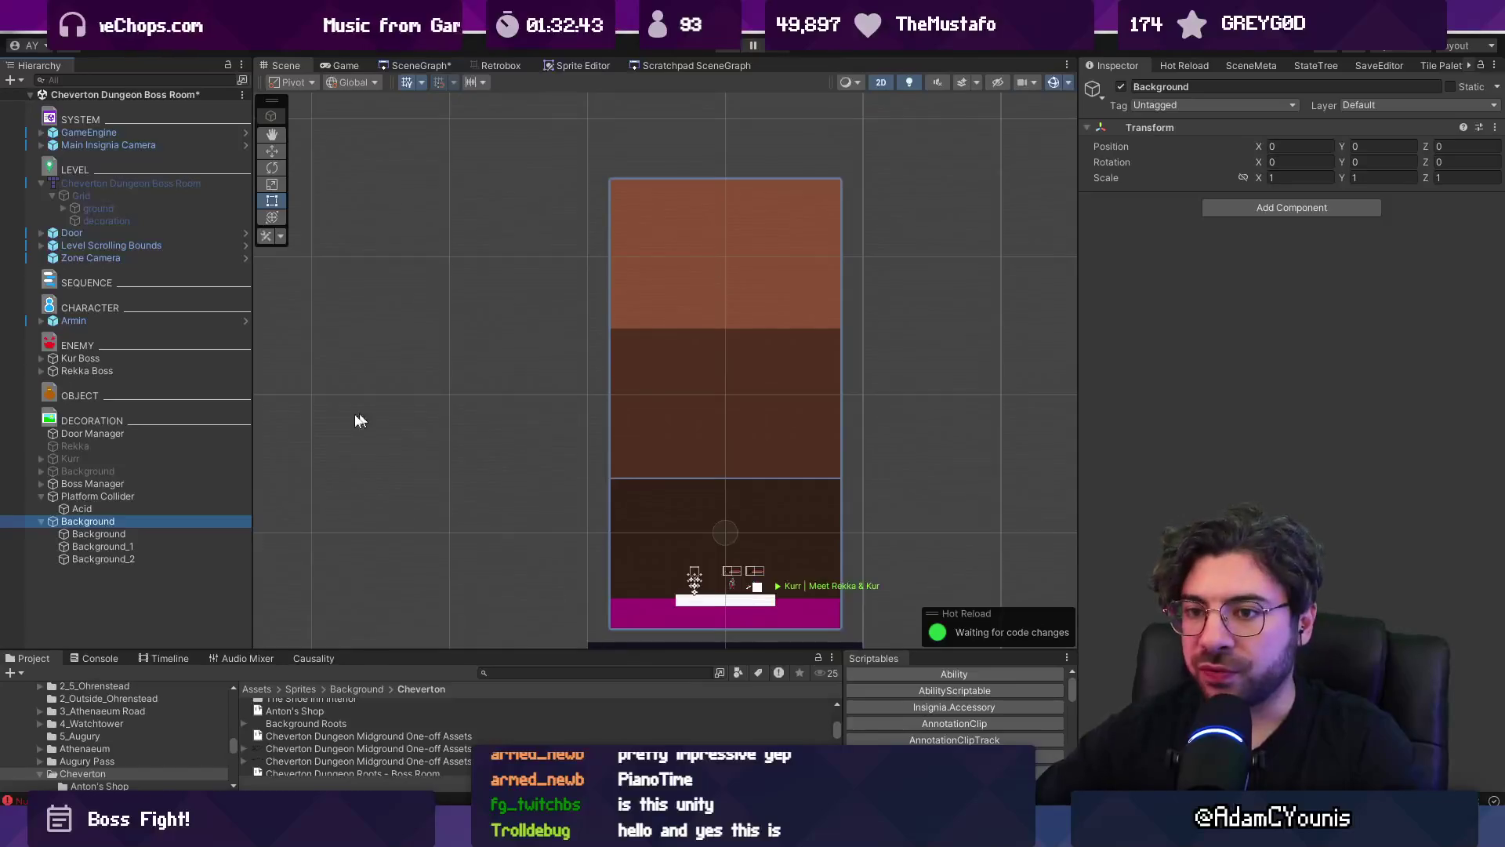
pyautogui.rightClick(124, 566)
pyautogui.click(121, 610)
pyautogui.rightClick(122, 609)
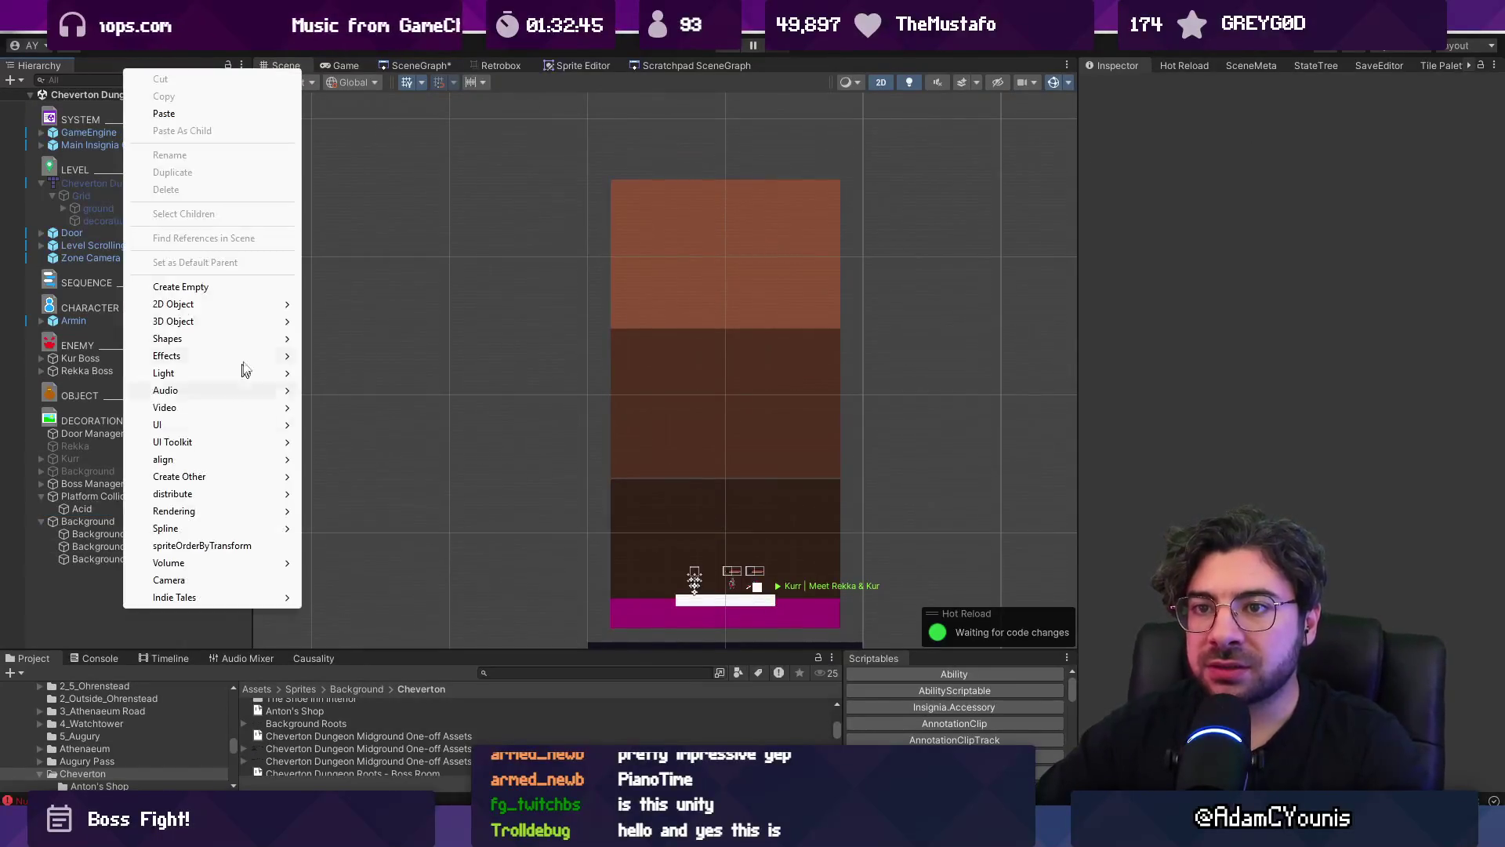
pyautogui.click(232, 287)
pyautogui.write('ChevereDungeonBossFight')
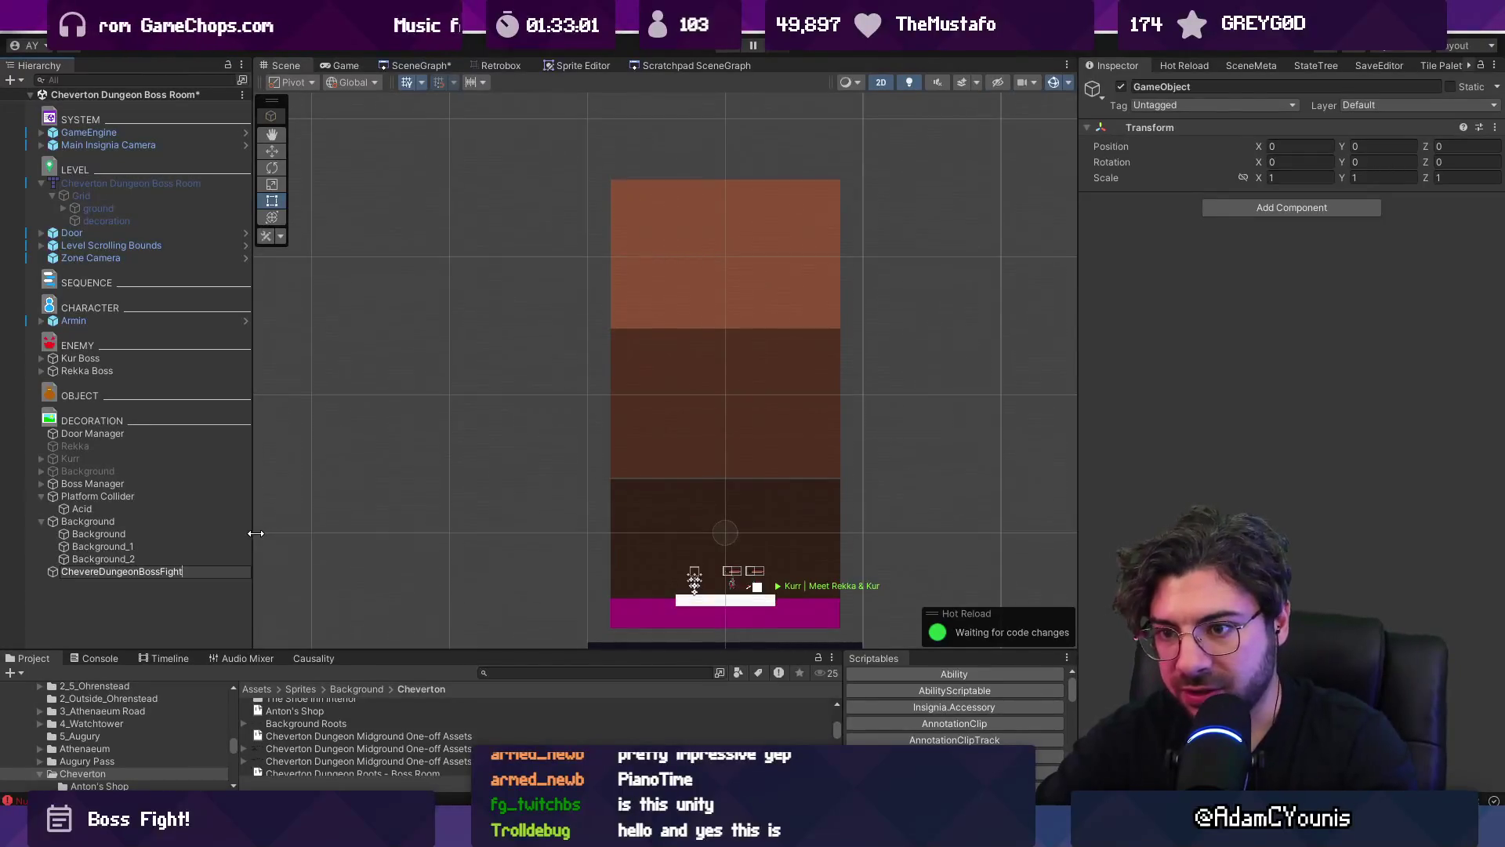
pyautogui.press('Return')
pyautogui.click(1276, 206)
pyautogui.write('chevere')
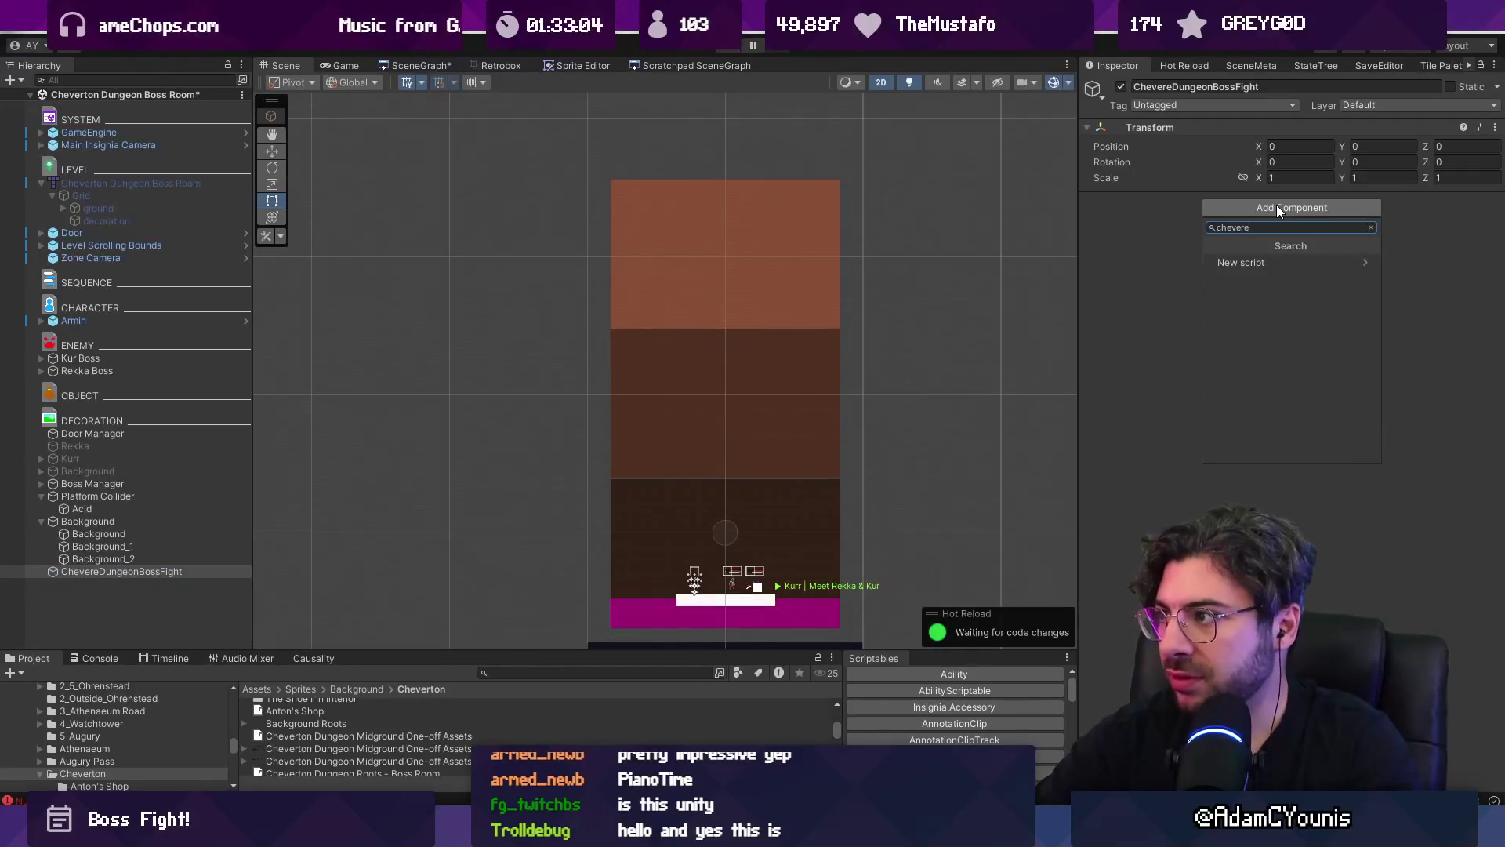
pyautogui.press('BackSpace')
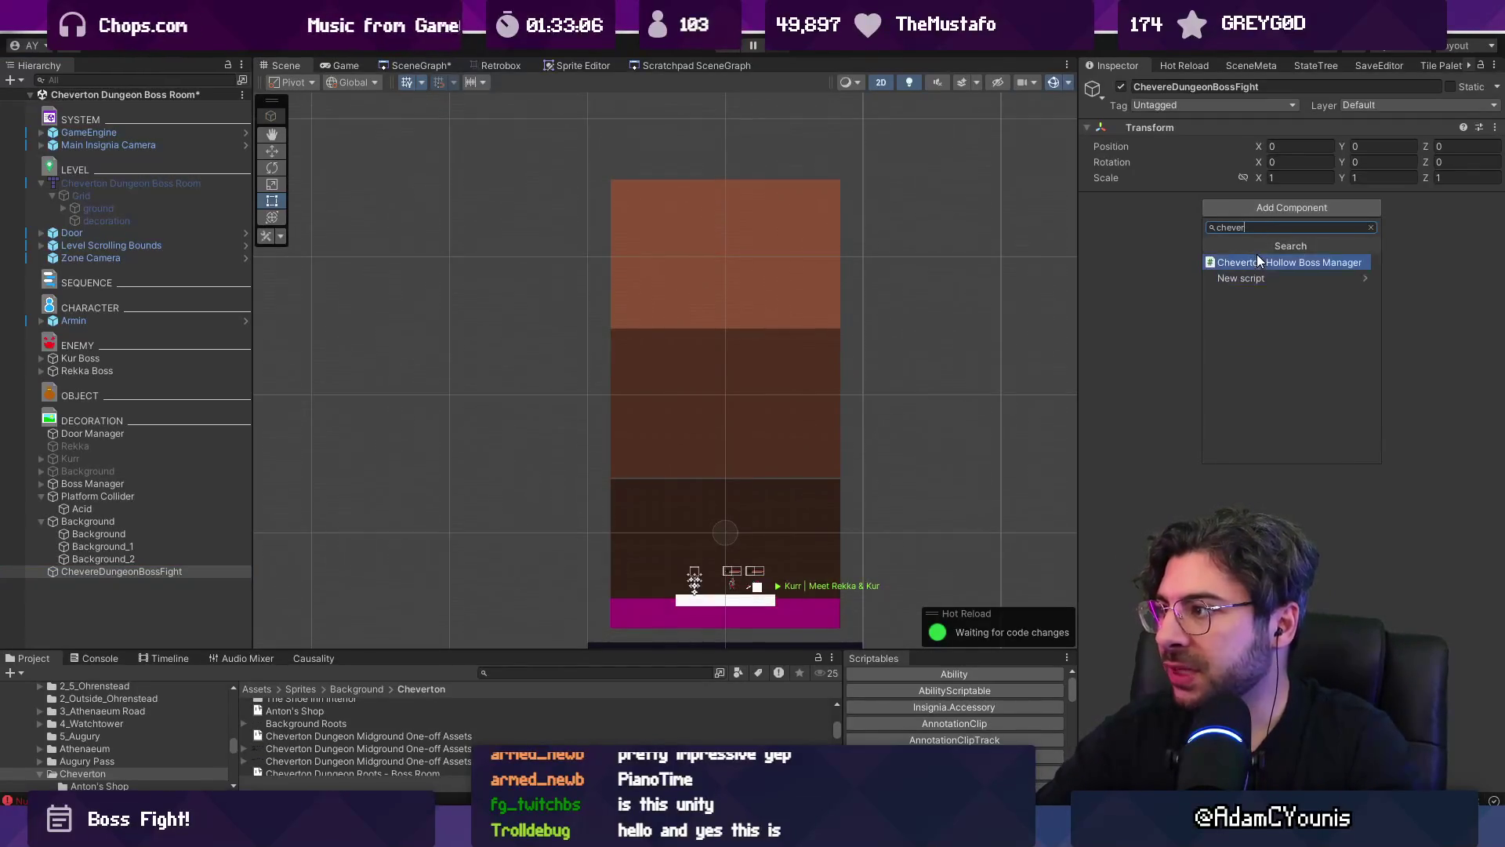
pyautogui.click(156, 599)
pyautogui.click(148, 573)
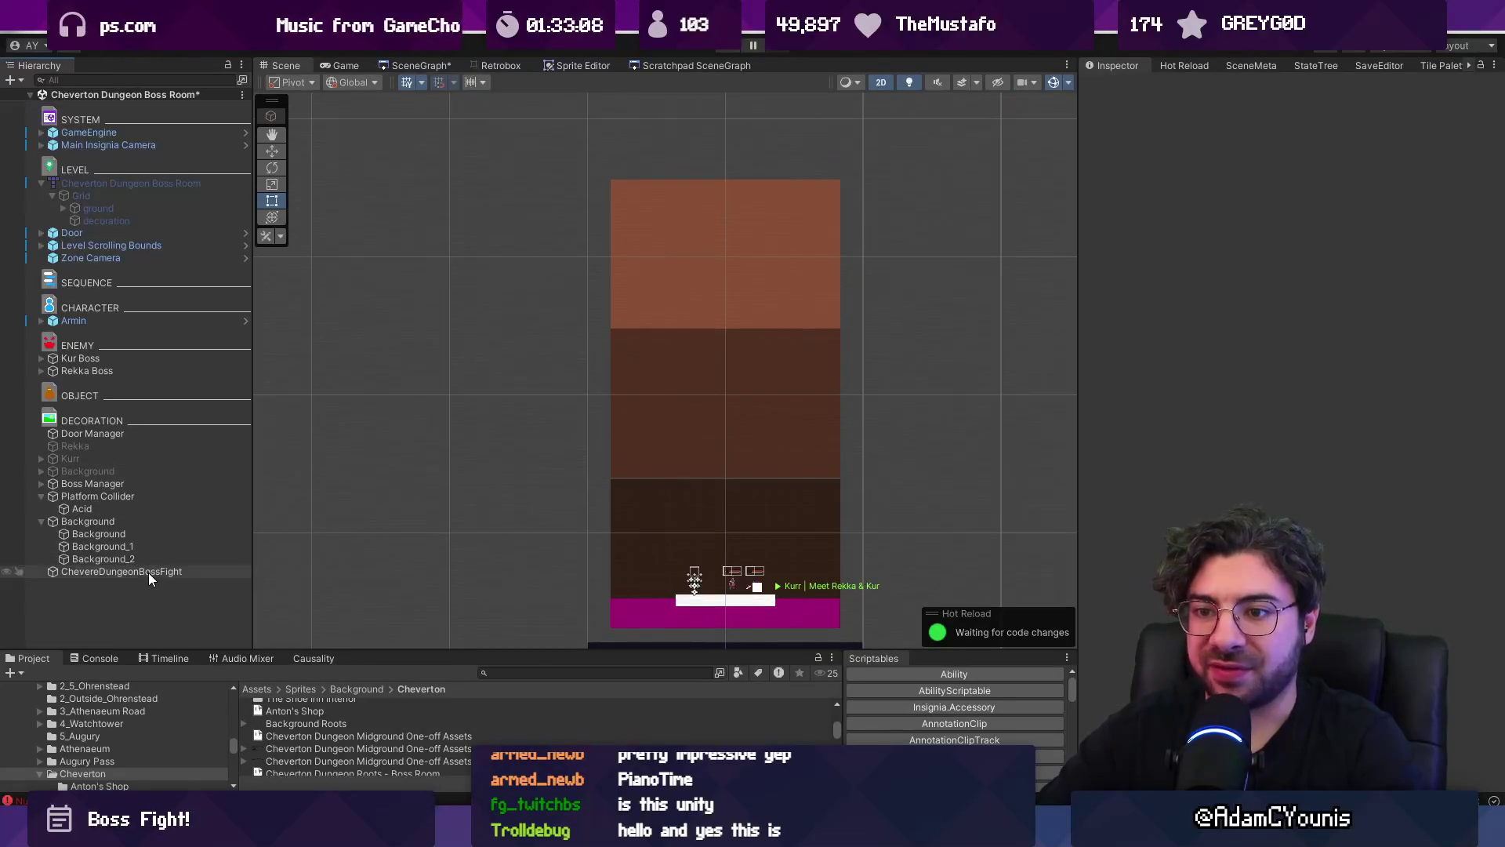
pyautogui.press('Delete')
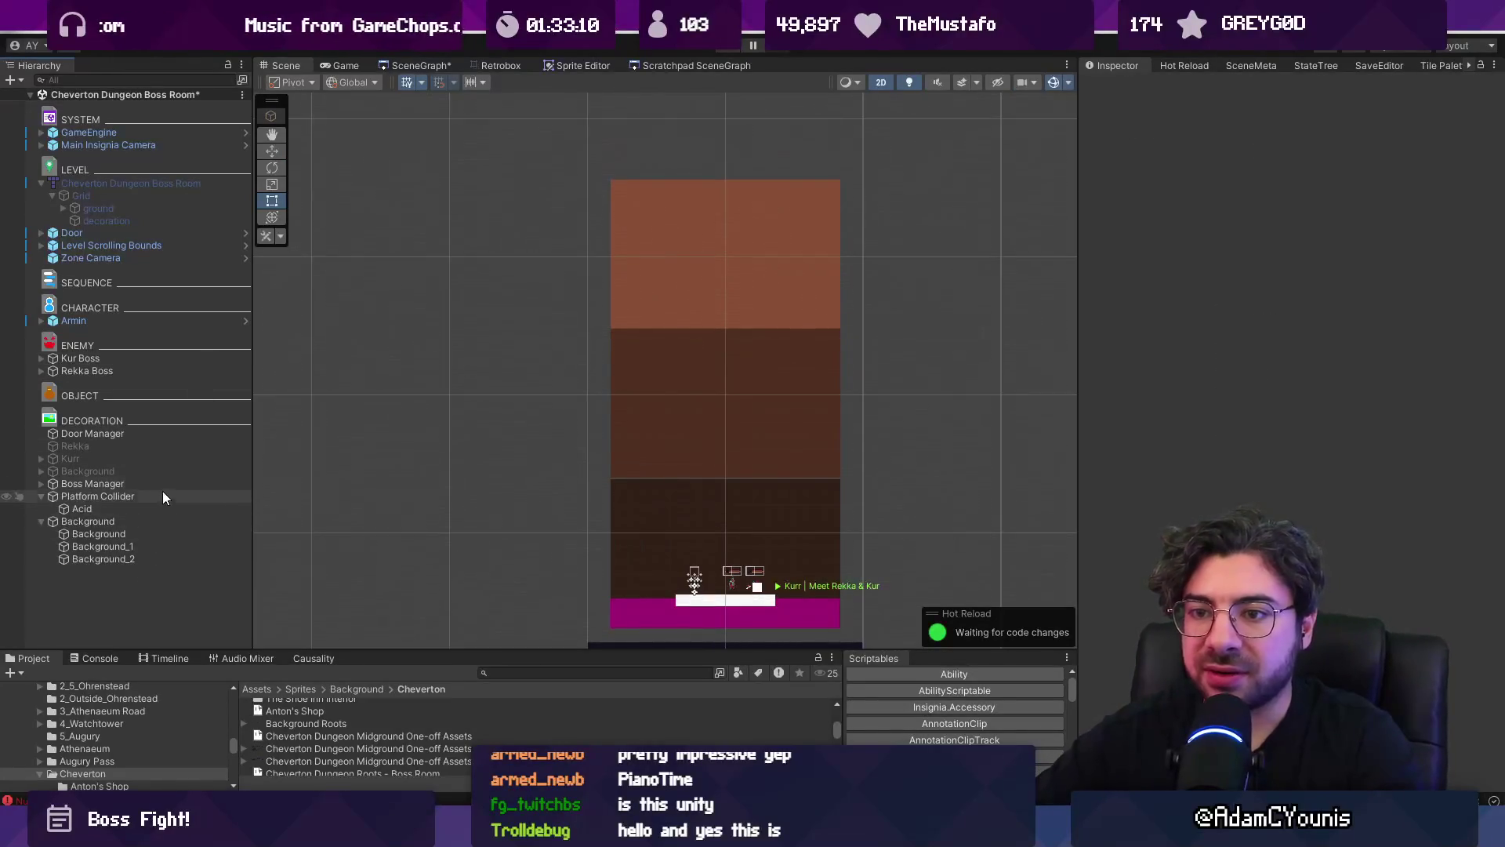
# Step: Open ChevertonHollowBossManager from the Boss Manager's Script field in VS Code
pyautogui.click(161, 484)
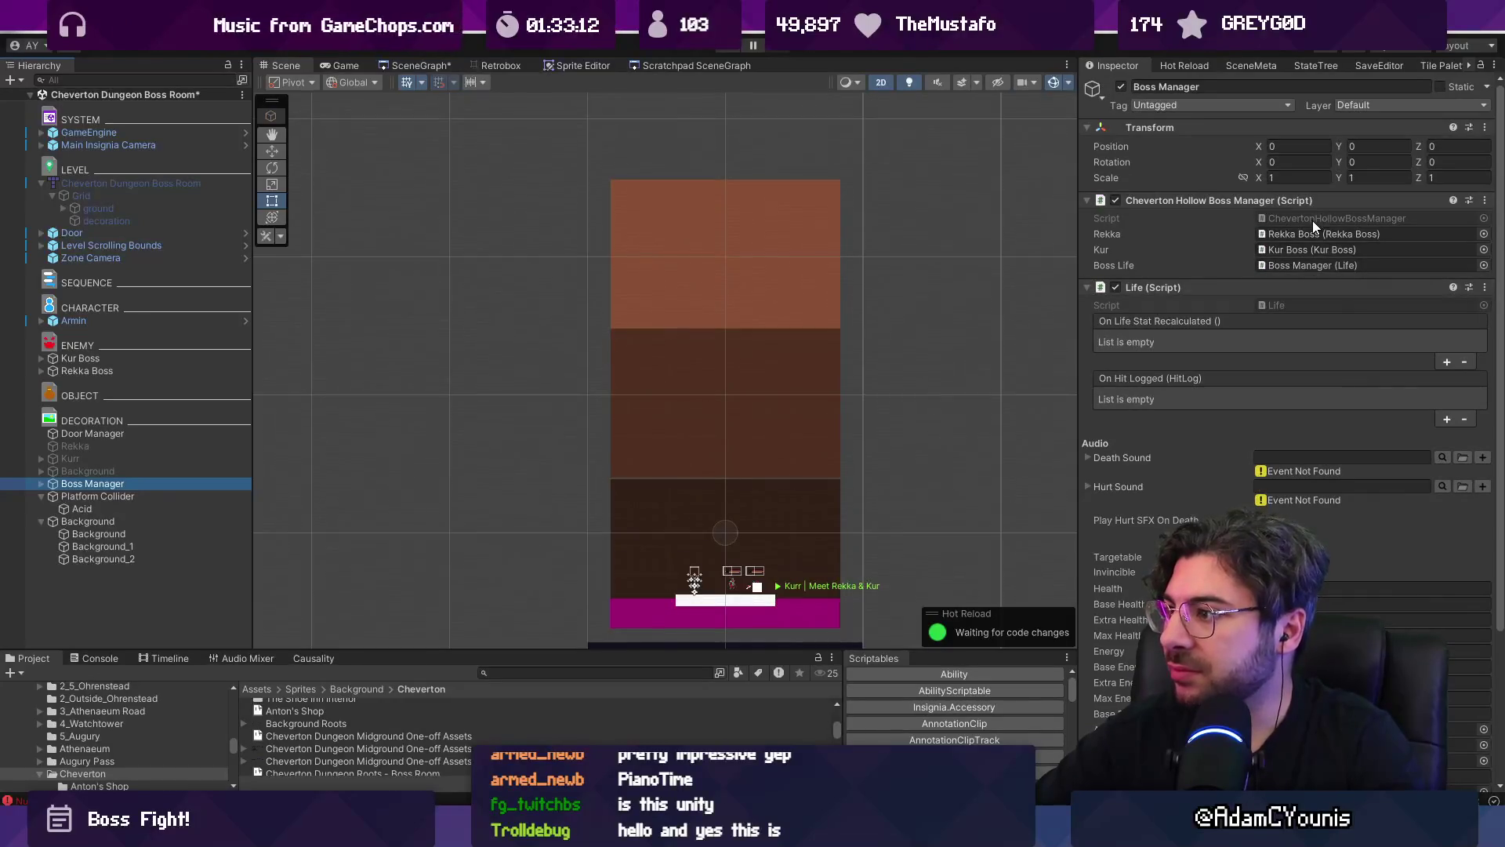
pyautogui.scroll(-5, 1214, 431)
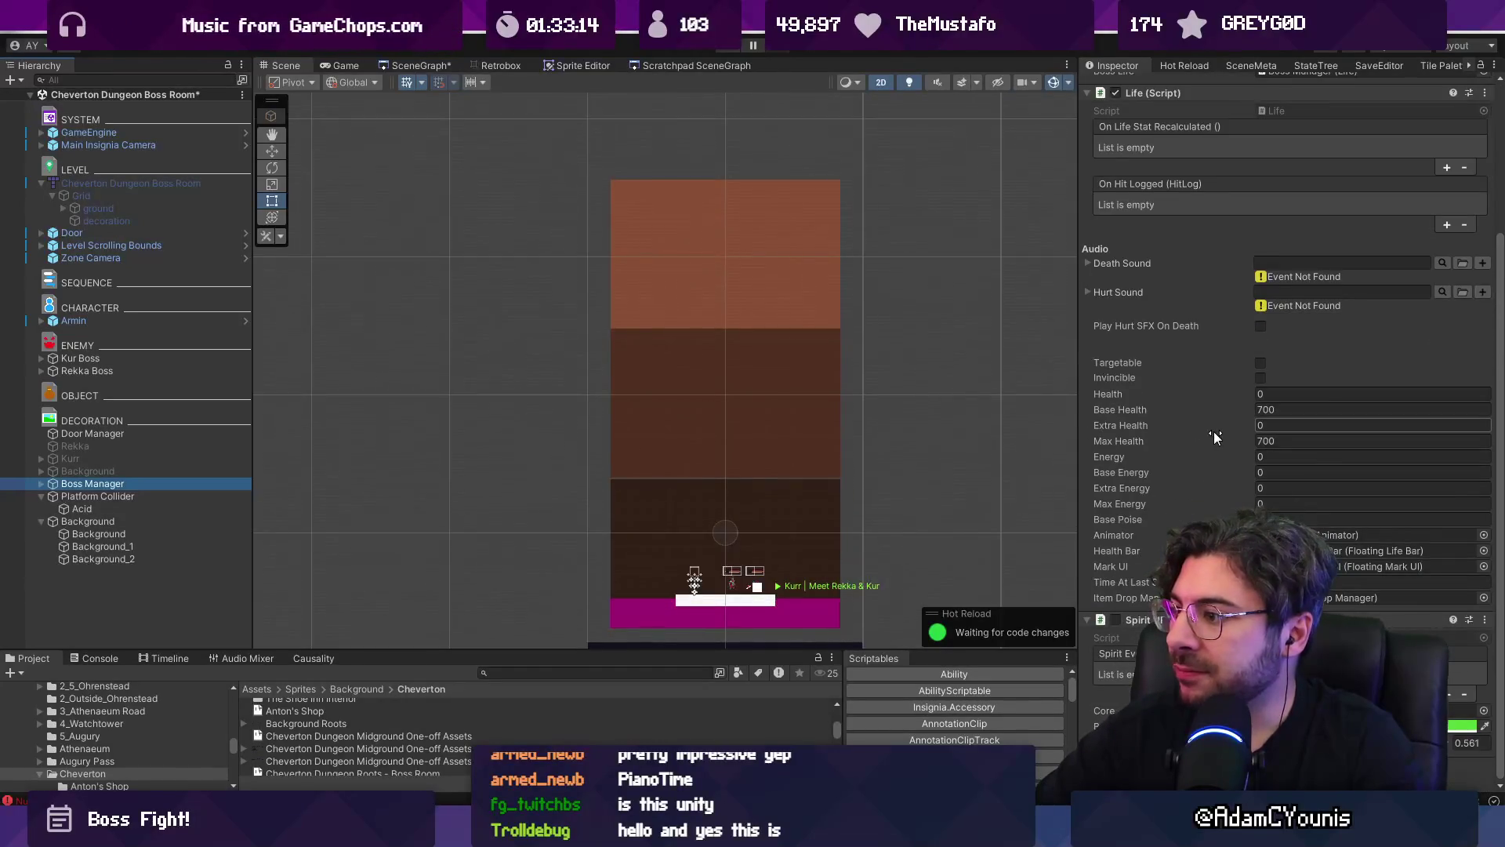
pyautogui.scroll(5, 1226, 361)
pyautogui.click(1276, 219)
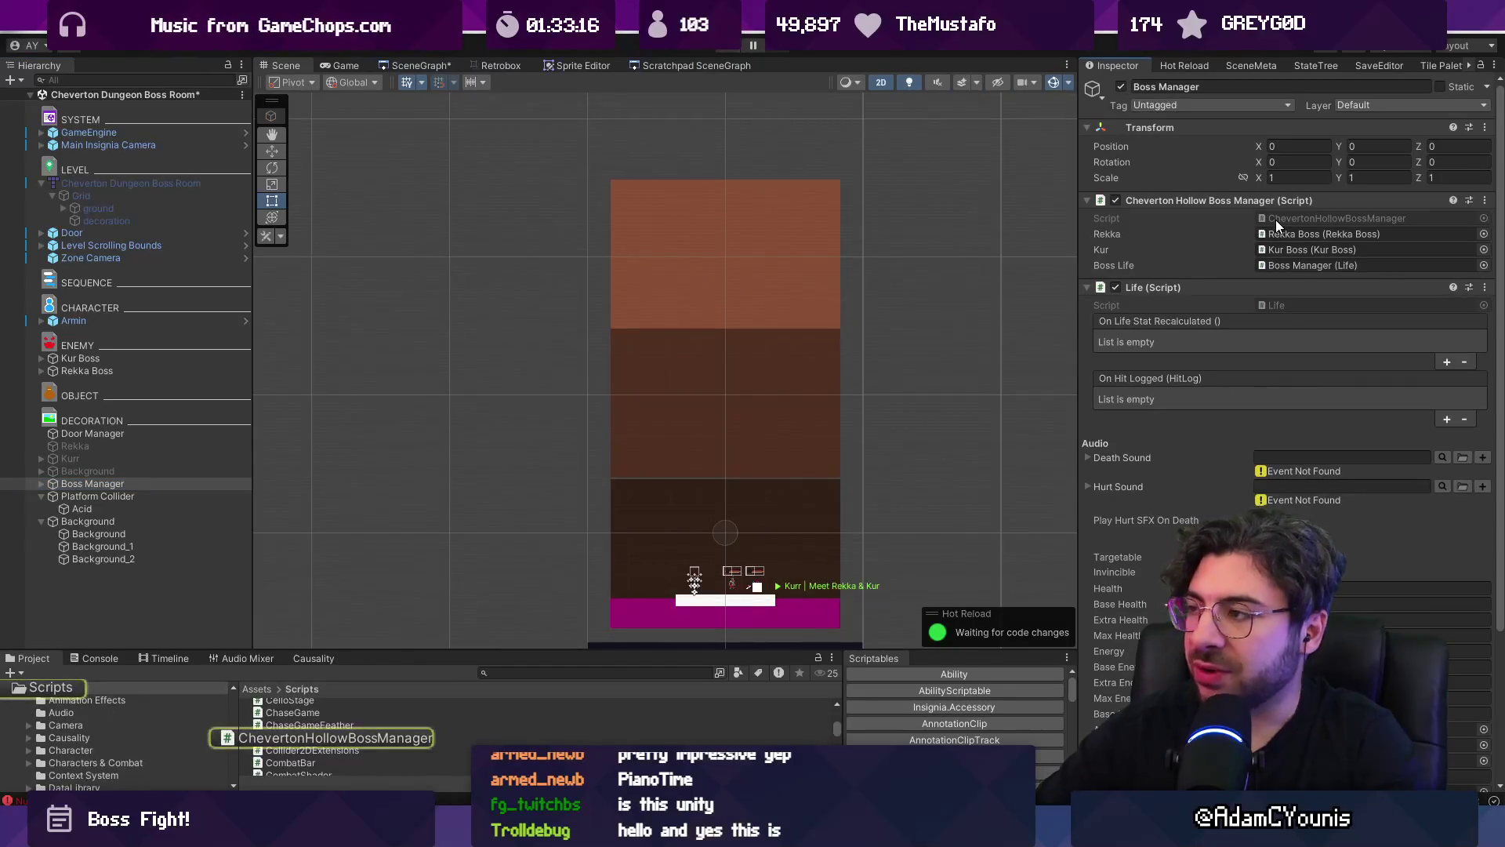
pyautogui.doubleClick(1277, 219)
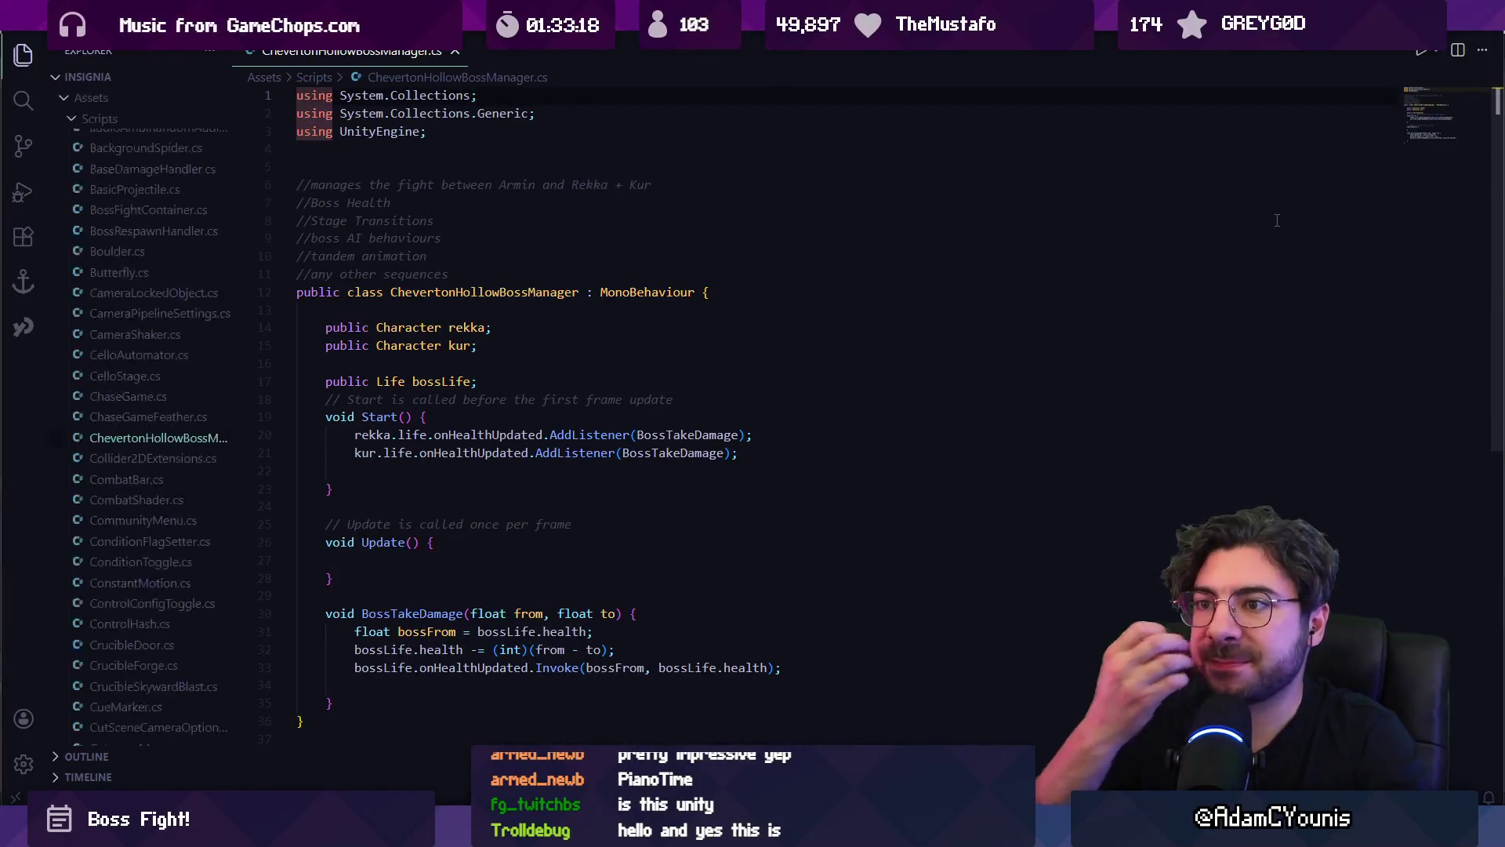
pyautogui.scroll(-4, 644, 471)
pyautogui.scroll(3, 644, 470)
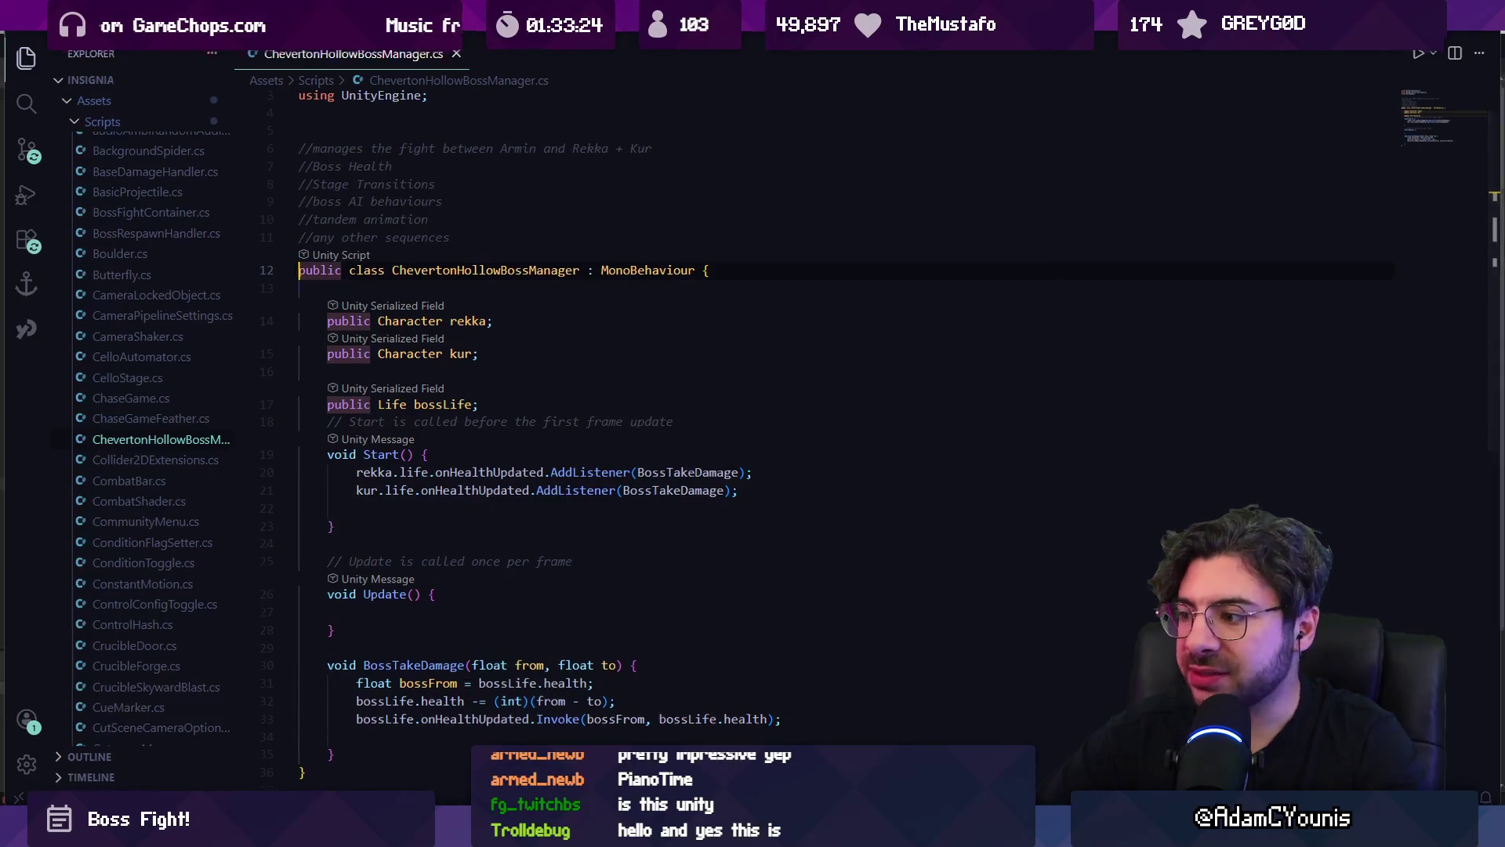
# Step: Collapse the Life and Spirit HP Cutoff components, then return to the script code
pyautogui.hotkey('alt', 'Tab')
pyautogui.click(1167, 295)
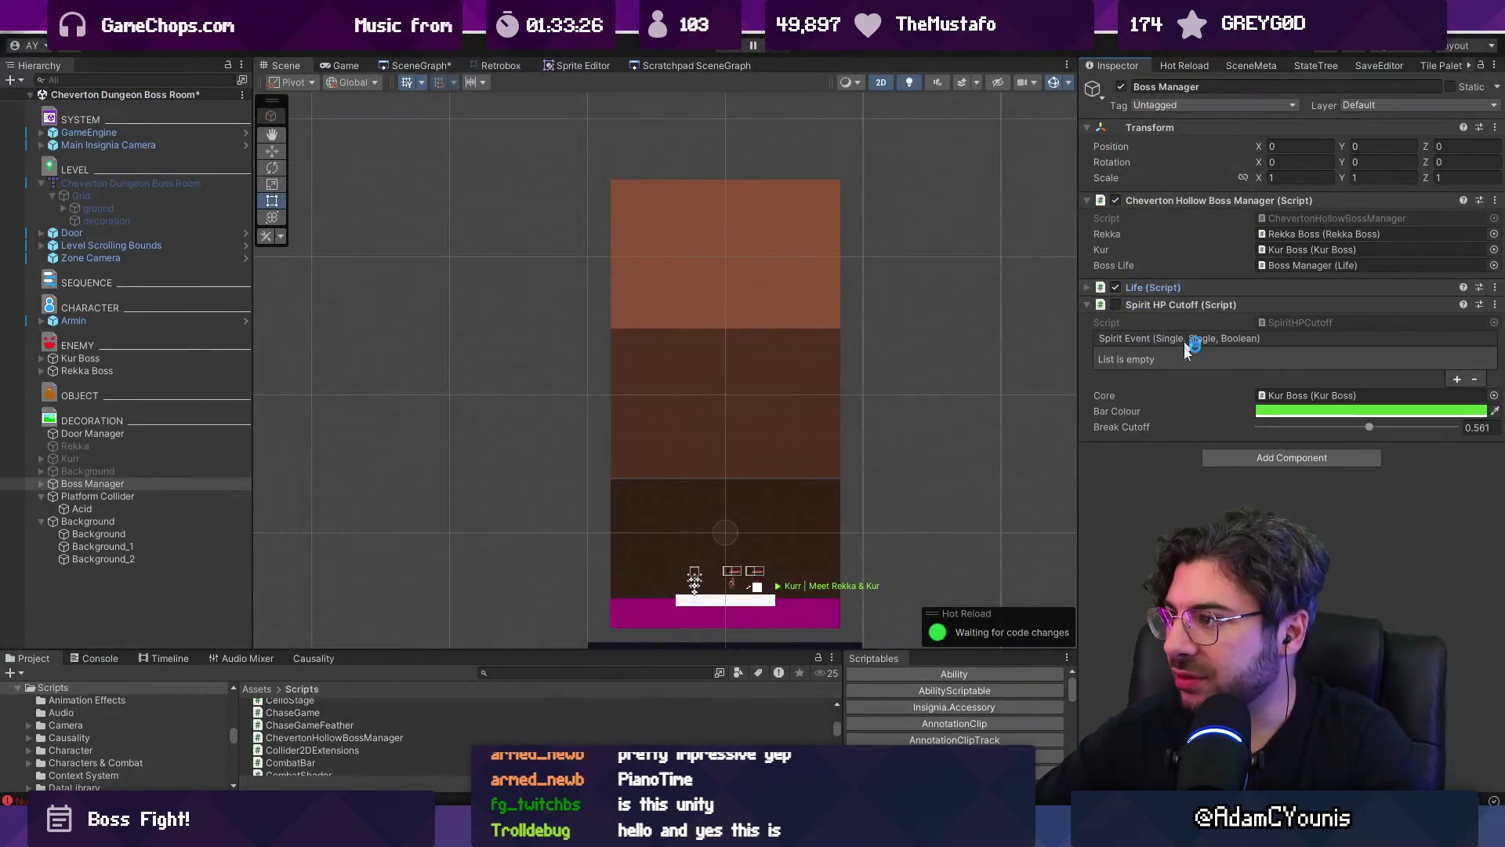
pyautogui.click(1164, 304)
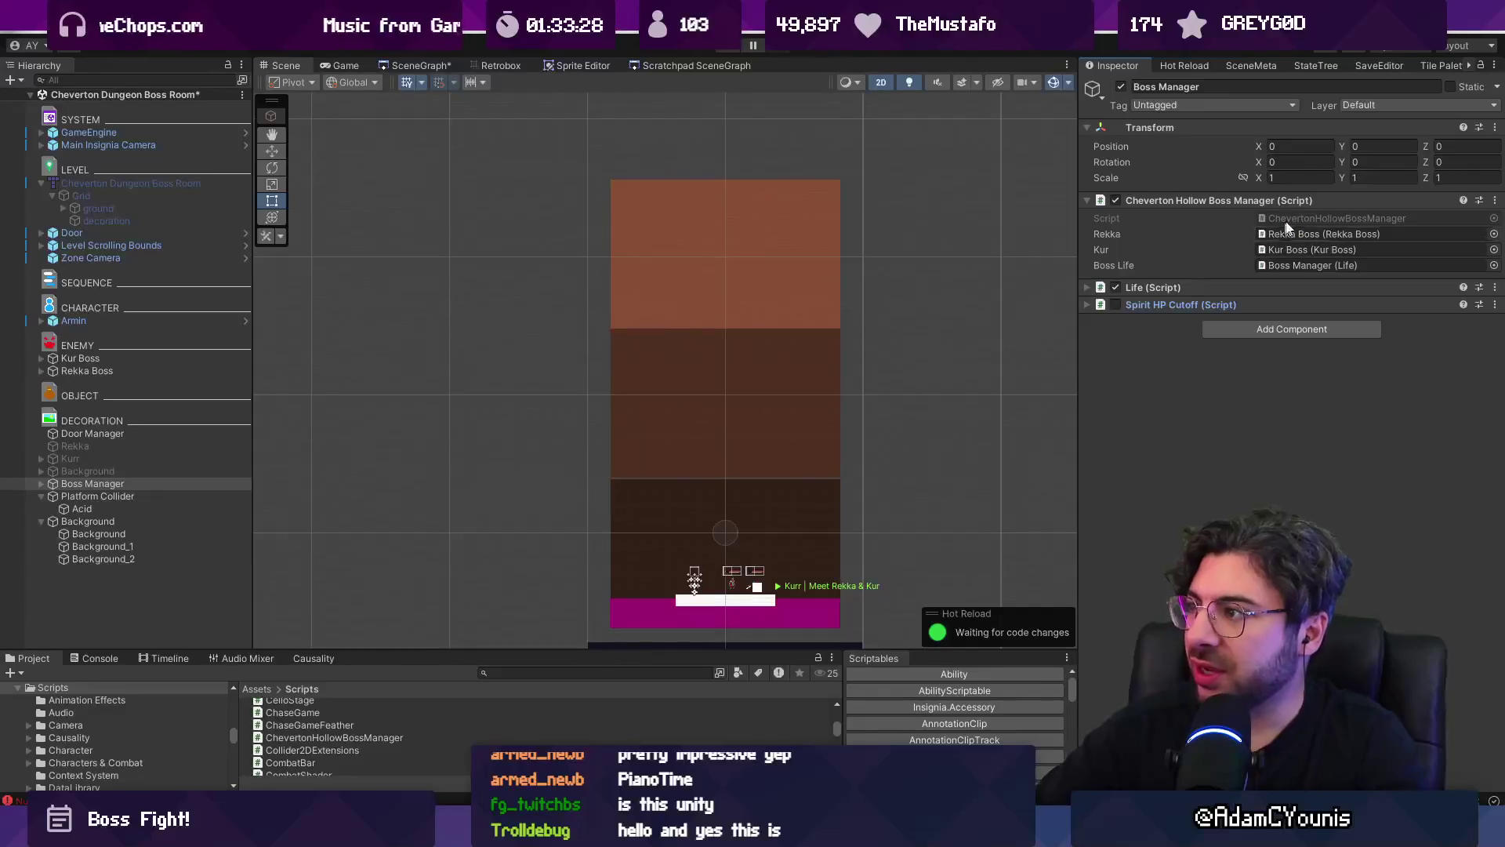
pyautogui.click(1320, 218)
pyautogui.hotkey('alt', 'Tab')
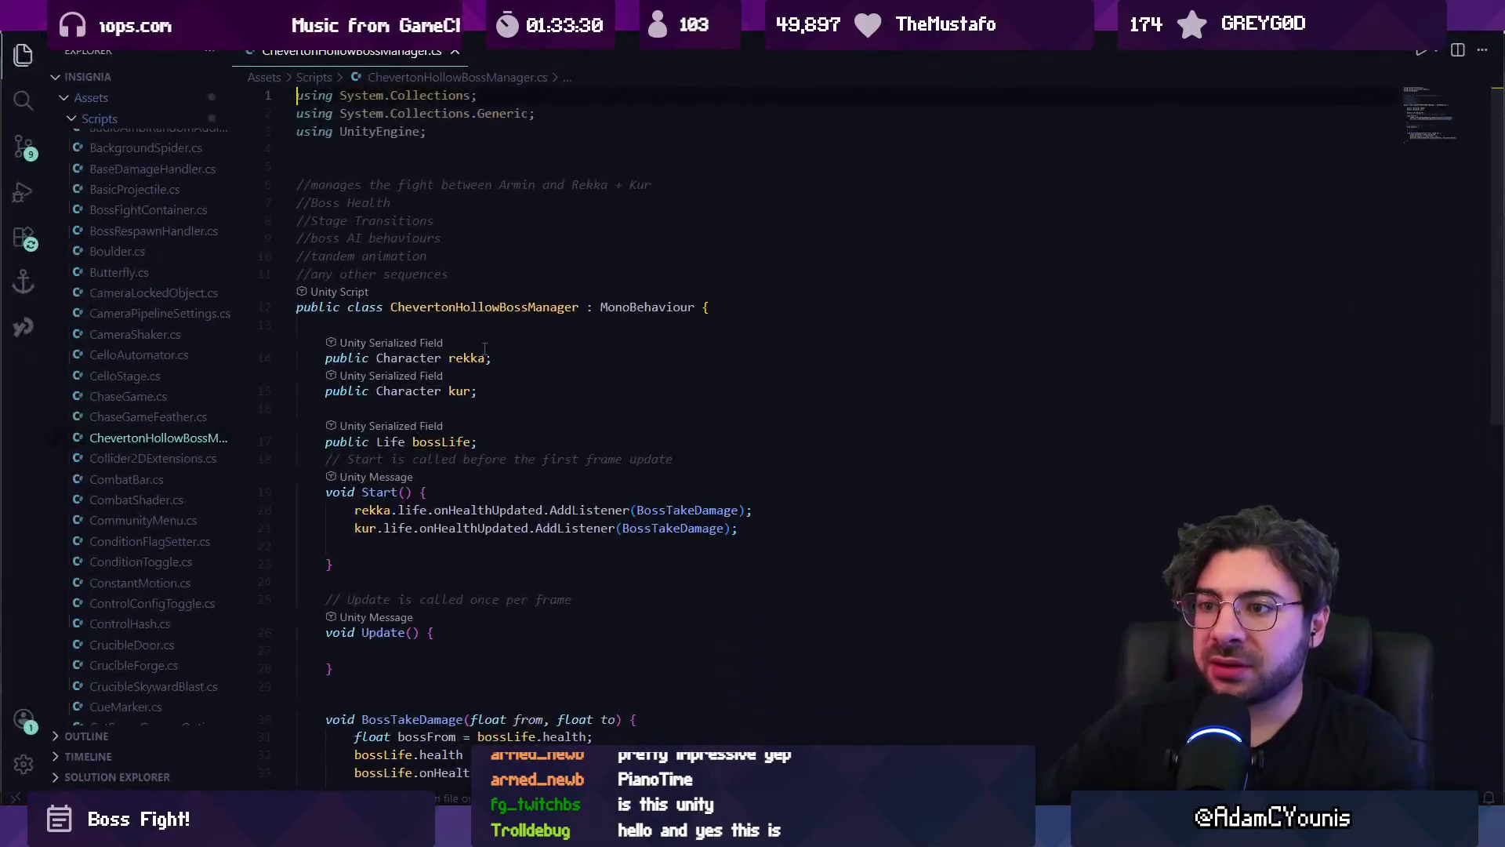
# Step: Add 'public GameObject background;' below bossLife, save the script, and return to Unity
pyautogui.click(636, 487)
pyautogui.press('Return')
pyautogui.press('Return')
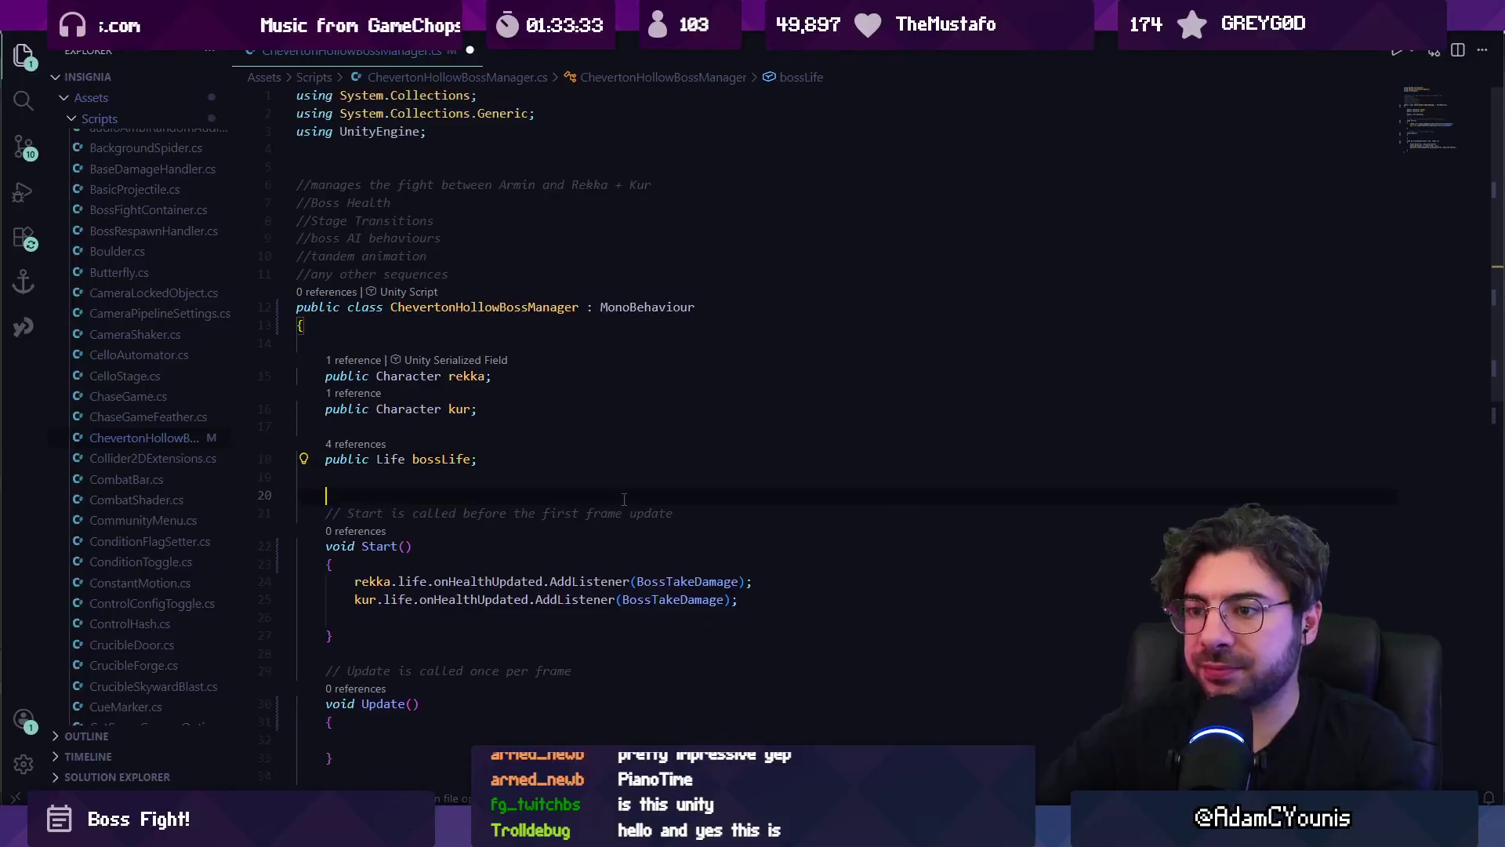
pyautogui.write('public Game')
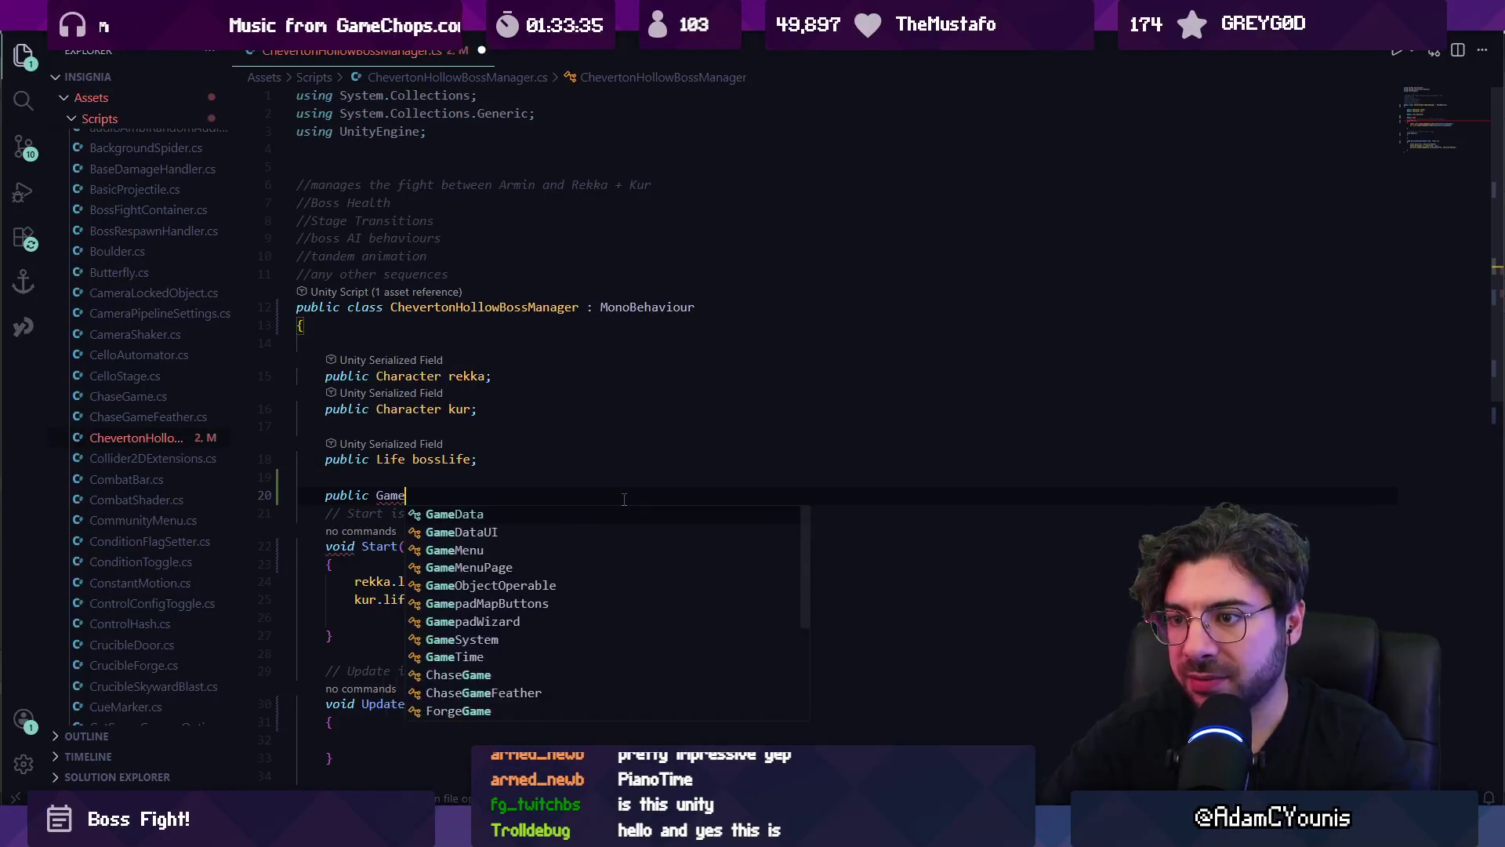
pyautogui.write('Object b')
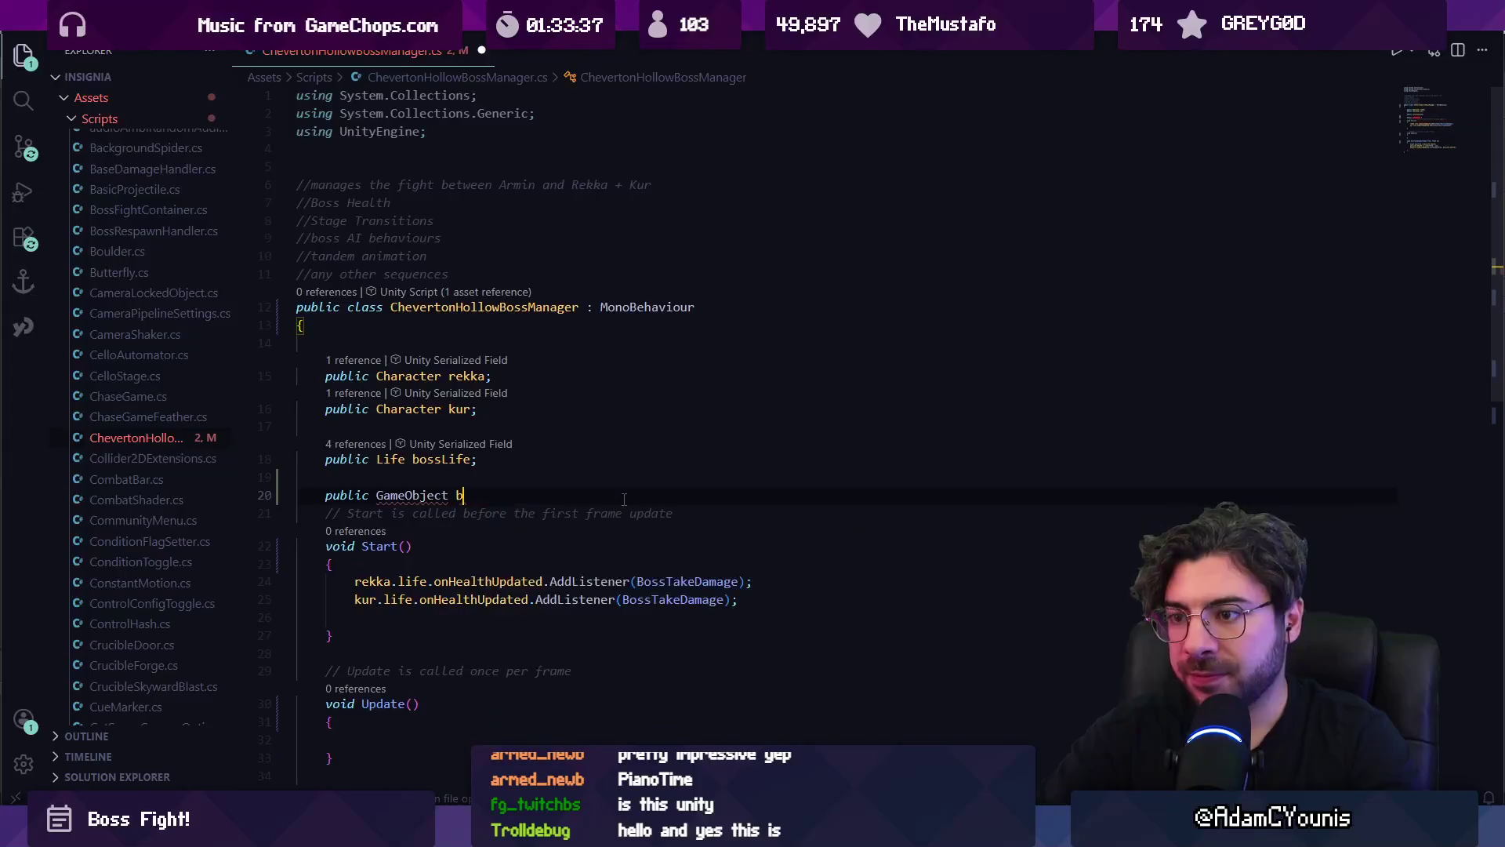
pyautogui.write('ackground;')
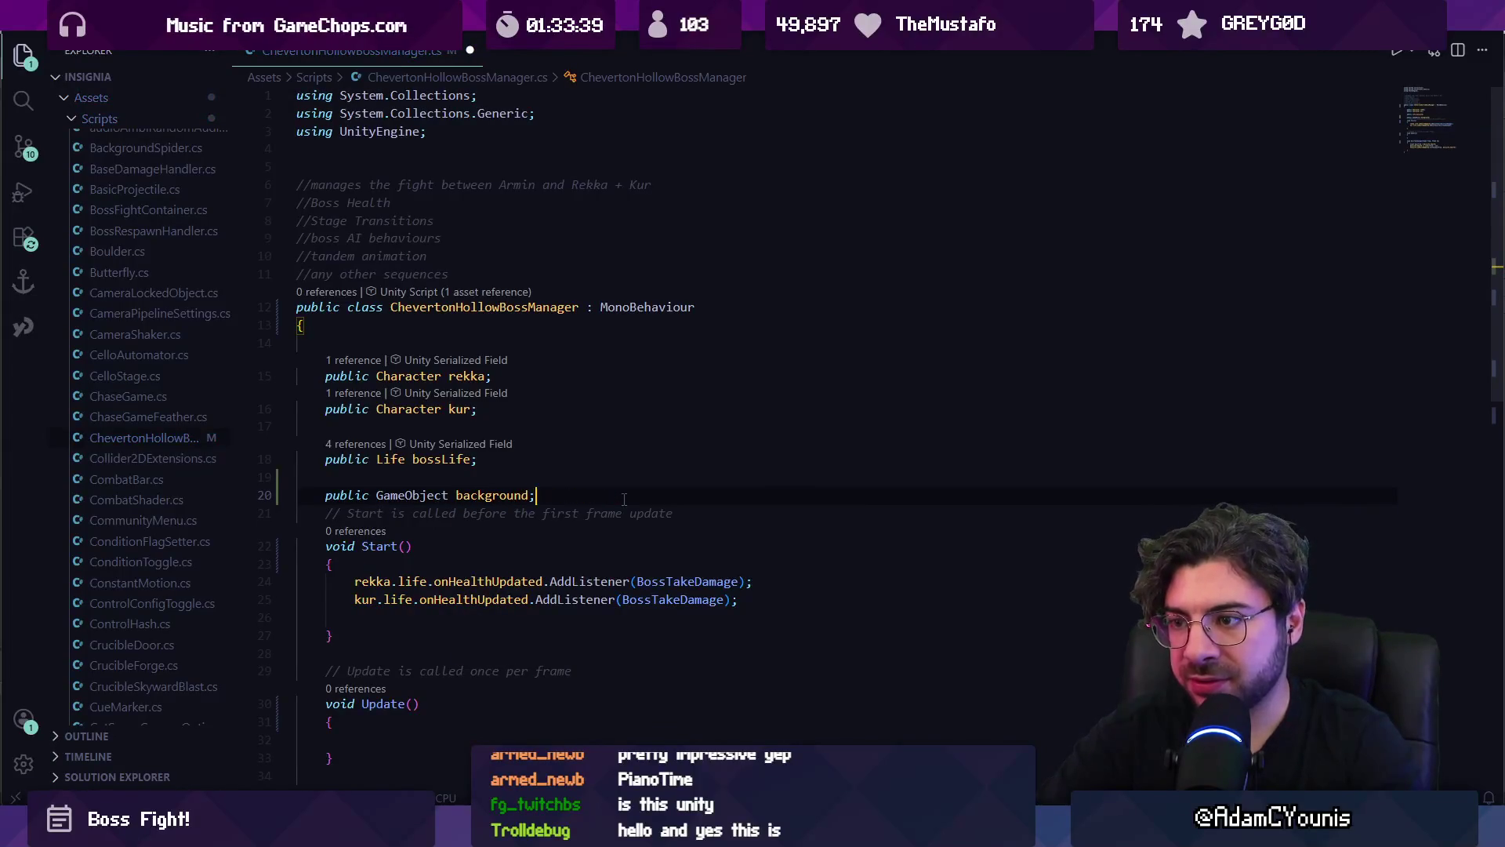
pyautogui.hotkey('ctrl', 's')
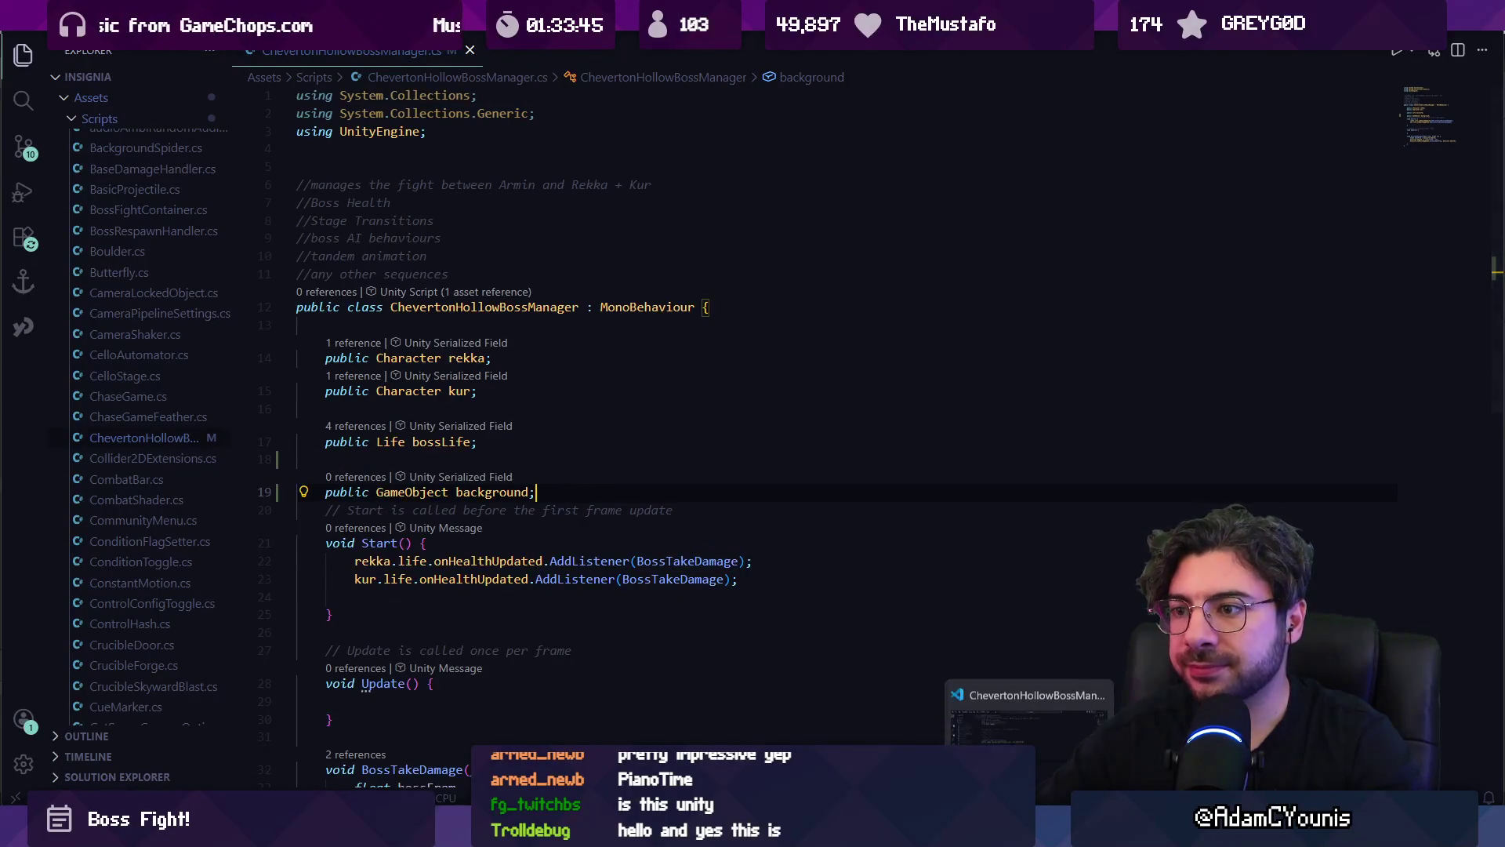
pyautogui.hotkey('alt', 'Tab')
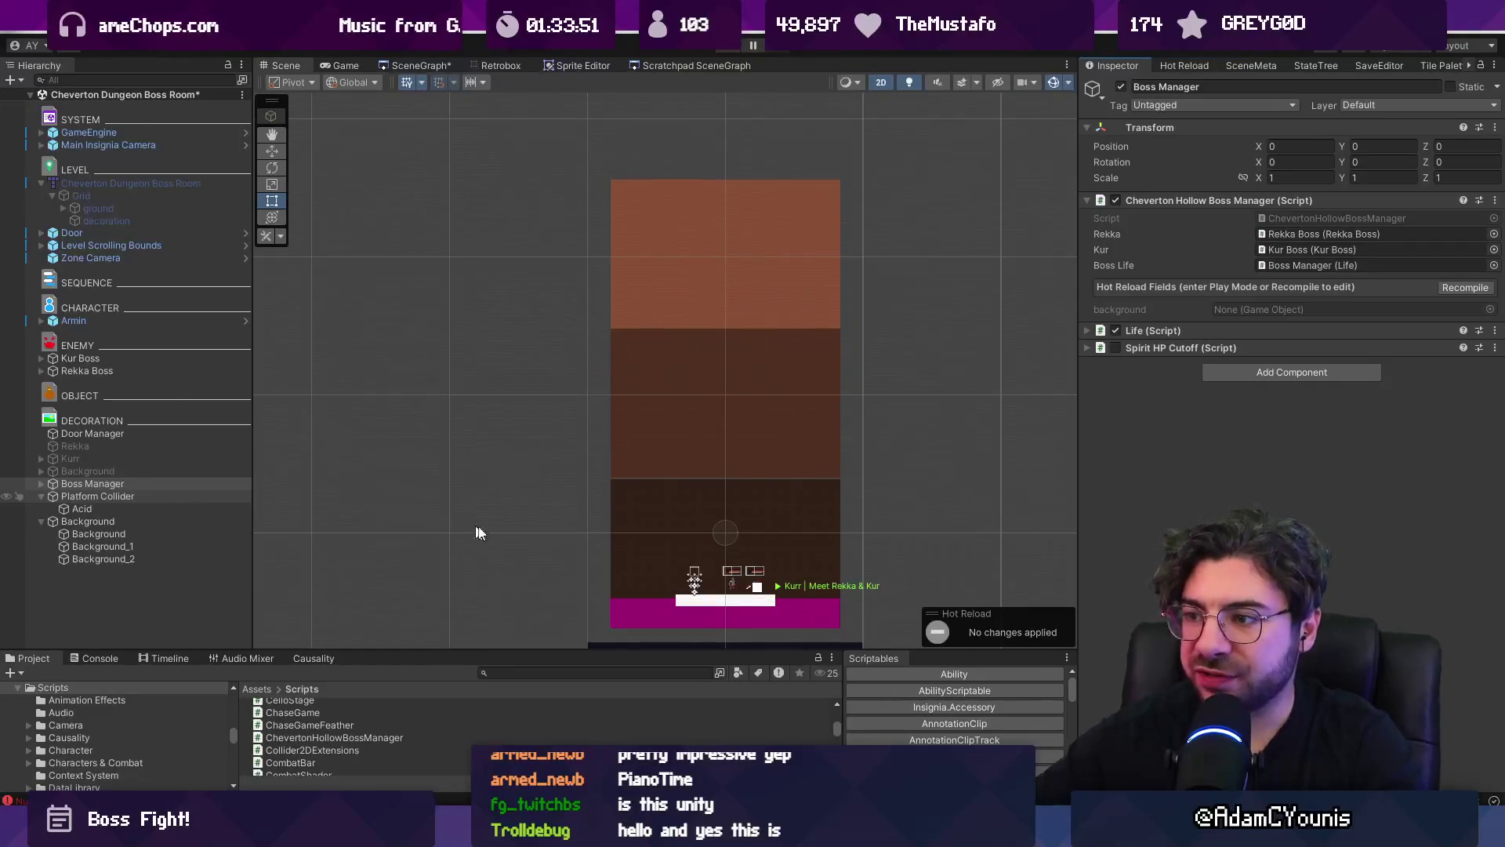
# Step: Raise the bottom Background sprite slightly, then select the parent Background group
pyautogui.scroll(3, 702, 501)
pyautogui.click(704, 496)
pyautogui.press('w')
pyautogui.scroll(5, 756, 578)
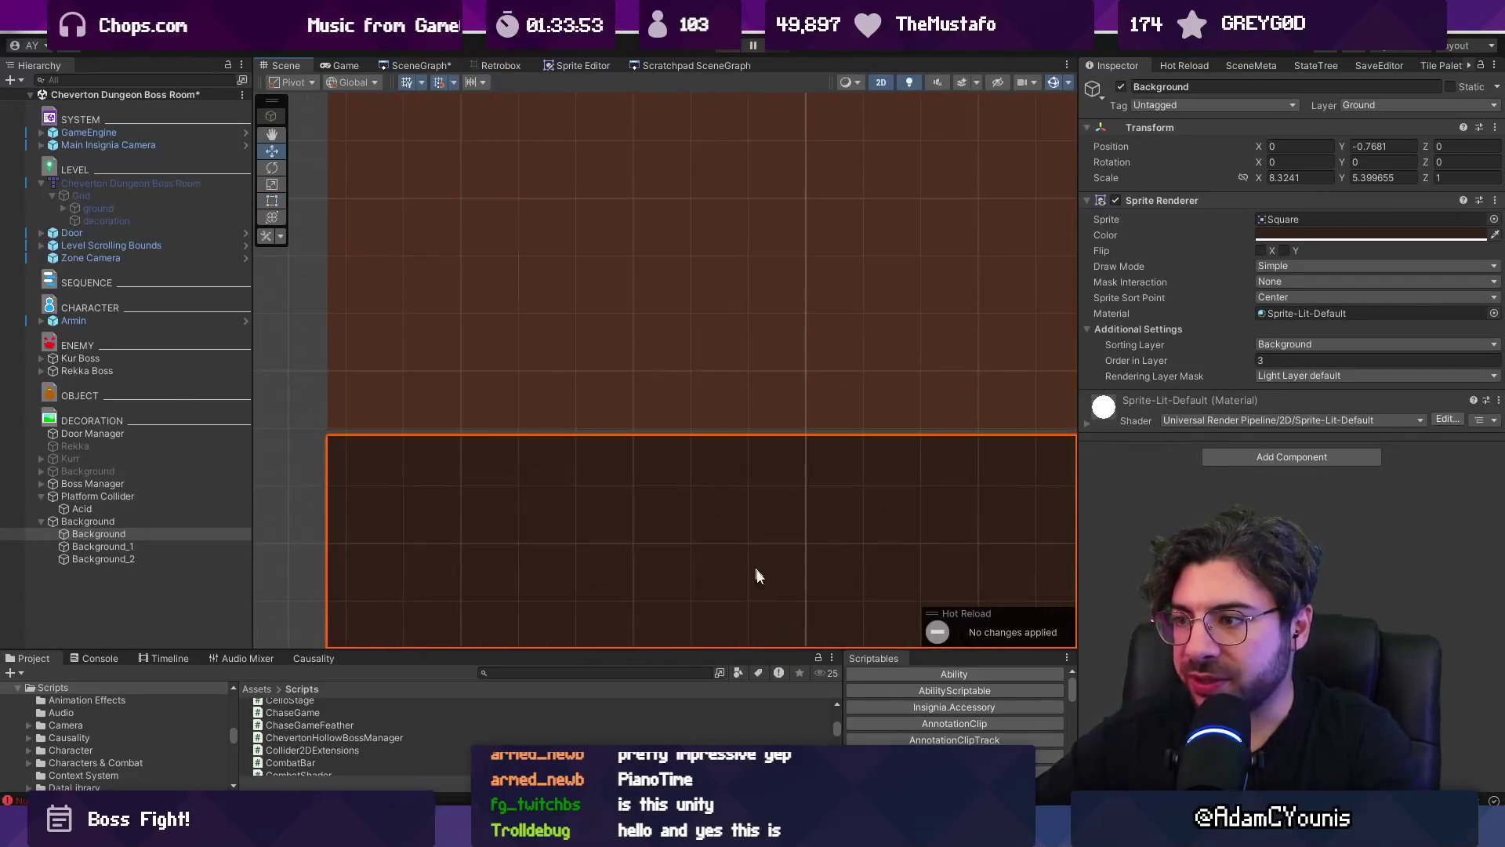
pyautogui.moveTo(781, 583); pyautogui.dragTo(780, 581)
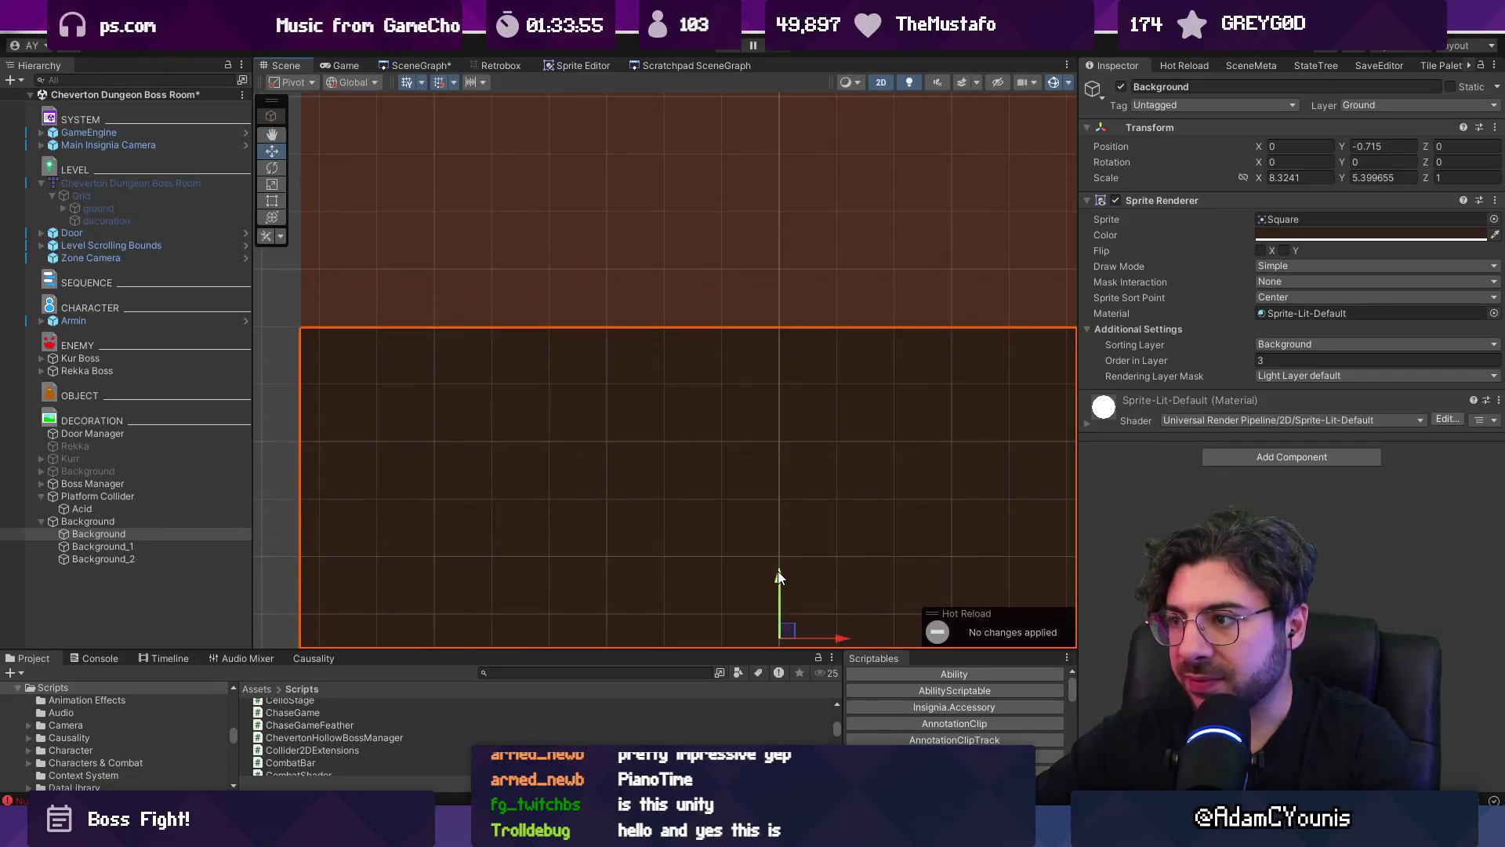
pyautogui.scroll(-5, 658, 406)
pyautogui.click(458, 457)
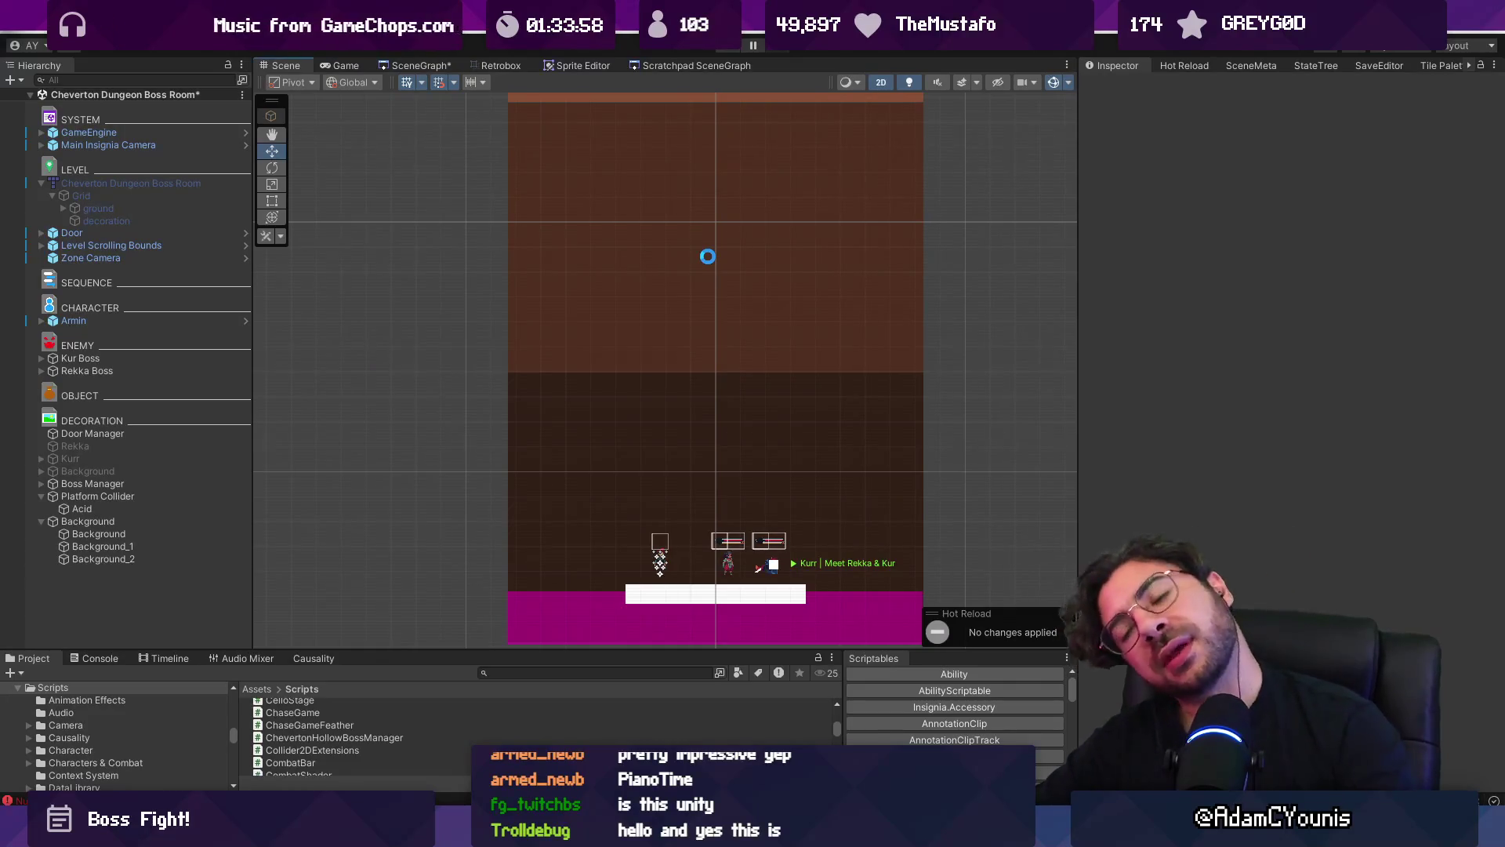
pyautogui.click(135, 522)
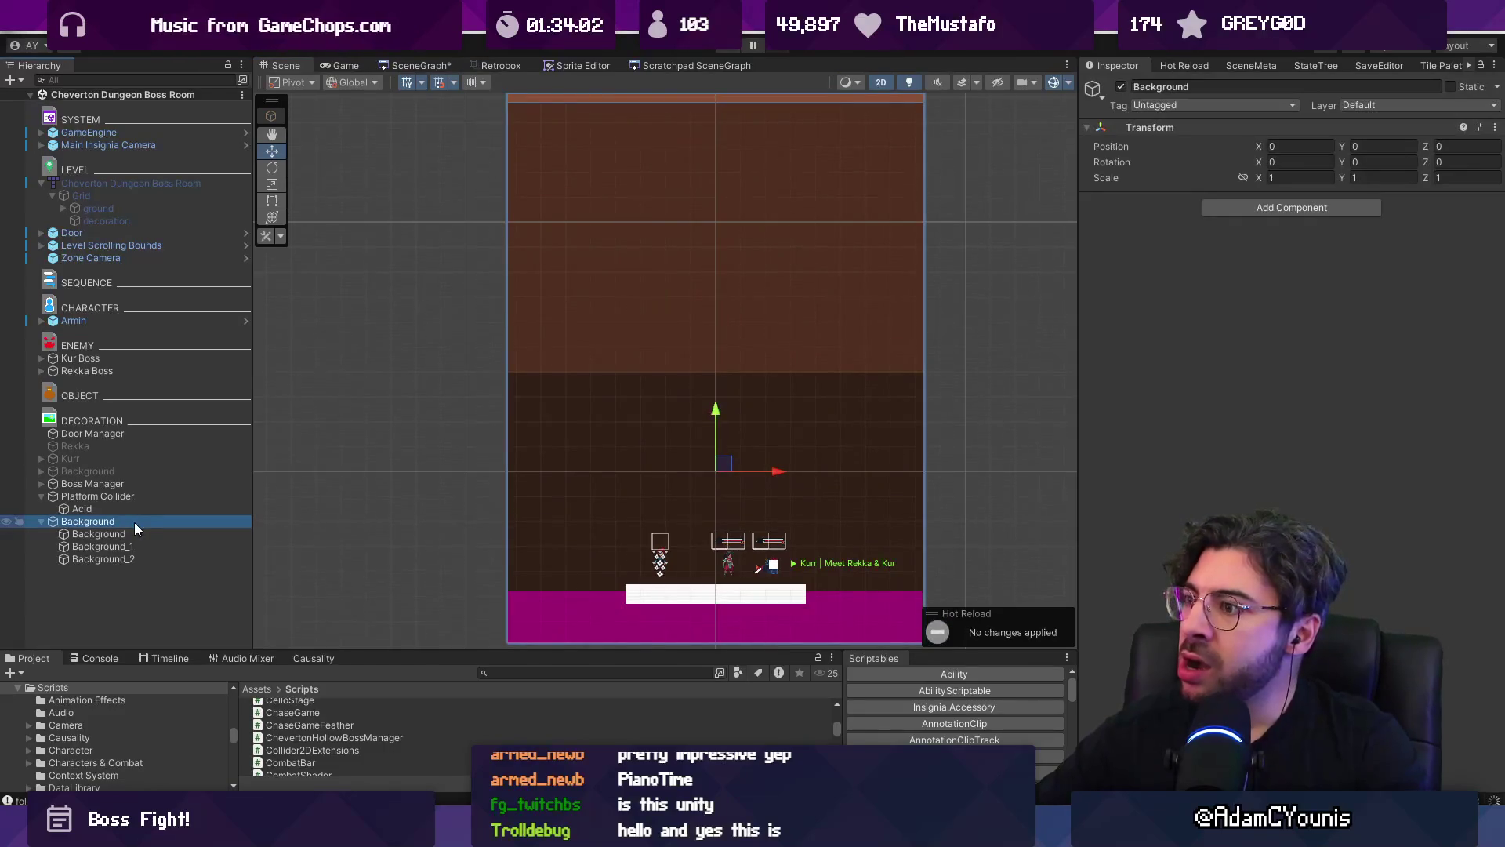